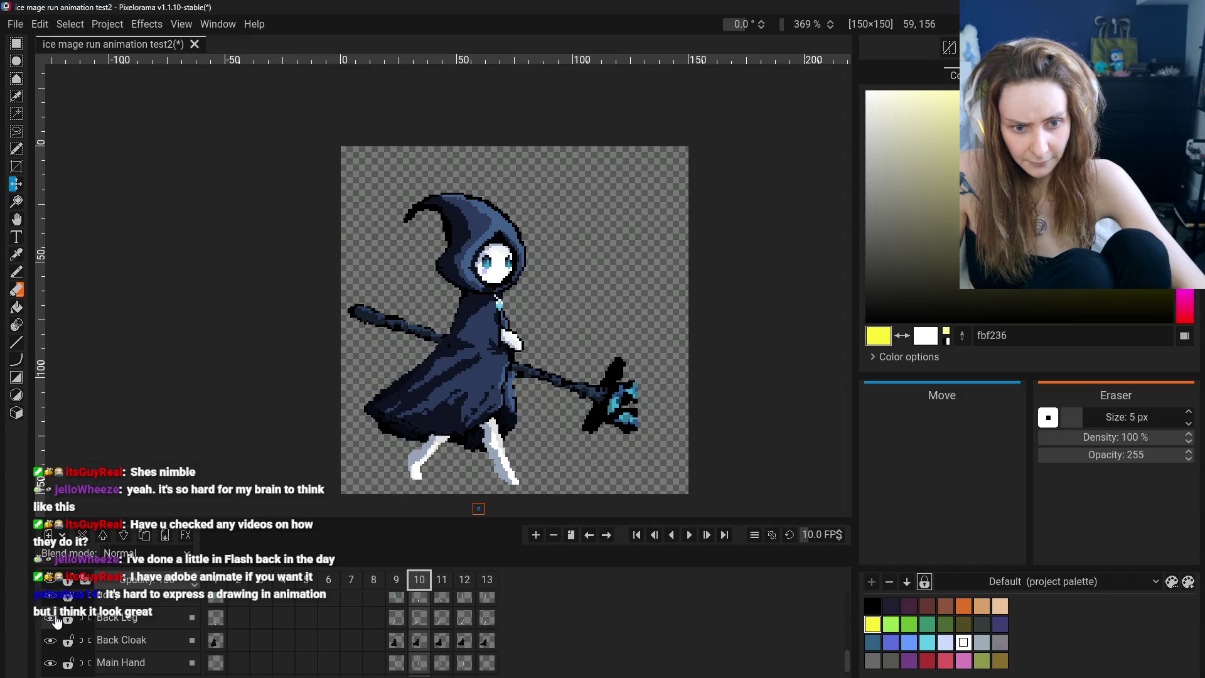
Select the Body layer at frame 10 after comparing it with frame 11, with Rectangular Selection chosen
{"action": "scroll", "coordinate": [57, 628], "scroll_direction": "up", "scroll_amount": 1}
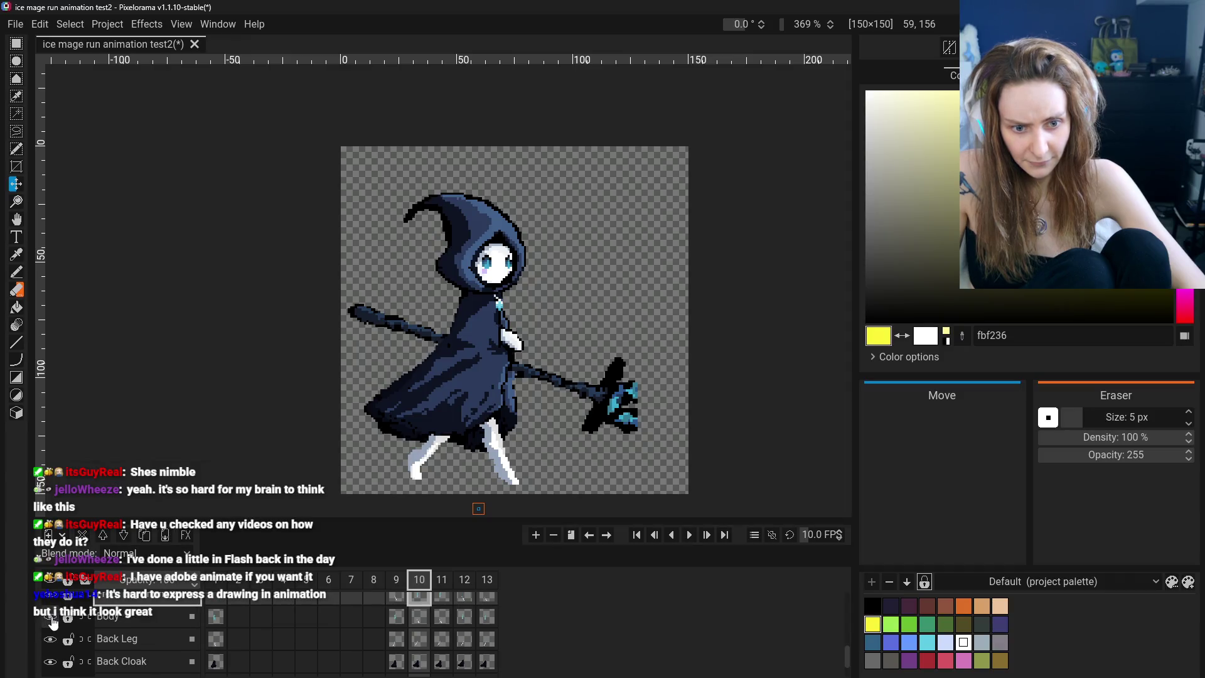
{"action": "left_click", "coordinate": [137, 622]}
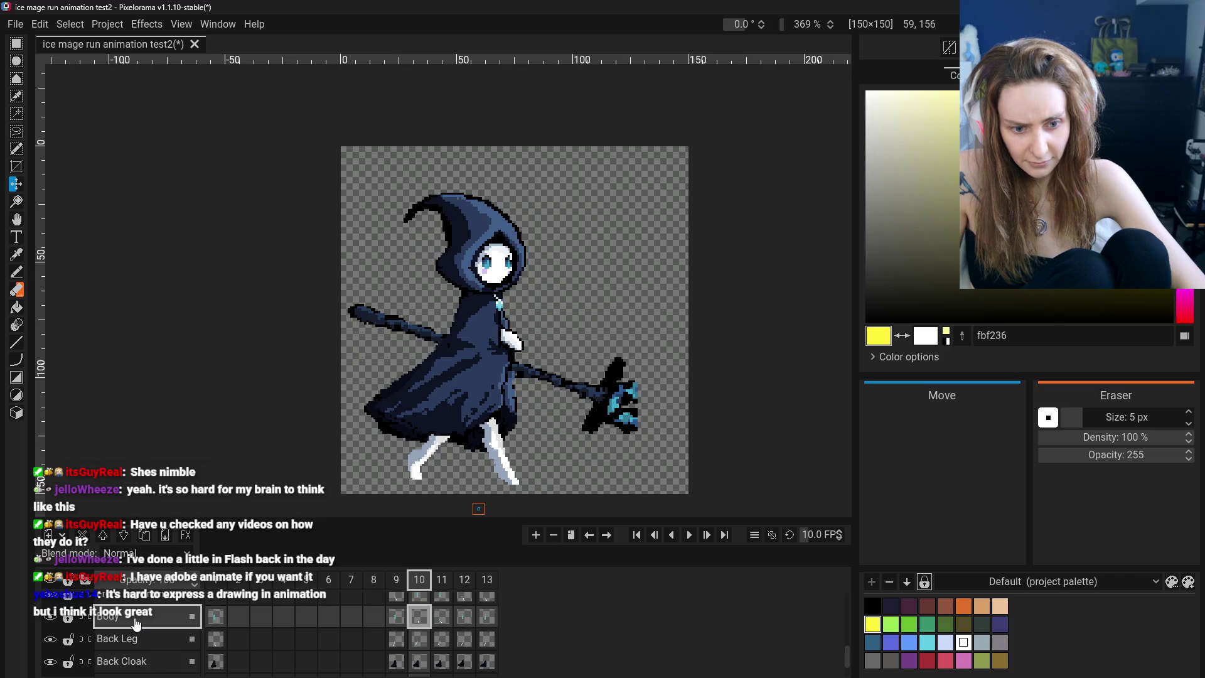
{"action": "scroll", "coordinate": [276, 637], "scroll_direction": "up", "scroll_amount": 1}
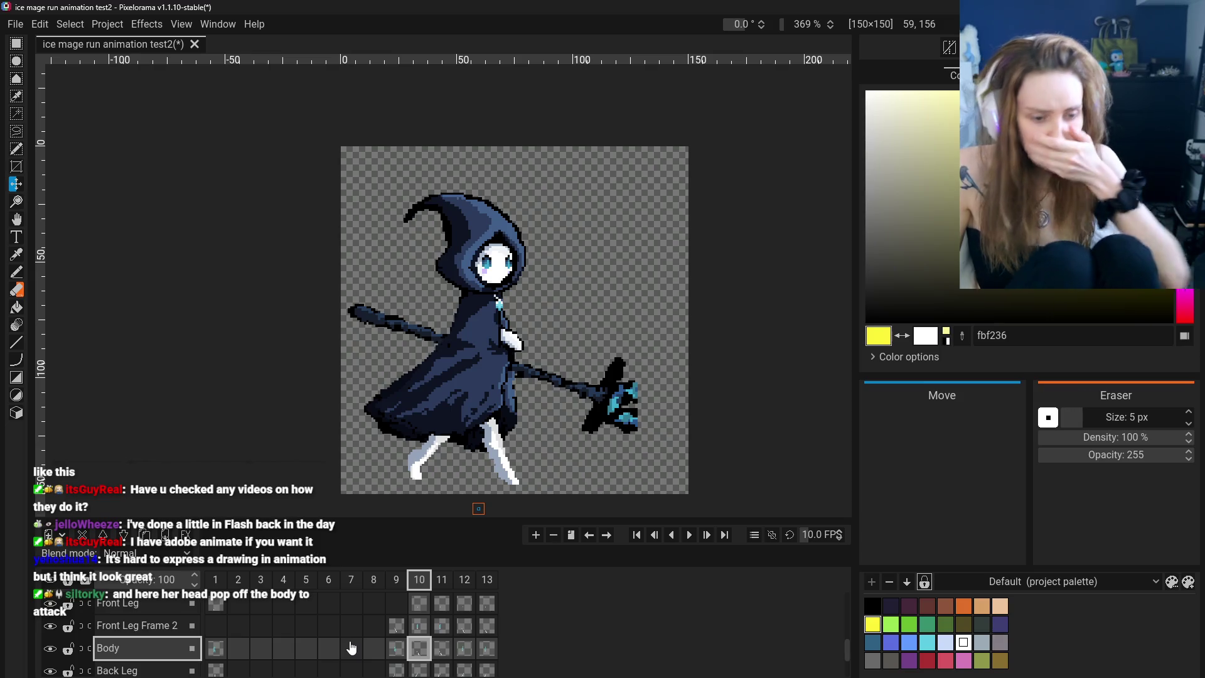
{"action": "left_click", "coordinate": [447, 655]}
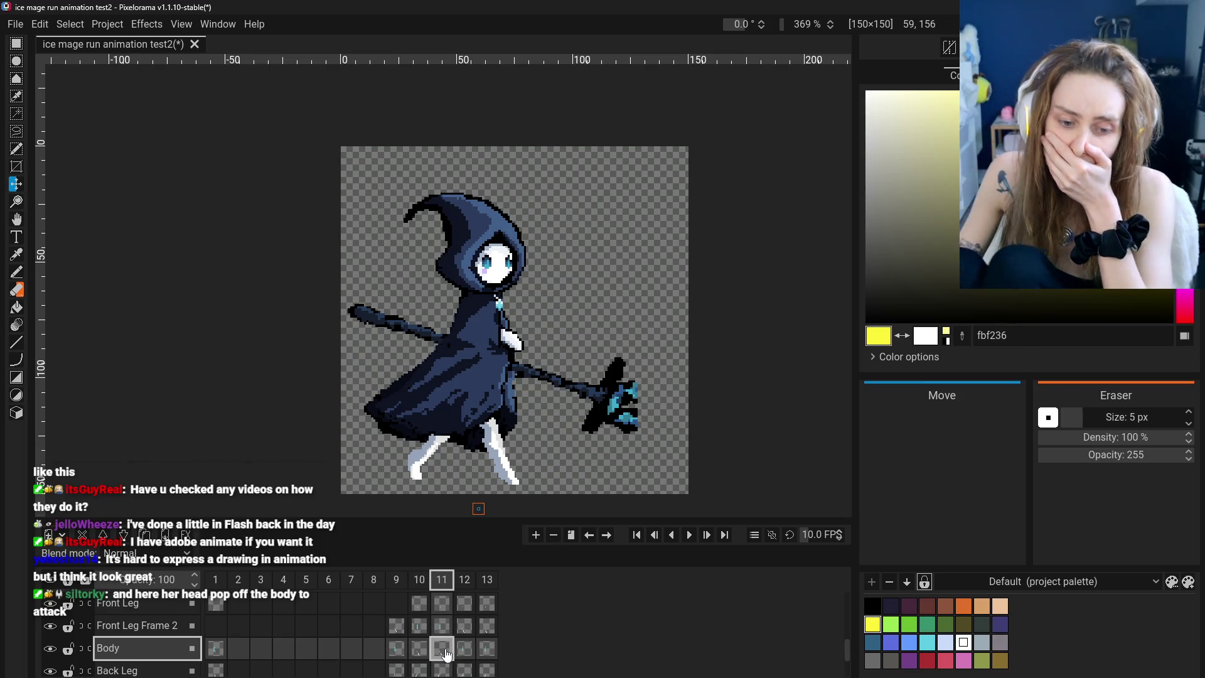
{"action": "scroll", "coordinate": [457, 643], "scroll_direction": "down", "scroll_amount": 1}
{"action": "scroll", "coordinate": [456, 644], "scroll_direction": "down", "scroll_amount": 1}
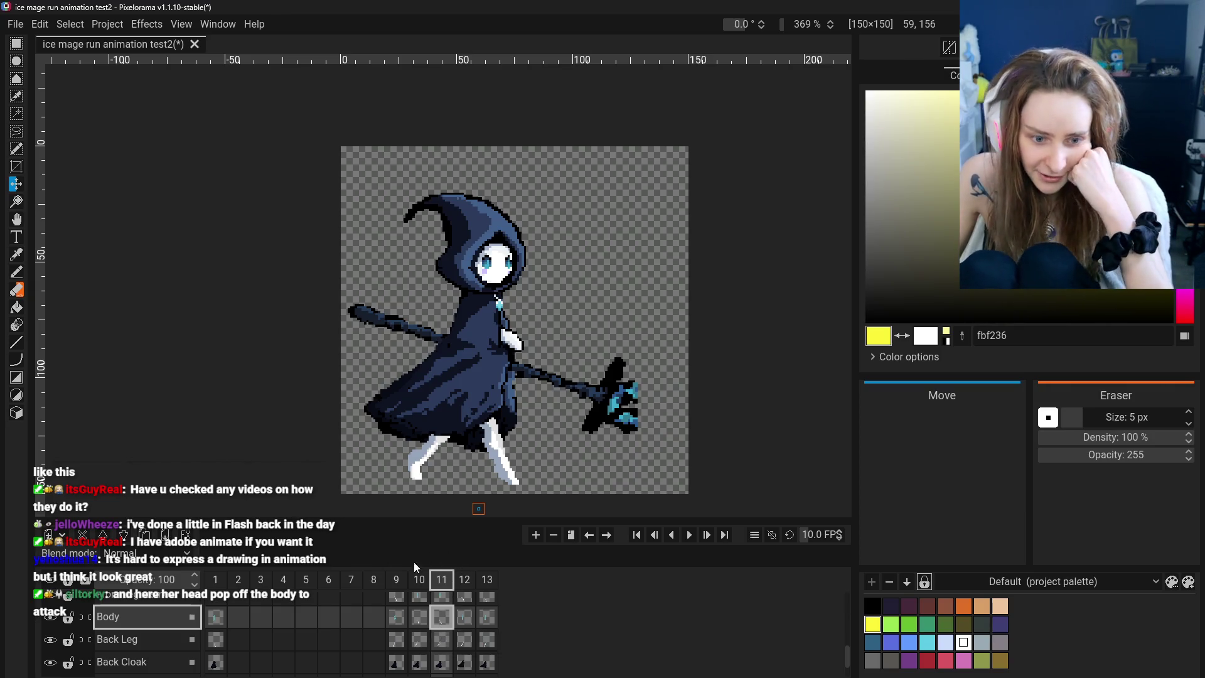
{"action": "left_click", "coordinate": [418, 625]}
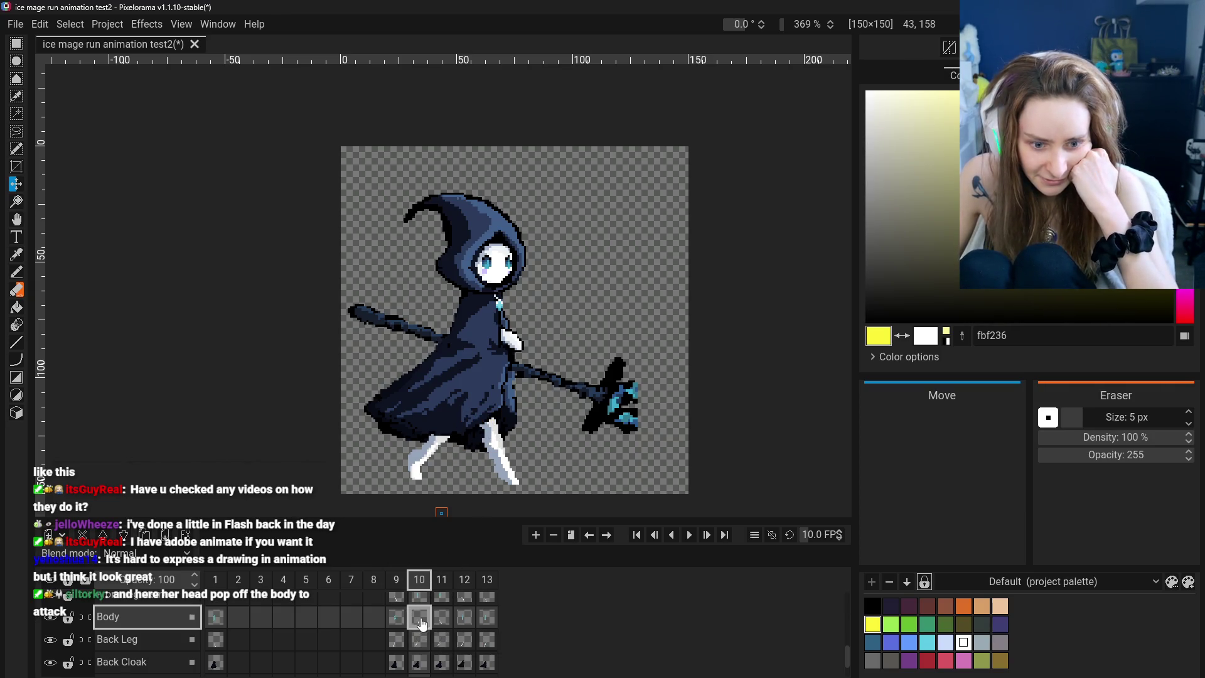
{"action": "left_click", "coordinate": [19, 47]}
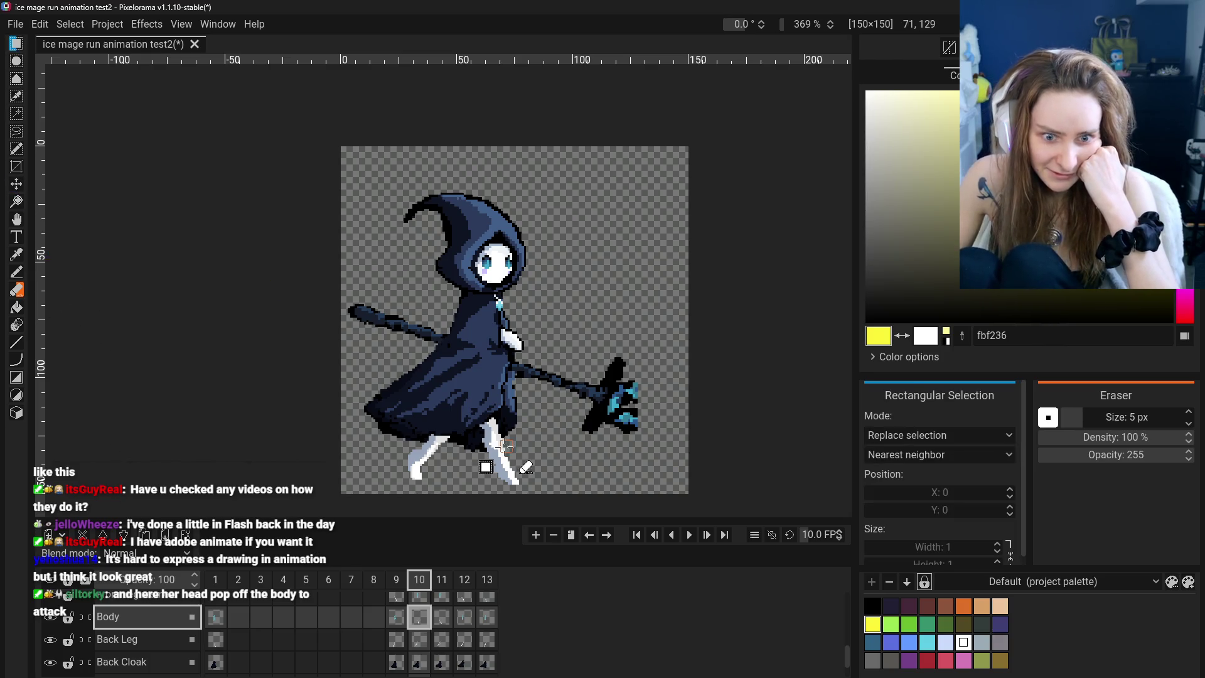
Hide the other layers and marquee the leg area near the bottom of the canvas
{"action": "left_click", "coordinate": [54, 585], "text": "alt"}
{"action": "left_click", "coordinate": [52, 621]}
{"action": "mouse_move", "coordinate": [403, 341]}
{"action": "left_mouse_down"}
{"action": "mouse_move", "coordinate": [569, 502]}
{"action": "mouse_move", "coordinate": [571, 492]}
{"action": "left_mouse_up"}
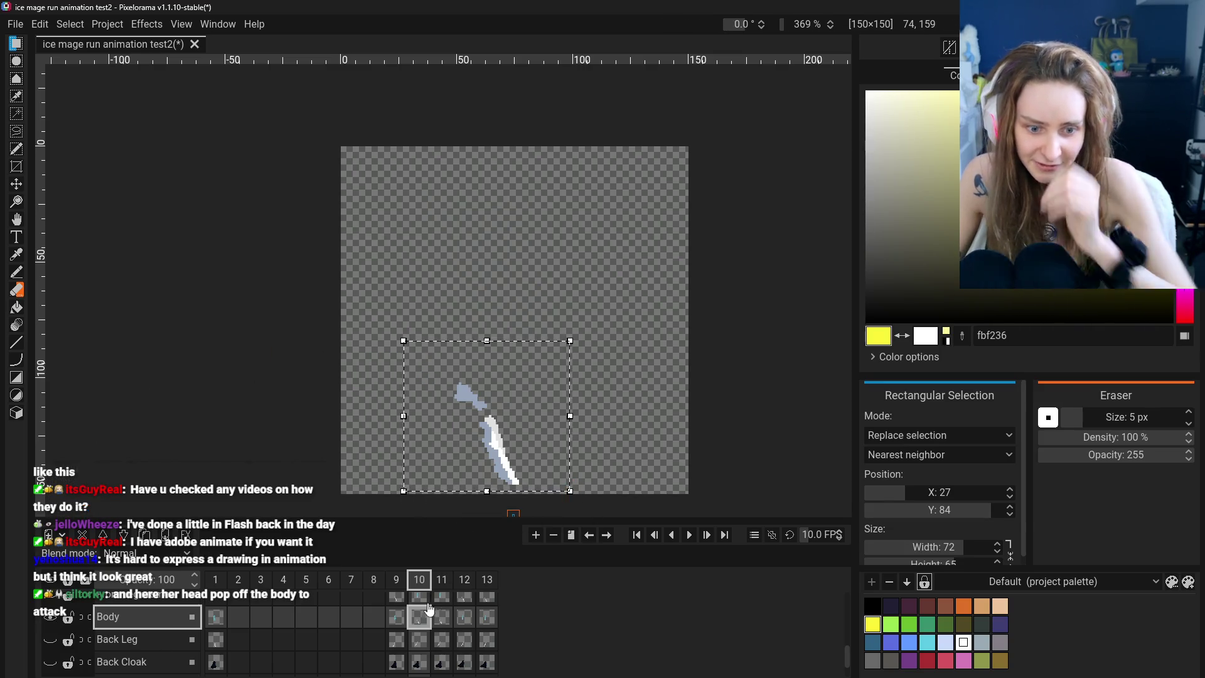
On the Front Leg cel at frame 10, move the upper leg piece to join the lower leg
{"action": "scroll", "coordinate": [425, 646], "scroll_direction": "up", "scroll_amount": 1}
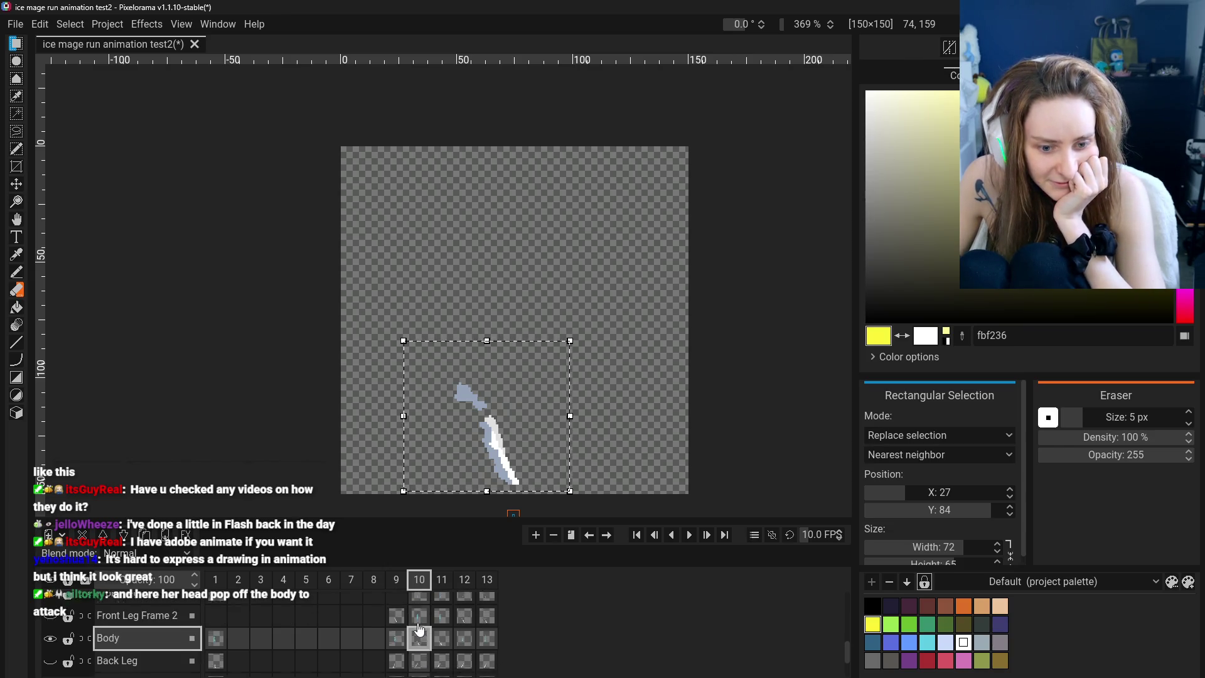
{"action": "scroll", "coordinate": [422, 640], "scroll_direction": "up", "scroll_amount": 1}
{"action": "left_click", "coordinate": [427, 620]}
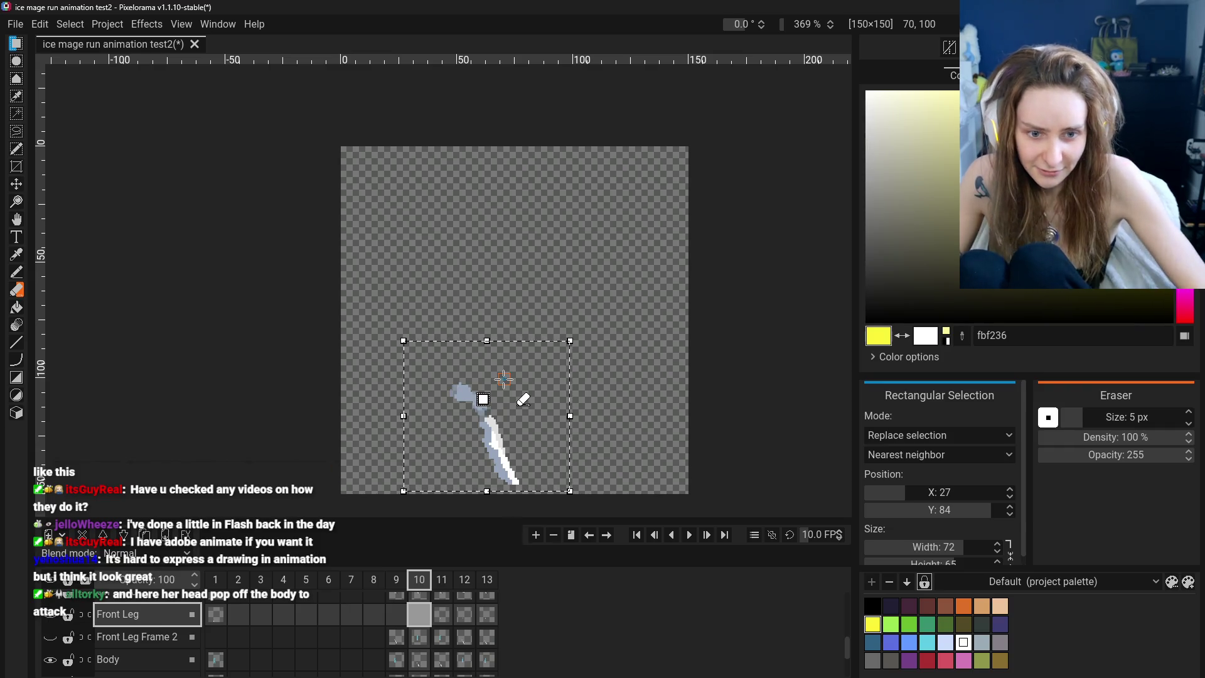
{"action": "mouse_move", "coordinate": [449, 424]}
{"action": "left_mouse_down"}
{"action": "mouse_move", "coordinate": [410, 297]}
{"action": "mouse_move", "coordinate": [499, 402]}
{"action": "left_mouse_up"}
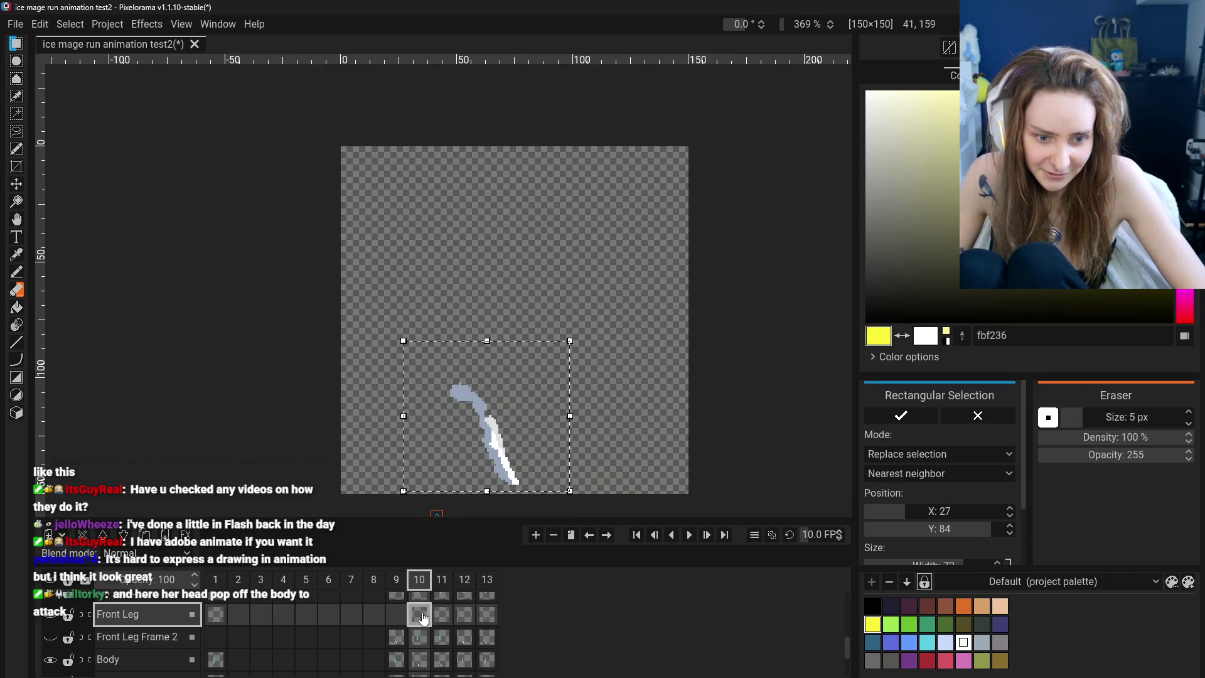
{"action": "left_click", "coordinate": [385, 234]}
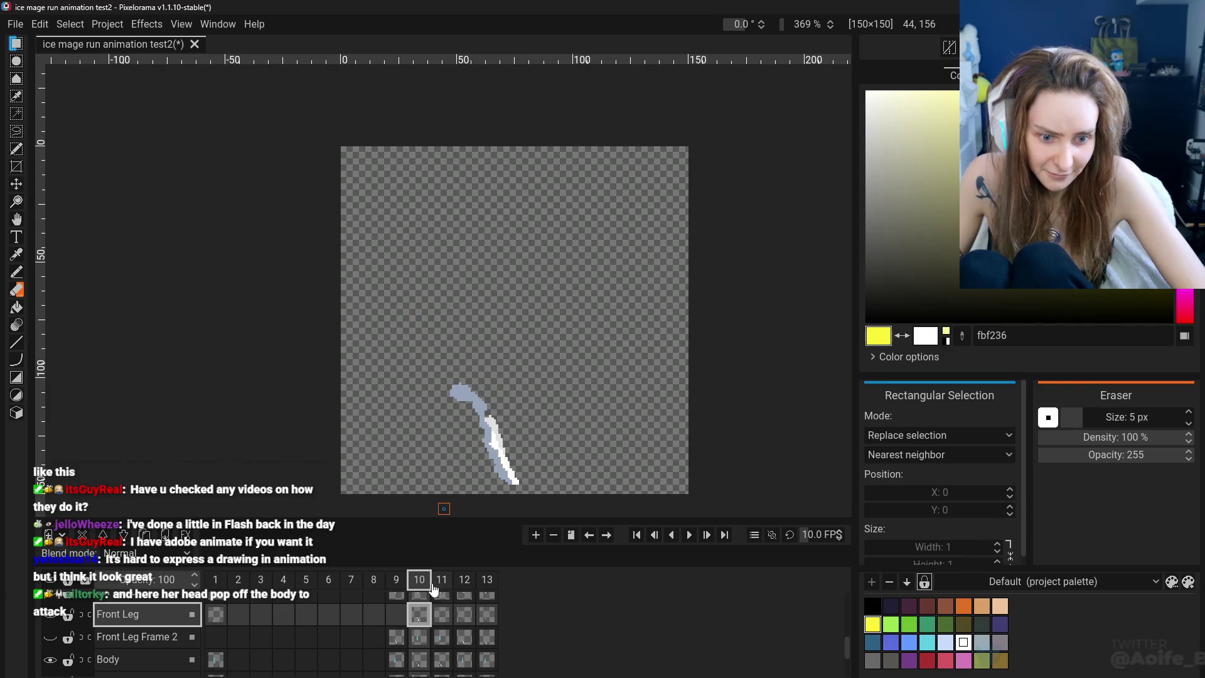
Compare the Front Leg across frames 10, 11 and 12 with the white lower-leg layer hidden
{"action": "right_click", "coordinate": [418, 616]}
{"action": "left_click", "coordinate": [440, 615]}
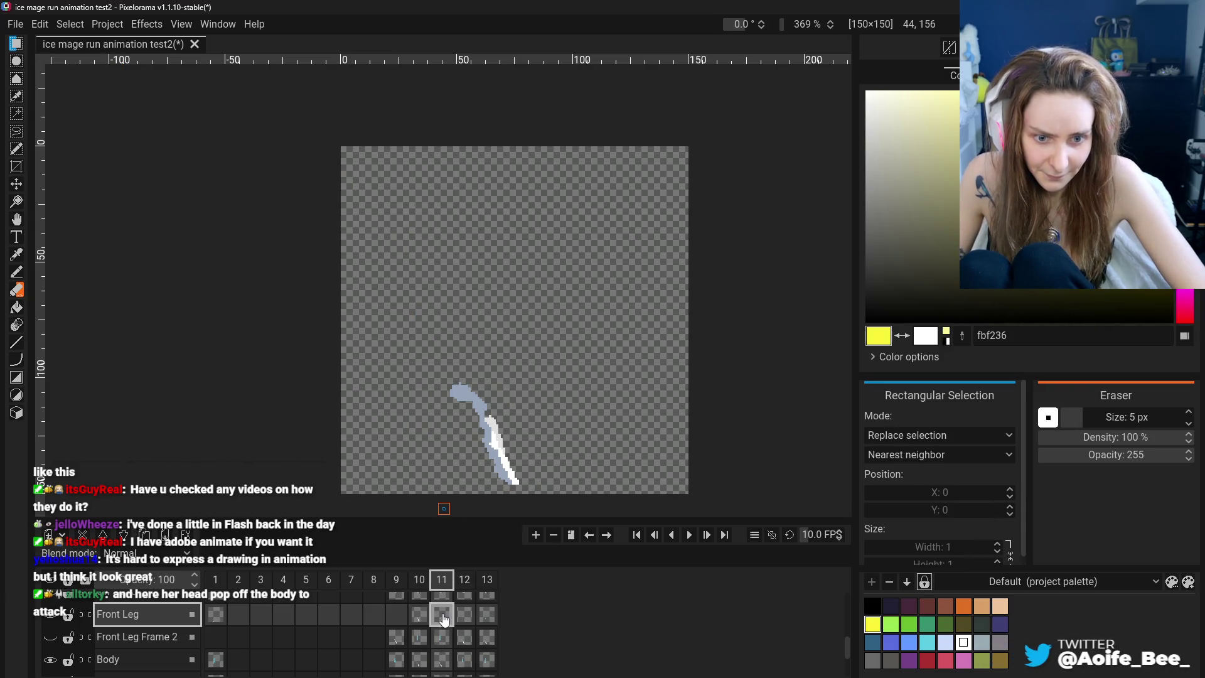
{"action": "left_click", "coordinate": [420, 618]}
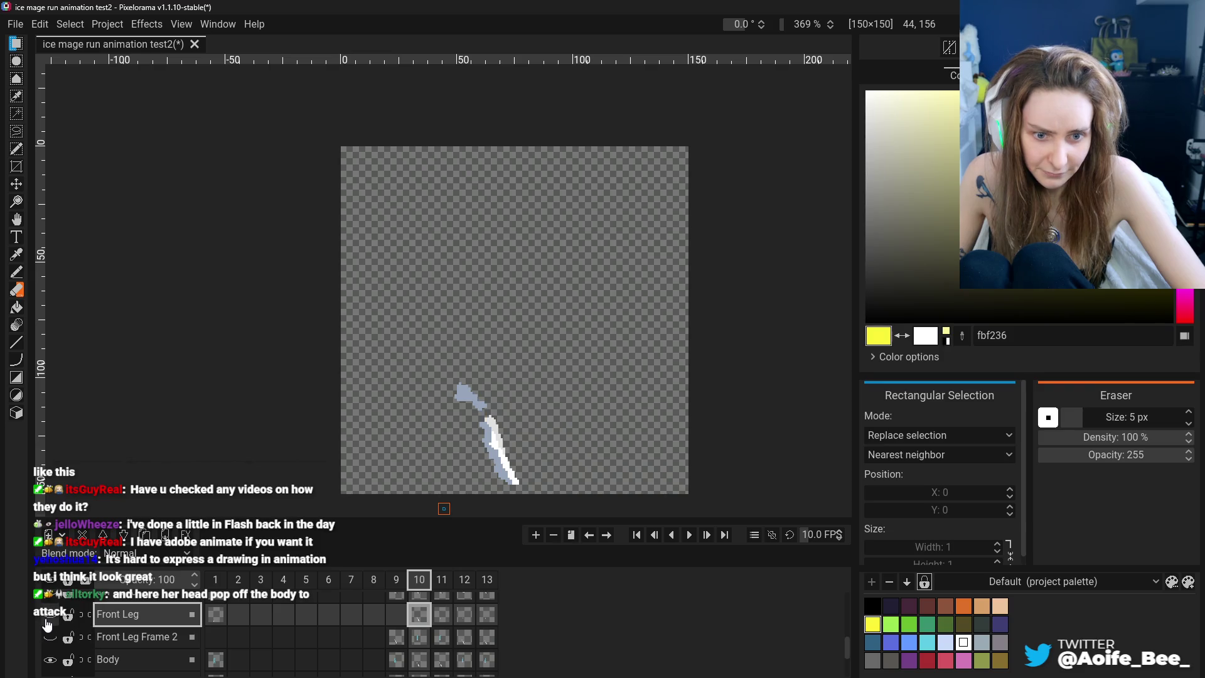
{"action": "left_click", "coordinate": [448, 617]}
{"action": "scroll", "coordinate": [58, 625], "scroll_direction": "down", "scroll_amount": 2}
{"action": "left_click", "coordinate": [53, 625]}
{"action": "scroll", "coordinate": [54, 627], "scroll_direction": "up", "scroll_amount": 2}
{"action": "left_click", "coordinate": [420, 607]}
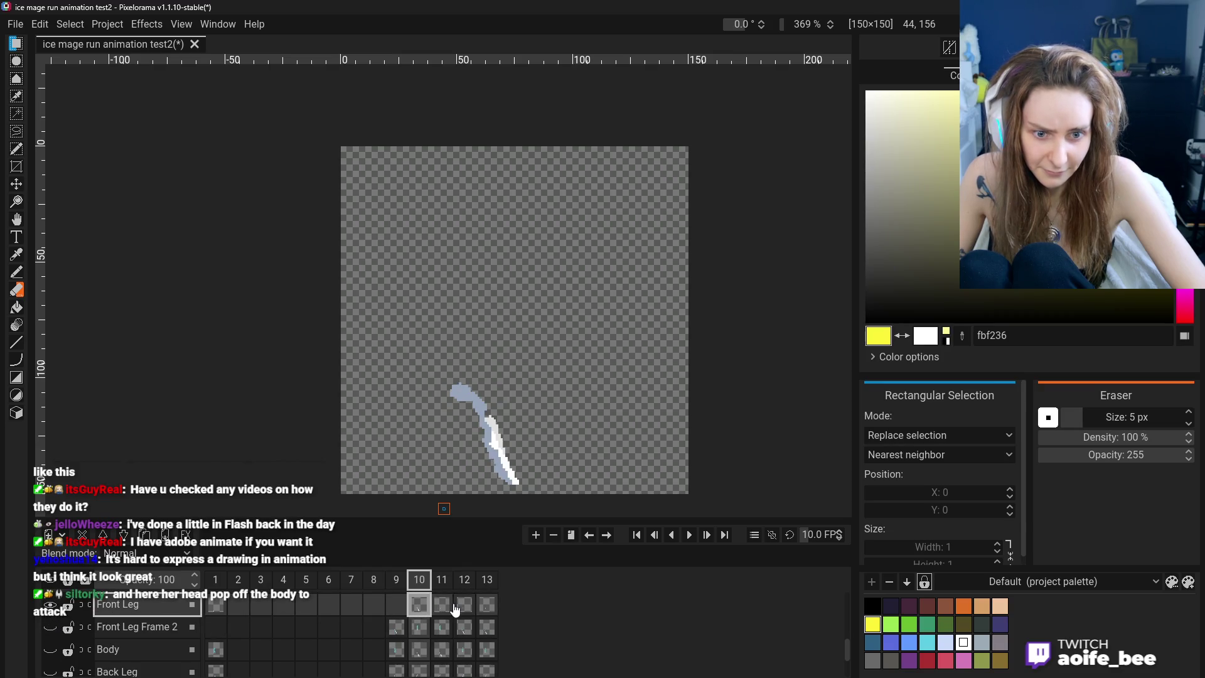
{"action": "left_click", "coordinate": [463, 606]}
{"action": "left_click", "coordinate": [418, 606]}
{"action": "left_click", "coordinate": [434, 610]}
Clone the frame 10 Front Leg cel into frame 11 and compare the two frames
{"action": "right_click", "coordinate": [421, 606]}
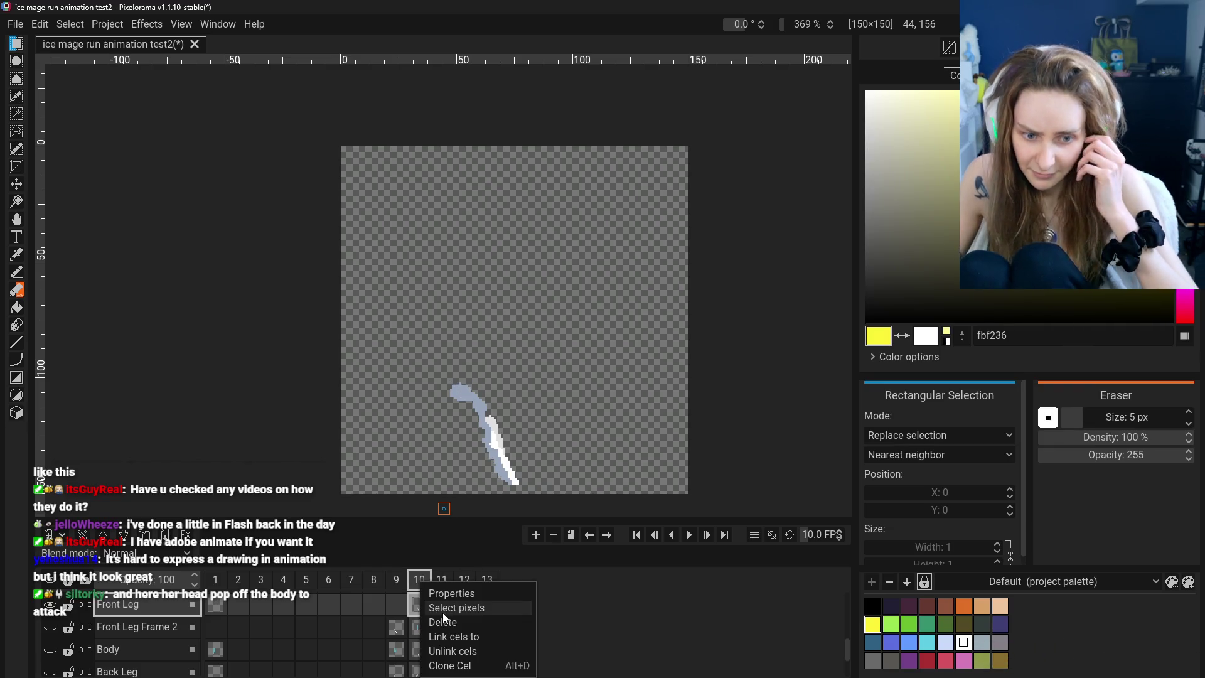
{"action": "left_click", "coordinate": [454, 664]}
{"action": "key", "text": "ctrl+Left"}
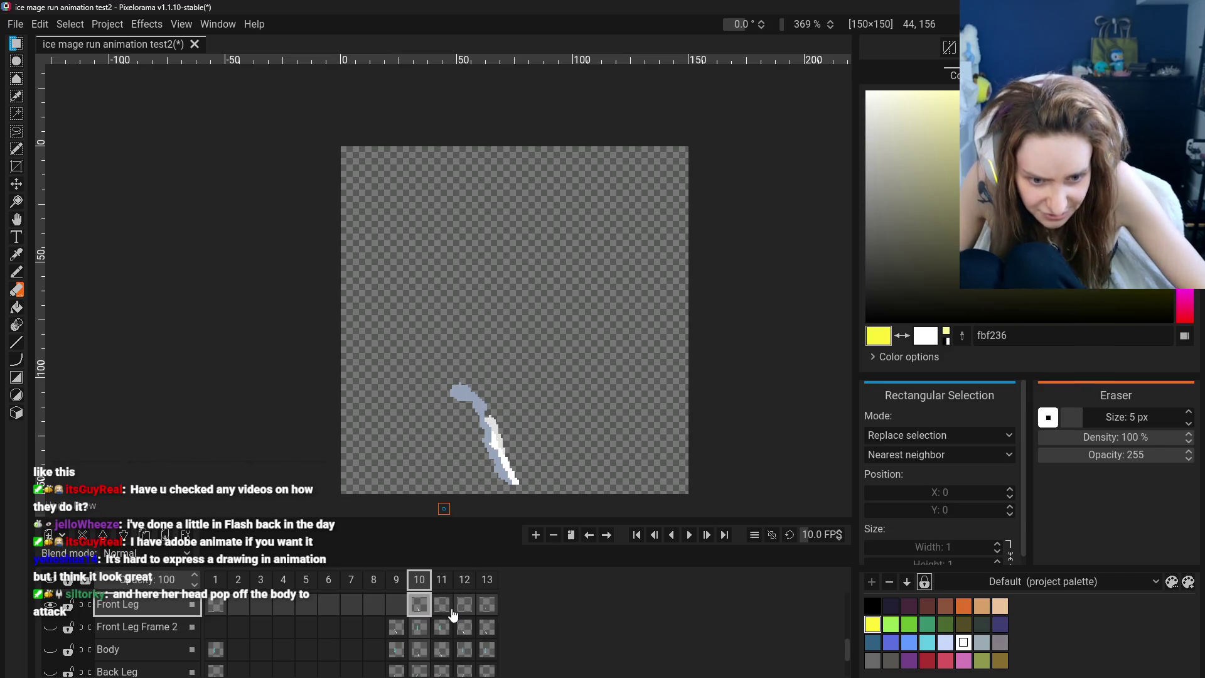
{"action": "left_click", "coordinate": [443, 590]}
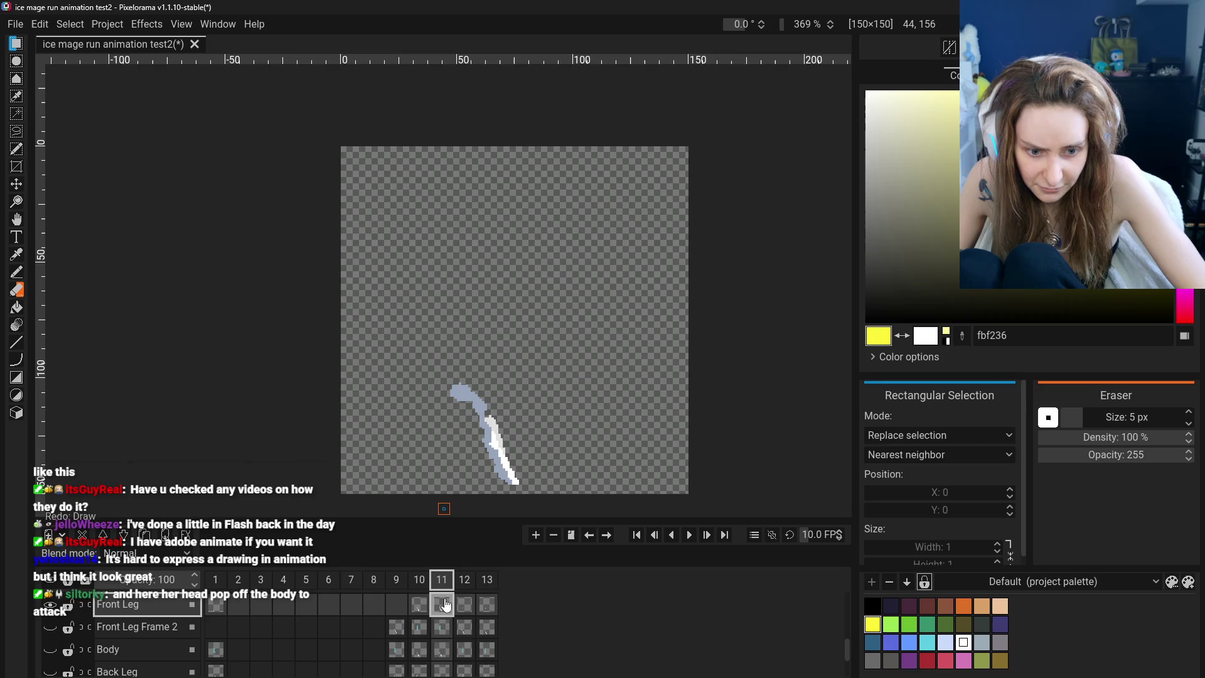
{"action": "scroll", "coordinate": [442, 628], "scroll_direction": "down", "scroll_amount": 2}
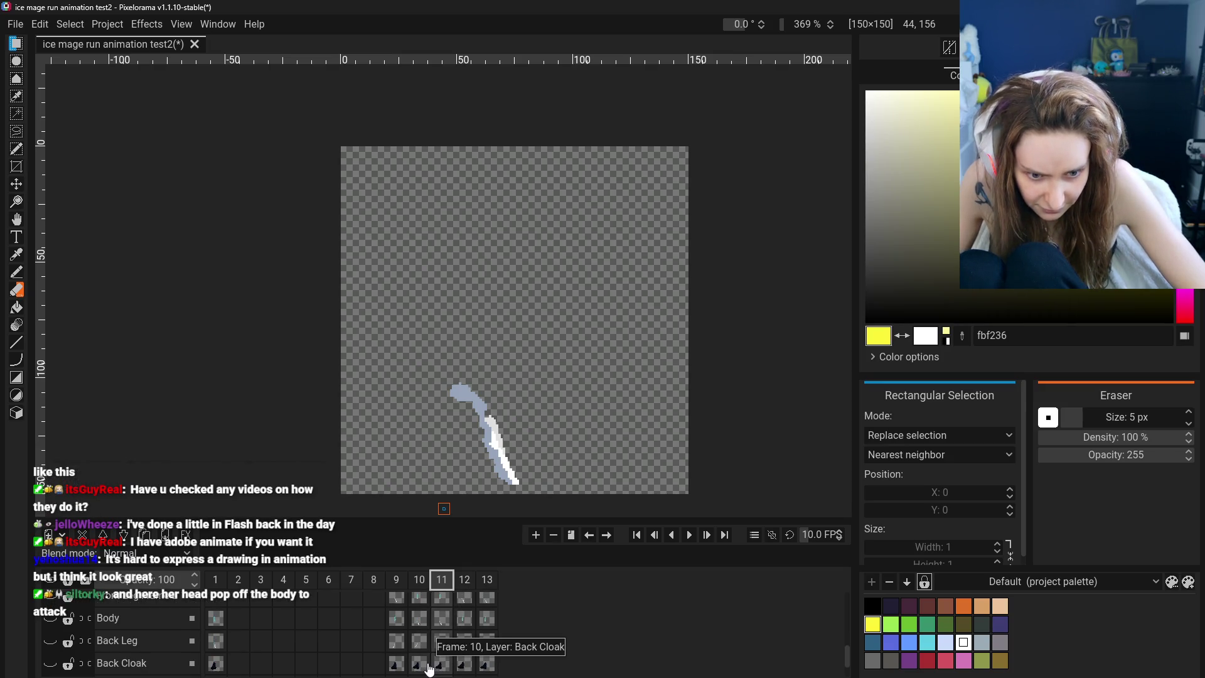
{"action": "left_click", "coordinate": [429, 665]}
{"action": "scroll", "coordinate": [433, 647], "scroll_direction": "up", "scroll_amount": 1}
{"action": "scroll", "coordinate": [440, 653], "scroll_direction": "down", "scroll_amount": 1}
{"action": "scroll", "coordinate": [447, 656], "scroll_direction": "up", "scroll_amount": 1}
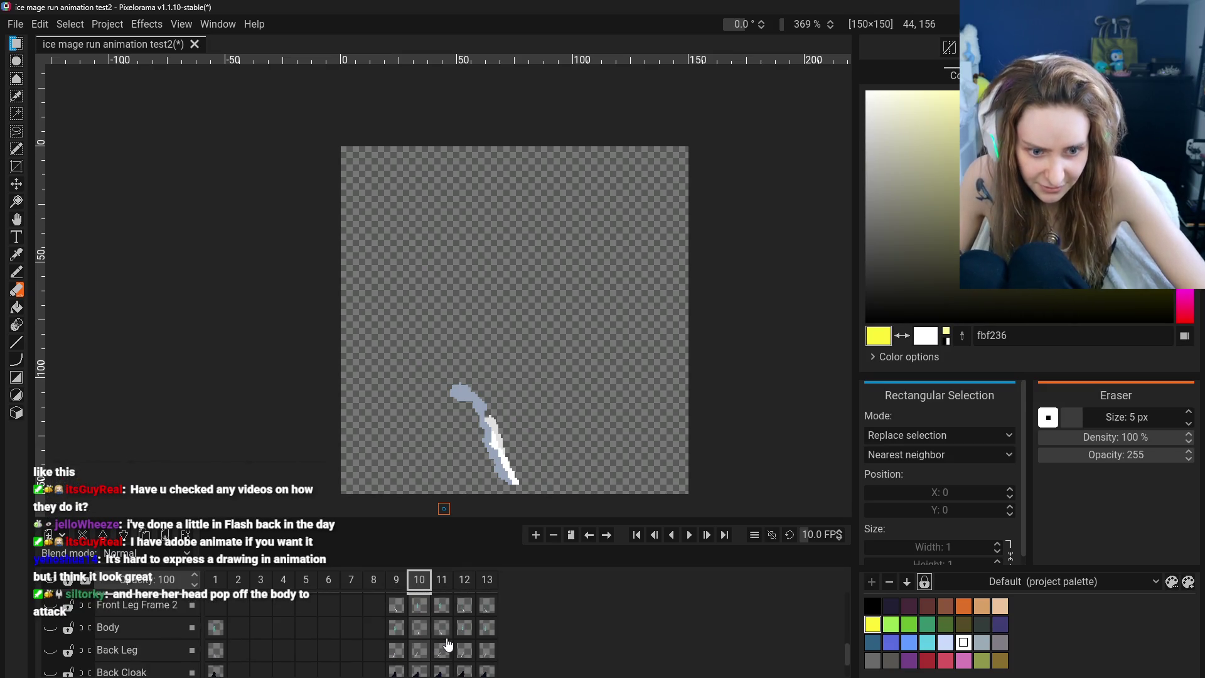
{"action": "scroll", "coordinate": [447, 645], "scroll_direction": "up", "scroll_amount": 1}
Copy frame 11's leg into frame 12 and nudge it up about 2 pixels with the Move tool
{"action": "left_click", "coordinate": [443, 615]}
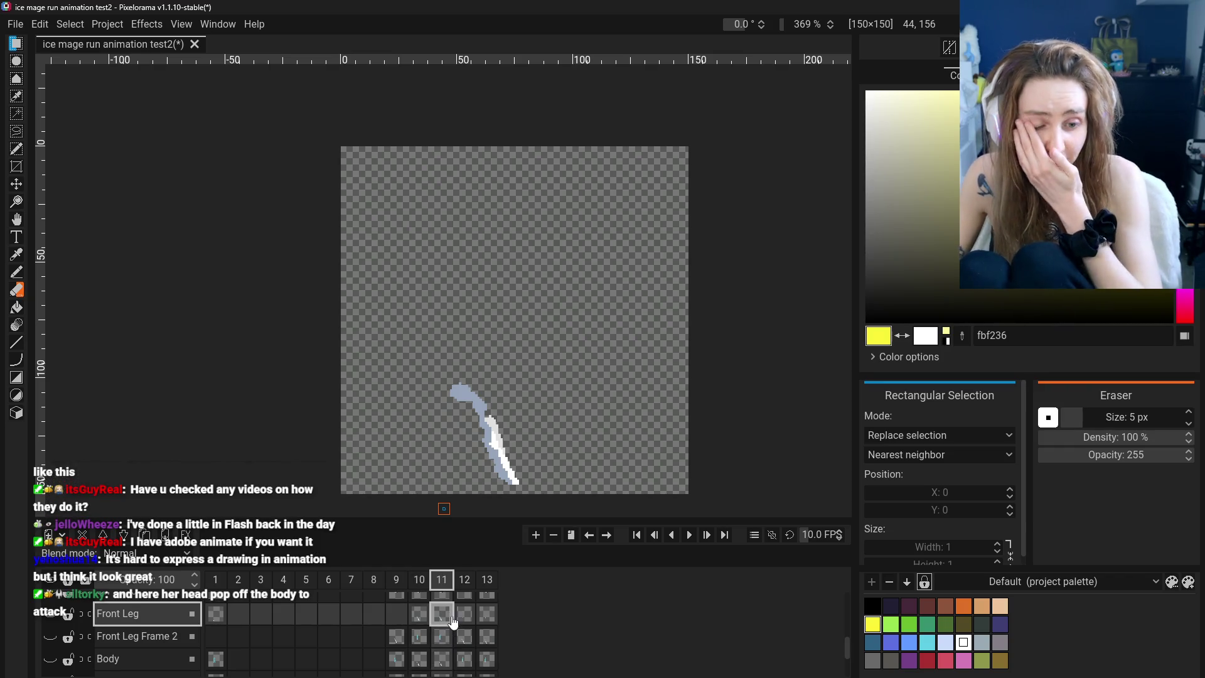
{"action": "left_click", "coordinate": [465, 615]}
{"action": "left_click", "coordinate": [445, 625]}
{"action": "left_click", "coordinate": [465, 621]}
{"action": "left_click", "coordinate": [444, 625]}
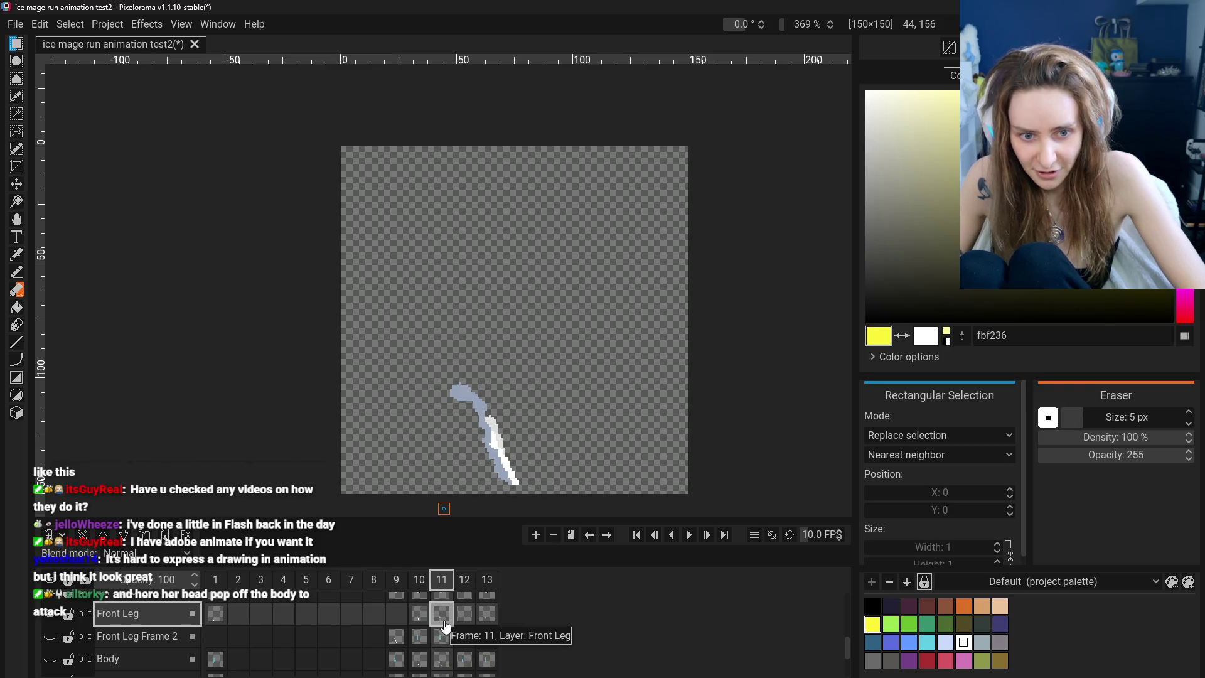
{"action": "right_click", "coordinate": [446, 624]}
{"action": "left_click", "coordinate": [482, 662]}
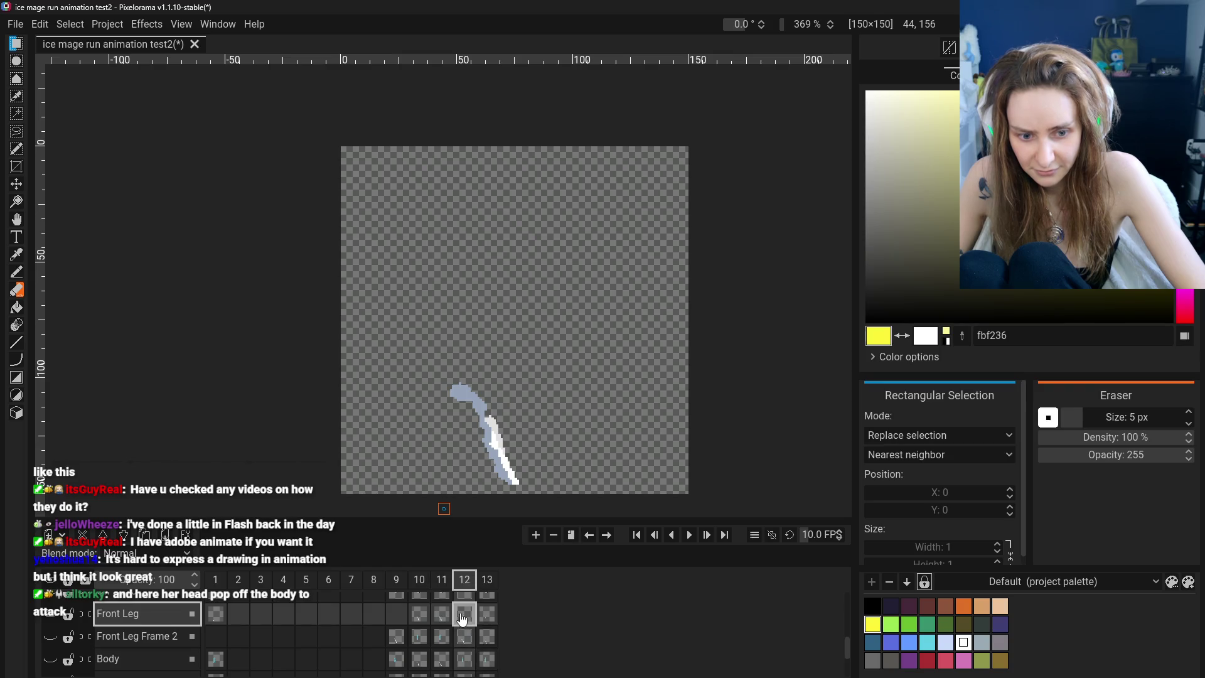
{"action": "left_click", "coordinate": [16, 184]}
{"action": "left_click_drag", "start_coordinate": [524, 444], "coordinate": [521, 438]}
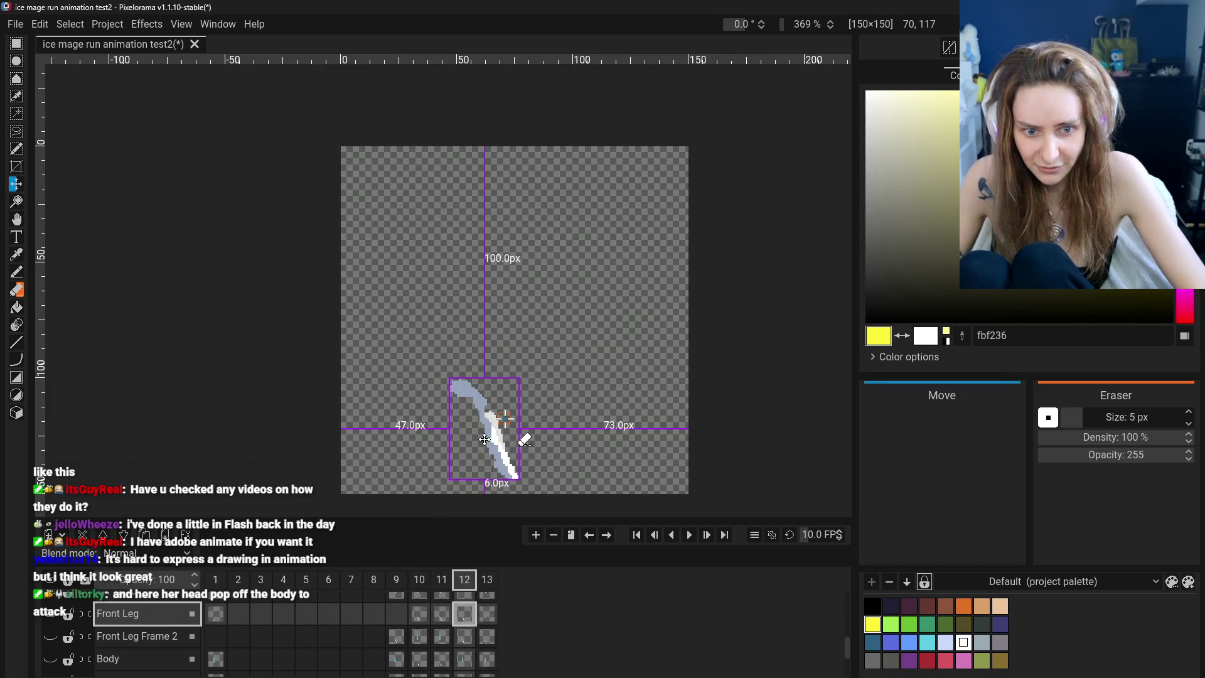
Raise frame 12's front leg another pixel and preview the neighbouring frames
{"action": "left_click_drag", "start_coordinate": [492, 496], "coordinate": [490, 494]}
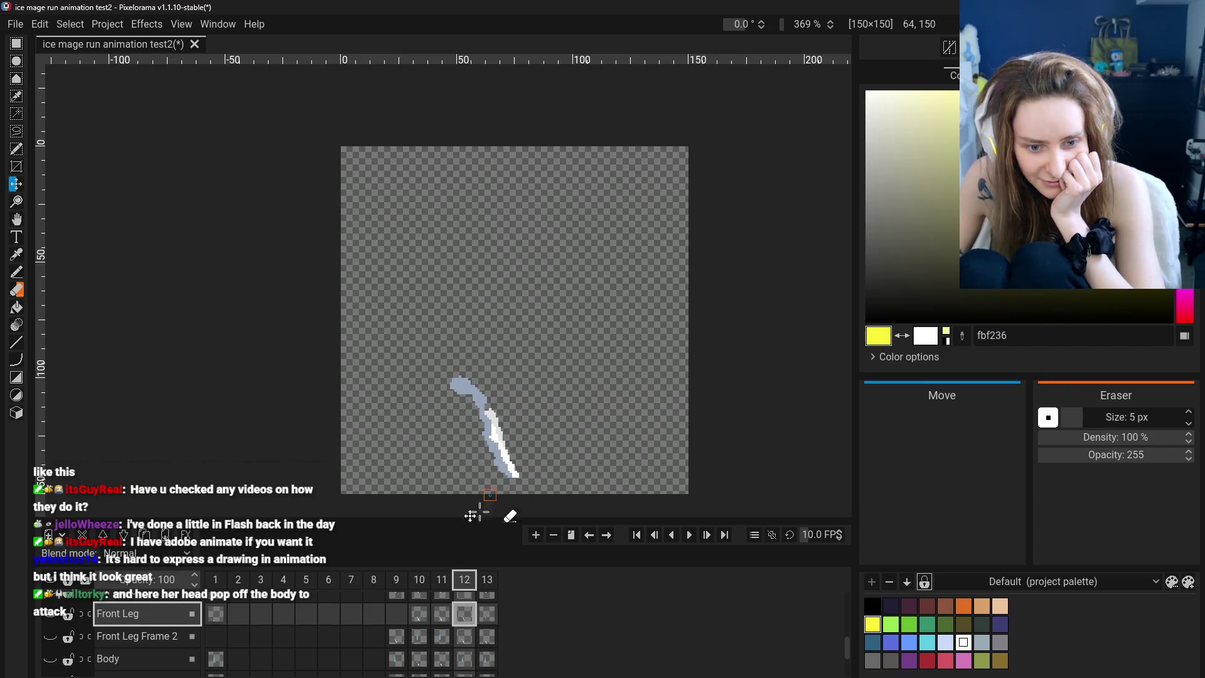
{"action": "left_click", "coordinate": [440, 622]}
{"action": "key", "text": "Right"}
{"action": "key", "text": "Right"}
{"action": "key", "text": "Left"}
{"action": "left_click", "coordinate": [479, 623]}
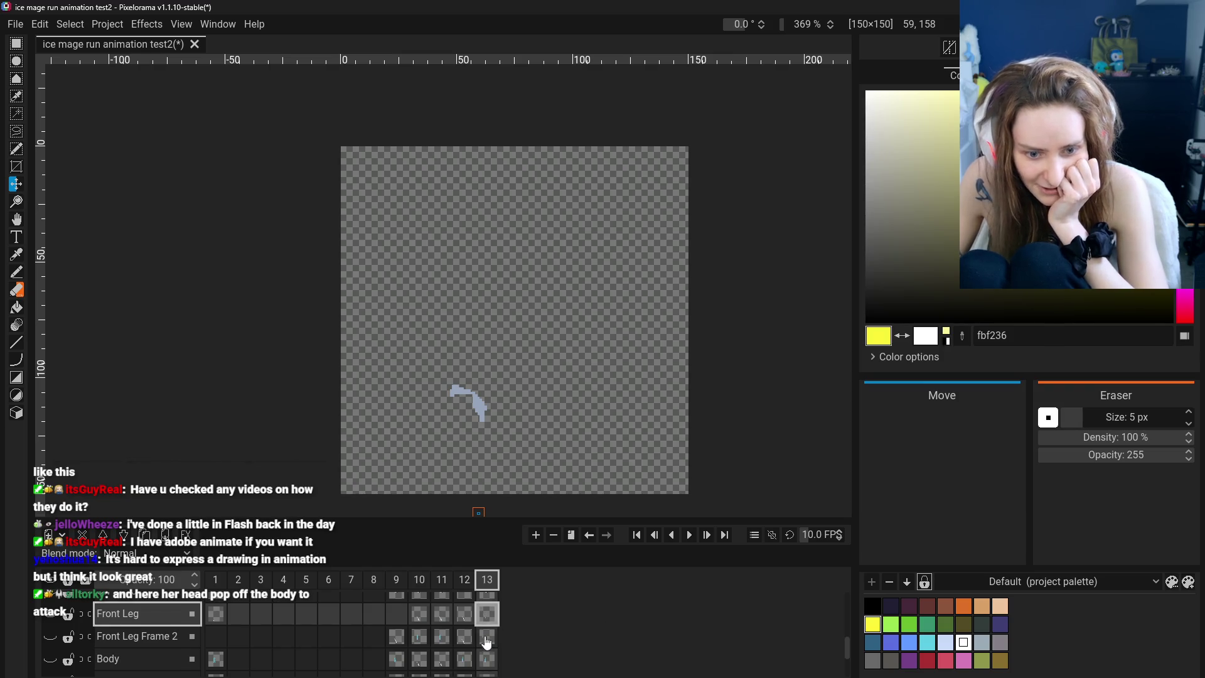
{"action": "scroll", "coordinate": [487, 640], "scroll_direction": "down", "scroll_amount": 1}
{"action": "scroll", "coordinate": [487, 641], "scroll_direction": "up", "scroll_amount": 2}
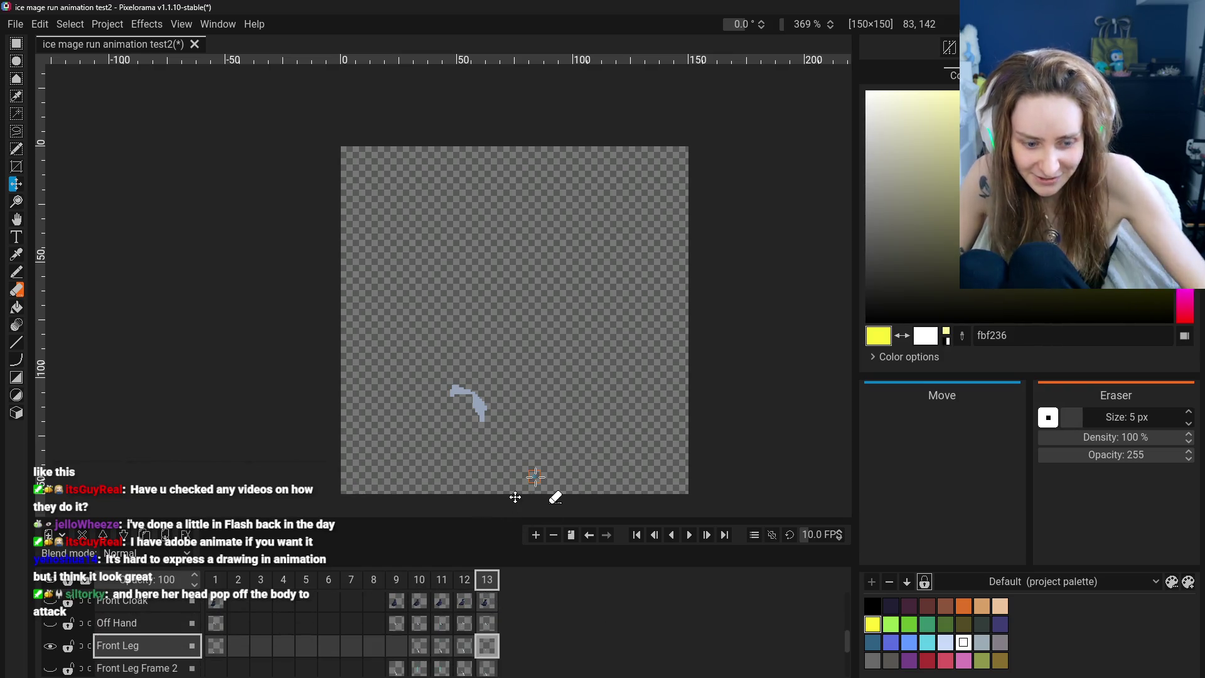
Link the frame 13 Front Leg cel so it shares the same leg drawing
{"action": "right_click", "coordinate": [472, 653]}
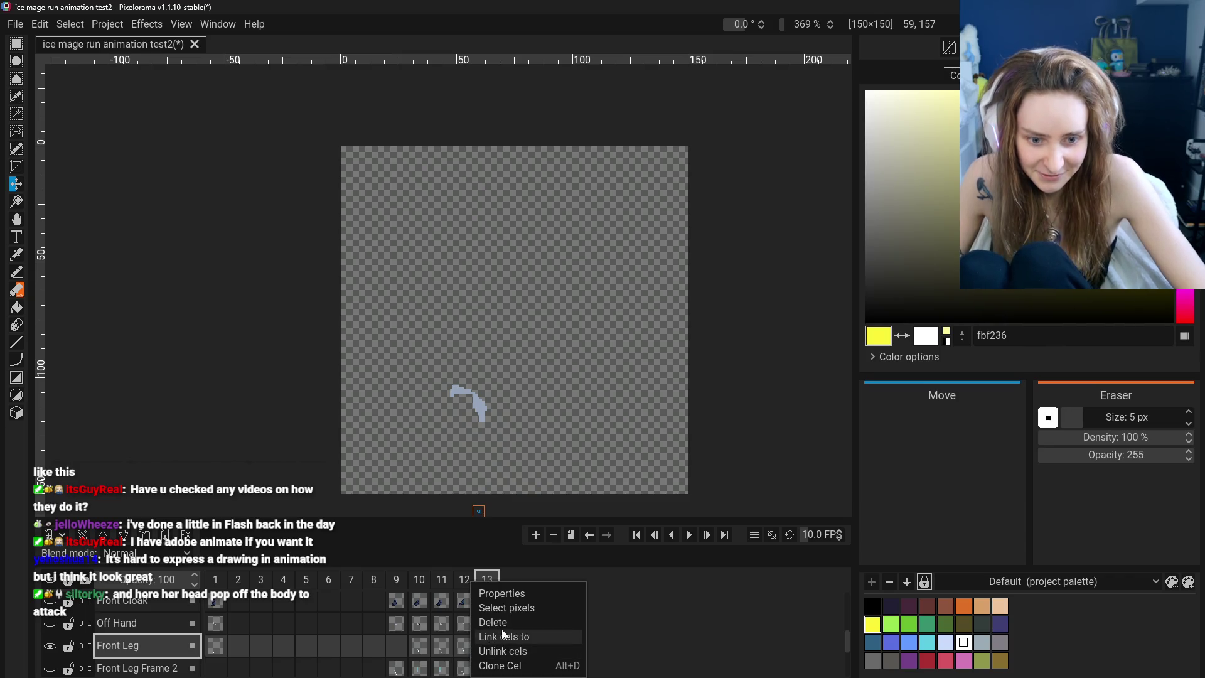
{"action": "left_click", "coordinate": [503, 659]}
{"action": "scroll", "coordinate": [490, 656], "scroll_direction": "down", "scroll_amount": 1}
{"action": "scroll", "coordinate": [490, 656], "scroll_direction": "down", "scroll_amount": 1}
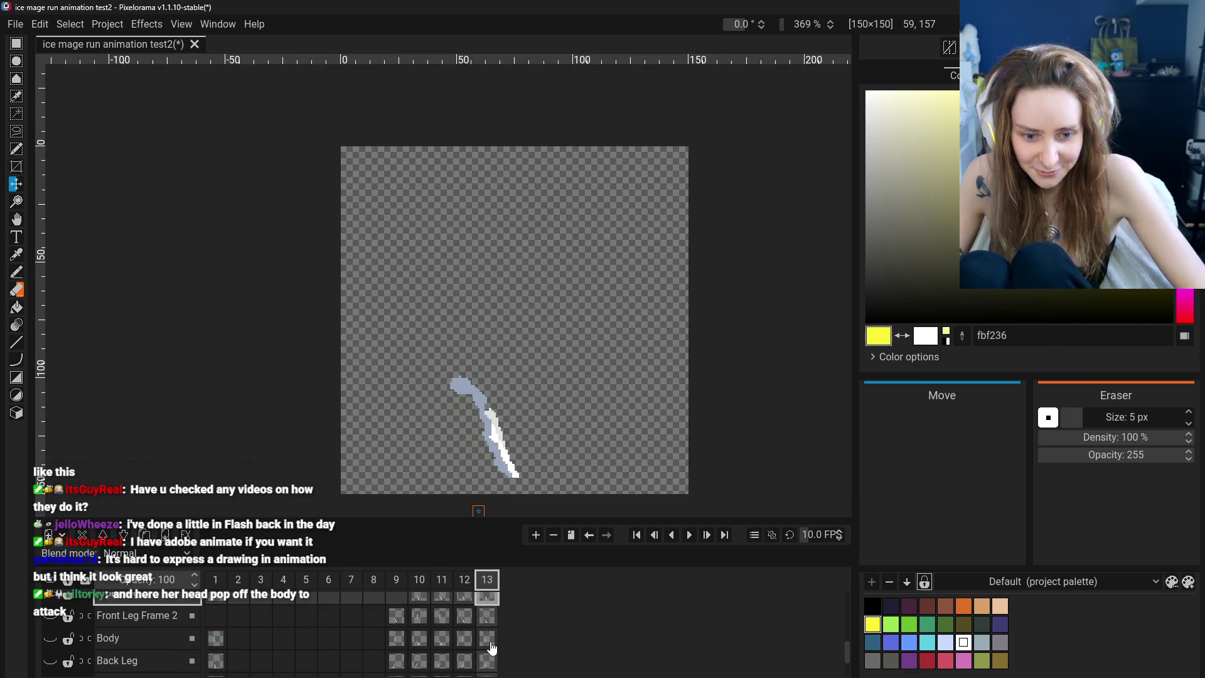
Select the frame 13 cels and make the Body and Back Leg layers visible again
{"action": "left_click", "coordinate": [482, 649]}
{"action": "scroll", "coordinate": [482, 657], "scroll_direction": "down", "scroll_amount": 2}
{"action": "scroll", "coordinate": [484, 653], "scroll_direction": "up", "scroll_amount": 2}
{"action": "scroll", "coordinate": [485, 643], "scroll_direction": "up", "scroll_amount": 2}
{"action": "scroll", "coordinate": [485, 639], "scroll_direction": "up", "scroll_amount": 1}
{"action": "scroll", "coordinate": [486, 639], "scroll_direction": "up", "scroll_amount": 2}
{"action": "scroll", "coordinate": [488, 640], "scroll_direction": "down", "scroll_amount": 6}
{"action": "scroll", "coordinate": [491, 640], "scroll_direction": "up", "scroll_amount": 1}
{"action": "left_click", "coordinate": [488, 617]}
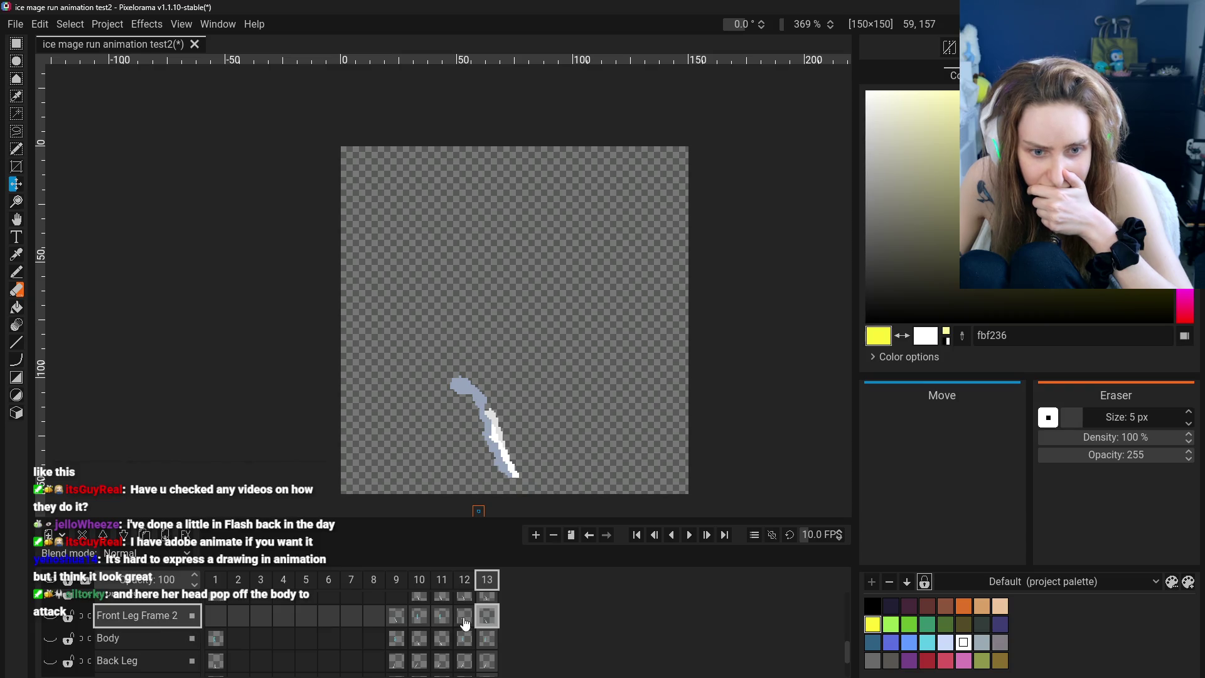
{"action": "left_click", "coordinate": [53, 589]}
{"action": "left_click", "coordinate": [53, 589]}
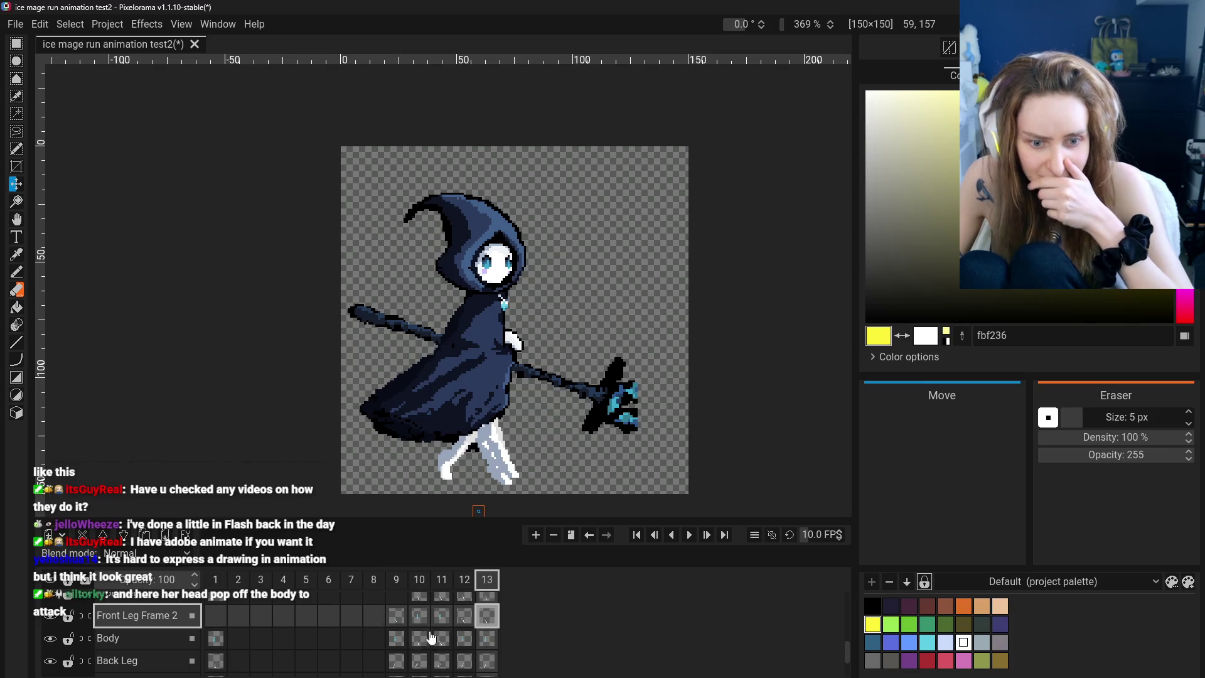
Preview frame 12's pose, then settle on frame 11 of the run cycle
{"action": "scroll", "coordinate": [439, 628], "scroll_direction": "up", "scroll_amount": 2}
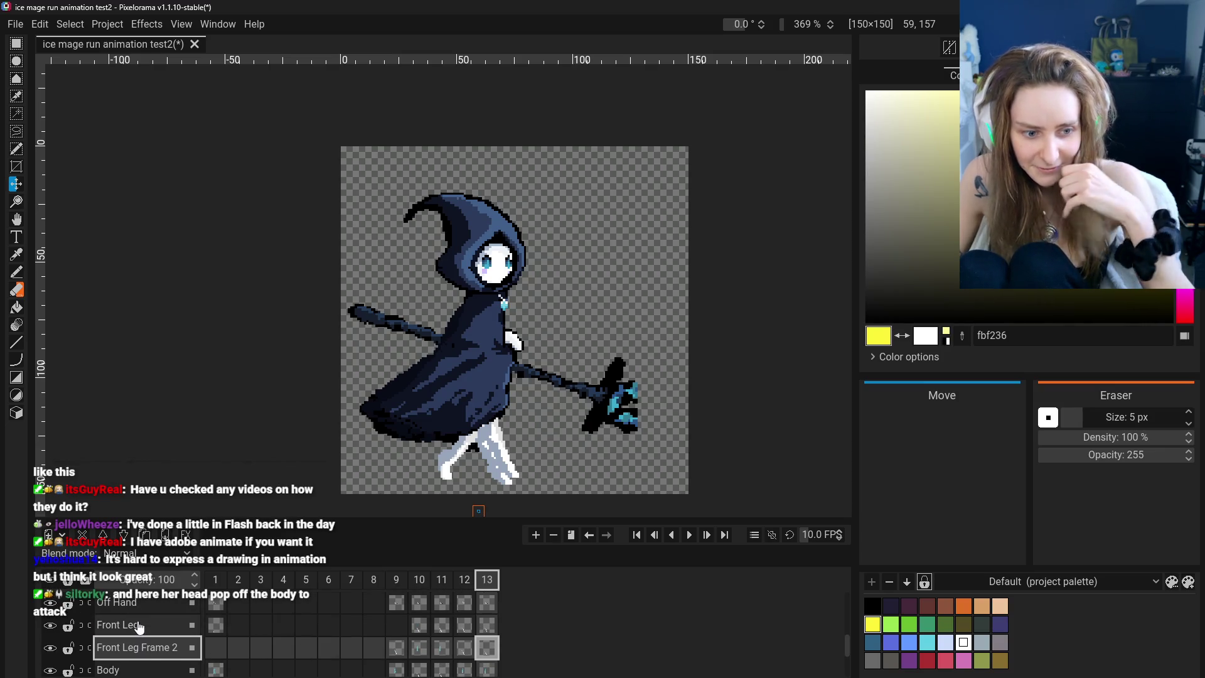
{"action": "left_click", "coordinate": [463, 580]}
{"action": "left_click", "coordinate": [489, 582]}
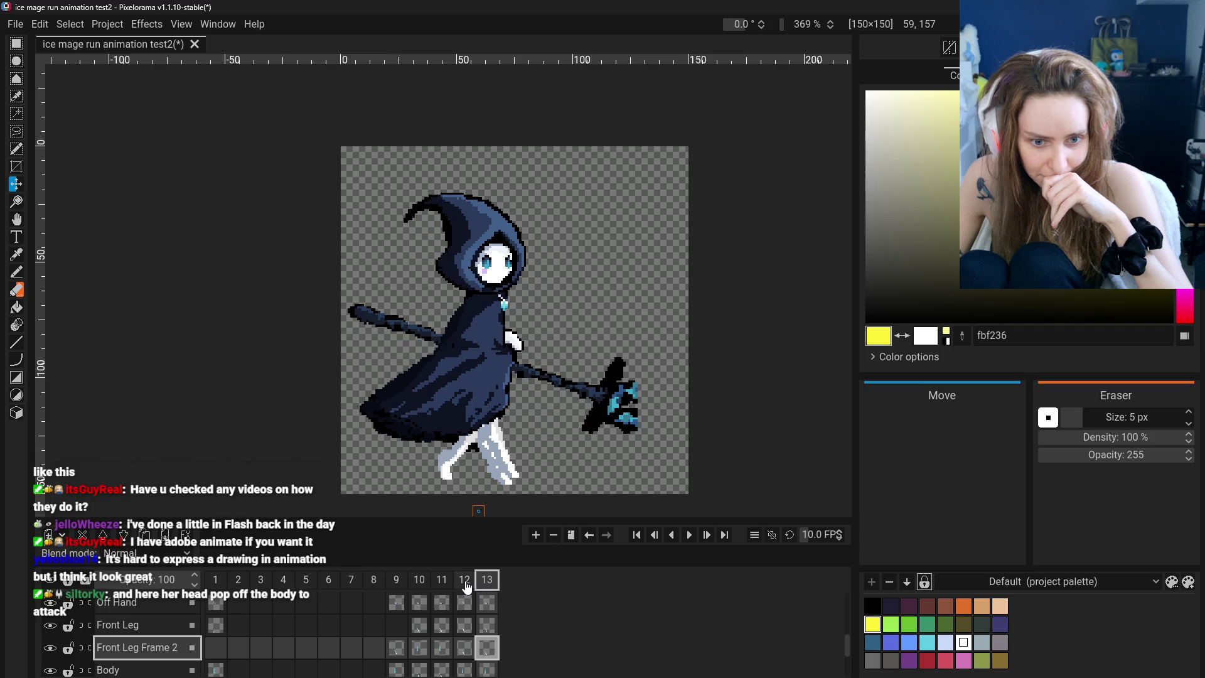
{"action": "left_click", "coordinate": [443, 585]}
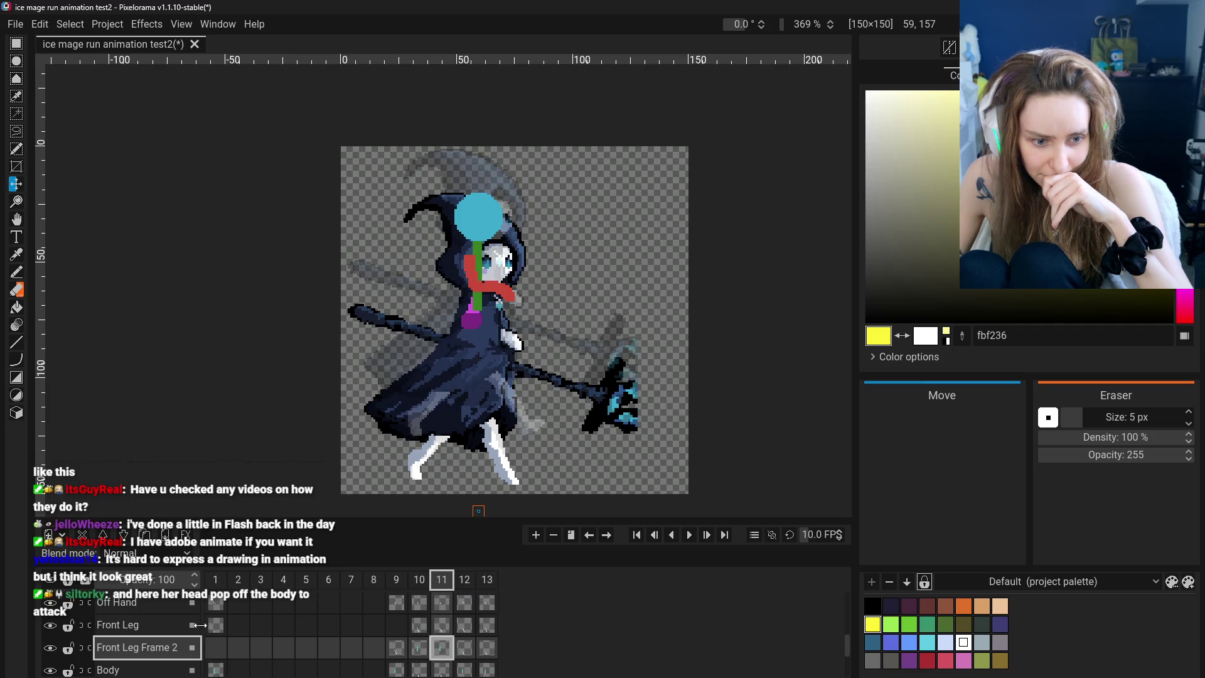
{"action": "scroll", "coordinate": [144, 628], "scroll_direction": "up", "scroll_amount": 5}
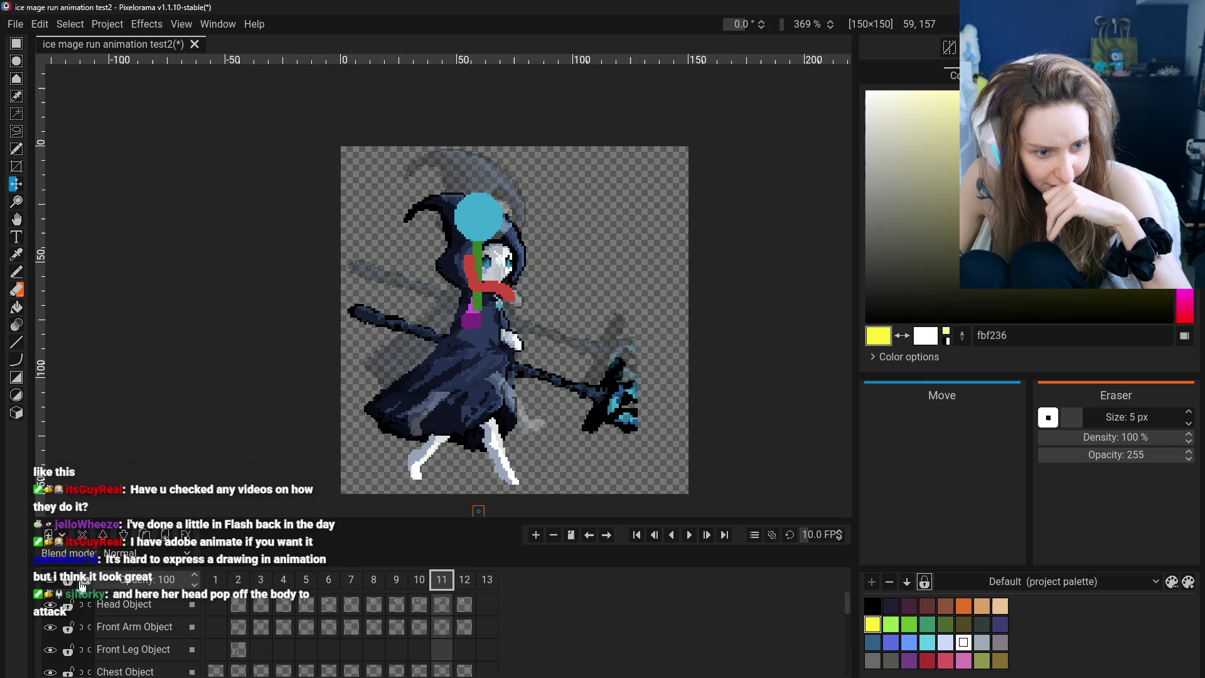
{"action": "scroll", "coordinate": [135, 617], "scroll_direction": "down", "scroll_amount": 5}
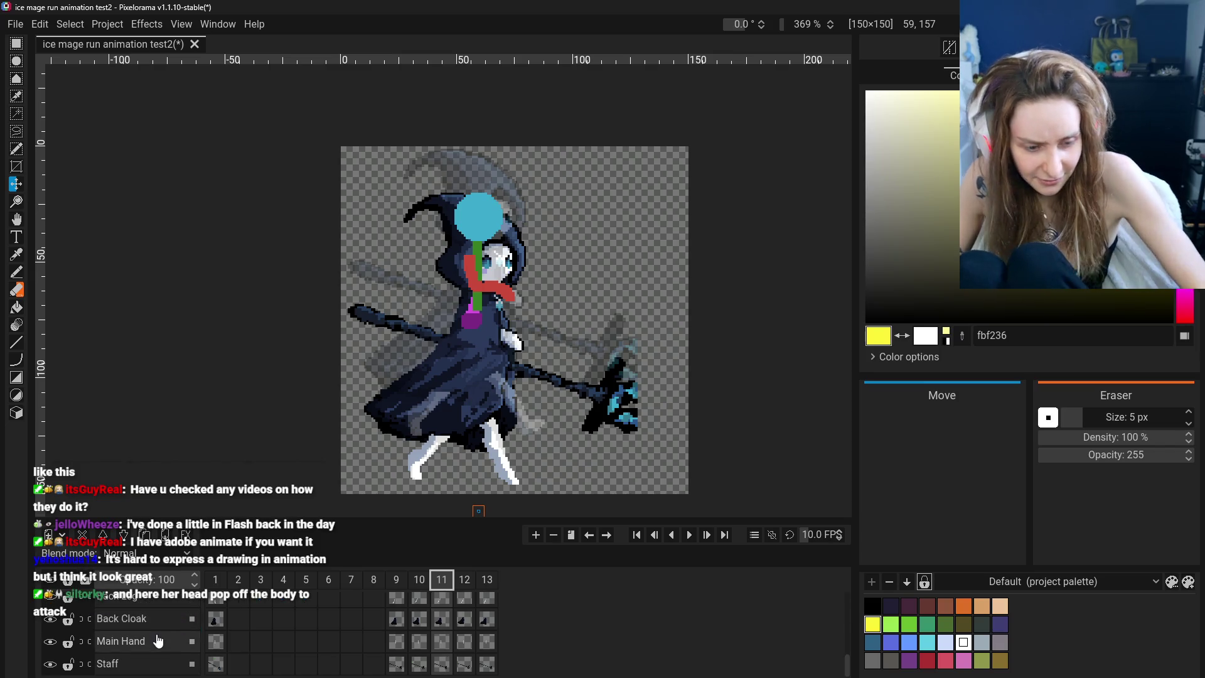
{"action": "scroll", "coordinate": [157, 641], "scroll_direction": "up", "scroll_amount": 5}
Add a new group layer from the add-layer dropdown
{"action": "right_click", "coordinate": [144, 601]}
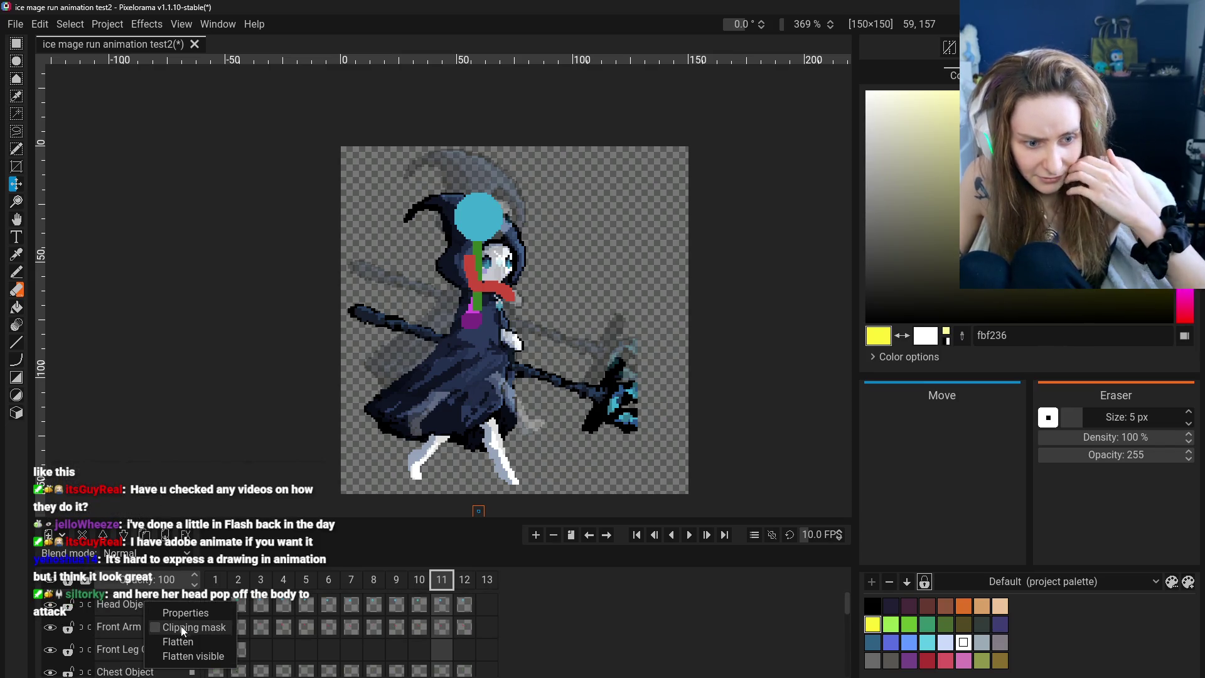
{"action": "left_click", "coordinate": [161, 541]}
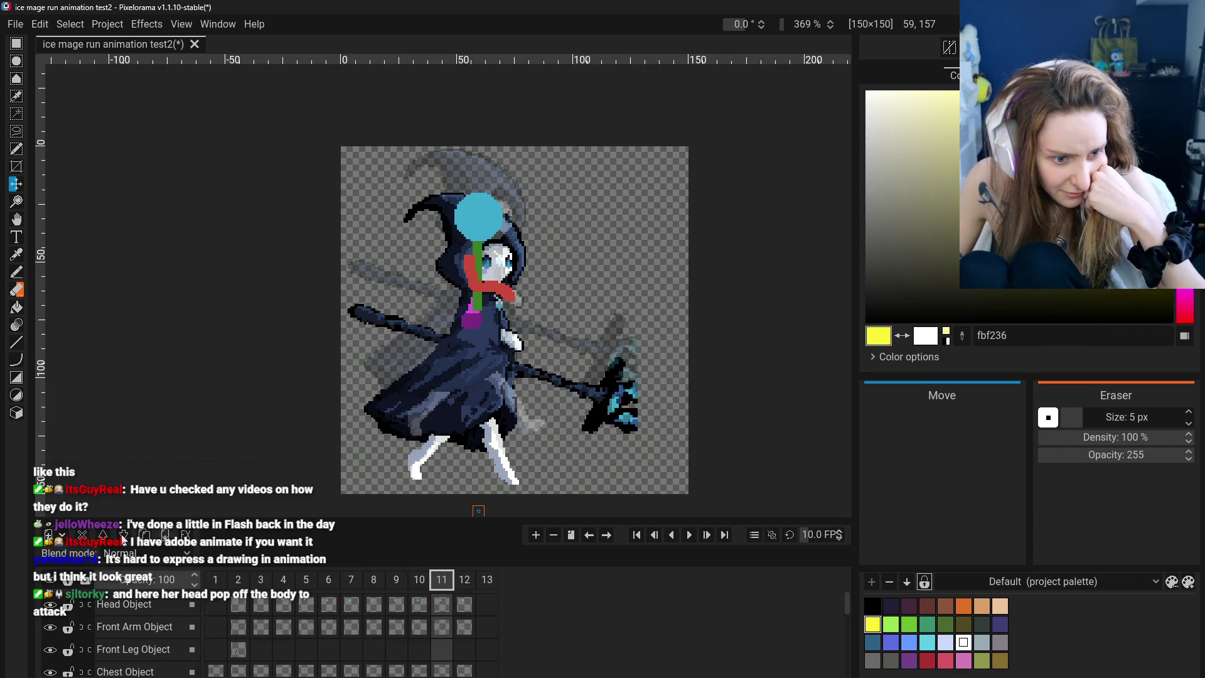
{"action": "left_click", "coordinate": [60, 539]}
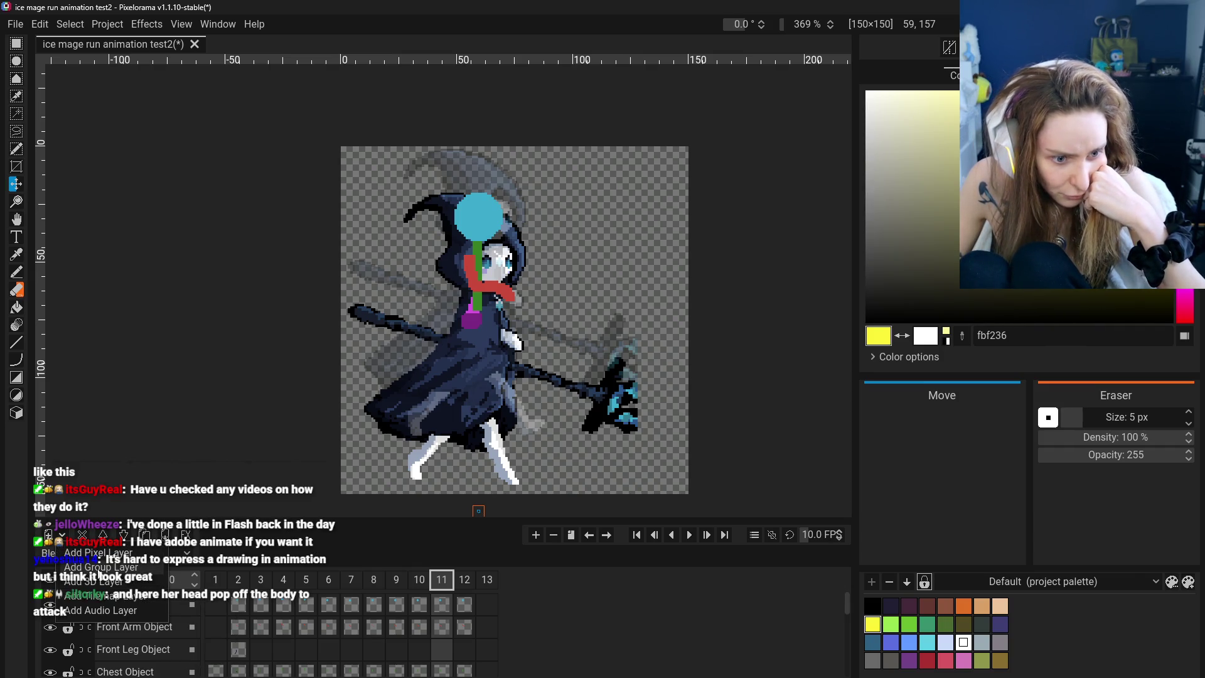
{"action": "left_click", "coordinate": [98, 566]}
Rename the new Group 18 layer to 'Simple Body Parts'
{"action": "double_click", "coordinate": [144, 645]}
{"action": "type", "text": "Simple Body Parts"}
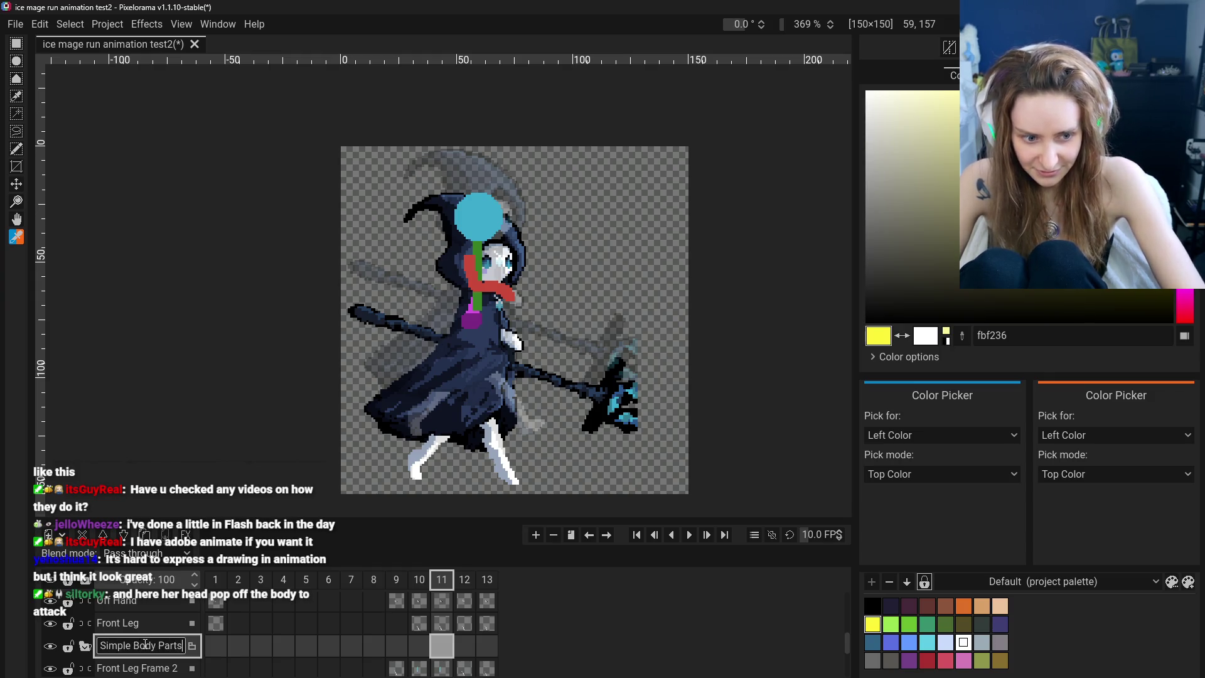
{"action": "key", "text": "Return"}
{"action": "scroll", "coordinate": [145, 644], "scroll_direction": "up", "scroll_amount": 1}
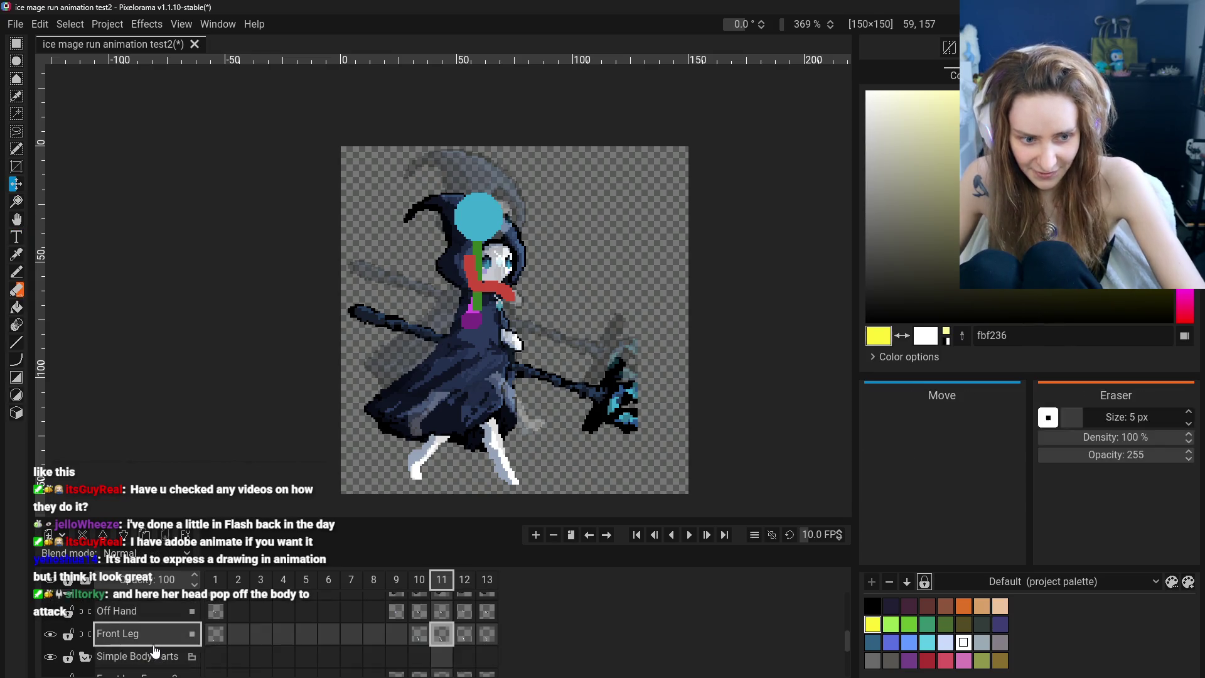
{"action": "scroll", "coordinate": [104, 545], "scroll_direction": "down", "scroll_amount": 2}
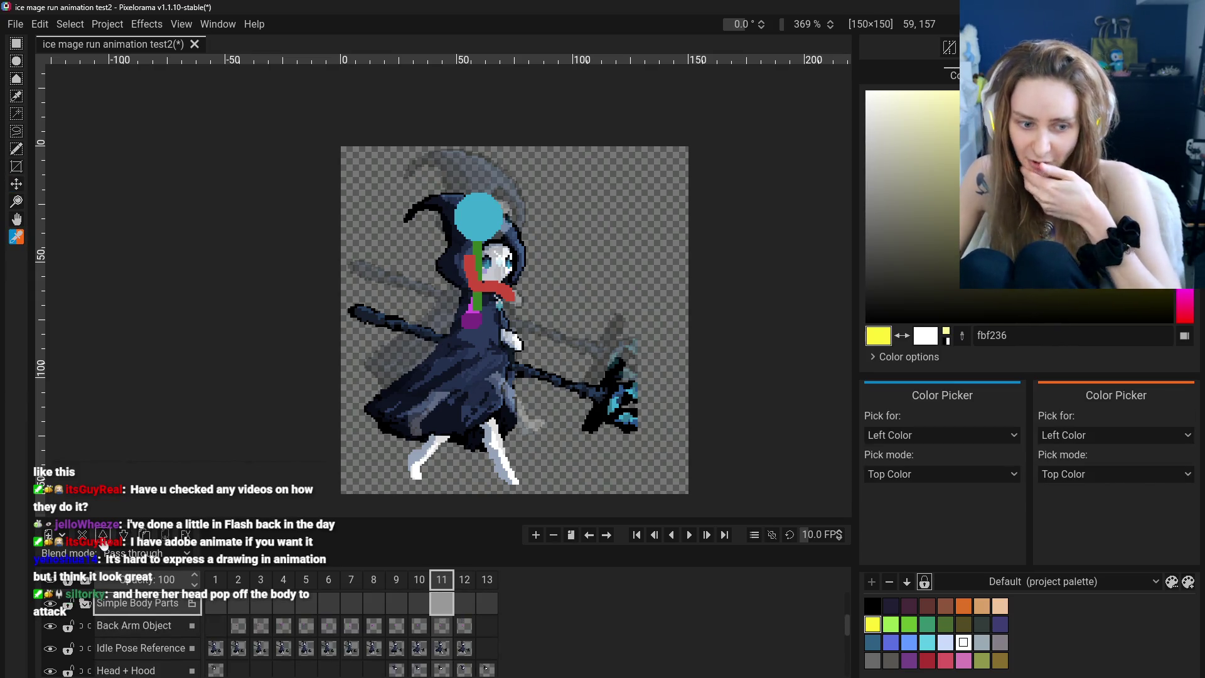
Drag Head Object, Front Arm Object, Front Leg Object and Chest Object into the Simple Body Parts group
{"action": "scroll", "coordinate": [104, 545], "scroll_direction": "down", "scroll_amount": 2}
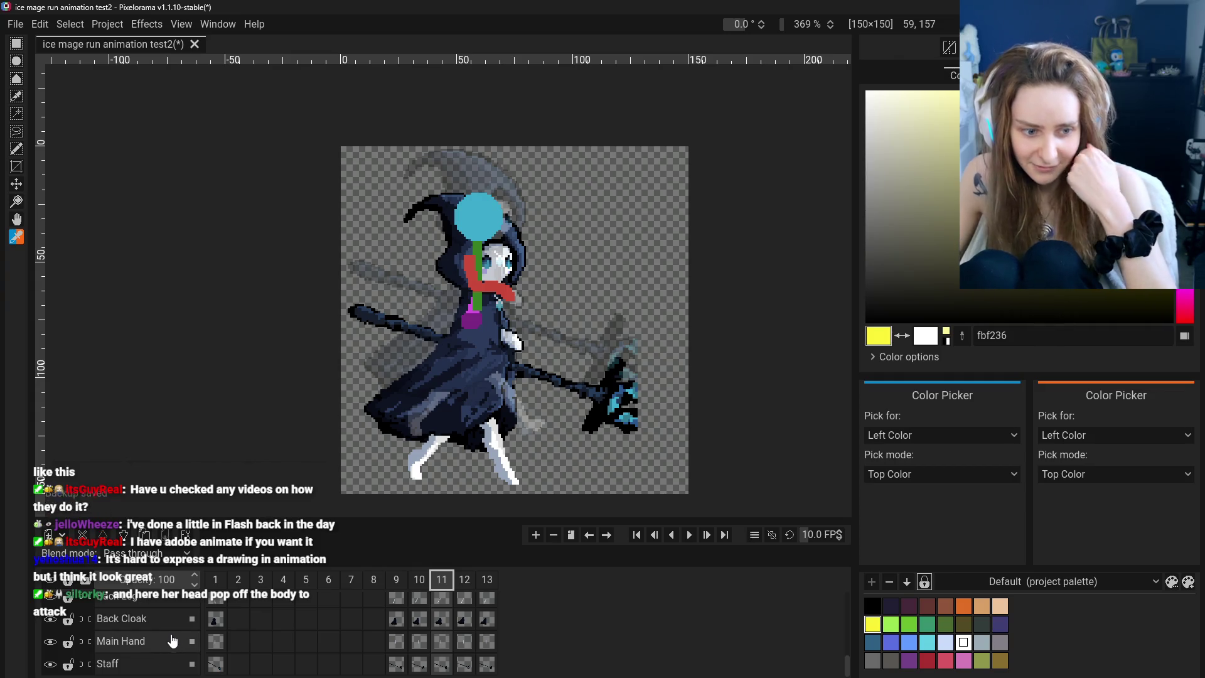
{"action": "scroll", "coordinate": [185, 632], "scroll_direction": "up", "scroll_amount": 2}
{"action": "scroll", "coordinate": [185, 633], "scroll_direction": "up", "scroll_amount": 2}
{"action": "scroll", "coordinate": [185, 632], "scroll_direction": "up", "scroll_amount": 2}
{"action": "scroll", "coordinate": [170, 621], "scroll_direction": "up", "scroll_amount": 2}
{"action": "scroll", "coordinate": [157, 609], "scroll_direction": "up", "scroll_amount": 2}
{"action": "scroll", "coordinate": [143, 598], "scroll_direction": "up", "scroll_amount": 2}
{"action": "left_click_drag", "start_coordinate": [142, 627], "coordinate": [149, 604]}
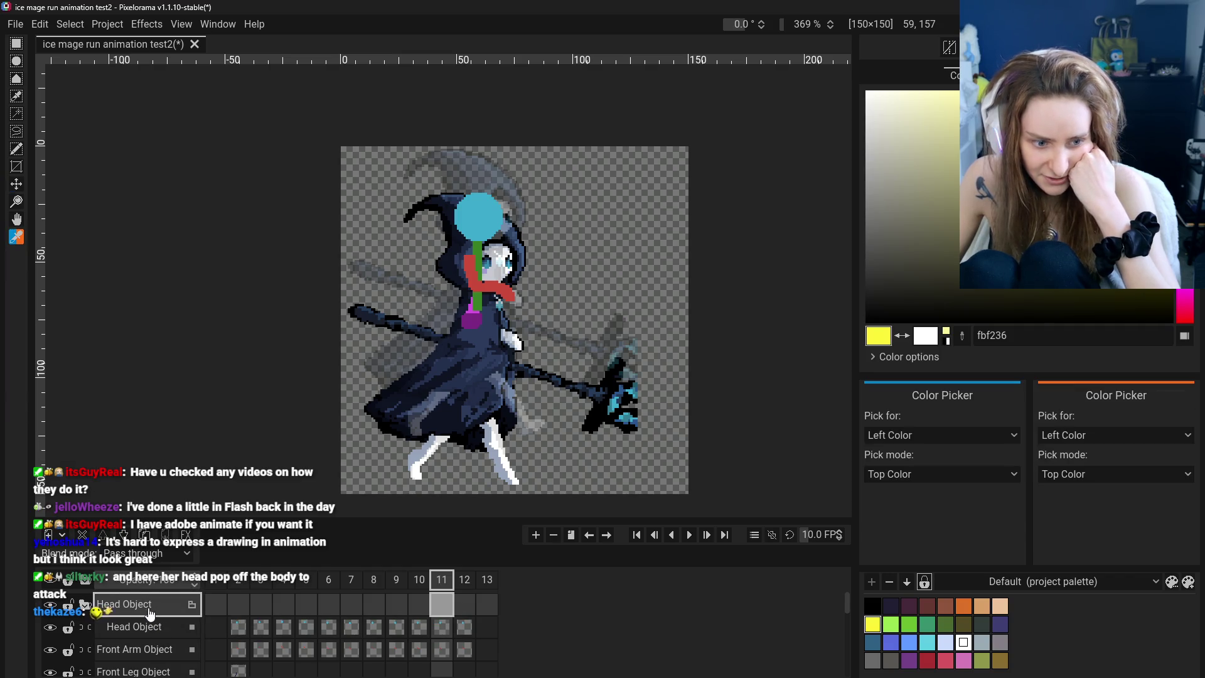
{"action": "left_click_drag", "start_coordinate": [150, 649], "coordinate": [154, 613]}
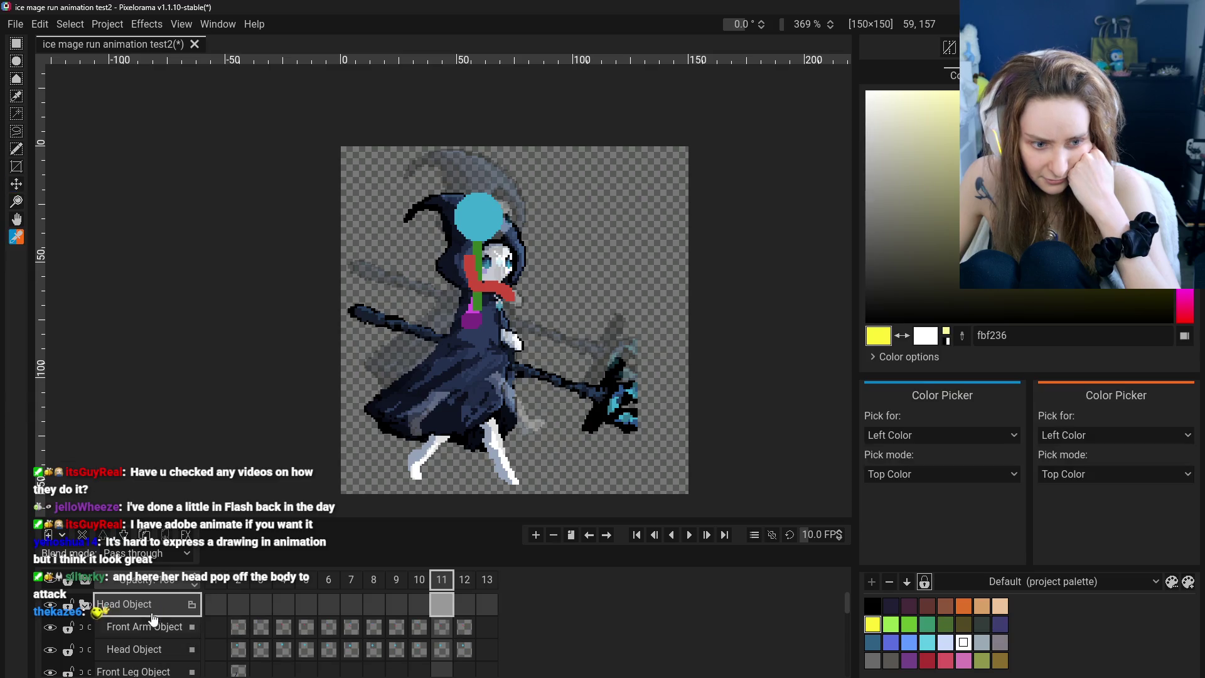
{"action": "left_click_drag", "start_coordinate": [144, 672], "coordinate": [153, 607]}
{"action": "scroll", "coordinate": [161, 661], "scroll_direction": "down", "scroll_amount": 1}
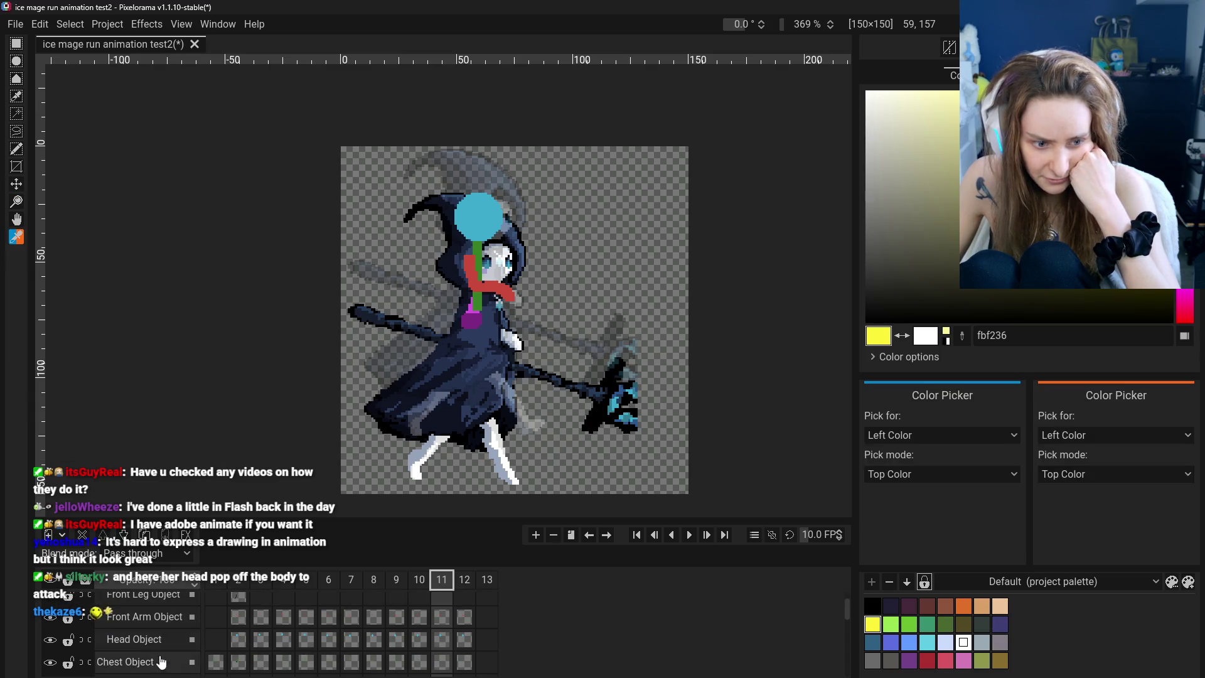
{"action": "left_click_drag", "start_coordinate": [162, 661], "coordinate": [149, 601]}
{"action": "scroll", "coordinate": [157, 655], "scroll_direction": "down", "scroll_amount": 1}
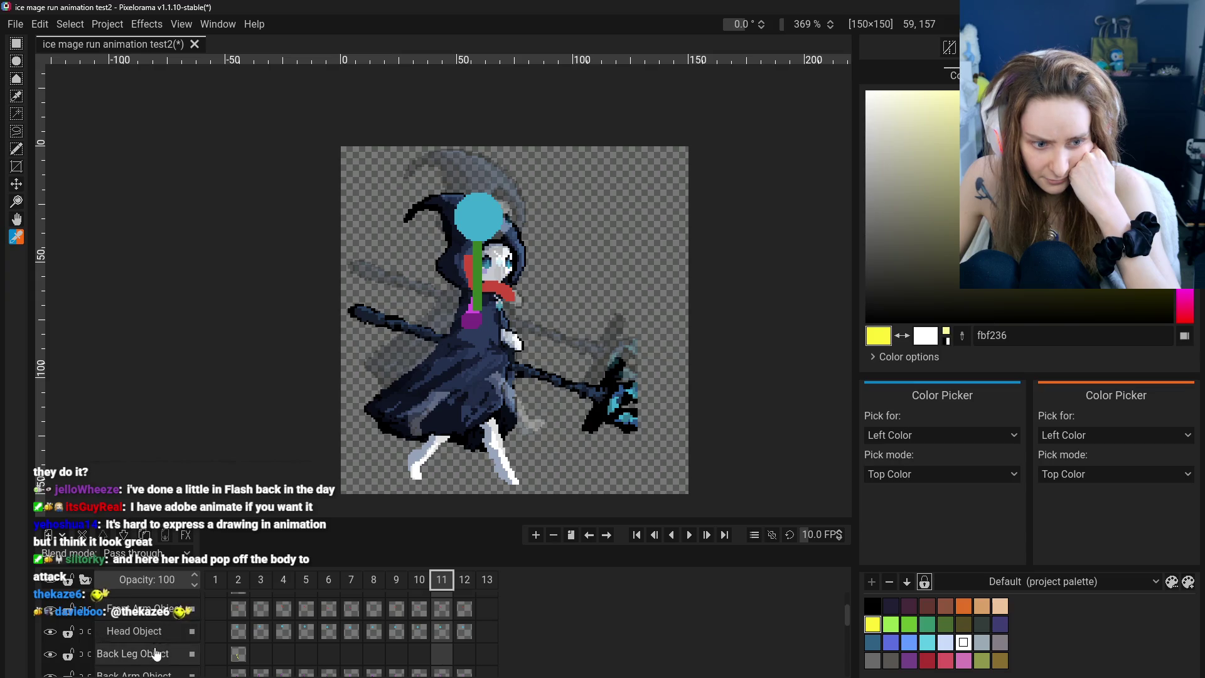
{"action": "left_click_drag", "start_coordinate": [157, 655], "coordinate": [154, 612]}
Move the remaining leg and Back Arm Object layers into the group and reposition Head Object
{"action": "scroll", "coordinate": [154, 634], "scroll_direction": "down", "scroll_amount": 2}
{"action": "scroll", "coordinate": [152, 638], "scroll_direction": "down", "scroll_amount": 2}
{"action": "scroll", "coordinate": [152, 638], "scroll_direction": "up", "scroll_amount": 3}
{"action": "scroll", "coordinate": [160, 639], "scroll_direction": "up", "scroll_amount": 2}
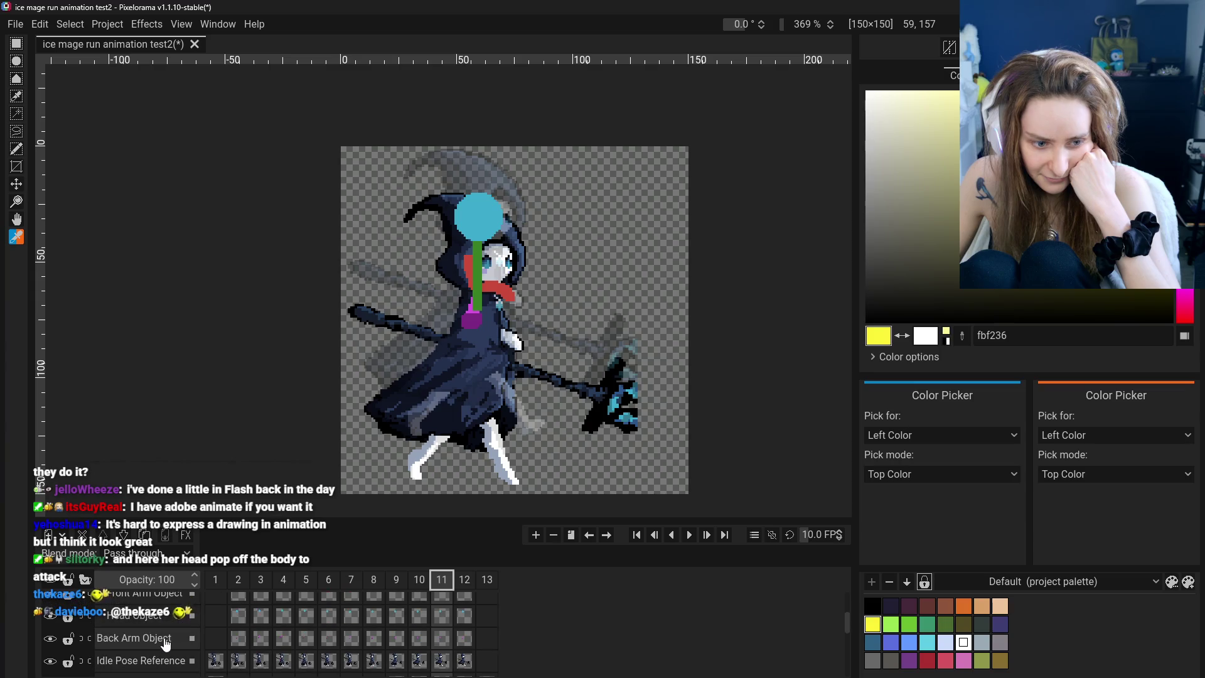
{"action": "left_click_drag", "start_coordinate": [156, 616], "coordinate": [152, 631]}
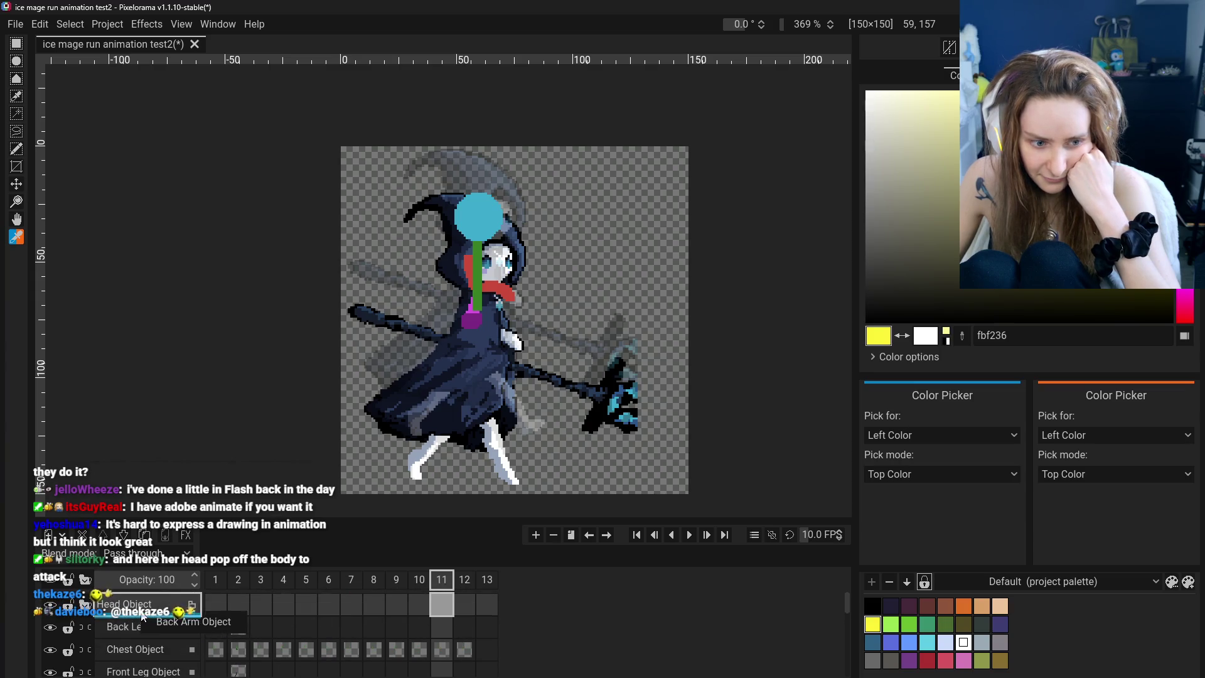
{"action": "scroll", "coordinate": [152, 630], "scroll_direction": "down", "scroll_amount": 4}
{"action": "scroll", "coordinate": [166, 633], "scroll_direction": "up", "scroll_amount": 2}
{"action": "scroll", "coordinate": [166, 632], "scroll_direction": "up", "scroll_amount": 3}
{"action": "mouse_move", "coordinate": [162, 650]}
{"action": "left_mouse_down"}
{"action": "mouse_move", "coordinate": [167, 631]}
{"action": "mouse_move", "coordinate": [154, 622]}
{"action": "left_mouse_up"}
{"action": "scroll", "coordinate": [156, 631], "scroll_direction": "down", "scroll_amount": 1}
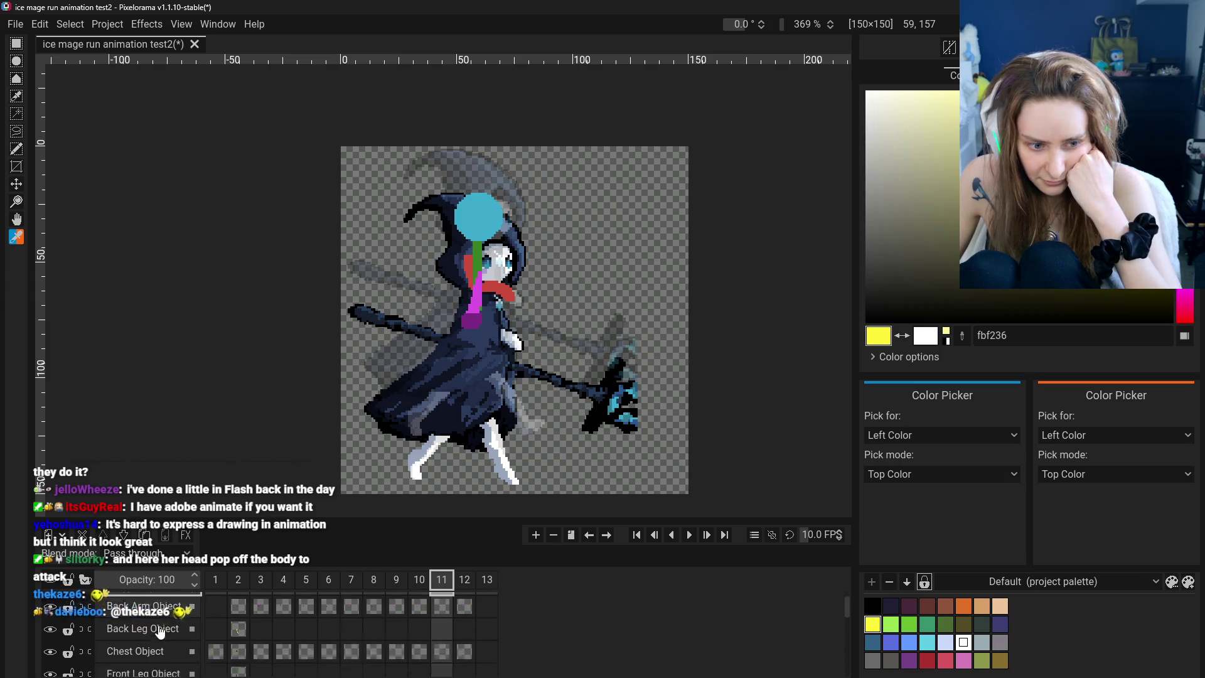
{"action": "scroll", "coordinate": [160, 636], "scroll_direction": "down", "scroll_amount": 1}
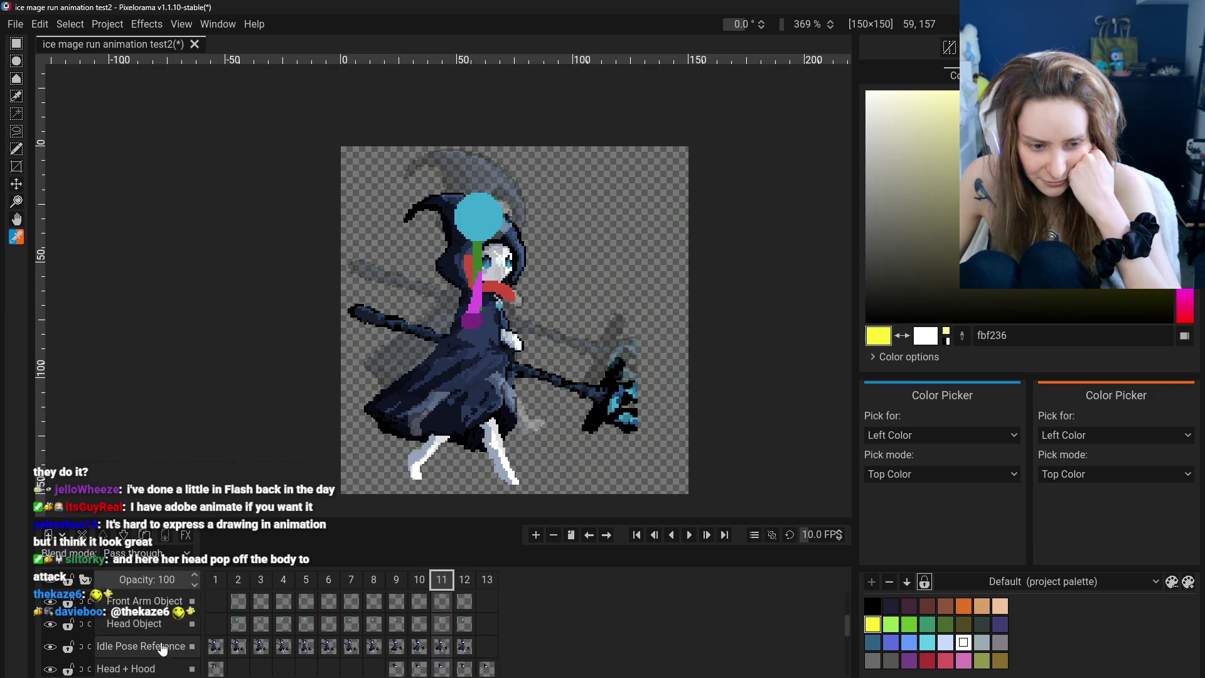
{"action": "scroll", "coordinate": [164, 651], "scroll_direction": "down", "scroll_amount": 1}
{"action": "left_click_drag", "start_coordinate": [142, 604], "coordinate": [168, 618]}
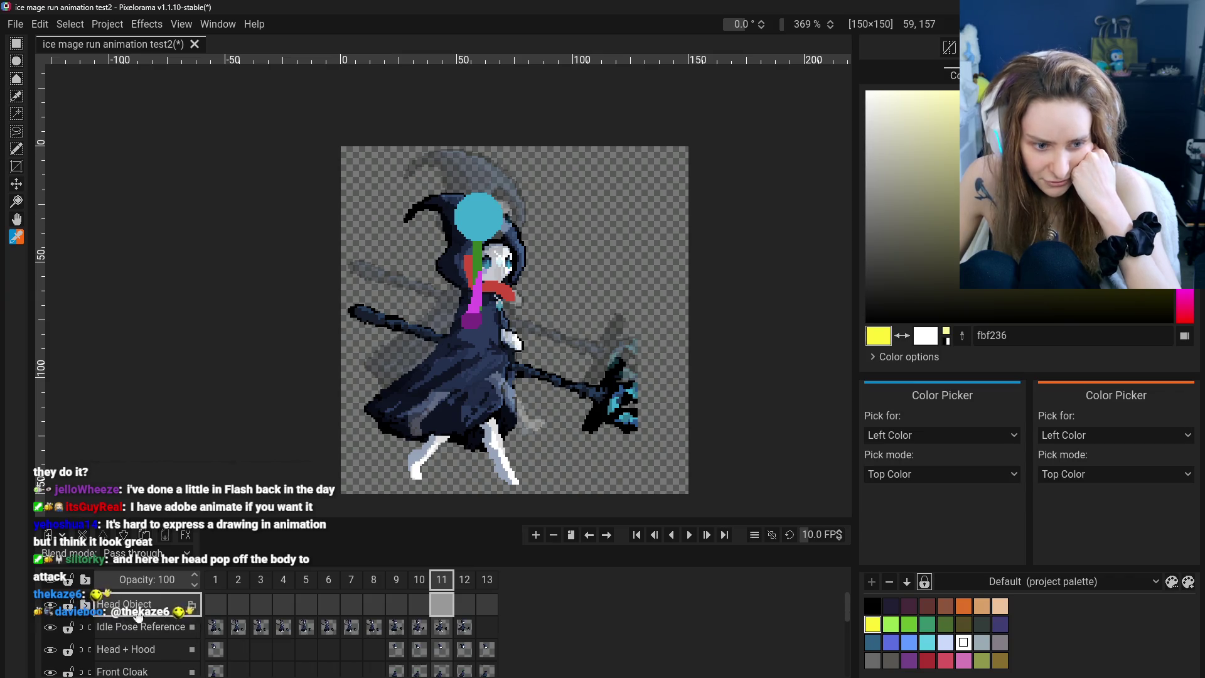
{"action": "left_click_drag", "start_coordinate": [133, 613], "coordinate": [56, 608]}
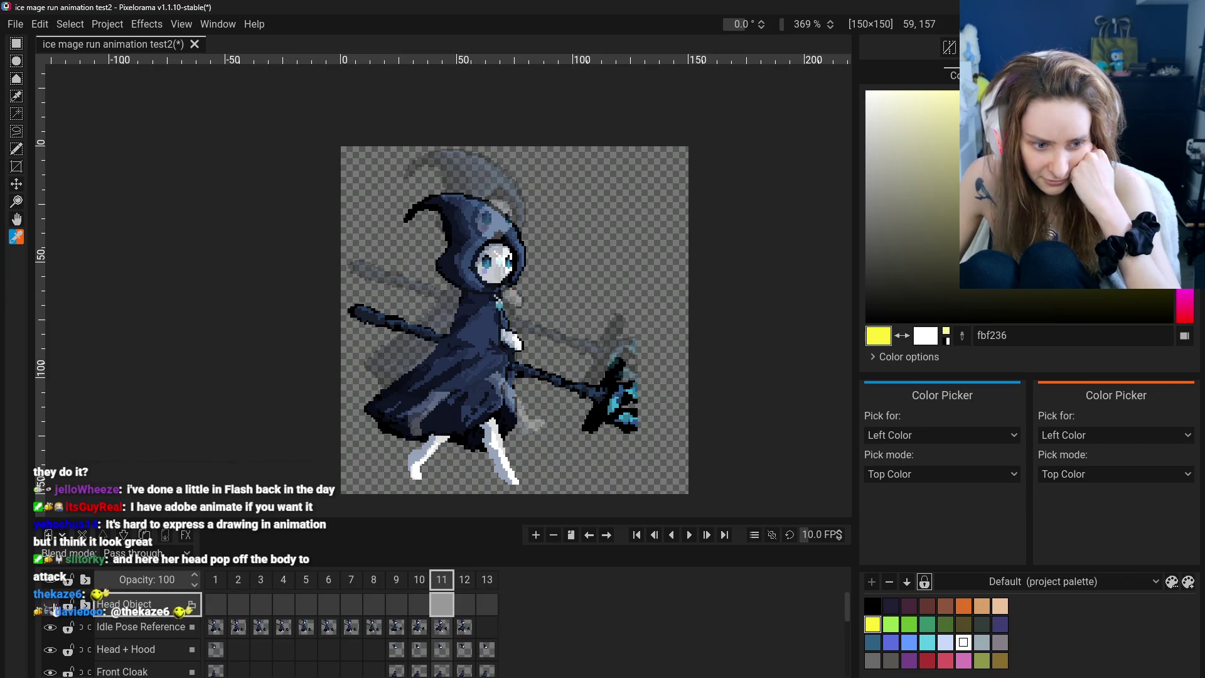
Hide the Idle Pose Reference layer and review the running poses on frames 9 and 10
{"action": "left_click", "coordinate": [419, 580]}
{"action": "left_click", "coordinate": [443, 580]}
{"action": "left_click", "coordinate": [138, 628]}
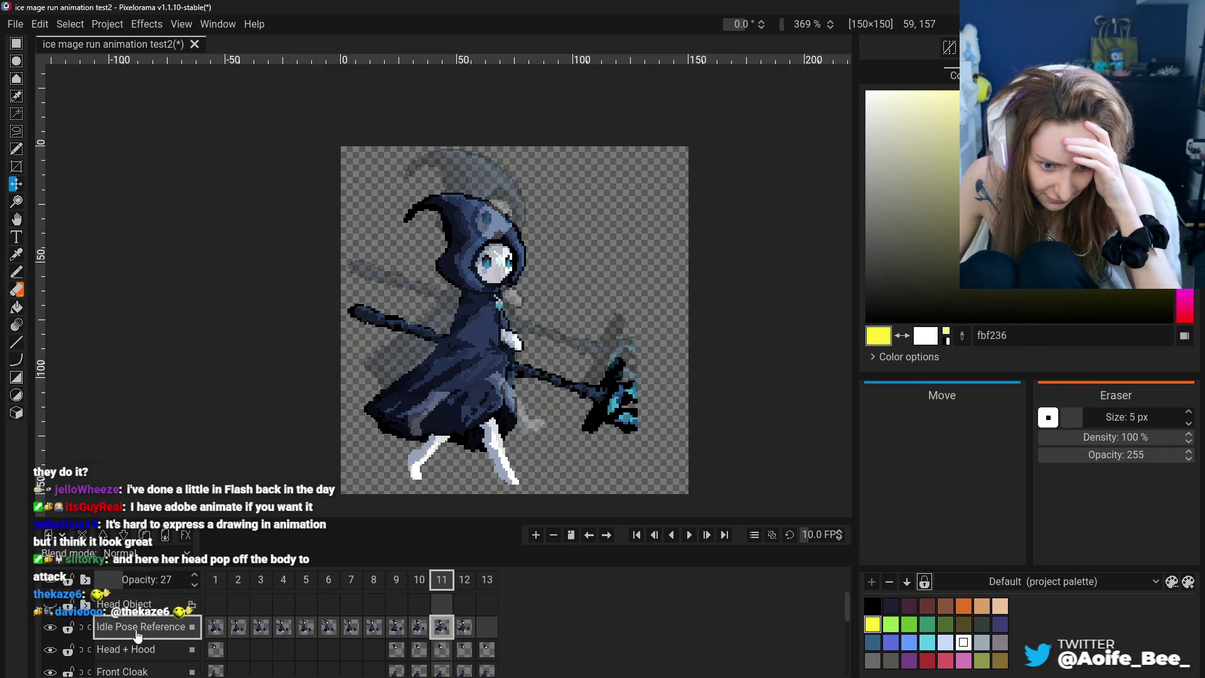
{"action": "left_click", "coordinate": [465, 628]}
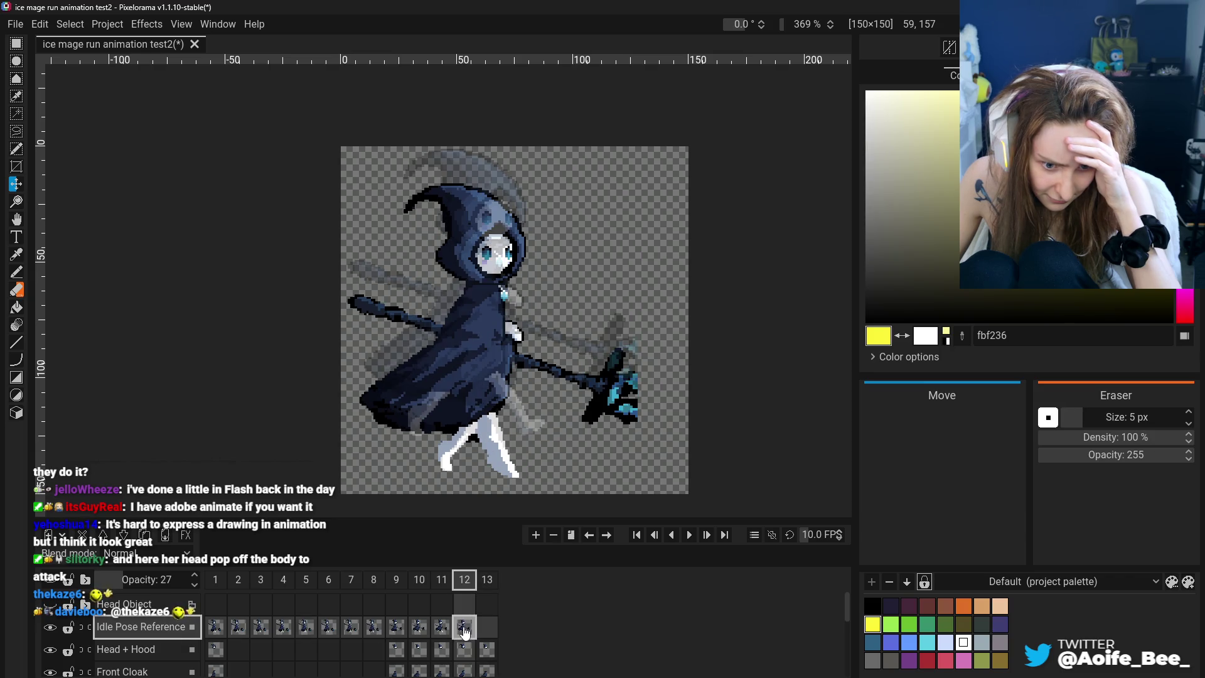
{"action": "left_click", "coordinate": [50, 627]}
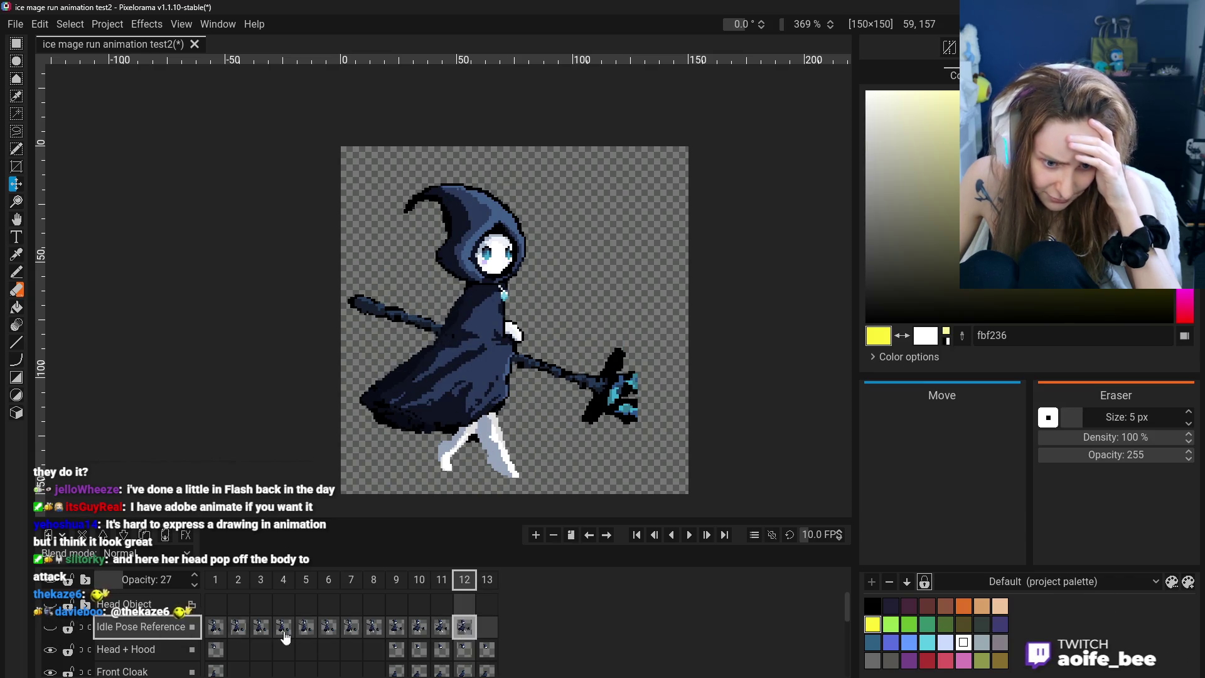
{"action": "left_click", "coordinate": [392, 583]}
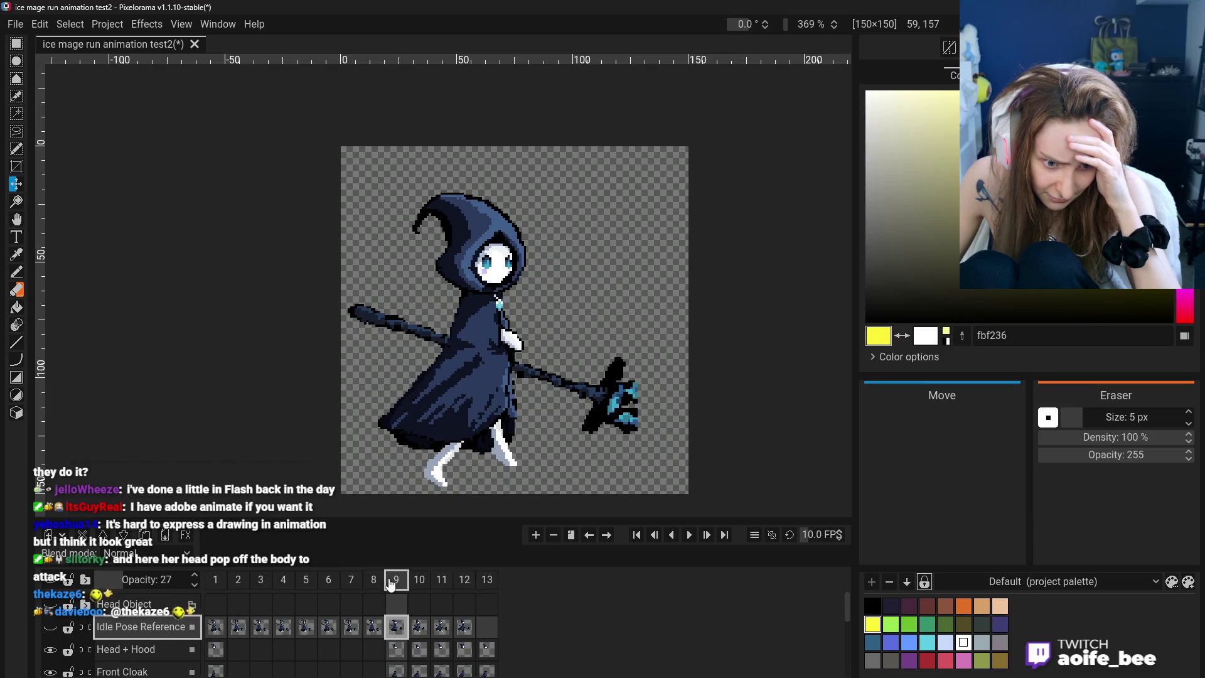
{"action": "left_click", "coordinate": [419, 580]}
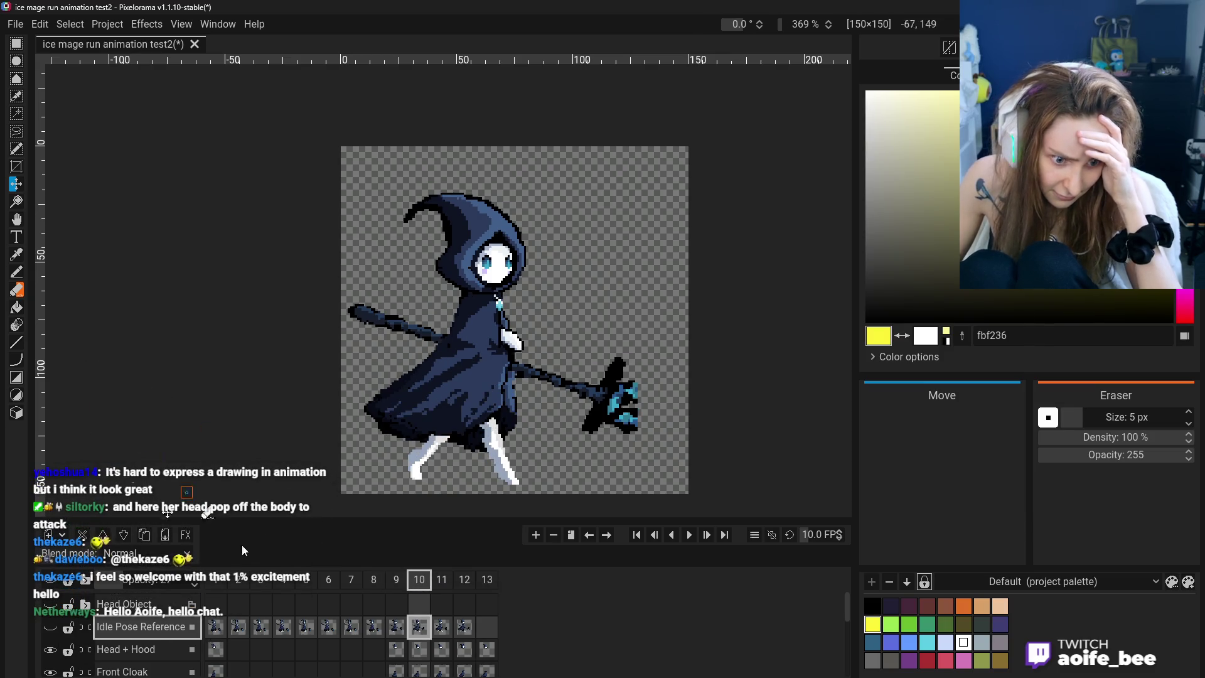
Turn the Back Leg layer back on and hide the Front Leg layer
{"action": "scroll", "coordinate": [355, 638], "scroll_direction": "down", "scroll_amount": 1}
{"action": "scroll", "coordinate": [119, 625], "scroll_direction": "down", "scroll_amount": 3}
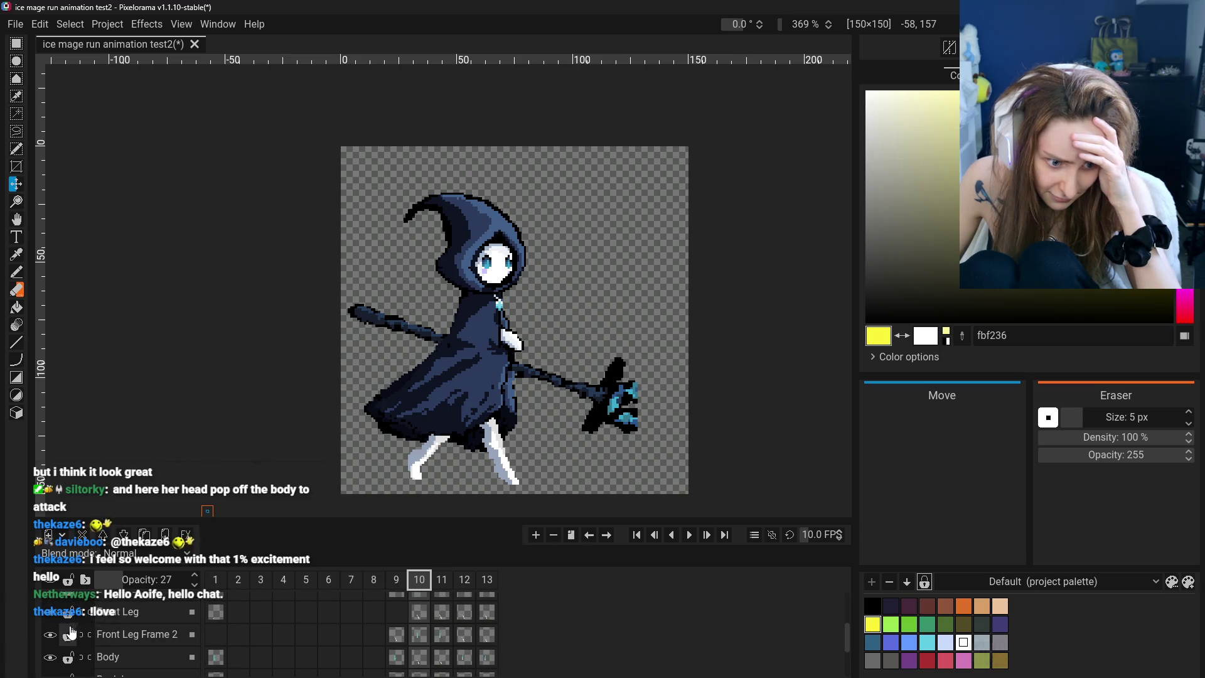
{"action": "scroll", "coordinate": [54, 638], "scroll_direction": "up", "scroll_amount": 2}
{"action": "scroll", "coordinate": [55, 638], "scroll_direction": "down", "scroll_amount": 3}
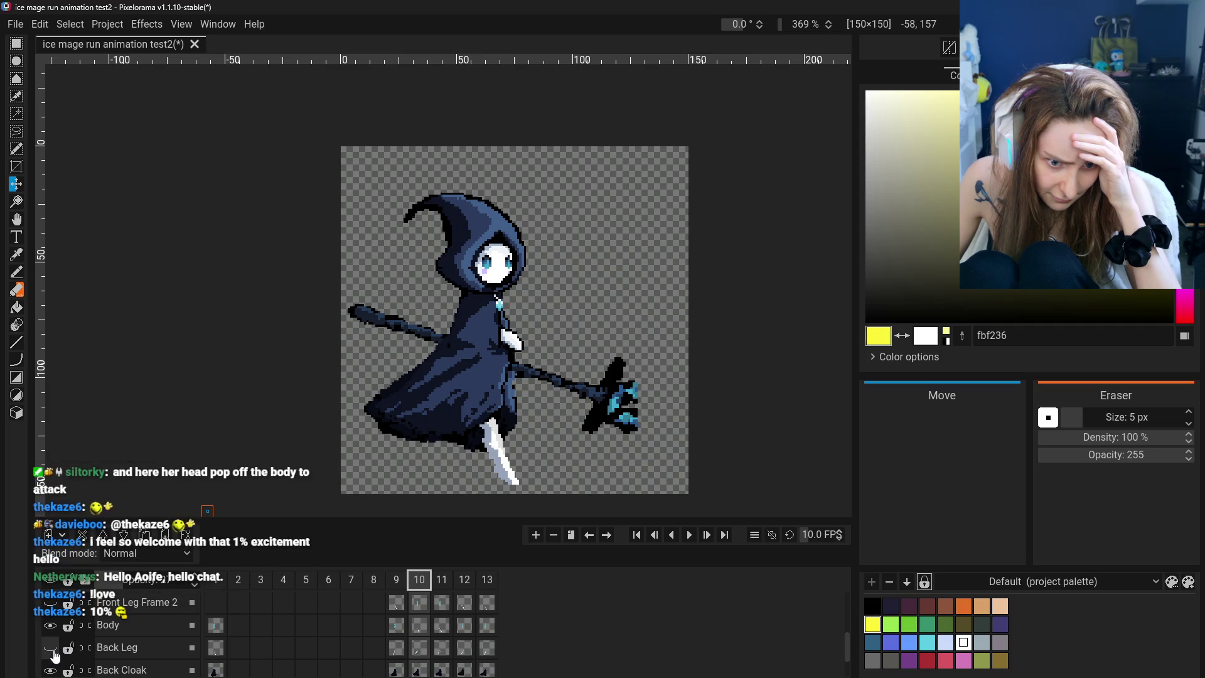
{"action": "left_click", "coordinate": [54, 656]}
{"action": "scroll", "coordinate": [54, 647], "scroll_direction": "up", "scroll_amount": 1}
{"action": "scroll", "coordinate": [54, 637], "scroll_direction": "down", "scroll_amount": 1}
{"action": "scroll", "coordinate": [52, 636], "scroll_direction": "up", "scroll_amount": 2}
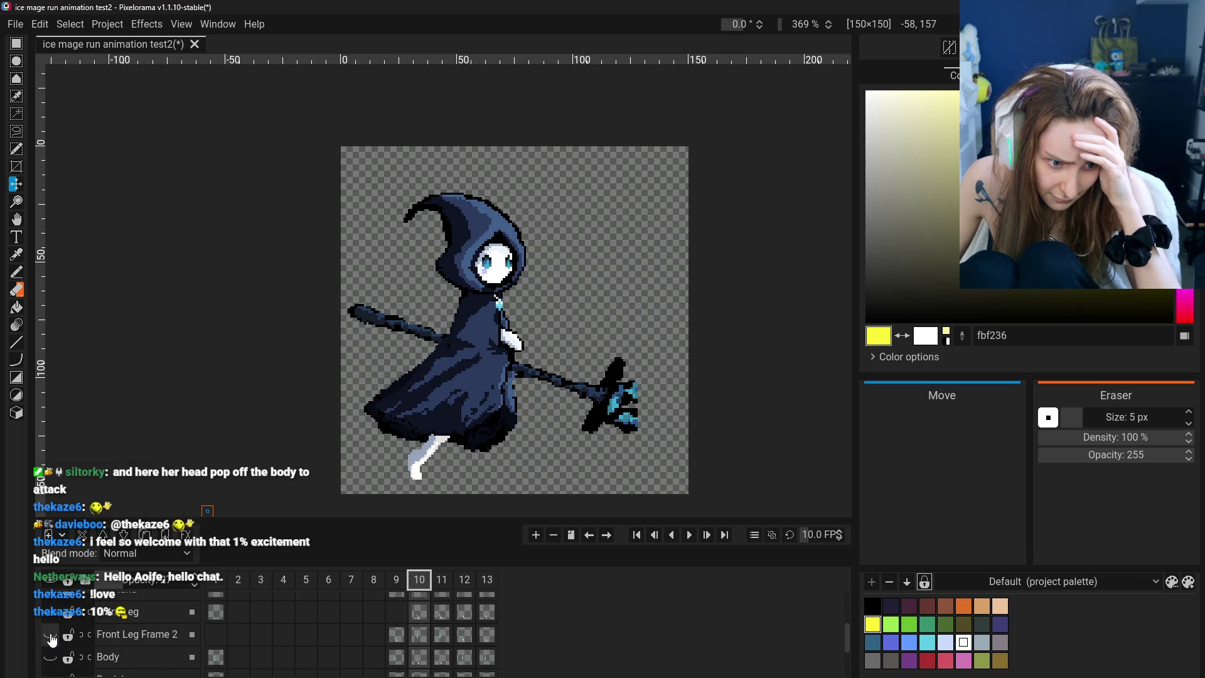
{"action": "scroll", "coordinate": [54, 631], "scroll_direction": "down", "scroll_amount": 2}
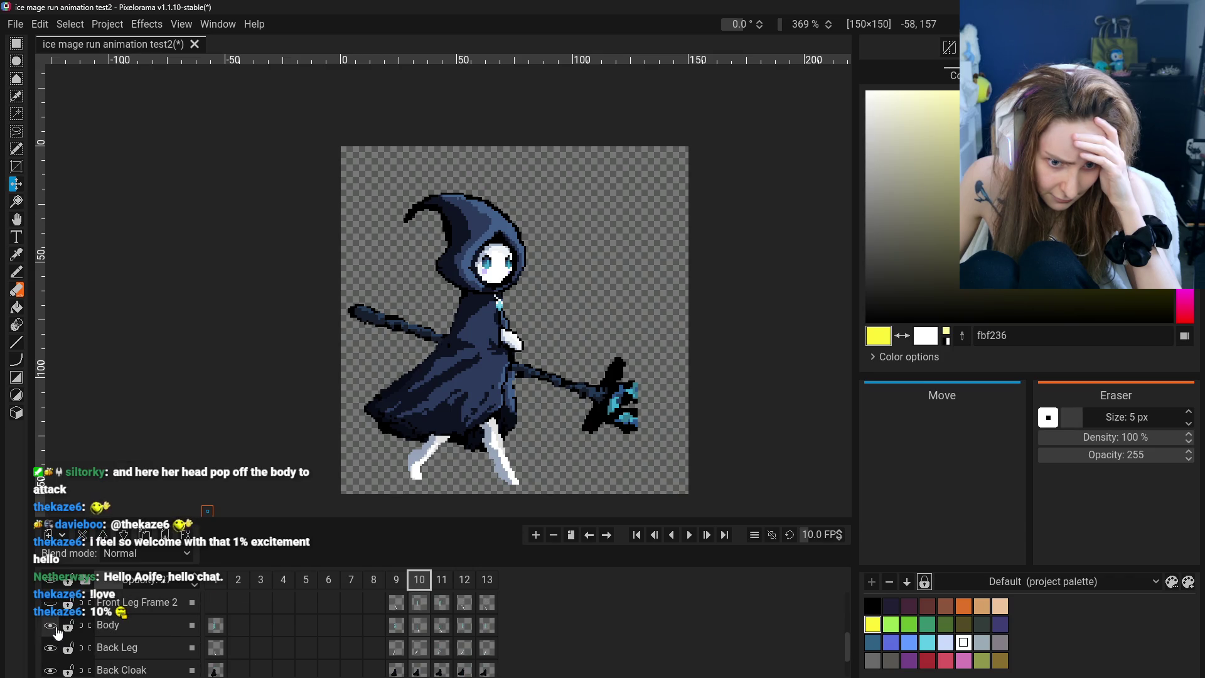
{"action": "left_click", "coordinate": [56, 622]}
Hide the Front Cloak layer to reveal the mage's body
{"action": "scroll", "coordinate": [55, 643], "scroll_direction": "down", "scroll_amount": 1}
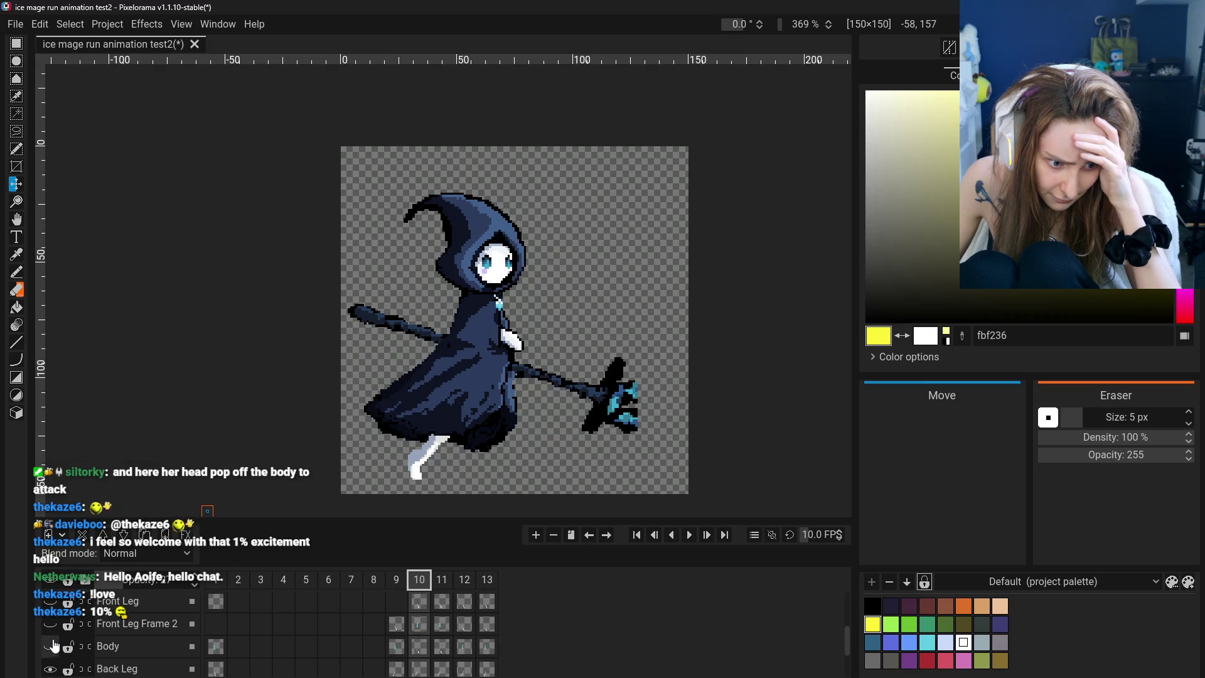
{"action": "scroll", "coordinate": [98, 646], "scroll_direction": "down", "scroll_amount": 3}
{"action": "scroll", "coordinate": [97, 646], "scroll_direction": "down", "scroll_amount": 2}
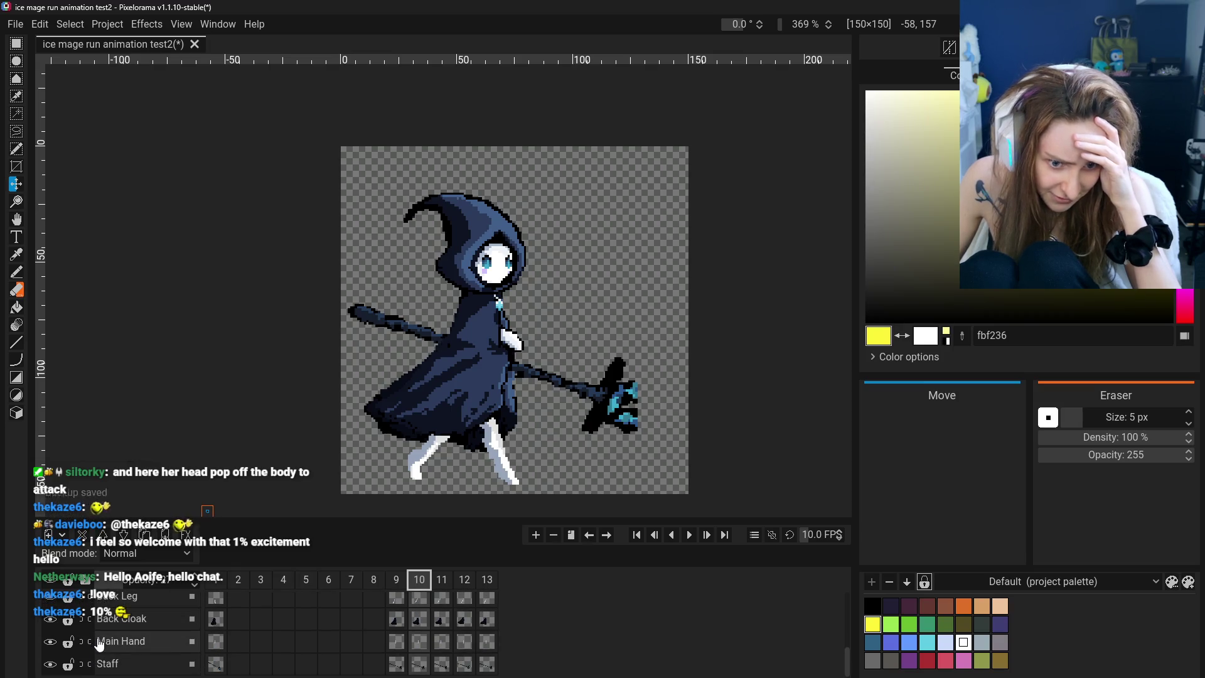
{"action": "scroll", "coordinate": [103, 652], "scroll_direction": "up", "scroll_amount": 2}
{"action": "scroll", "coordinate": [108, 655], "scroll_direction": "up", "scroll_amount": 1}
{"action": "scroll", "coordinate": [103, 652], "scroll_direction": "up", "scroll_amount": 3}
{"action": "scroll", "coordinate": [81, 643], "scroll_direction": "up", "scroll_amount": 1}
{"action": "scroll", "coordinate": [58, 633], "scroll_direction": "up", "scroll_amount": 2}
{"action": "left_click", "coordinate": [53, 624]}
Make Front Leg Frame 2 visible and select its frame-10 cel
{"action": "scroll", "coordinate": [95, 630], "scroll_direction": "up", "scroll_amount": 2}
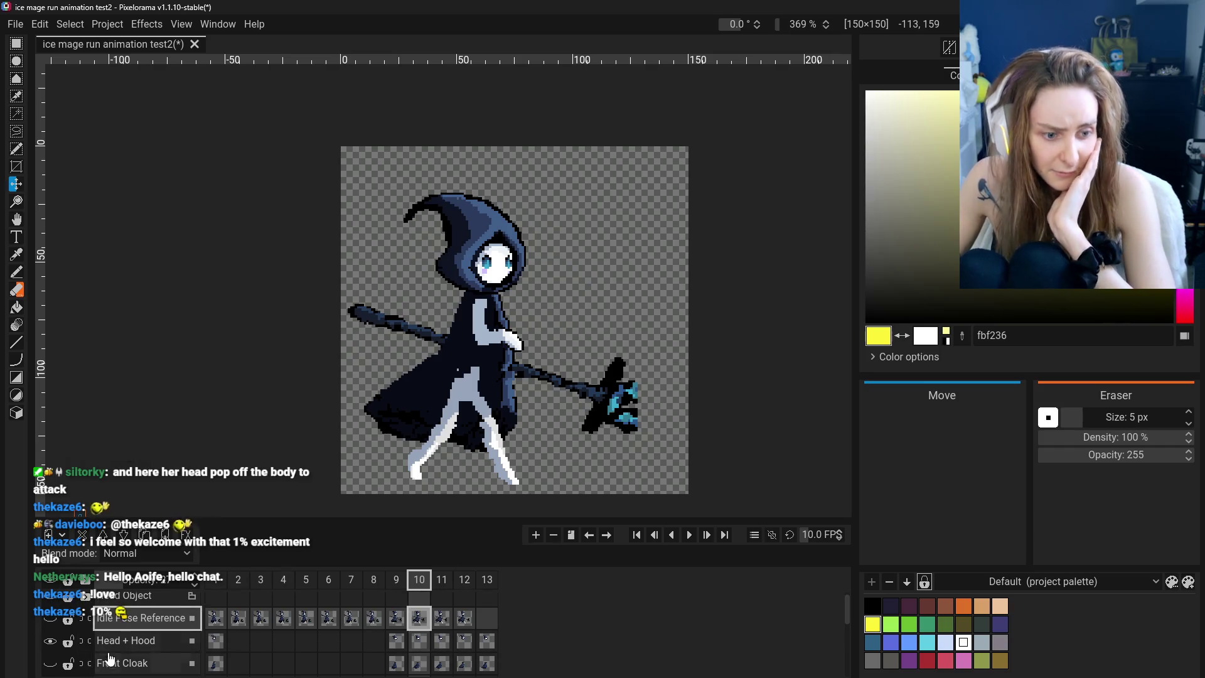
{"action": "scroll", "coordinate": [175, 640], "scroll_direction": "up", "scroll_amount": 1}
{"action": "scroll", "coordinate": [60, 650], "scroll_direction": "down", "scroll_amount": 3}
{"action": "scroll", "coordinate": [51, 647], "scroll_direction": "down", "scroll_amount": 2}
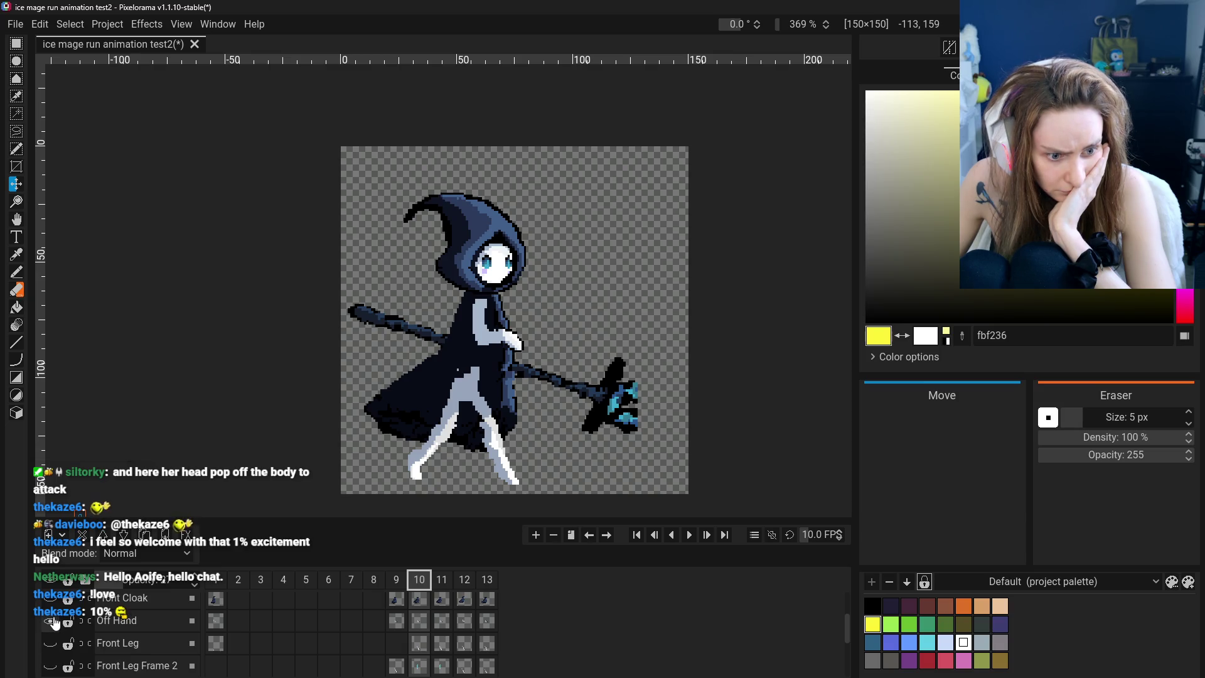
{"action": "left_click", "coordinate": [55, 669]}
{"action": "left_click", "coordinate": [55, 668]}
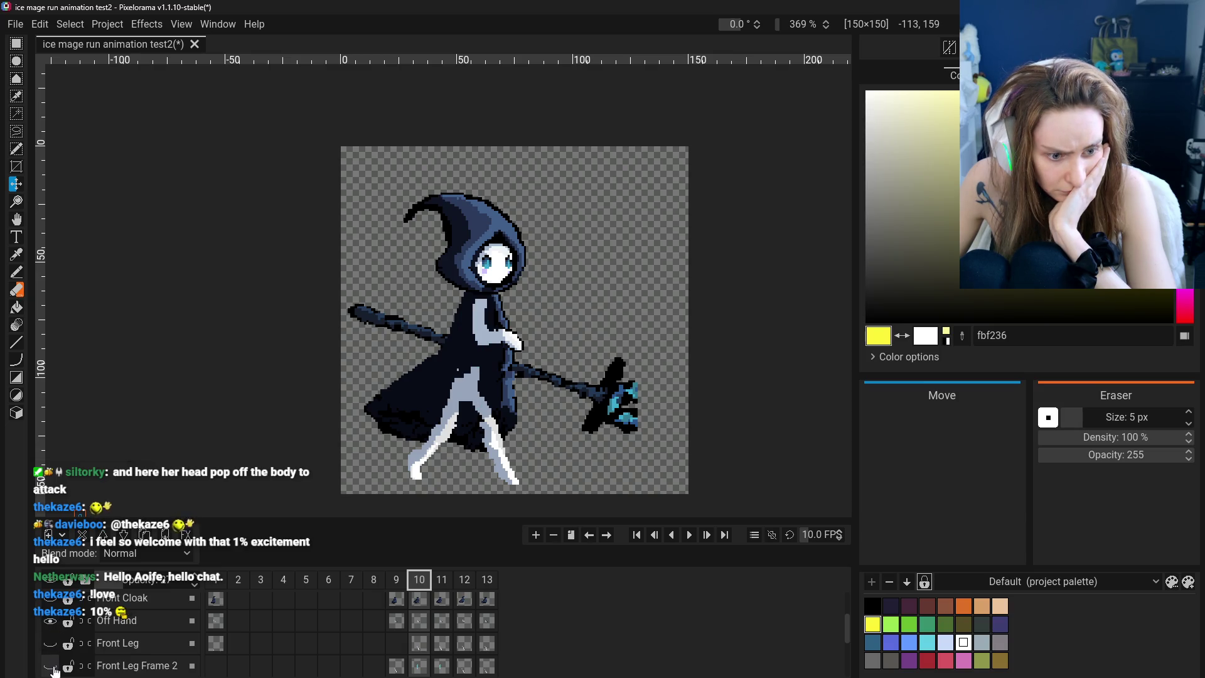
{"action": "left_click", "coordinate": [56, 669]}
{"action": "left_click", "coordinate": [141, 670]}
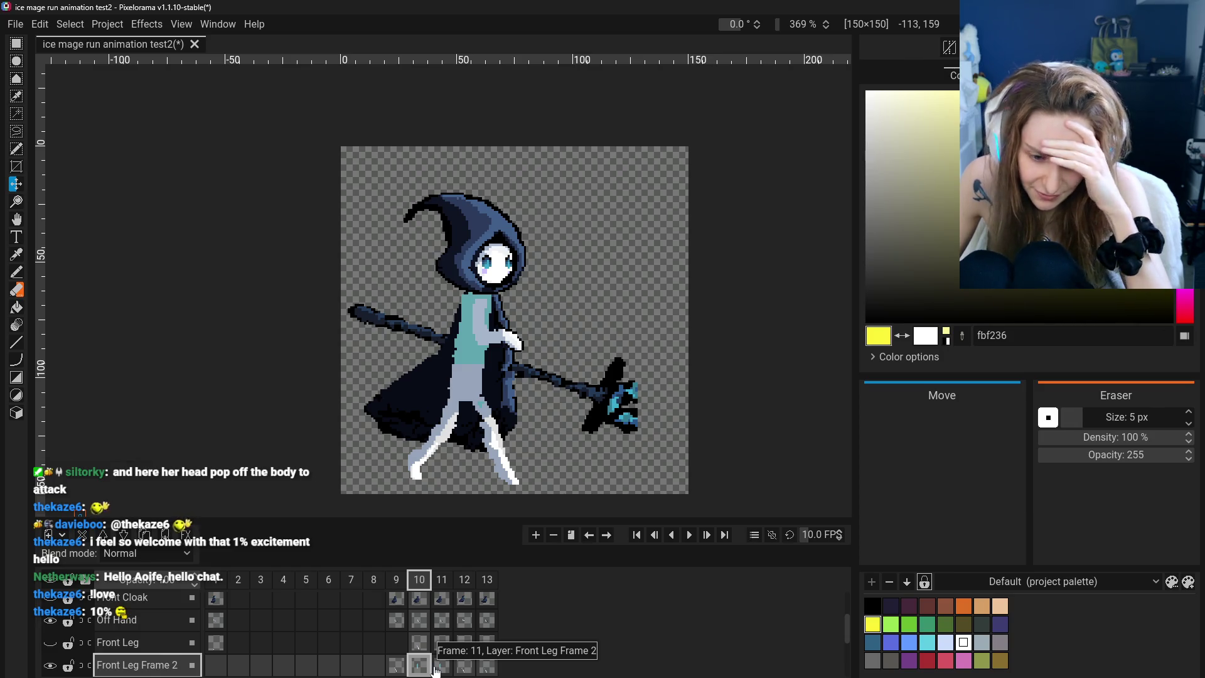
On frame 11, select the Front Leg layer and hide Front Leg Frame 2
{"action": "left_click", "coordinate": [442, 667]}
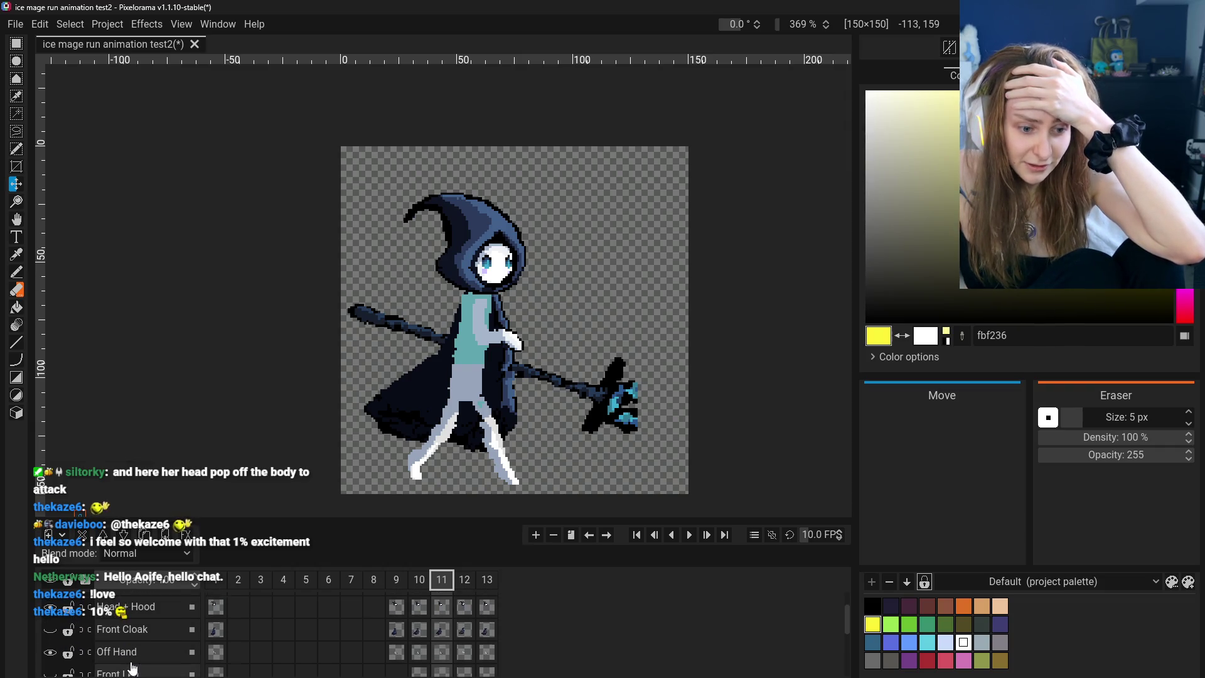
{"action": "left_click", "coordinate": [143, 643]}
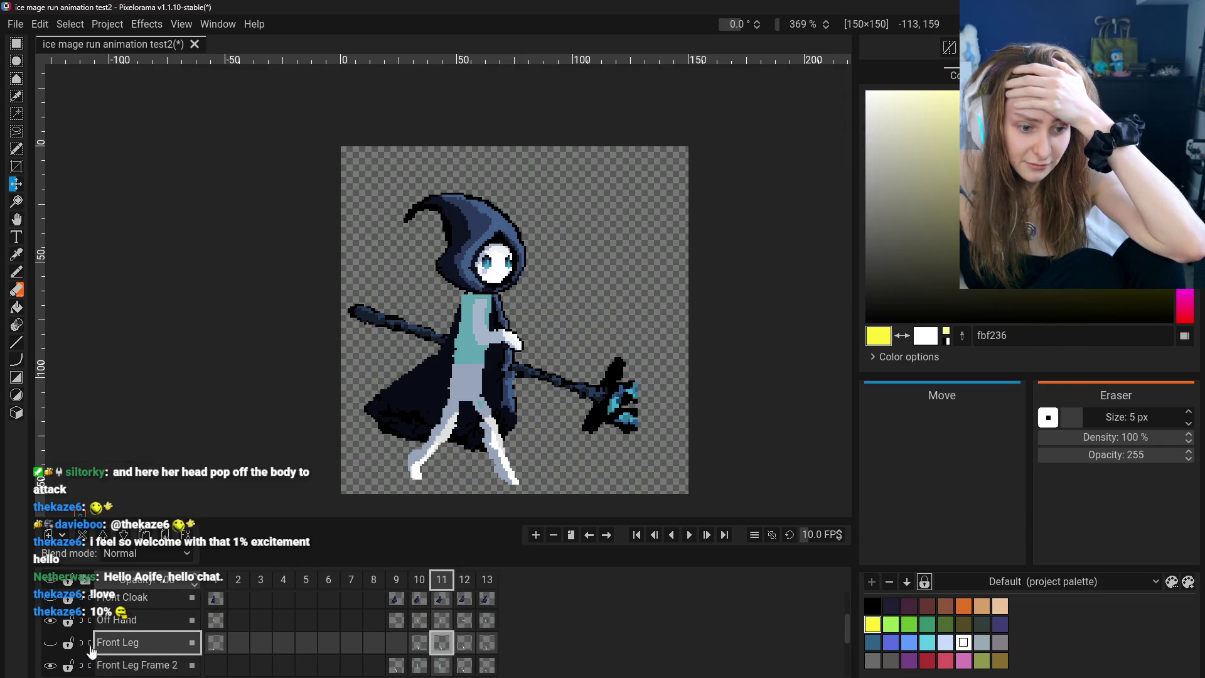
{"action": "left_click", "coordinate": [50, 665]}
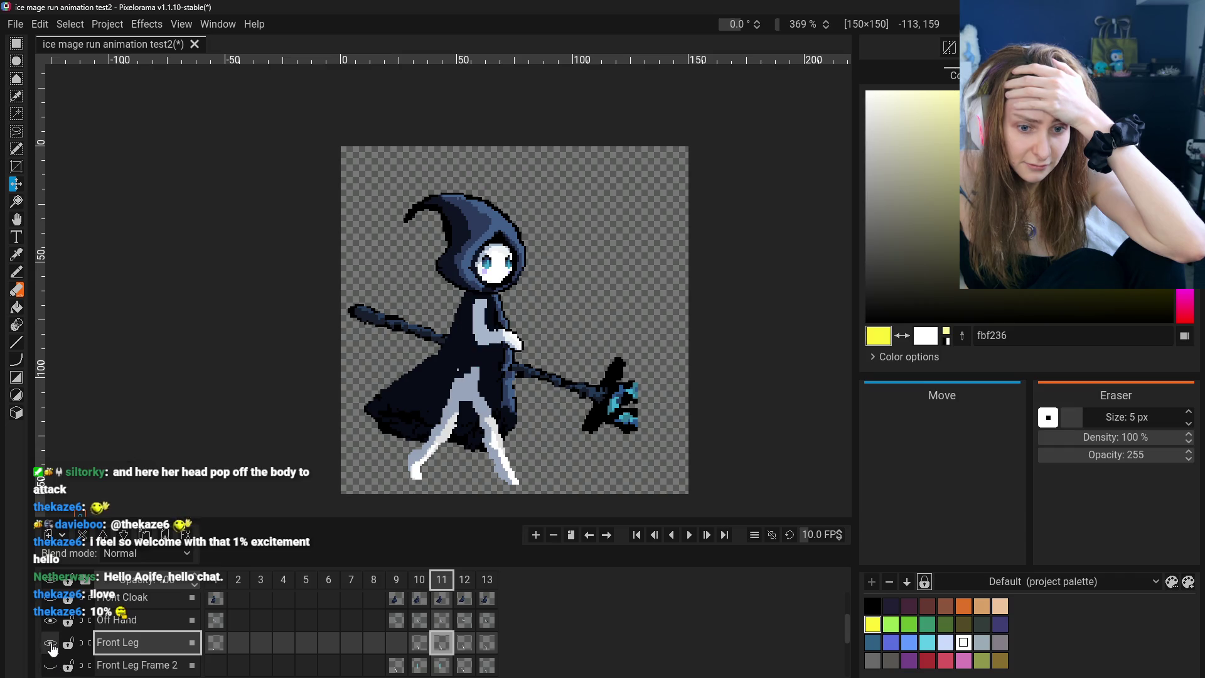
Leave Front Cloak hidden after a brief toggle and return to the frame-1 cel
{"action": "scroll", "coordinate": [54, 665], "scroll_direction": "up", "scroll_amount": 2}
{"action": "scroll", "coordinate": [57, 659], "scroll_direction": "up", "scroll_amount": 1}
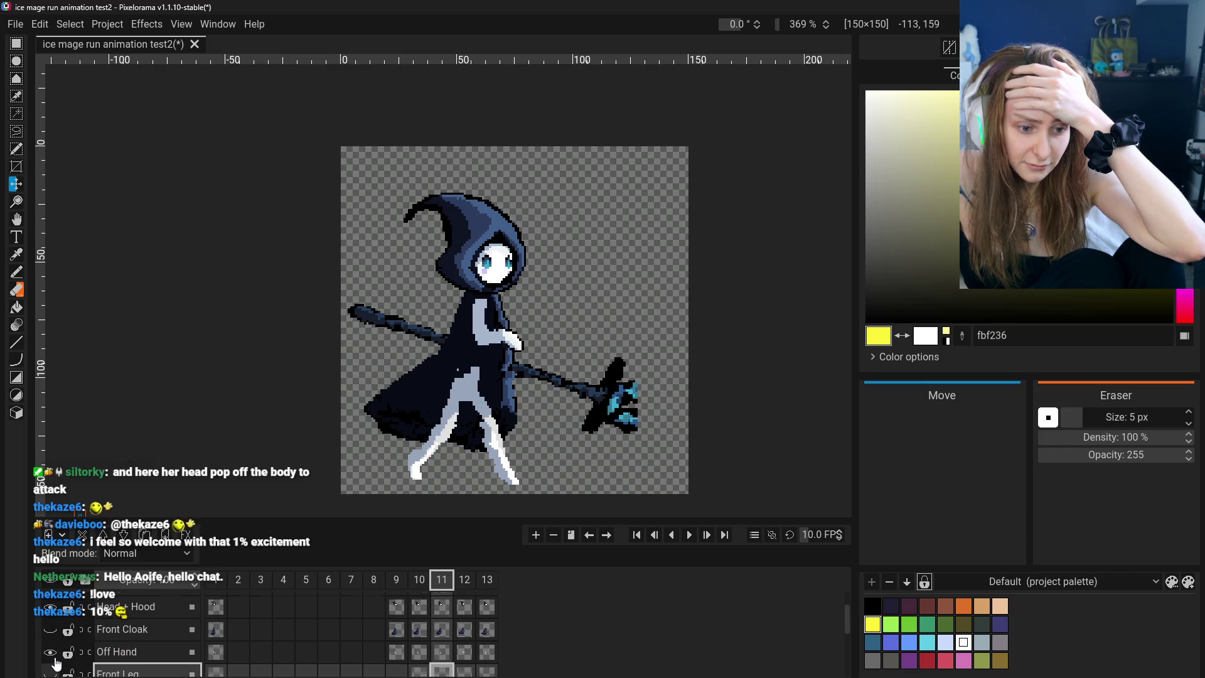
{"action": "scroll", "coordinate": [56, 660], "scroll_direction": "up", "scroll_amount": 1}
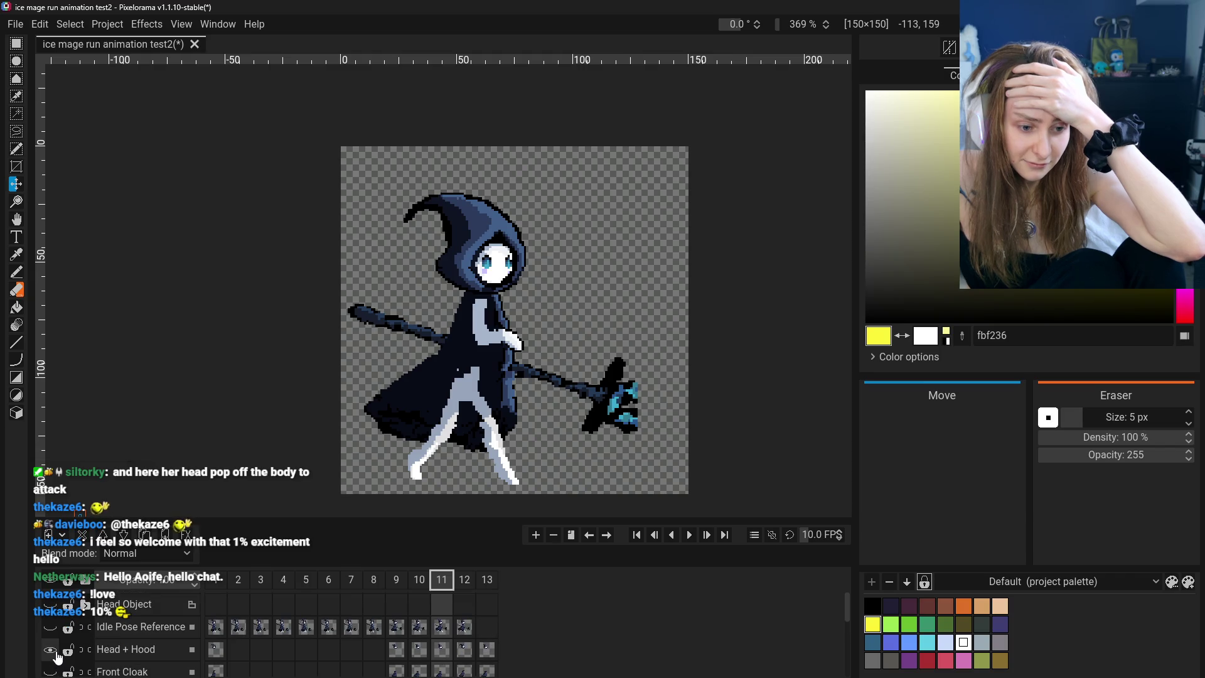
{"action": "scroll", "coordinate": [62, 653], "scroll_direction": "down", "scroll_amount": 2}
{"action": "left_click", "coordinate": [52, 621]}
{"action": "left_click", "coordinate": [51, 622]}
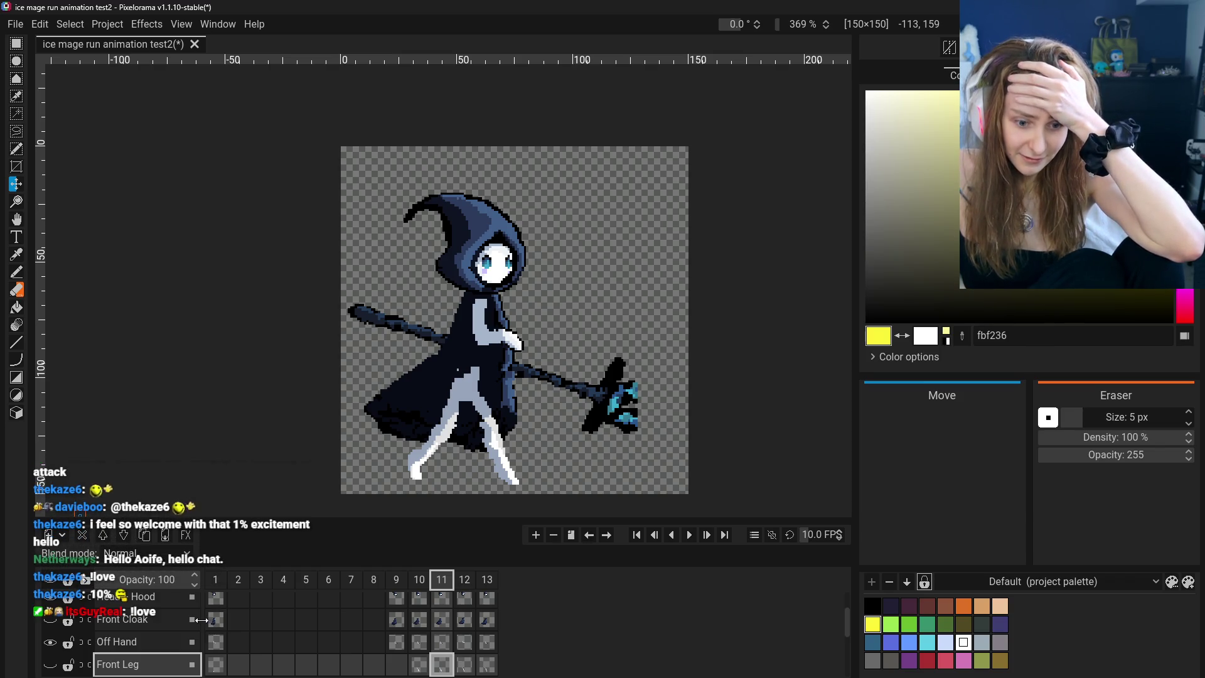
{"action": "scroll", "coordinate": [251, 628], "scroll_direction": "down", "scroll_amount": 2}
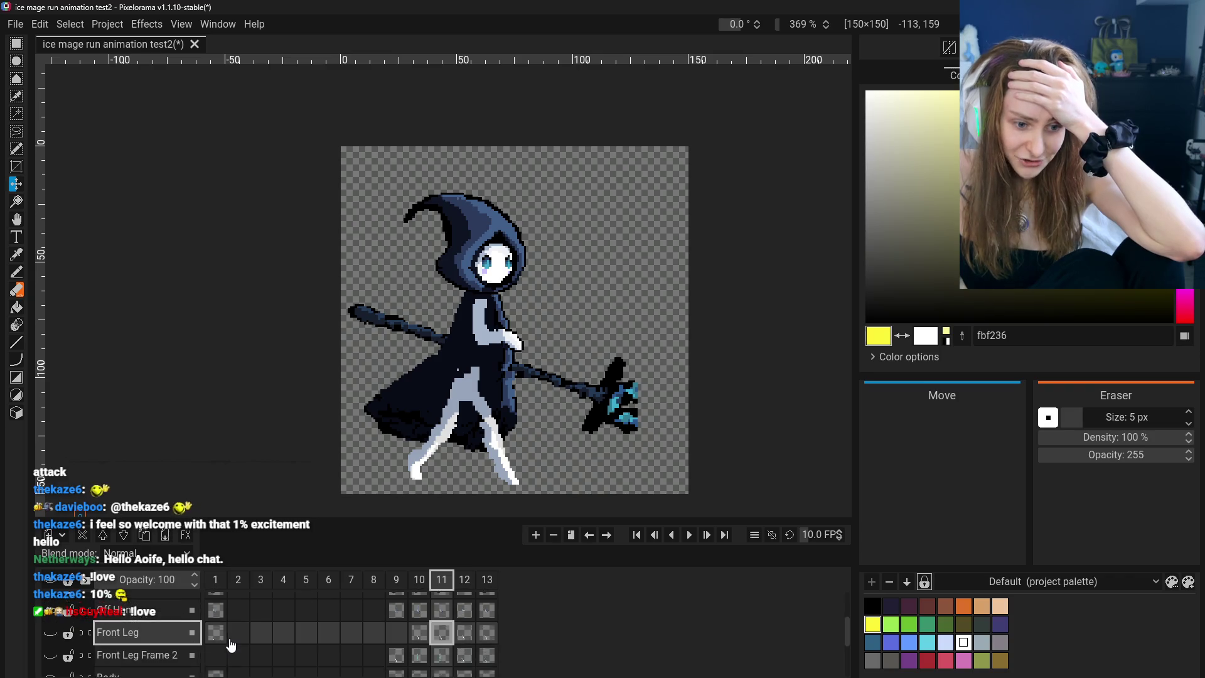
{"action": "left_click", "coordinate": [216, 646]}
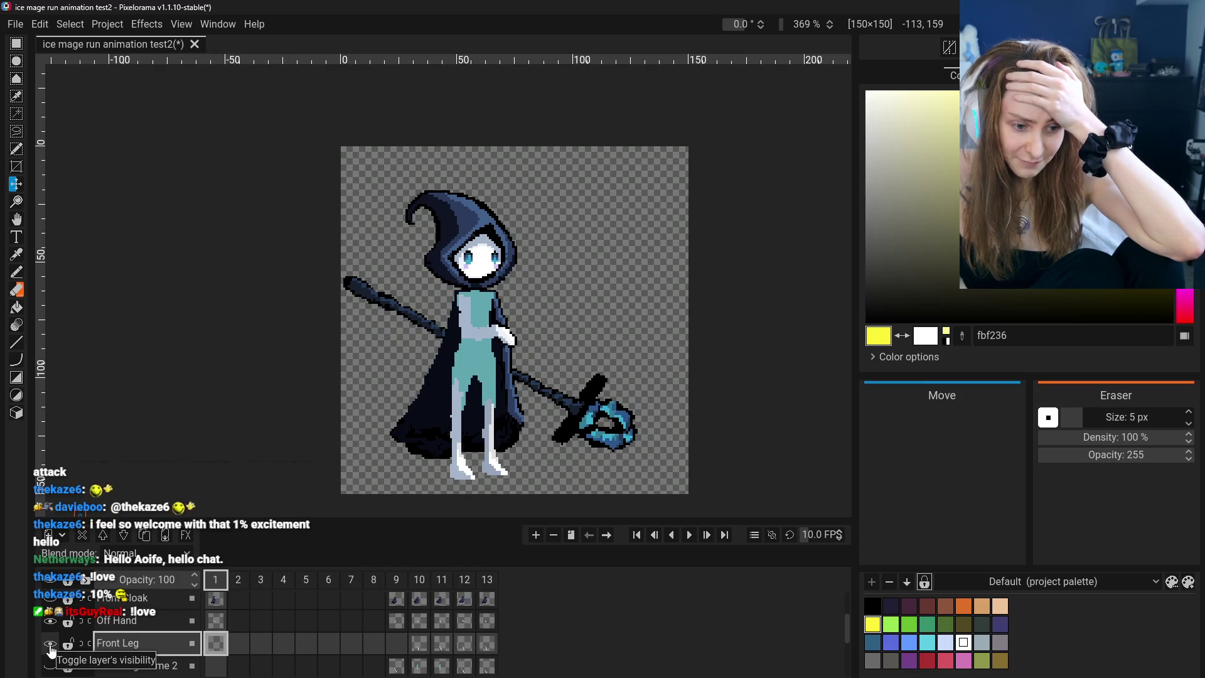
Hide the Head + Hood and Off Hand layers, keeping Front Leg visible
{"action": "scroll", "coordinate": [50, 653], "scroll_direction": "up", "scroll_amount": 3}
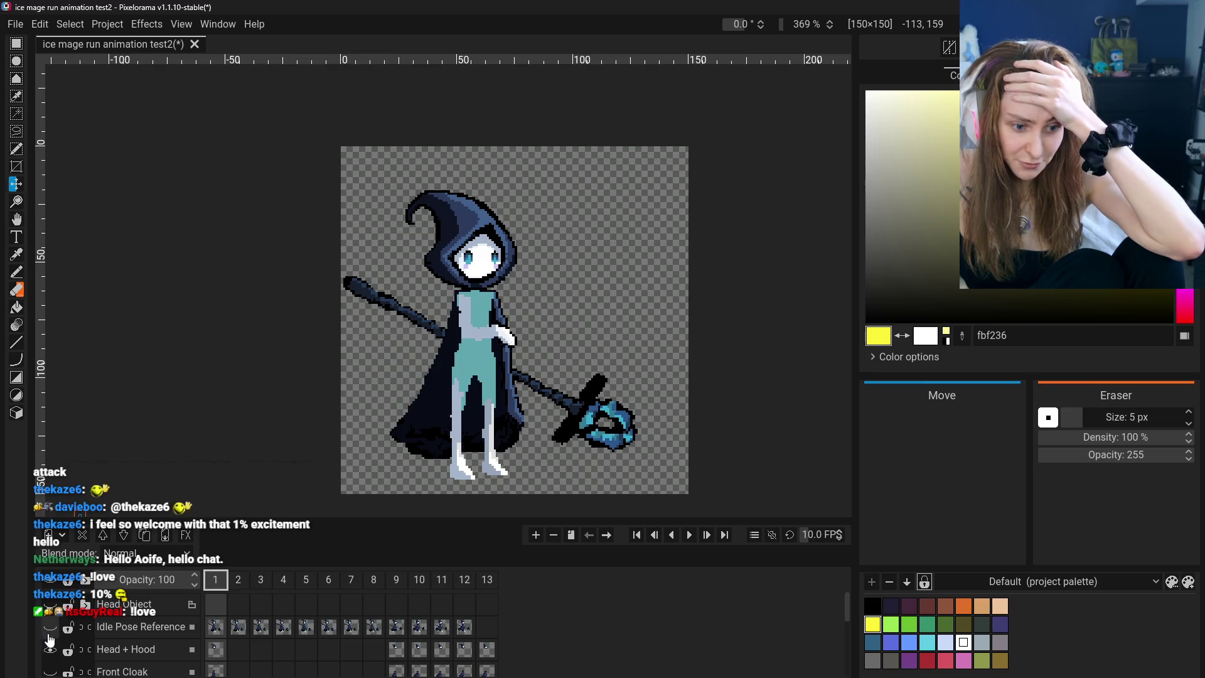
{"action": "scroll", "coordinate": [125, 640], "scroll_direction": "down", "scroll_amount": 3}
{"action": "scroll", "coordinate": [132, 638], "scroll_direction": "down", "scroll_amount": 2}
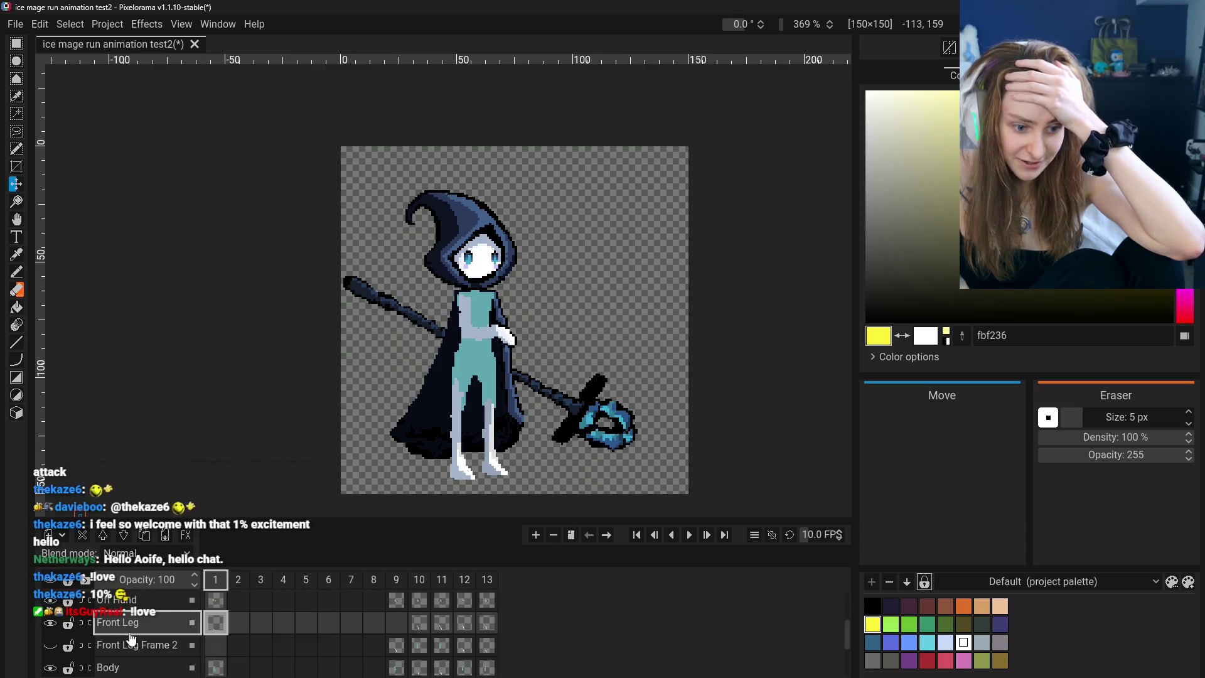
{"action": "scroll", "coordinate": [132, 639], "scroll_direction": "up", "scroll_amount": 3}
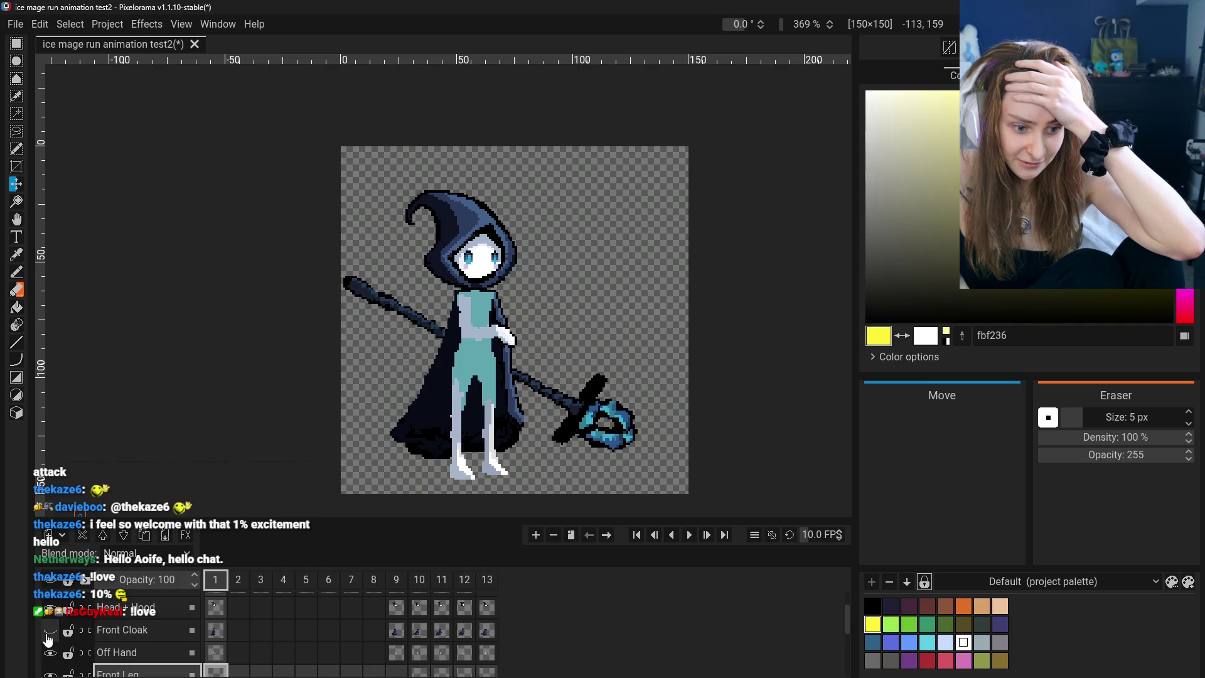
{"action": "left_click", "coordinate": [50, 608]}
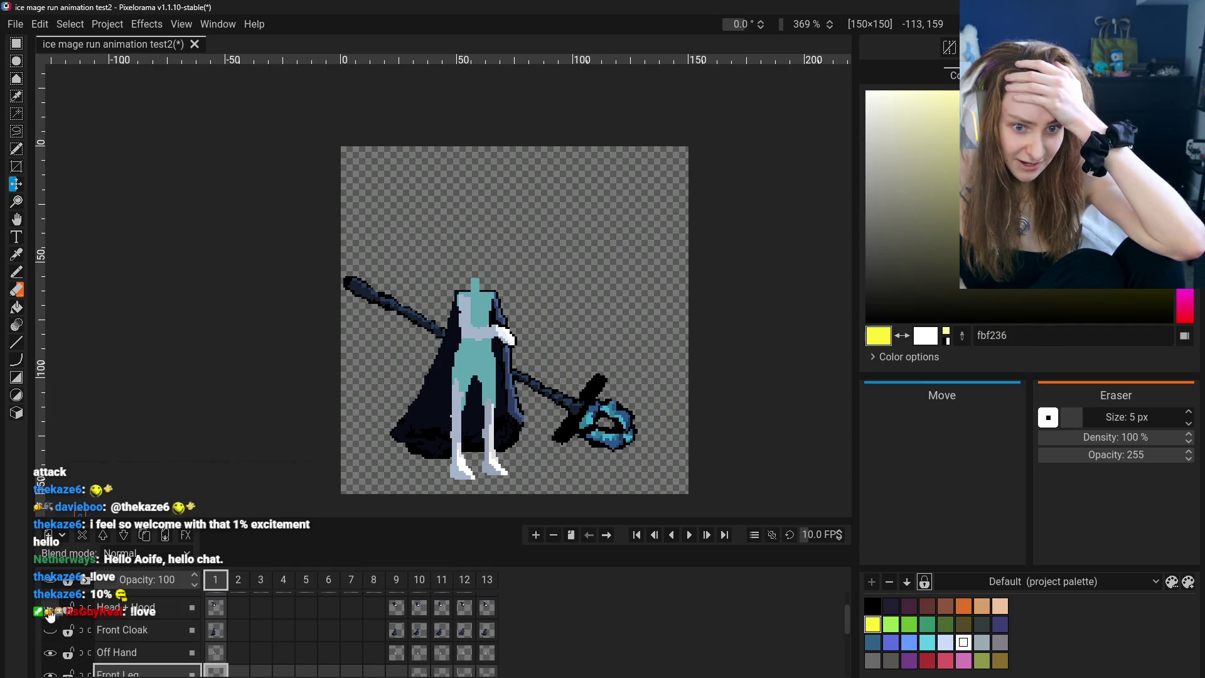
{"action": "scroll", "coordinate": [52, 625], "scroll_direction": "down", "scroll_amount": 1}
{"action": "left_click", "coordinate": [51, 633]}
{"action": "scroll", "coordinate": [52, 636], "scroll_direction": "down", "scroll_amount": 1}
{"action": "left_click", "coordinate": [52, 635]}
{"action": "left_click", "coordinate": [53, 635]}
Hide the Back Cloak and Staff layers
{"action": "scroll", "coordinate": [54, 639], "scroll_direction": "down", "scroll_amount": 1}
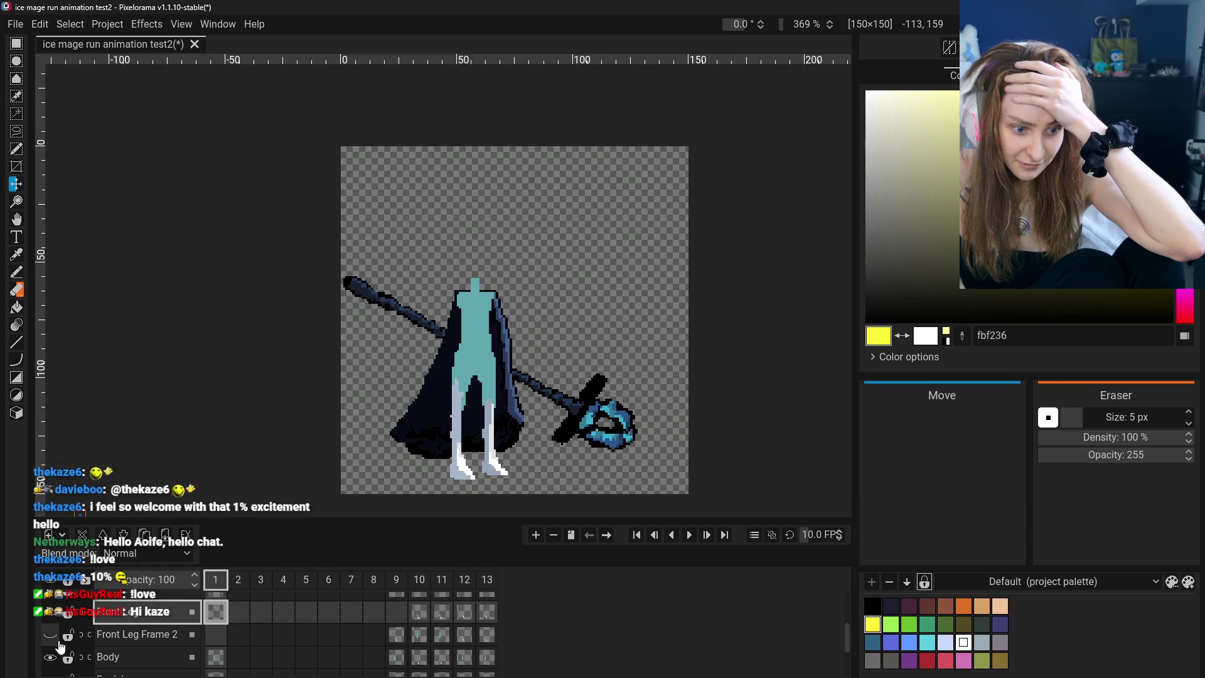
{"action": "scroll", "coordinate": [54, 644], "scroll_direction": "down", "scroll_amount": 1}
{"action": "scroll", "coordinate": [121, 640], "scroll_direction": "up", "scroll_amount": 1}
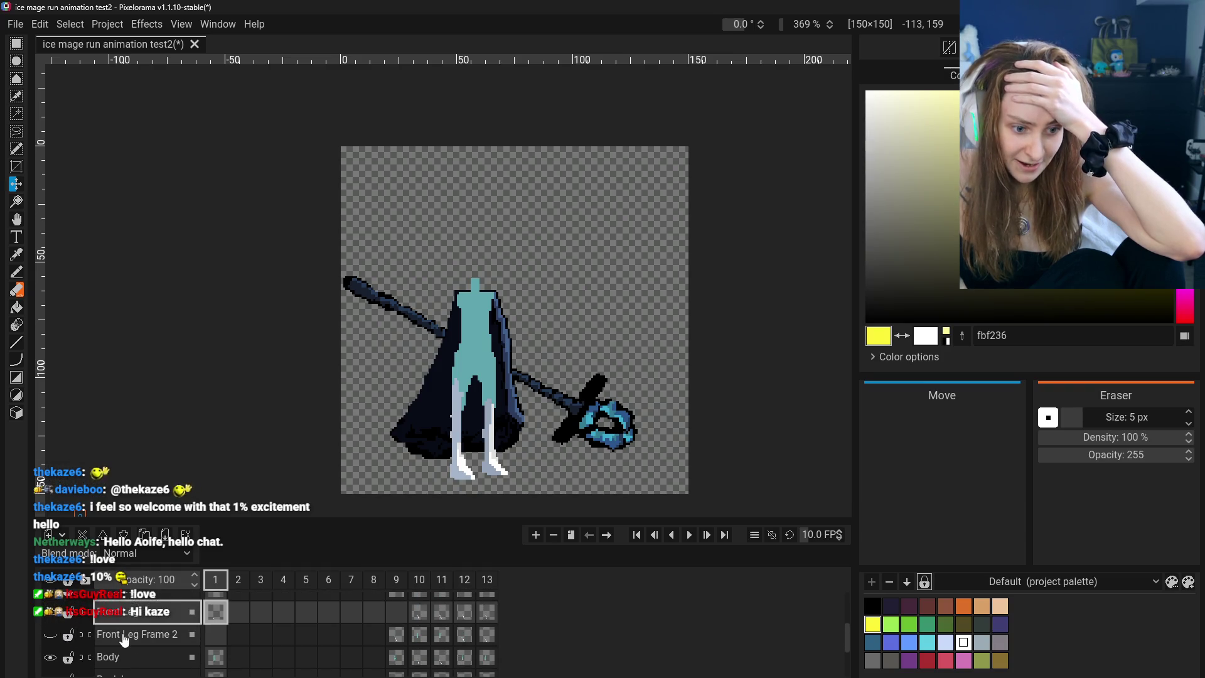
{"action": "scroll", "coordinate": [129, 638], "scroll_direction": "down", "scroll_amount": 2}
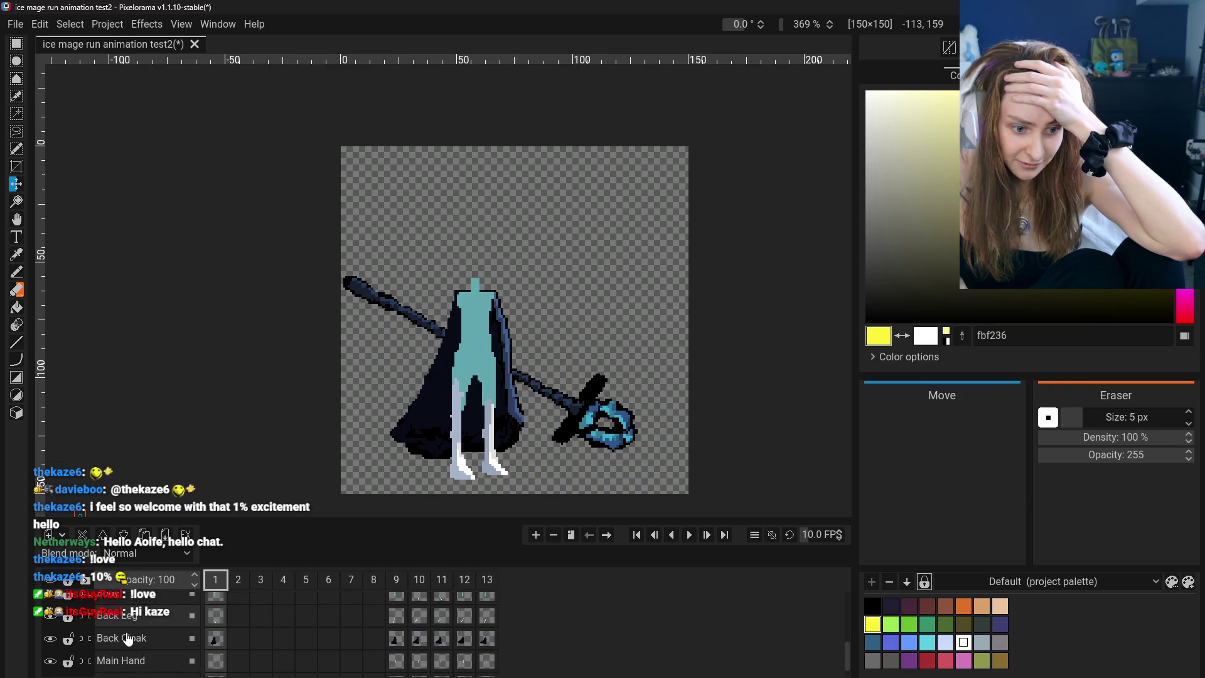
{"action": "left_click", "coordinate": [49, 640]}
{"action": "scroll", "coordinate": [50, 647], "scroll_direction": "down", "scroll_amount": 1}
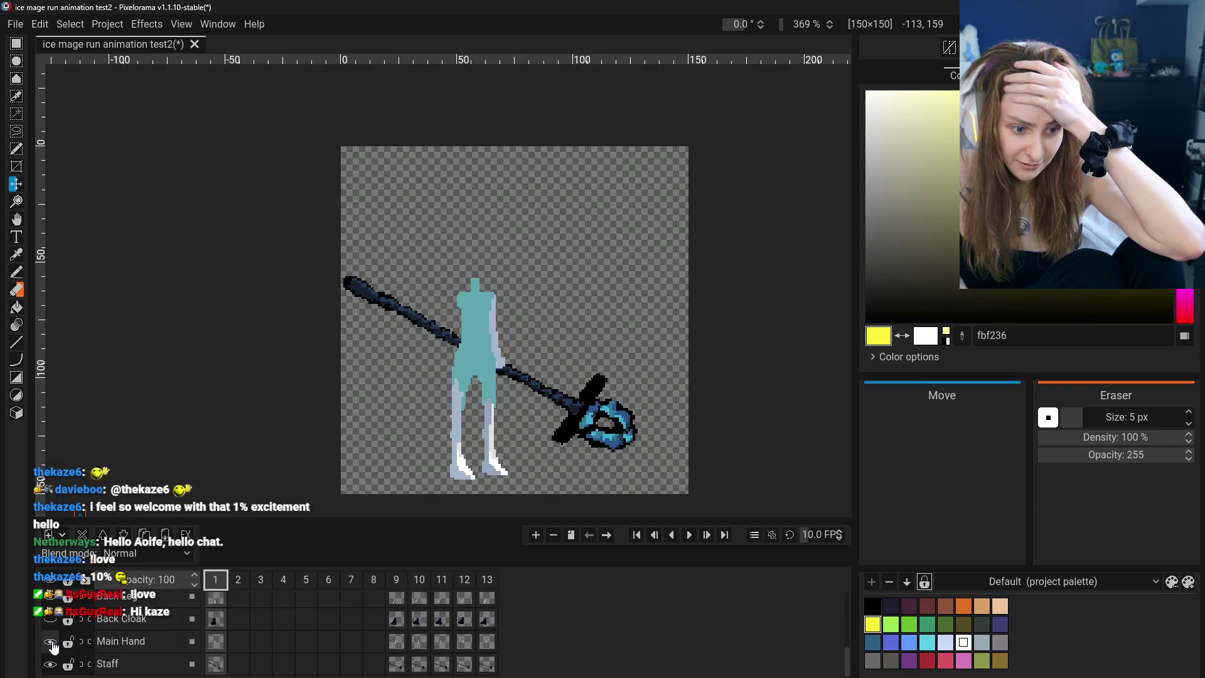
{"action": "left_click", "coordinate": [50, 664]}
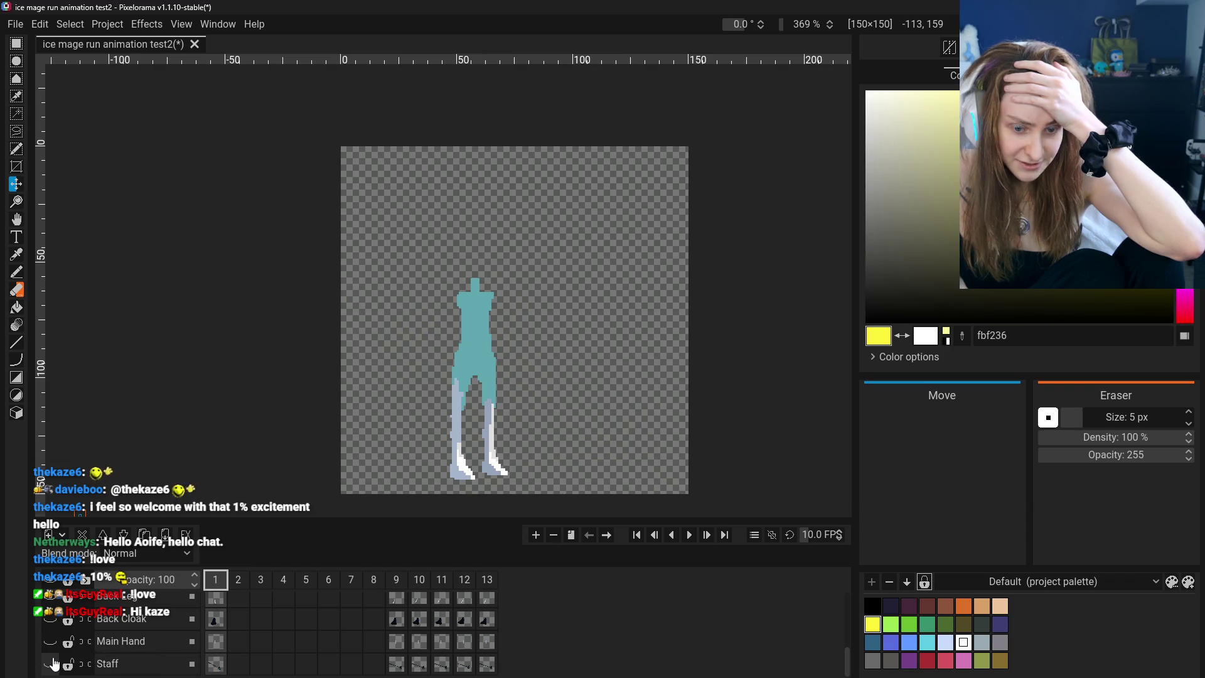
Select the Front Leg Frame 2 layer, then the Body and Front Leg frame-1 cels
{"action": "scroll", "coordinate": [94, 646], "scroll_direction": "up", "scroll_amount": 4}
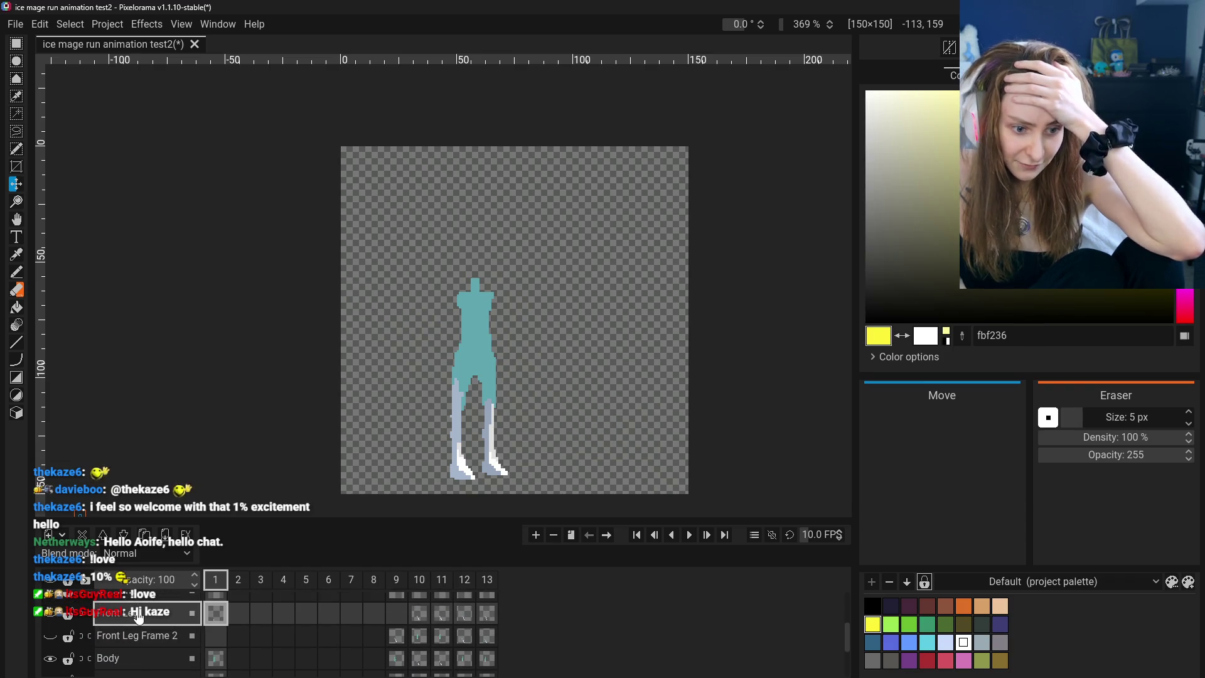
{"action": "scroll", "coordinate": [140, 618], "scroll_direction": "up", "scroll_amount": 3}
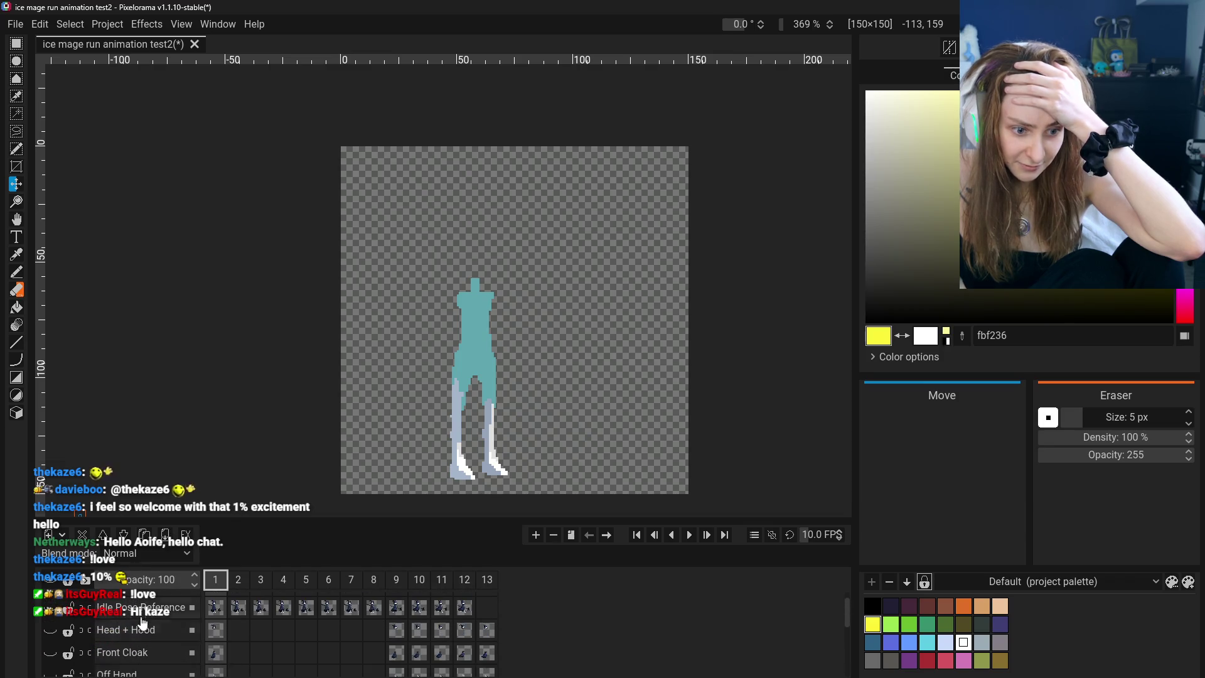
{"action": "scroll", "coordinate": [140, 621], "scroll_direction": "down", "scroll_amount": 3}
{"action": "scroll", "coordinate": [141, 628], "scroll_direction": "down", "scroll_amount": 3}
{"action": "scroll", "coordinate": [142, 650], "scroll_direction": "up", "scroll_amount": 2}
{"action": "scroll", "coordinate": [143, 647], "scroll_direction": "up", "scroll_amount": 1}
{"action": "scroll", "coordinate": [144, 647], "scroll_direction": "up", "scroll_amount": 1}
{"action": "scroll", "coordinate": [147, 643], "scroll_direction": "up", "scroll_amount": 1}
{"action": "scroll", "coordinate": [147, 644], "scroll_direction": "down", "scroll_amount": 1}
{"action": "left_click", "coordinate": [144, 632]}
{"action": "scroll", "coordinate": [146, 634], "scroll_direction": "down", "scroll_amount": 2}
{"action": "scroll", "coordinate": [146, 634], "scroll_direction": "up", "scroll_amount": 2}
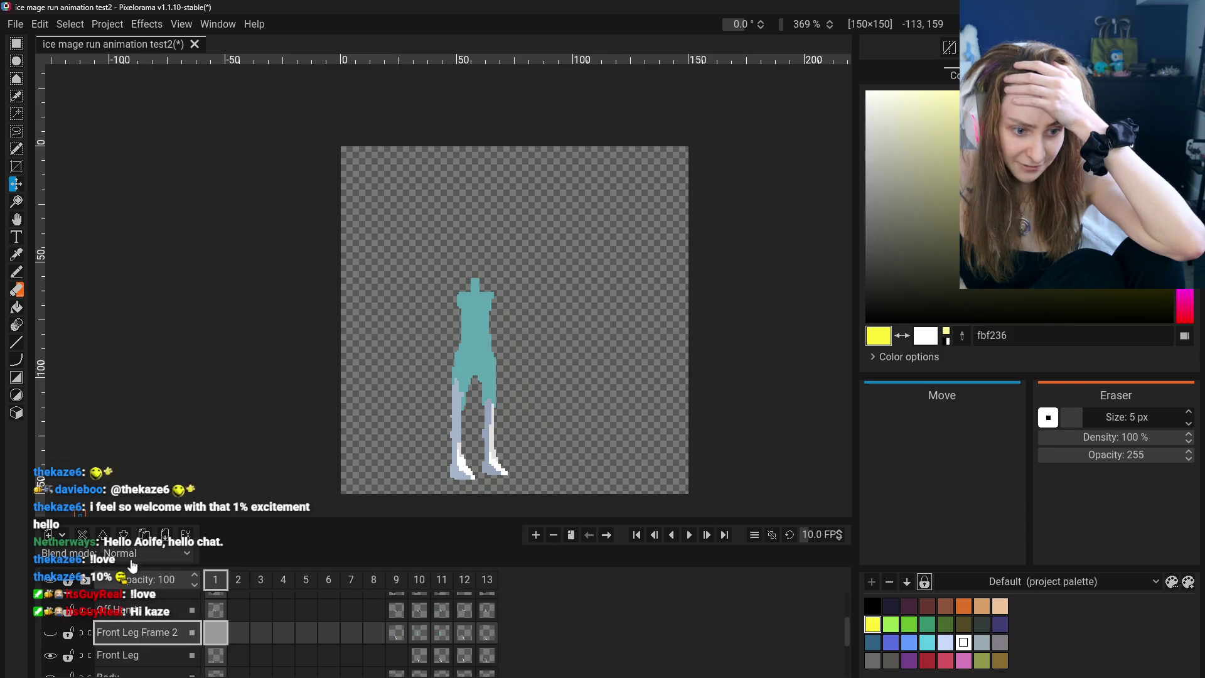
{"action": "scroll", "coordinate": [141, 596], "scroll_direction": "down", "scroll_amount": 1}
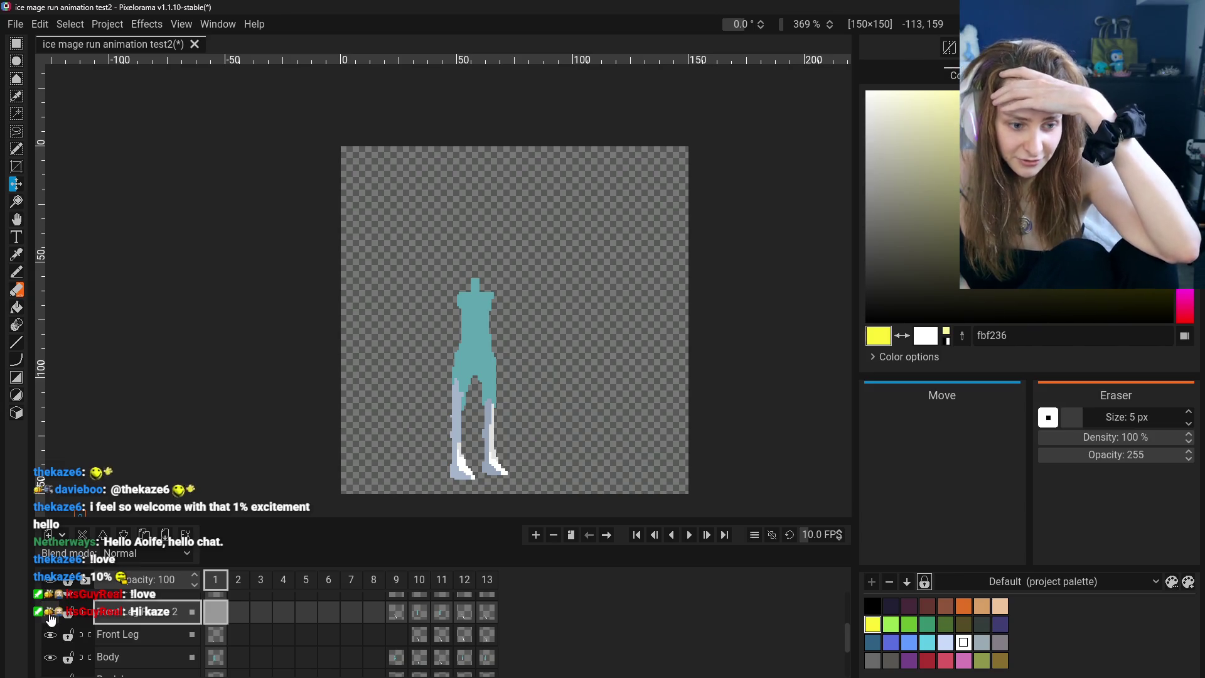
{"action": "left_click", "coordinate": [216, 658]}
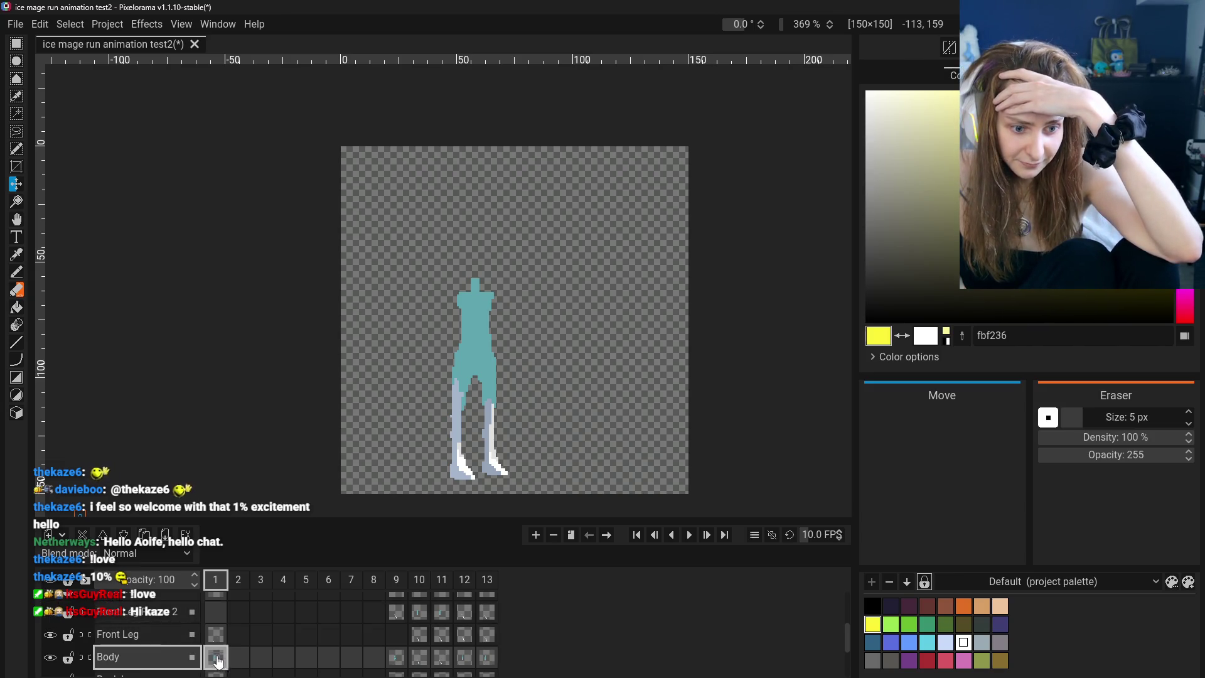
{"action": "left_click", "coordinate": [218, 639]}
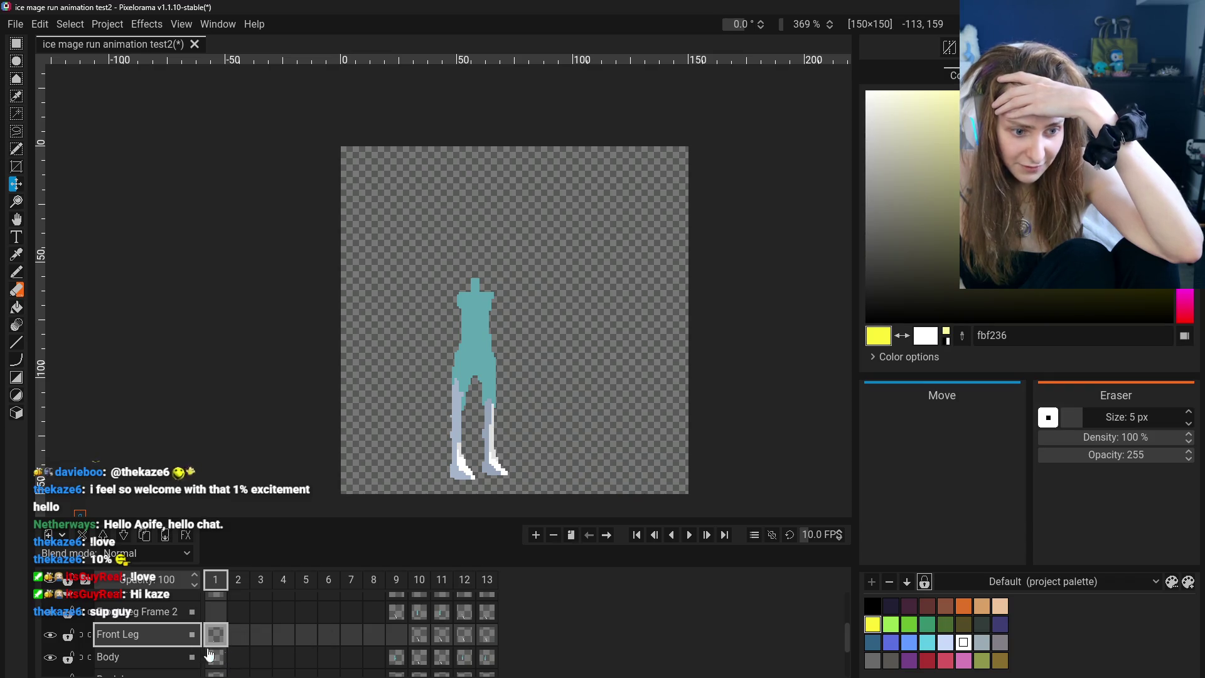
Hide the Body layer so only the legs show, keeping Front Leg visible
{"action": "left_click", "coordinate": [50, 658]}
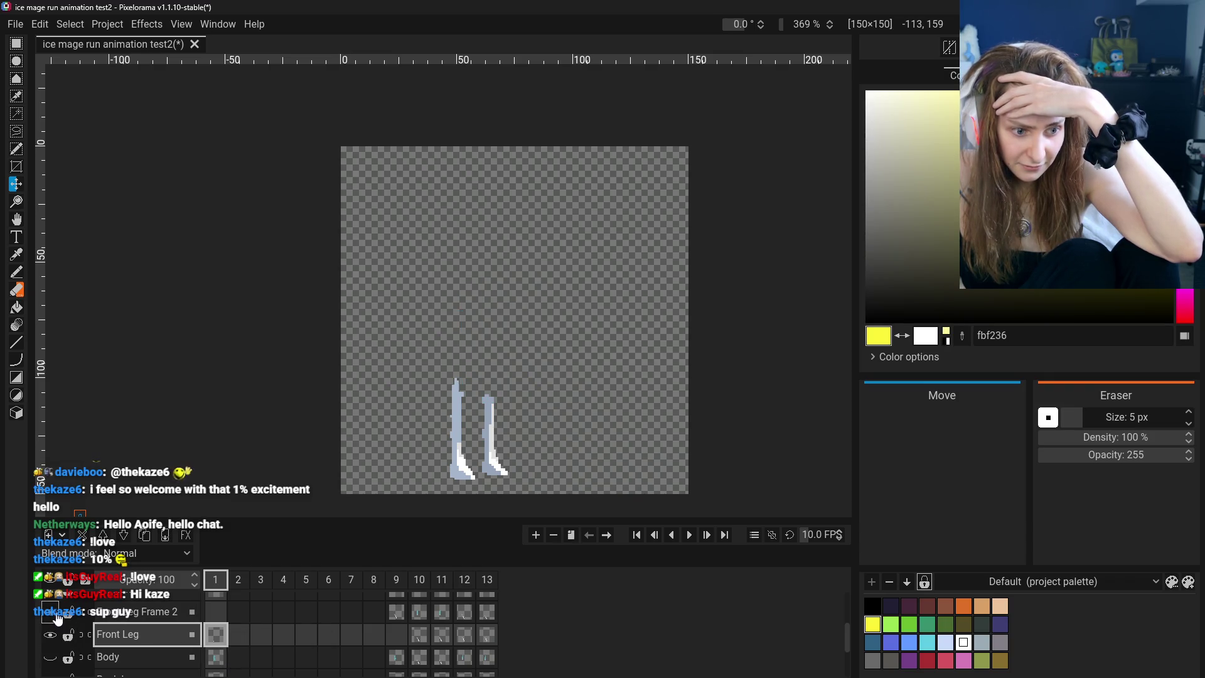
{"action": "scroll", "coordinate": [57, 619], "scroll_direction": "up", "scroll_amount": 1}
{"action": "scroll", "coordinate": [56, 618], "scroll_direction": "down", "scroll_amount": 2}
{"action": "scroll", "coordinate": [54, 623], "scroll_direction": "down", "scroll_amount": 2}
{"action": "scroll", "coordinate": [54, 623], "scroll_direction": "up", "scroll_amount": 2}
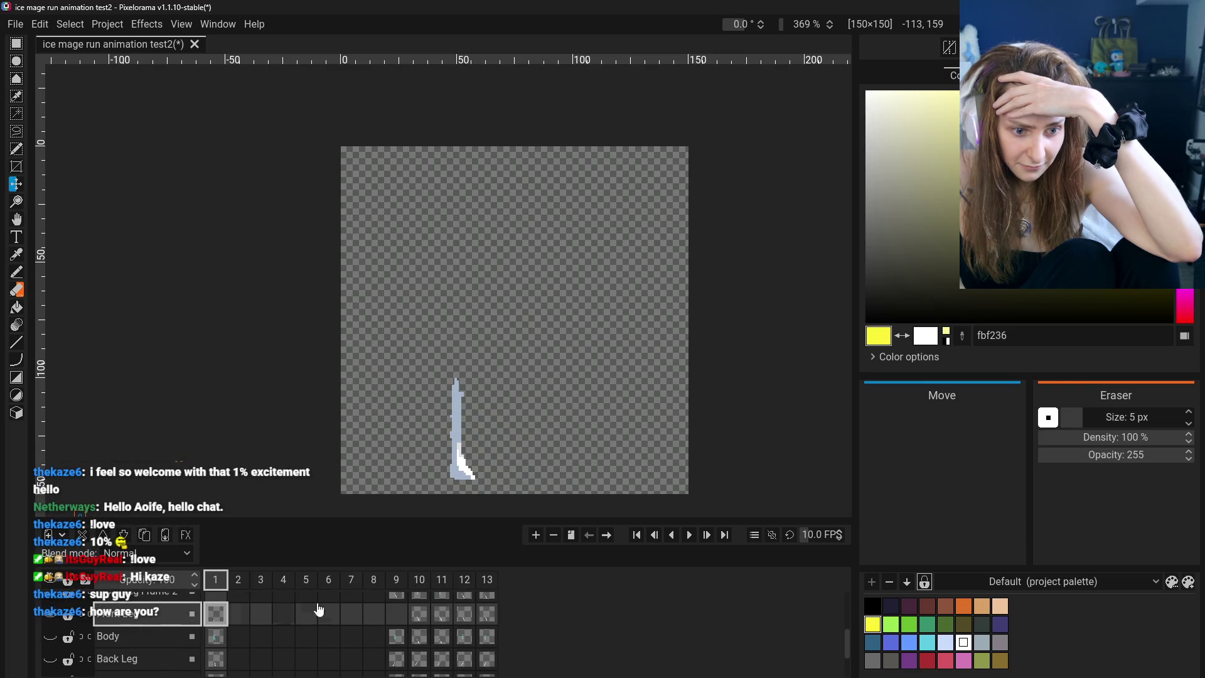
{"action": "scroll", "coordinate": [241, 628], "scroll_direction": "up", "scroll_amount": 1}
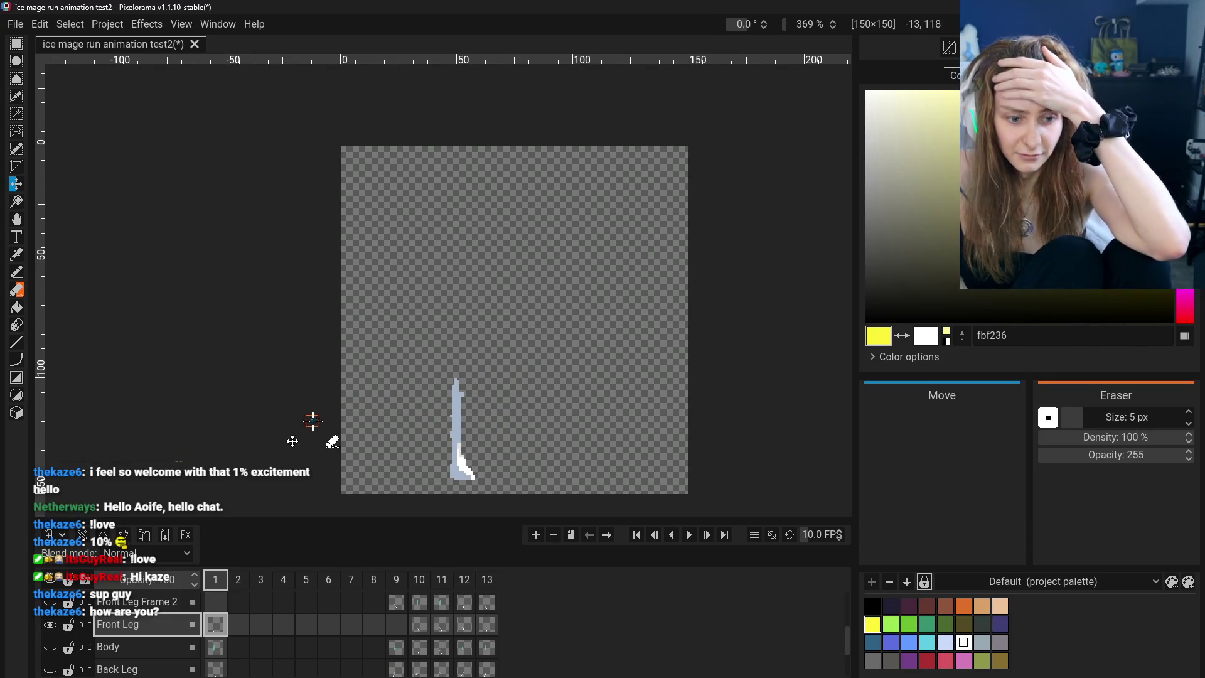
{"action": "left_click", "coordinate": [50, 626]}
{"action": "left_click", "coordinate": [51, 624]}
Show the Body and Back Leg layers again and jump to frame 9
{"action": "scroll", "coordinate": [53, 634], "scroll_direction": "down", "scroll_amount": 2}
{"action": "scroll", "coordinate": [56, 639], "scroll_direction": "up", "scroll_amount": 1}
{"action": "left_click", "coordinate": [50, 626]}
{"action": "left_click", "coordinate": [50, 637]}
{"action": "scroll", "coordinate": [55, 627], "scroll_direction": "up", "scroll_amount": 2}
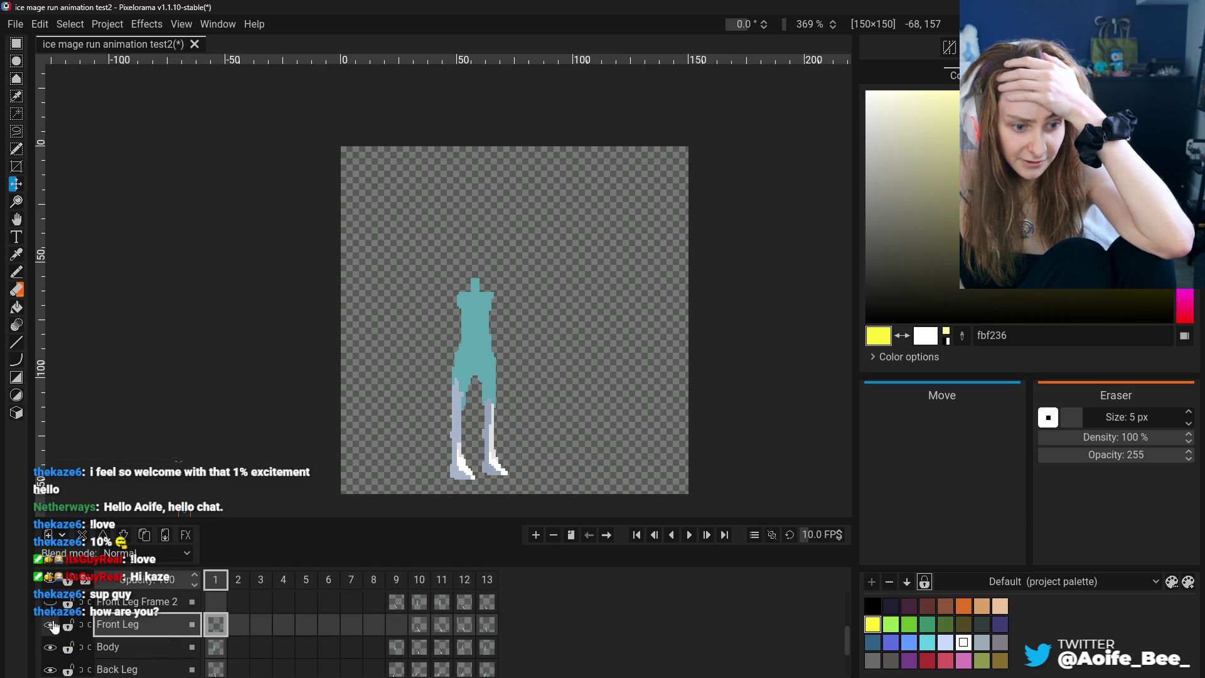
{"action": "left_click", "coordinate": [398, 580]}
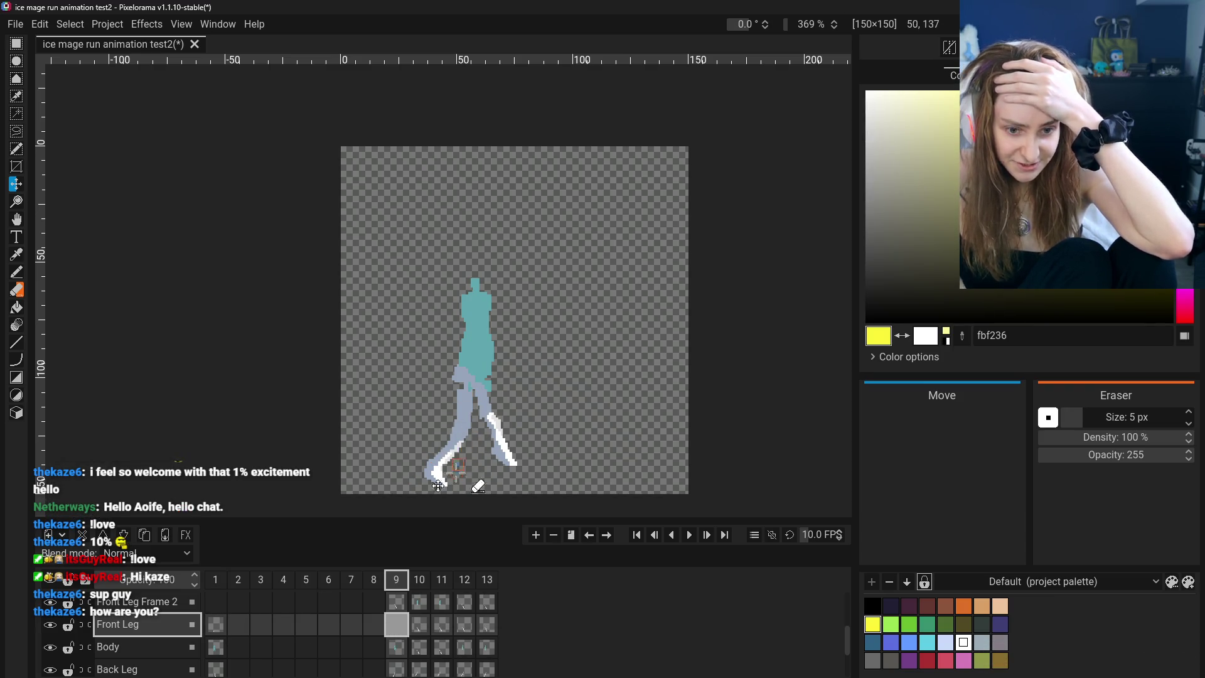
Select Back Leg on frame 9, switch to rectangle selection, and hide Body and Front Leg
{"action": "scroll", "coordinate": [374, 629], "scroll_direction": "down", "scroll_amount": 2}
{"action": "left_click", "coordinate": [398, 633]}
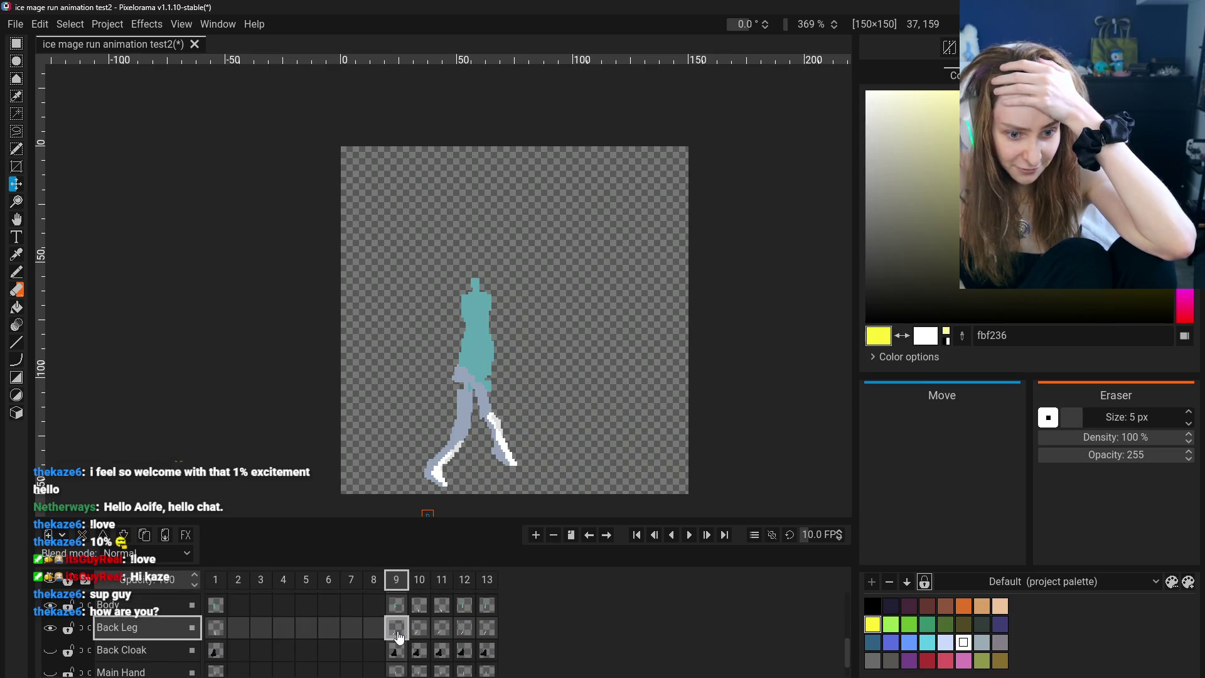
{"action": "key", "text": "r"}
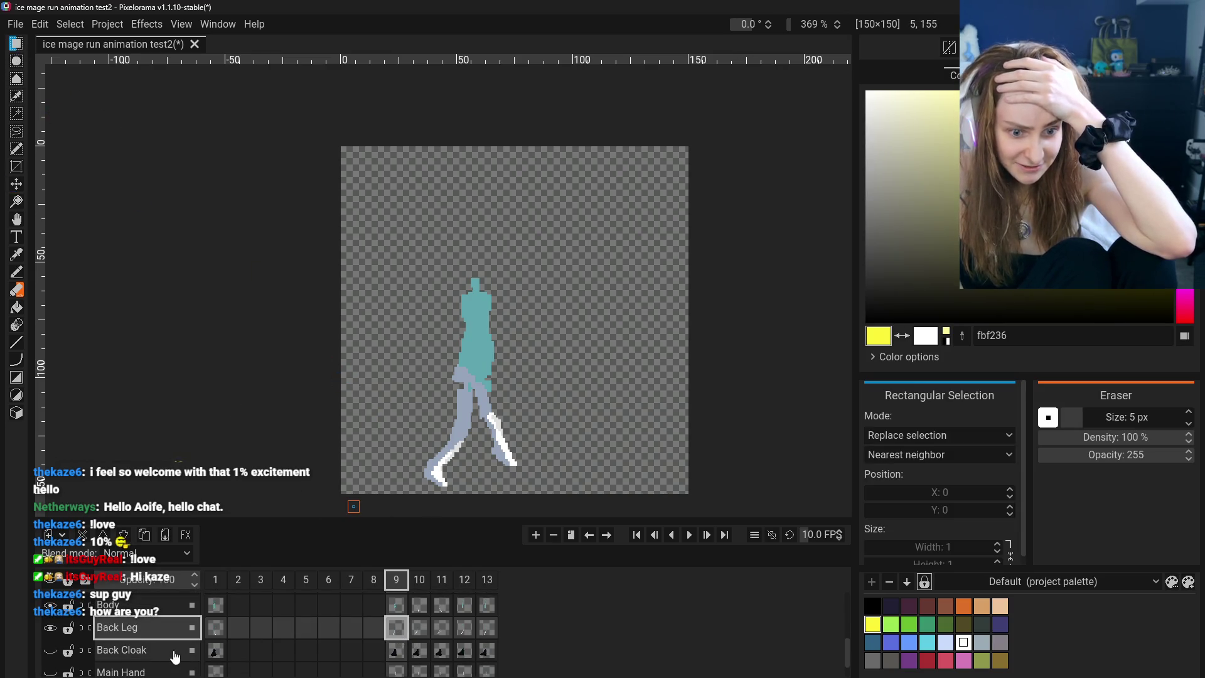
{"action": "left_click", "coordinate": [50, 605]}
{"action": "scroll", "coordinate": [52, 607], "scroll_direction": "up", "scroll_amount": 1}
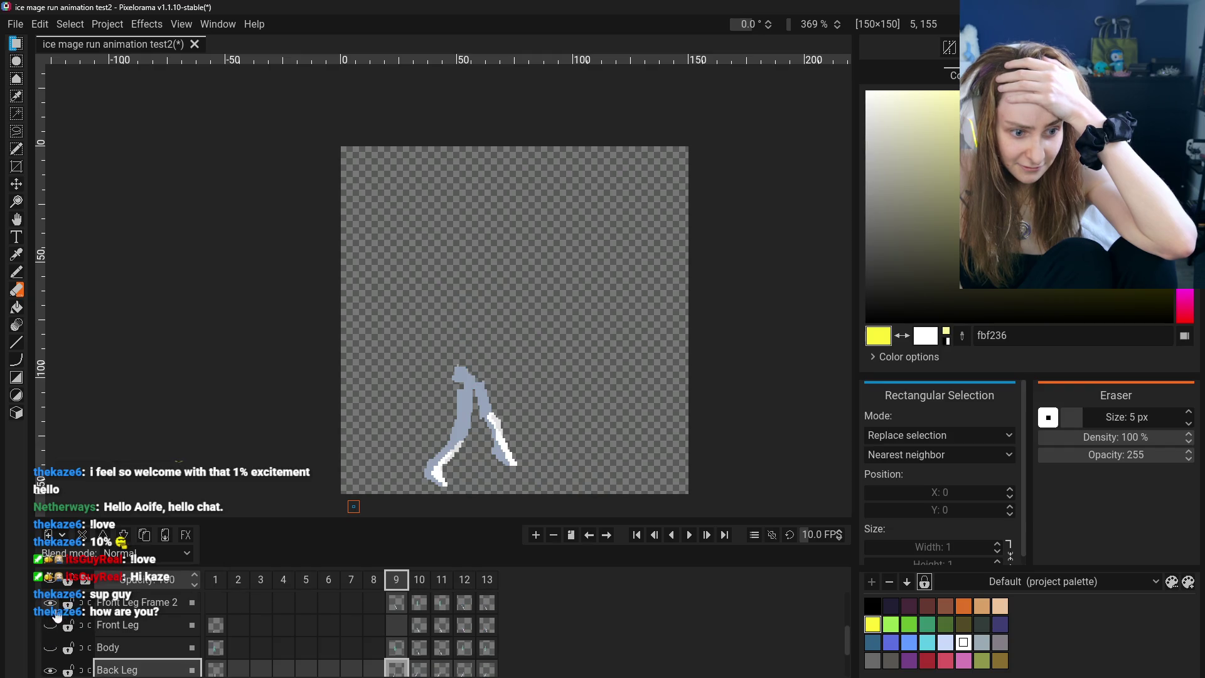
{"action": "left_click", "coordinate": [50, 604]}
{"action": "scroll", "coordinate": [52, 606], "scroll_direction": "up", "scroll_amount": 1}
Marquee the leg, clear the selection, and bring up the Back Leg layer's options
{"action": "left_click_drag", "start_coordinate": [399, 339], "coordinate": [520, 488]}
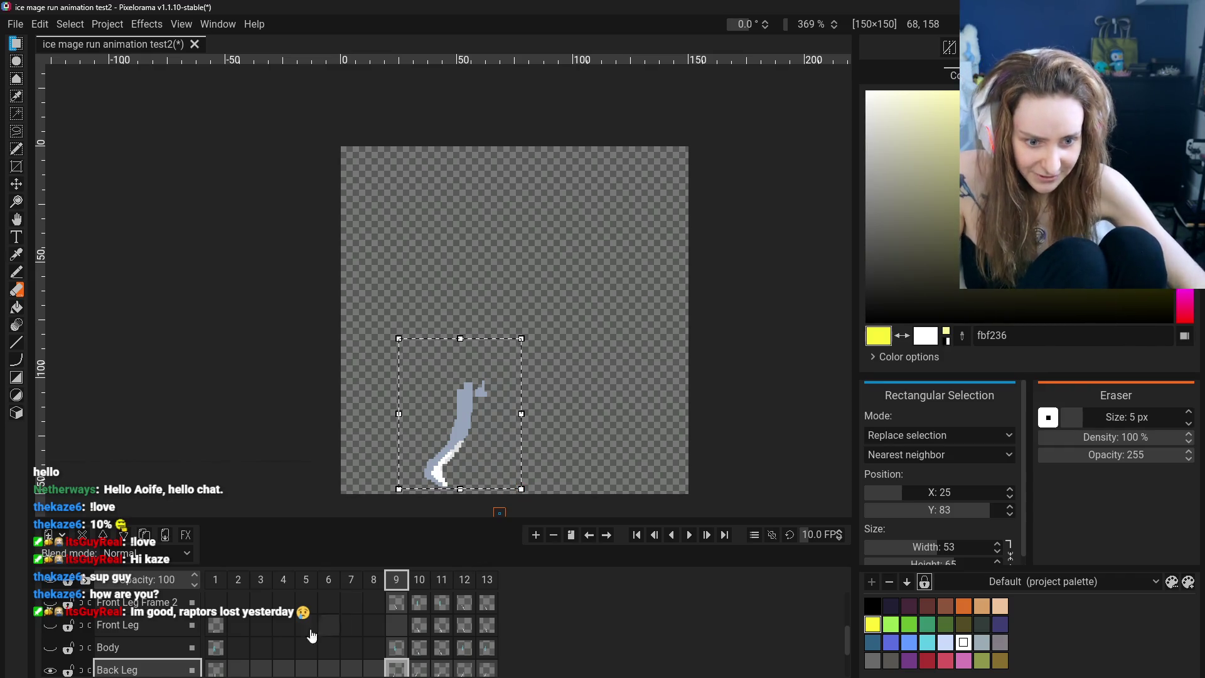
{"action": "left_click", "coordinate": [137, 627]}
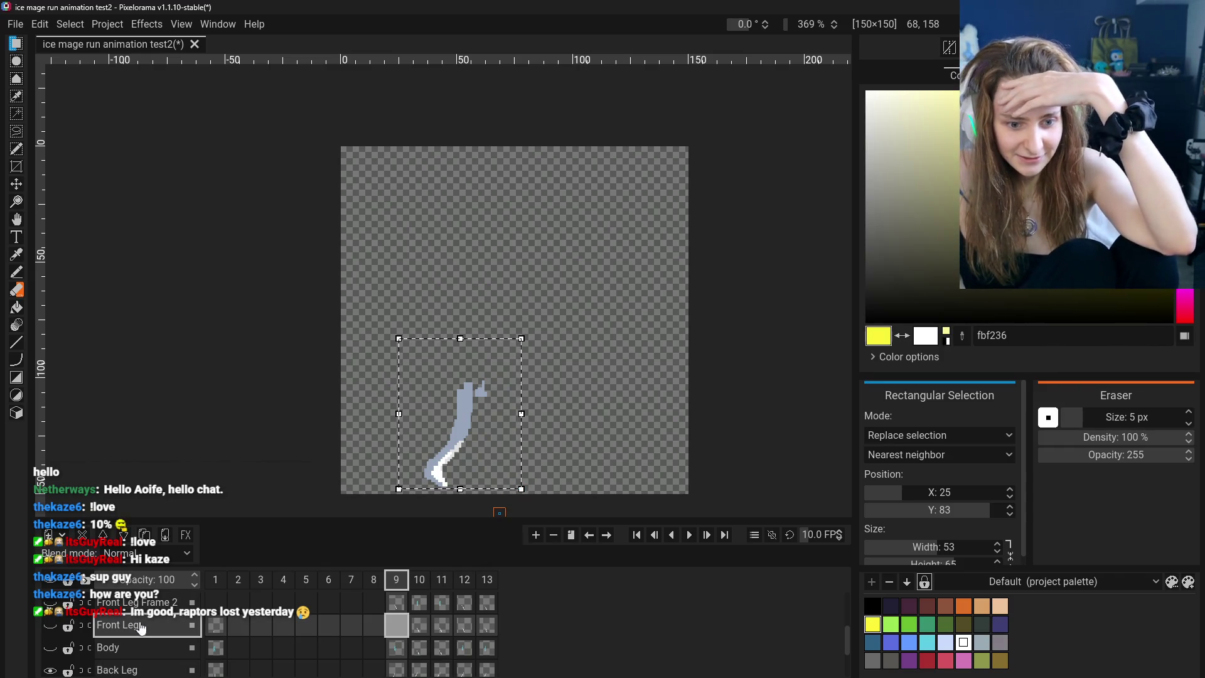
{"action": "scroll", "coordinate": [189, 646], "scroll_direction": "down", "scroll_amount": 1}
{"action": "key", "text": "ctrl+shift+a"}
{"action": "left_click", "coordinate": [126, 640]}
{"action": "right_click", "coordinate": [125, 641]}
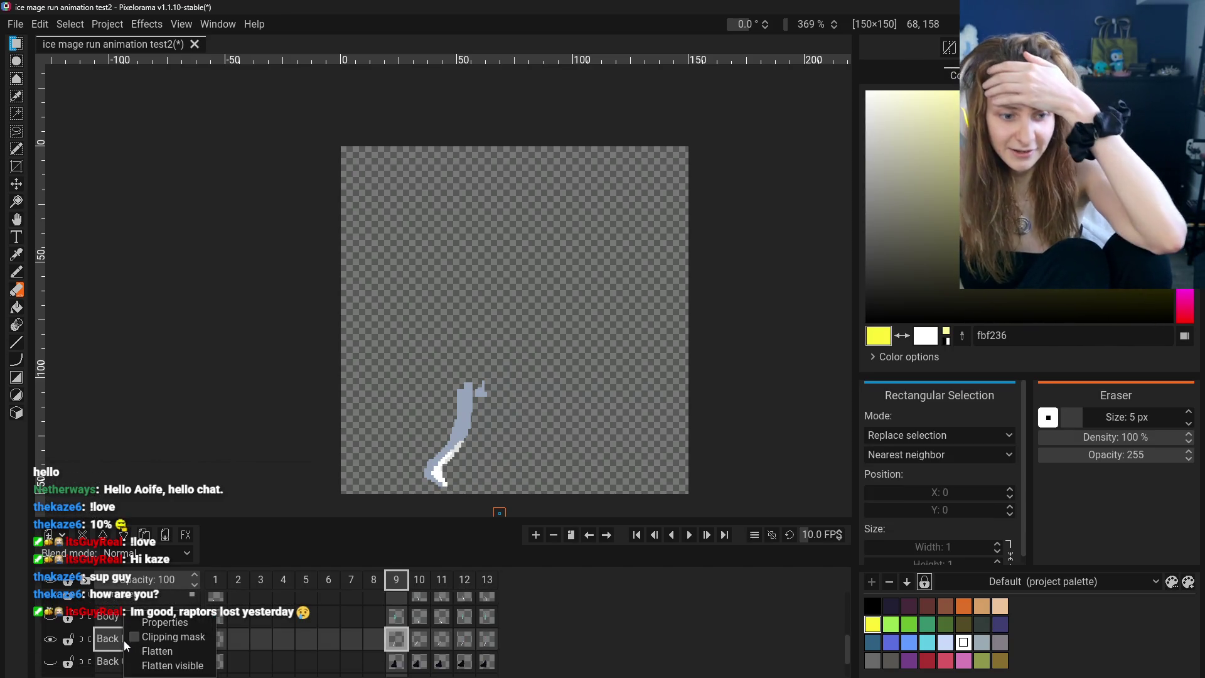
Rename the Back Leg layer to 'Front Leg REAL'
{"action": "left_click", "coordinate": [118, 644]}
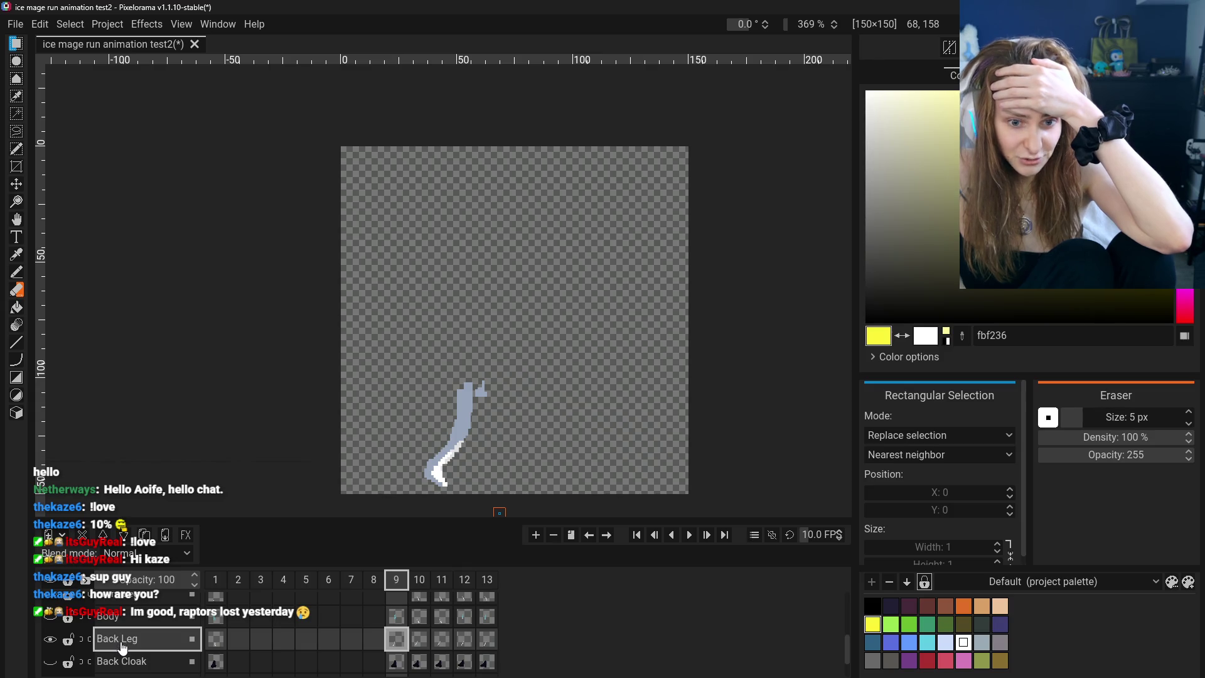
{"action": "double_click", "coordinate": [123, 647]}
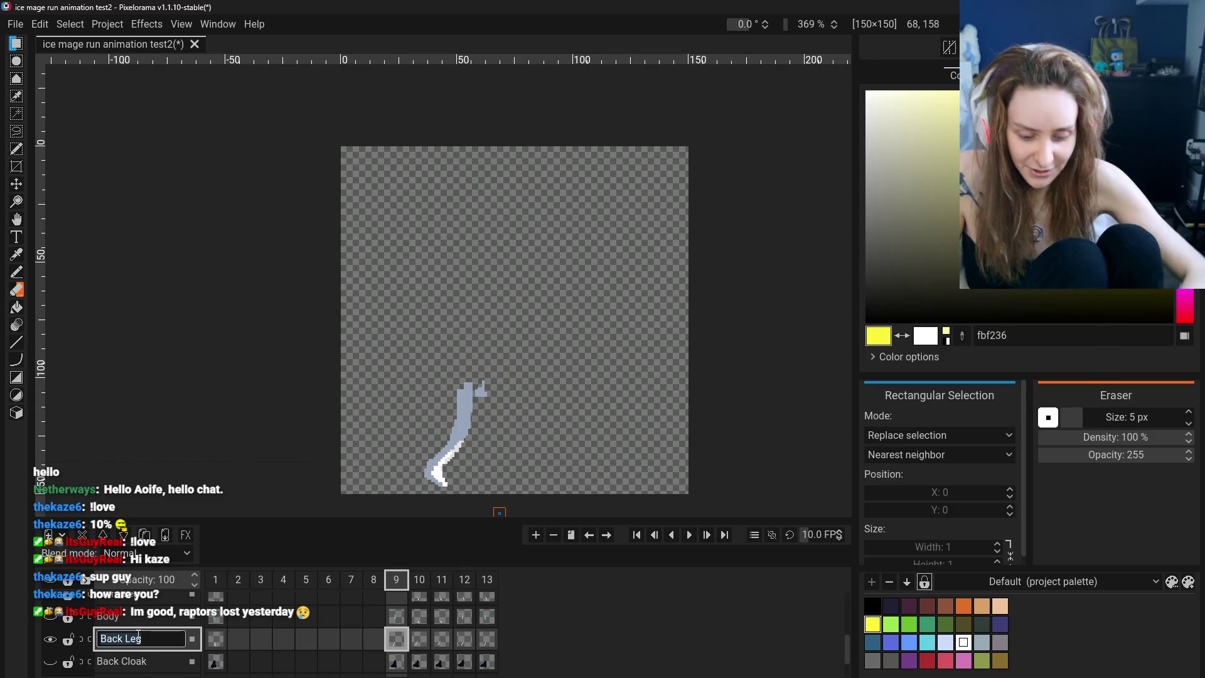
{"action": "type", "text": "Front"}
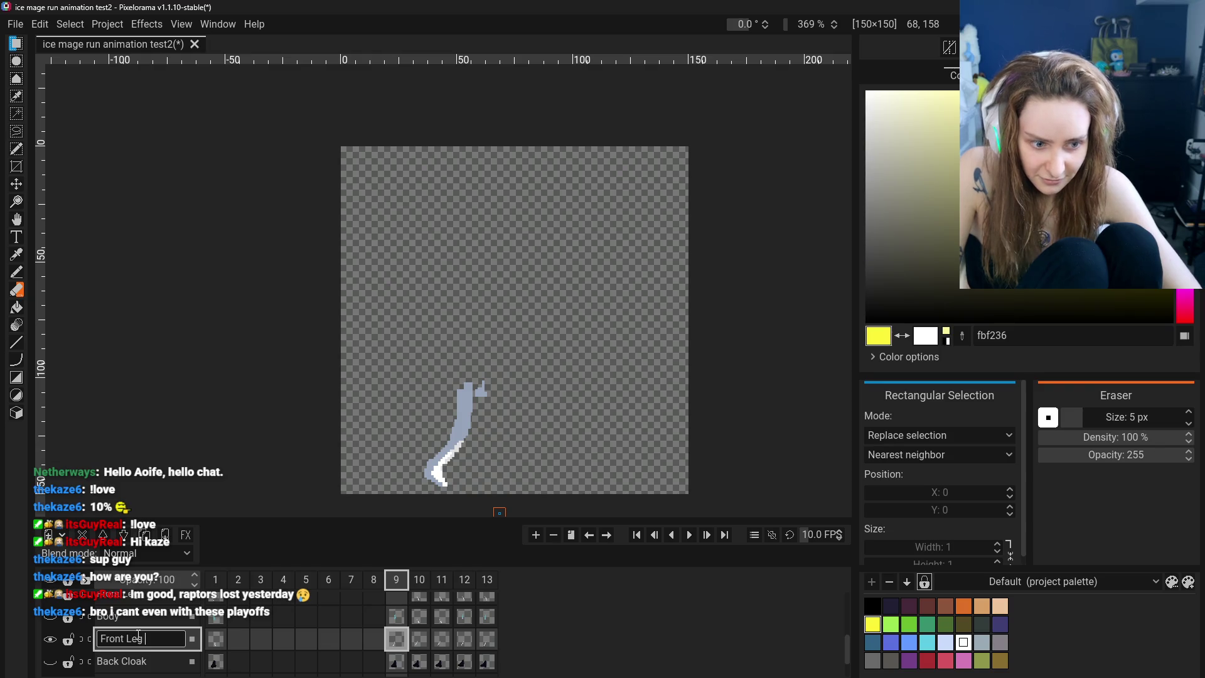
{"action": "key", "text": "Return"}
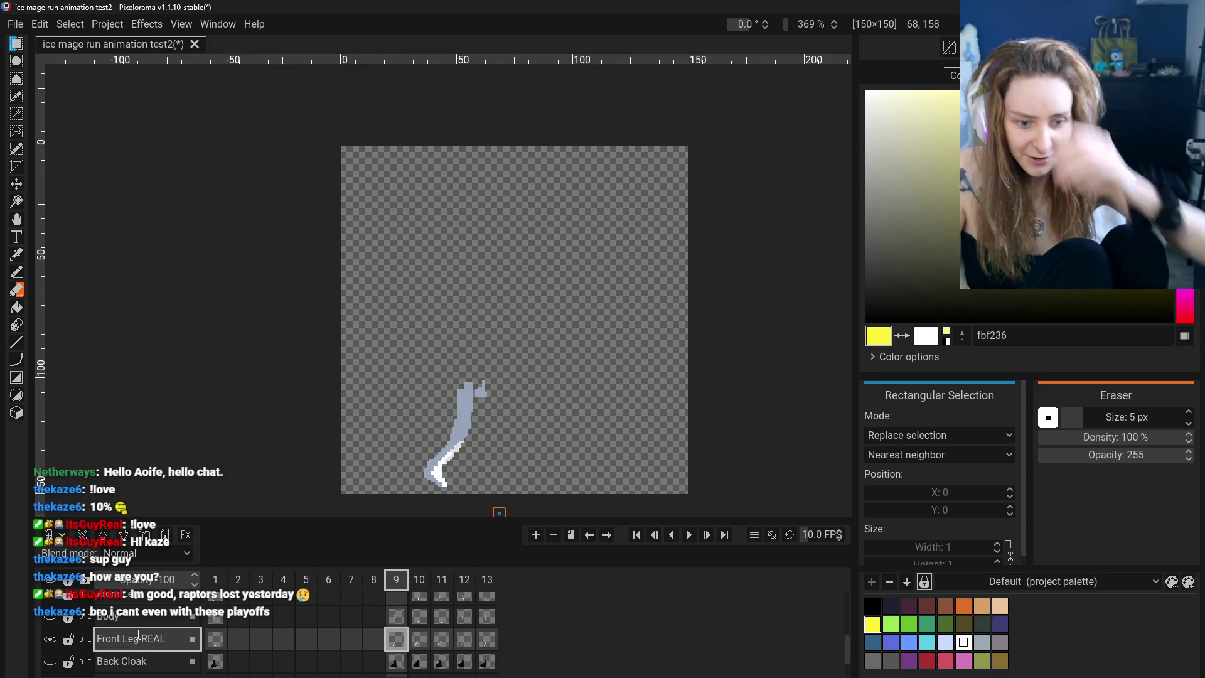
Show Front Leg Frame 2 instead of the current leg and rename it 'Back Leg'
{"action": "scroll", "coordinate": [159, 642], "scroll_direction": "up", "scroll_amount": 1}
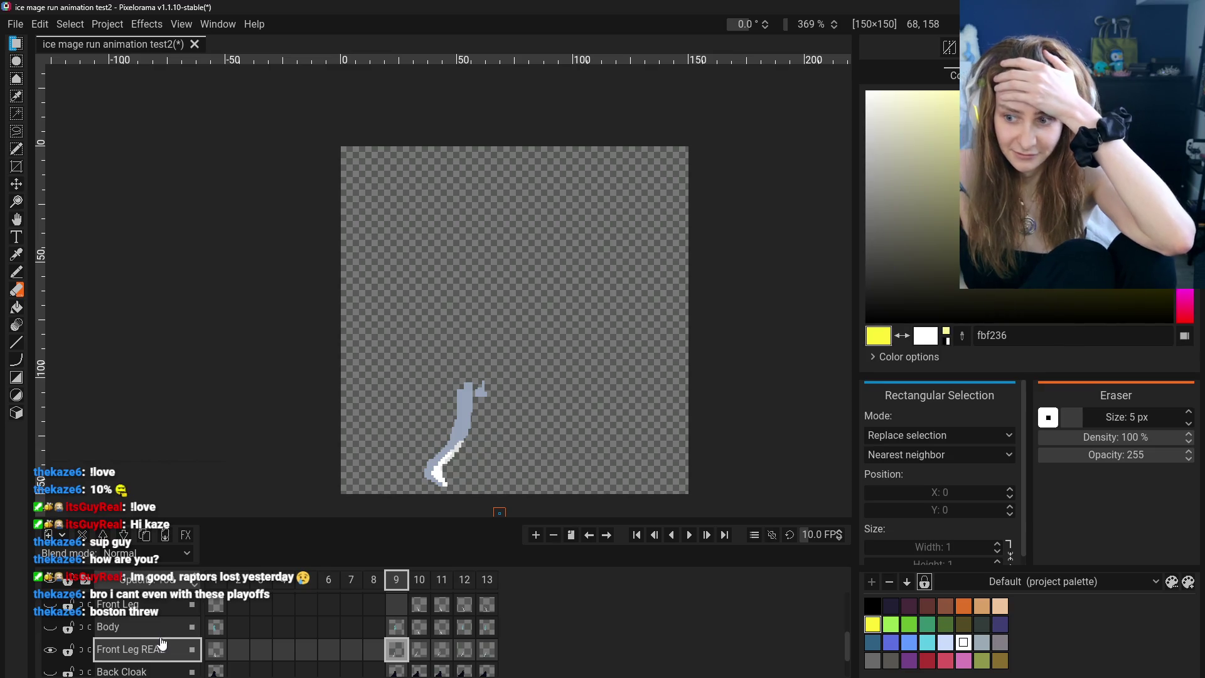
{"action": "scroll", "coordinate": [163, 640], "scroll_direction": "up", "scroll_amount": 2}
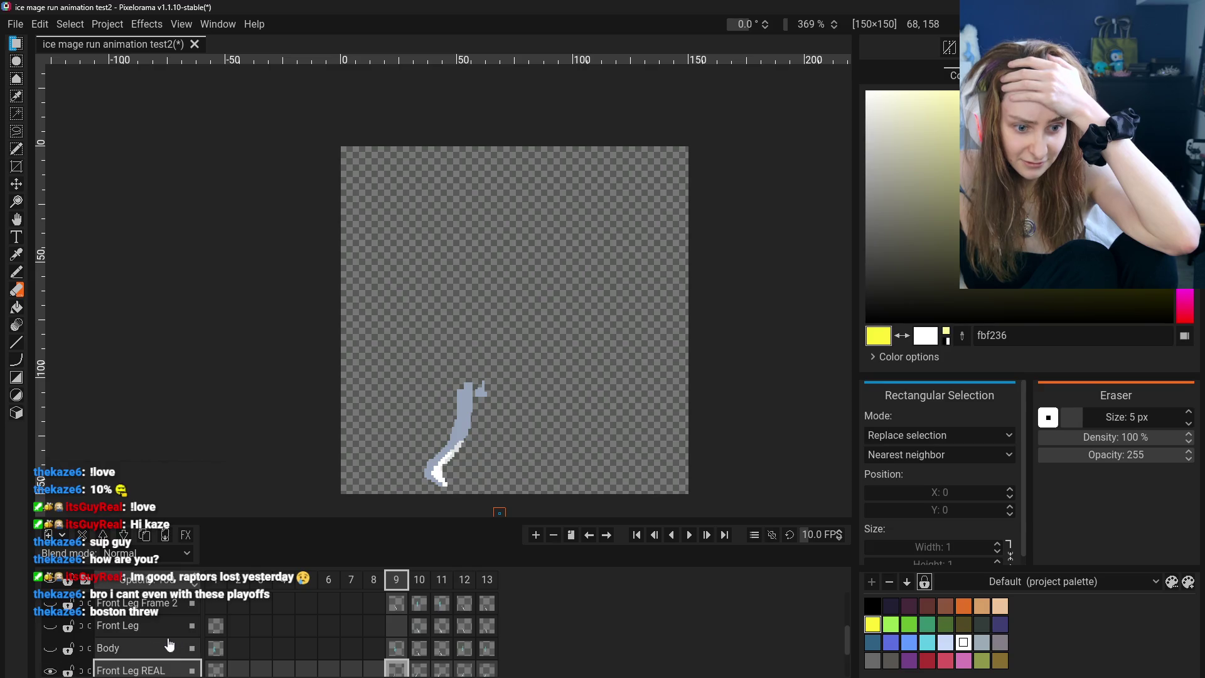
{"action": "scroll", "coordinate": [103, 597], "scroll_direction": "down", "scroll_amount": 1}
{"action": "scroll", "coordinate": [126, 621], "scroll_direction": "down", "scroll_amount": 1}
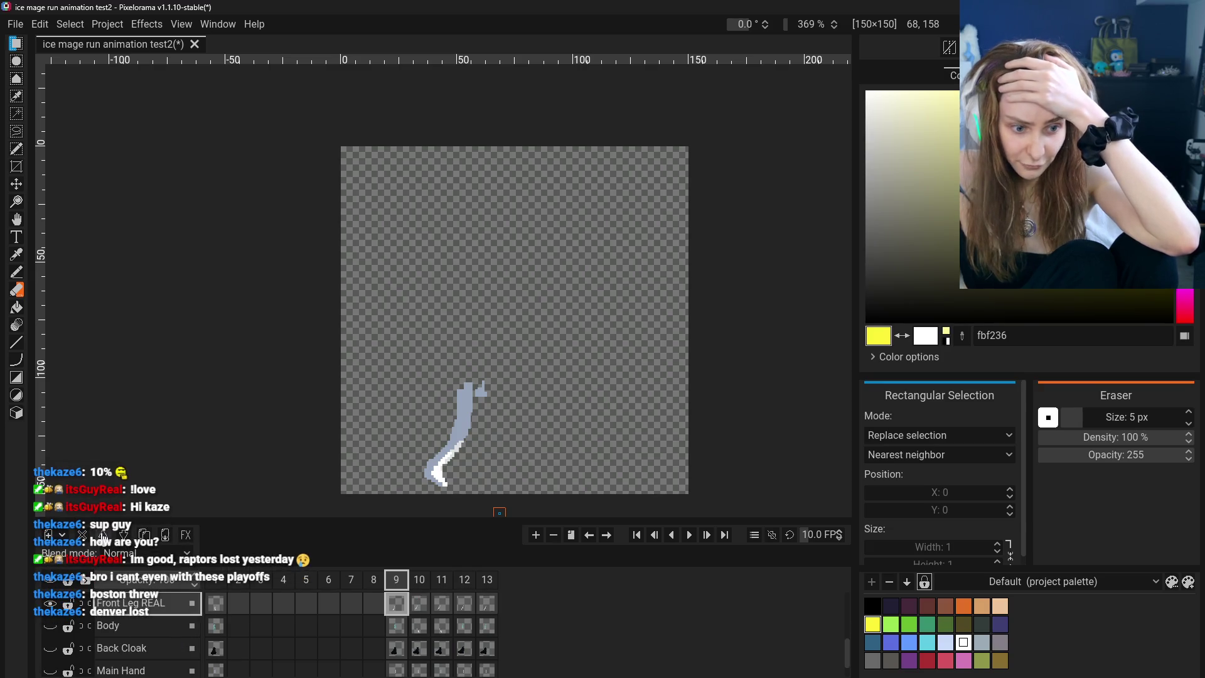
{"action": "scroll", "coordinate": [147, 655], "scroll_direction": "up", "scroll_amount": 3}
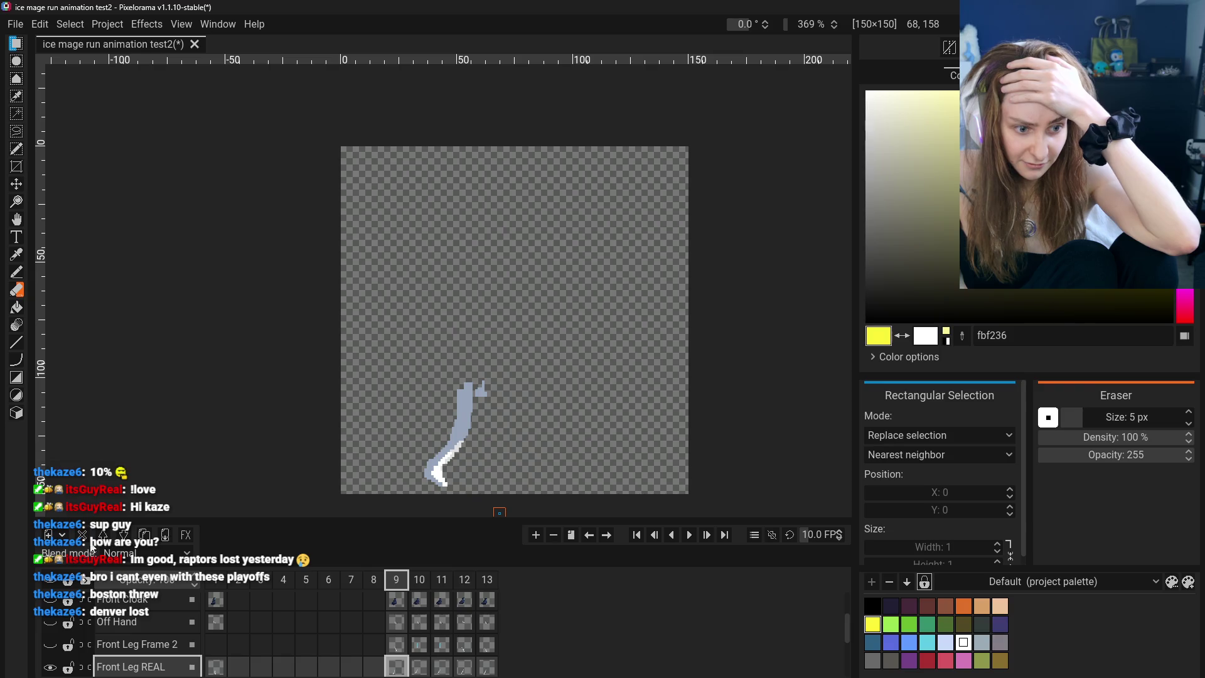
{"action": "scroll", "coordinate": [157, 640], "scroll_direction": "down", "scroll_amount": 5}
{"action": "scroll", "coordinate": [167, 634], "scroll_direction": "up", "scroll_amount": 3}
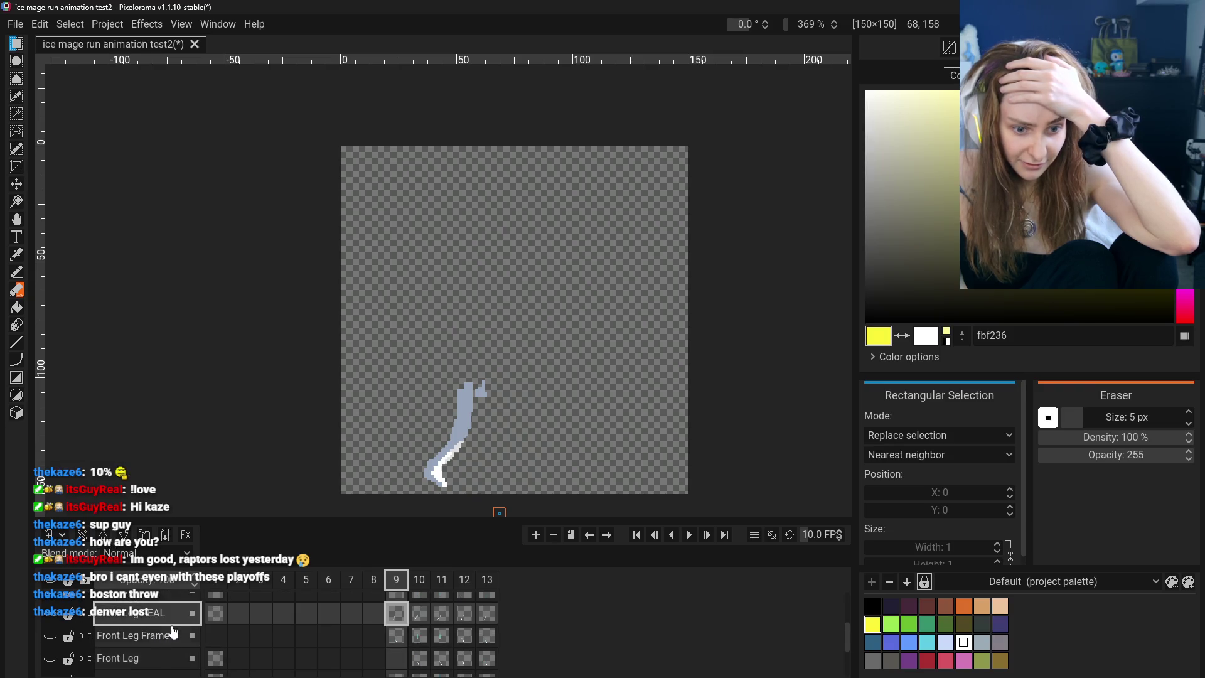
{"action": "left_click", "coordinate": [157, 637]}
{"action": "left_click", "coordinate": [51, 614]}
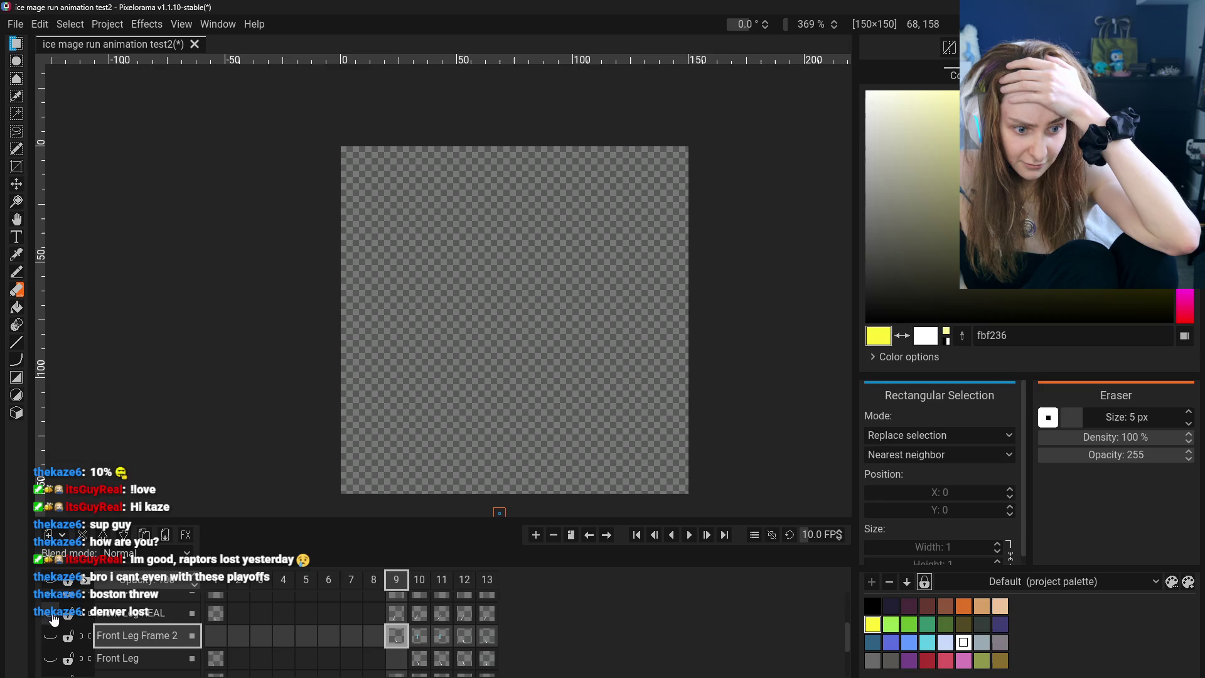
{"action": "left_click", "coordinate": [50, 637]}
{"action": "double_click", "coordinate": [141, 636]}
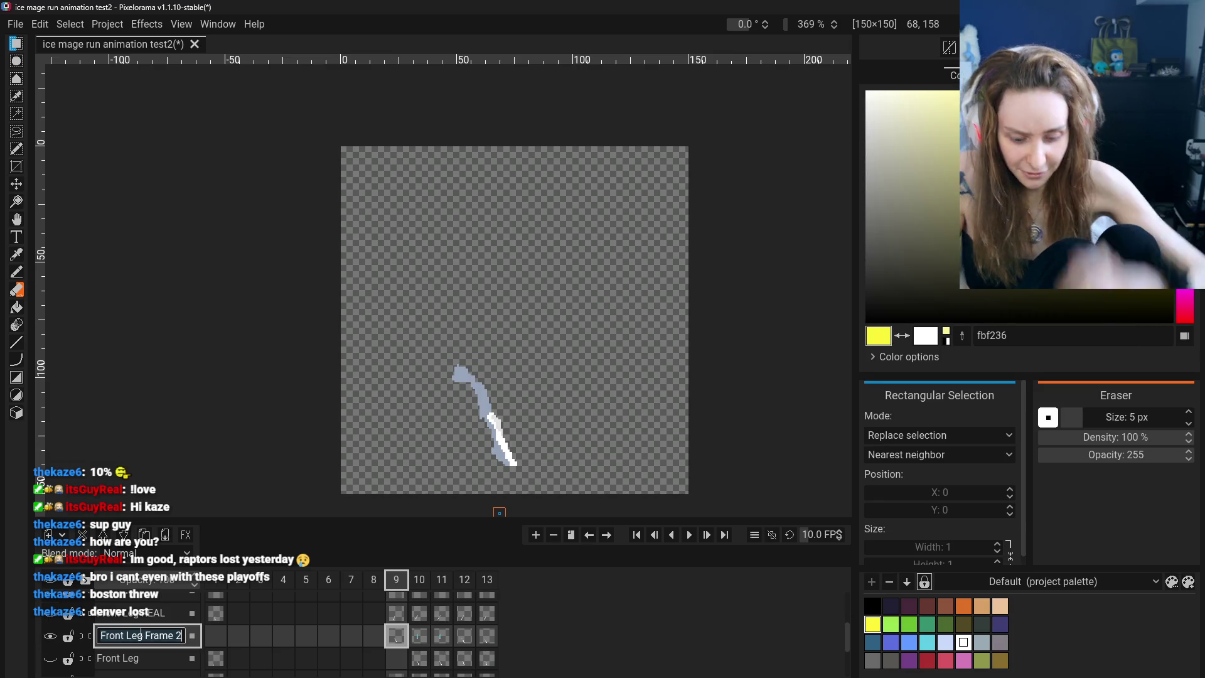
{"action": "type", "text": "BAKC"}
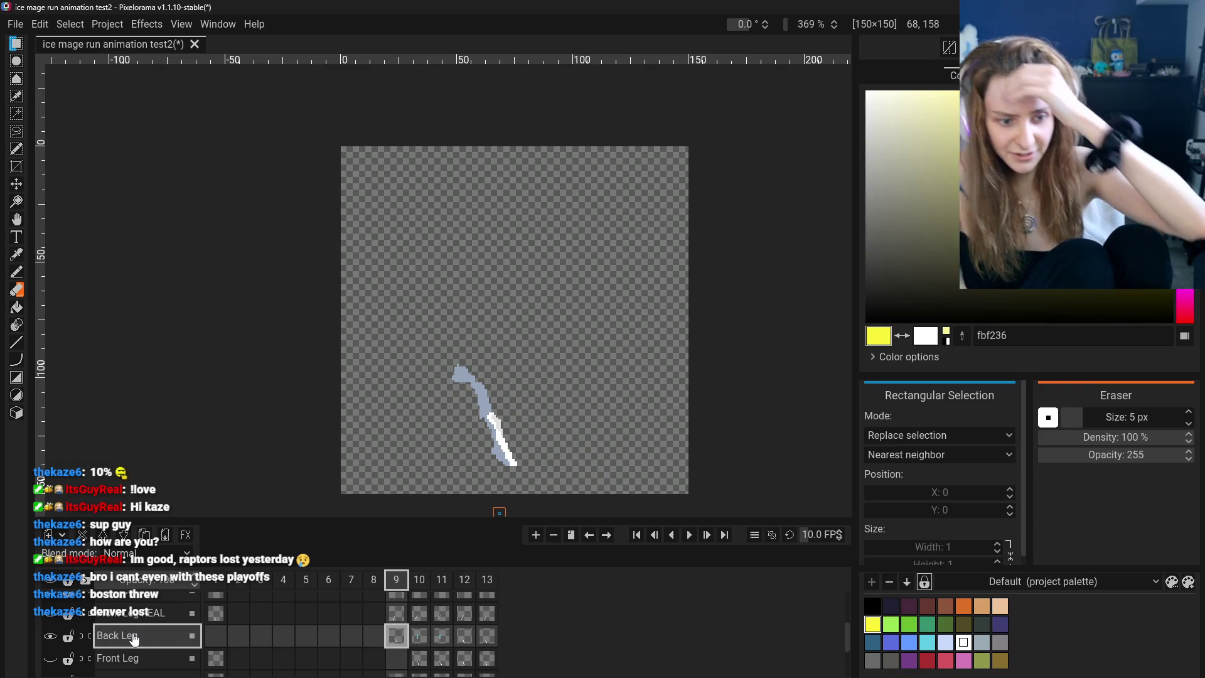
Select the Body layer and make it visible again
{"action": "scroll", "coordinate": [148, 631], "scroll_direction": "down", "scroll_amount": 3}
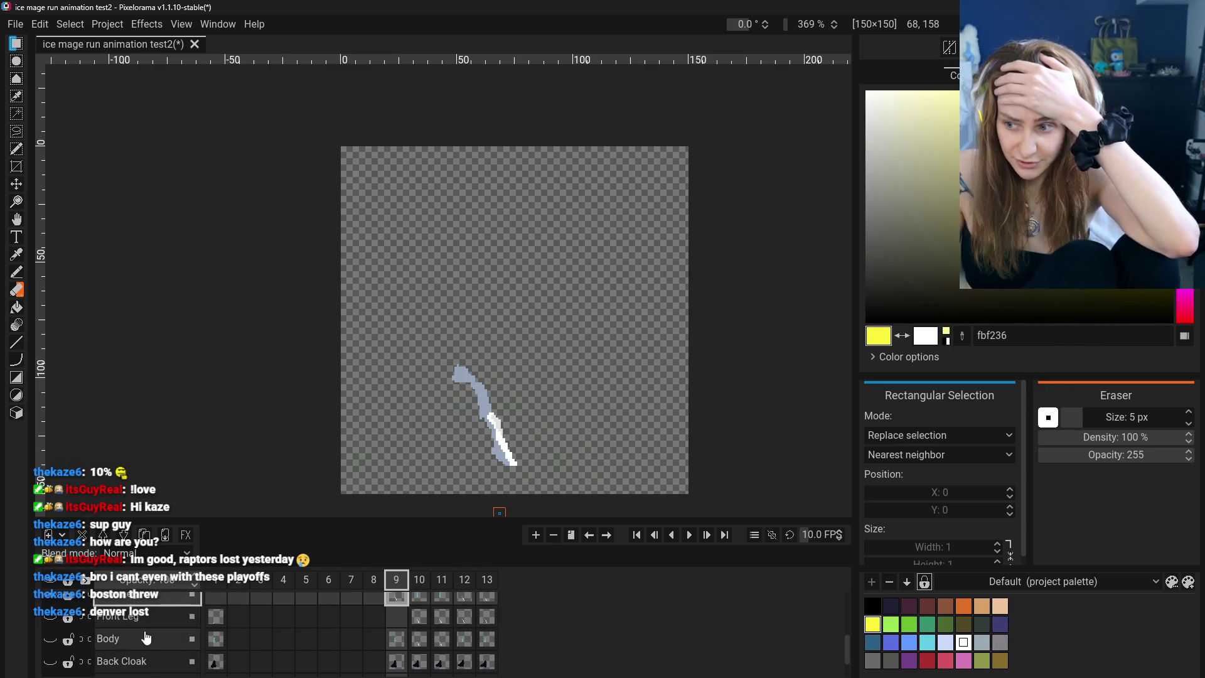
{"action": "scroll", "coordinate": [148, 630], "scroll_direction": "up", "scroll_amount": 2}
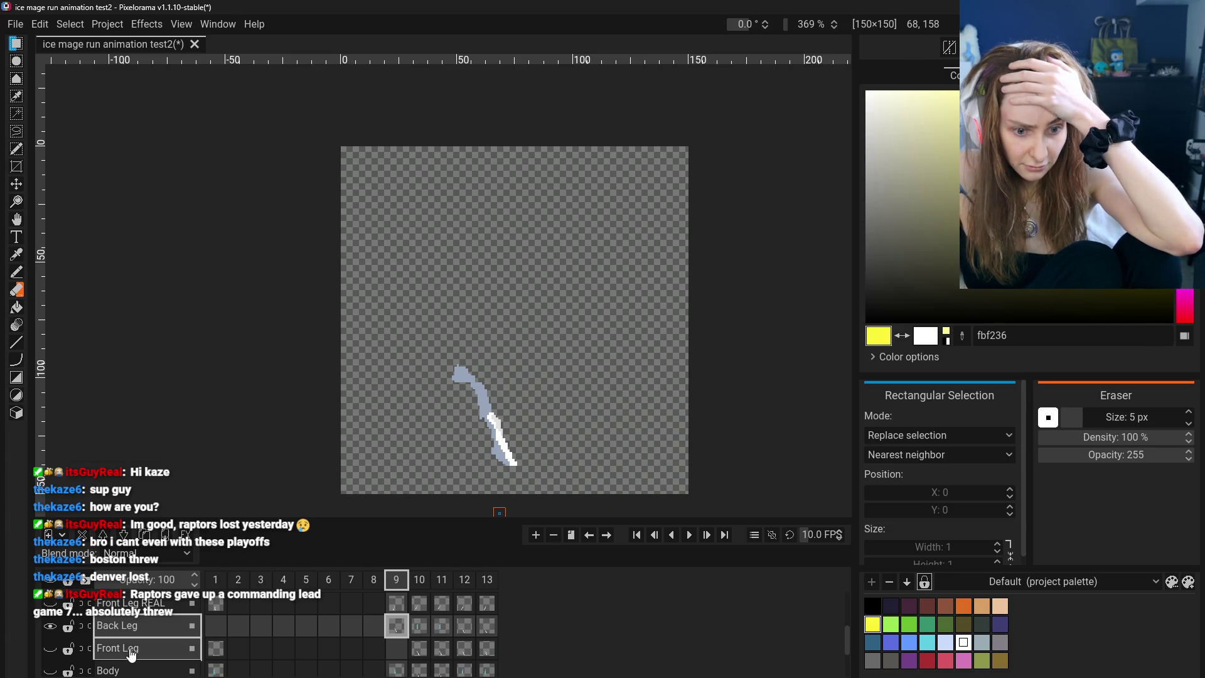
{"action": "left_click", "coordinate": [132, 653]}
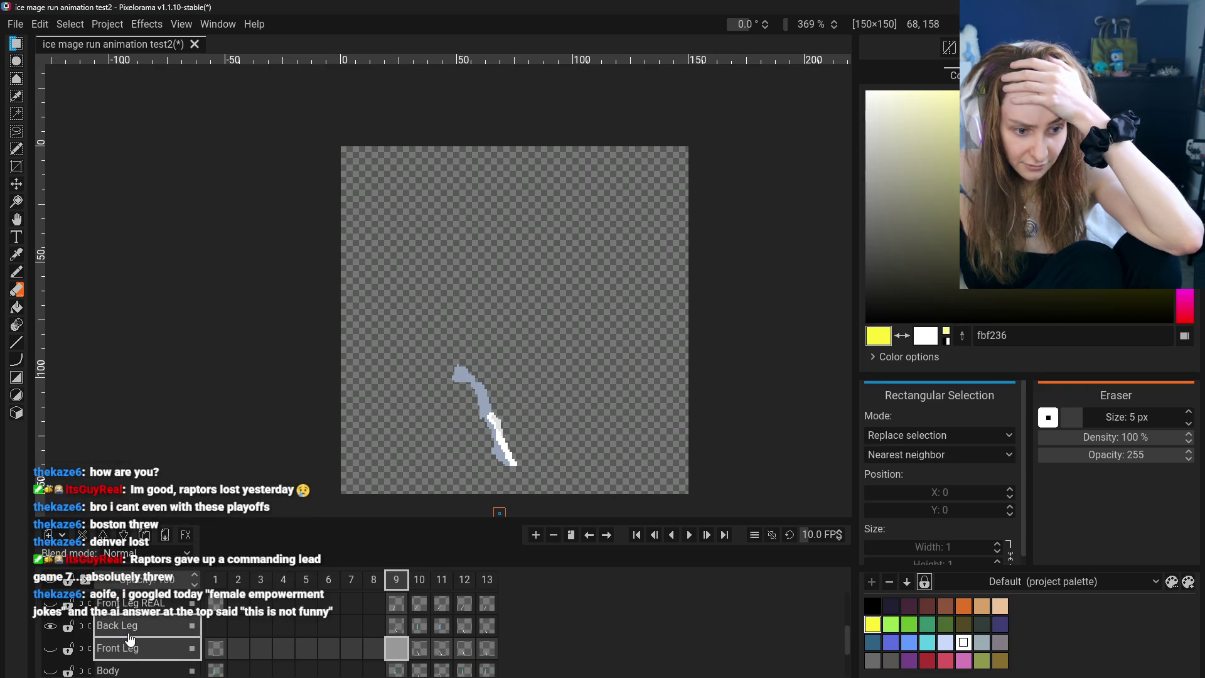
{"action": "scroll", "coordinate": [132, 646], "scroll_direction": "down", "scroll_amount": 2}
{"action": "left_click", "coordinate": [132, 637]}
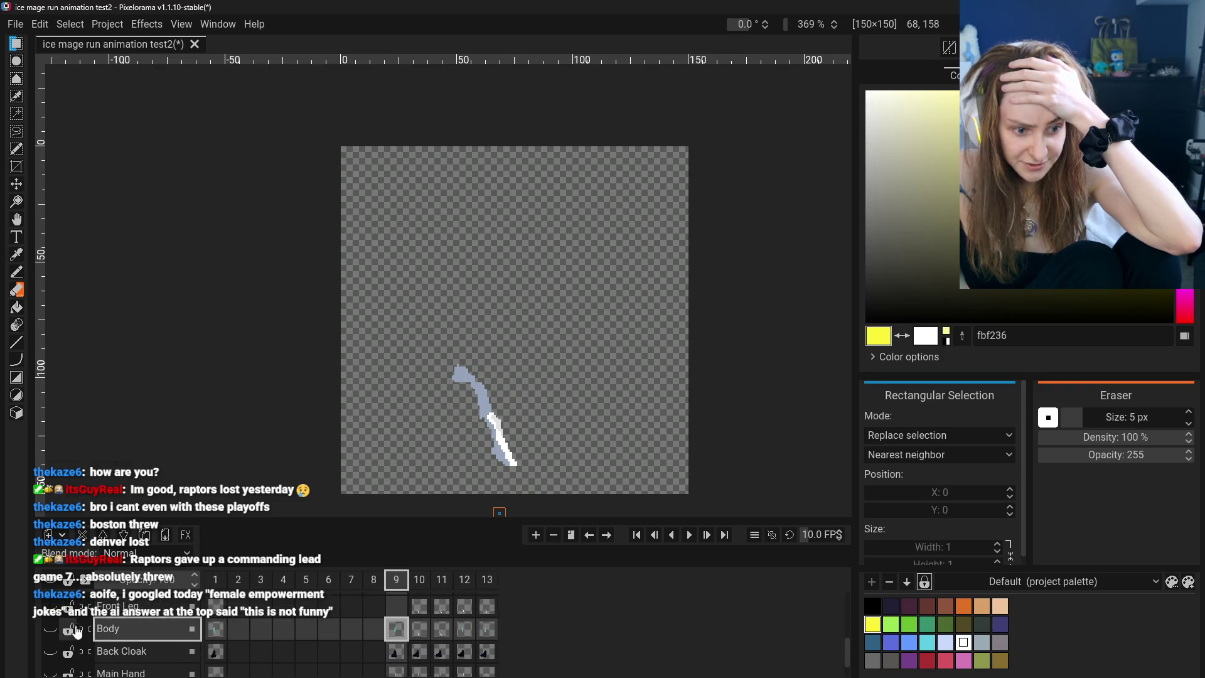
{"action": "scroll", "coordinate": [68, 634], "scroll_direction": "up", "scroll_amount": 2}
{"action": "left_click", "coordinate": [51, 669]}
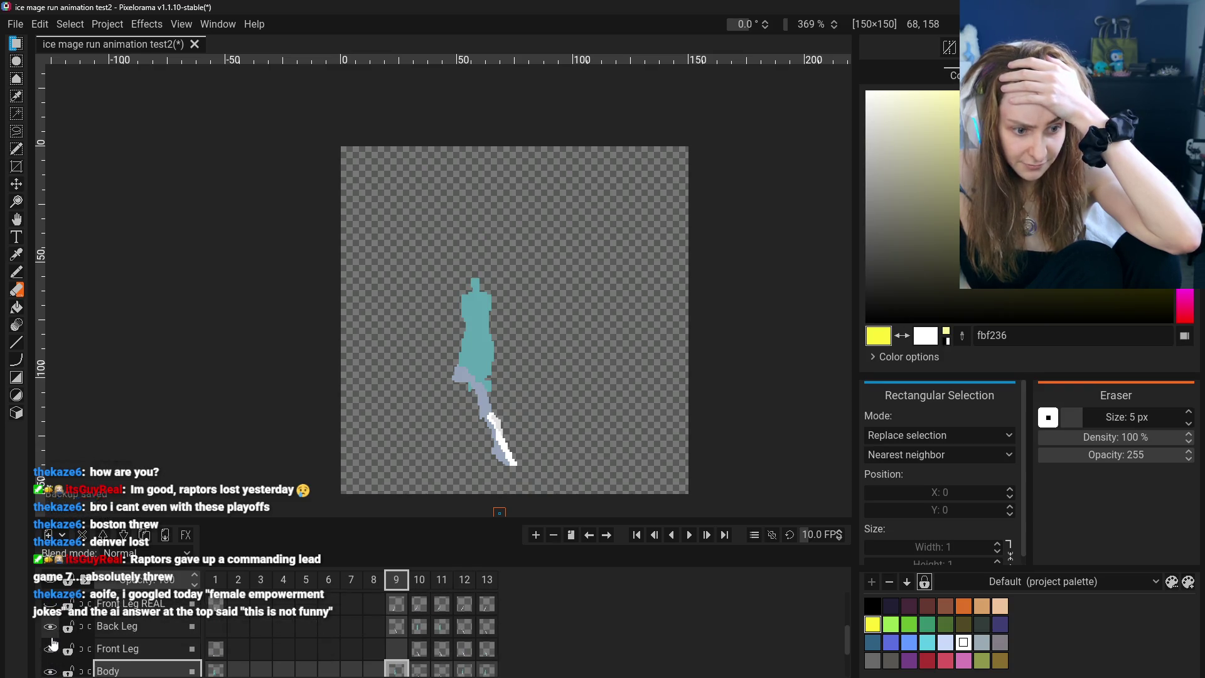
Show Back Leg, then undo test bucket fills on the Body and Front Leg layers
{"action": "left_click", "coordinate": [59, 627]}
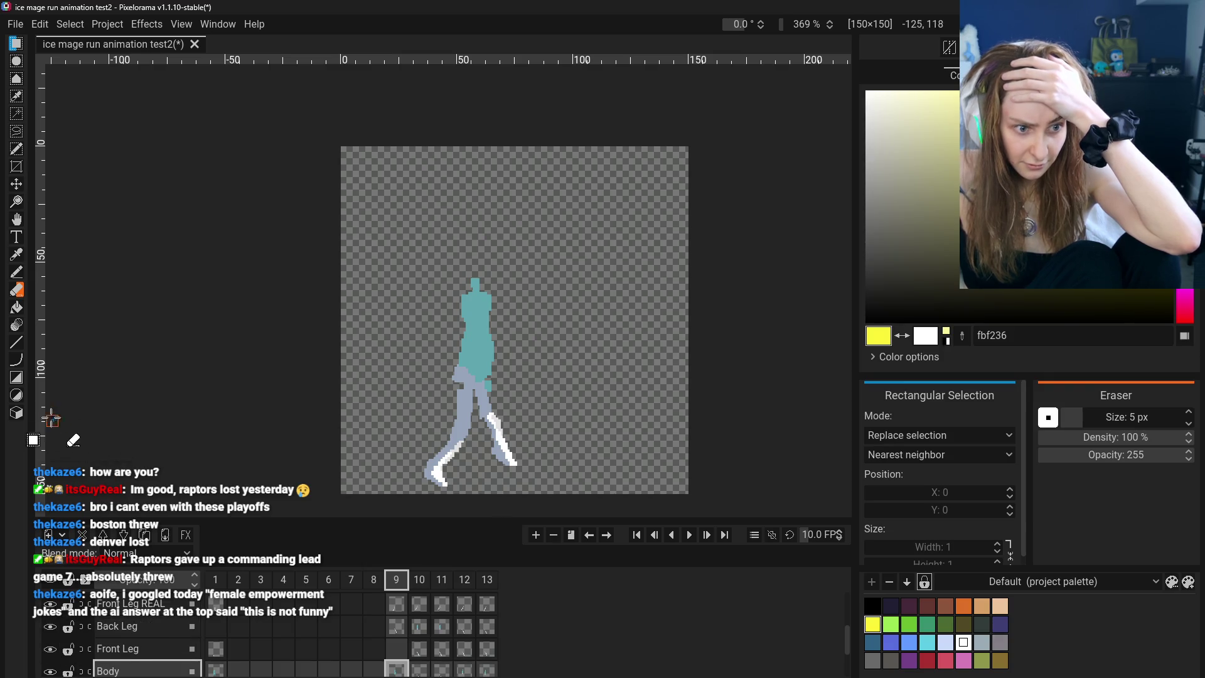
{"action": "left_click", "coordinate": [18, 308]}
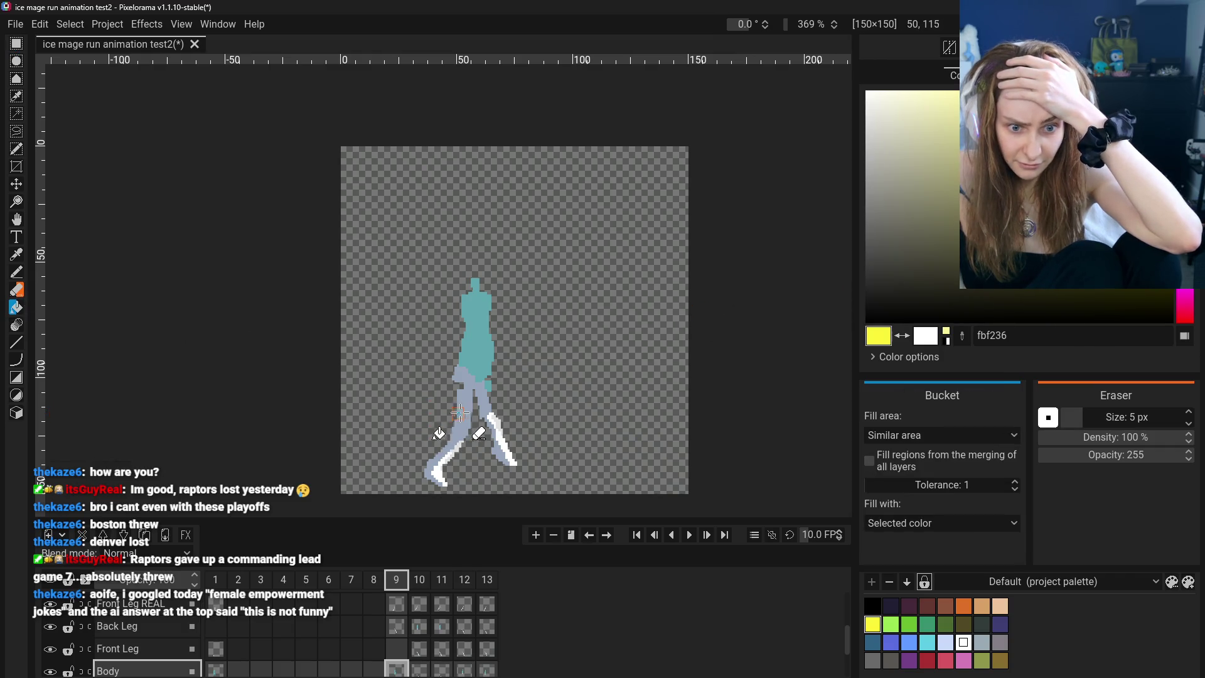
{"action": "left_click", "coordinate": [464, 409]}
{"action": "key", "text": "ctrl+z"}
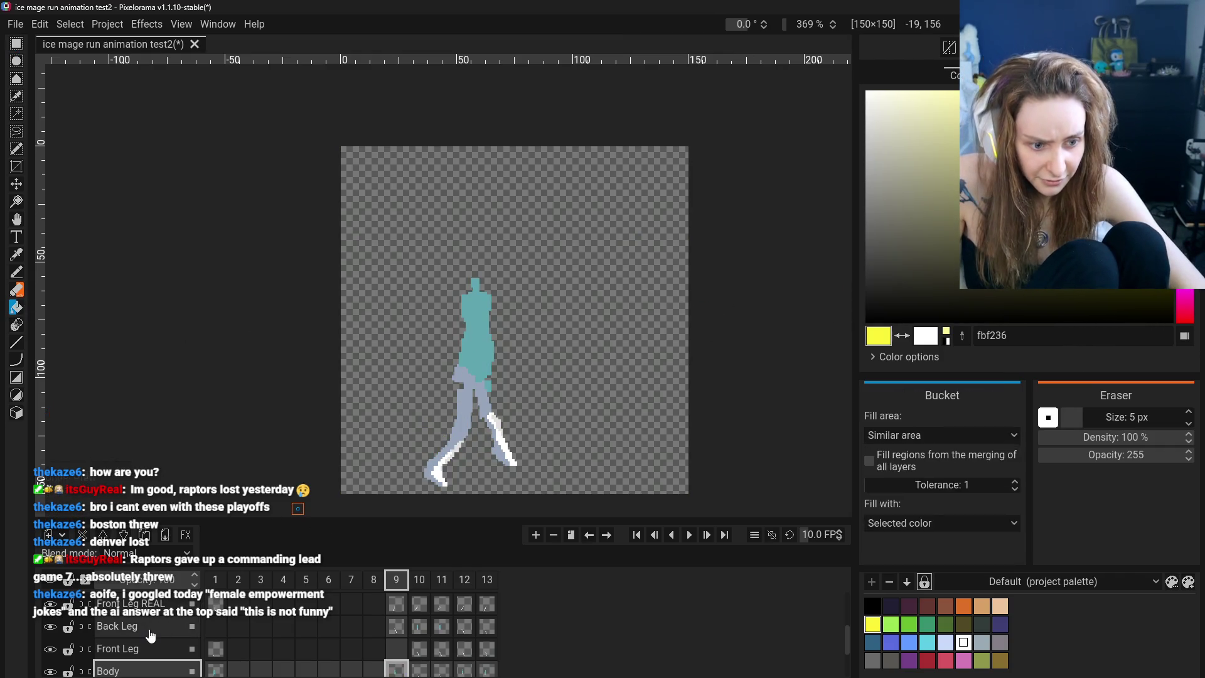
{"action": "left_click", "coordinate": [144, 647]}
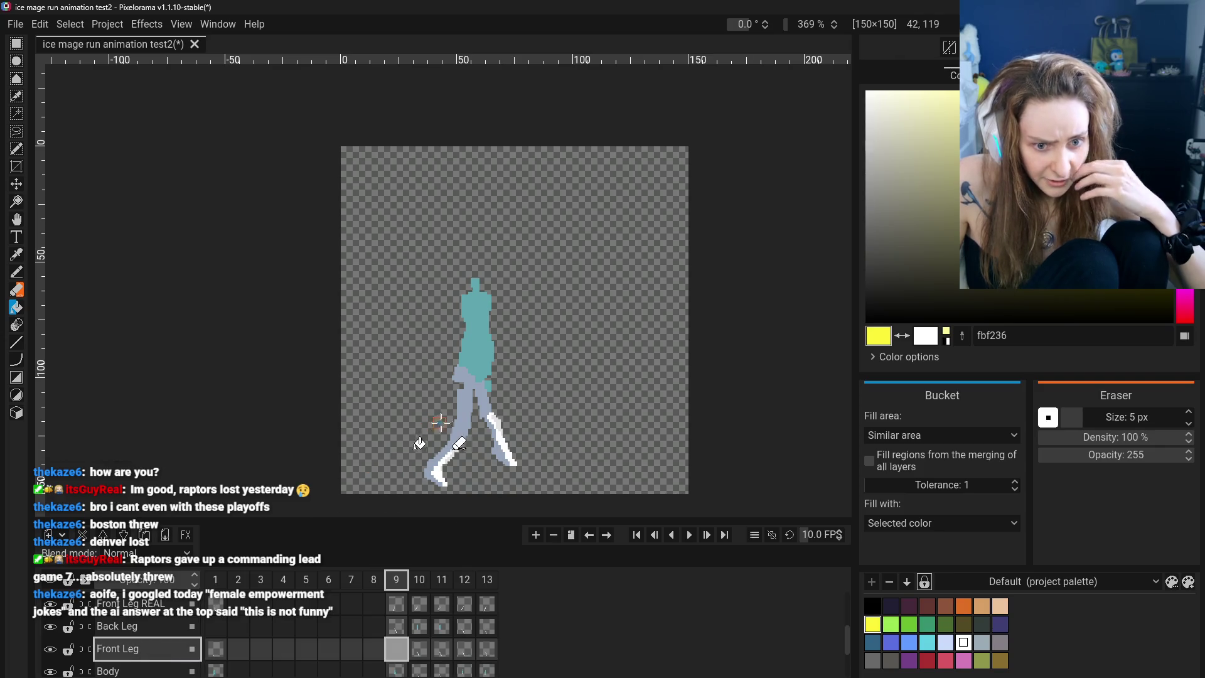
{"action": "left_click", "coordinate": [447, 416]}
{"action": "key", "text": "ctrl+z"}
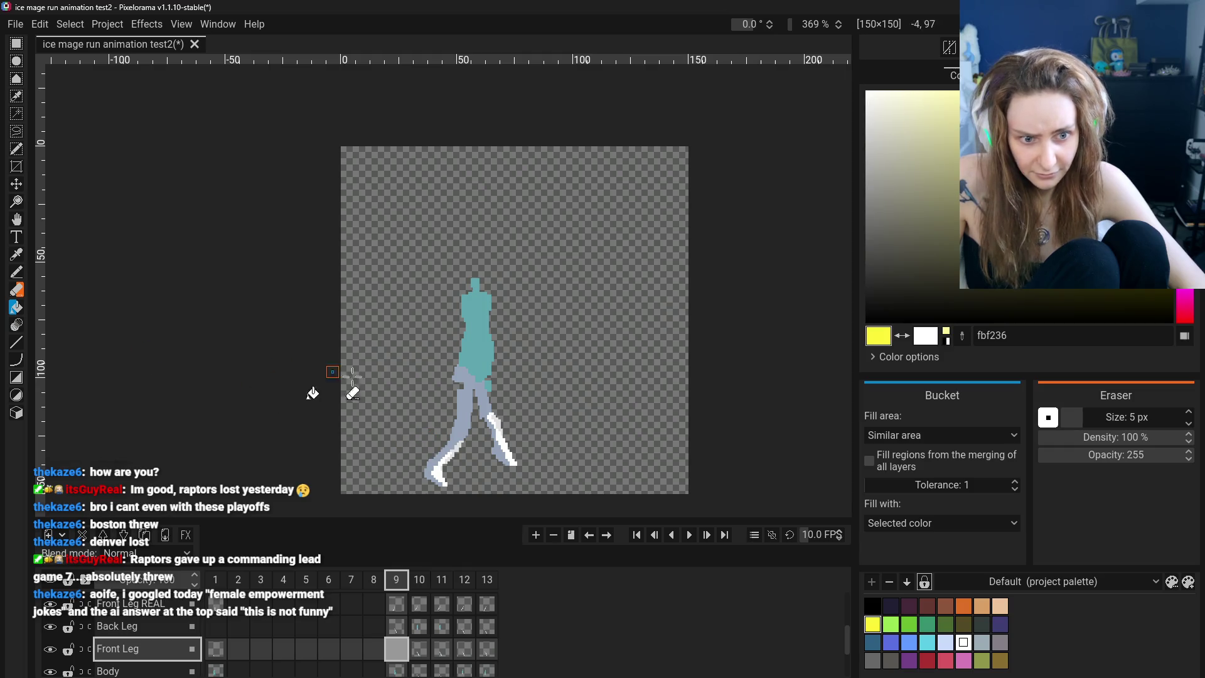
Set the eraser to 1 px, then temporarily fill the frame-9 front leg yellow and undo
{"action": "scroll", "coordinate": [399, 402], "scroll_direction": "down", "scroll_amount": 2}
{"action": "left_click_drag", "start_coordinate": [1108, 426], "coordinate": [1022, 423]}
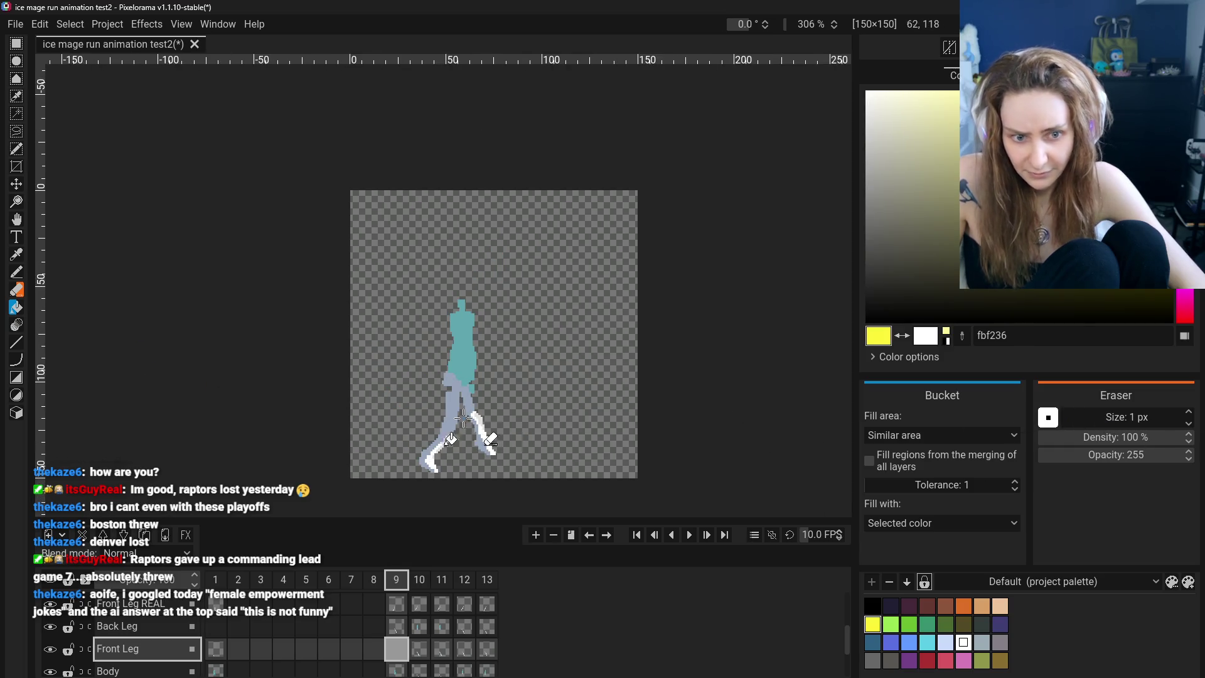
{"action": "left_click", "coordinate": [326, 606]}
{"action": "left_click", "coordinate": [400, 606]}
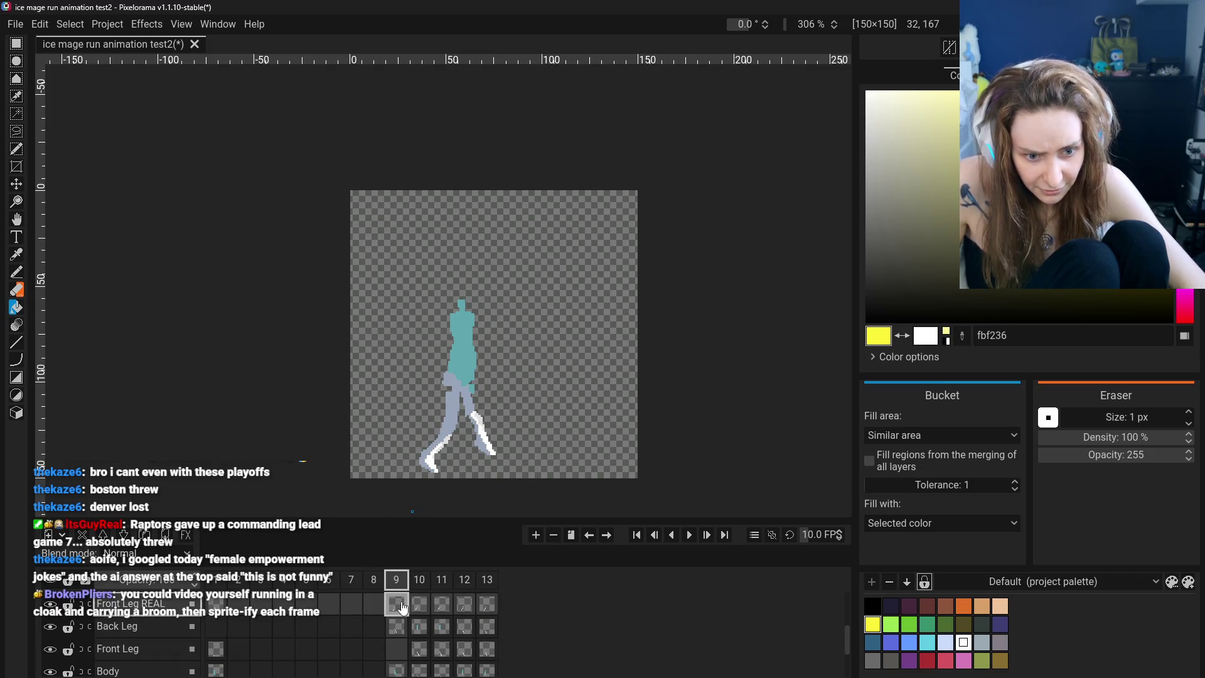
{"action": "left_click", "coordinate": [445, 426]}
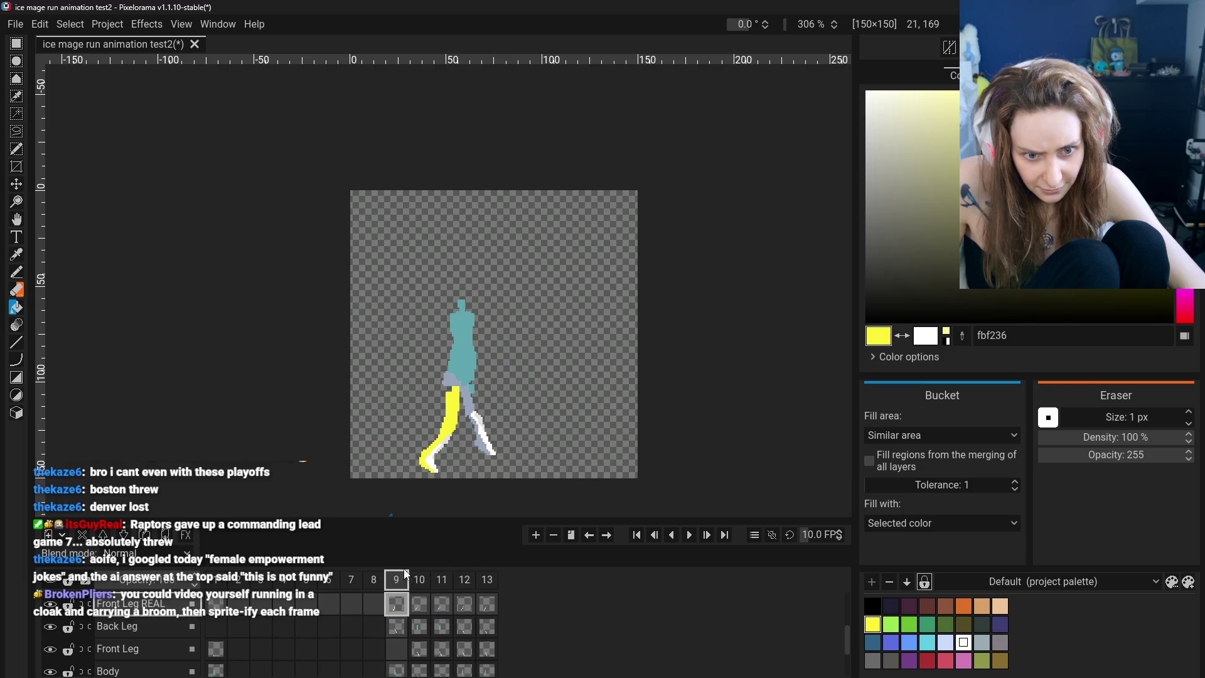
{"action": "left_click", "coordinate": [15, 276]}
{"action": "left_click_drag", "start_coordinate": [451, 385], "coordinate": [467, 402]}
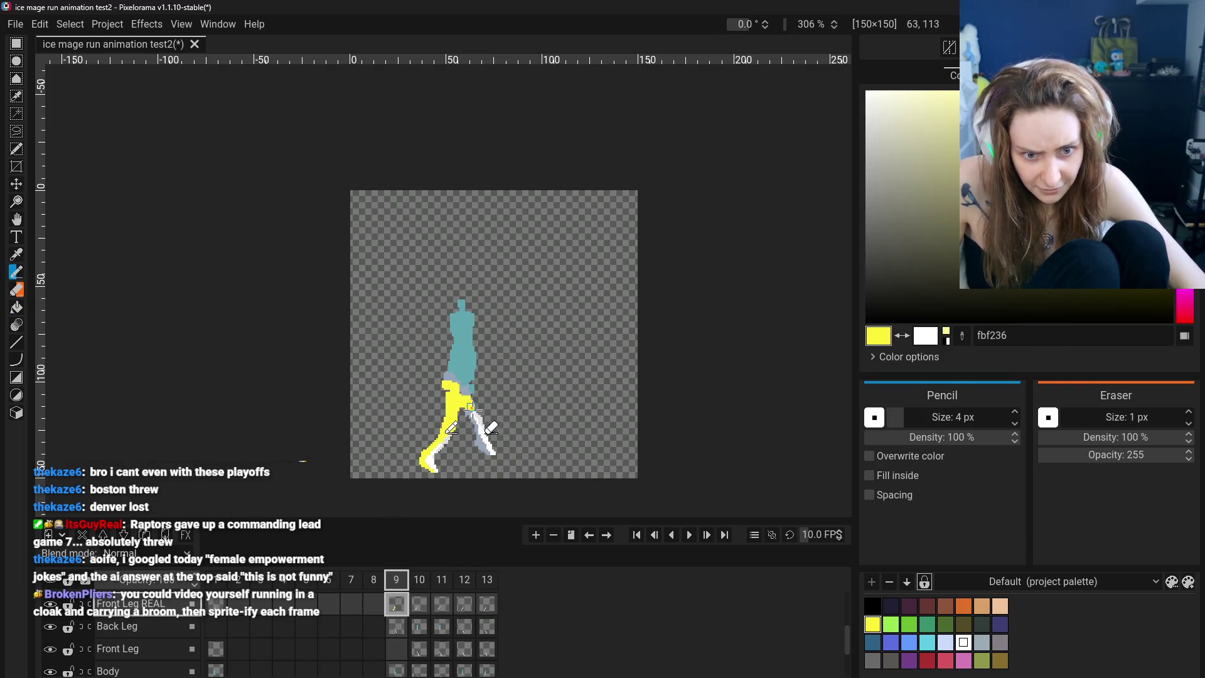
{"action": "key", "text": "ctrl+z"}
{"action": "key", "text": "ctrl+z"}
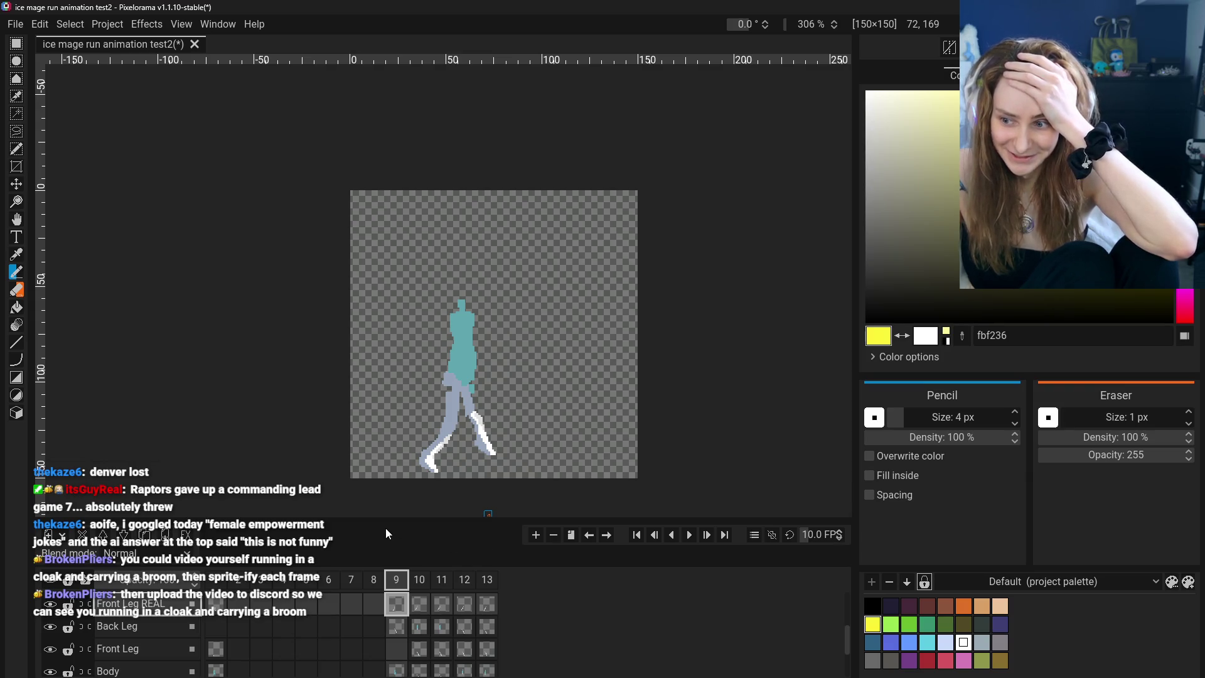
{"action": "scroll", "coordinate": [345, 635], "scroll_direction": "up", "scroll_amount": 2}
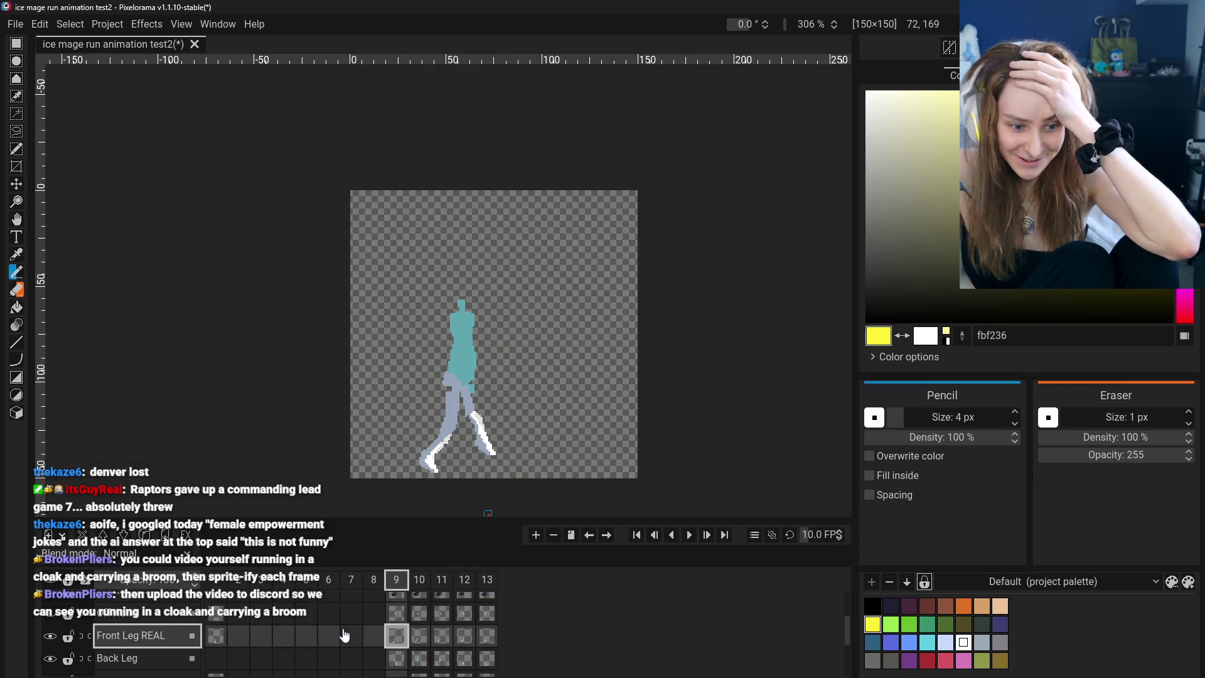
Inspect the frame 5 and frame 9 cels on the Back Leg, Front Leg REAL and Off Hand layers
{"action": "scroll", "coordinate": [332, 636], "scroll_direction": "down", "scroll_amount": 1}
{"action": "left_click", "coordinate": [313, 642]}
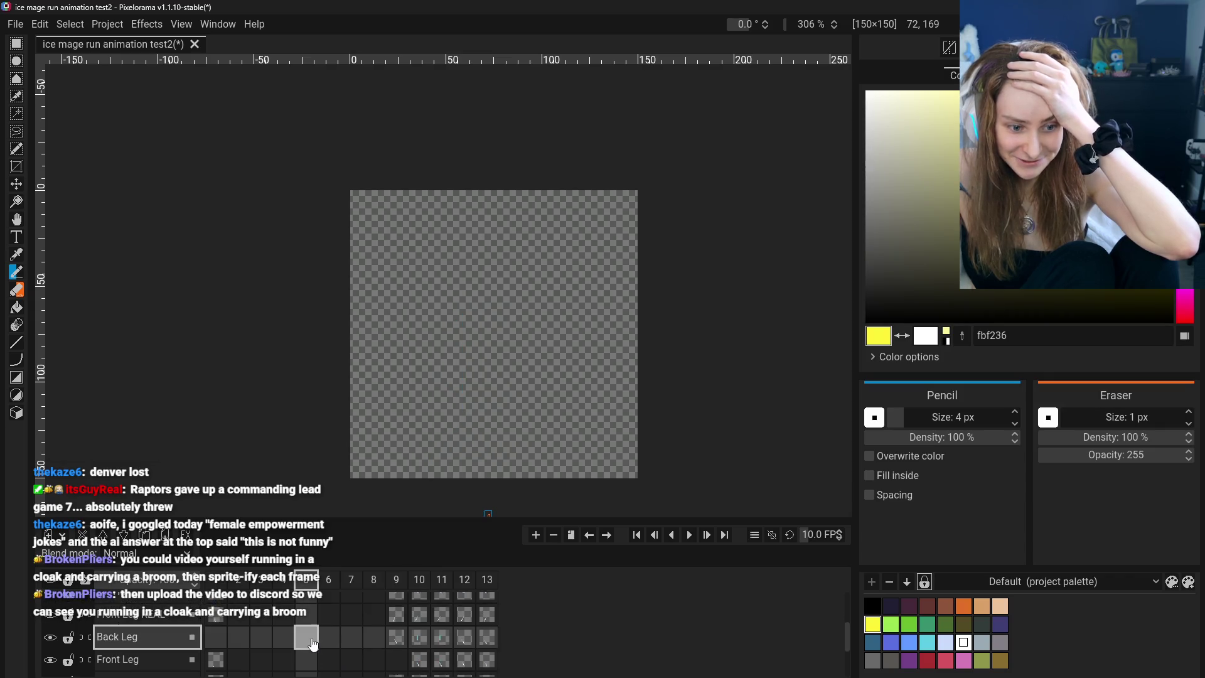
{"action": "left_click", "coordinate": [397, 631]}
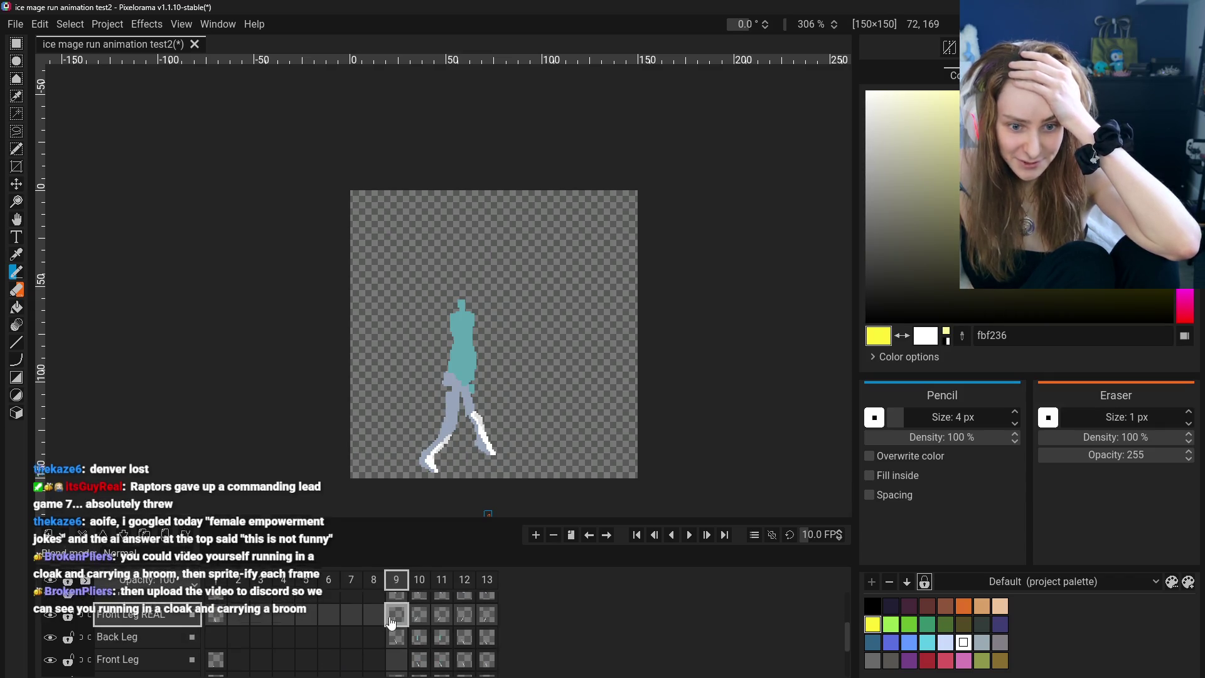
{"action": "scroll", "coordinate": [398, 628], "scroll_direction": "up", "scroll_amount": 1}
{"action": "left_click", "coordinate": [397, 628]}
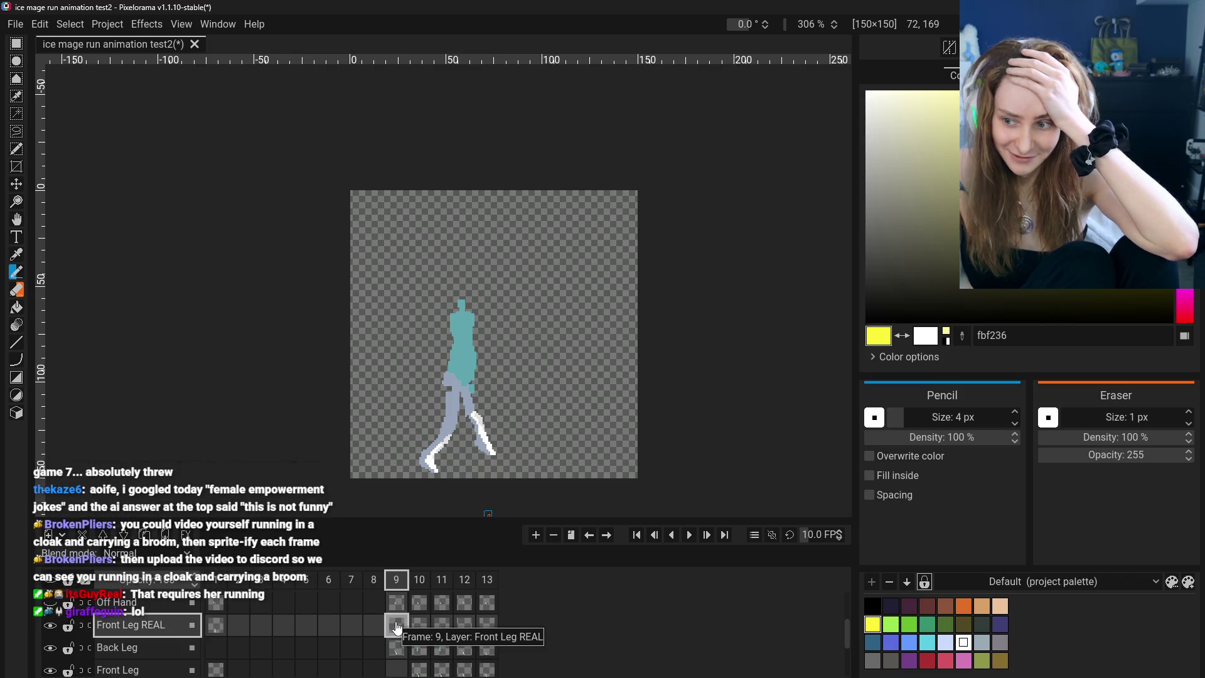
{"action": "scroll", "coordinate": [396, 625], "scroll_direction": "up", "scroll_amount": 1}
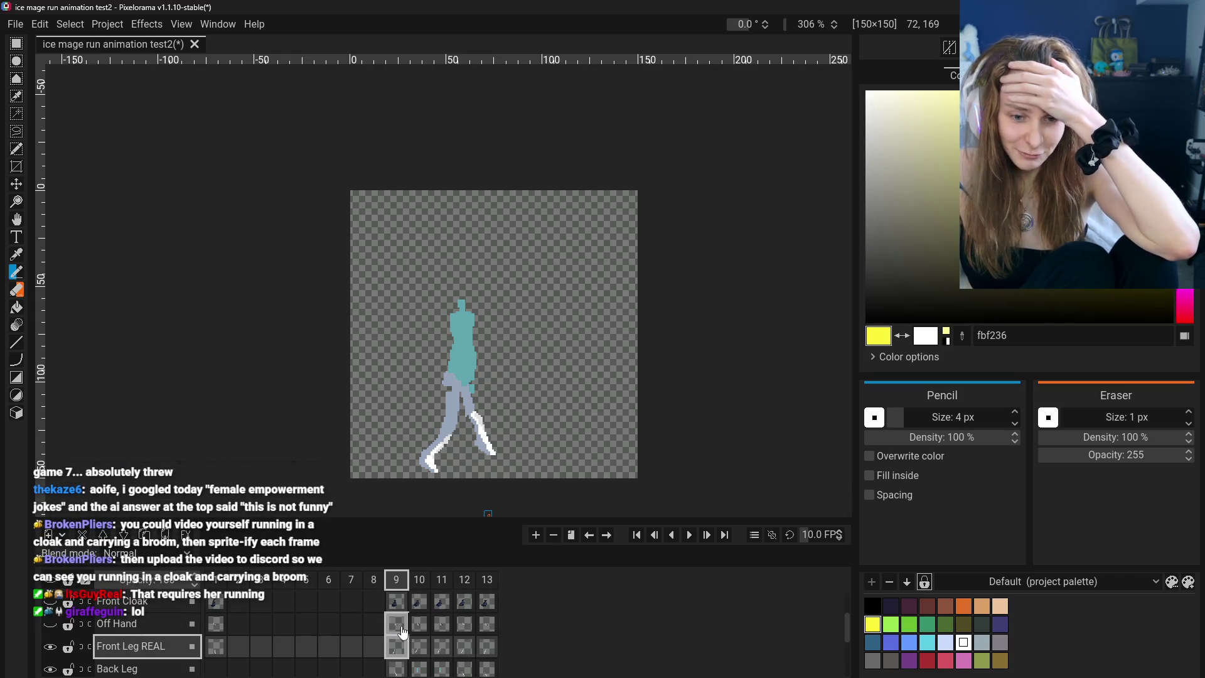
{"action": "left_click", "coordinate": [402, 630]}
Hide both leg layers and toggle the Body layer to see which leg each layer holds
{"action": "left_click", "coordinate": [50, 645]}
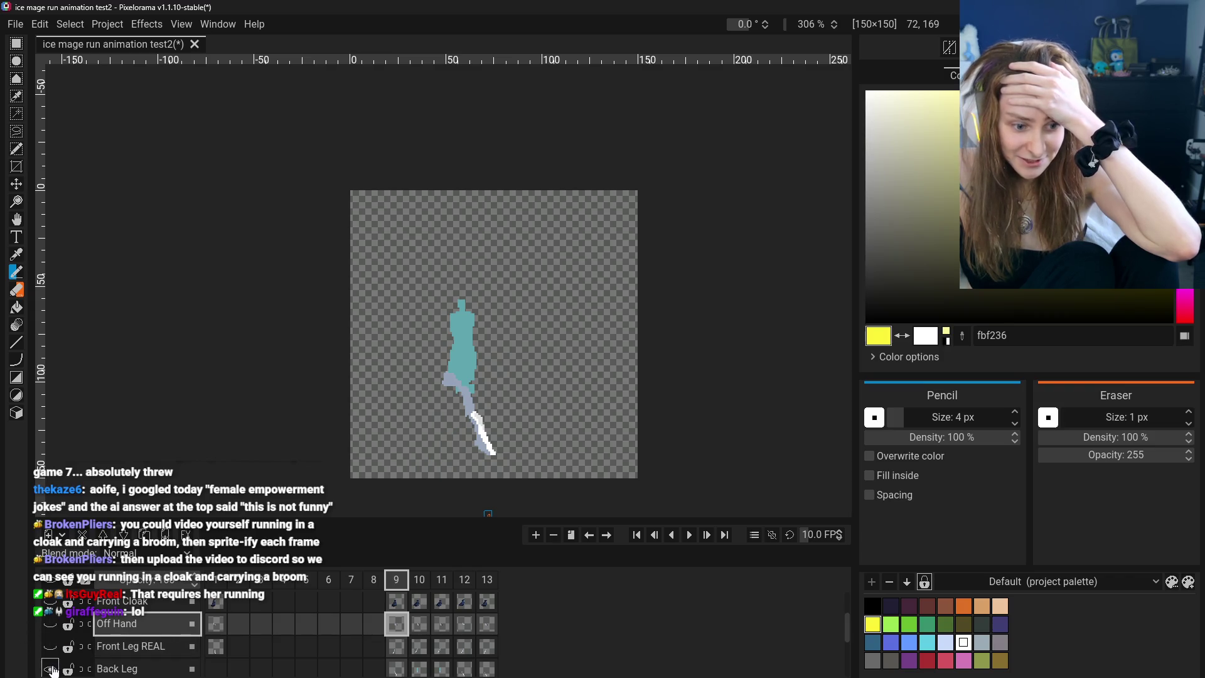
{"action": "left_click", "coordinate": [50, 668]}
{"action": "scroll", "coordinate": [52, 658], "scroll_direction": "down", "scroll_amount": 2}
{"action": "left_click", "coordinate": [51, 663]}
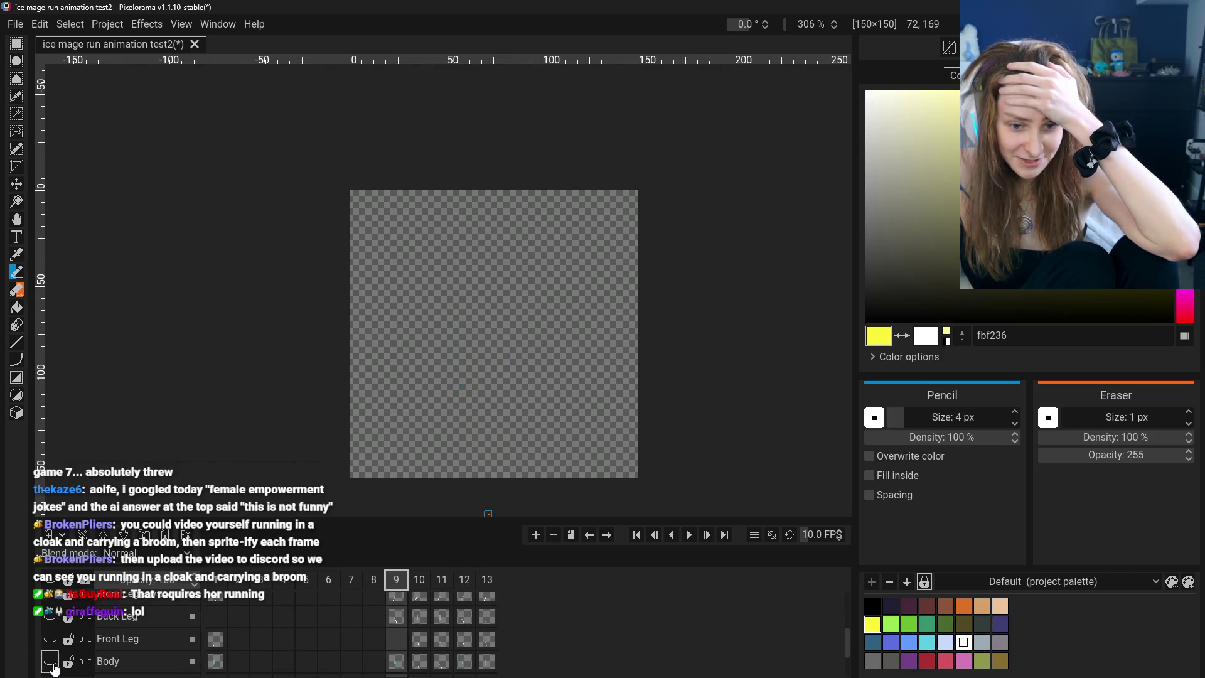
{"action": "left_click", "coordinate": [51, 663]}
{"action": "left_click", "coordinate": [51, 664]}
{"action": "scroll", "coordinate": [52, 652], "scroll_direction": "up", "scroll_amount": 1}
{"action": "left_click", "coordinate": [54, 620]}
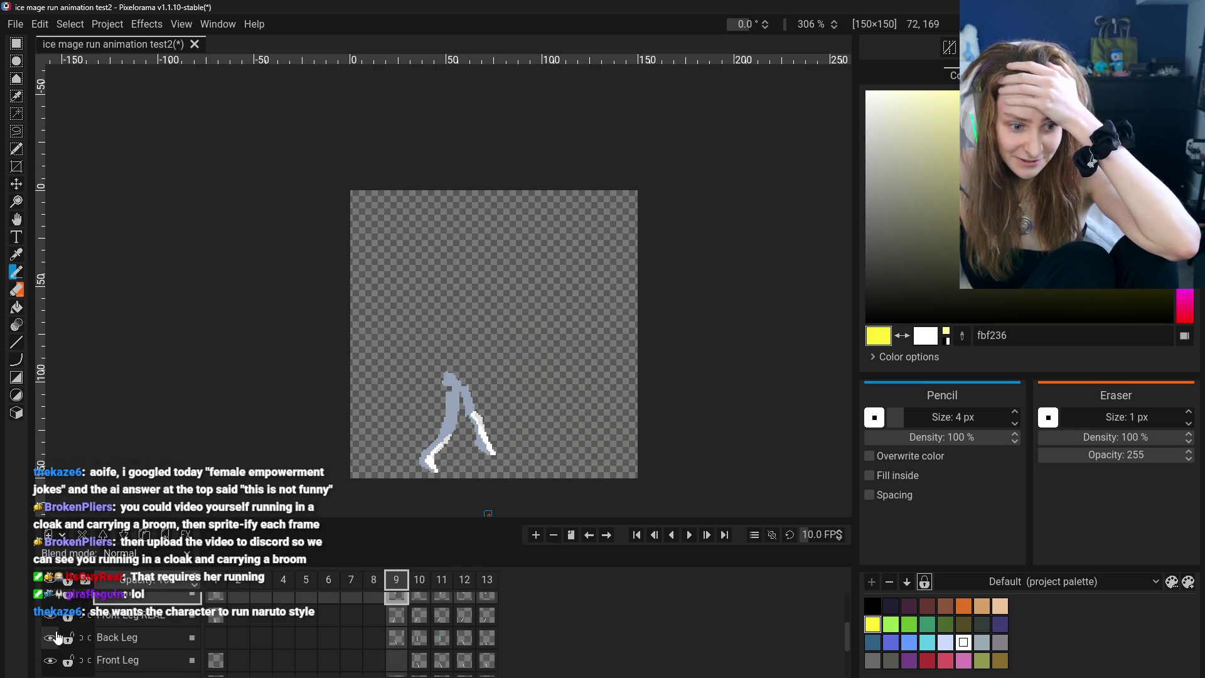
{"action": "scroll", "coordinate": [52, 627], "scroll_direction": "down", "scroll_amount": 1}
{"action": "scroll", "coordinate": [52, 628], "scroll_direction": "down", "scroll_amount": 1}
{"action": "left_click", "coordinate": [55, 671]}
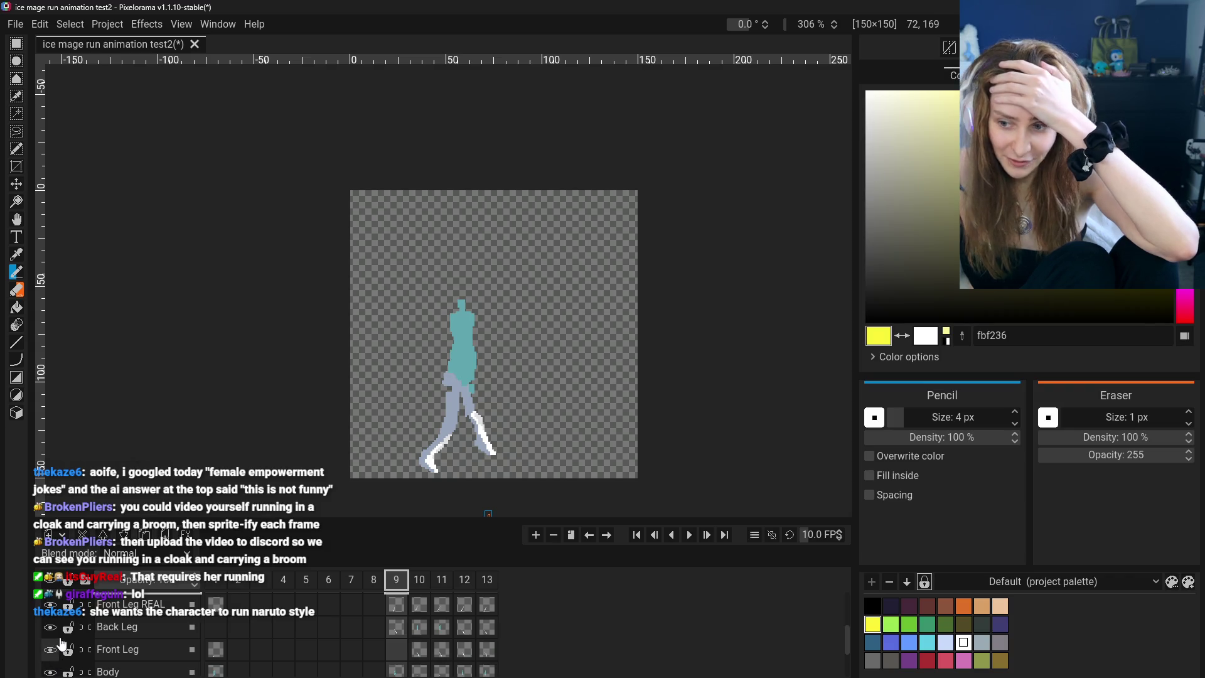
Show frame 10 on the Off Hand layer
{"action": "scroll", "coordinate": [54, 644], "scroll_direction": "up", "scroll_amount": 1}
{"action": "scroll", "coordinate": [52, 642], "scroll_direction": "up", "scroll_amount": 1}
{"action": "scroll", "coordinate": [49, 639], "scroll_direction": "up", "scroll_amount": 1}
{"action": "scroll", "coordinate": [50, 647], "scroll_direction": "down", "scroll_amount": 1}
{"action": "scroll", "coordinate": [50, 656], "scroll_direction": "down", "scroll_amount": 2}
{"action": "scroll", "coordinate": [51, 664], "scroll_direction": "down", "scroll_amount": 1}
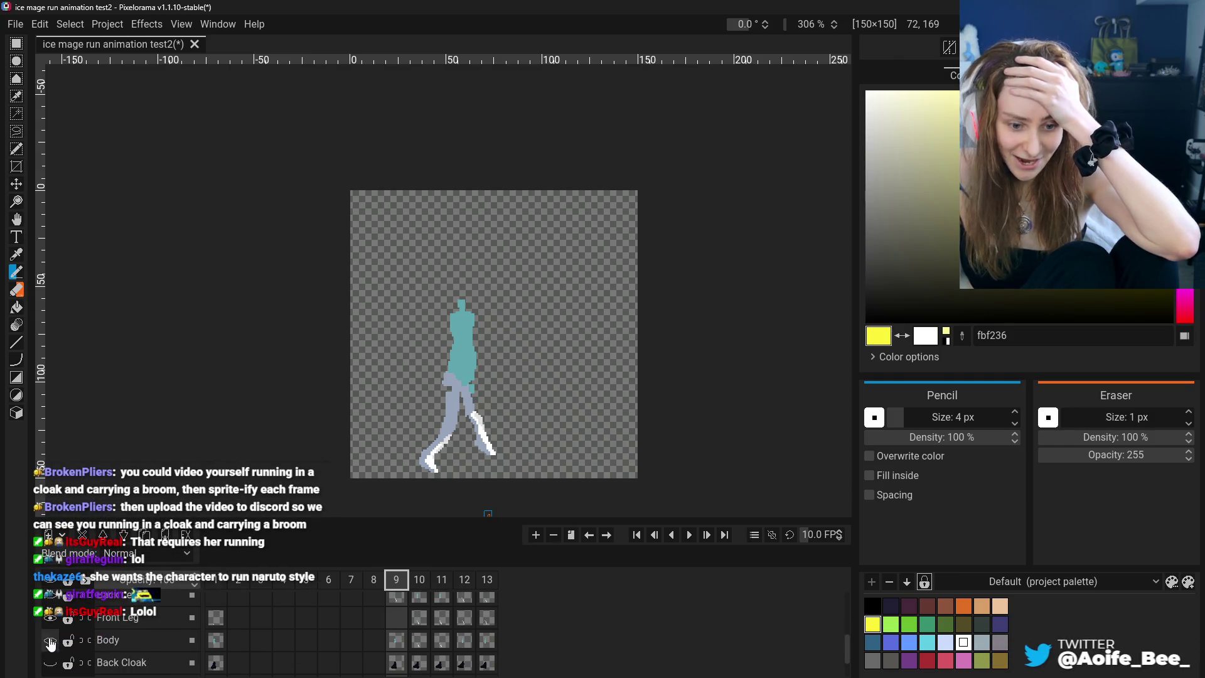
{"action": "scroll", "coordinate": [342, 652], "scroll_direction": "up", "scroll_amount": 1}
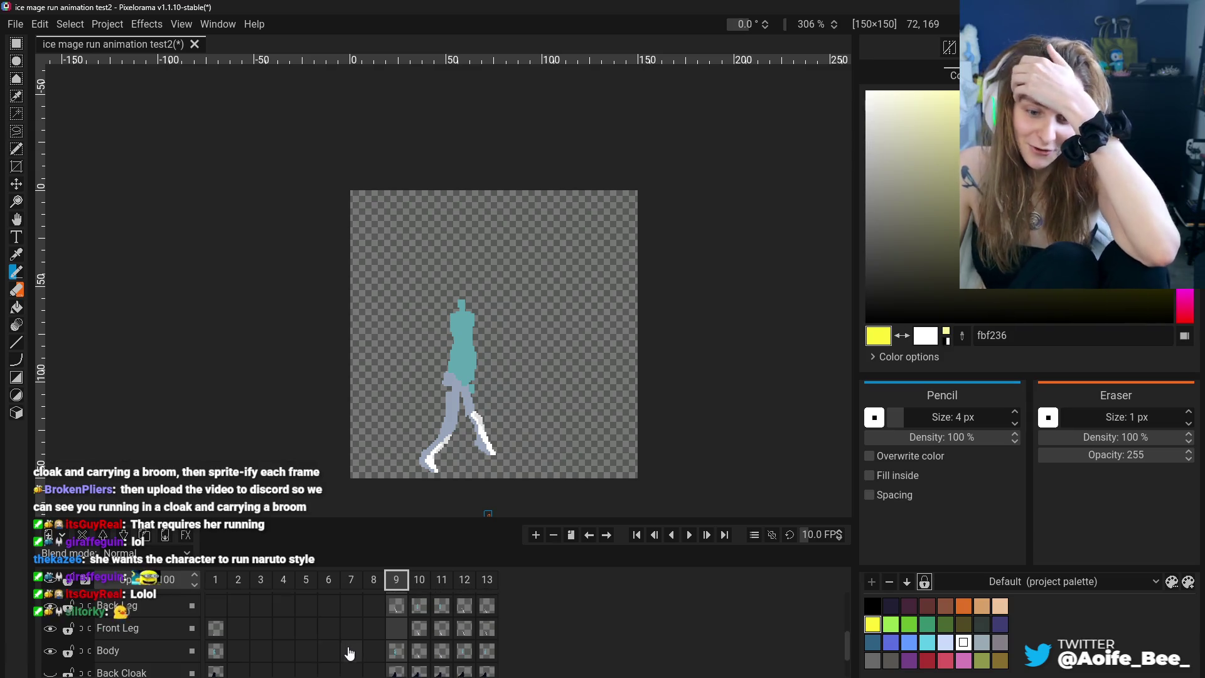
{"action": "scroll", "coordinate": [376, 646], "scroll_direction": "up", "scroll_amount": 1}
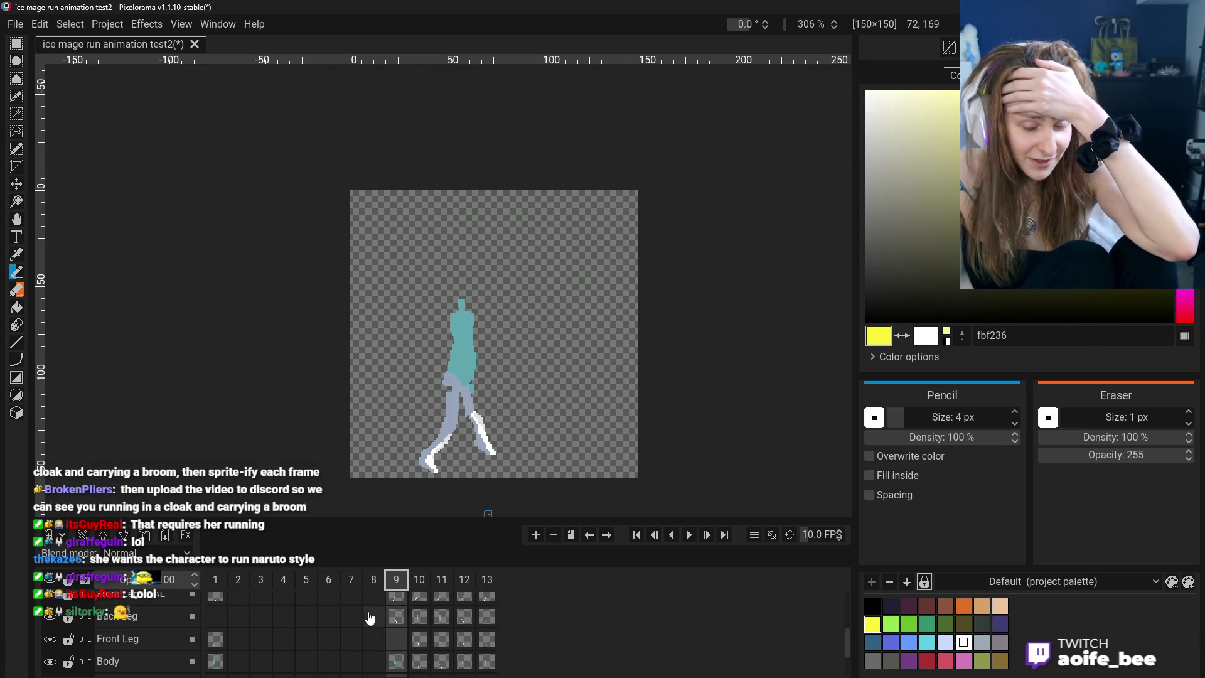
{"action": "scroll", "coordinate": [402, 602], "scroll_direction": "up", "scroll_amount": 3}
{"action": "left_click", "coordinate": [420, 595]}
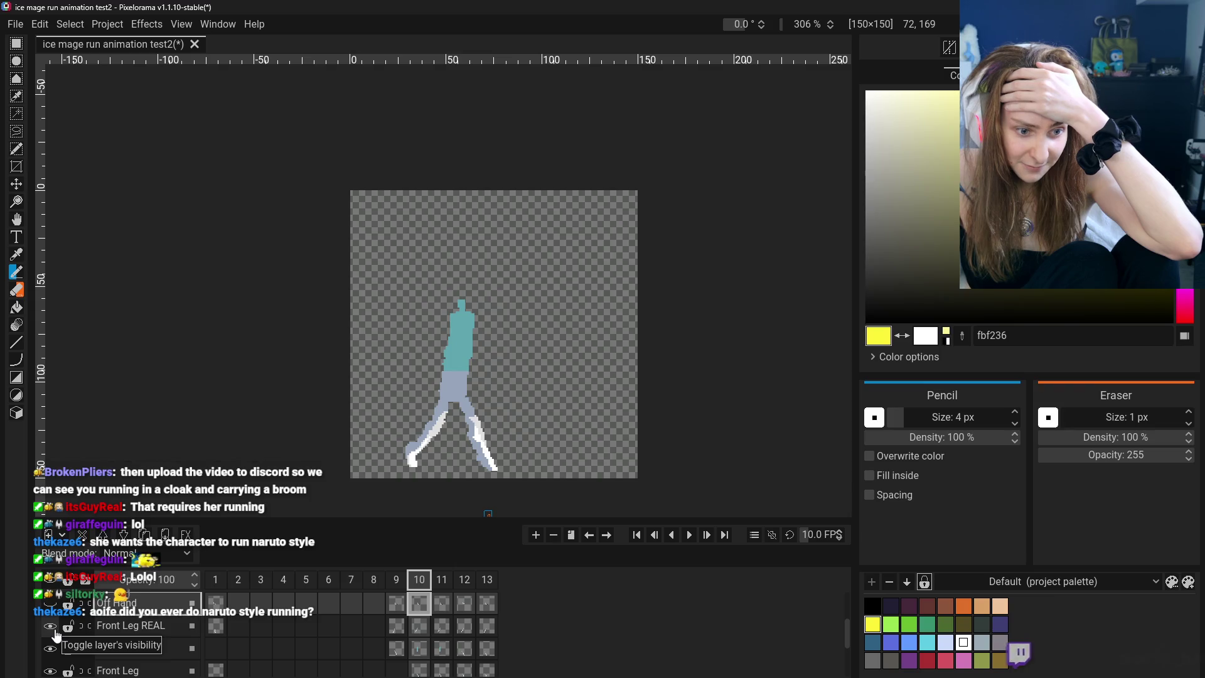
Select Front Leg REAL and hide the Body and other leg layers to isolate it
{"action": "scroll", "coordinate": [56, 636], "scroll_direction": "up", "scroll_amount": 2}
{"action": "scroll", "coordinate": [56, 636], "scroll_direction": "down", "scroll_amount": 2}
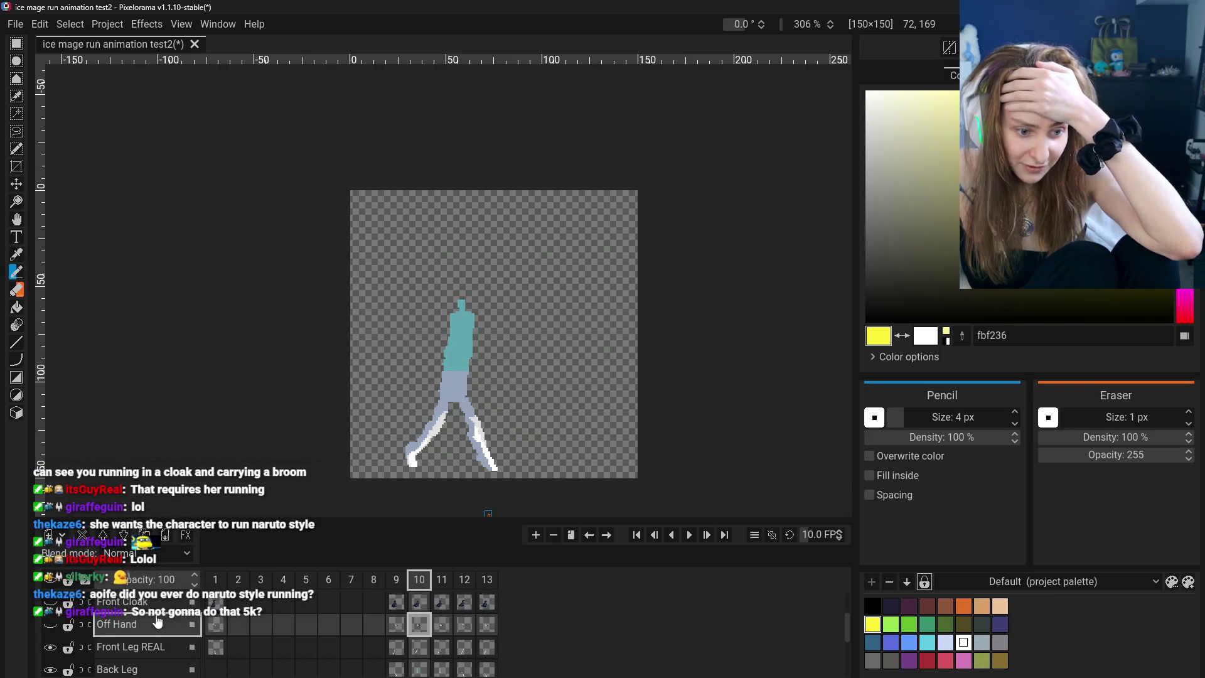
{"action": "scroll", "coordinate": [191, 629], "scroll_direction": "down", "scroll_amount": 1}
{"action": "left_click", "coordinate": [195, 622]}
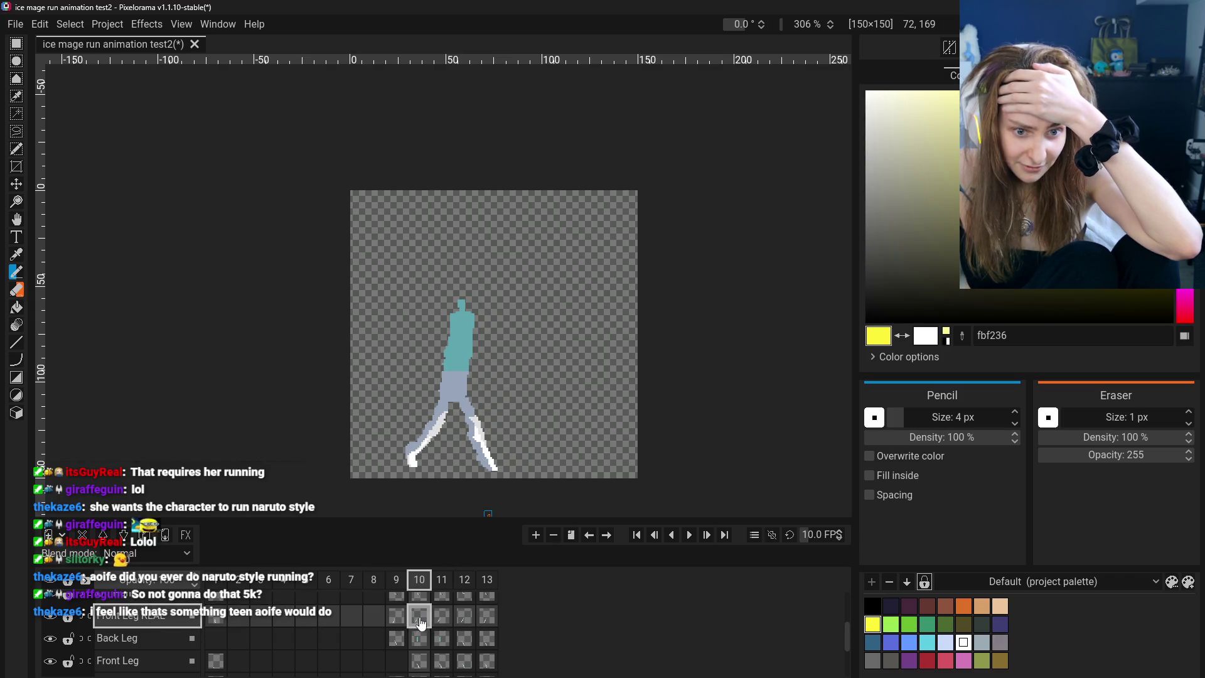
{"action": "left_click", "coordinate": [50, 660]}
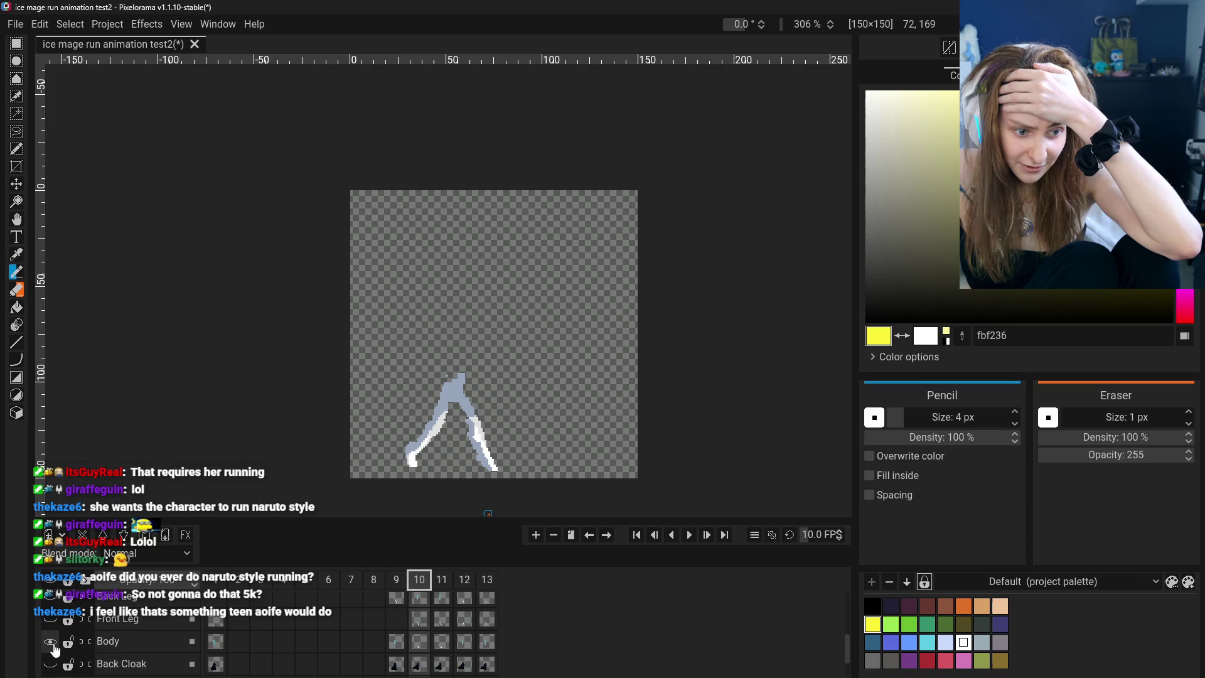
{"action": "left_click", "coordinate": [50, 639]}
Erase the bent top of the leg on frames 11 and 10 with a 7 px eraser
{"action": "left_click", "coordinate": [398, 623]}
{"action": "left_click", "coordinate": [419, 617]}
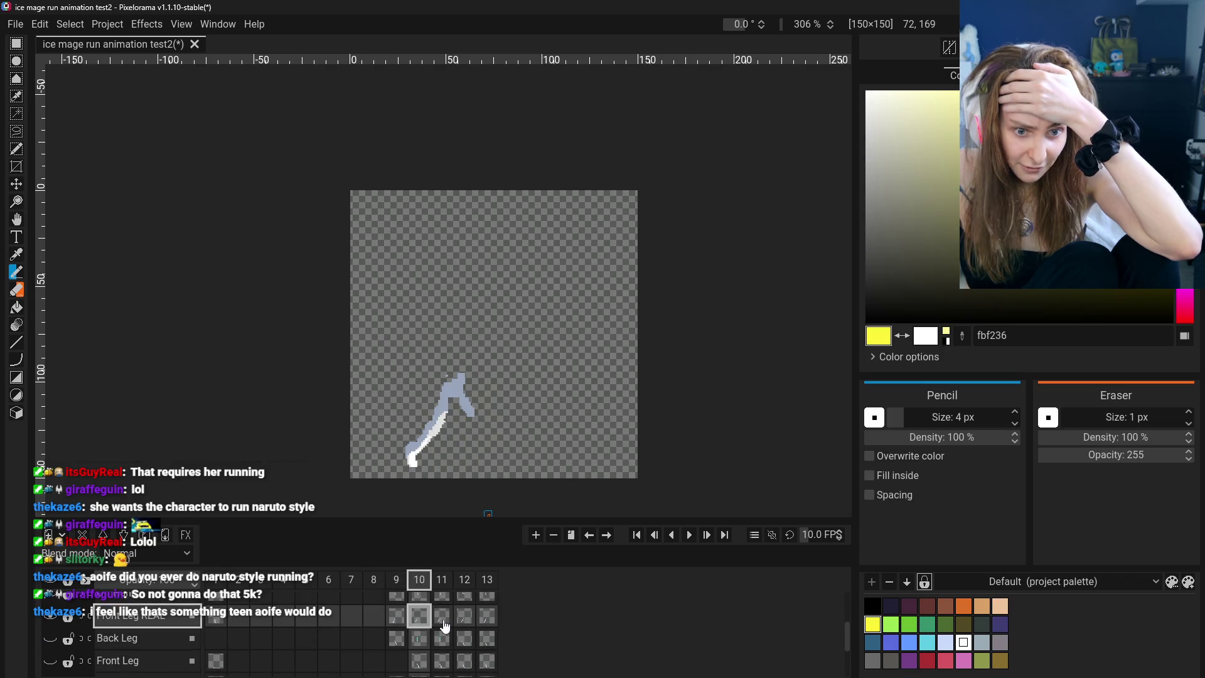
{"action": "left_click", "coordinate": [442, 616]}
{"action": "left_click", "coordinate": [465, 616]}
{"action": "left_click", "coordinate": [442, 617]}
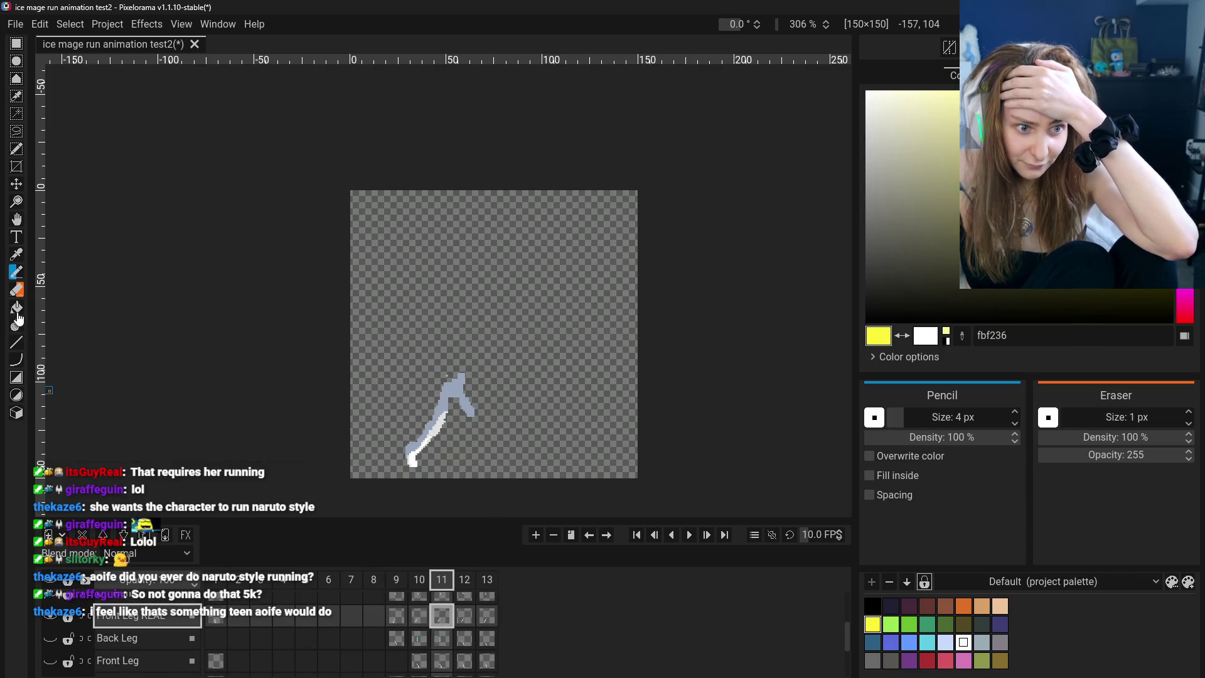
{"action": "left_click", "coordinate": [17, 289]}
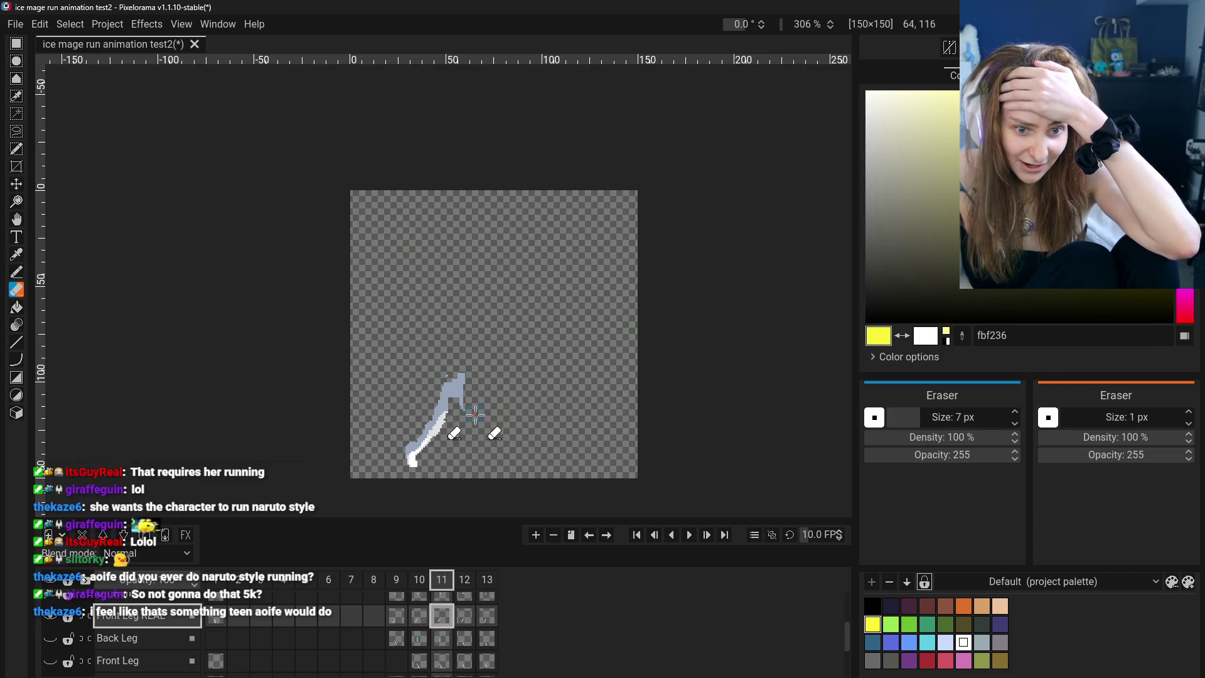
{"action": "left_click_drag", "start_coordinate": [465, 393], "coordinate": [462, 371]}
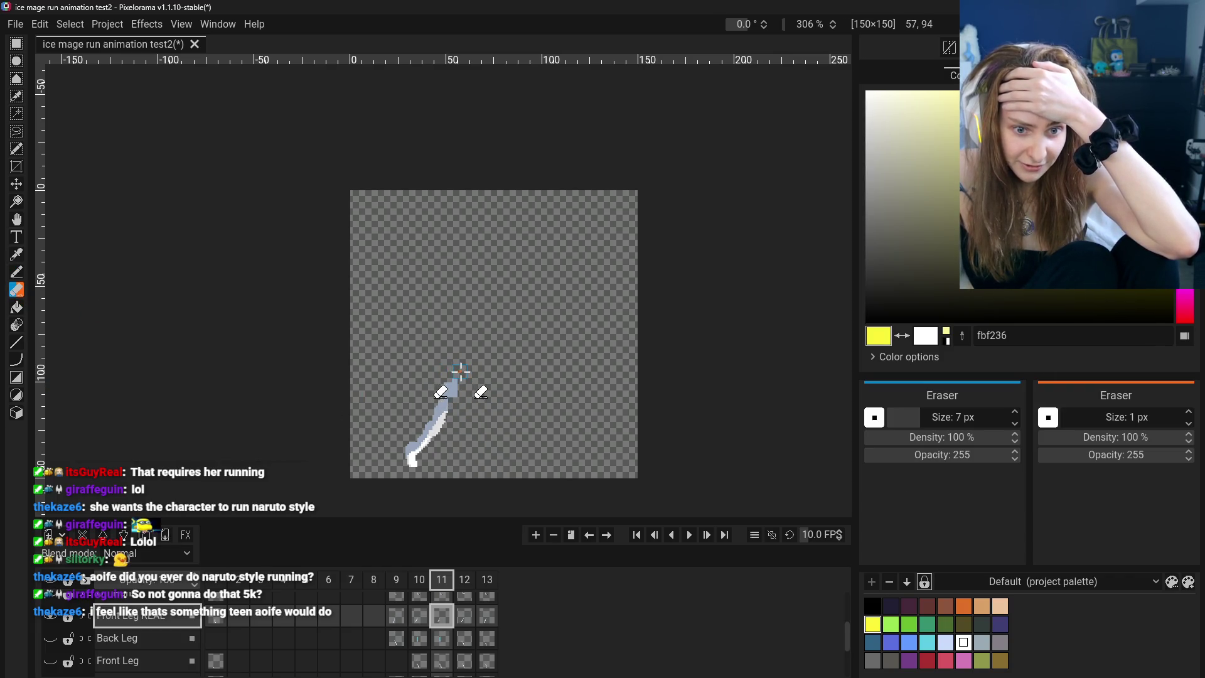
{"action": "left_click", "coordinate": [411, 615]}
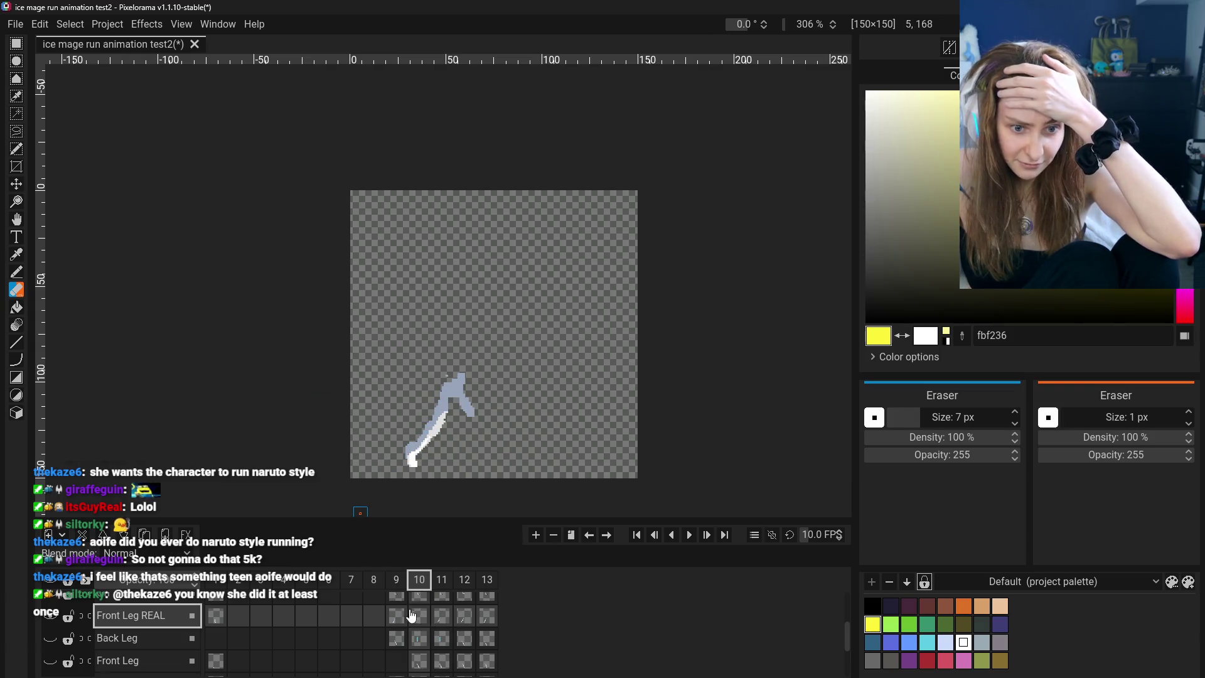
{"action": "left_click_drag", "start_coordinate": [466, 383], "coordinate": [443, 405]}
Flip through frames 9 to 13 to compare the trimmed leg, ending on frame 9 of Front Leg REAL
{"action": "left_click", "coordinate": [398, 618]}
{"action": "left_click", "coordinate": [419, 615]}
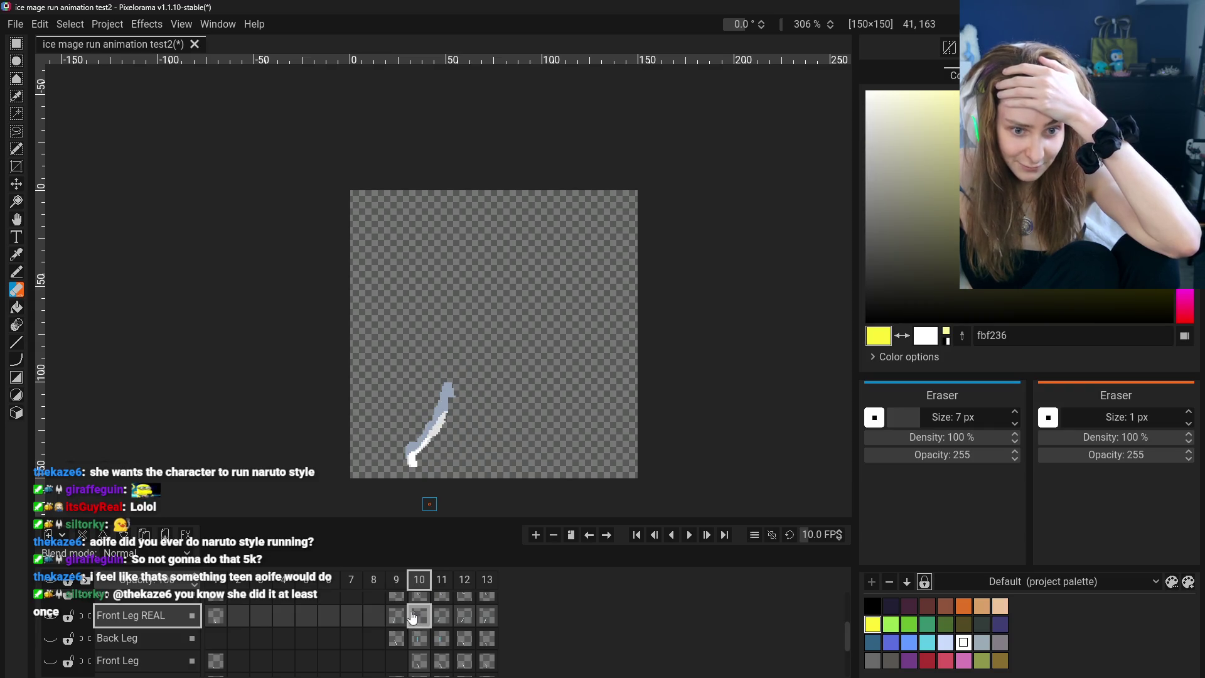
{"action": "left_click", "coordinate": [398, 616]}
{"action": "left_click", "coordinate": [420, 621]}
{"action": "left_click", "coordinate": [442, 618]}
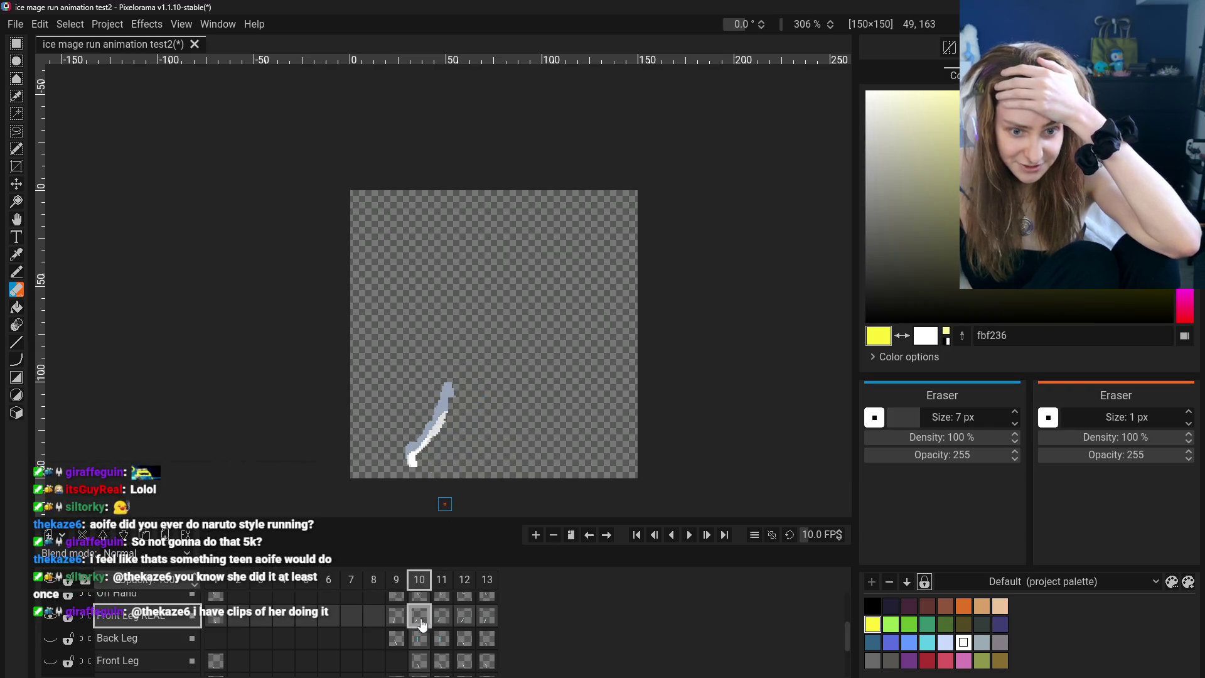
{"action": "left_click", "coordinate": [465, 619]}
{"action": "left_click", "coordinate": [489, 620]}
{"action": "left_click", "coordinate": [465, 618]}
{"action": "left_click", "coordinate": [442, 619]}
{"action": "left_click", "coordinate": [419, 619]}
{"action": "left_click", "coordinate": [396, 618]}
{"action": "left_click", "coordinate": [419, 621]}
{"action": "left_click", "coordinate": [442, 622]}
{"action": "left_click", "coordinate": [464, 621]}
{"action": "left_click", "coordinate": [487, 621]}
{"action": "left_click", "coordinate": [464, 622]}
{"action": "left_click", "coordinate": [415, 623]}
{"action": "left_click", "coordinate": [396, 618]}
{"action": "left_click", "coordinate": [420, 618]}
{"action": "left_click", "coordinate": [442, 618]}
{"action": "left_click", "coordinate": [465, 619]}
{"action": "left_click", "coordinate": [488, 619]}
{"action": "left_click", "coordinate": [408, 635]}
{"action": "left_click", "coordinate": [396, 615]}
{"action": "left_click", "coordinate": [442, 618]}
{"action": "left_click", "coordinate": [487, 619]}
{"action": "left_click", "coordinate": [396, 619]}
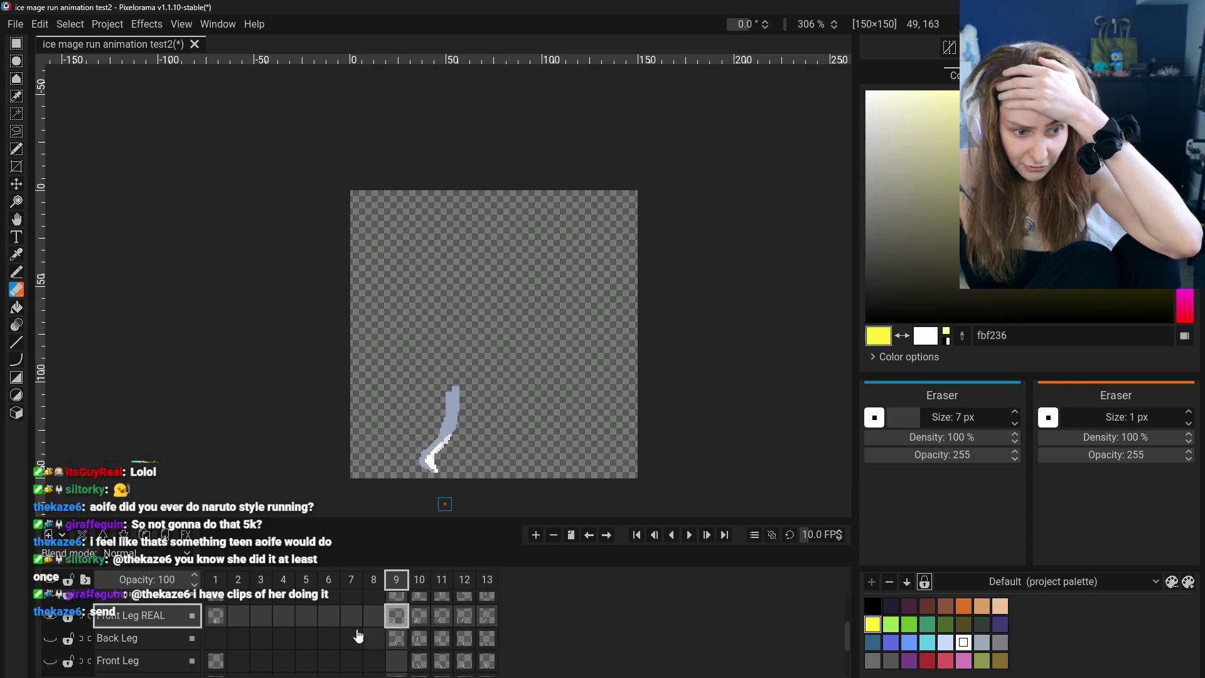
Compare the Back Leg cels on frames 12 and 13 with Front Leg REAL on frame 9
{"action": "scroll", "coordinate": [365, 635], "scroll_direction": "up", "scroll_amount": 1}
{"action": "left_click", "coordinate": [396, 649]}
{"action": "left_click", "coordinate": [465, 648]}
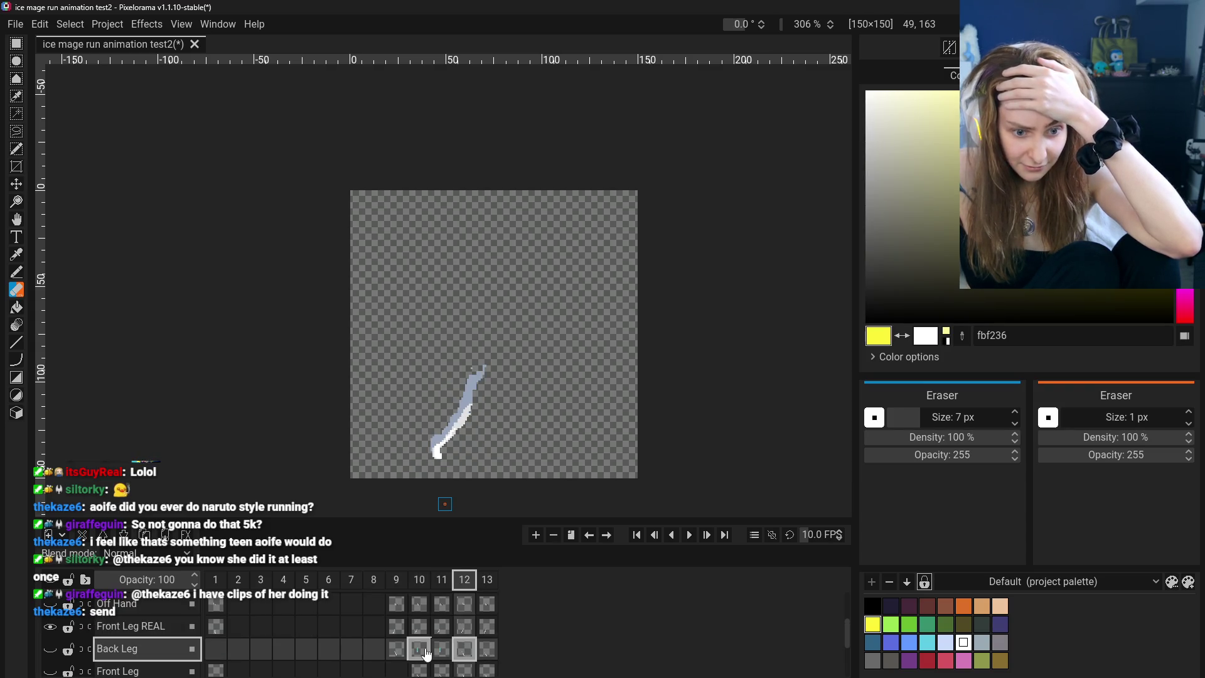
{"action": "left_click", "coordinate": [398, 653]}
{"action": "key", "text": "Up"}
{"action": "key", "text": "Down"}
{"action": "key", "text": "Up"}
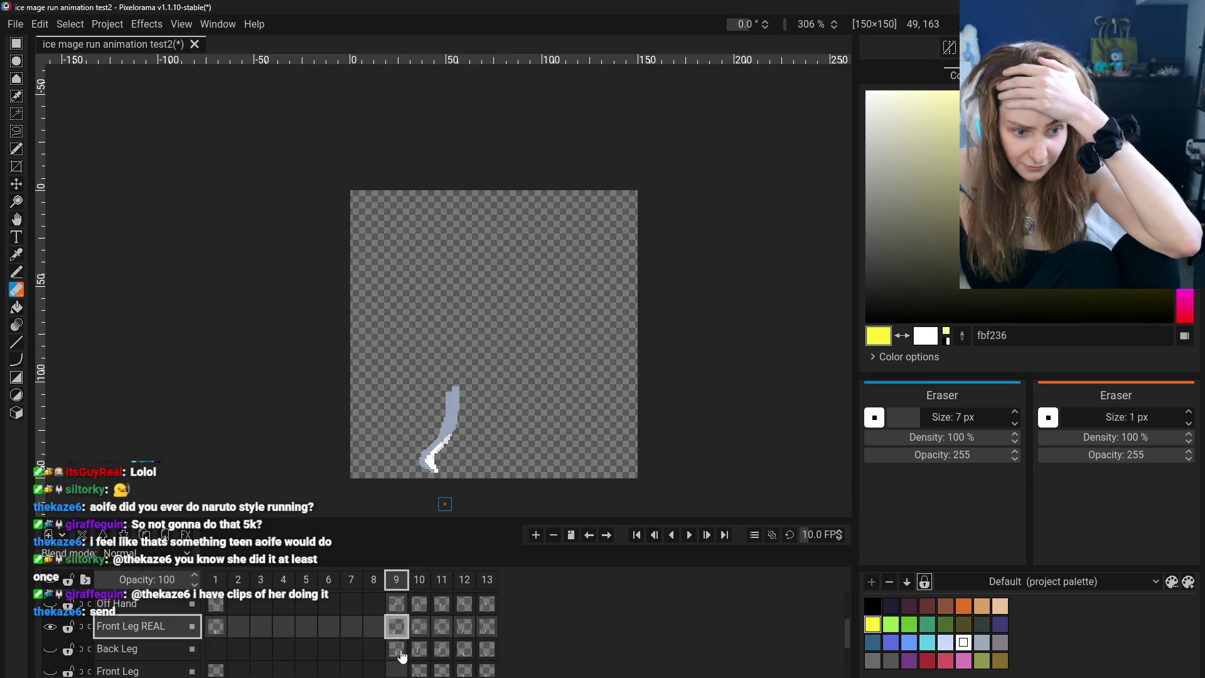
{"action": "left_click", "coordinate": [442, 649]}
{"action": "left_click", "coordinate": [465, 649]}
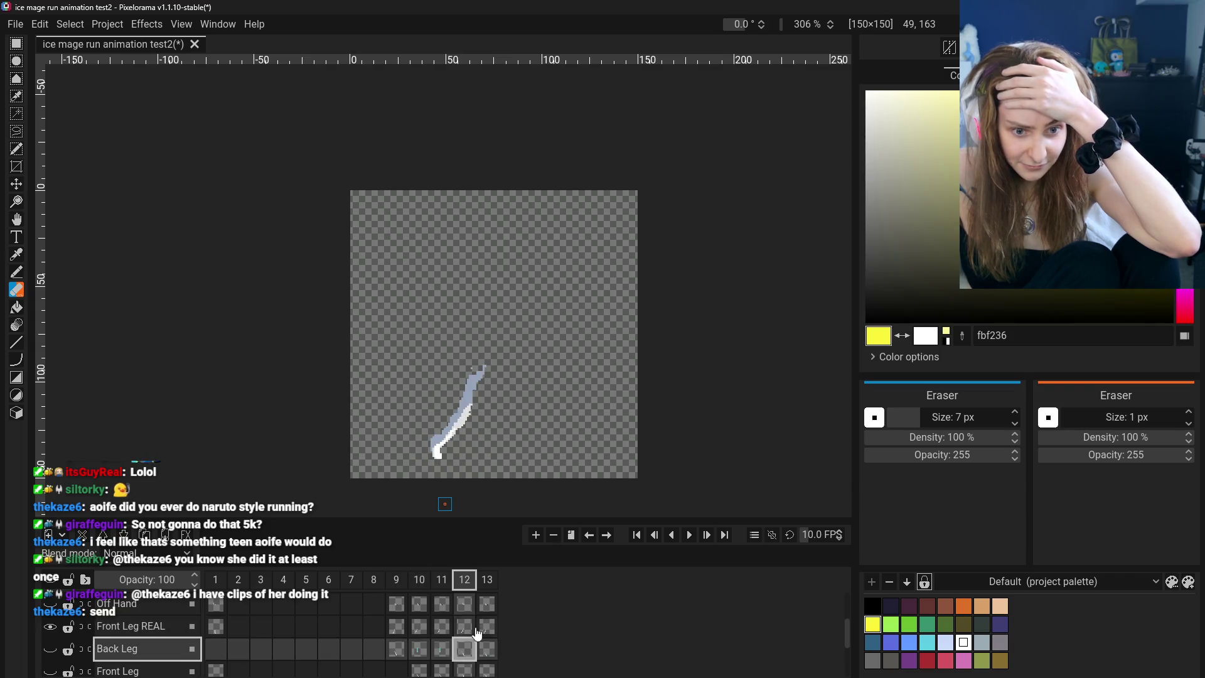
{"action": "left_click", "coordinate": [483, 648]}
Select the Off Hand cel on frame 9 and unhide the hidden hand and leg layers
{"action": "left_click", "coordinate": [405, 633]}
{"action": "left_click", "coordinate": [400, 609]}
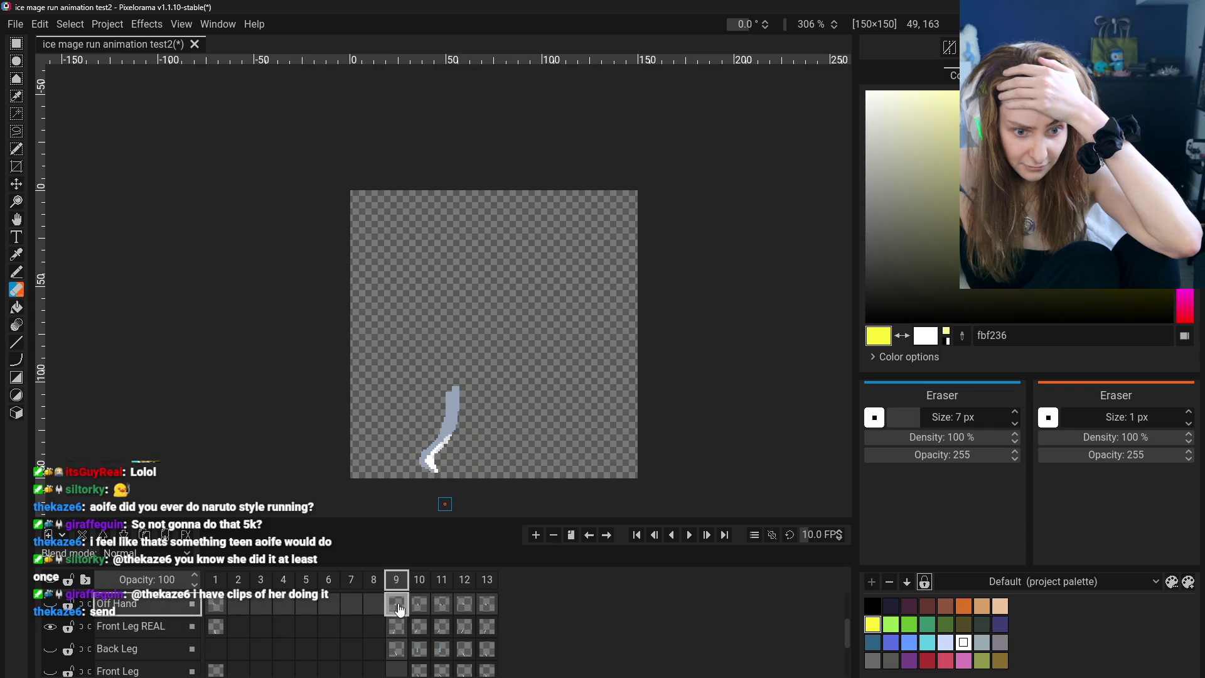
{"action": "left_click", "coordinate": [53, 581]}
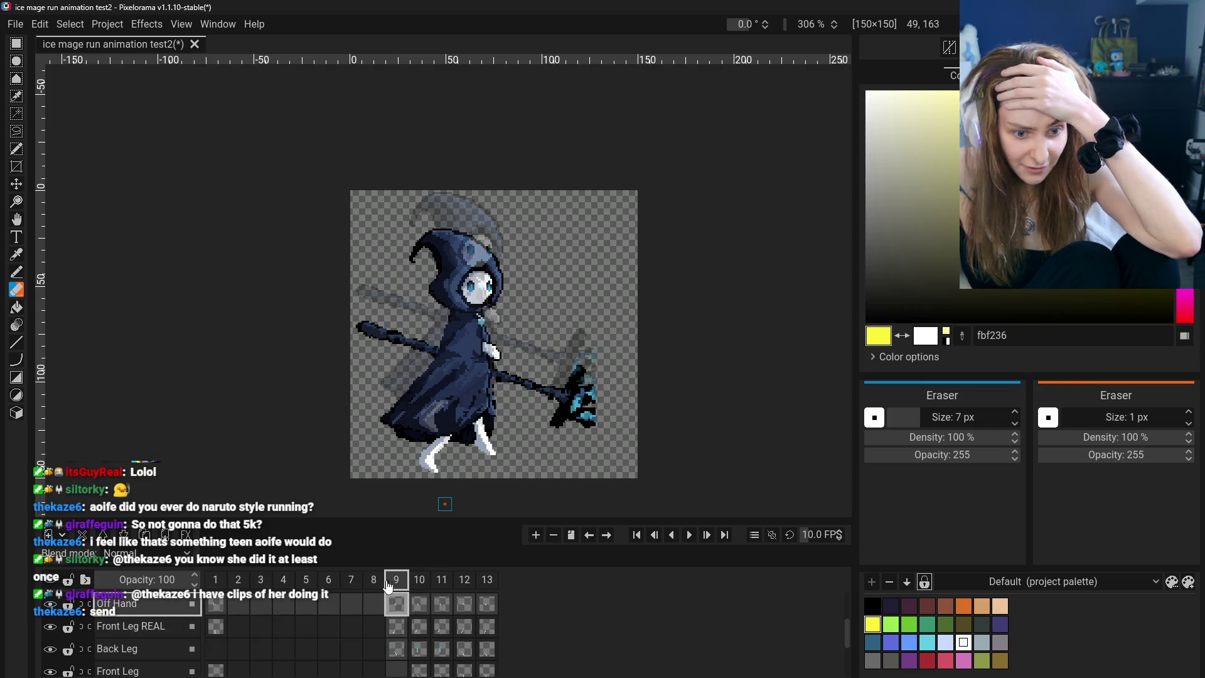
Hide the Idle Pose Reference layer and step from frame 13 back to frame 9
{"action": "scroll", "coordinate": [116, 616], "scroll_direction": "up", "scroll_amount": 5}
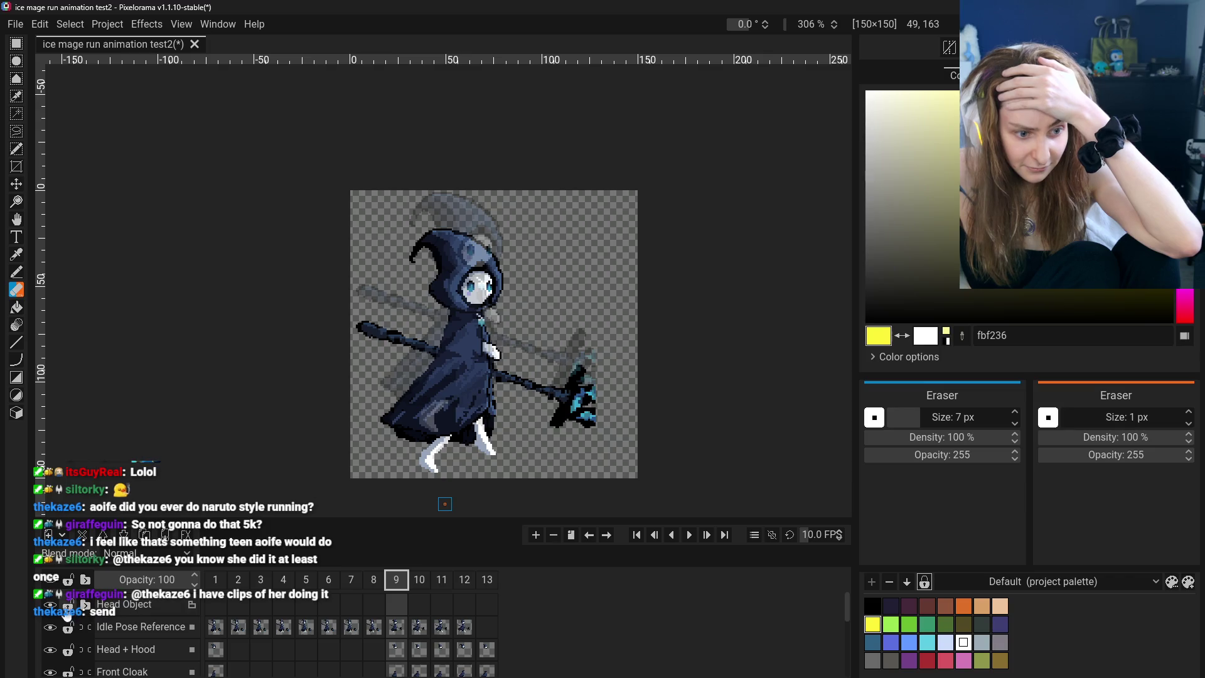
{"action": "left_click", "coordinate": [51, 629]}
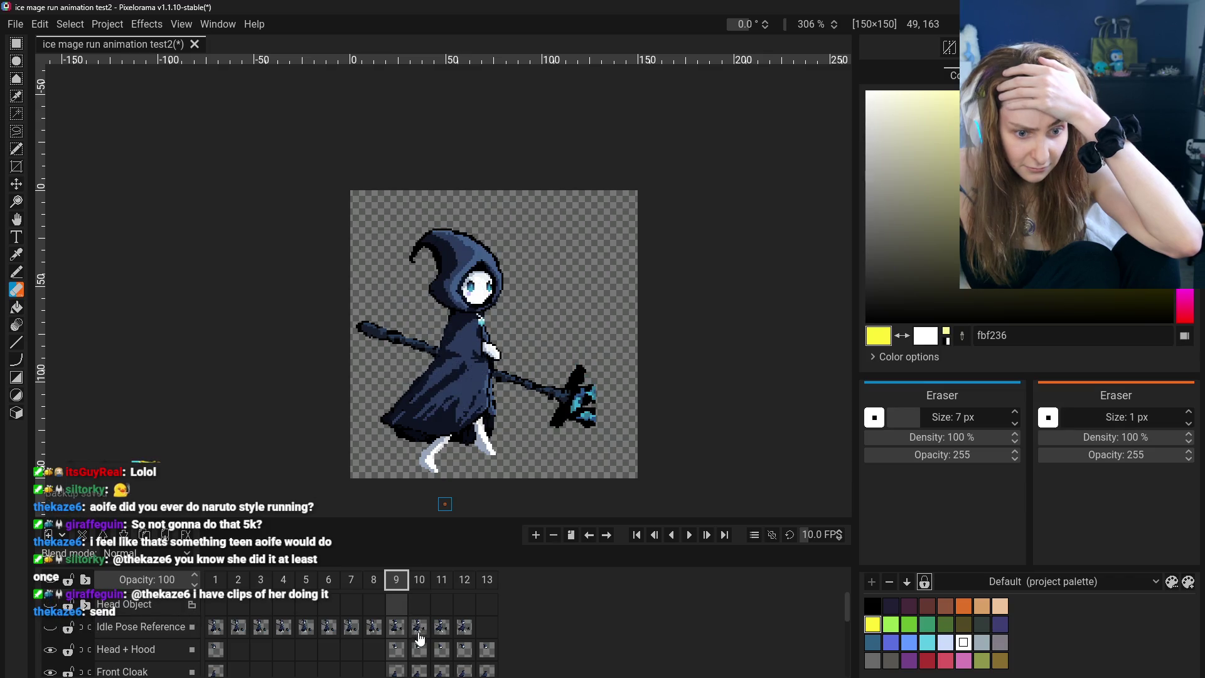
{"action": "left_click", "coordinate": [487, 580]}
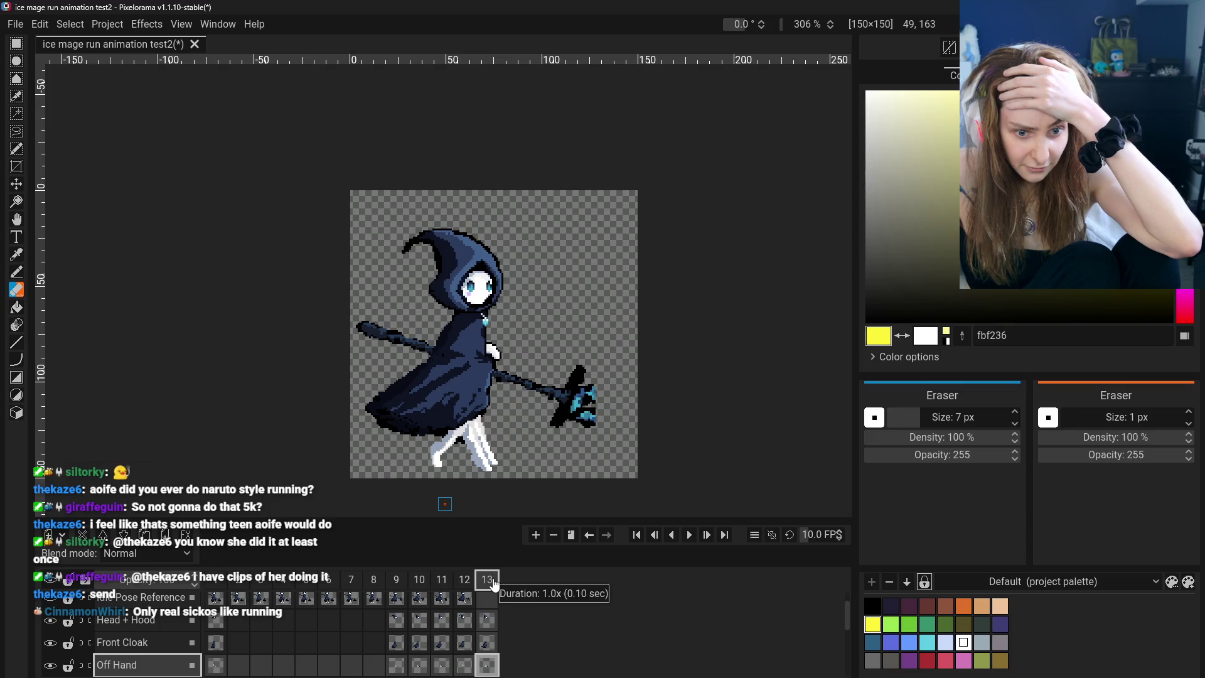
{"action": "left_click", "coordinate": [465, 580]}
{"action": "left_click", "coordinate": [419, 580]}
{"action": "left_click", "coordinate": [396, 580]}
Hide the Head + Hood, Front Cloak, Staff, Main Hand and Back Cloak layers
{"action": "scroll", "coordinate": [398, 612], "scroll_direction": "down", "scroll_amount": 1}
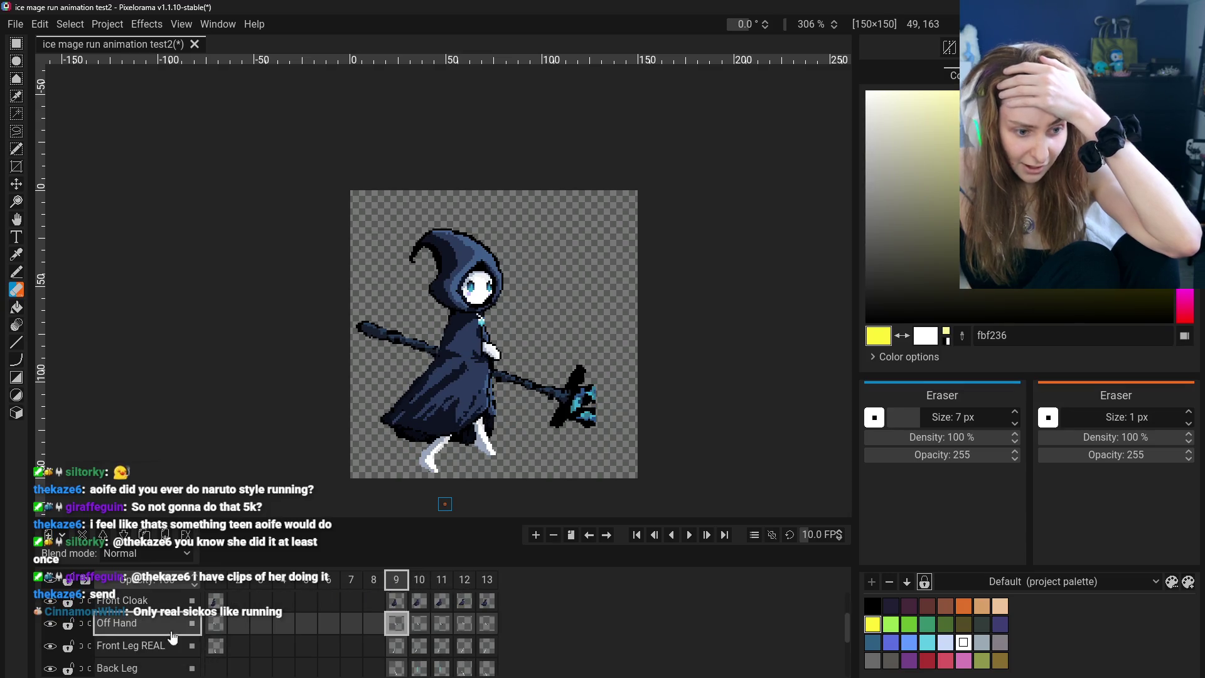
{"action": "scroll", "coordinate": [57, 634], "scroll_direction": "up", "scroll_amount": 2}
{"action": "scroll", "coordinate": [57, 644], "scroll_direction": "down", "scroll_amount": 3}
{"action": "scroll", "coordinate": [57, 643], "scroll_direction": "down", "scroll_amount": 1}
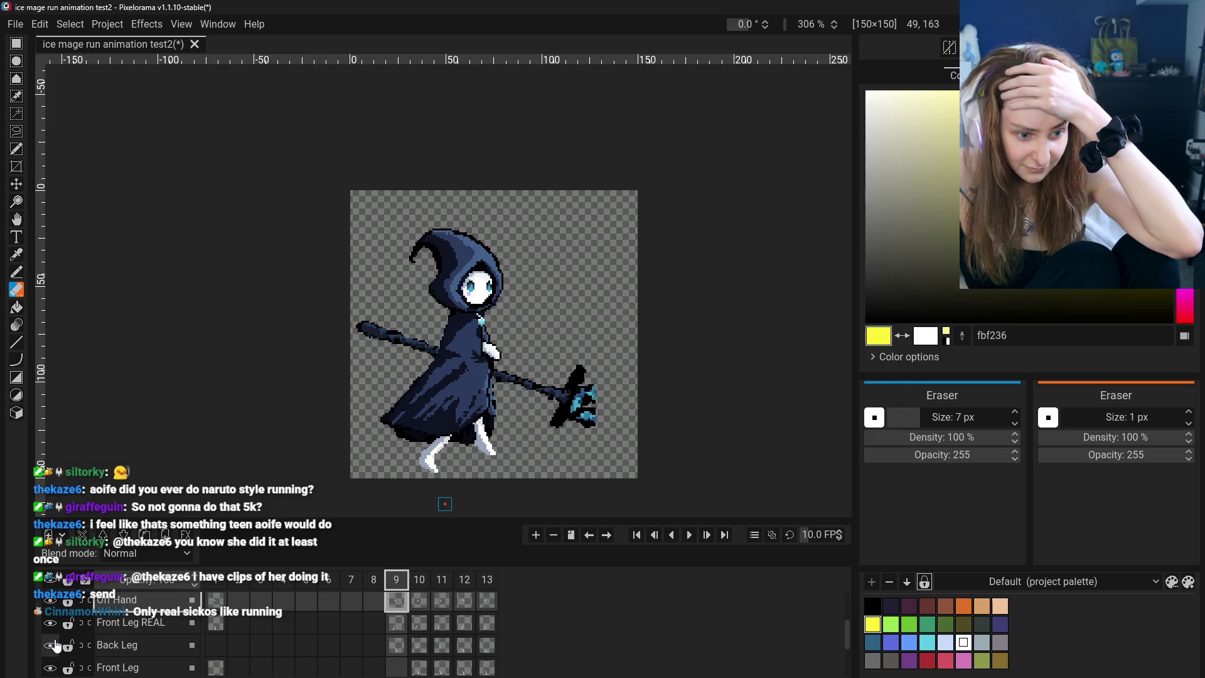
{"action": "scroll", "coordinate": [61, 620], "scroll_direction": "down", "scroll_amount": 1}
{"action": "scroll", "coordinate": [60, 621], "scroll_direction": "up", "scroll_amount": 1}
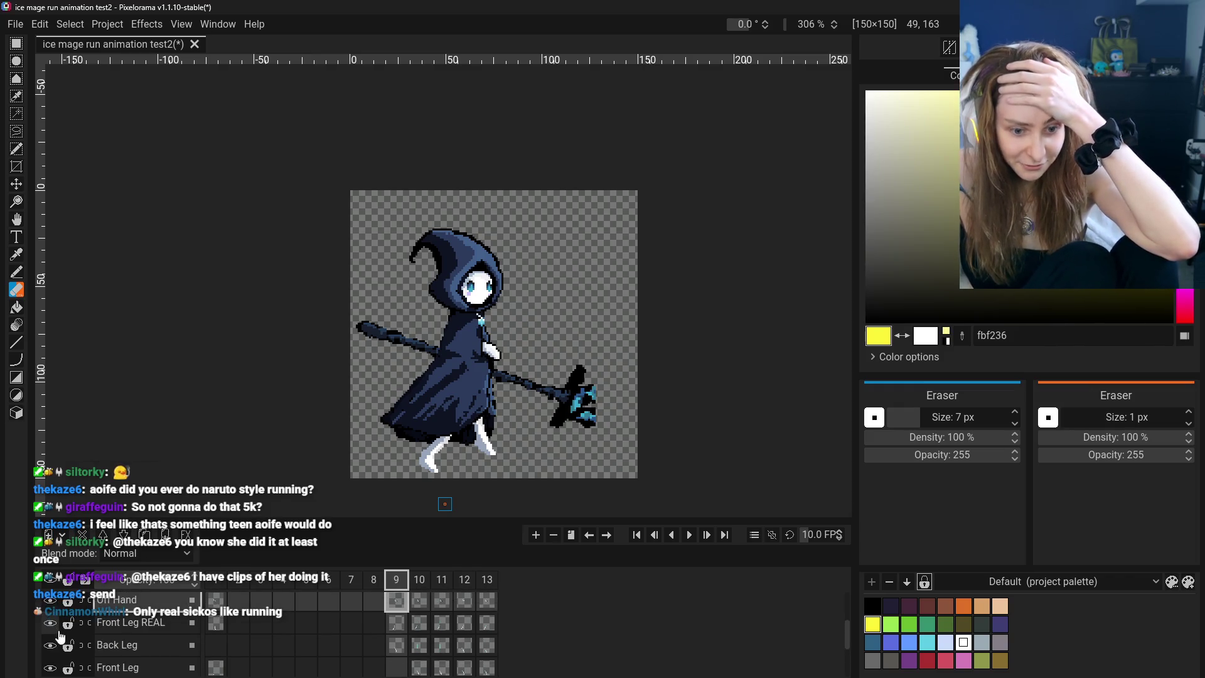
{"action": "scroll", "coordinate": [59, 628], "scroll_direction": "up", "scroll_amount": 1}
{"action": "scroll", "coordinate": [57, 634], "scroll_direction": "up", "scroll_amount": 1}
{"action": "scroll", "coordinate": [57, 639], "scroll_direction": "up", "scroll_amount": 1}
{"action": "left_click", "coordinate": [50, 639]}
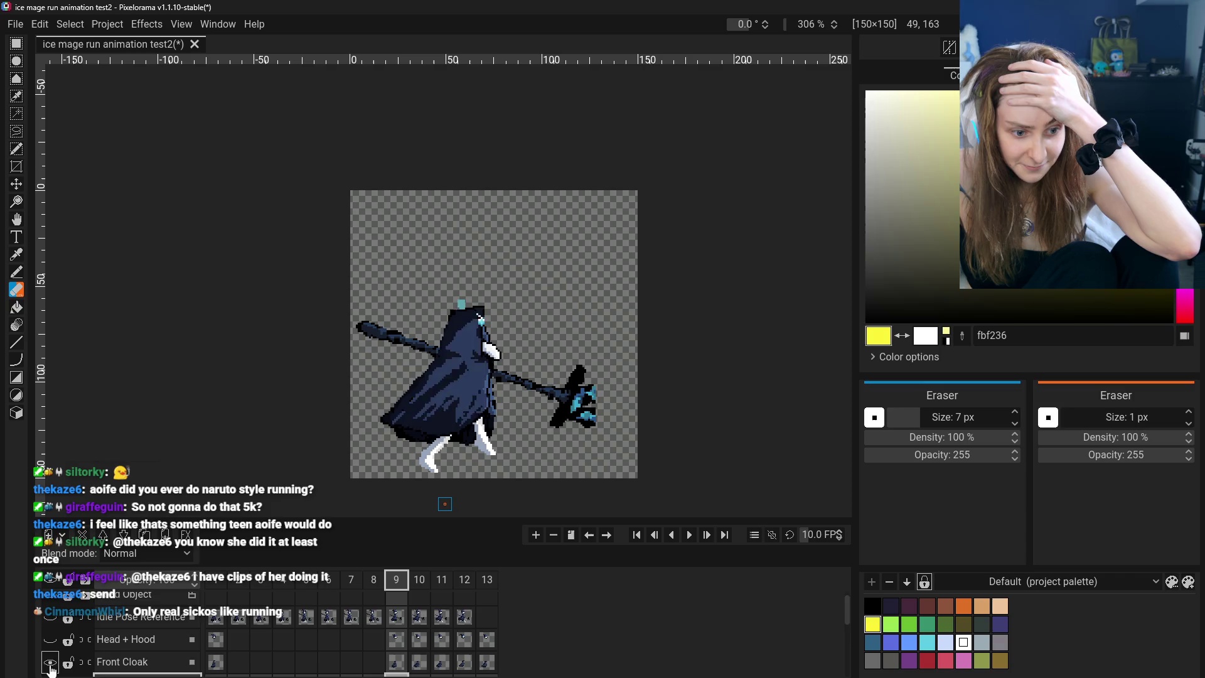
{"action": "left_click", "coordinate": [49, 661]}
{"action": "scroll", "coordinate": [53, 656], "scroll_direction": "down", "scroll_amount": 2}
{"action": "scroll", "coordinate": [53, 656], "scroll_direction": "down", "scroll_amount": 2}
{"action": "scroll", "coordinate": [52, 656], "scroll_direction": "down", "scroll_amount": 1}
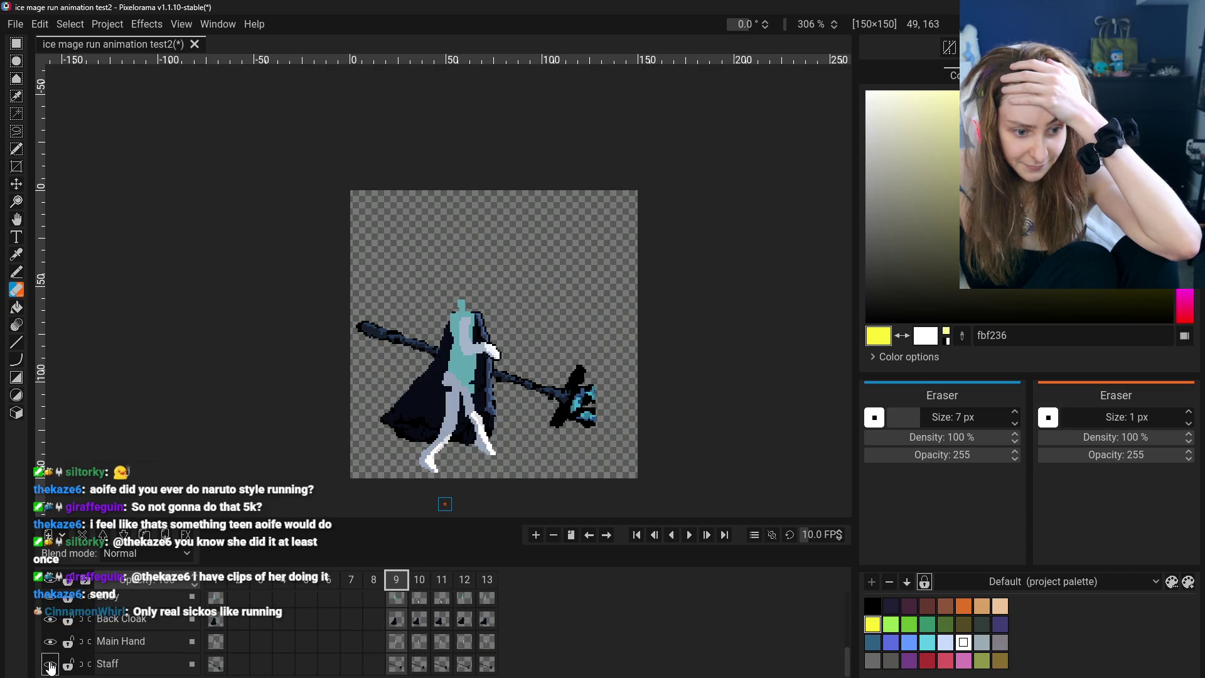
{"action": "left_click", "coordinate": [50, 664]}
{"action": "left_click", "coordinate": [49, 643]}
{"action": "left_click", "coordinate": [49, 622]}
{"action": "scroll", "coordinate": [51, 628], "scroll_direction": "up", "scroll_amount": 2}
{"action": "scroll", "coordinate": [53, 633], "scroll_direction": "up", "scroll_amount": 1}
{"action": "scroll", "coordinate": [54, 645], "scroll_direction": "up", "scroll_amount": 1}
{"action": "scroll", "coordinate": [53, 646], "scroll_direction": "up", "scroll_amount": 1}
Hide the Body layer and toggle each leg layer's visibility, then move to frame 10
{"action": "left_click", "coordinate": [53, 646]}
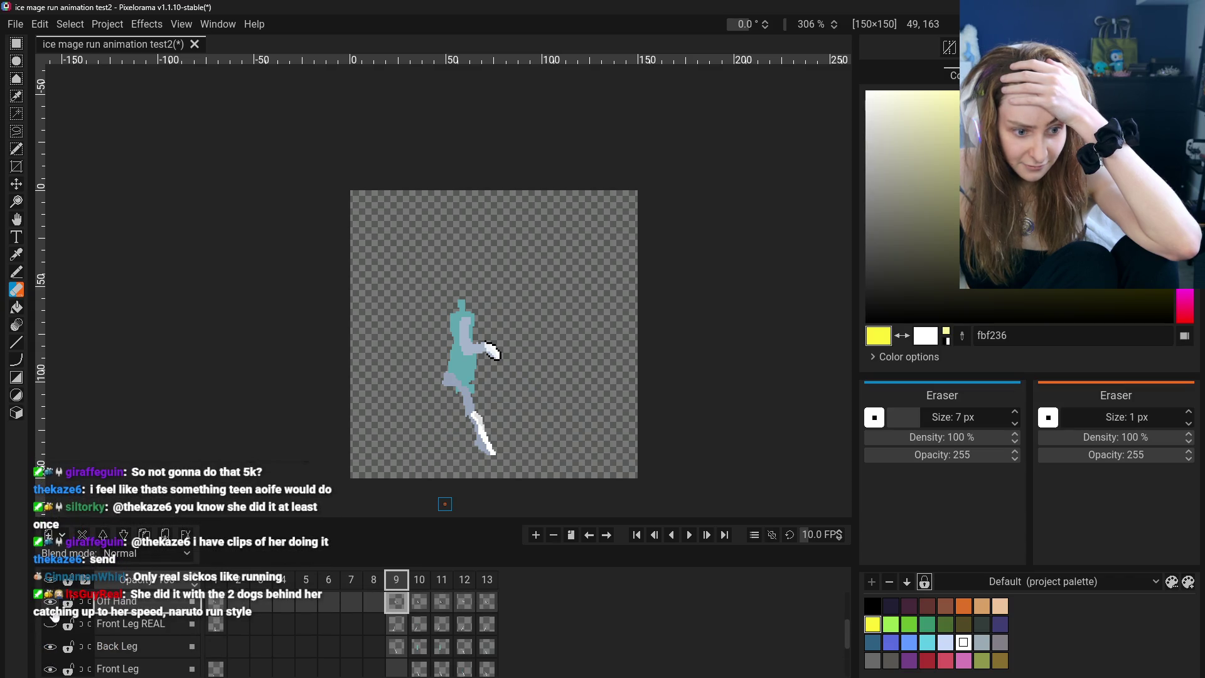
{"action": "scroll", "coordinate": [57, 630], "scroll_direction": "down", "scroll_amount": 1}
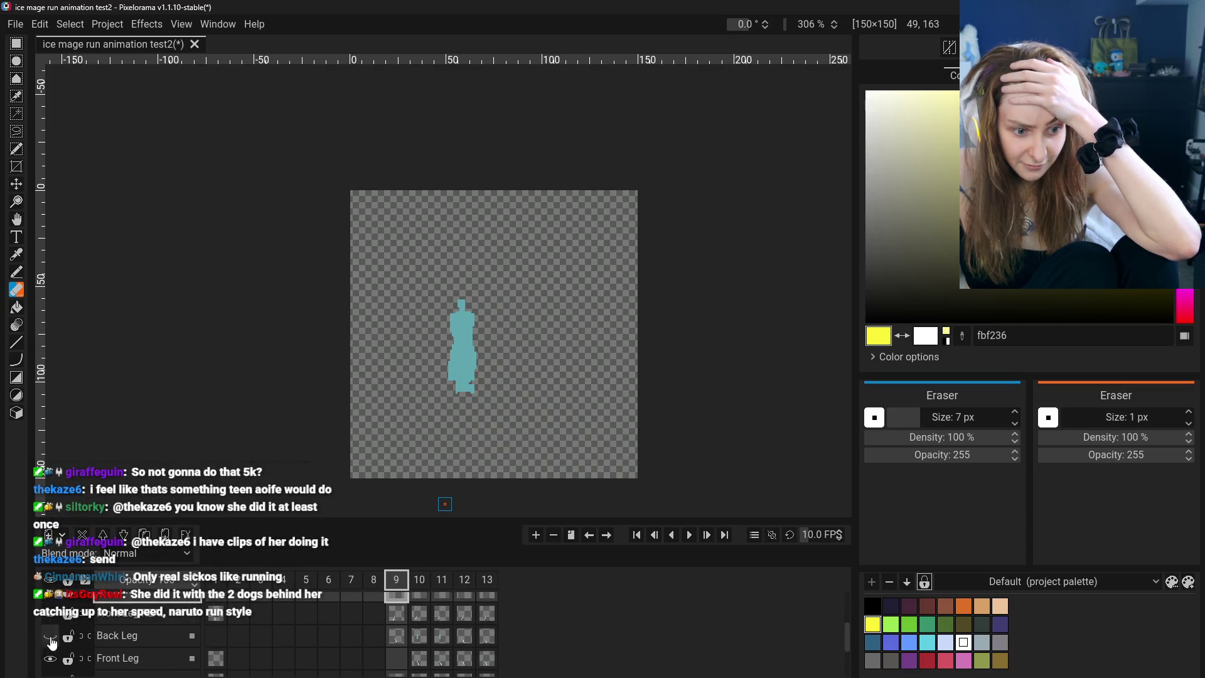
{"action": "scroll", "coordinate": [57, 659], "scroll_direction": "down", "scroll_amount": 1}
{"action": "left_click", "coordinate": [56, 659]}
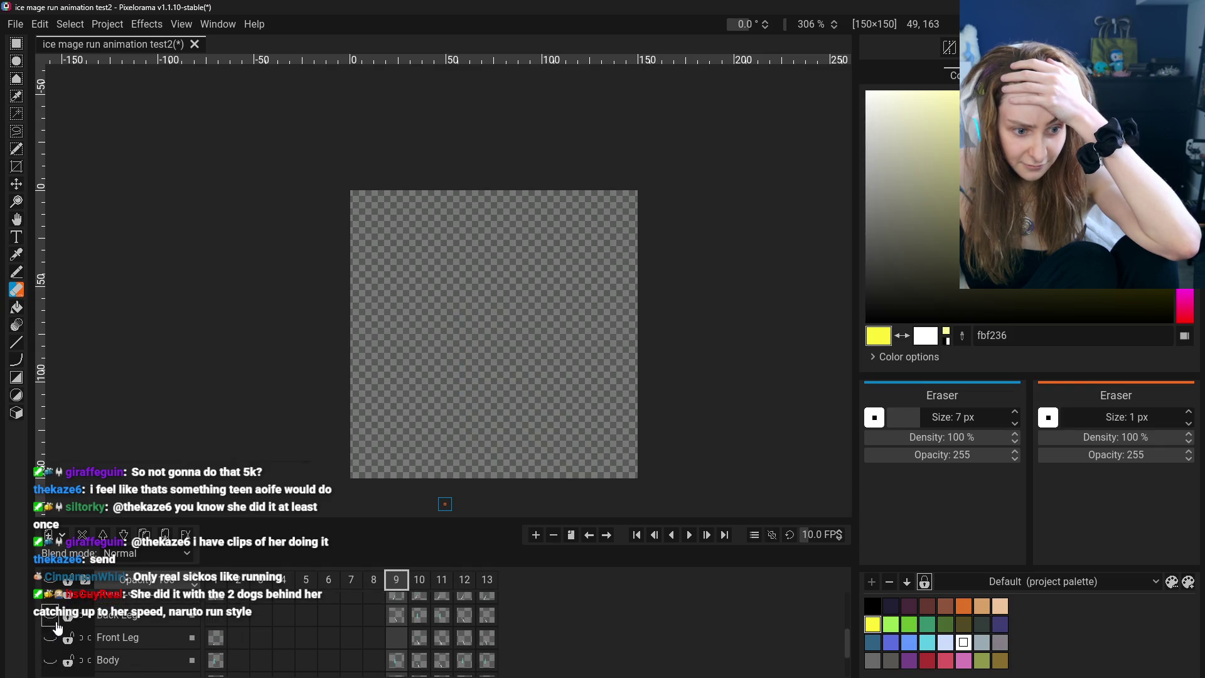
{"action": "left_click", "coordinate": [55, 618]}
{"action": "scroll", "coordinate": [55, 618], "scroll_direction": "up", "scroll_amount": 1}
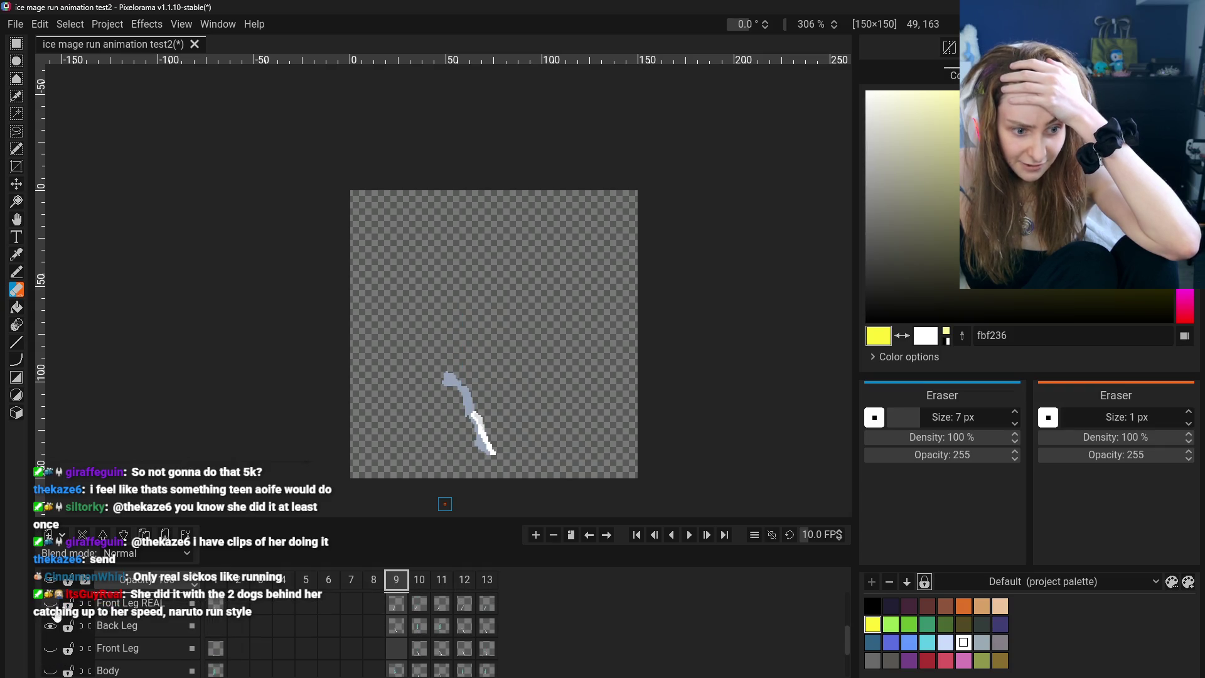
{"action": "left_click", "coordinate": [51, 624]}
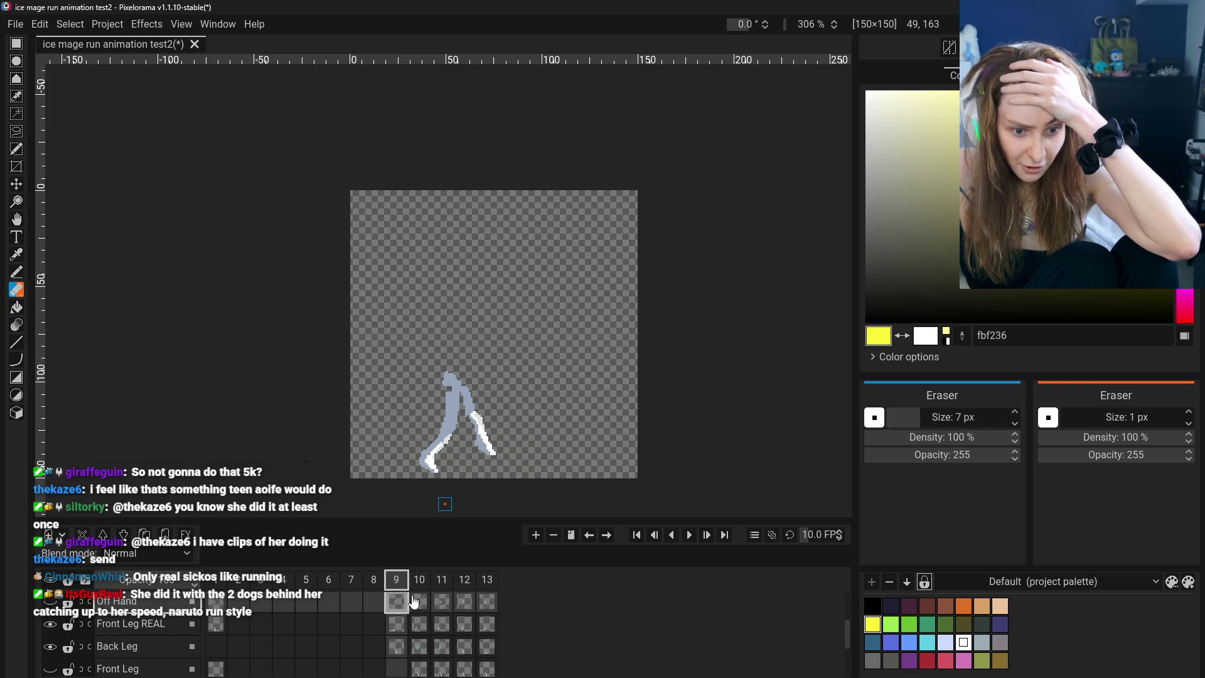
{"action": "left_click", "coordinate": [57, 625]}
{"action": "left_click", "coordinate": [55, 645]}
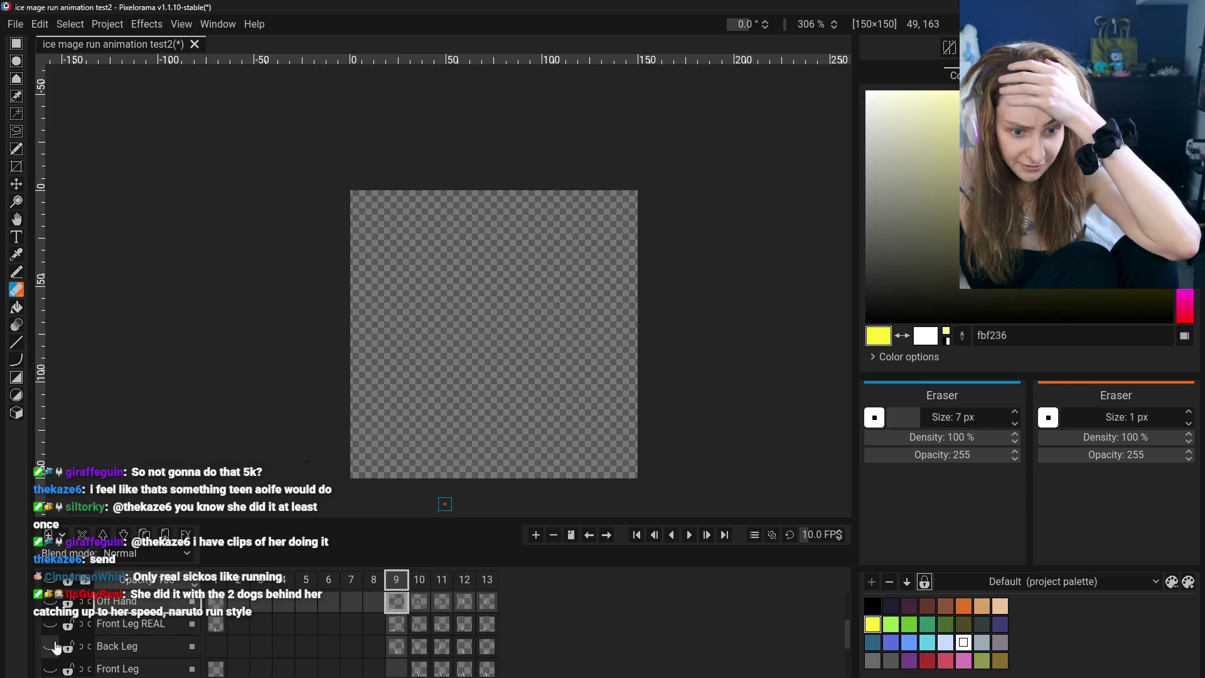
{"action": "left_click", "coordinate": [419, 579]}
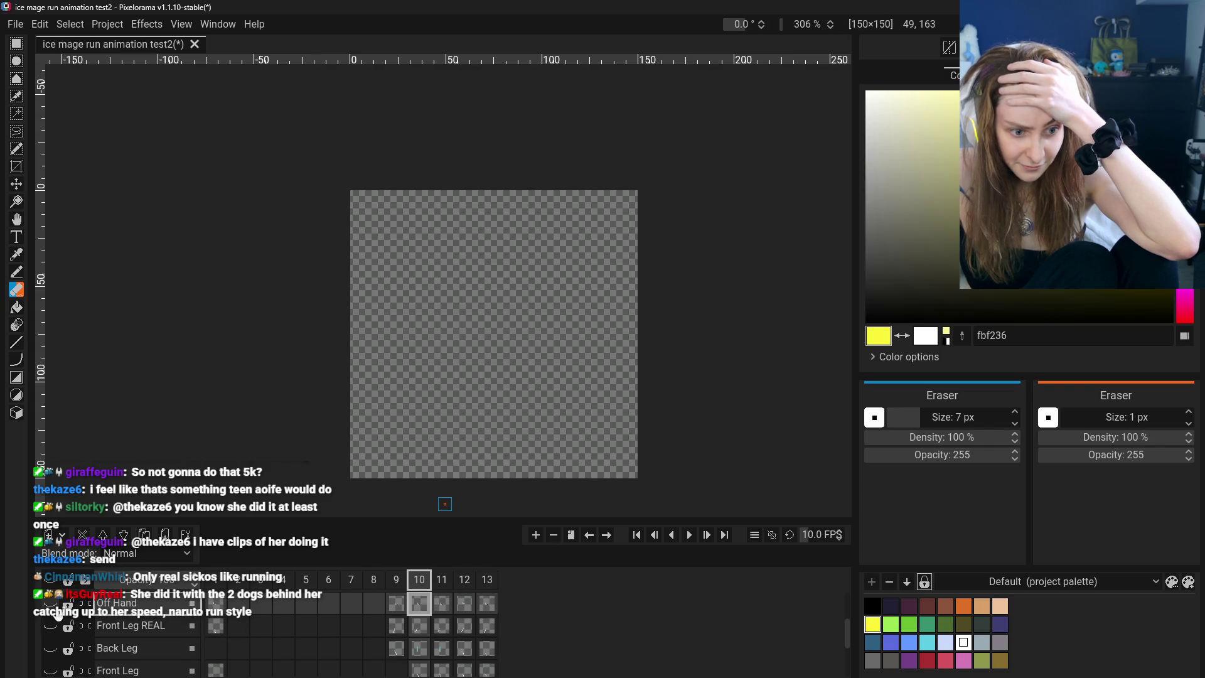
Compare the Back Leg and Front Leg on frame 10, leaving only Front Leg REAL visible
{"action": "left_click", "coordinate": [52, 647]}
{"action": "left_click", "coordinate": [53, 671]}
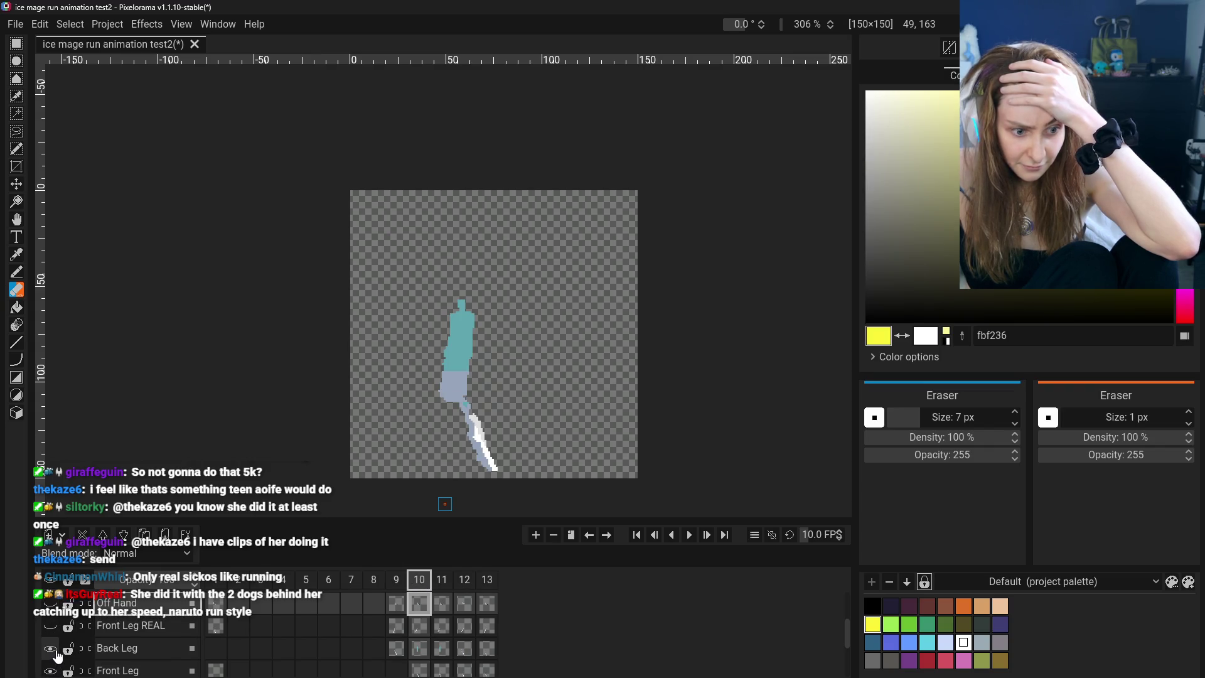
{"action": "left_click", "coordinate": [55, 653]}
{"action": "left_click", "coordinate": [55, 652]}
{"action": "left_click", "coordinate": [55, 653]}
{"action": "left_click", "coordinate": [55, 652]}
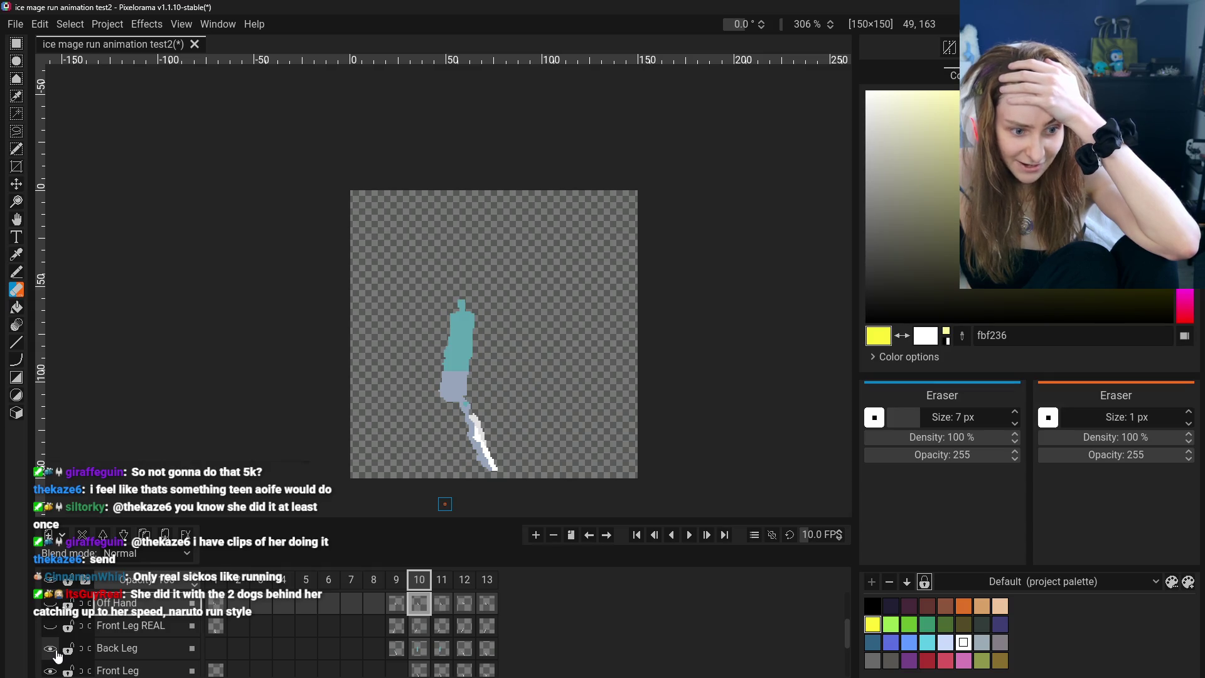
{"action": "scroll", "coordinate": [56, 656], "scroll_direction": "down", "scroll_amount": 2}
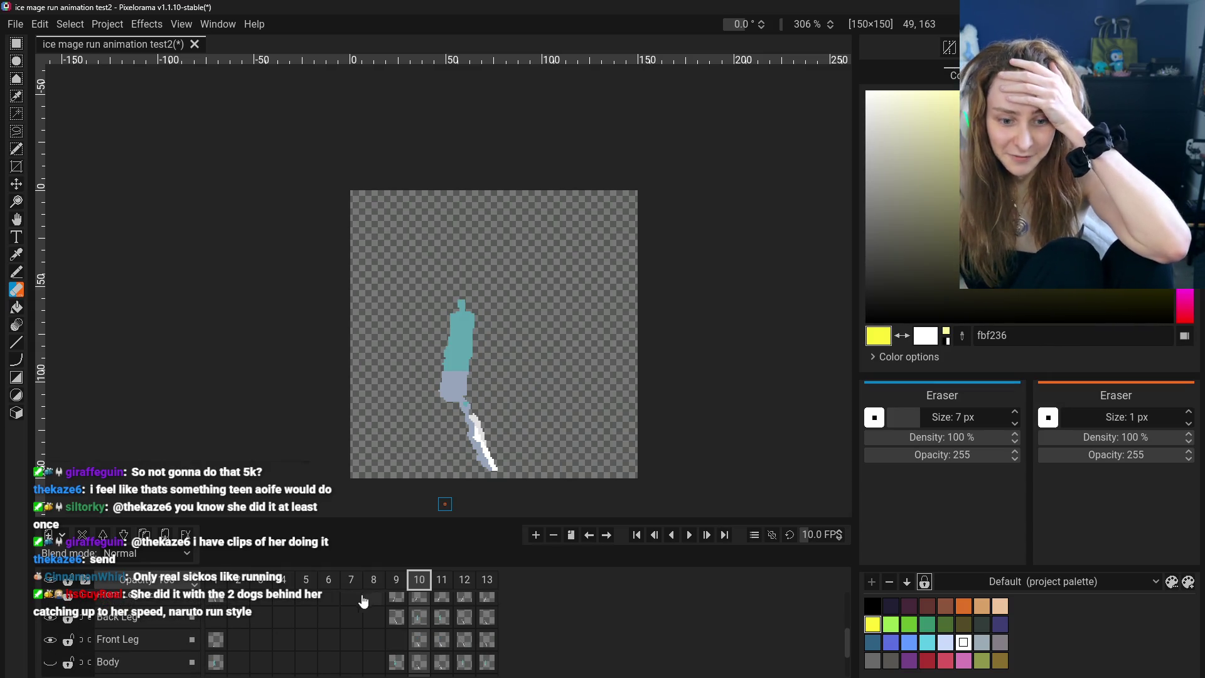
{"action": "left_click", "coordinate": [50, 618]}
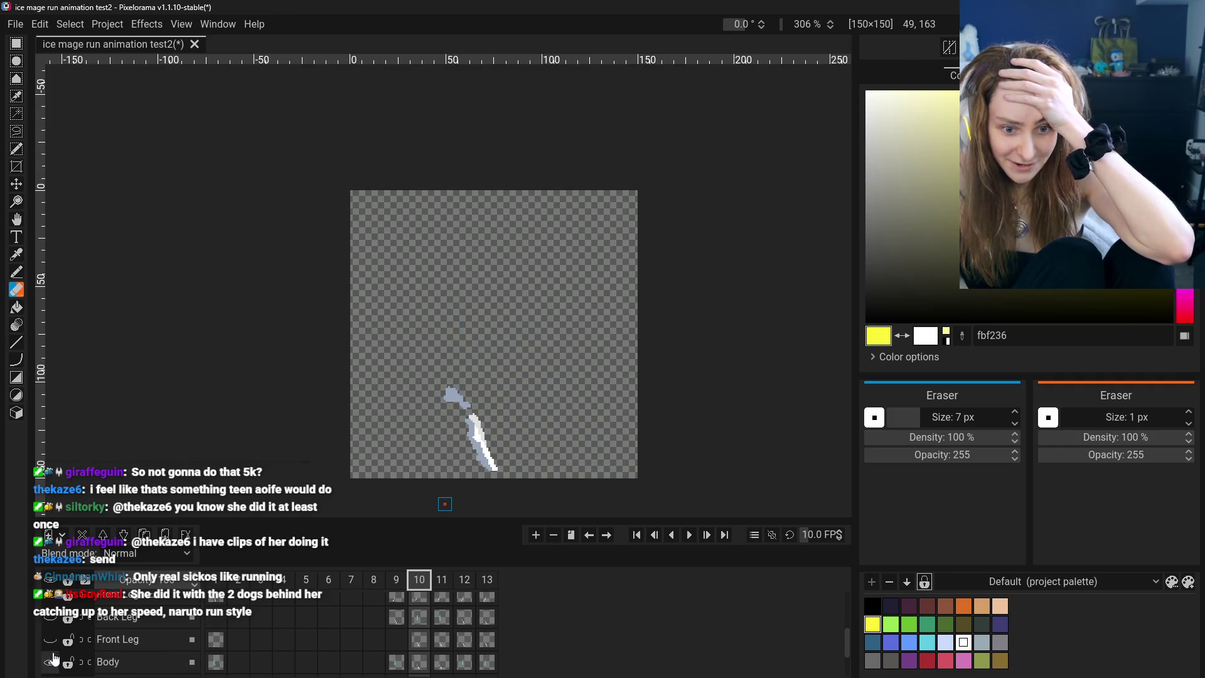
{"action": "scroll", "coordinate": [119, 650], "scroll_direction": "up", "scroll_amount": 2}
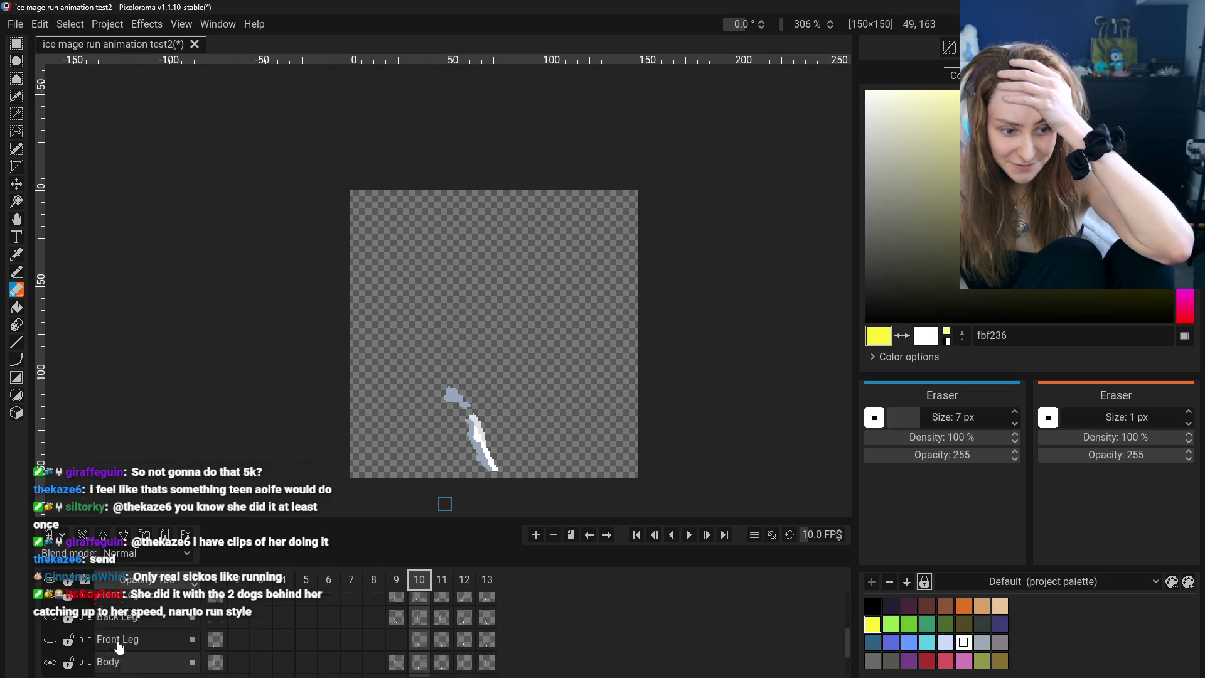
{"action": "type", "text": "REAL"}
{"action": "left_click", "coordinate": [123, 645]}
{"action": "left_click", "coordinate": [49, 639]}
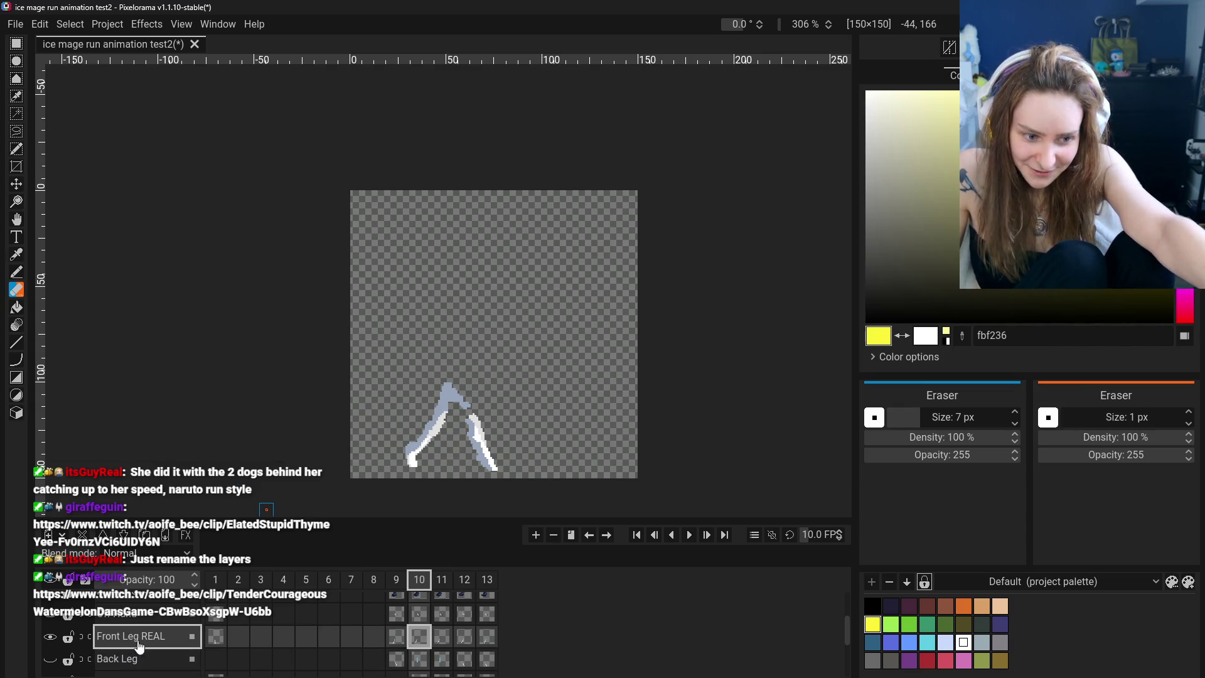
Rename the Front Leg REAL layer to 'Front Leg CORRECT' and return to frame 1
{"action": "double_click", "coordinate": [53, 638]}
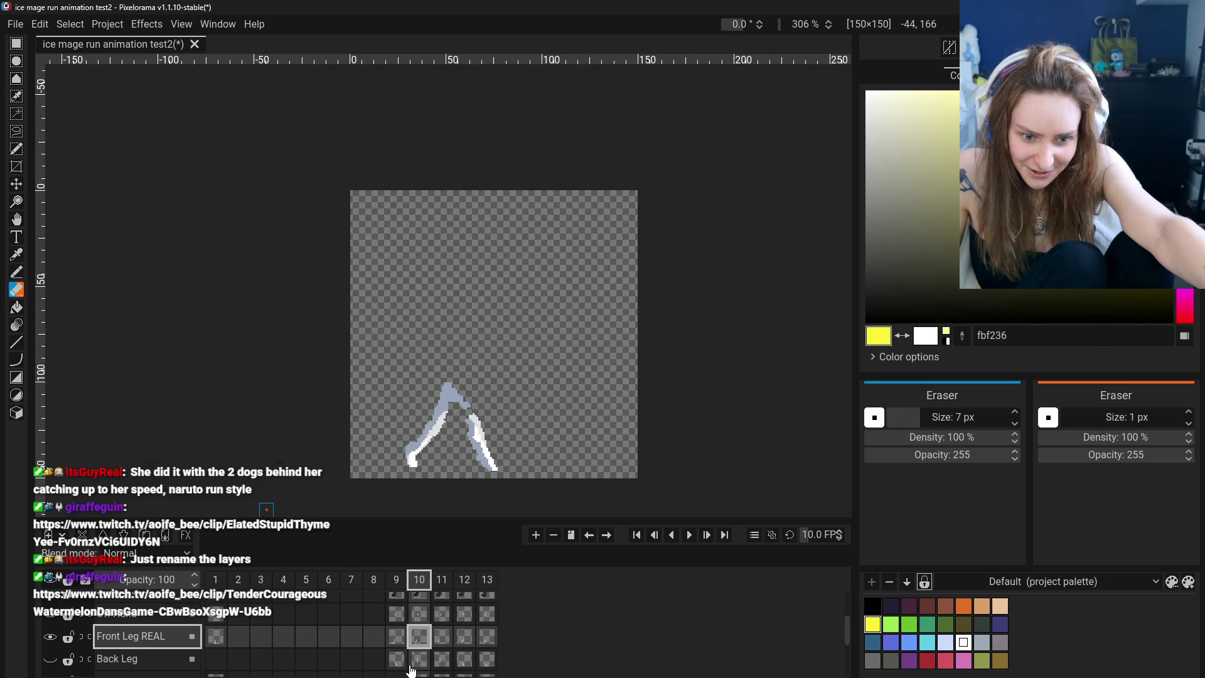
{"action": "left_click", "coordinate": [463, 637]}
{"action": "left_click", "coordinate": [438, 638]}
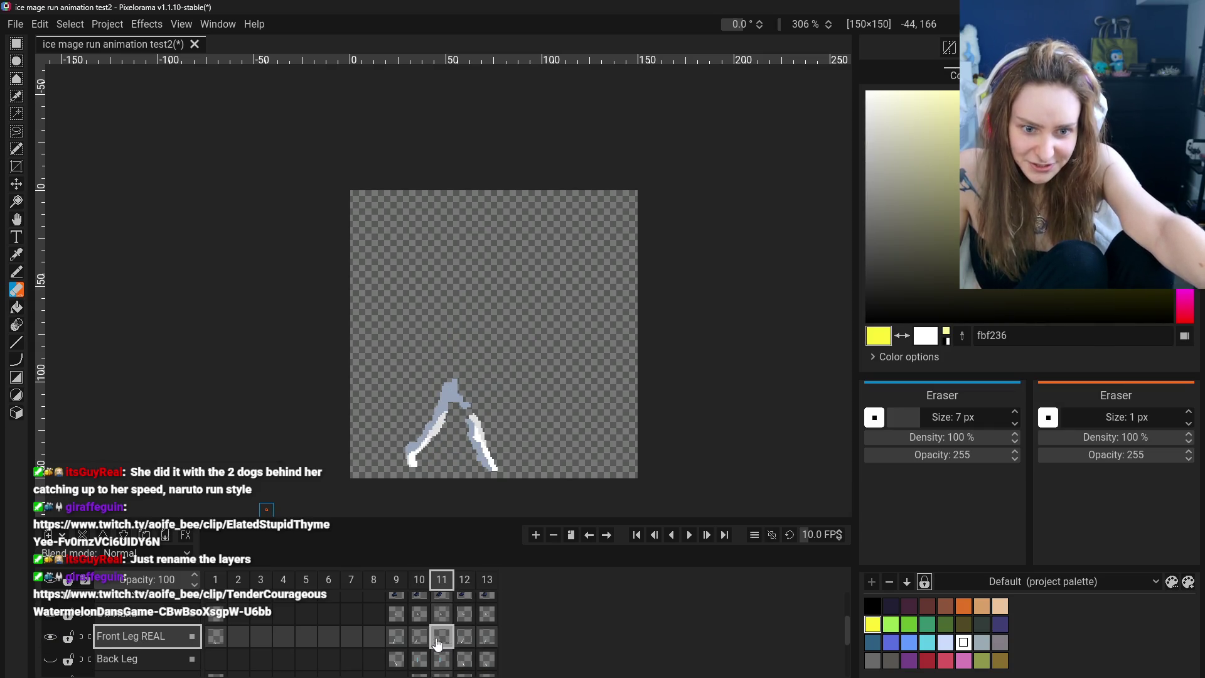
{"action": "double_click", "coordinate": [161, 637]}
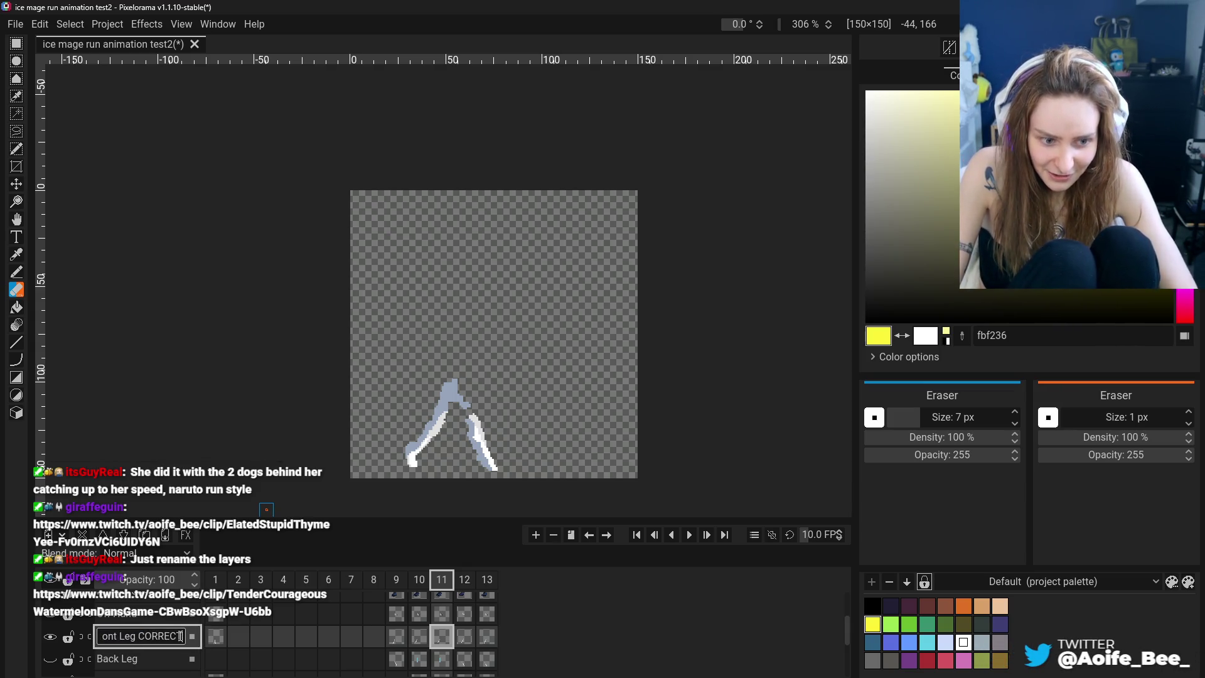
{"action": "key", "text": "Return"}
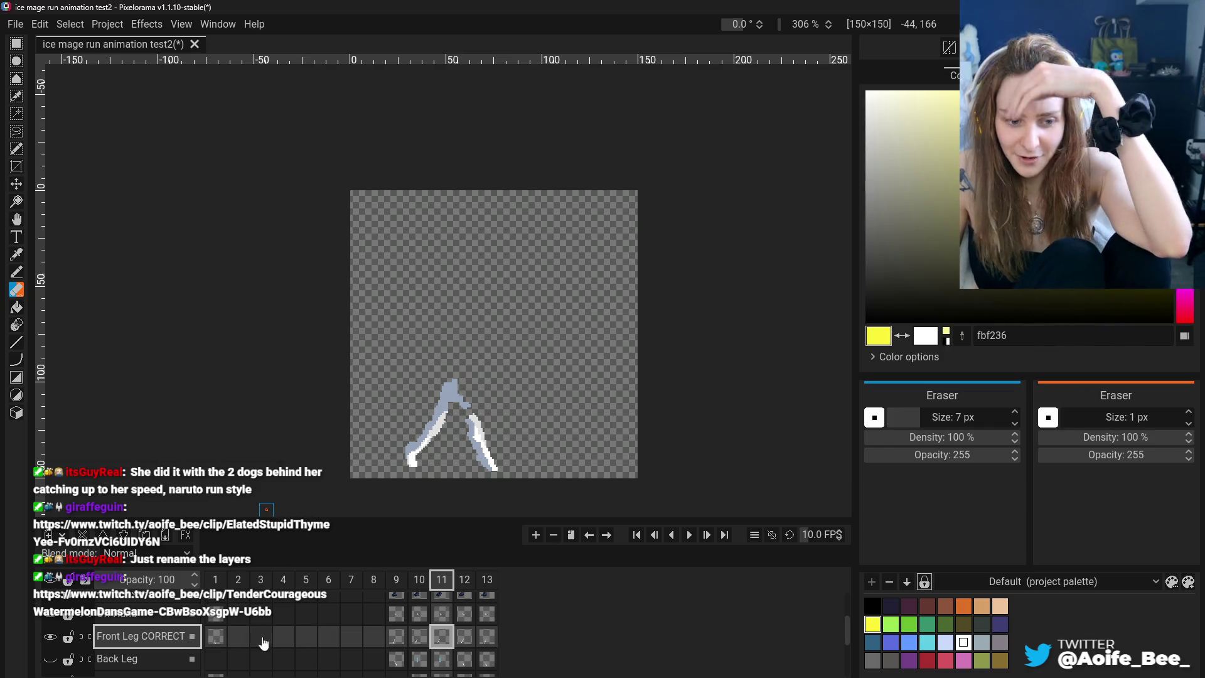
{"action": "key", "text": "ctrl+Home"}
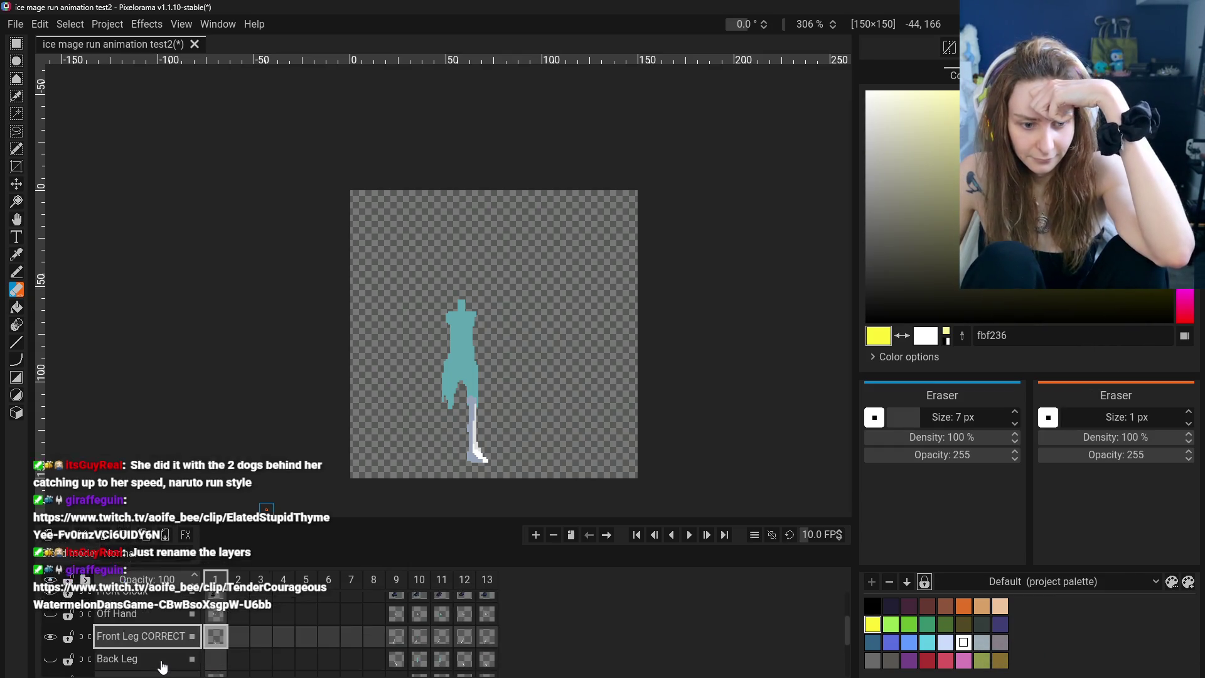
Select the Back Leg layer in the timeline
{"action": "scroll", "coordinate": [162, 665], "scroll_direction": "down", "scroll_amount": 1}
{"action": "scroll", "coordinate": [162, 665], "scroll_direction": "up", "scroll_amount": 1}
{"action": "scroll", "coordinate": [162, 664], "scroll_direction": "down", "scroll_amount": 1}
{"action": "scroll", "coordinate": [162, 660], "scroll_direction": "down", "scroll_amount": 1}
{"action": "scroll", "coordinate": [162, 647], "scroll_direction": "down", "scroll_amount": 1}
{"action": "scroll", "coordinate": [162, 635], "scroll_direction": "down", "scroll_amount": 1}
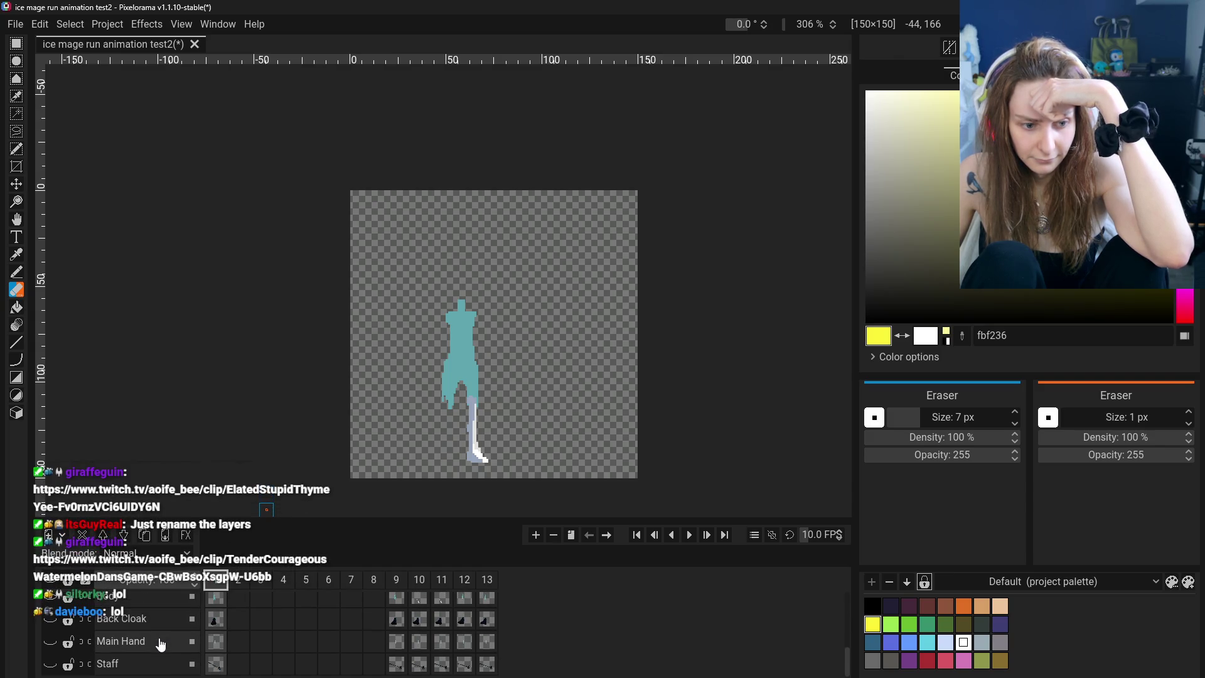
{"action": "scroll", "coordinate": [160, 640], "scroll_direction": "up", "scroll_amount": 3}
{"action": "scroll", "coordinate": [160, 634], "scroll_direction": "up", "scroll_amount": 1}
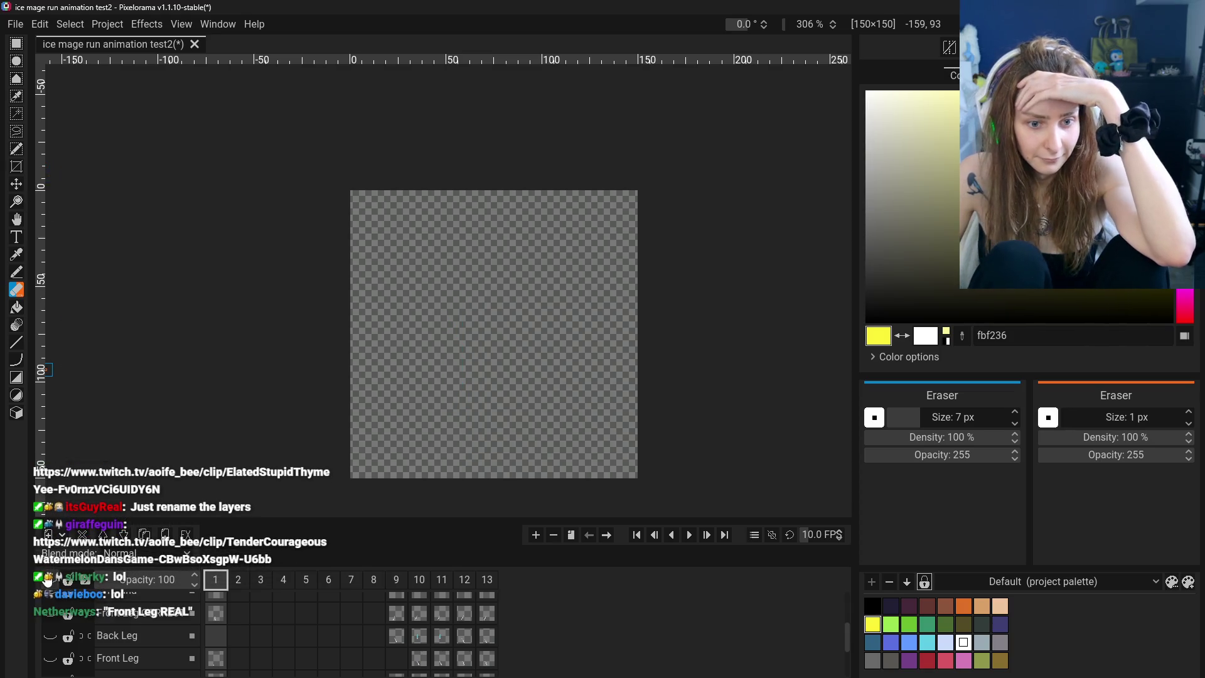
{"action": "scroll", "coordinate": [120, 637], "scroll_direction": "up", "scroll_amount": 1}
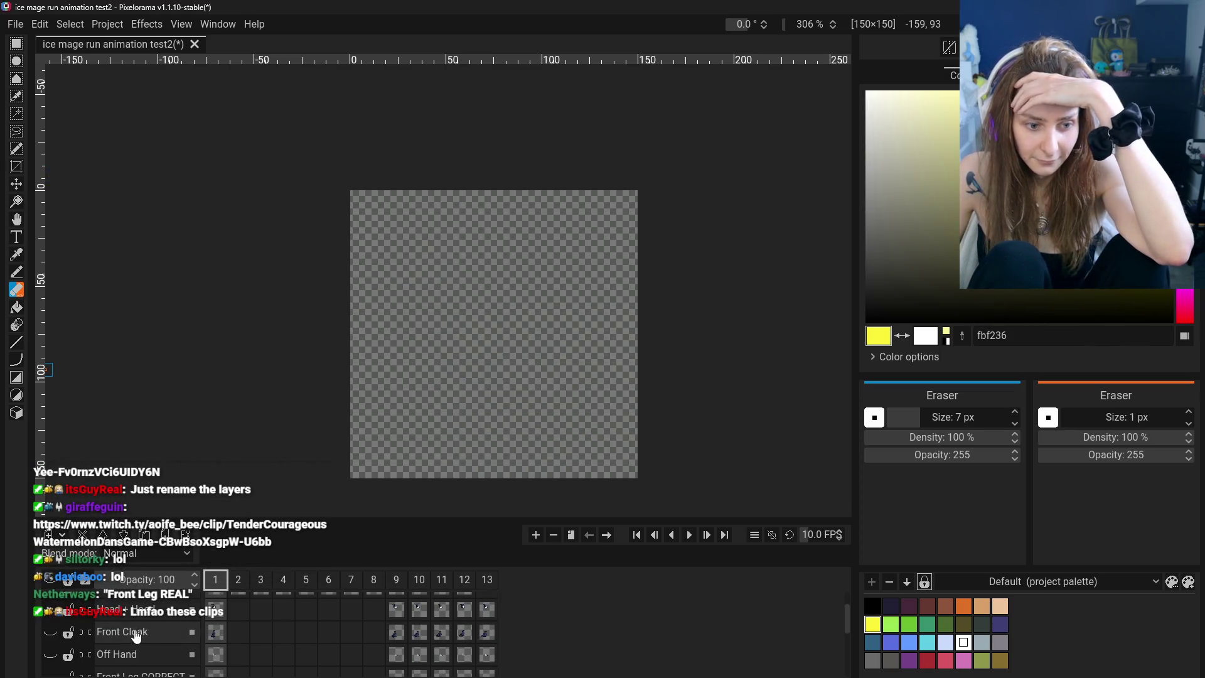
{"action": "left_click", "coordinate": [135, 658]}
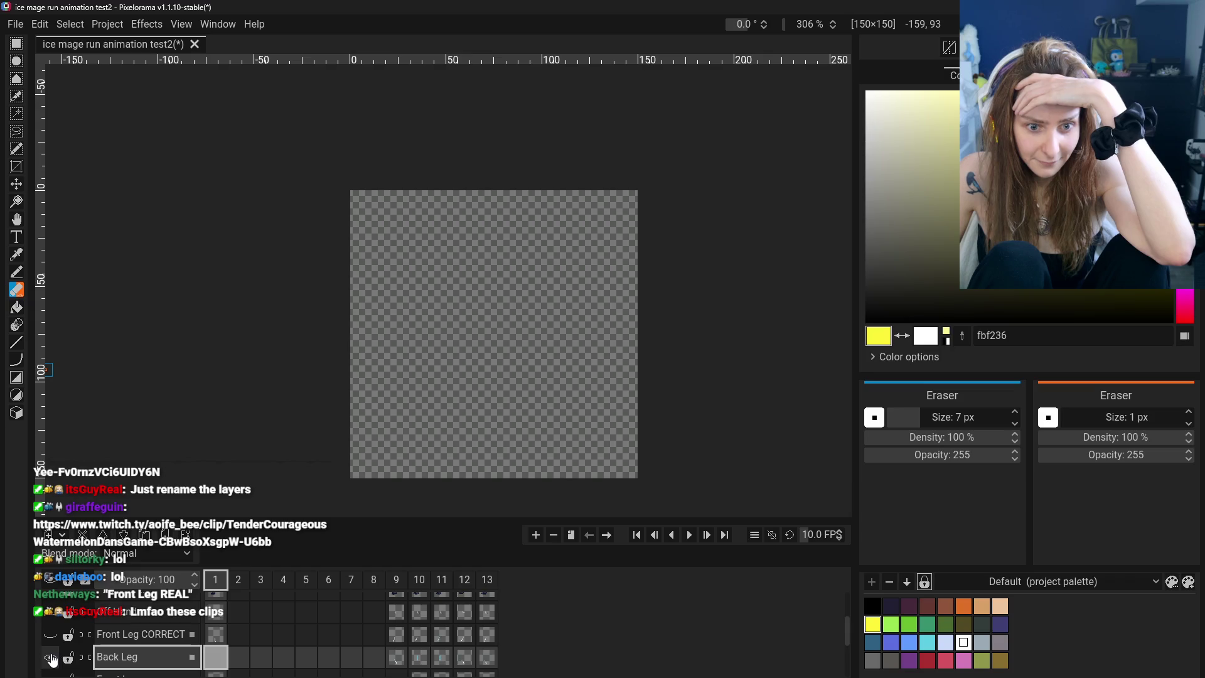
Hide Off Hand and show Body, Back Cloak, Staff, Front Cloak and Head + Hood, keeping Idle Pose Reference hidden
{"action": "left_click", "coordinate": [50, 618]}
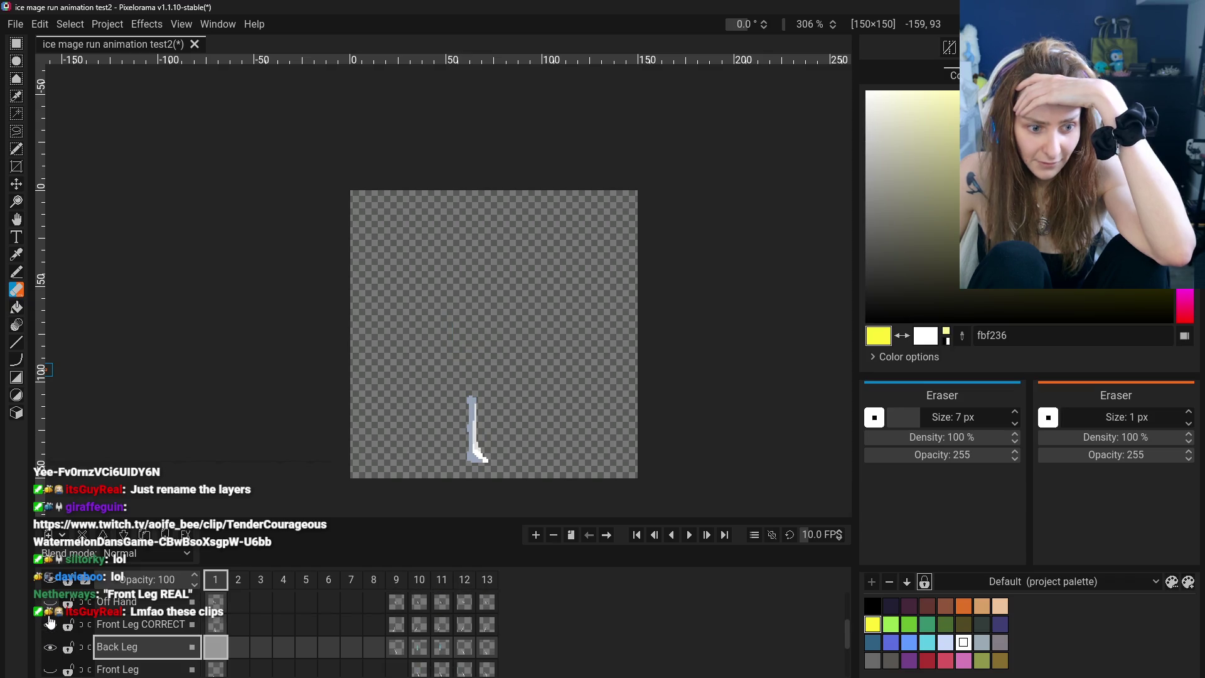
{"action": "scroll", "coordinate": [51, 617], "scroll_direction": "down", "scroll_amount": 3}
{"action": "left_click", "coordinate": [49, 598]}
{"action": "left_click", "coordinate": [49, 620]}
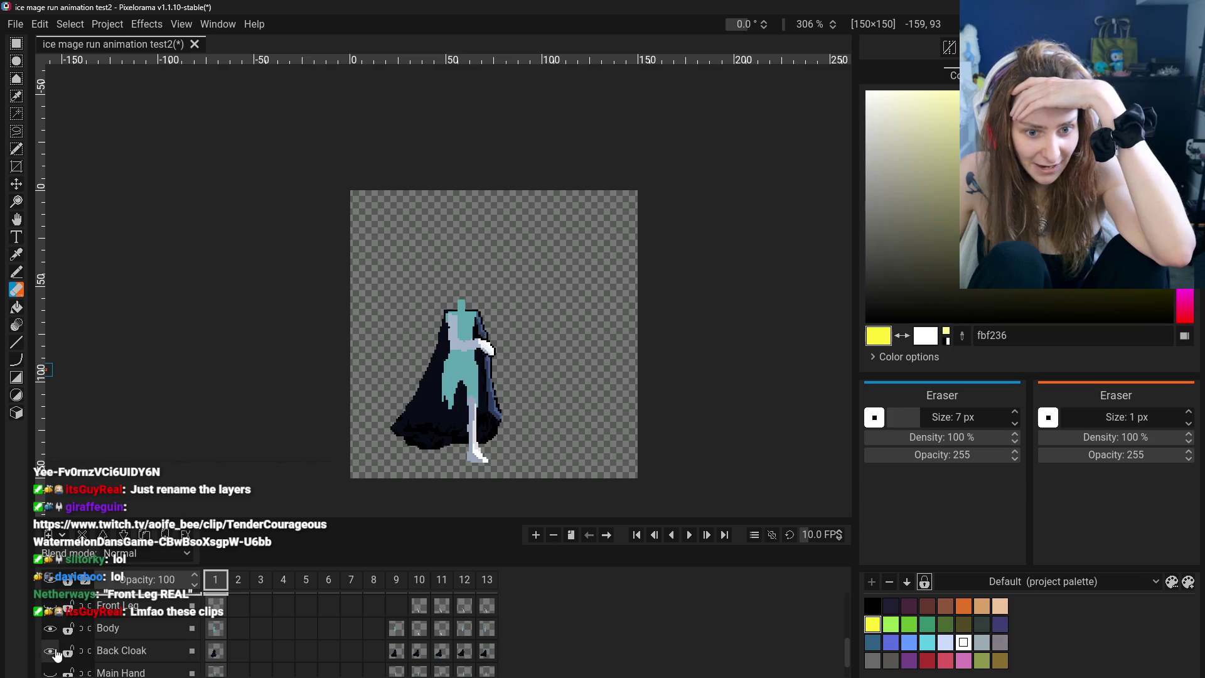
{"action": "left_click", "coordinate": [50, 664]}
{"action": "scroll", "coordinate": [57, 644], "scroll_direction": "up", "scroll_amount": 3}
{"action": "left_click", "coordinate": [55, 634]}
{"action": "scroll", "coordinate": [55, 634], "scroll_direction": "up", "scroll_amount": 1}
{"action": "left_click", "coordinate": [54, 631]}
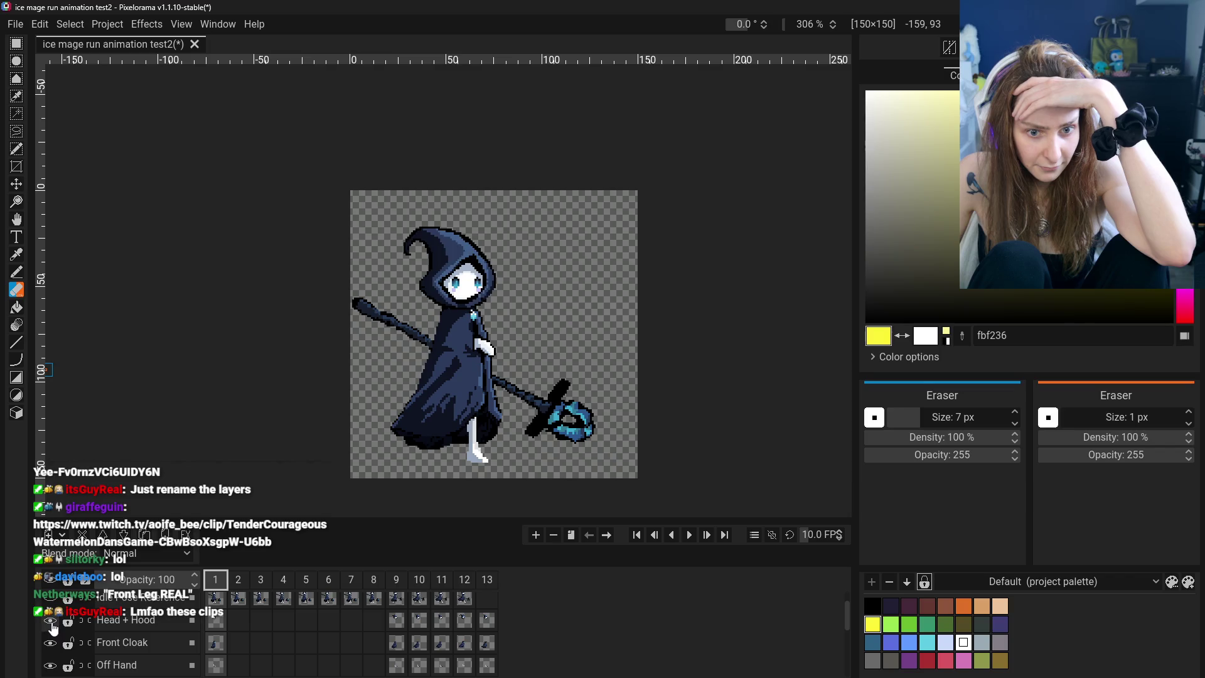
{"action": "scroll", "coordinate": [54, 630], "scroll_direction": "up", "scroll_amount": 1}
{"action": "left_click", "coordinate": [53, 627]}
{"action": "left_click", "coordinate": [53, 628]}
{"action": "scroll", "coordinate": [54, 634], "scroll_direction": "down", "scroll_amount": 3}
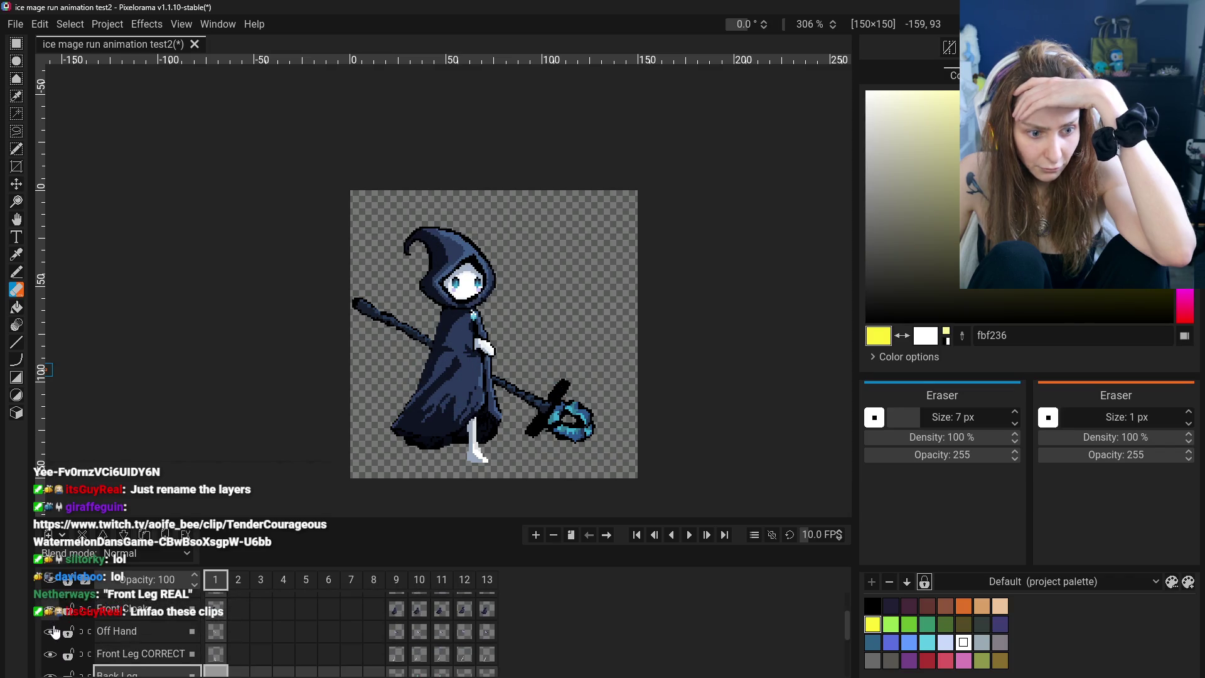
Show Front Leg and hide Front Leg CORRECT, Head + Hood and another upper costume layer
{"action": "left_click", "coordinate": [51, 636]}
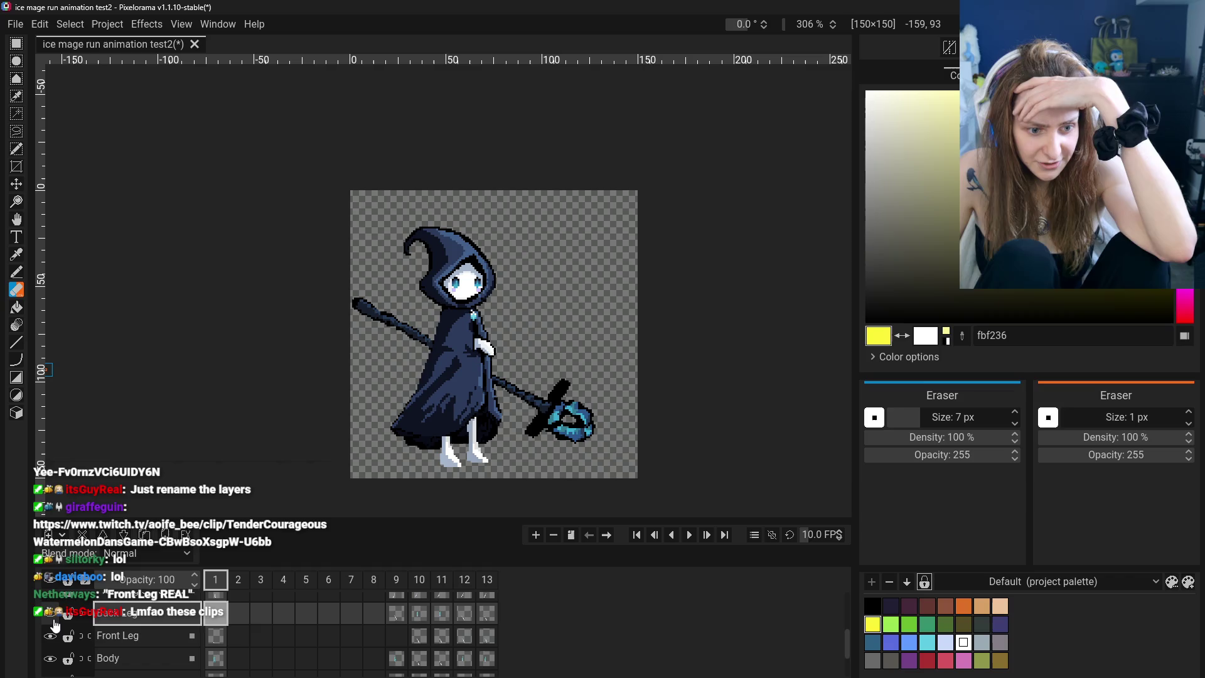
{"action": "scroll", "coordinate": [55, 646], "scroll_direction": "up", "scroll_amount": 1}
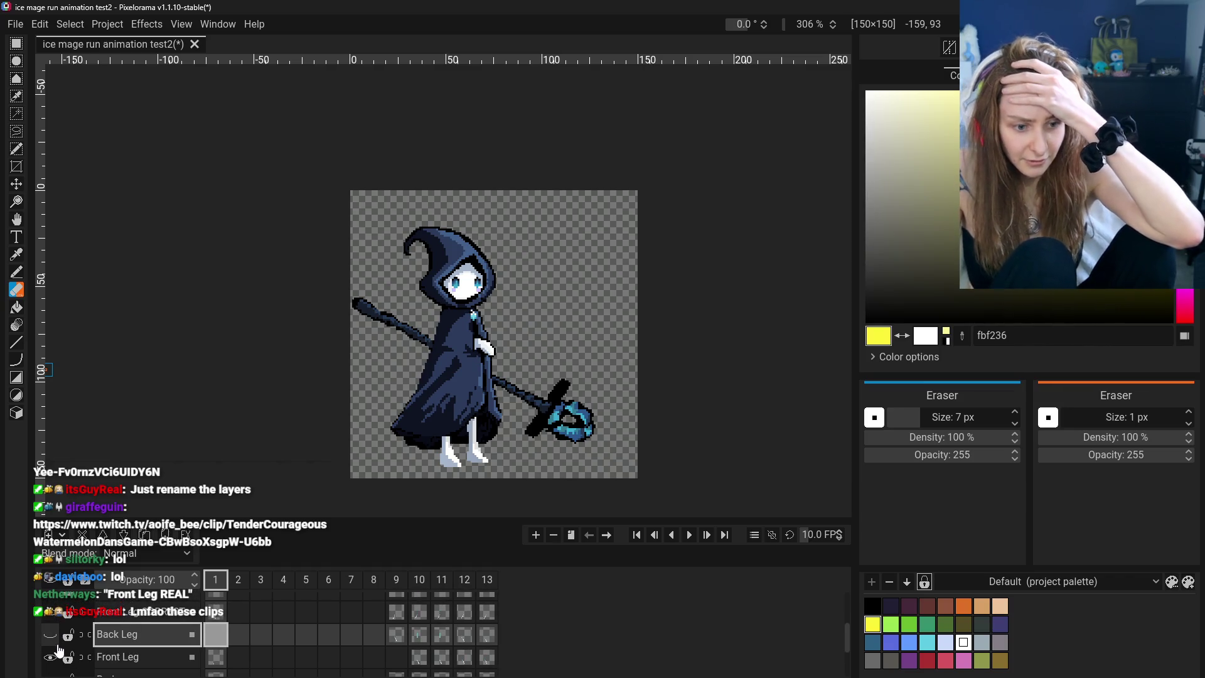
{"action": "left_click", "coordinate": [50, 622]}
{"action": "scroll", "coordinate": [52, 621], "scroll_direction": "up", "scroll_amount": 1}
{"action": "scroll", "coordinate": [52, 622], "scroll_direction": "down", "scroll_amount": 1}
{"action": "left_click", "coordinate": [52, 625]}
{"action": "scroll", "coordinate": [52, 624], "scroll_direction": "up", "scroll_amount": 2}
{"action": "left_click", "coordinate": [53, 627]}
Hide Body, Back Cloak, Main Hand and Staff so only the leg remains, then start renaming a layer
{"action": "scroll", "coordinate": [53, 628], "scroll_direction": "down", "scroll_amount": 2}
{"action": "scroll", "coordinate": [52, 629], "scroll_direction": "down", "scroll_amount": 1}
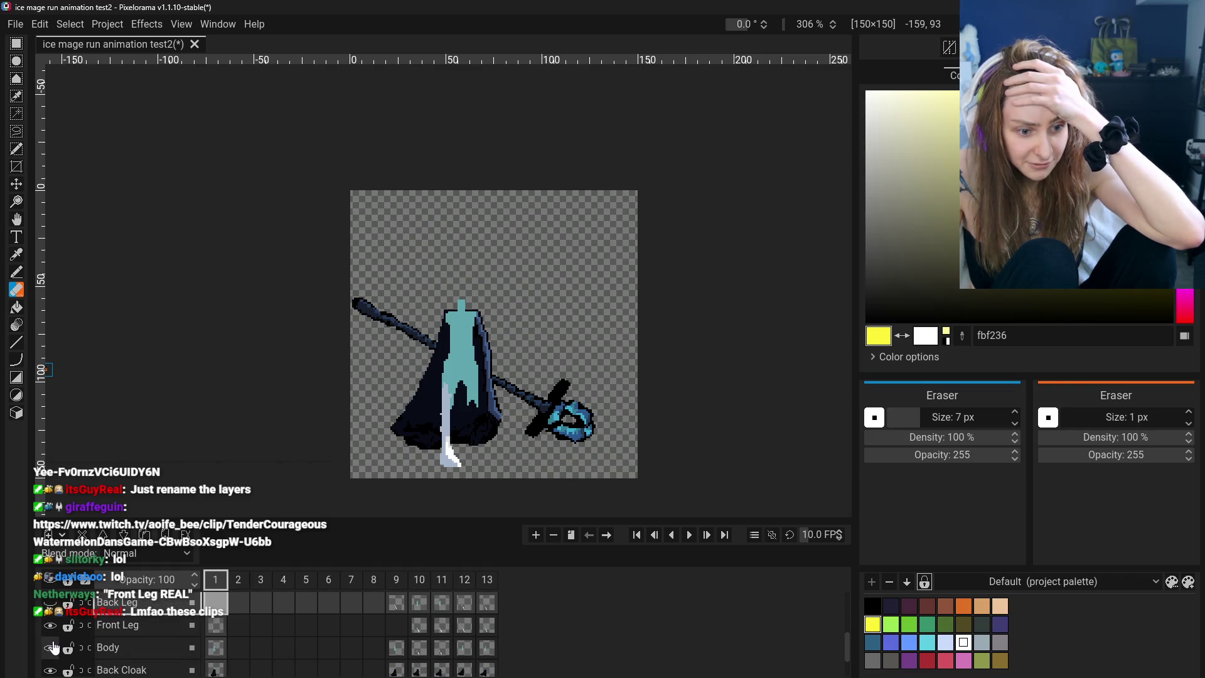
{"action": "left_click", "coordinate": [52, 646]}
{"action": "left_click", "coordinate": [51, 669]}
{"action": "scroll", "coordinate": [53, 666], "scroll_direction": "down", "scroll_amount": 1}
{"action": "left_click", "coordinate": [52, 653]}
{"action": "left_click", "coordinate": [50, 650]}
{"action": "left_click", "coordinate": [50, 670]}
{"action": "scroll", "coordinate": [53, 665], "scroll_direction": "down", "scroll_amount": 1}
{"action": "left_click", "coordinate": [51, 663]}
{"action": "scroll", "coordinate": [58, 659], "scroll_direction": "up", "scroll_amount": 2}
{"action": "scroll", "coordinate": [58, 653], "scroll_direction": "up", "scroll_amount": 1}
{"action": "double_click", "coordinate": [145, 612]}
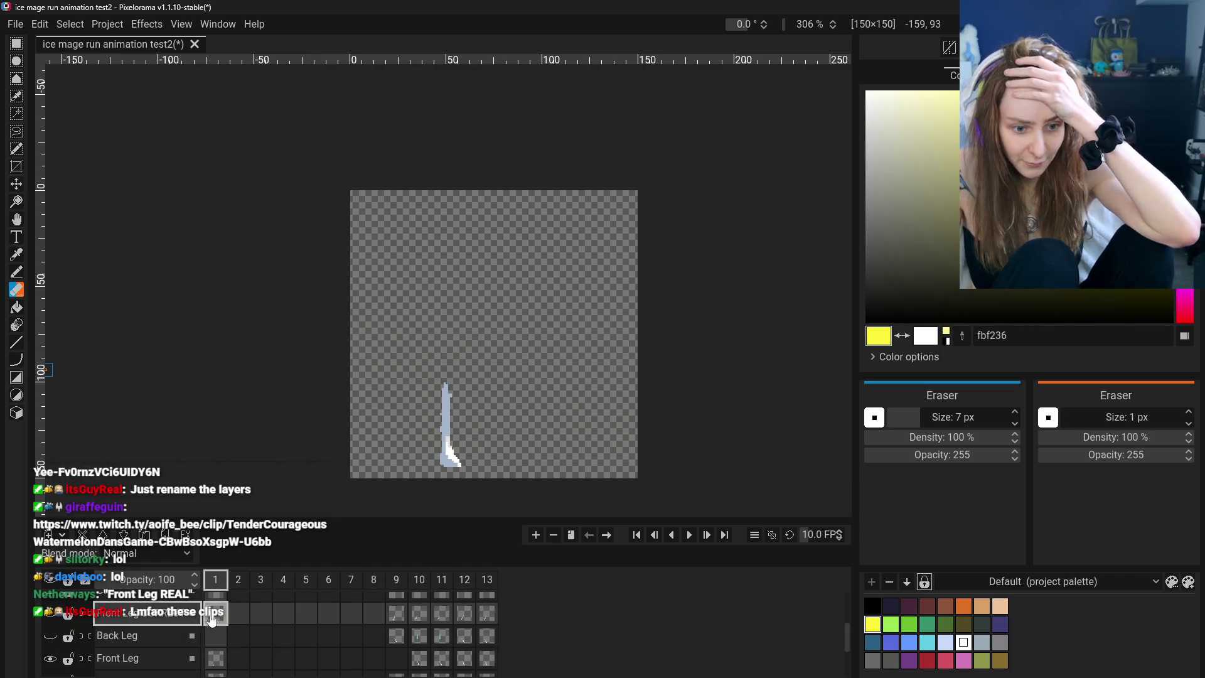
Draw a rectangular selection around the visible leg
{"action": "left_click", "coordinate": [16, 43]}
{"action": "left_click_drag", "start_coordinate": [398, 345], "coordinate": [492, 477]}
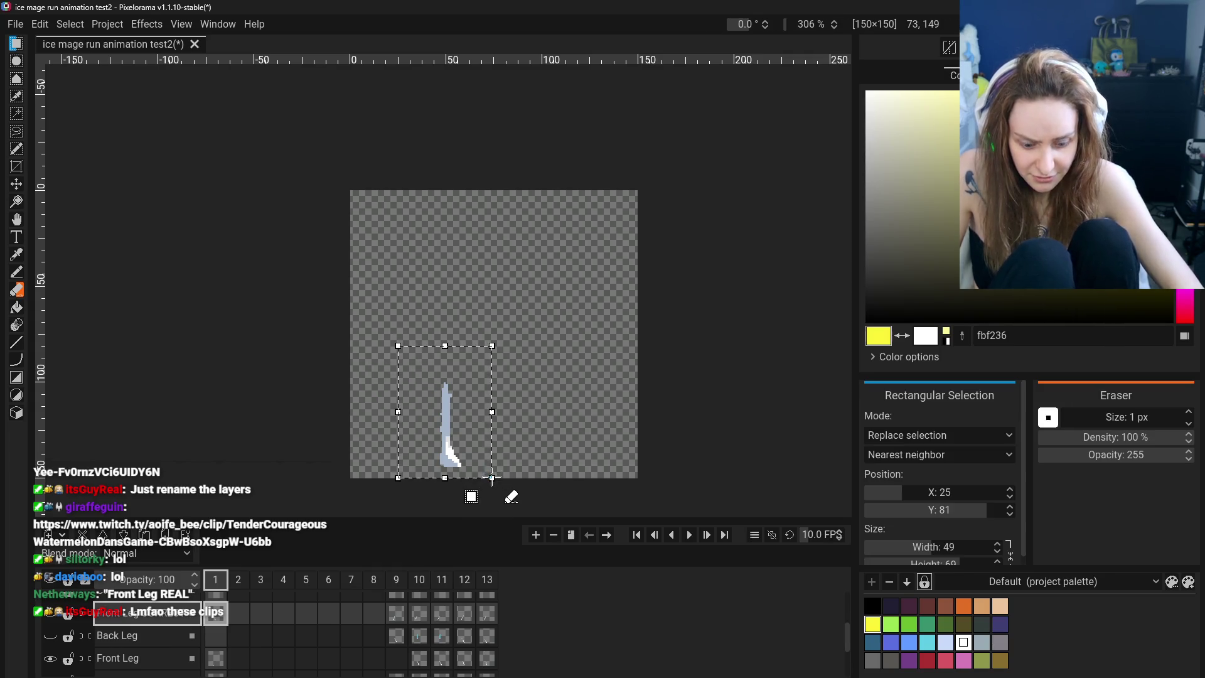
{"action": "scroll", "coordinate": [210, 631], "scroll_direction": "up", "scroll_amount": 2}
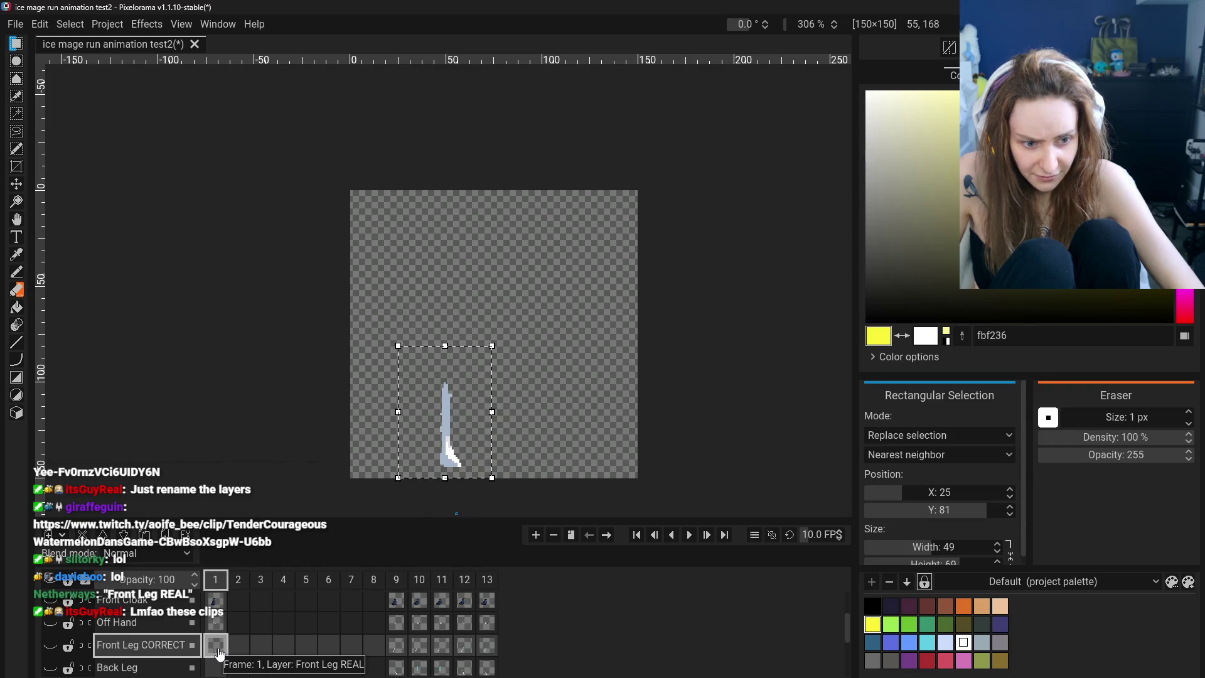
{"action": "scroll", "coordinate": [217, 655], "scroll_direction": "down", "scroll_amount": 1}
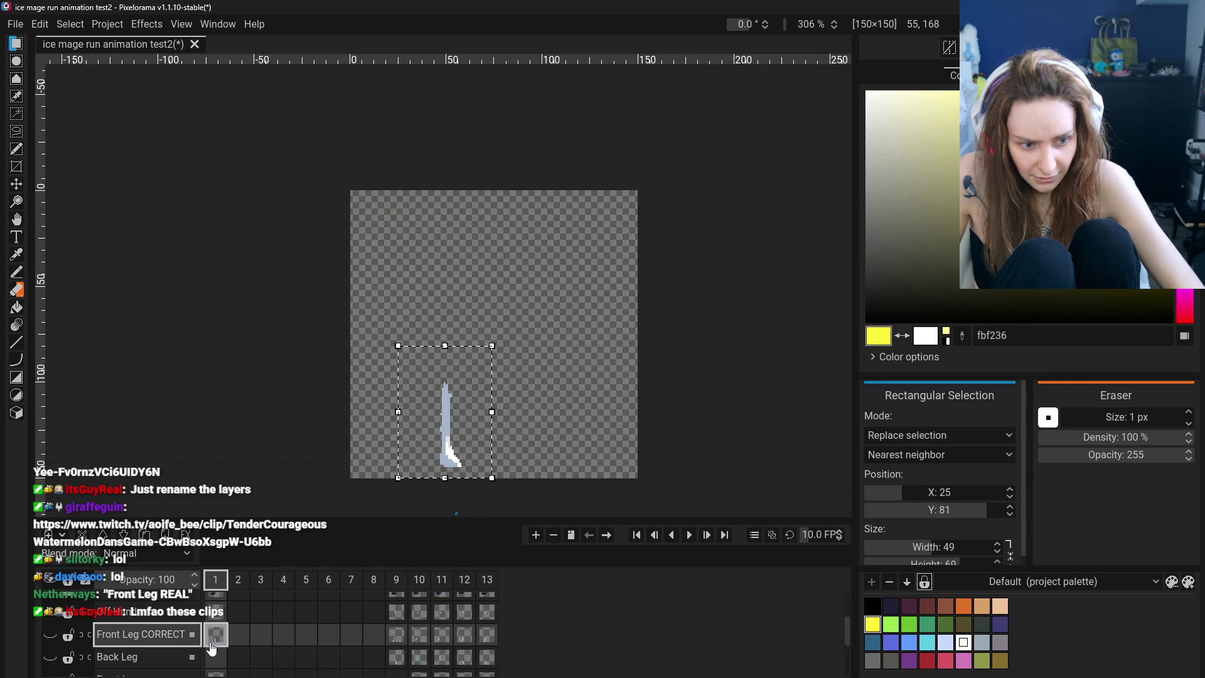
{"action": "scroll", "coordinate": [183, 645], "scroll_direction": "down", "scroll_amount": 1}
On the Front Leg CORRECT layer, move the selected leg down near the canvas bottom and nudge it right
{"action": "left_click", "coordinate": [189, 656]}
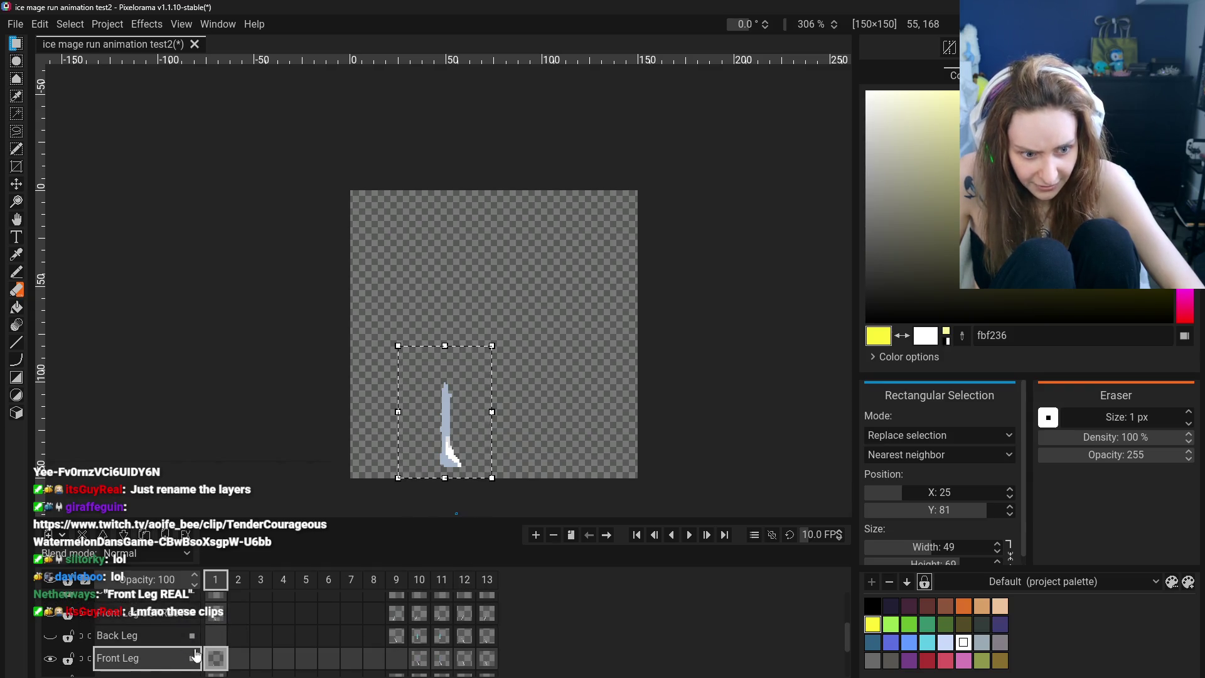
{"action": "scroll", "coordinate": [52, 650], "scroll_direction": "up", "scroll_amount": 1}
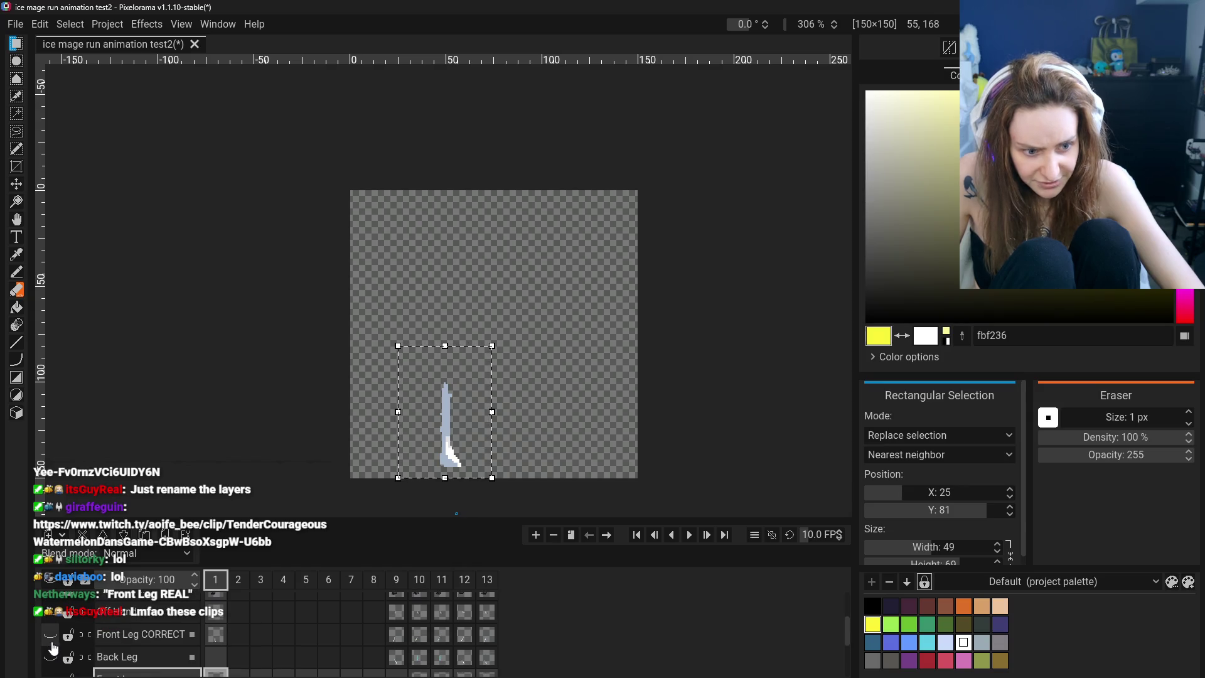
{"action": "left_click", "coordinate": [49, 635]}
{"action": "scroll", "coordinate": [57, 647], "scroll_direction": "down", "scroll_amount": 1}
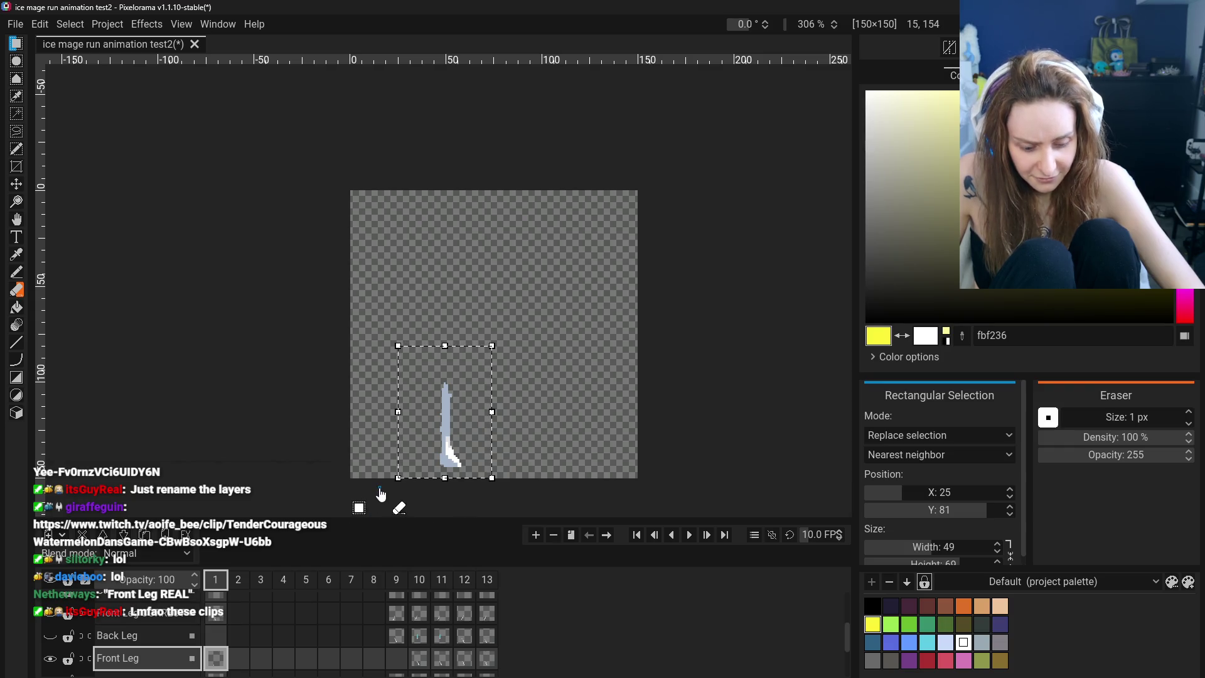
{"action": "left_click", "coordinate": [128, 620]}
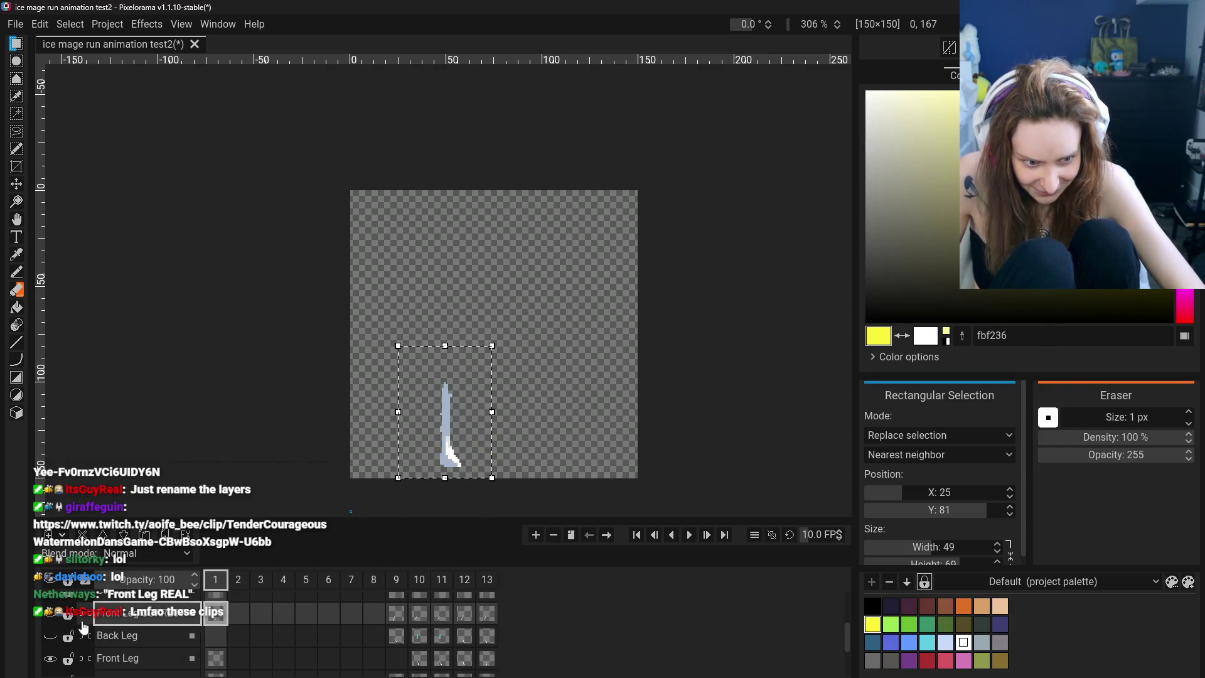
{"action": "left_click", "coordinate": [49, 658]}
{"action": "left_click_drag", "start_coordinate": [443, 285], "coordinate": [427, 407]}
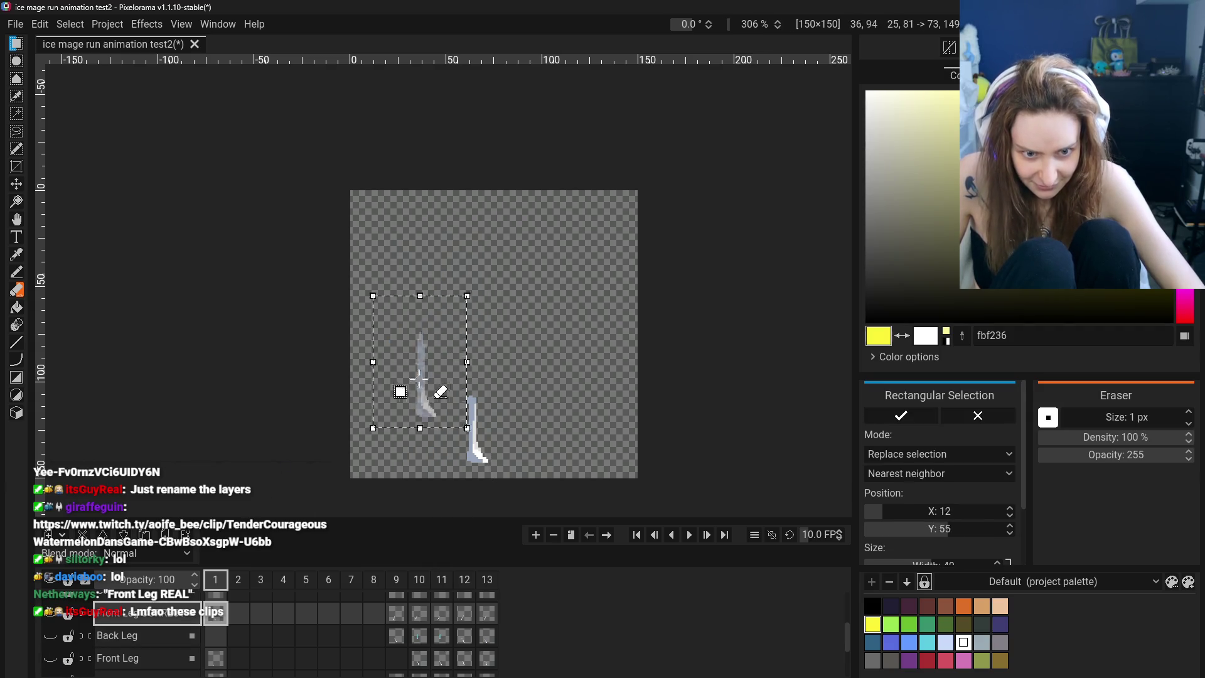
{"action": "left_click", "coordinate": [49, 658]}
{"action": "left_click_drag", "start_coordinate": [427, 429], "coordinate": [438, 433]}
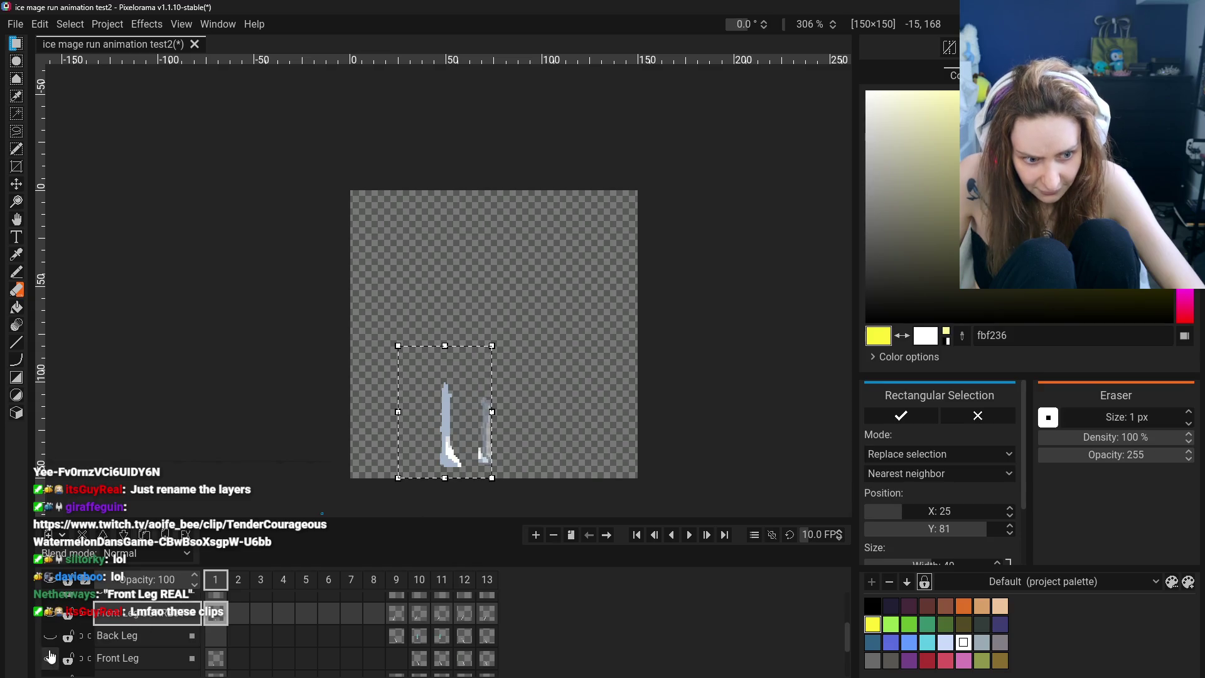
Clear the selection and select the area around the right leg instead
{"action": "left_click", "coordinate": [57, 618]}
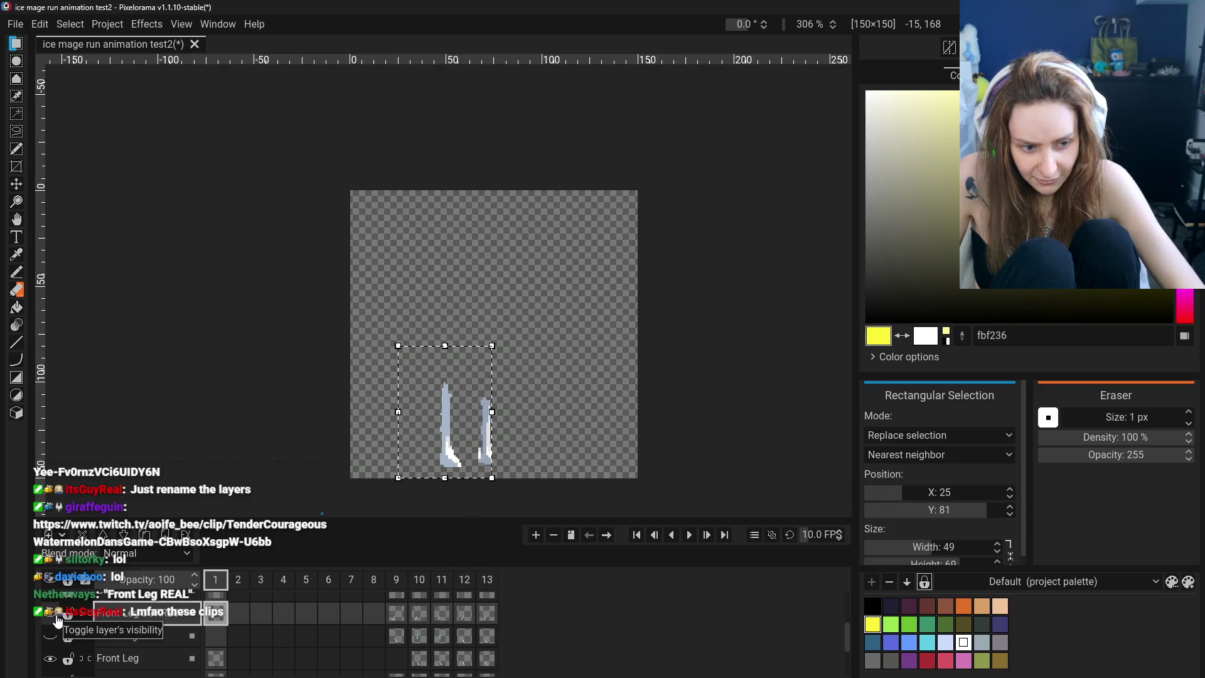
{"action": "left_click", "coordinate": [408, 325]}
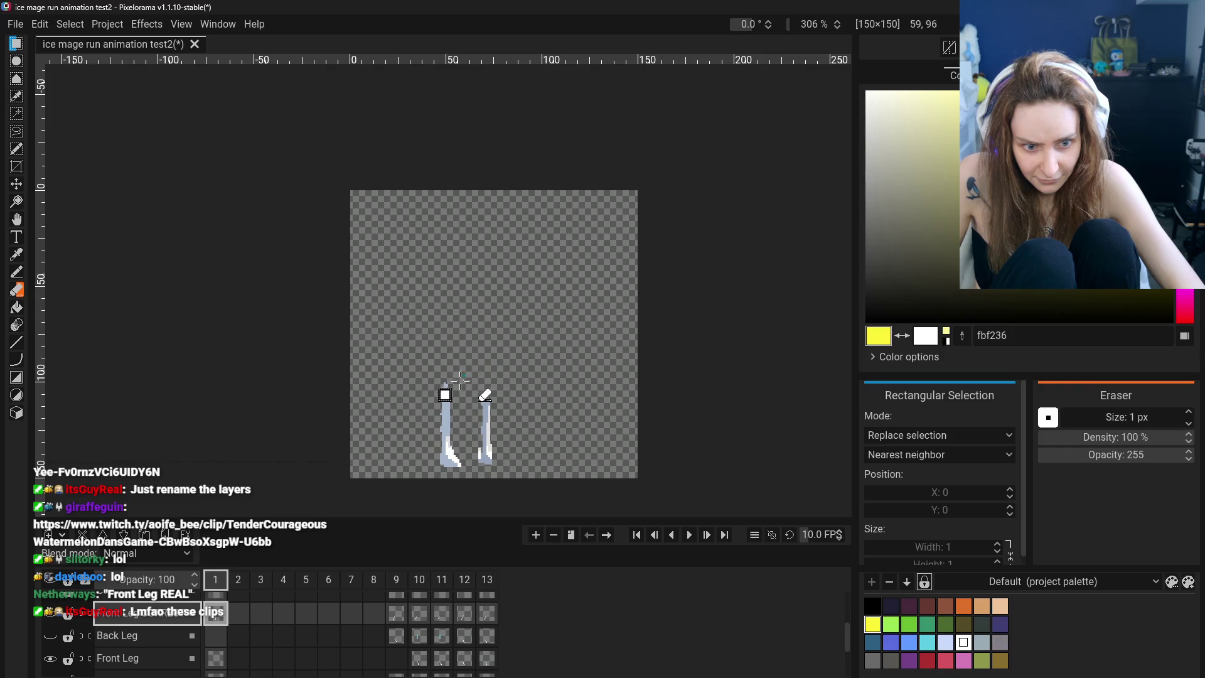
{"action": "left_click", "coordinate": [47, 618]}
{"action": "left_click_drag", "start_coordinate": [463, 382], "coordinate": [516, 469]}
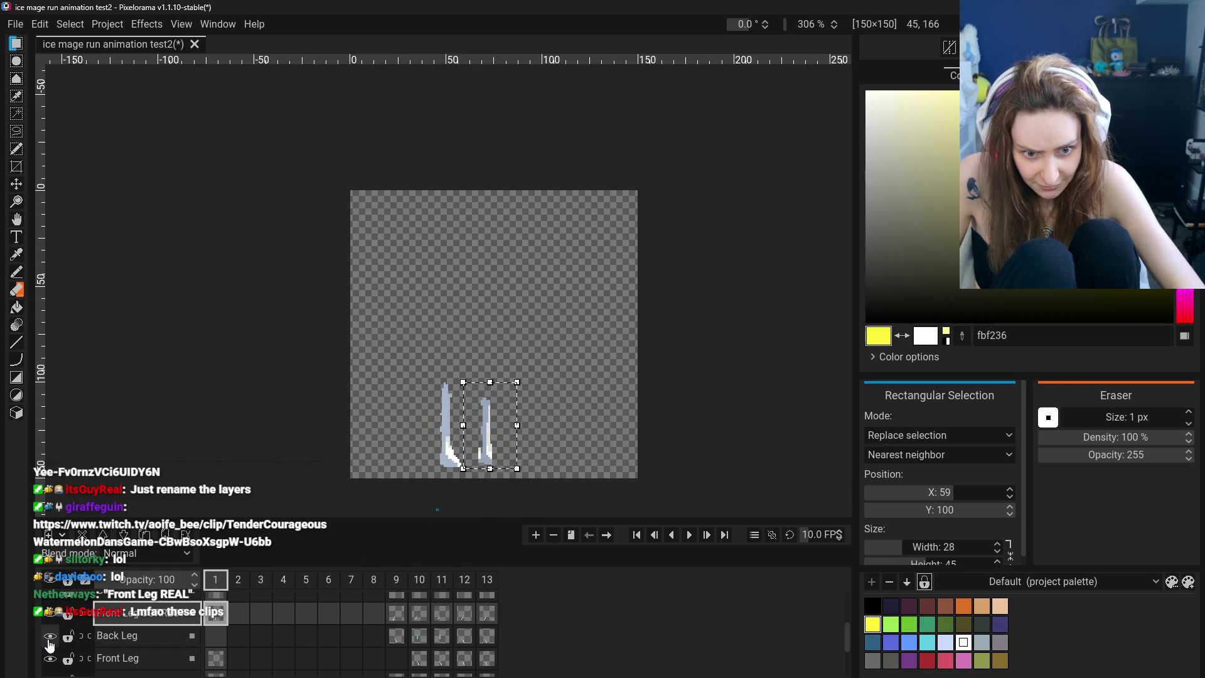
{"action": "scroll", "coordinate": [53, 662], "scroll_direction": "down", "scroll_amount": 3}
{"action": "scroll", "coordinate": [53, 662], "scroll_direction": "up", "scroll_amount": 3}
Show all layers to check the mage, then step back and forth through undo and redo
{"action": "left_click", "coordinate": [54, 586]}
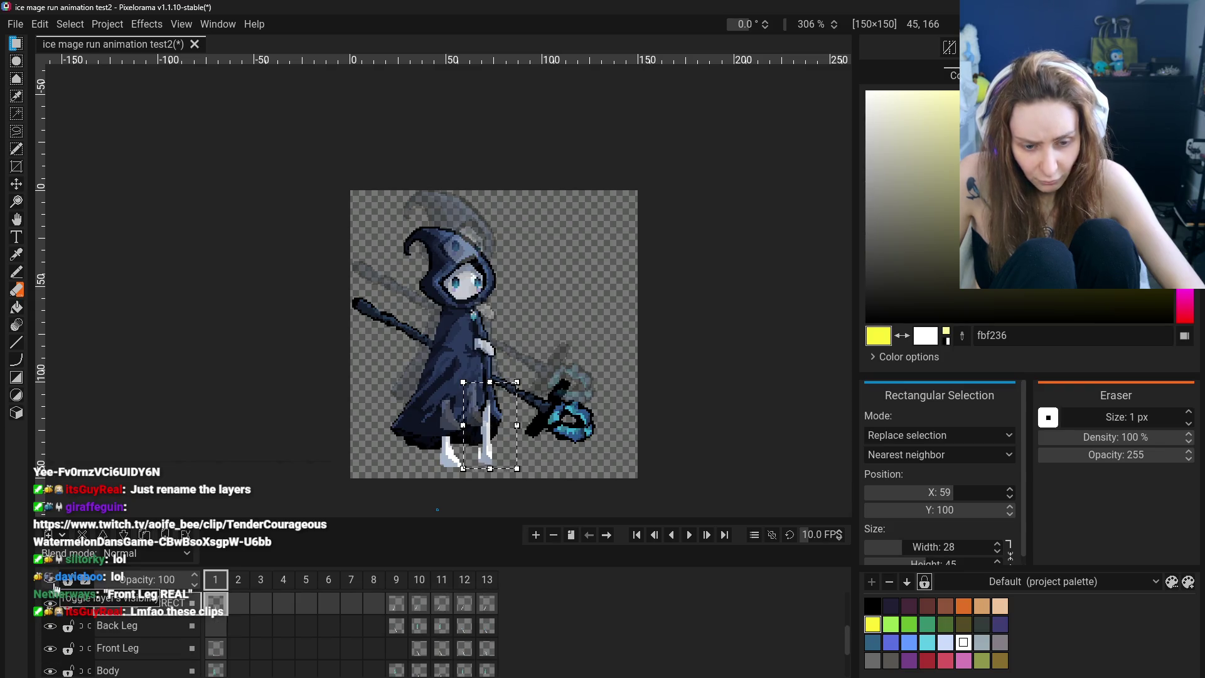
{"action": "key", "text": "ctrl+z"}
{"action": "key", "text": "ctrl+z"}
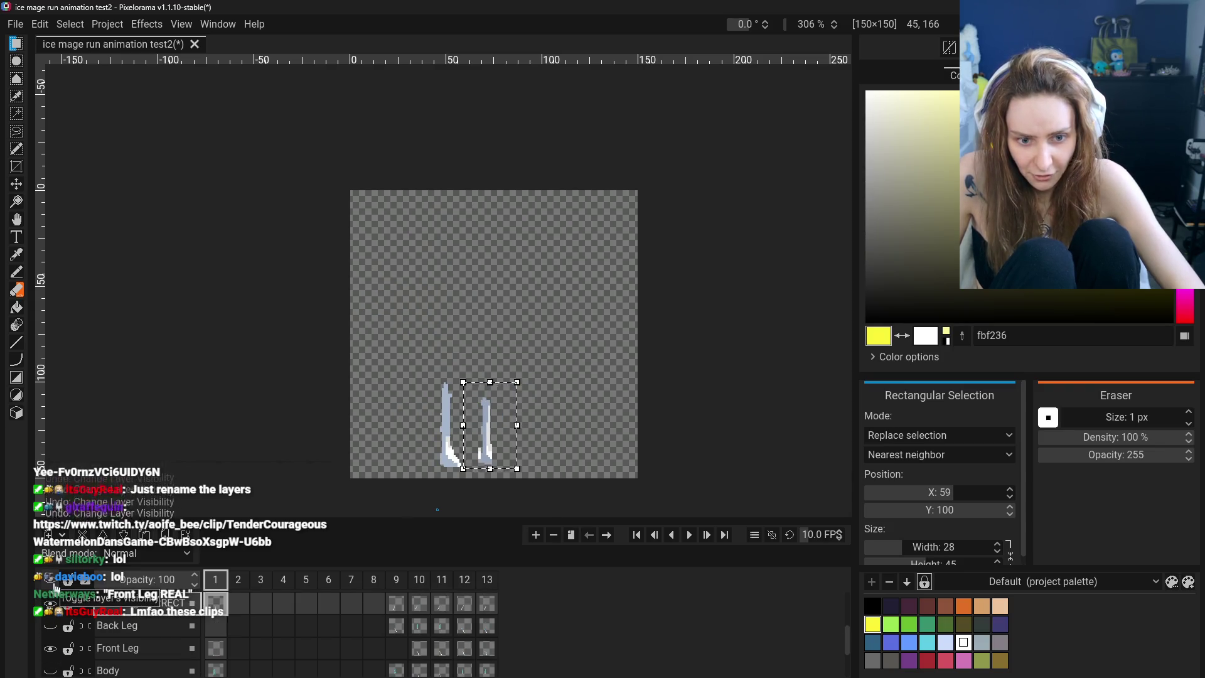
{"action": "key", "text": "ctrl+z"}
{"action": "key", "text": "ctrl+z"}
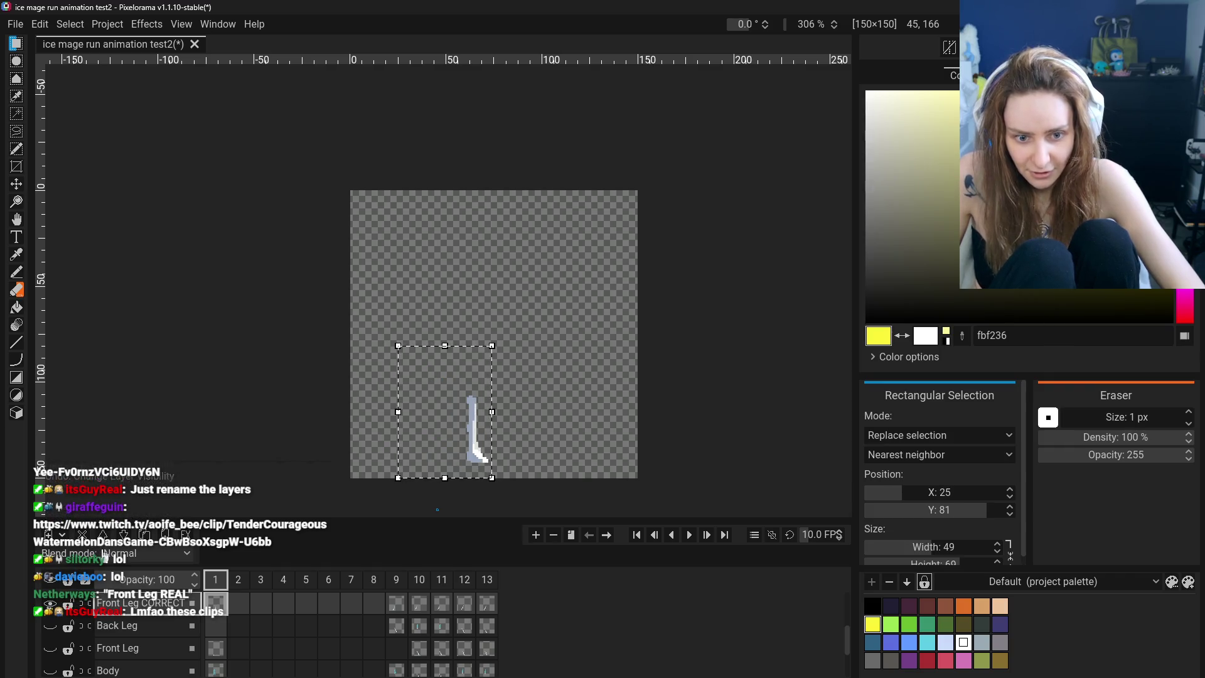
{"action": "key", "text": "ctrl+y"}
{"action": "key", "text": "ctrl+y"}
{"action": "key", "text": "ctrl+z"}
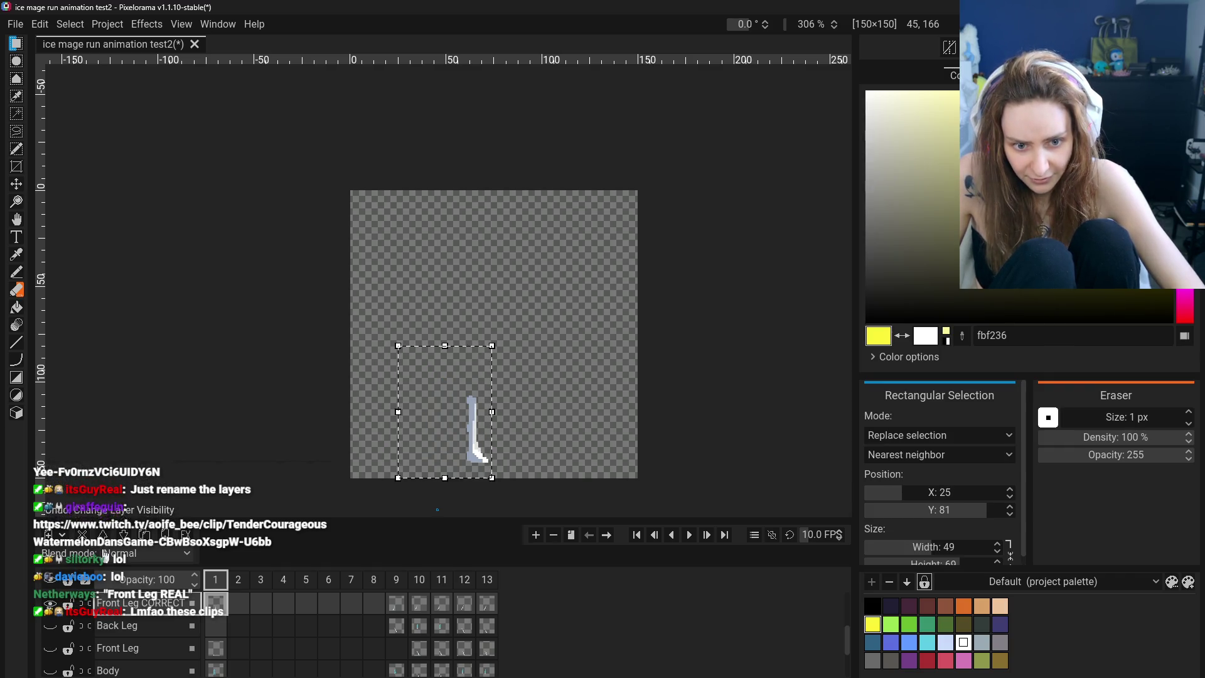
{"action": "key", "text": "ctrl+y"}
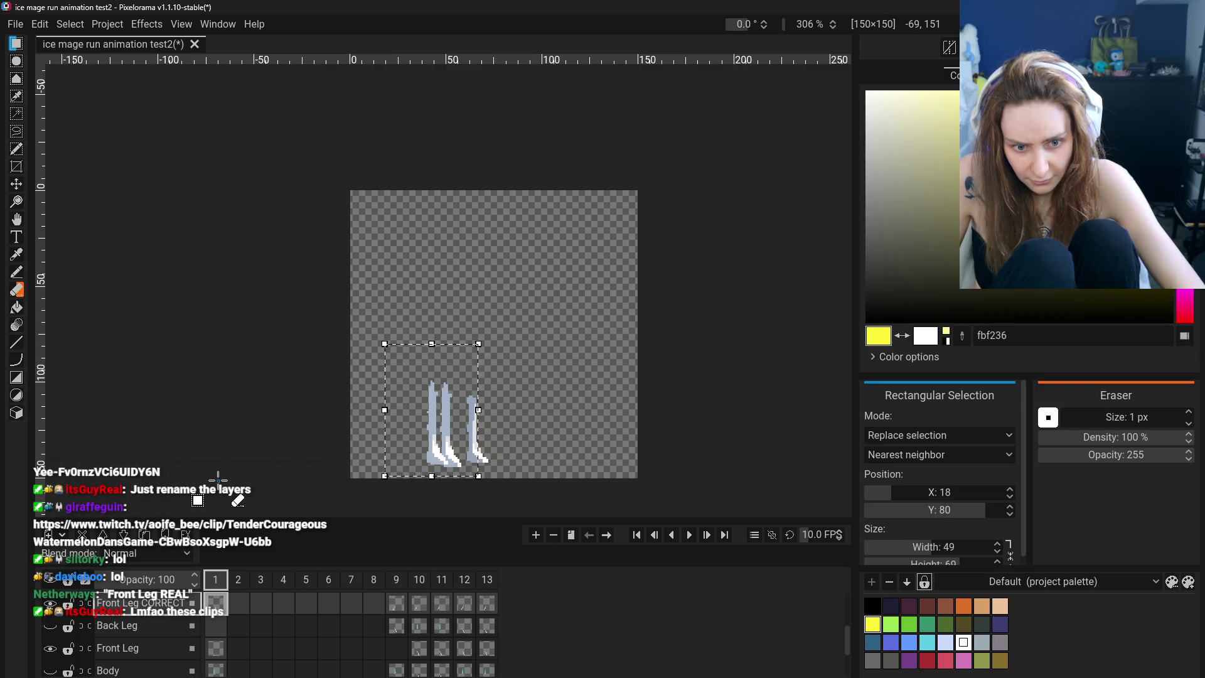
{"action": "key", "text": "ctrl+z"}
{"action": "key", "text": "ctrl+y"}
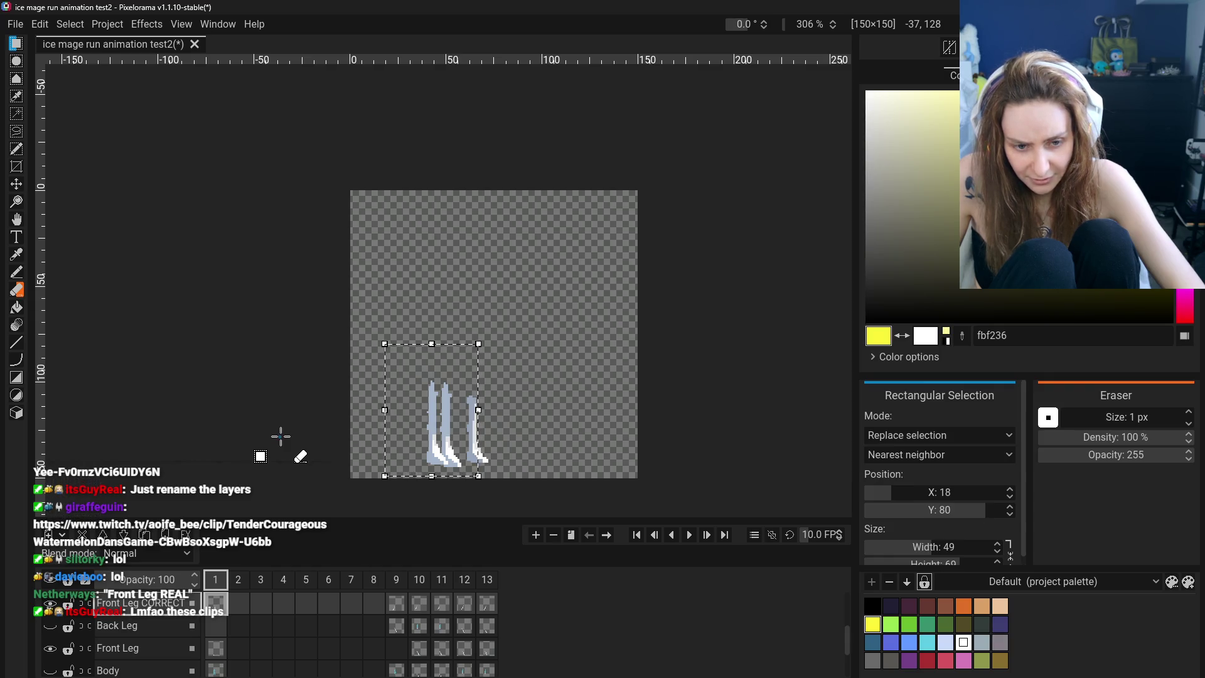
Cut and paste the left leg piece, undo so the leg returns downward, and select the Front Leg layer
{"action": "key", "text": "ctrl+x"}
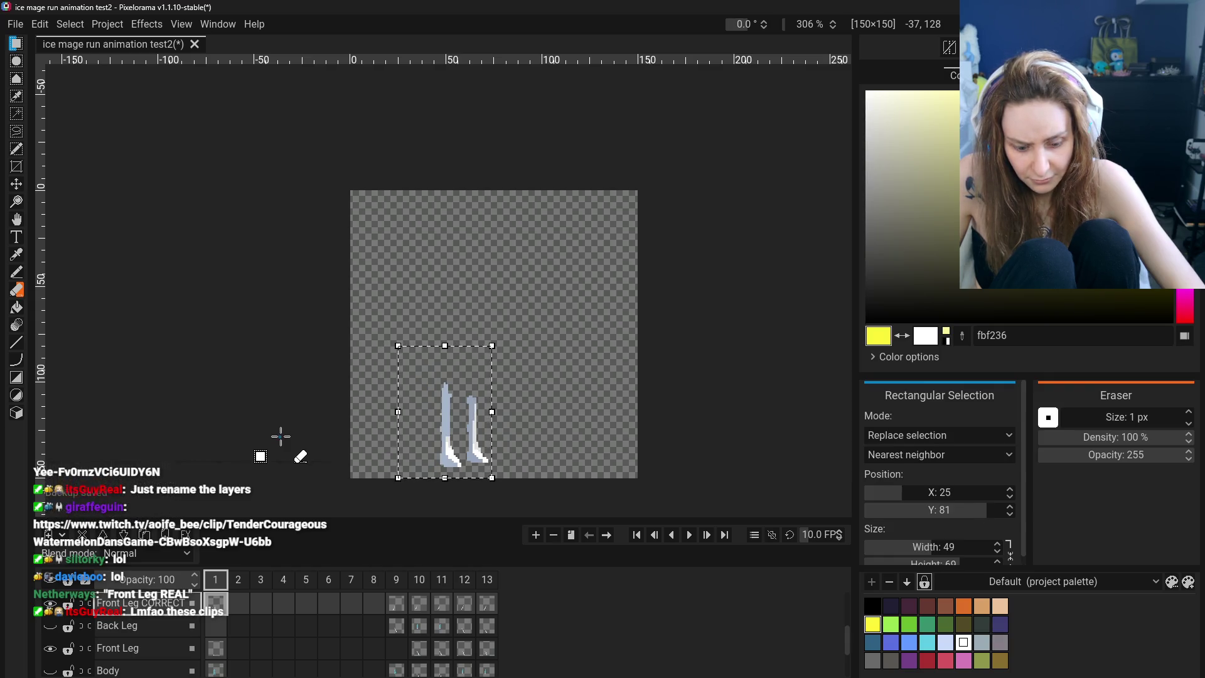
{"action": "key", "text": "ctrl+v"}
{"action": "key", "text": "ctrl+z"}
{"action": "key", "text": "ctrl+z"}
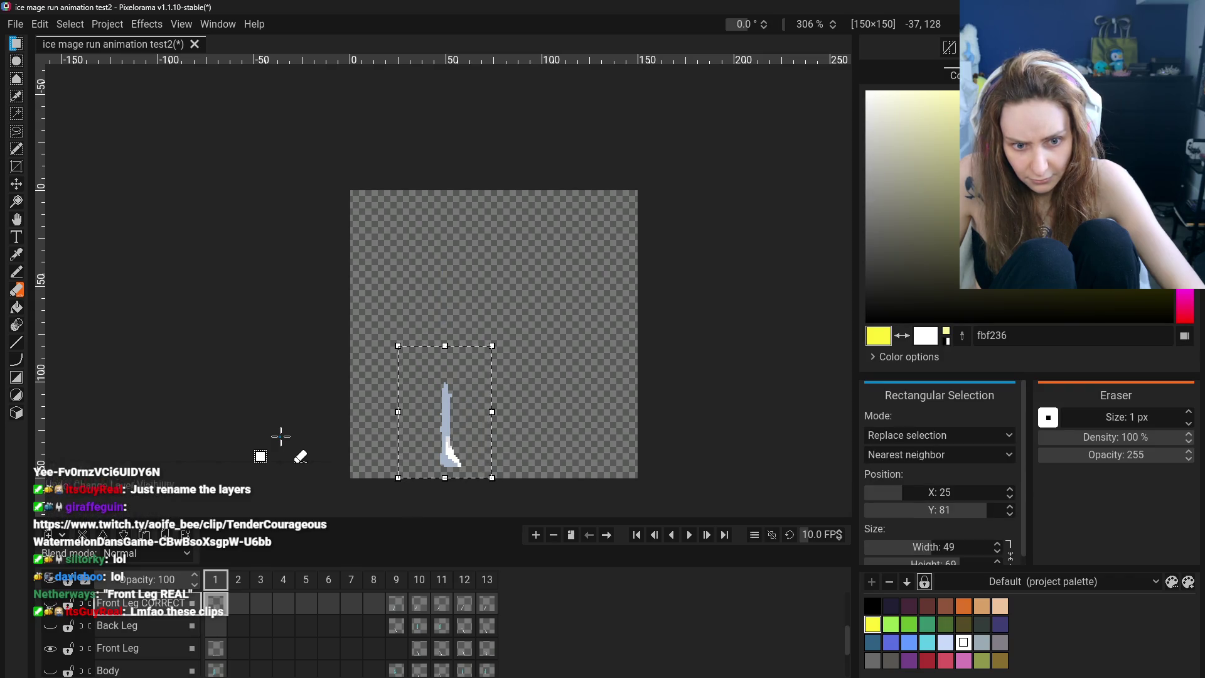
{"action": "key", "text": "ctrl+y"}
{"action": "key", "text": "ctrl+y"}
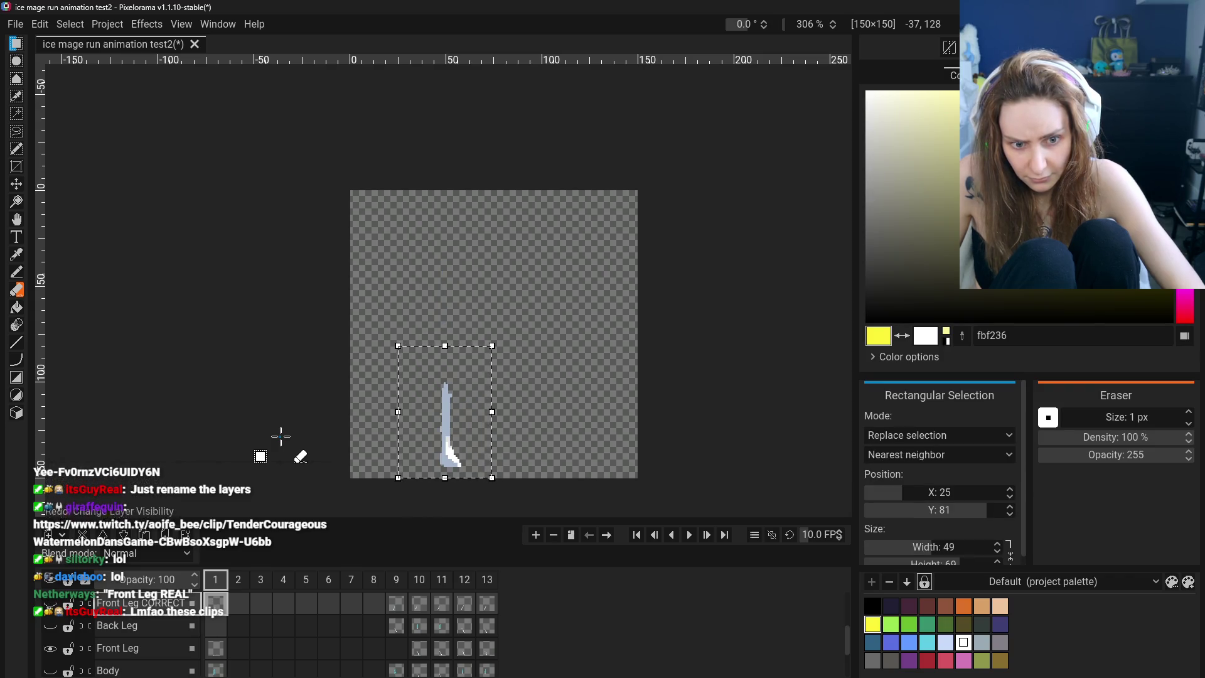
{"action": "key", "text": "ctrl+y"}
{"action": "key", "text": "ctrl+z"}
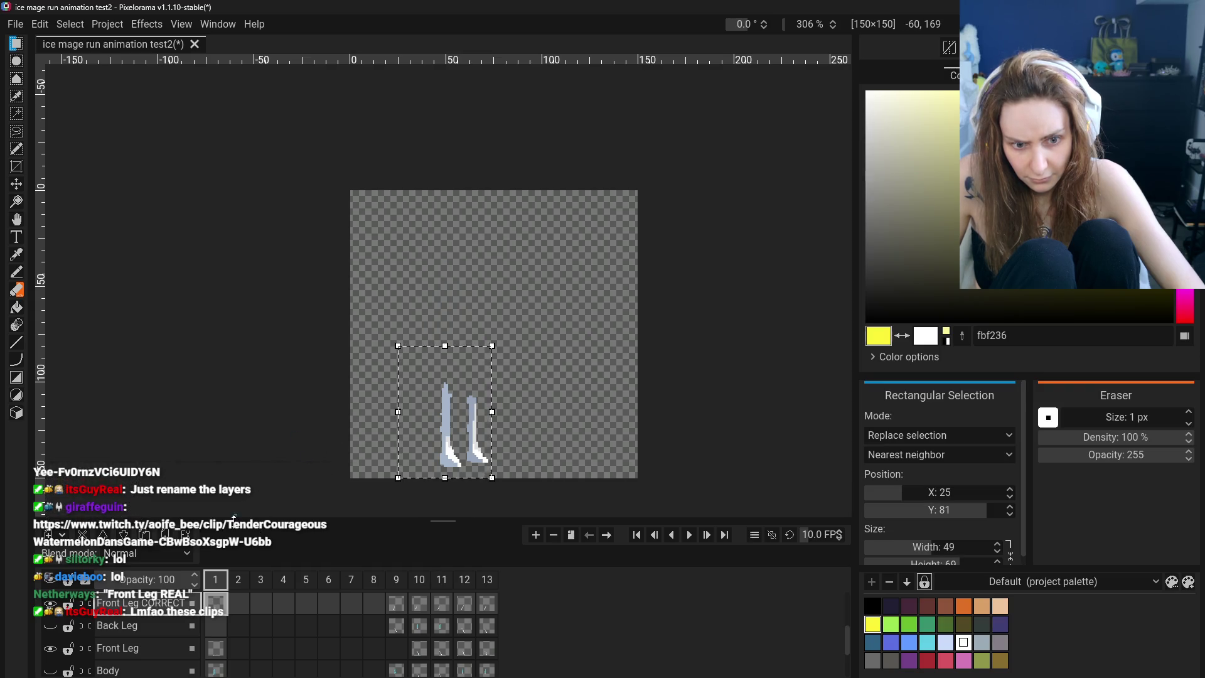
{"action": "left_click", "coordinate": [138, 647]}
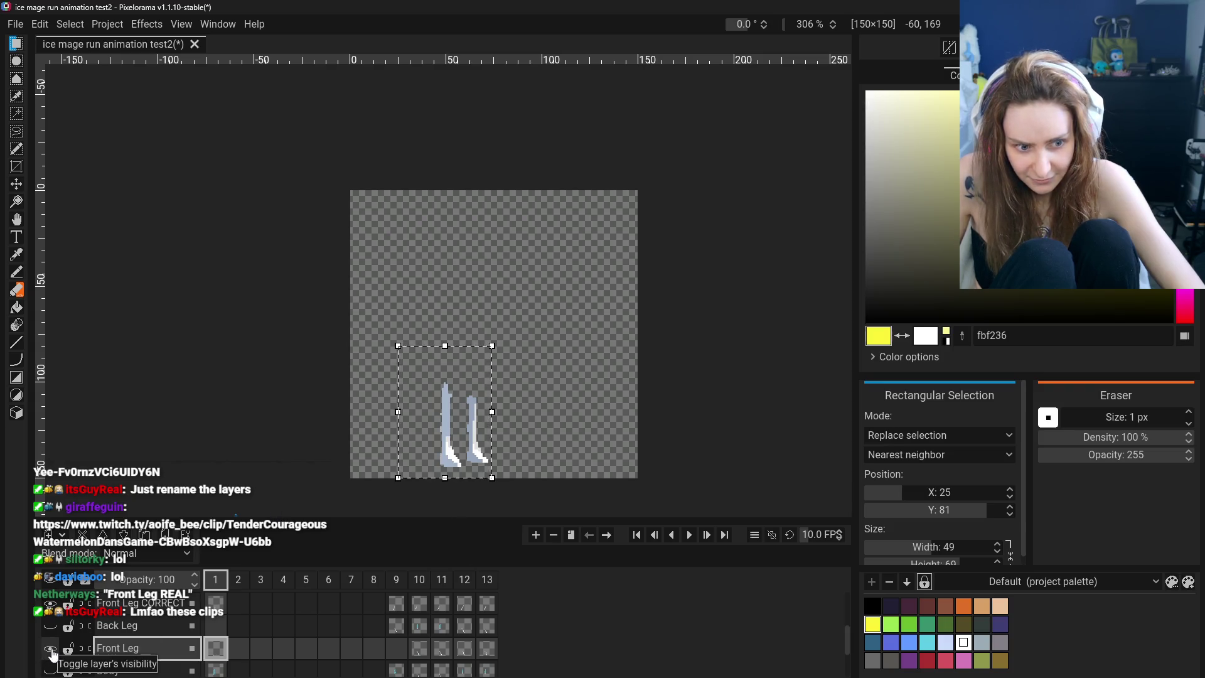
Hide both leg layers, drag the selected leg up the canvas, then show Front Leg again
{"action": "scroll", "coordinate": [143, 616], "scroll_direction": "up", "scroll_amount": 1}
{"action": "scroll", "coordinate": [143, 616], "scroll_direction": "up", "scroll_amount": 1}
{"action": "left_click", "coordinate": [142, 626]}
{"action": "left_click", "coordinate": [51, 626]}
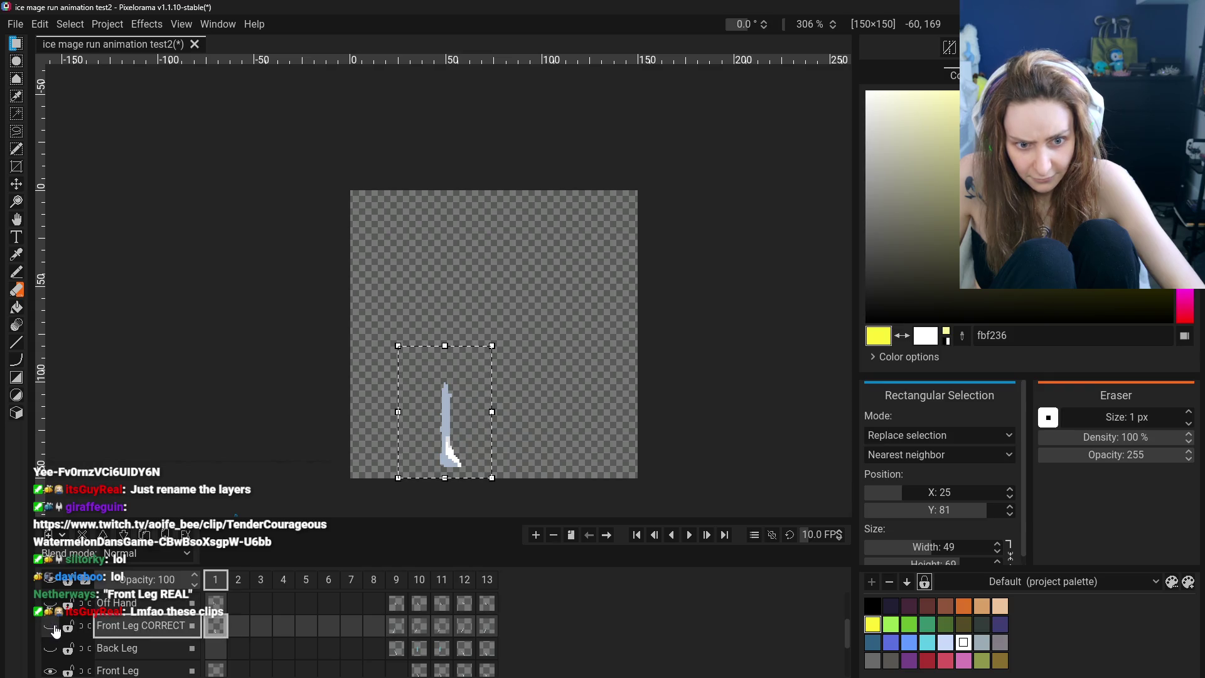
{"action": "scroll", "coordinate": [57, 637], "scroll_direction": "down", "scroll_amount": 2}
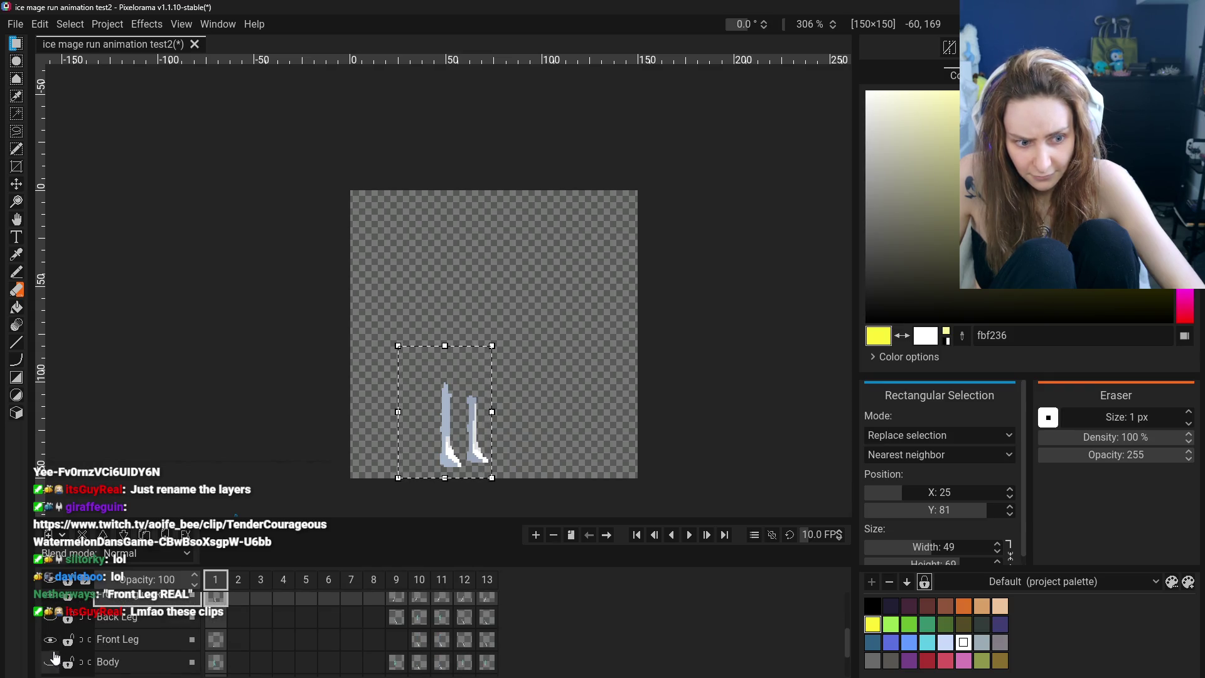
{"action": "left_click", "coordinate": [50, 639]}
{"action": "mouse_move", "coordinate": [477, 450]}
{"action": "left_mouse_down"}
{"action": "mouse_move", "coordinate": [480, 326]}
{"action": "mouse_move", "coordinate": [455, 446]}
{"action": "mouse_move", "coordinate": [386, 460]}
{"action": "left_mouse_up"}
{"action": "left_click", "coordinate": [51, 642]}
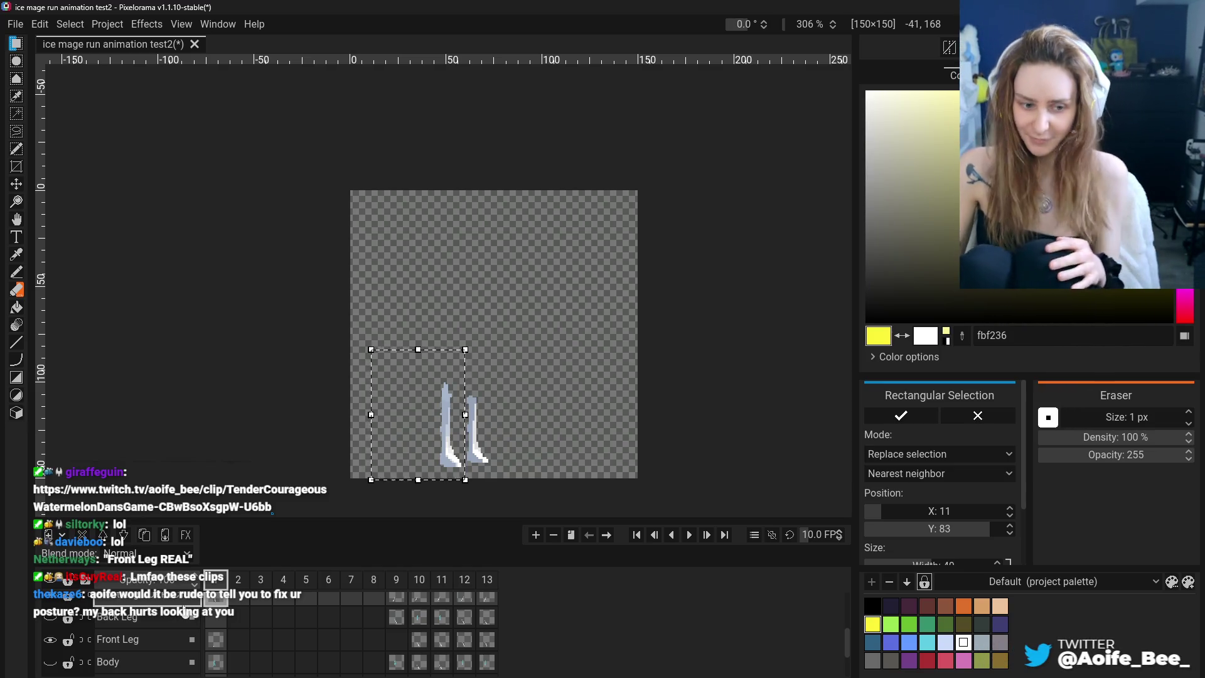
Hide the Front Leg CORRECT leg, show the Front Leg leg, and select the area around the left leg
{"action": "scroll", "coordinate": [164, 618], "scroll_direction": "up", "scroll_amount": 1}
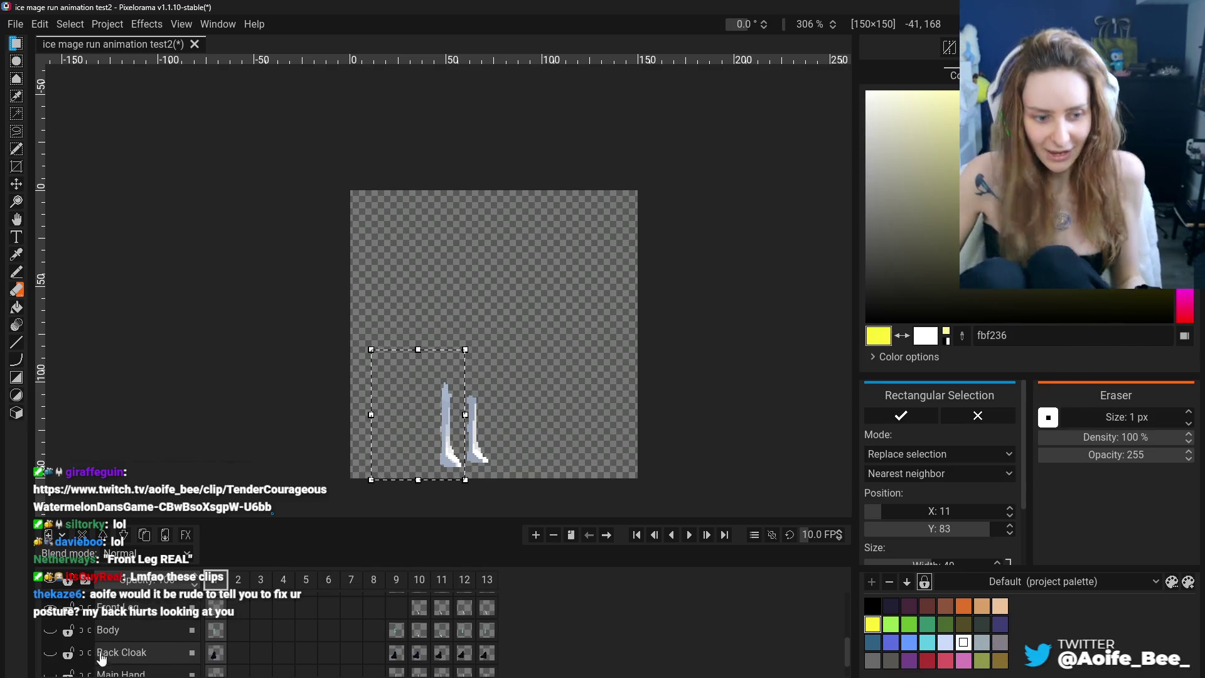
{"action": "left_click", "coordinate": [50, 606]}
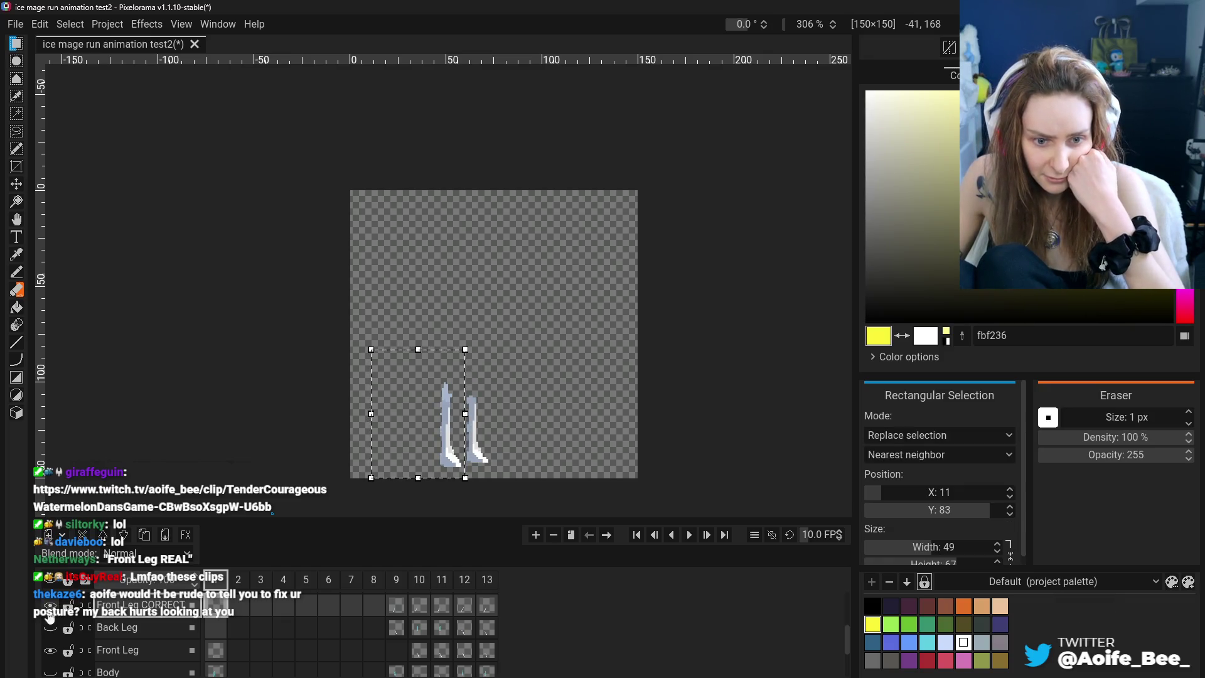
{"action": "left_click", "coordinate": [50, 652]}
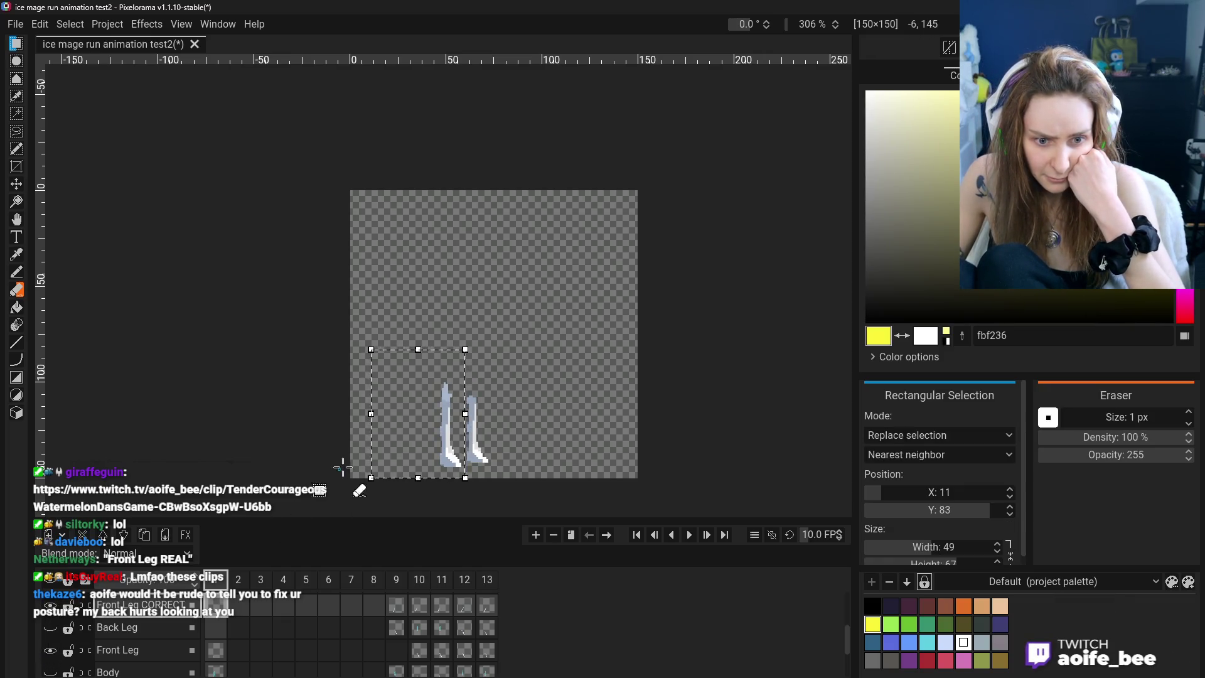
{"action": "left_click_drag", "start_coordinate": [366, 442], "coordinate": [366, 447]}
{"action": "left_click_drag", "start_coordinate": [371, 350], "coordinate": [465, 478]}
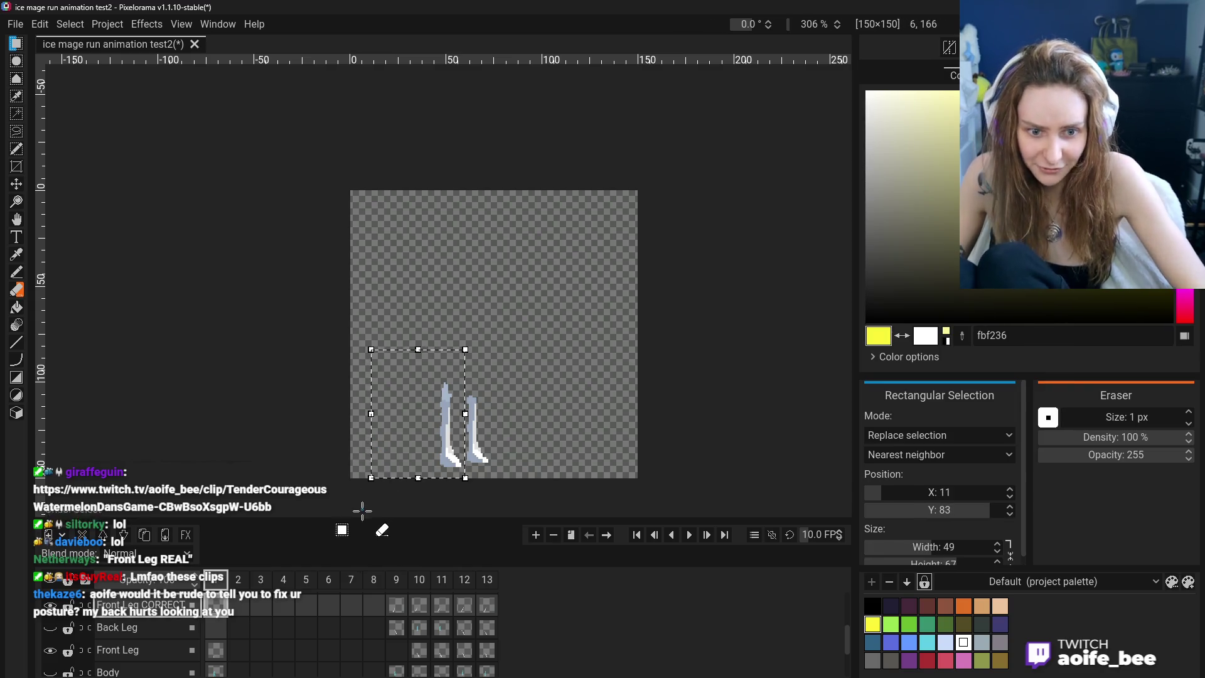
Undo and redo repeatedly with Ctrl+Z and Ctrl+Shift+Z until the legs and staff show
{"action": "key", "text": "ctrl+shift+z"}
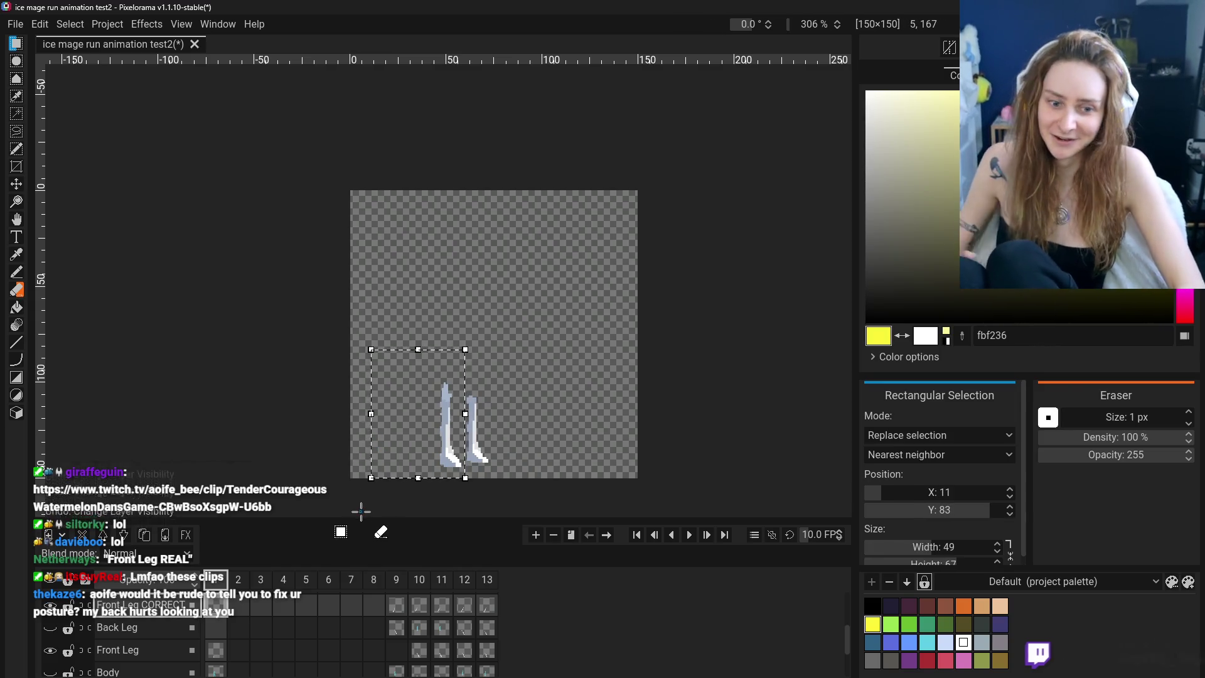
{"action": "key", "text": "ctrl+z"}
{"action": "key", "text": "ctrl+shift+z"}
{"action": "key", "text": "ctrl+z"}
{"action": "key", "text": "ctrl+shift+z"}
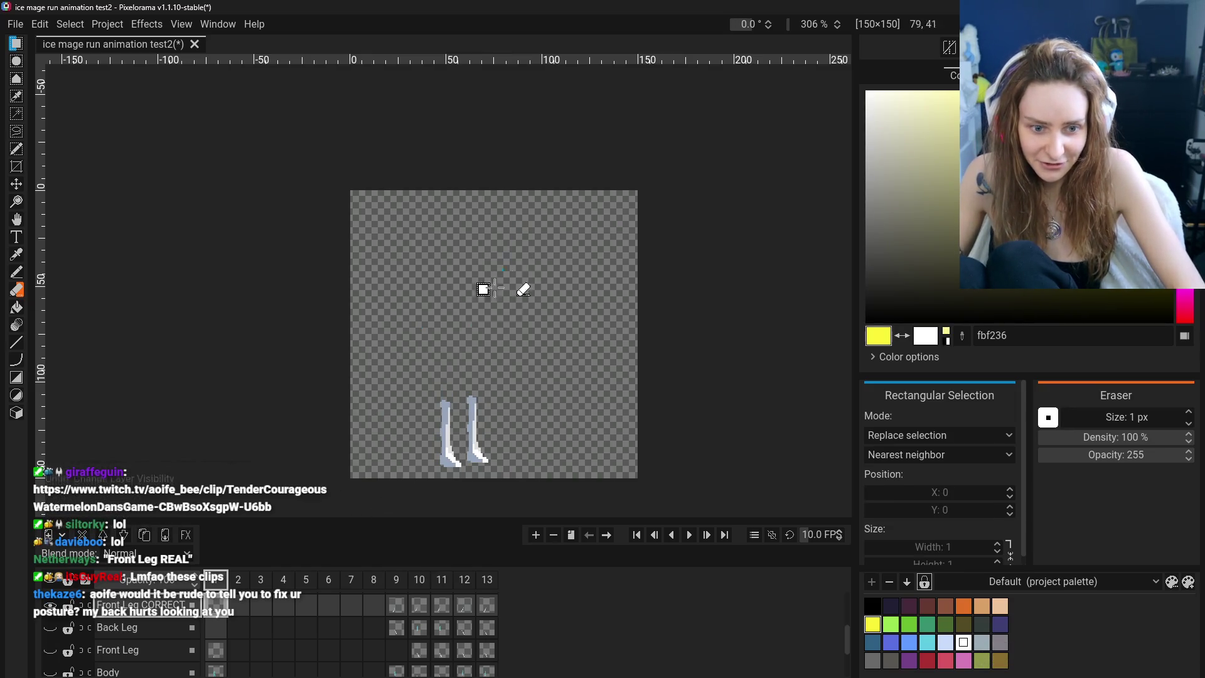
{"action": "key", "text": "ctrl+z"}
{"action": "key", "text": "ctrl+shift+z"}
{"action": "key", "text": "ctrl+z"}
{"action": "key", "text": "ctrl+shift+z"}
{"action": "key", "text": "ctrl+z"}
{"action": "key", "text": "ctrl+z"}
{"action": "key", "text": "ctrl+shift+z"}
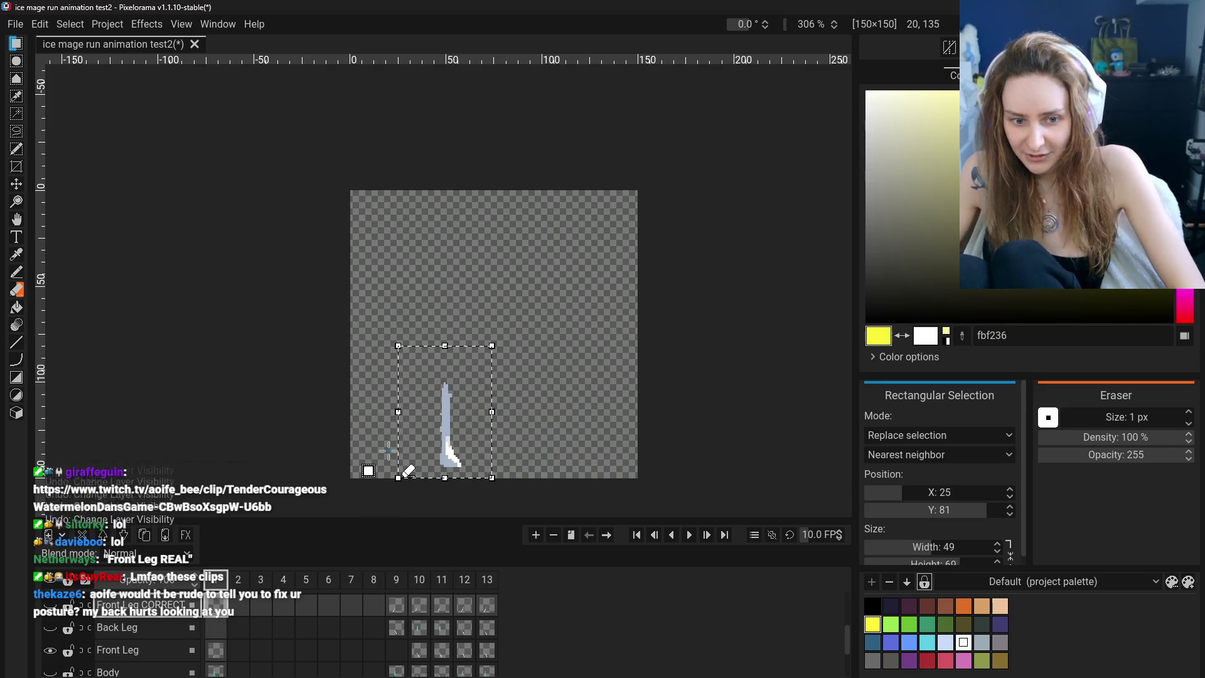
{"action": "key", "text": "ctrl+shift+z"}
{"action": "key", "text": "ctrl+shift+z"}
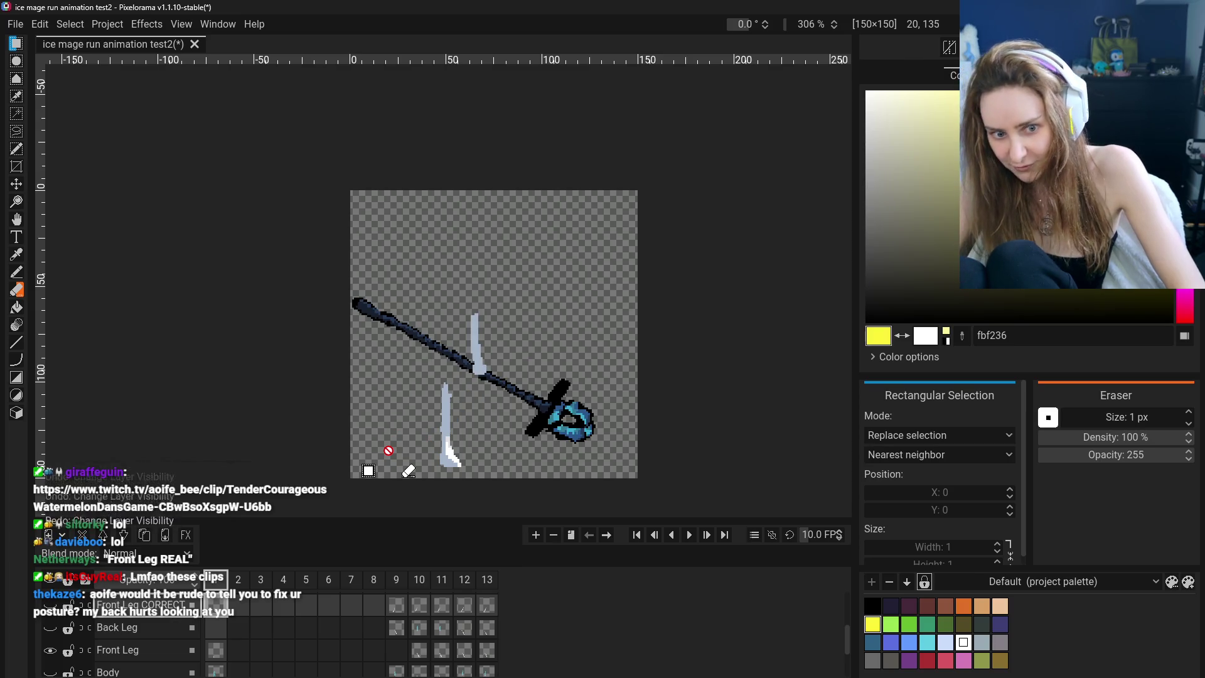
{"action": "key", "text": "ctrl+z"}
{"action": "key", "text": "ctrl+z"}
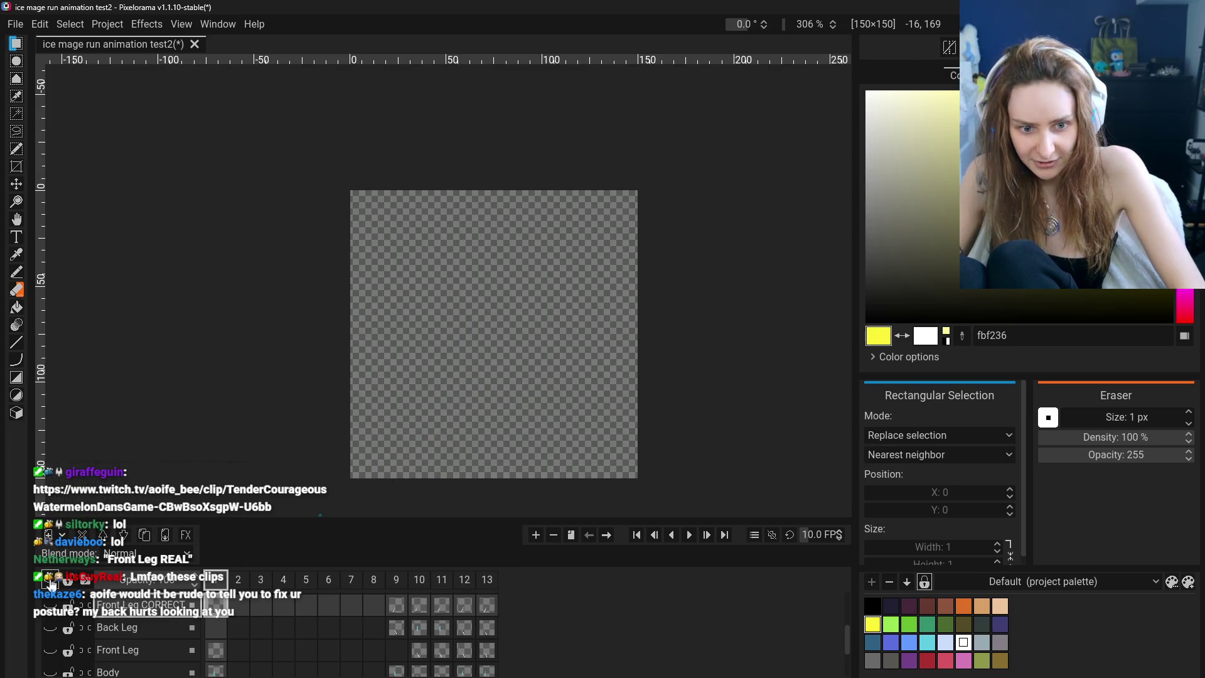
Bring the full character back, then hide the guide bar, Head + Hood, Front Cloak and Off Hand
{"action": "left_click", "coordinate": [50, 605]}
{"action": "scroll", "coordinate": [53, 609], "scroll_direction": "up", "scroll_amount": 5}
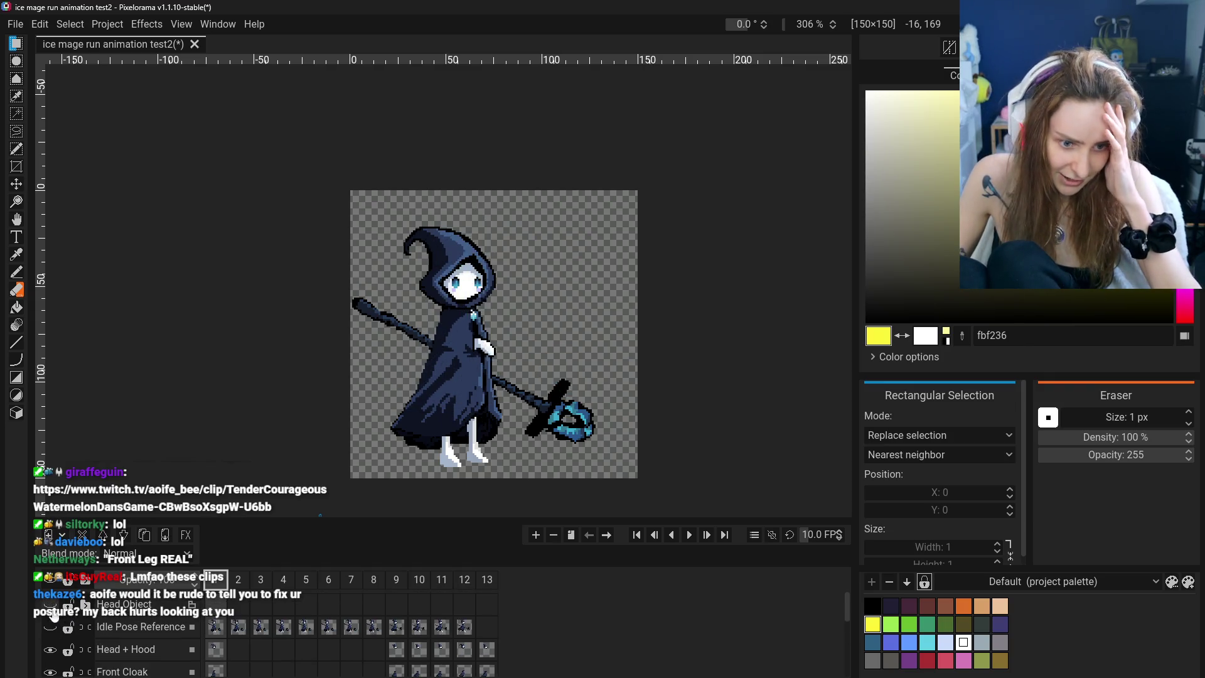
{"action": "left_click", "coordinate": [54, 615]}
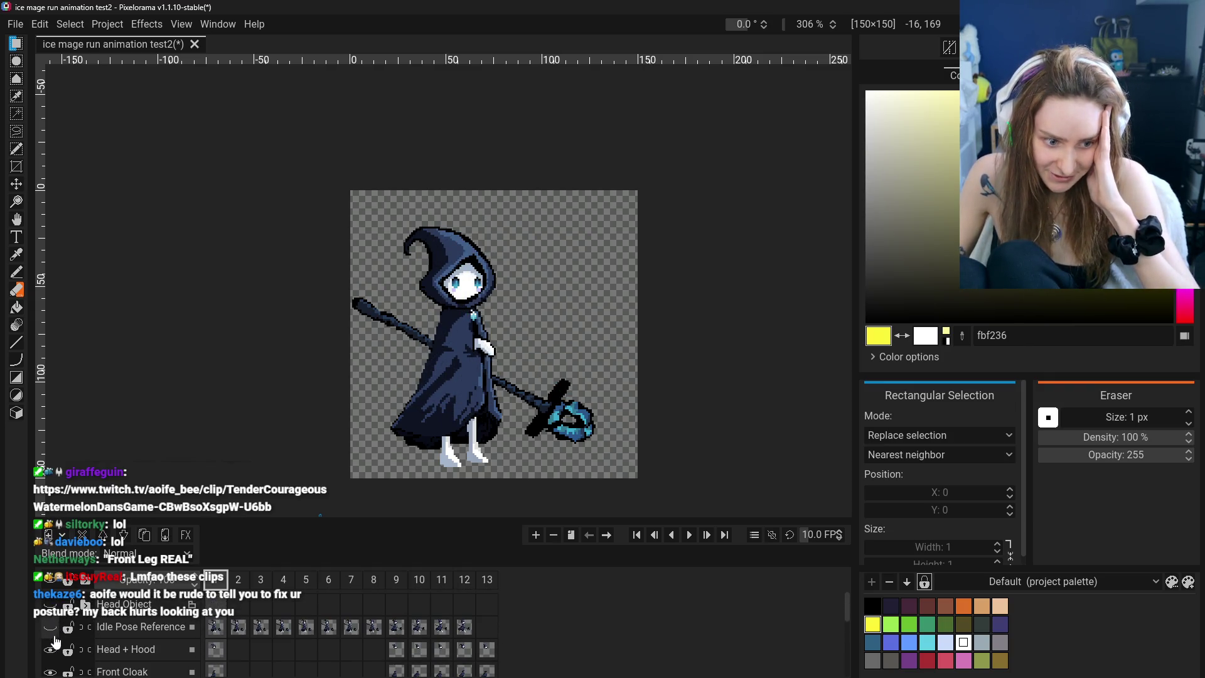
{"action": "left_click", "coordinate": [50, 649]}
{"action": "left_click", "coordinate": [50, 649]}
{"action": "left_click", "coordinate": [50, 649]}
{"action": "left_click", "coordinate": [50, 672]}
{"action": "scroll", "coordinate": [51, 656], "scroll_direction": "down", "scroll_amount": 2}
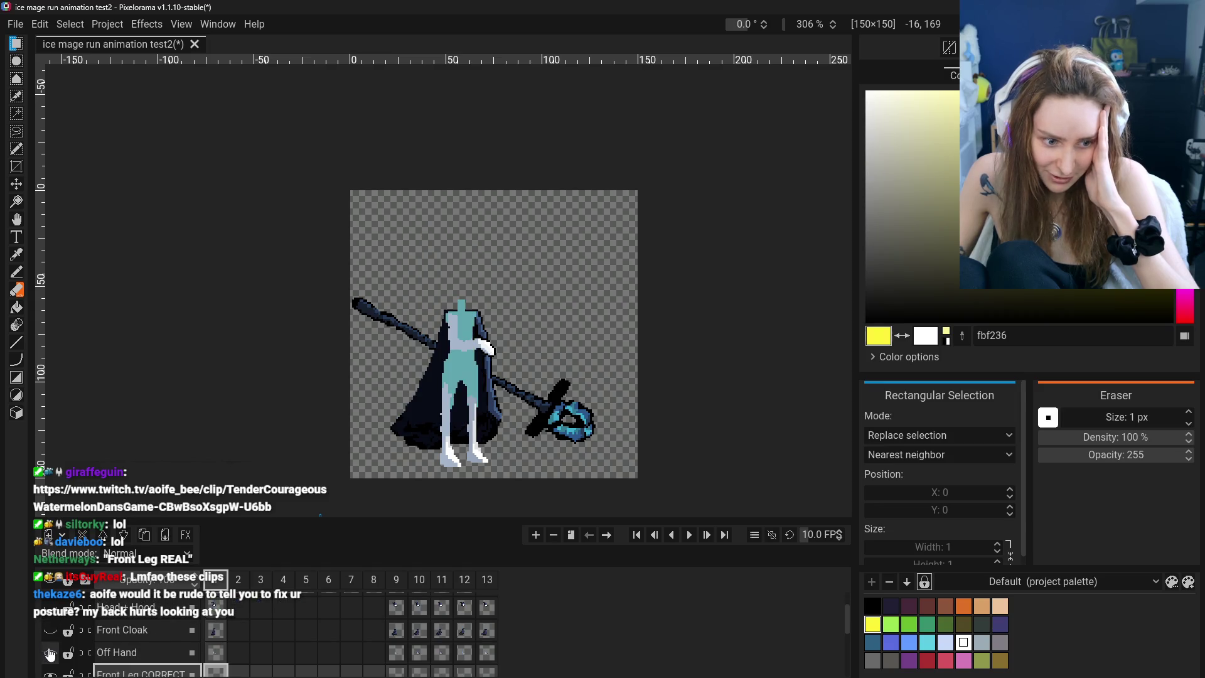
{"action": "left_click", "coordinate": [50, 652]}
{"action": "scroll", "coordinate": [51, 654], "scroll_direction": "down", "scroll_amount": 2}
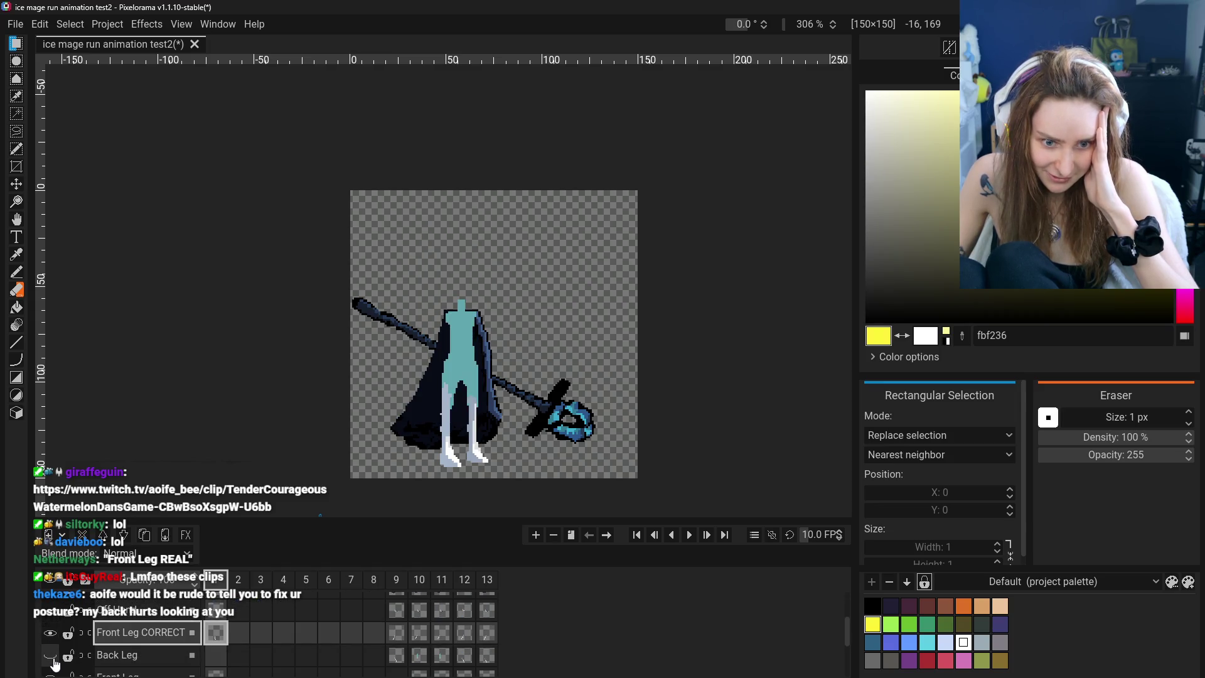
Hide the Body, Back Cloak and Staff layers along with one leg layer
{"action": "scroll", "coordinate": [54, 662], "scroll_direction": "down", "scroll_amount": 1}
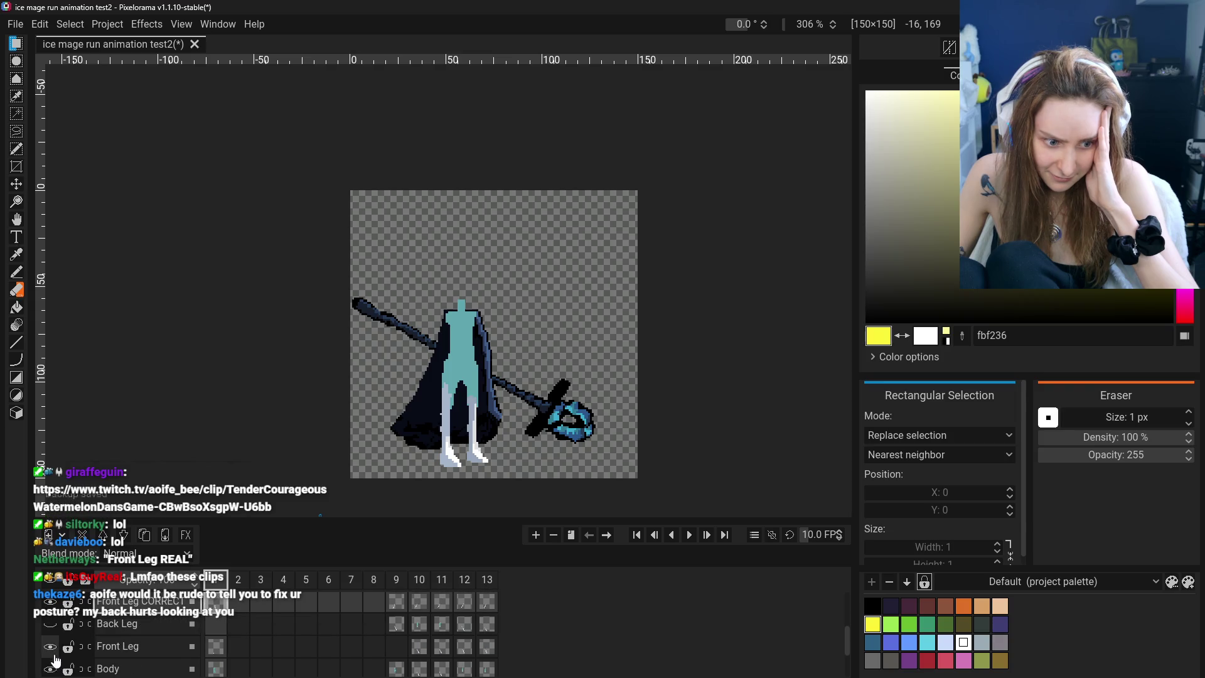
{"action": "left_click", "coordinate": [52, 648]}
{"action": "scroll", "coordinate": [53, 655], "scroll_direction": "down", "scroll_amount": 1}
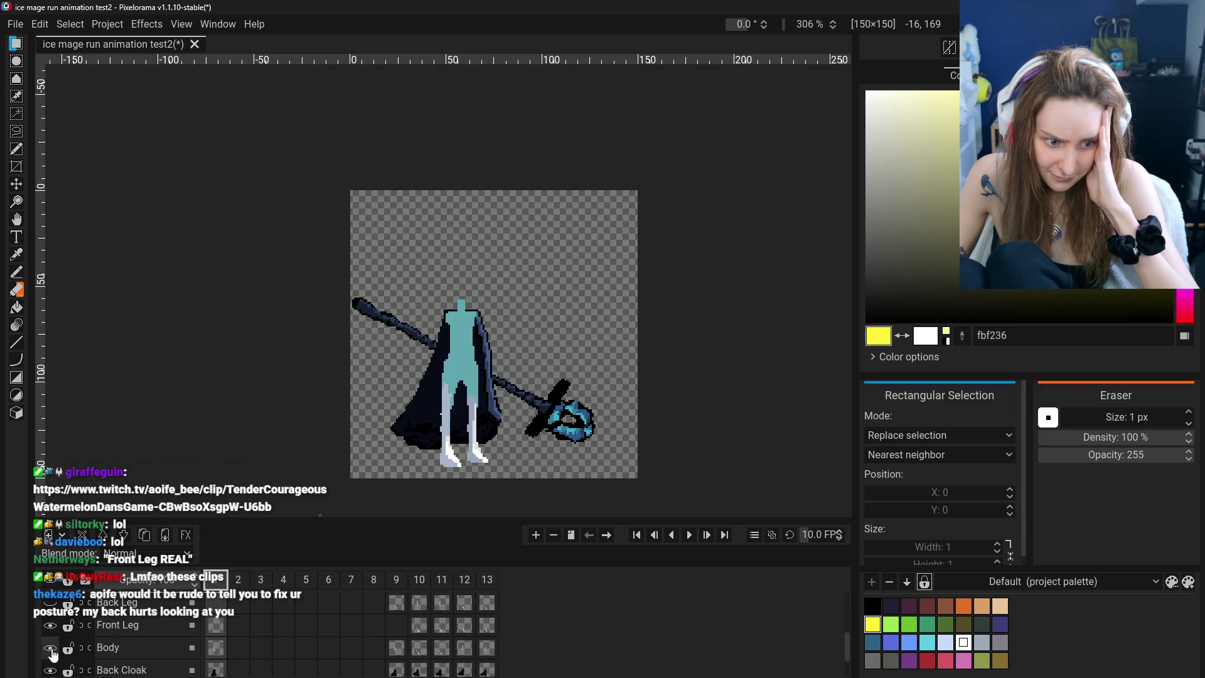
{"action": "left_click", "coordinate": [50, 648]}
{"action": "left_click", "coordinate": [50, 647]}
{"action": "scroll", "coordinate": [50, 648], "scroll_direction": "down", "scroll_amount": 1}
{"action": "left_click", "coordinate": [50, 644]}
{"action": "scroll", "coordinate": [50, 648], "scroll_direction": "down", "scroll_amount": 1}
{"action": "left_click", "coordinate": [51, 640]}
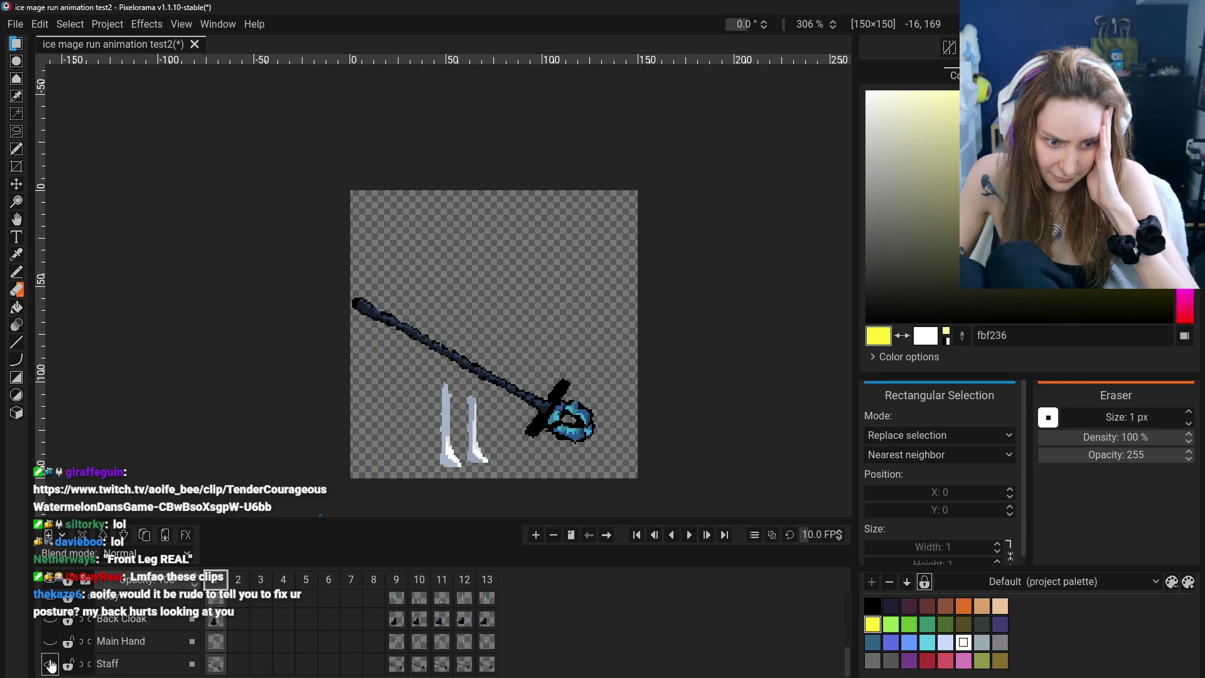
{"action": "left_click", "coordinate": [50, 664]}
{"action": "scroll", "coordinate": [54, 662], "scroll_direction": "up", "scroll_amount": 1}
{"action": "scroll", "coordinate": [81, 672], "scroll_direction": "up", "scroll_amount": 1}
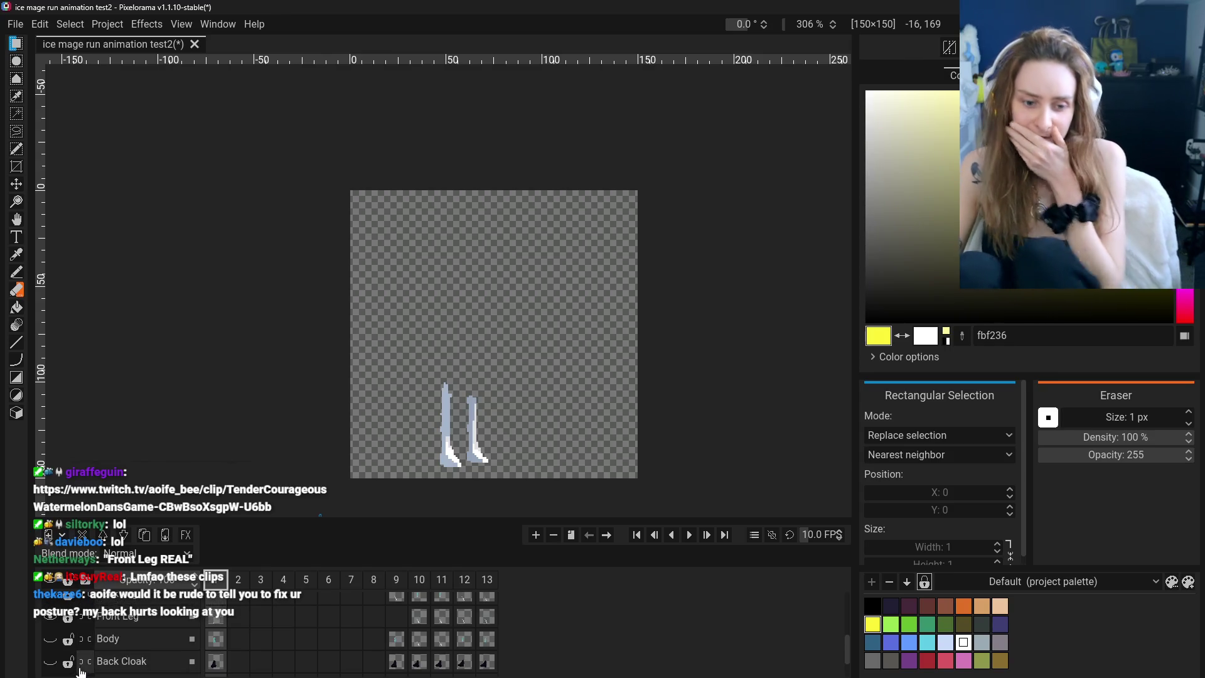
Compare the two leg layers' visibility, leaving a single leg shown, and select the Front Leg layer
{"action": "scroll", "coordinate": [69, 659], "scroll_direction": "down", "scroll_amount": 1}
{"action": "left_click", "coordinate": [51, 645]}
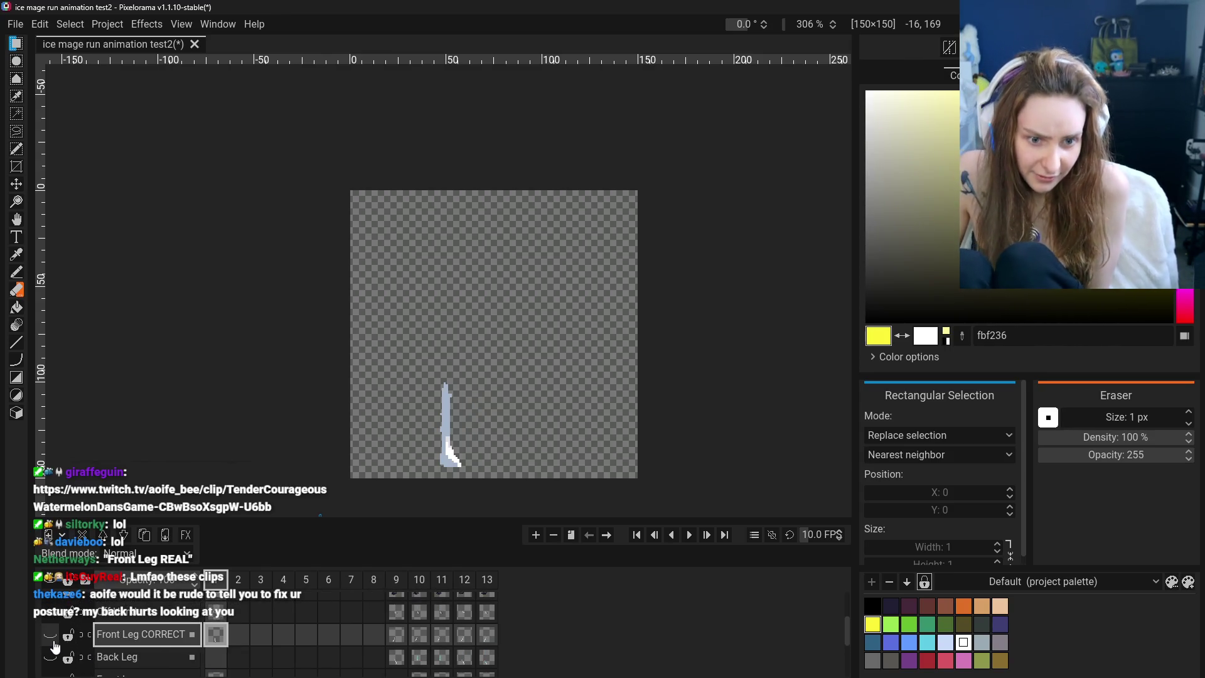
{"action": "left_click", "coordinate": [50, 634]}
{"action": "scroll", "coordinate": [131, 652], "scroll_direction": "down", "scroll_amount": 1}
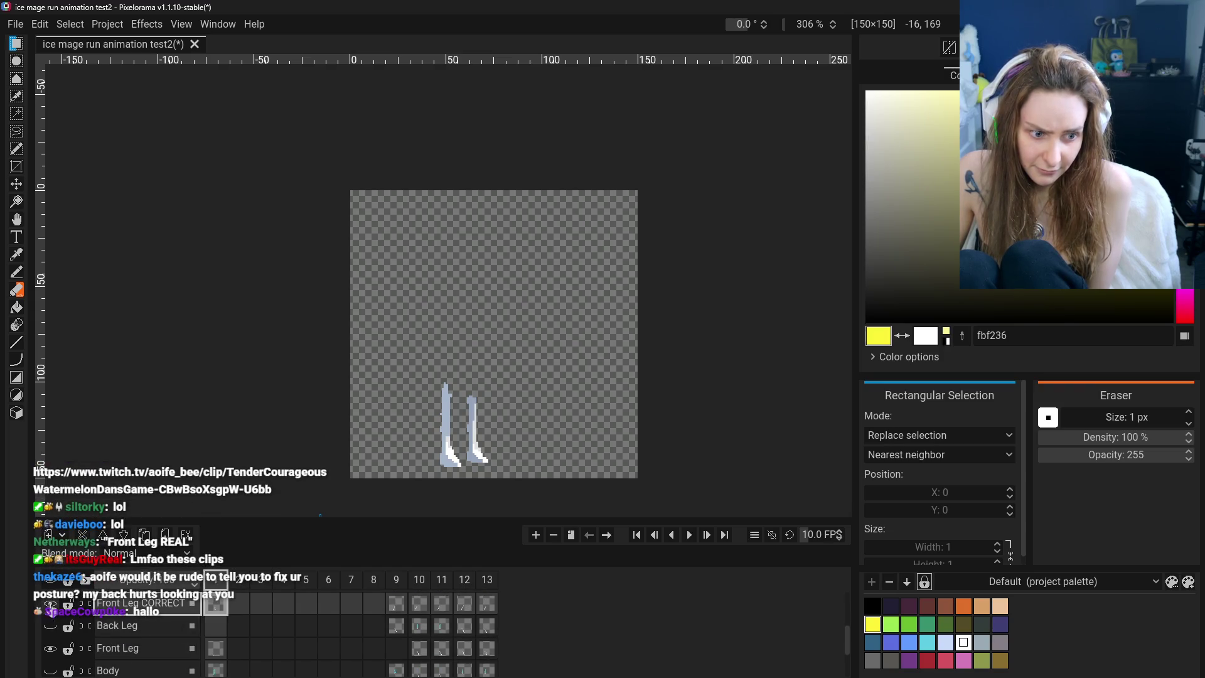
{"action": "left_click", "coordinate": [50, 603]}
{"action": "left_click", "coordinate": [51, 648]}
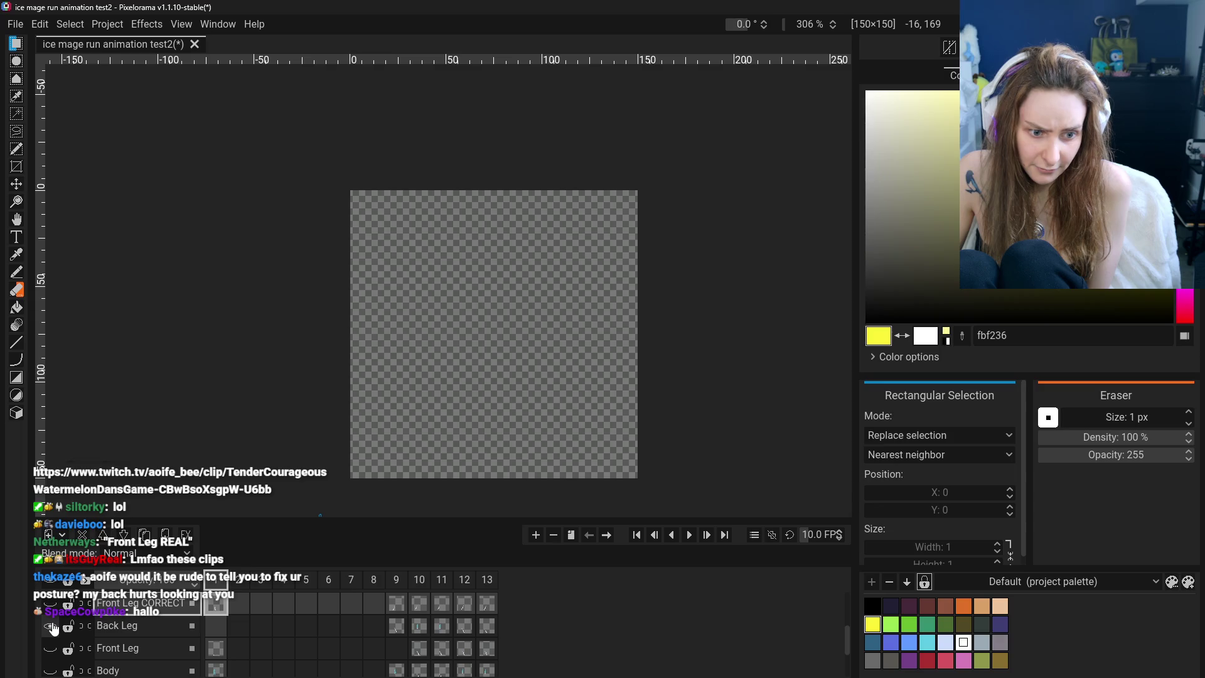
{"action": "scroll", "coordinate": [58, 651], "scroll_direction": "down", "scroll_amount": 2}
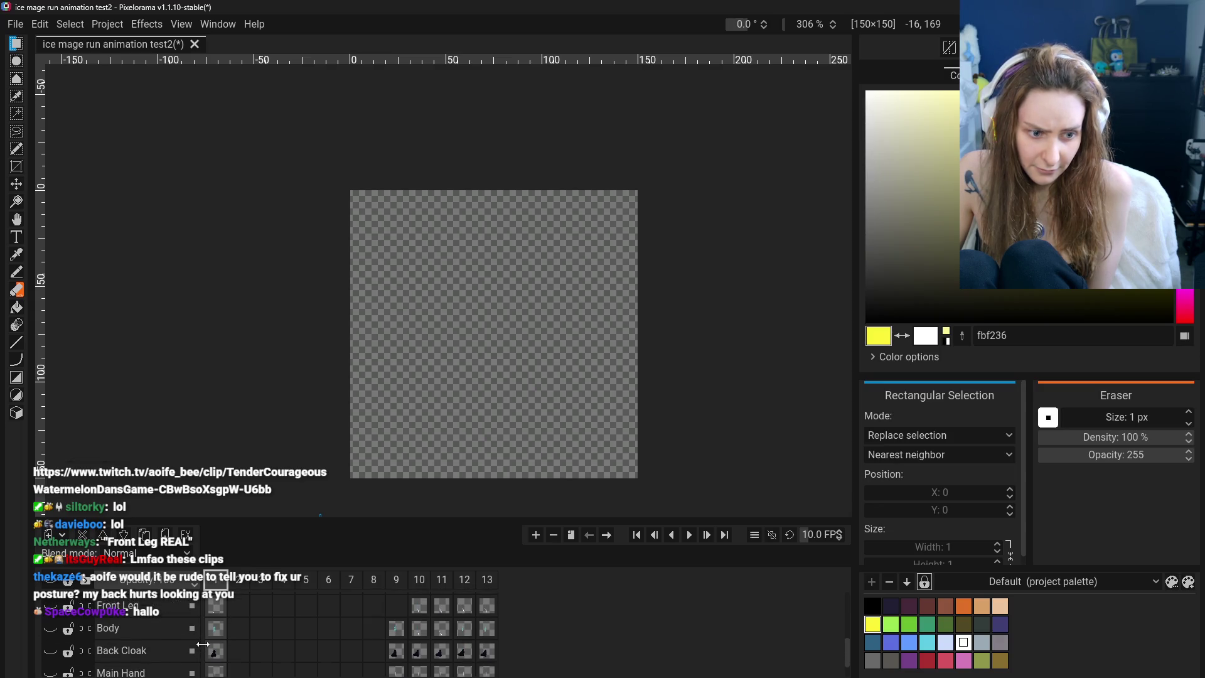
{"action": "left_click", "coordinate": [137, 614]}
{"action": "scroll", "coordinate": [139, 618], "scroll_direction": "up", "scroll_amount": 1}
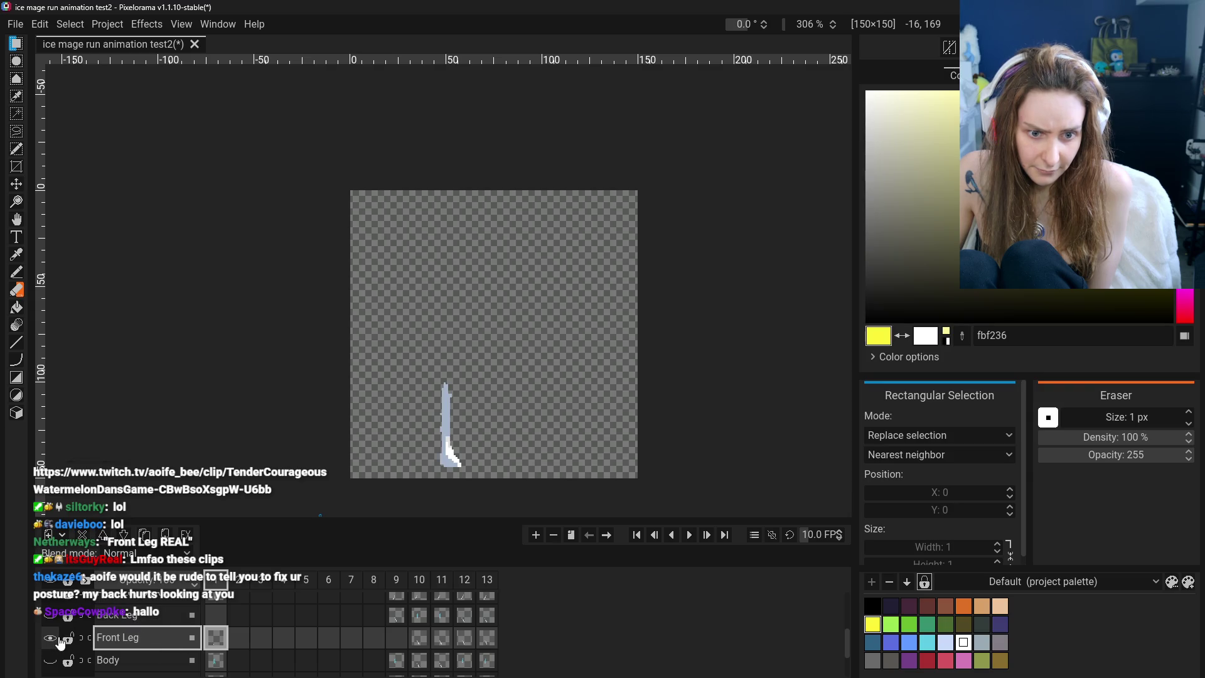
{"action": "scroll", "coordinate": [61, 642], "scroll_direction": "up", "scroll_amount": 1}
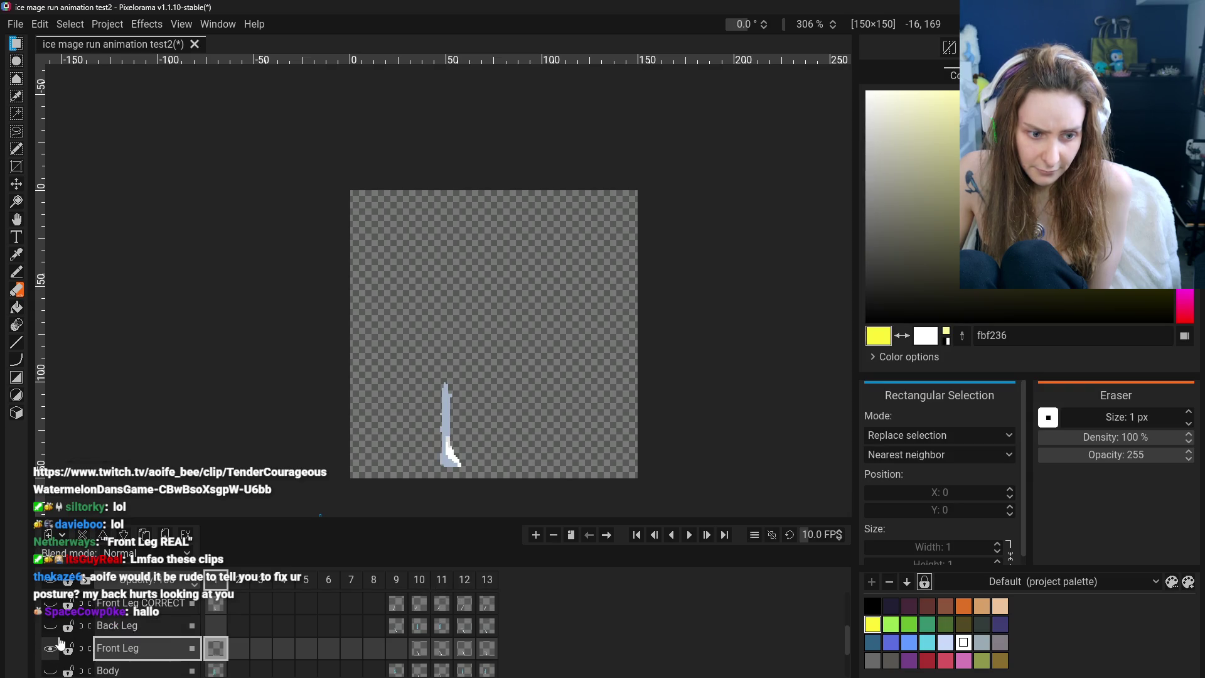
Rename the Back Leg layer to 'WRONG' and open the Front Leg layer's name for editing
{"action": "double_click", "coordinate": [159, 627]}
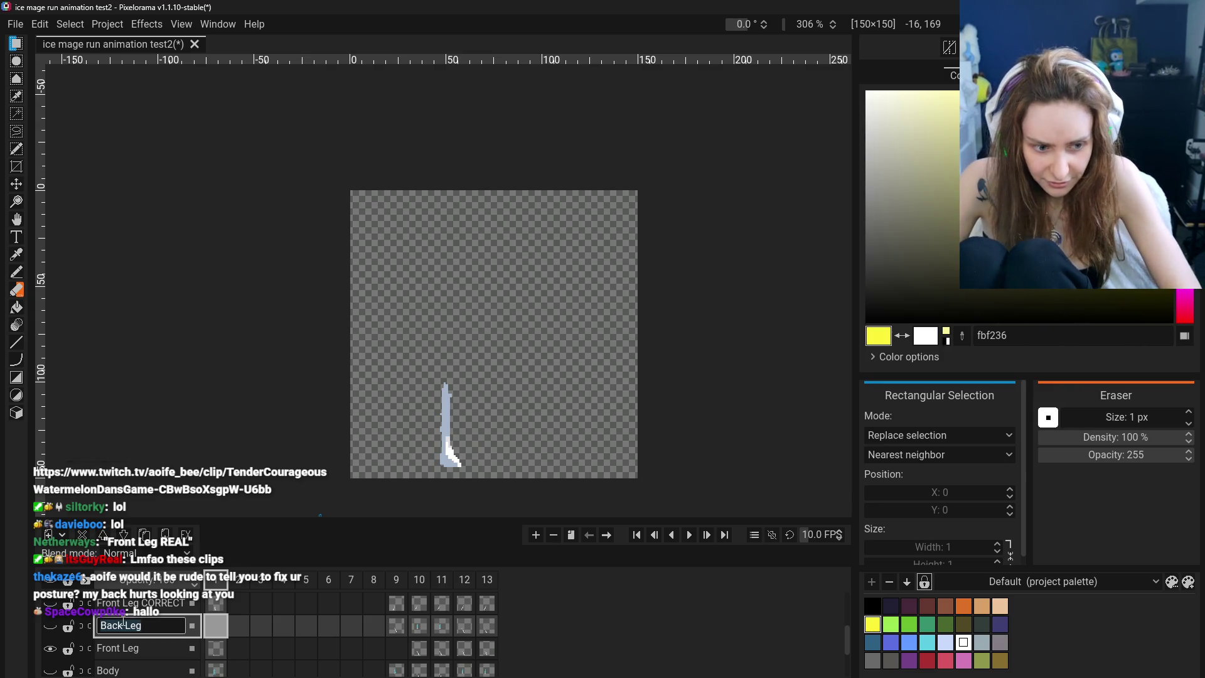
{"action": "type", "text": "WRONG"}
{"action": "double_click", "coordinate": [135, 646]}
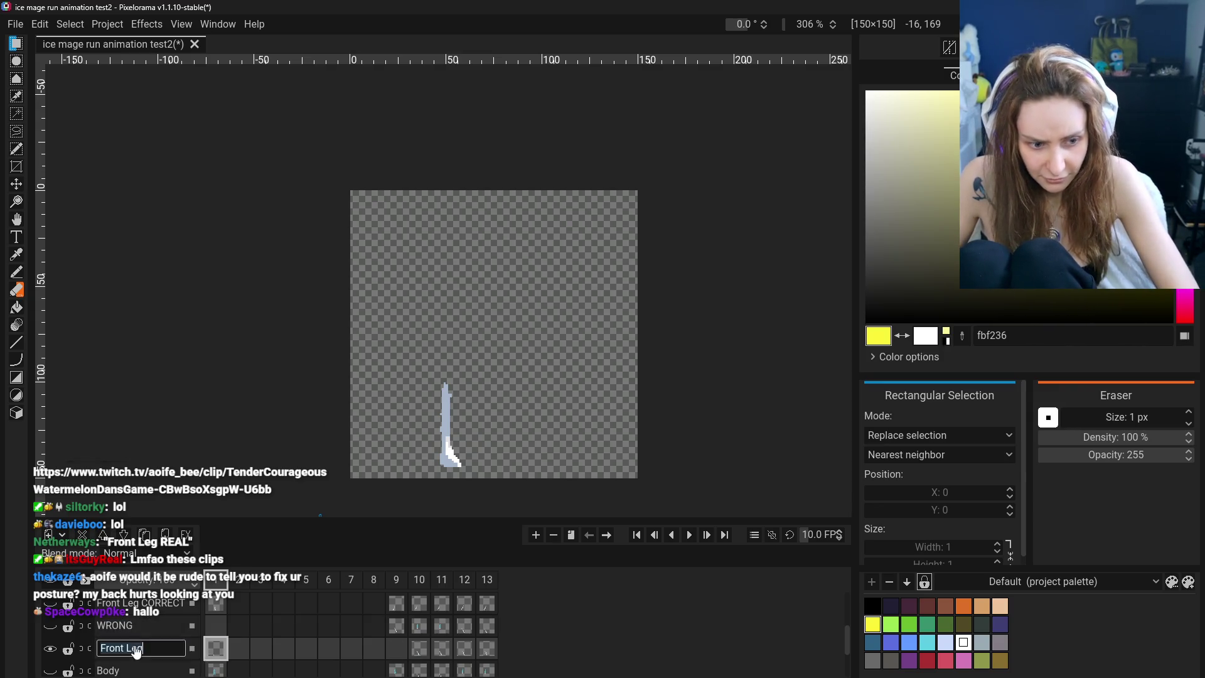
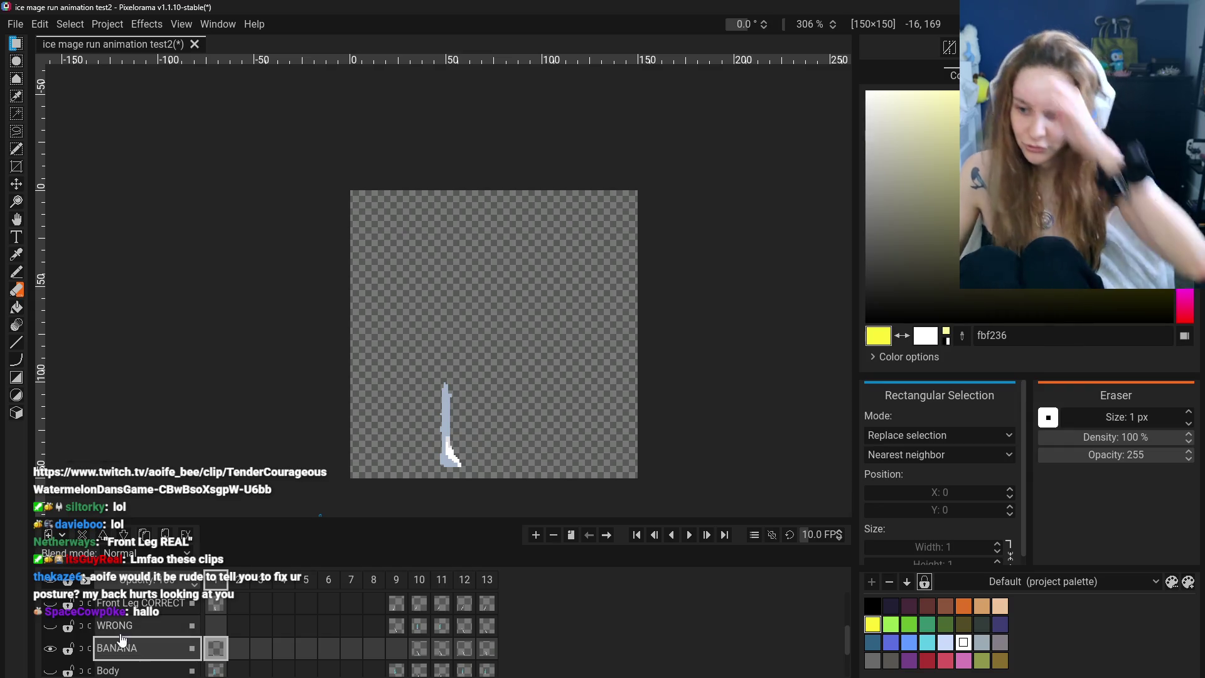
Select the Front Leg CORRECT layer and hide the Front Leg CORRECT, WRONG and BANANA leg layers
{"action": "scroll", "coordinate": [139, 637], "scroll_direction": "up", "scroll_amount": 1}
{"action": "scroll", "coordinate": [144, 653], "scroll_direction": "down", "scroll_amount": 1}
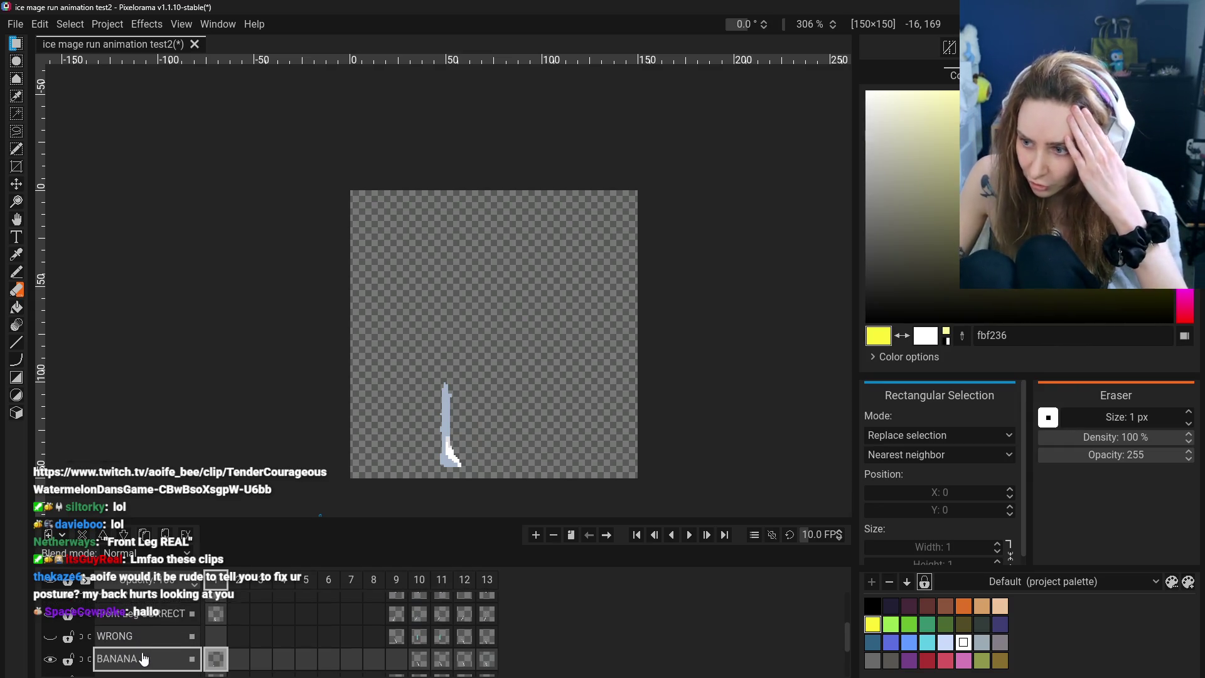
{"action": "left_click", "coordinate": [125, 613]}
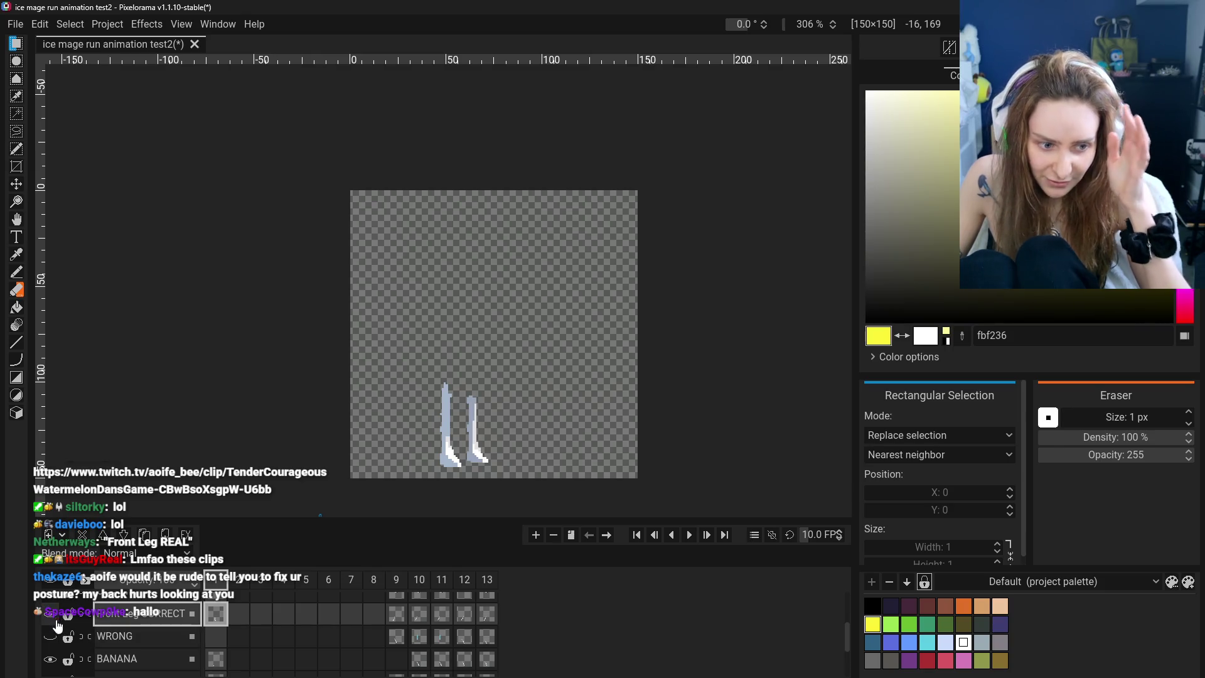
{"action": "left_click", "coordinate": [56, 618]}
{"action": "left_click", "coordinate": [55, 640]}
{"action": "left_click", "coordinate": [50, 660]}
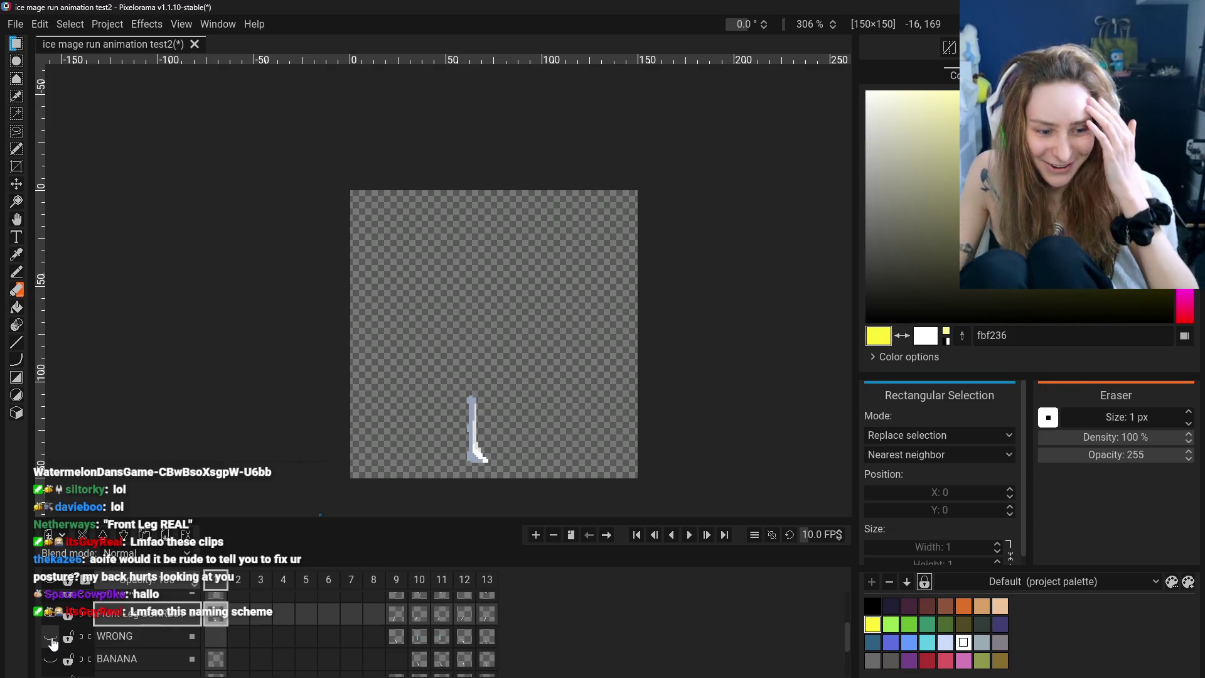
Show the BANANA leg layer again and draw a rectangular selection around its leg
{"action": "left_click", "coordinate": [51, 617]}
{"action": "left_click", "coordinate": [51, 659]}
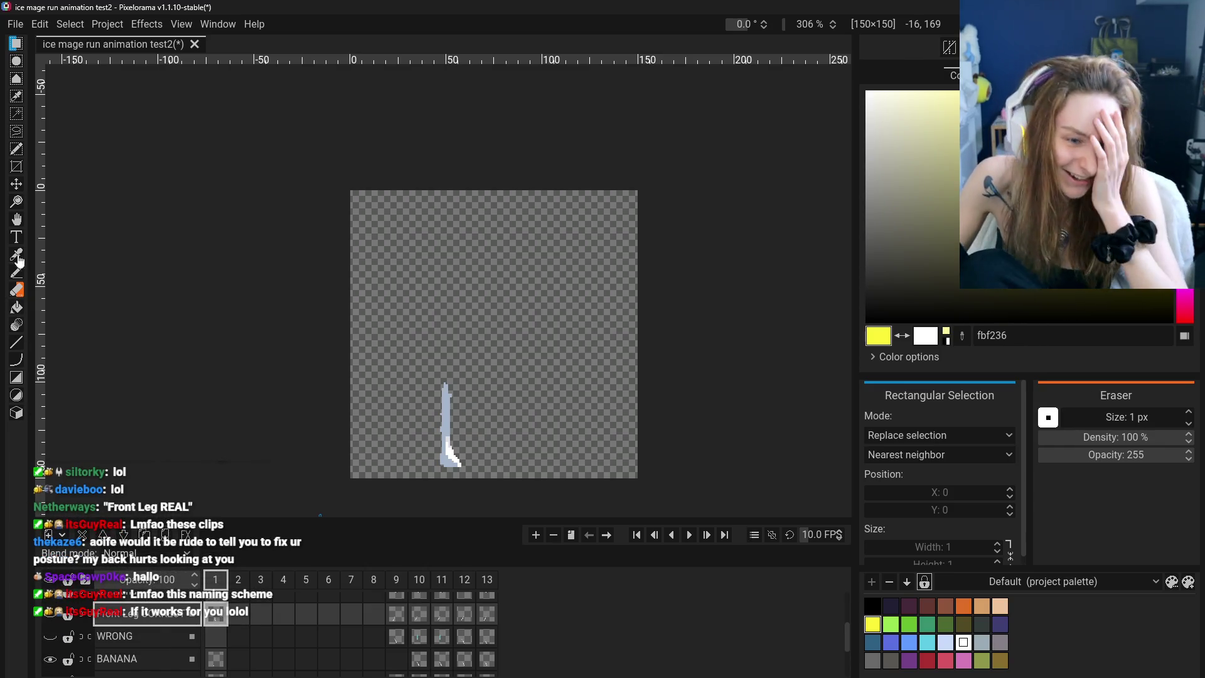
{"action": "left_click_drag", "start_coordinate": [428, 363], "coordinate": [473, 475]}
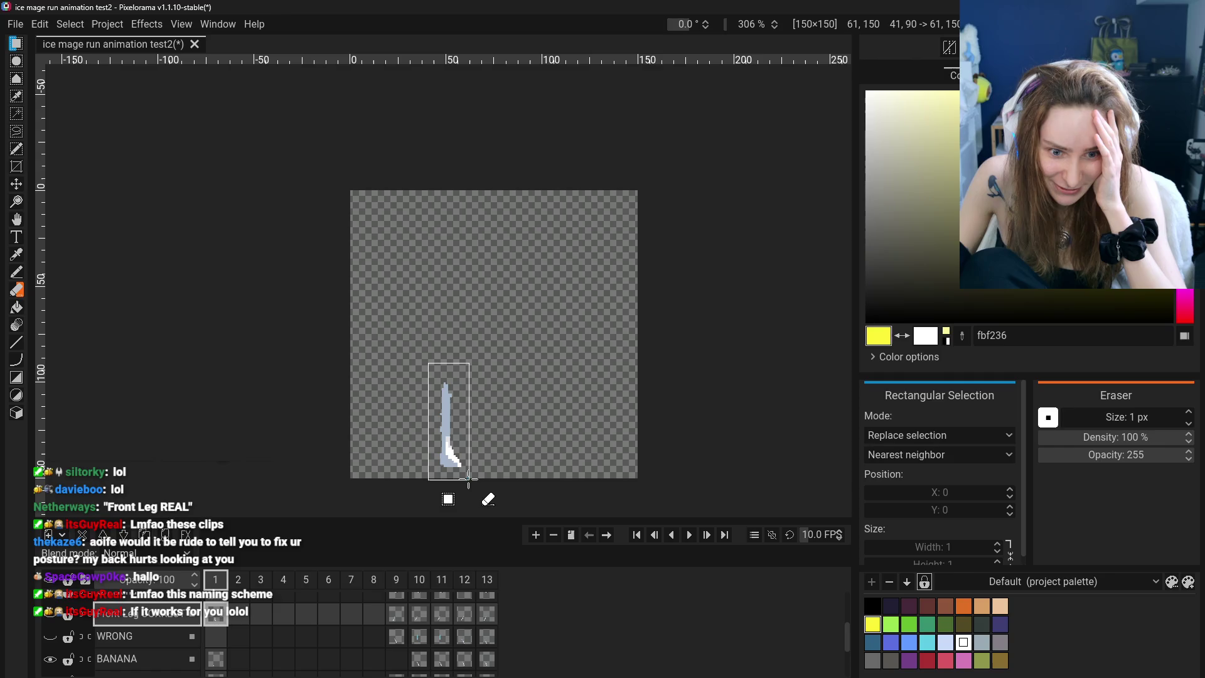
Redo the rectangular selection around the leg and undo a stray selection move
{"action": "scroll", "coordinate": [63, 634], "scroll_direction": "up", "scroll_amount": 1}
{"action": "scroll", "coordinate": [59, 653], "scroll_direction": "up", "scroll_amount": 1}
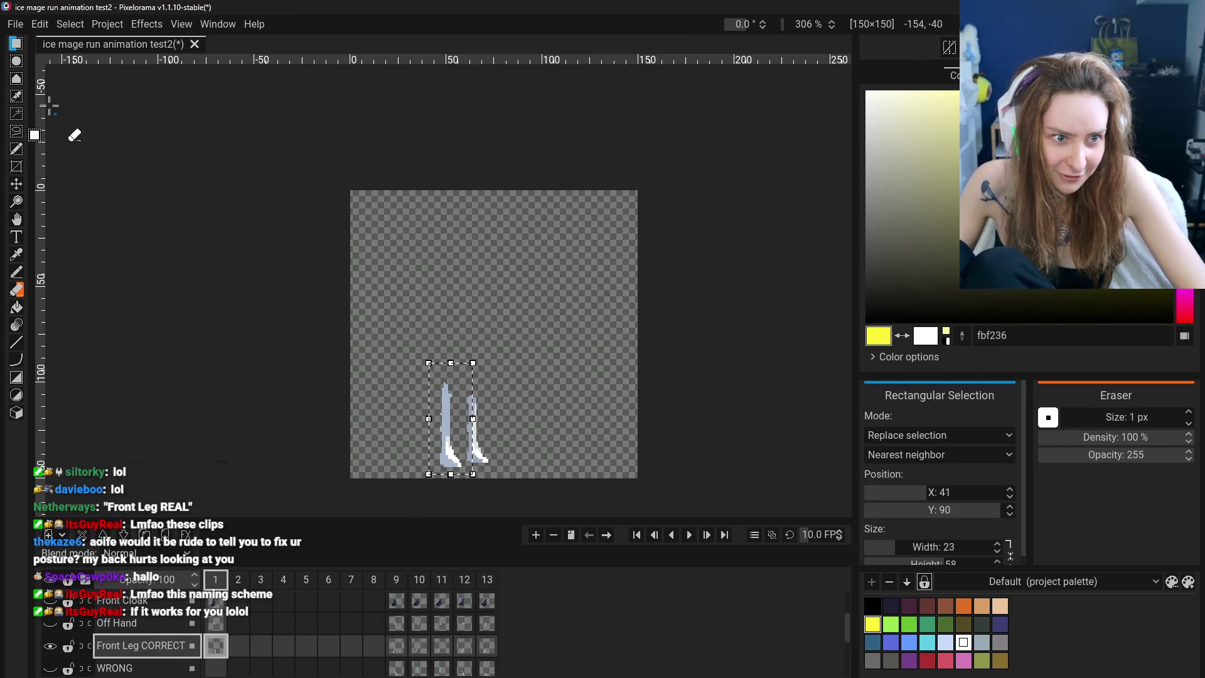
{"action": "left_click", "coordinate": [466, 281]}
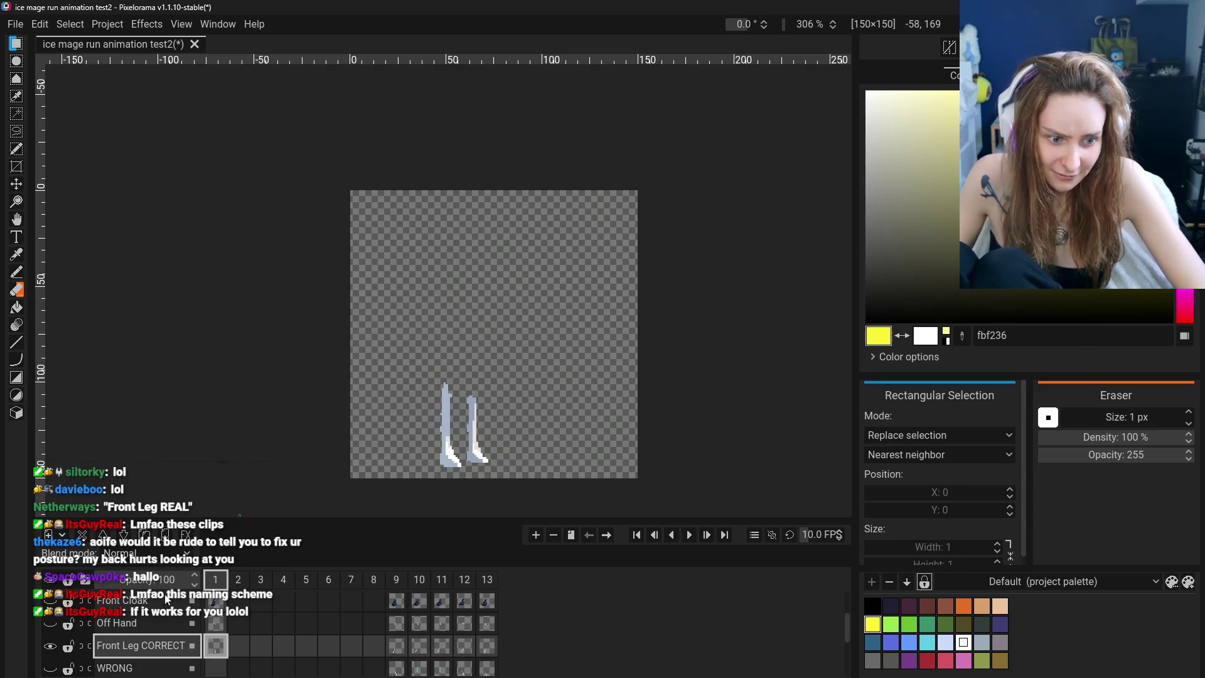
{"action": "scroll", "coordinate": [58, 645], "scroll_direction": "down", "scroll_amount": 1}
{"action": "mouse_move", "coordinate": [428, 363]}
{"action": "left_mouse_down"}
{"action": "mouse_move", "coordinate": [472, 474]}
{"action": "mouse_move", "coordinate": [409, 339]}
{"action": "left_mouse_up"}
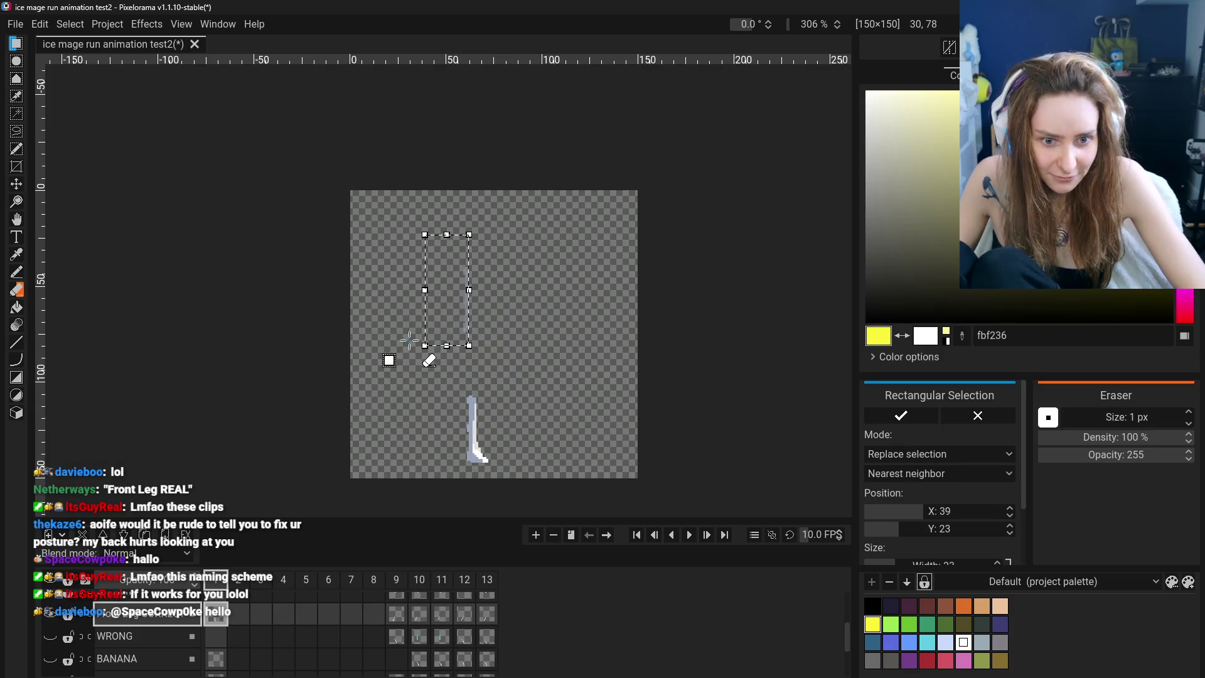
{"action": "key", "text": "Escape"}
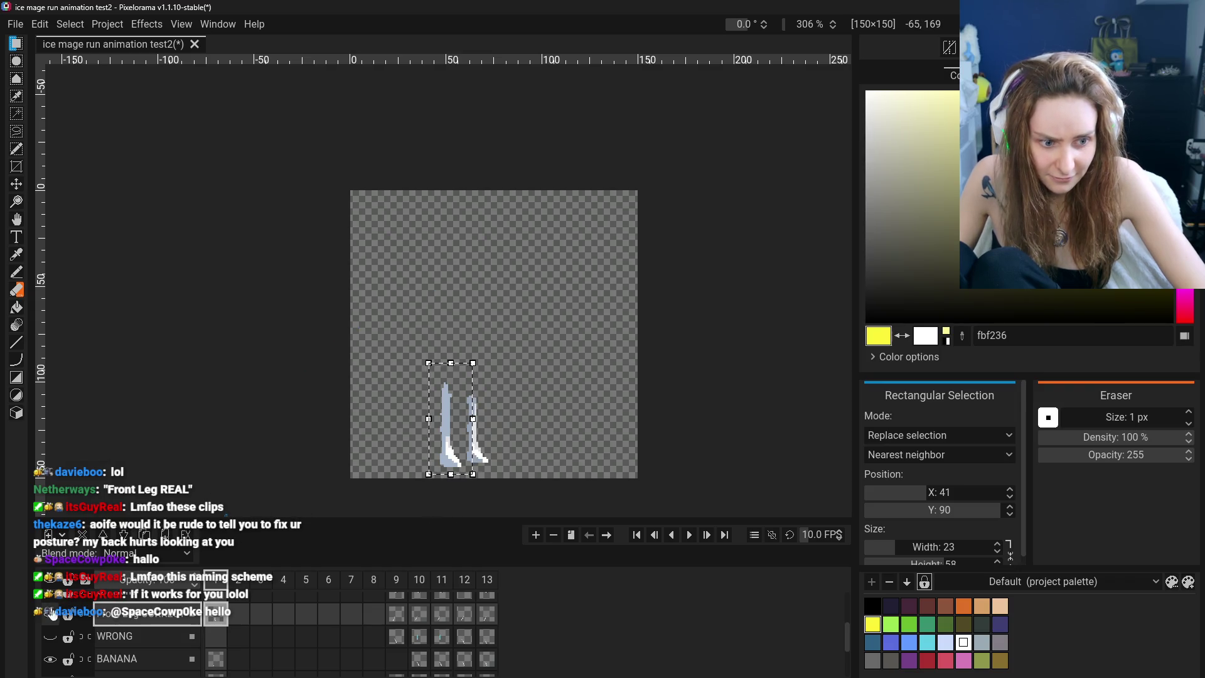
{"action": "left_click_drag", "start_coordinate": [450, 440], "coordinate": [447, 320]}
{"action": "key", "text": "ctrl+z"}
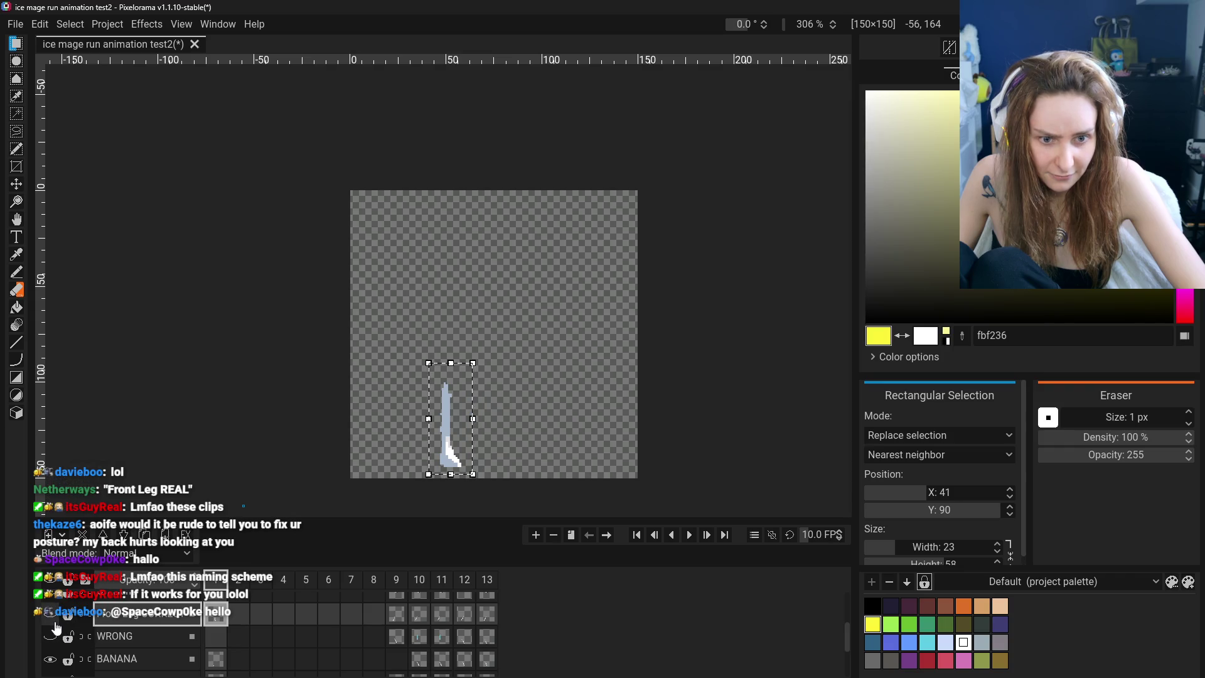
{"action": "scroll", "coordinate": [53, 640], "scroll_direction": "down", "scroll_amount": 1}
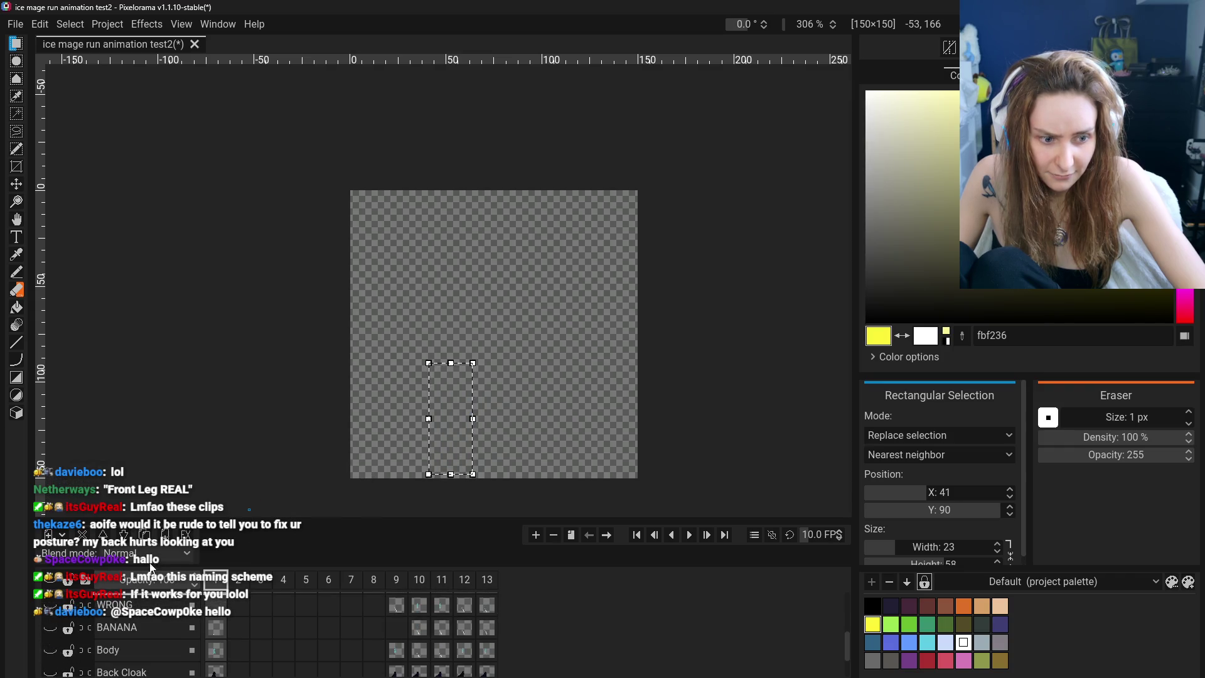
Toggle the BANANA leg layer and trial-paste the leg, cancelling both pastes
{"action": "left_click", "coordinate": [50, 628]}
{"action": "left_click", "coordinate": [119, 628]}
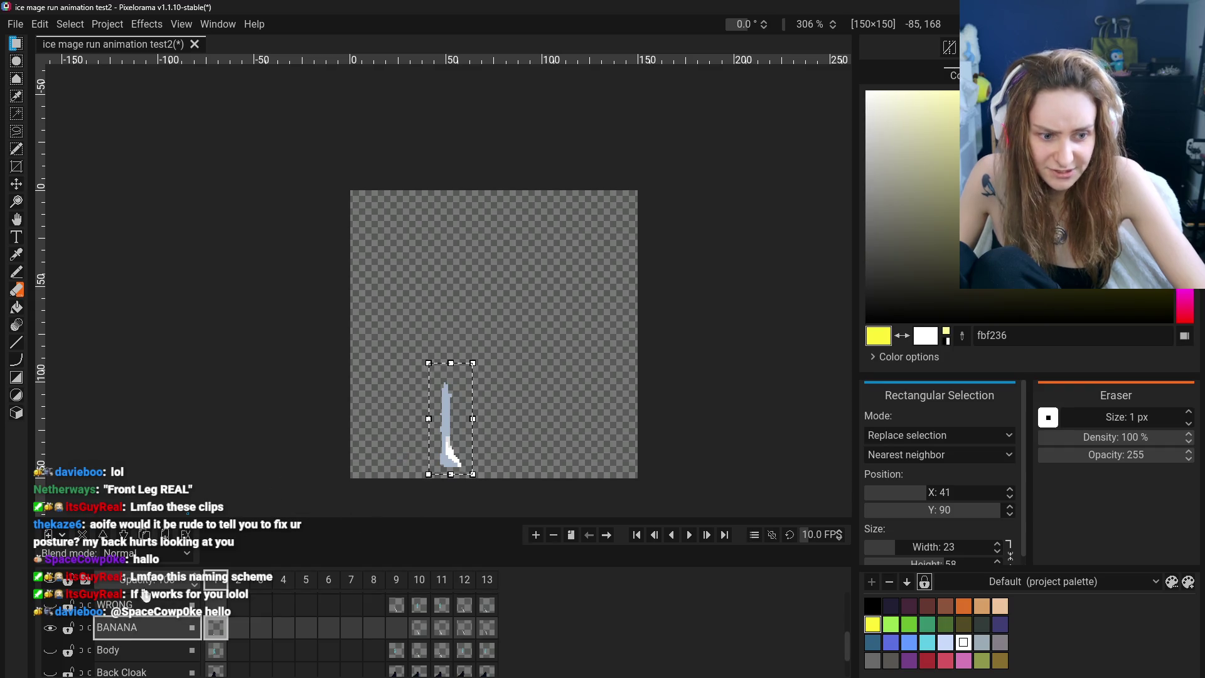
{"action": "scroll", "coordinate": [50, 650], "scroll_direction": "up", "scroll_amount": 1}
{"action": "left_click", "coordinate": [51, 659]}
{"action": "left_click", "coordinate": [125, 618]}
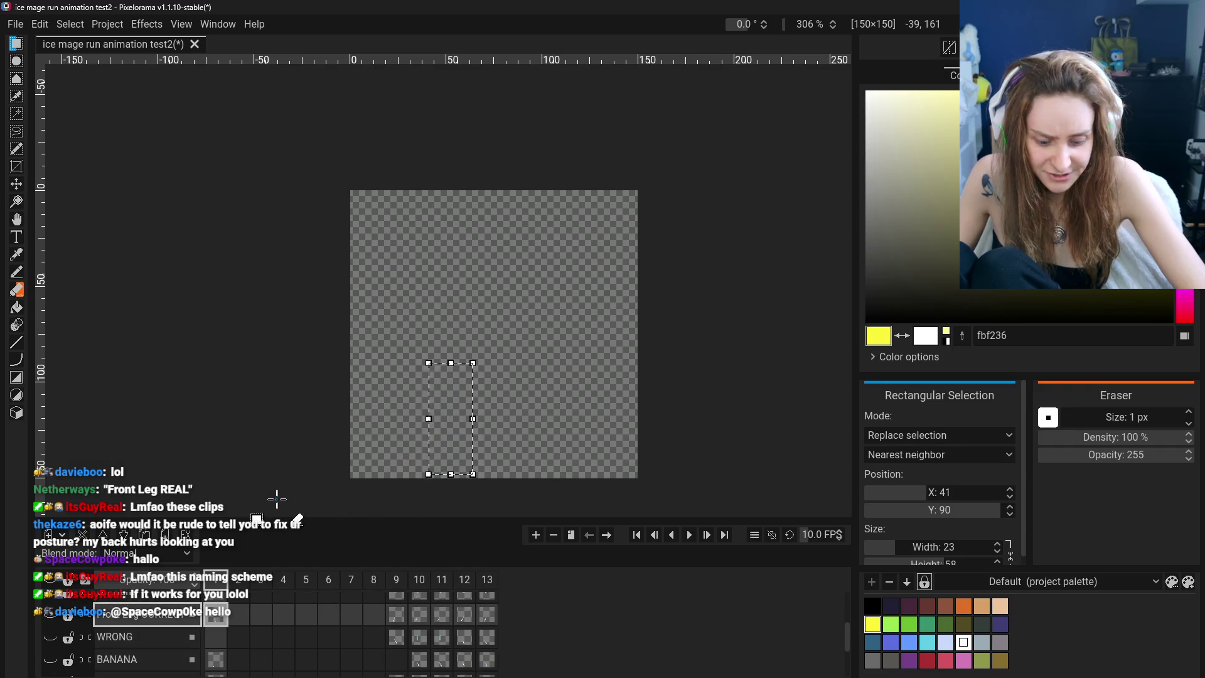
{"action": "key", "text": "ctrl+v"}
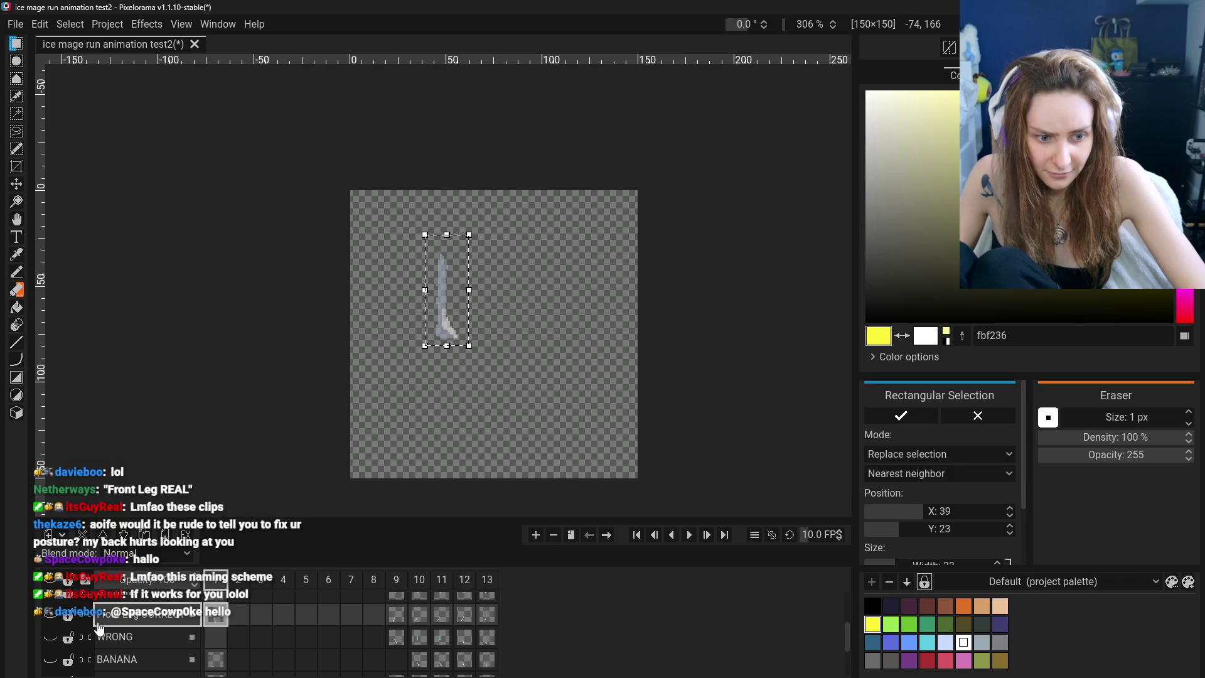
{"action": "key", "text": "Escape"}
{"action": "key", "text": "ctrl+v"}
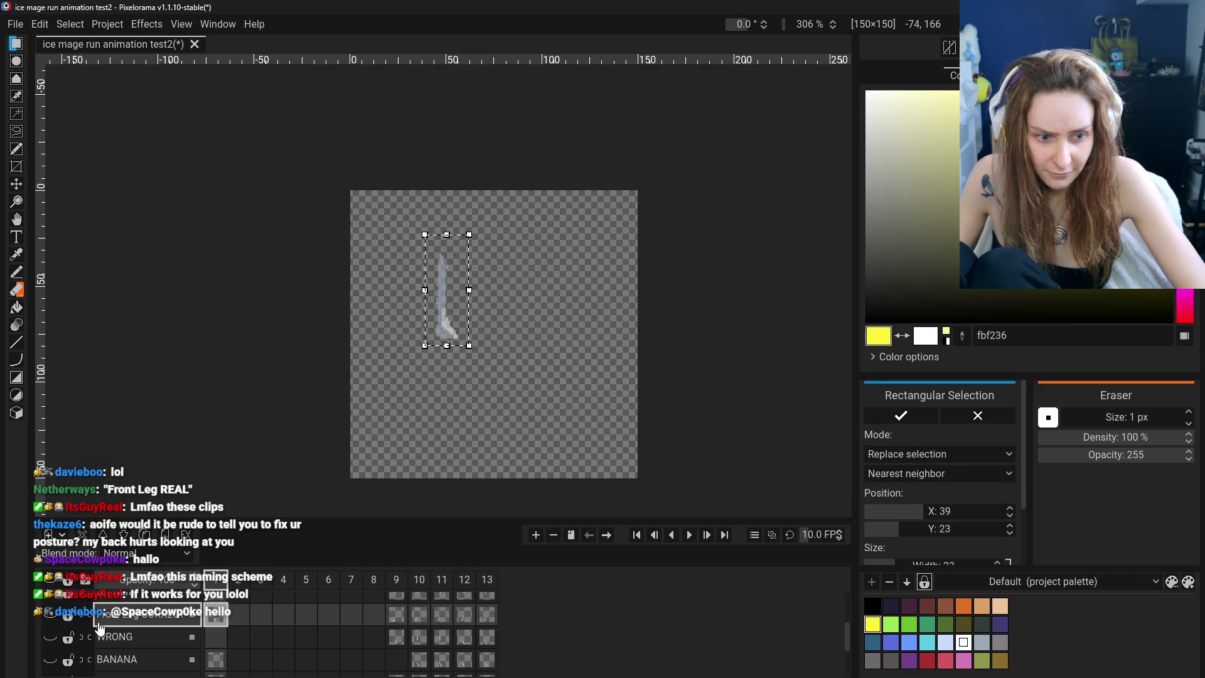
{"action": "scroll", "coordinate": [97, 631], "scroll_direction": "down", "scroll_amount": 1}
{"action": "key", "text": "Escape"}
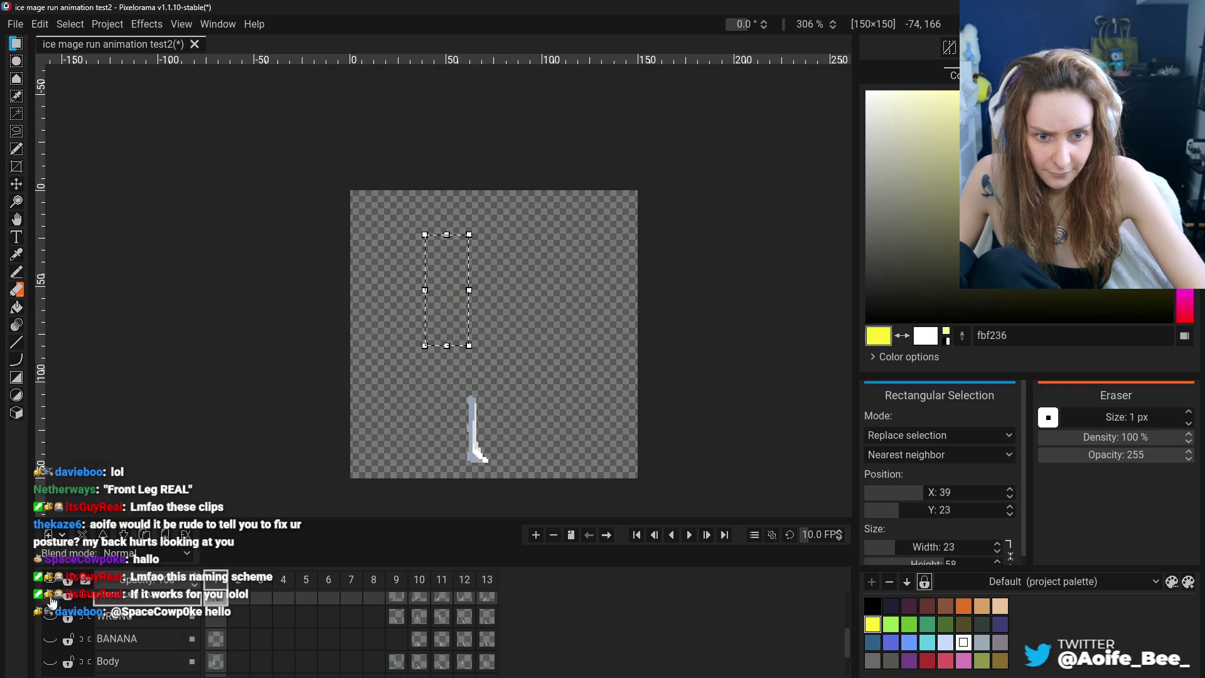
{"action": "key", "text": "ctrl+z"}
{"action": "key", "text": "ctrl+z"}
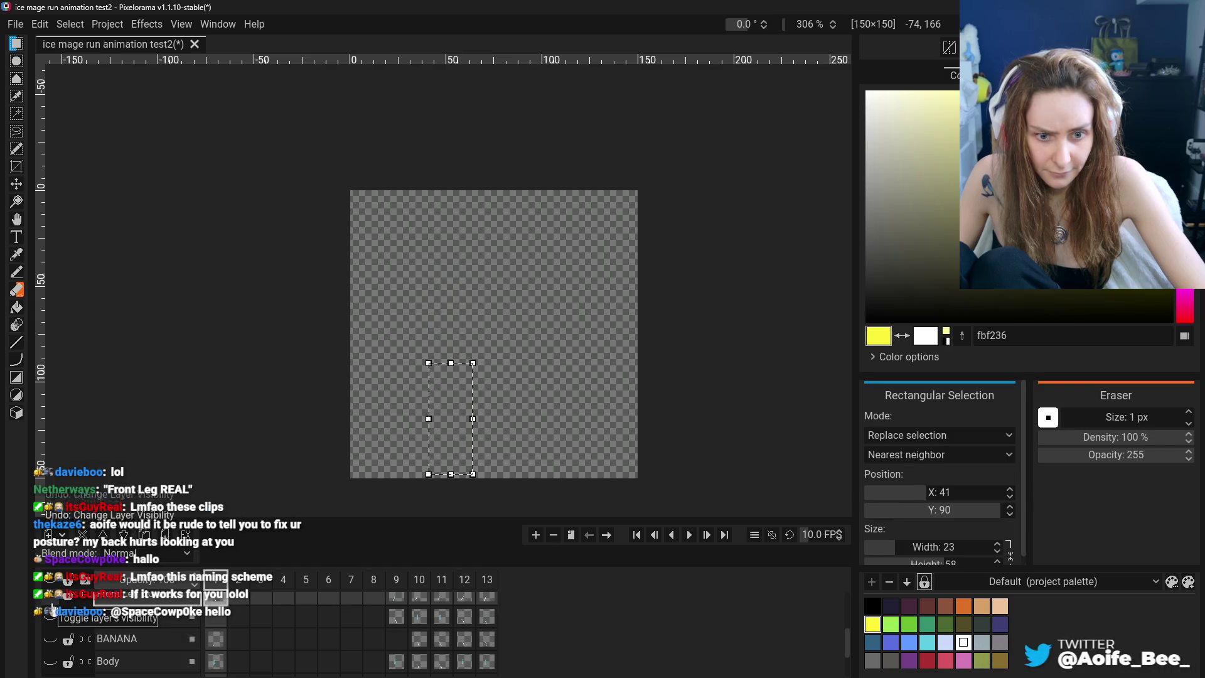
Paste the leg into Front Leg CORRECT, drag it to the left leg's position, and commit
{"action": "left_click", "coordinate": [53, 609]}
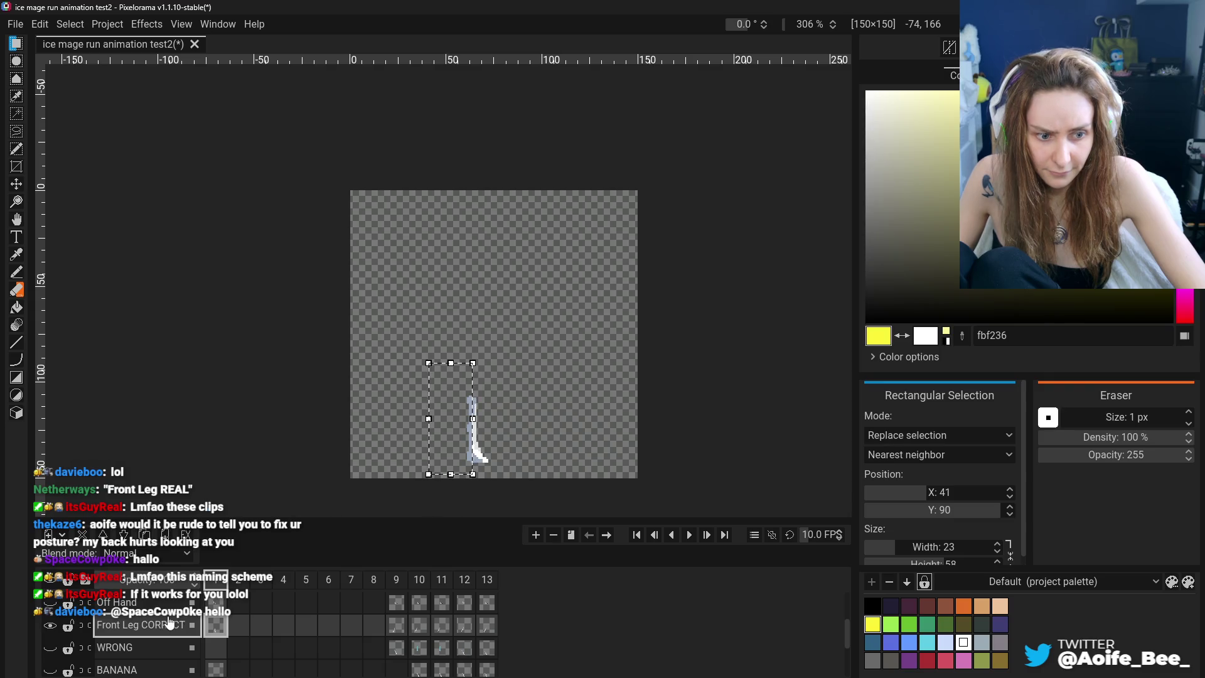
{"action": "key", "text": "ctrl+v"}
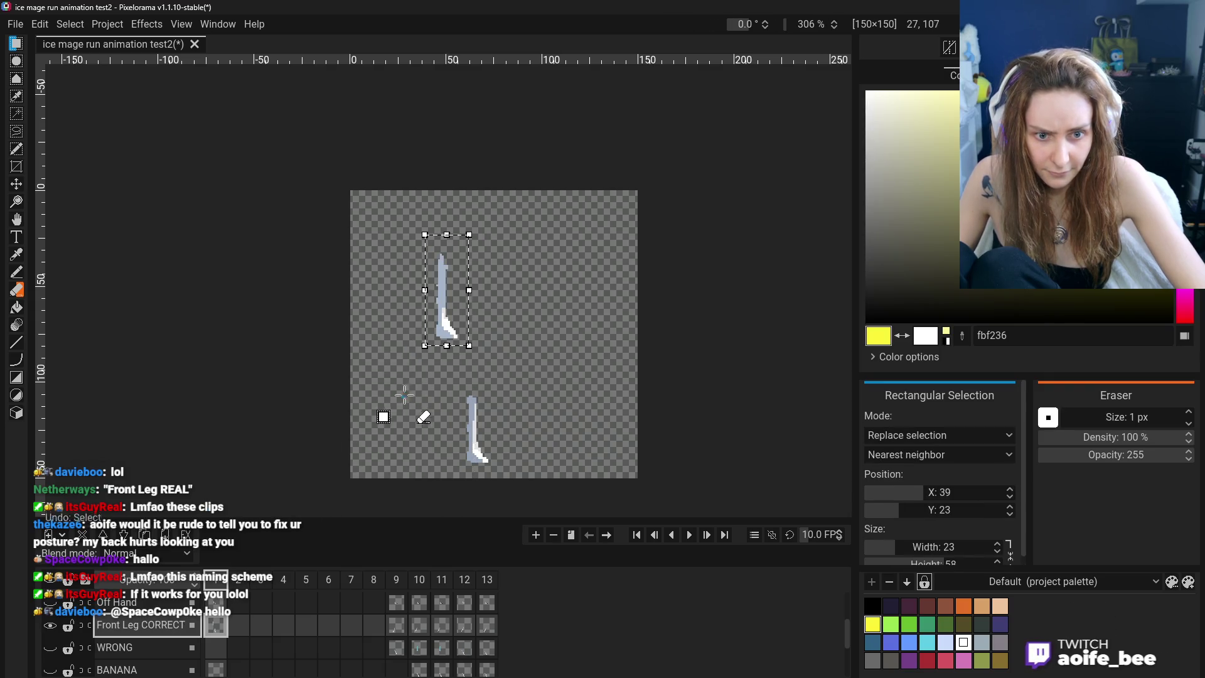
{"action": "mouse_move", "coordinate": [456, 314]}
{"action": "left_mouse_down"}
{"action": "mouse_move", "coordinate": [427, 462]}
{"action": "mouse_move", "coordinate": [449, 442]}
{"action": "left_mouse_up"}
{"action": "scroll", "coordinate": [52, 659], "scroll_direction": "down", "scroll_amount": 1}
{"action": "left_click", "coordinate": [50, 652]}
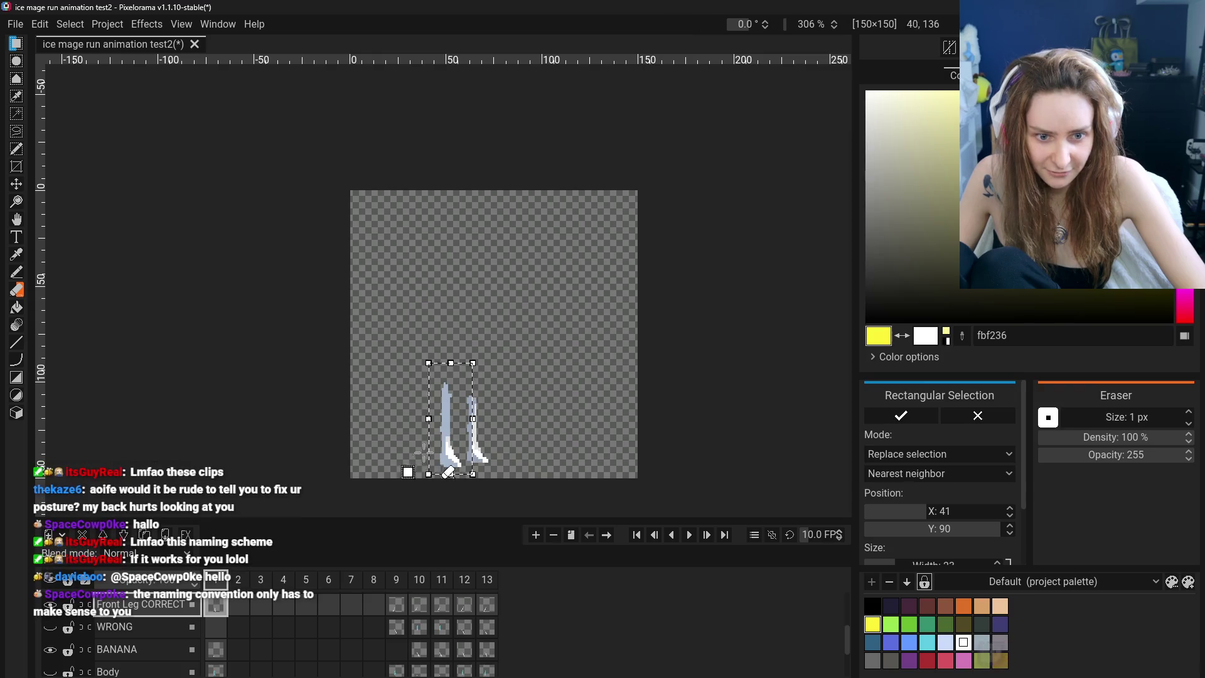
{"action": "left_click", "coordinate": [408, 307]}
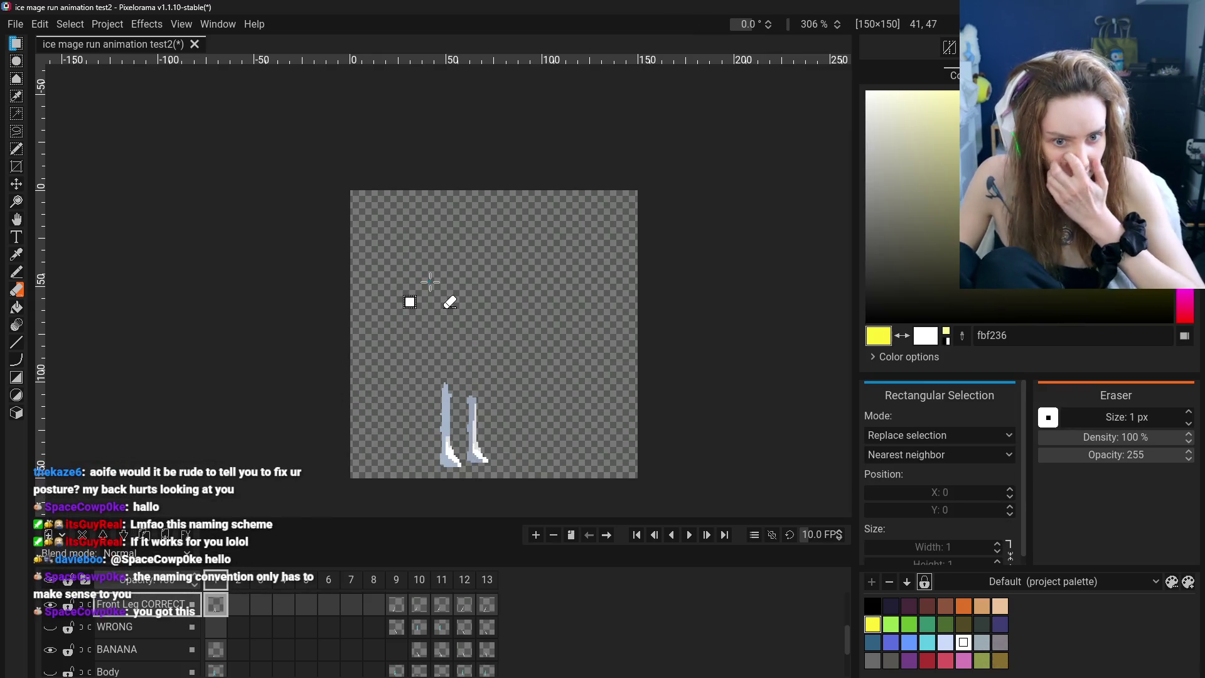
Toggle the leg layers' visibility to compare the pasted leg with the BANANA leg
{"action": "left_click", "coordinate": [50, 605]}
{"action": "left_click", "coordinate": [50, 650]}
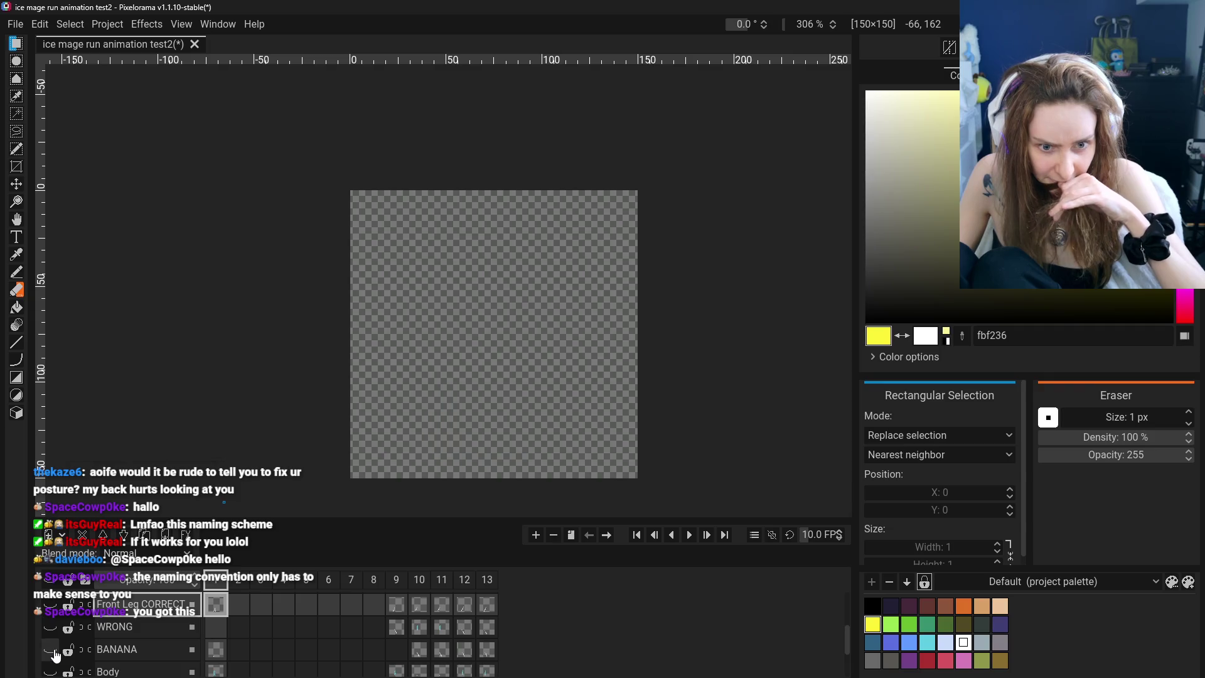
{"action": "left_click", "coordinate": [52, 607]}
{"action": "left_click", "coordinate": [51, 607]}
{"action": "left_click", "coordinate": [51, 606]}
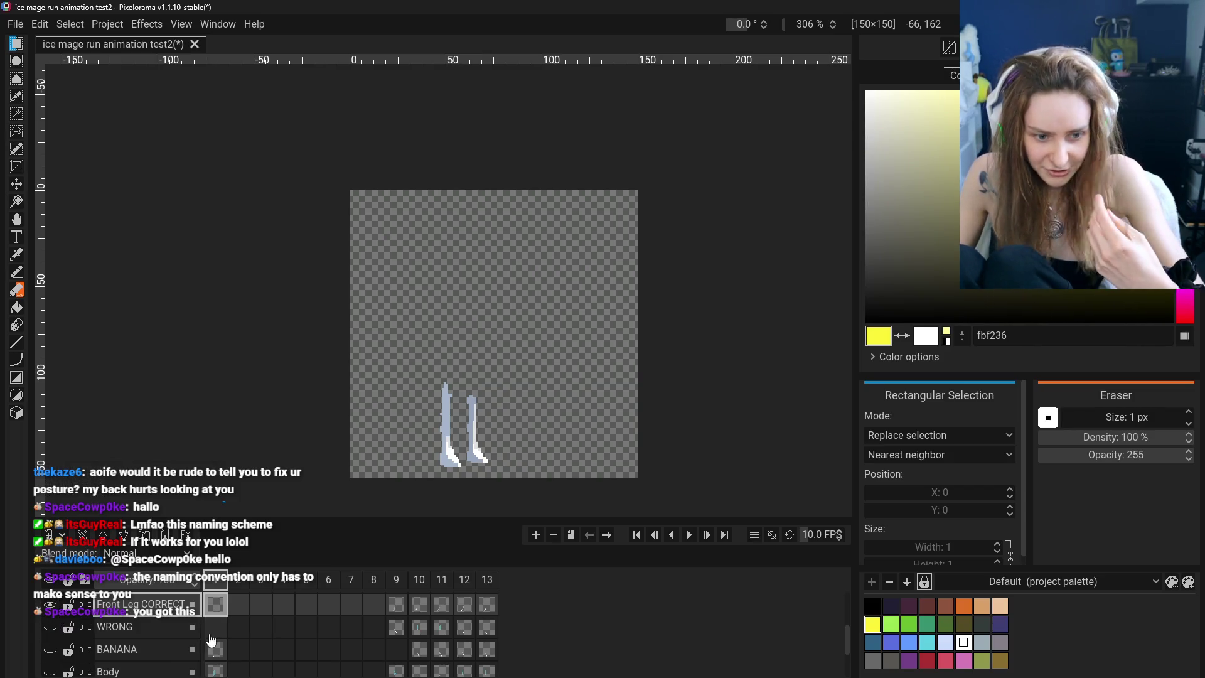
{"action": "left_click", "coordinate": [47, 652]}
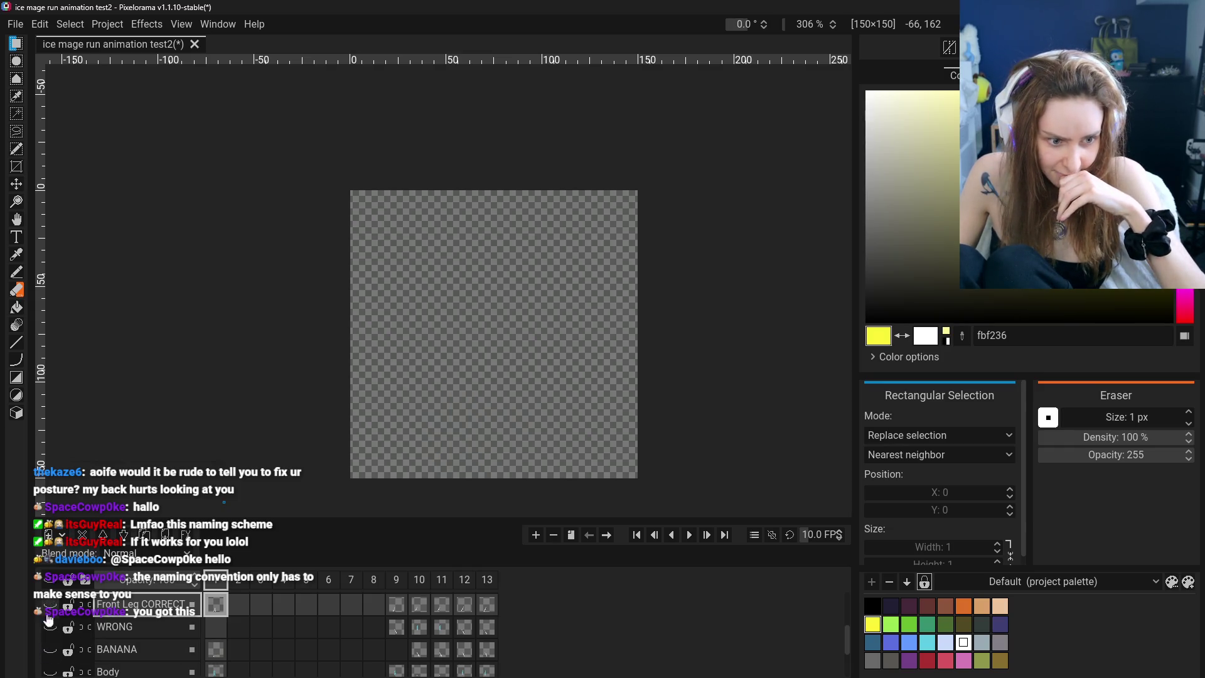
Rename the BANANA and Front Leg CORRECT layers to LEFT LEG and RIGHT LEG, and show RIGHT LEG
{"action": "double_click", "coordinate": [130, 647]}
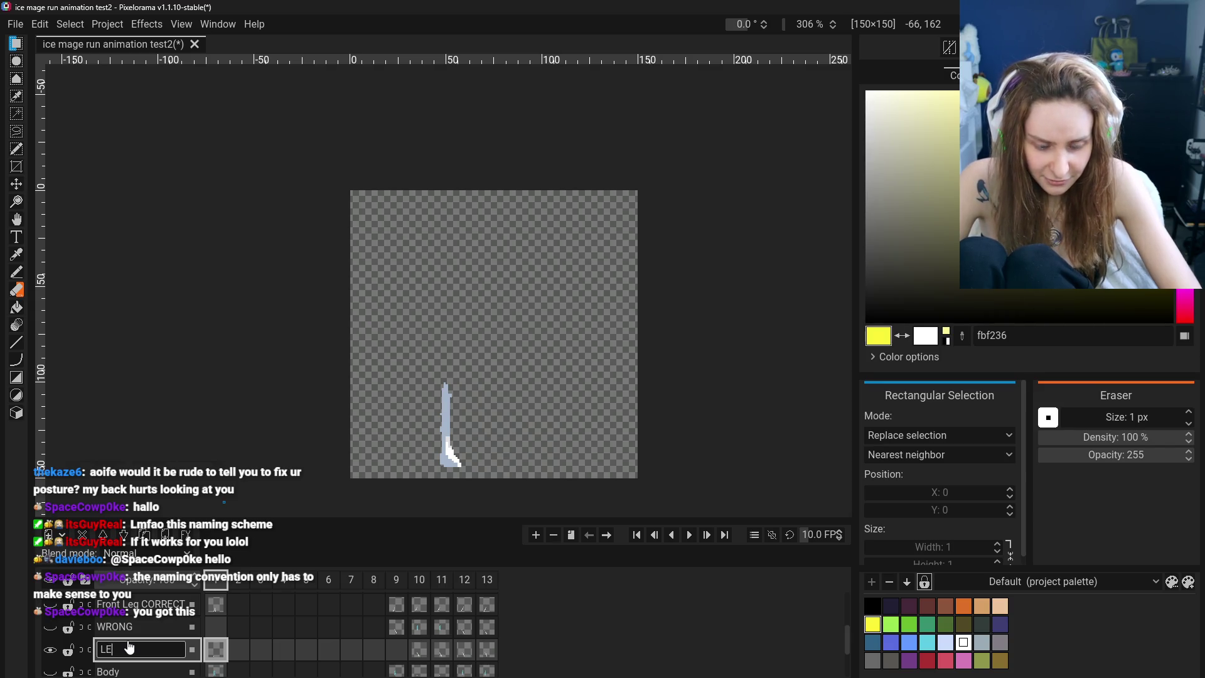
{"action": "type", "text": "FT LEG"}
{"action": "double_click", "coordinate": [139, 604]}
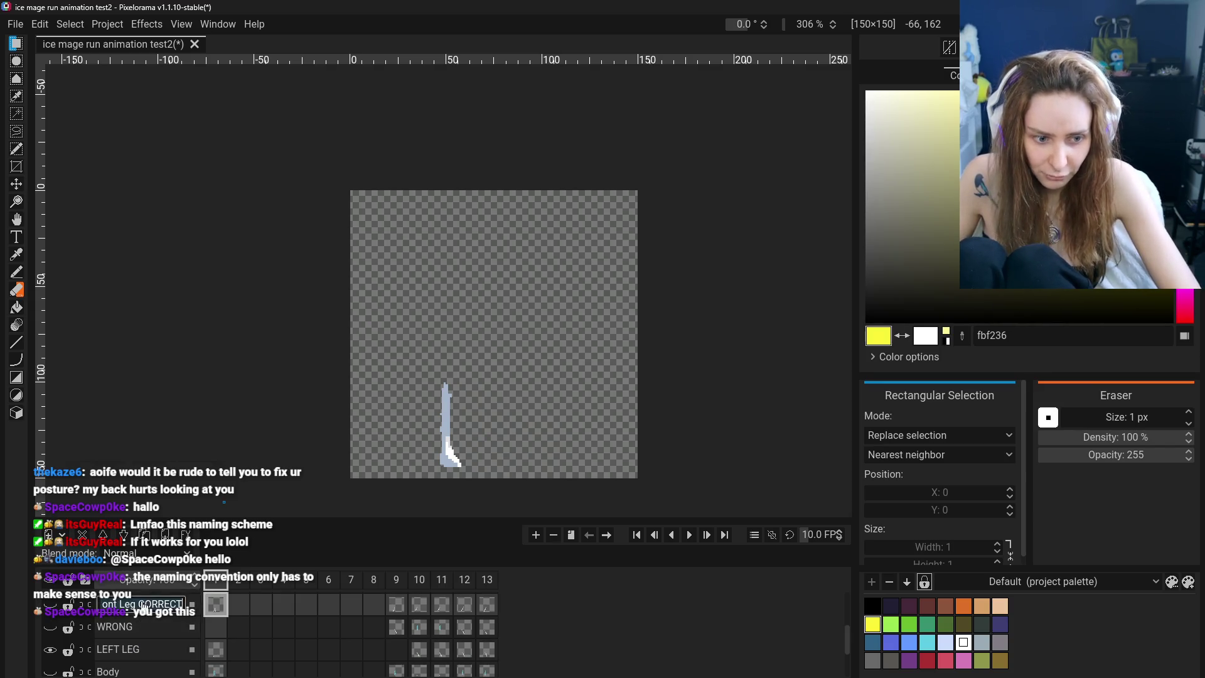
{"action": "type", "text": "RIGHT LEG"}
{"action": "key", "text": "Return"}
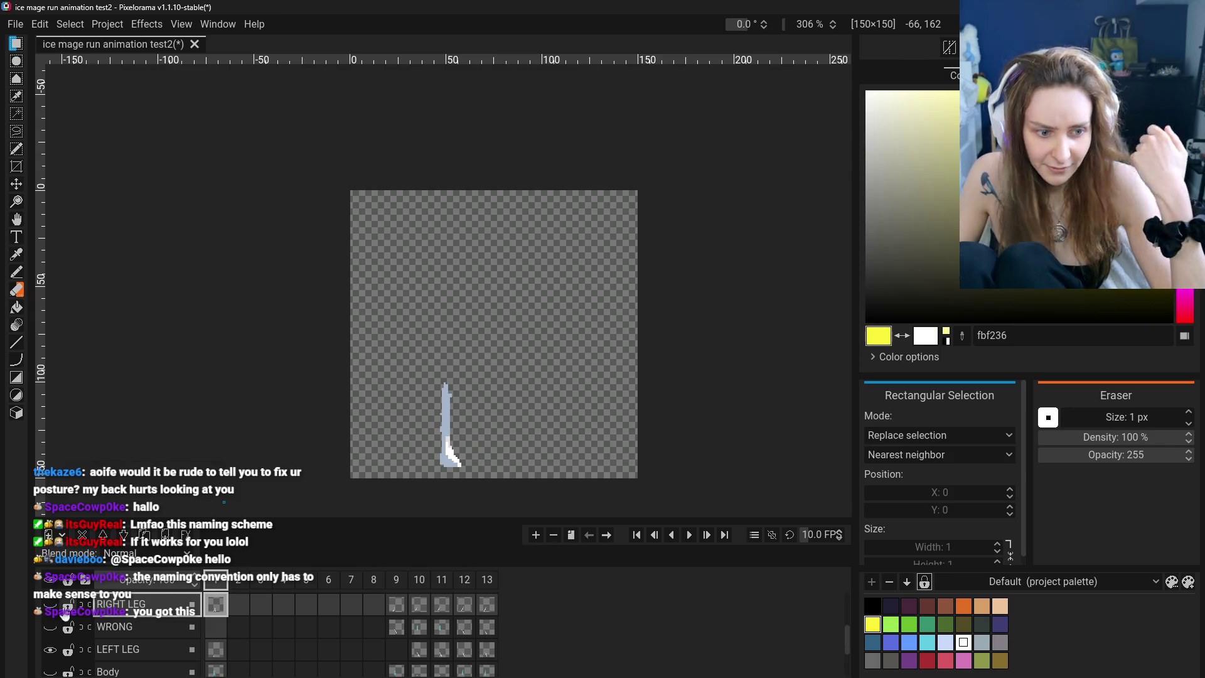
{"action": "left_click", "coordinate": [50, 605]}
Rename the leg layers to FRONT LEG and BACK LEG and make FRONT LEG active
{"action": "double_click", "coordinate": [134, 613]}
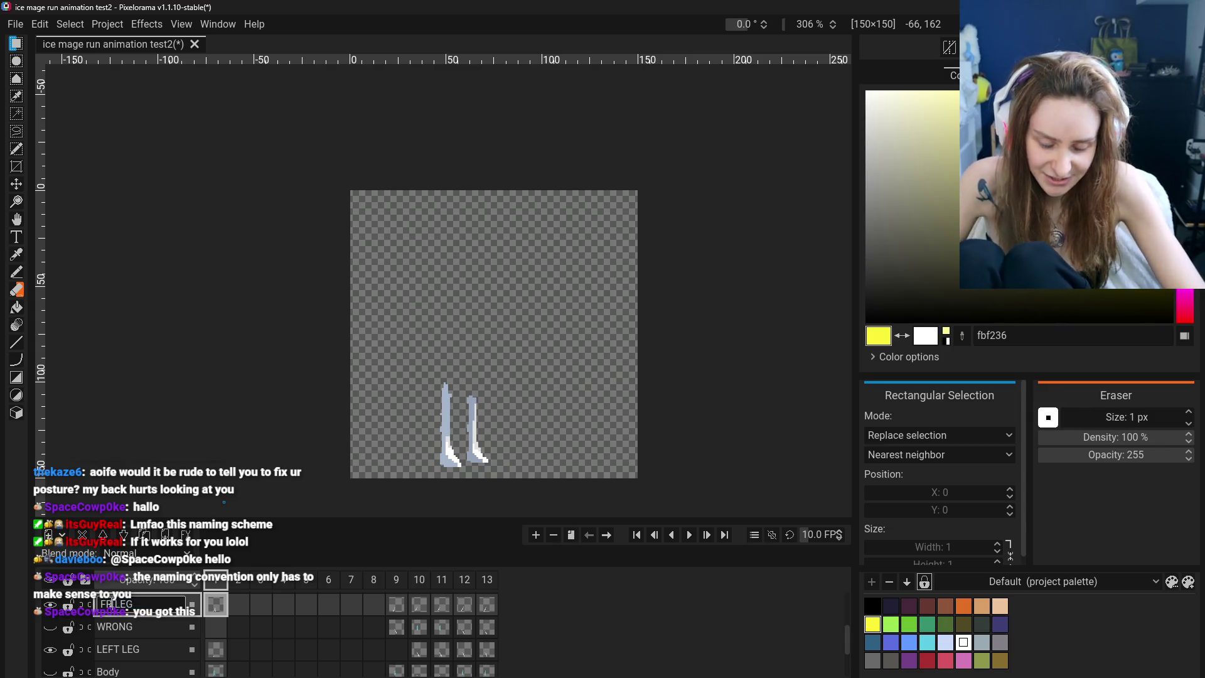
{"action": "double_click", "coordinate": [109, 648]}
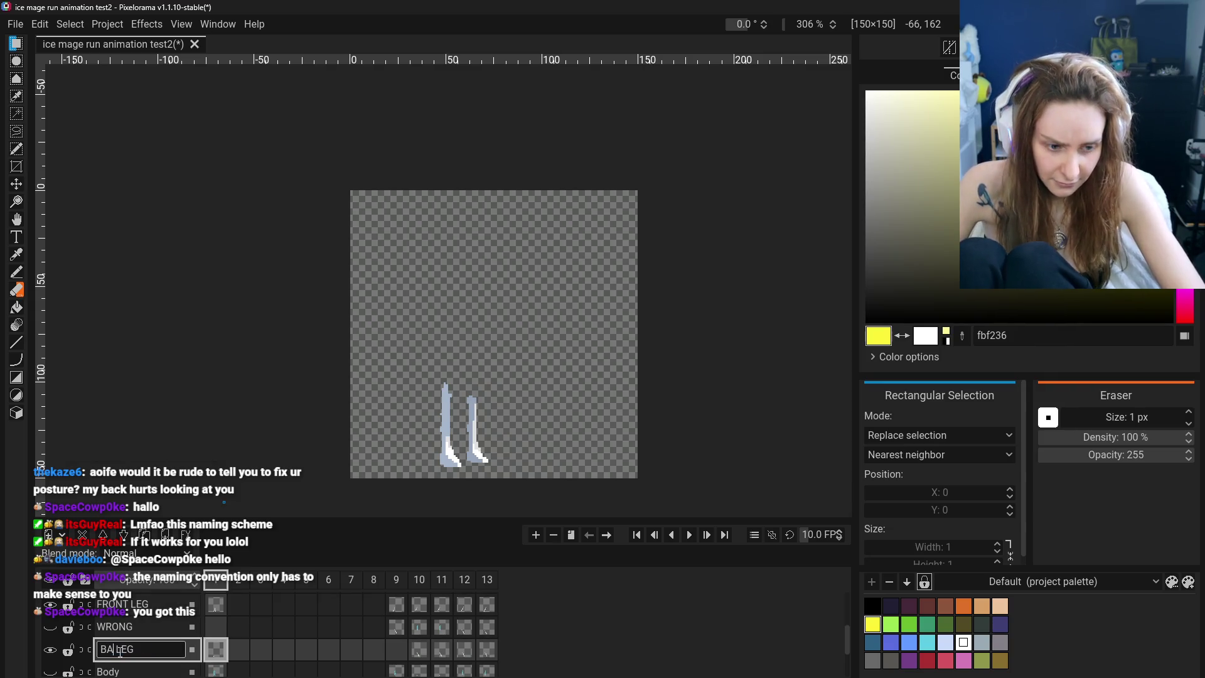
{"action": "type", "text": "CK"}
{"action": "key", "text": "Return"}
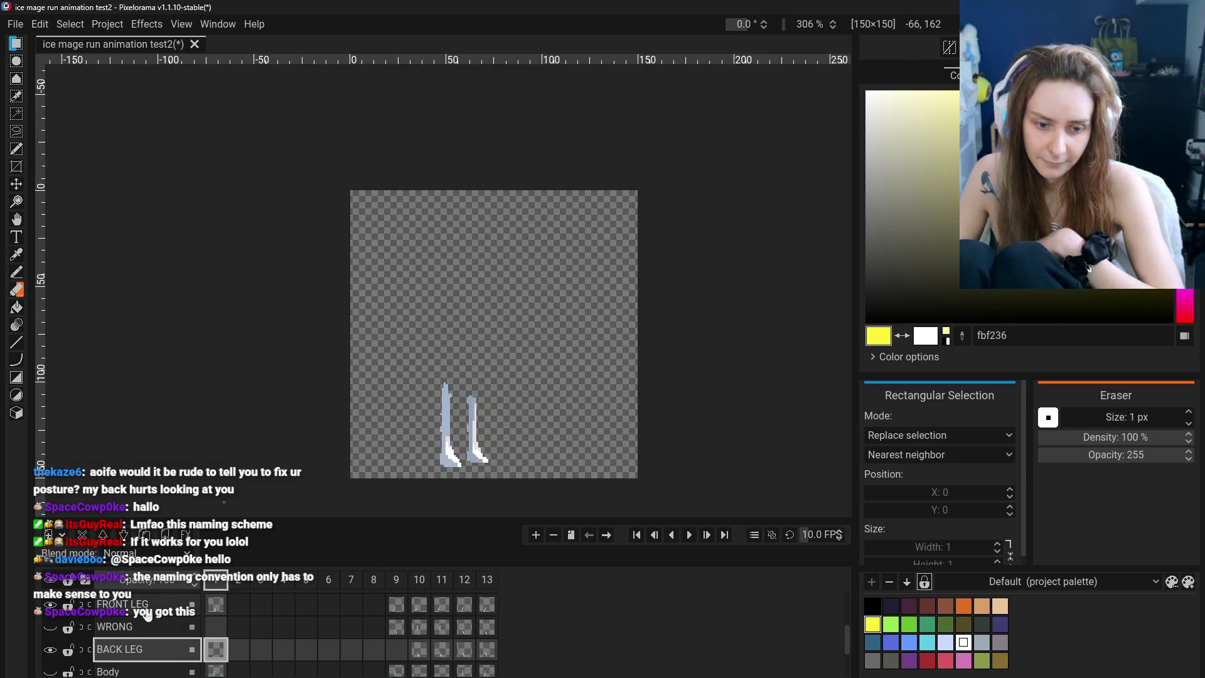
{"action": "left_click", "coordinate": [147, 612]}
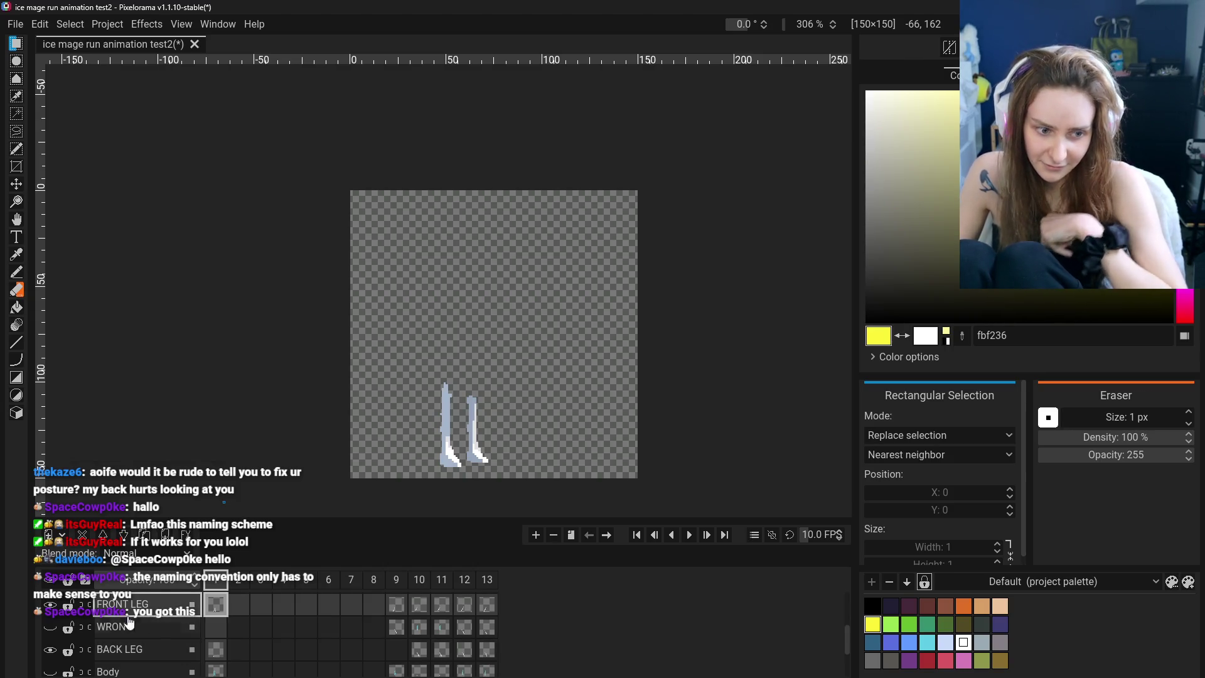
{"action": "left_click", "coordinate": [51, 605]}
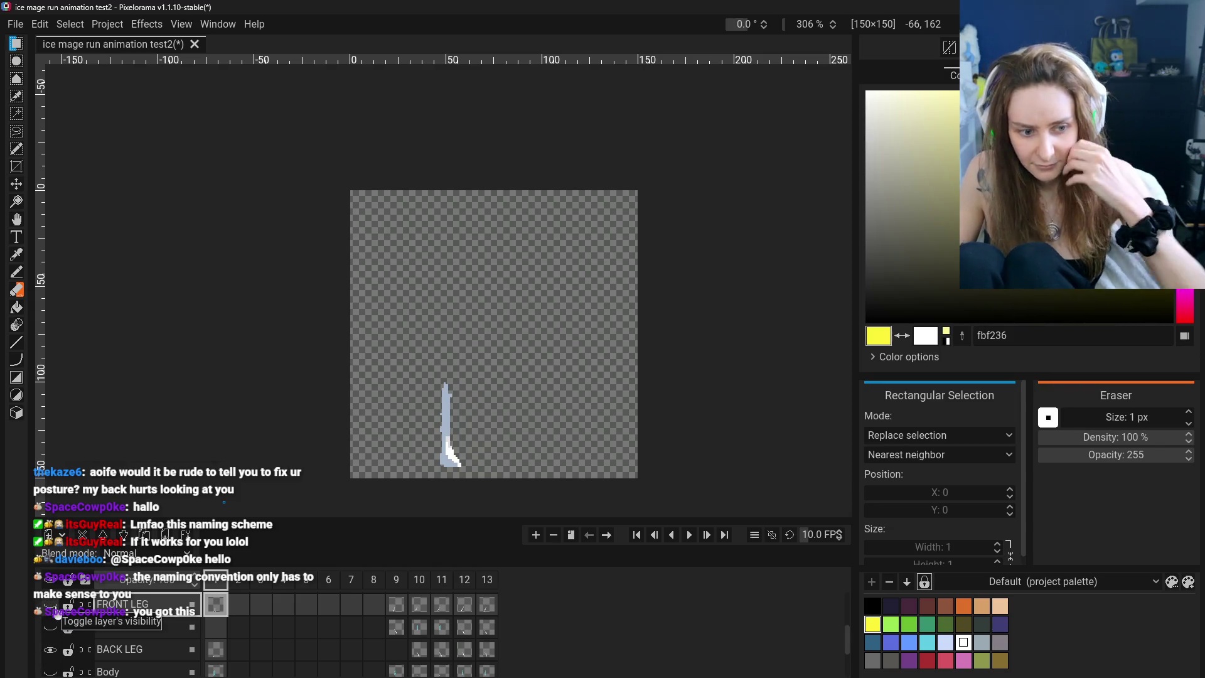
{"action": "left_click", "coordinate": [119, 649]}
{"action": "double_click", "coordinate": [48, 652]}
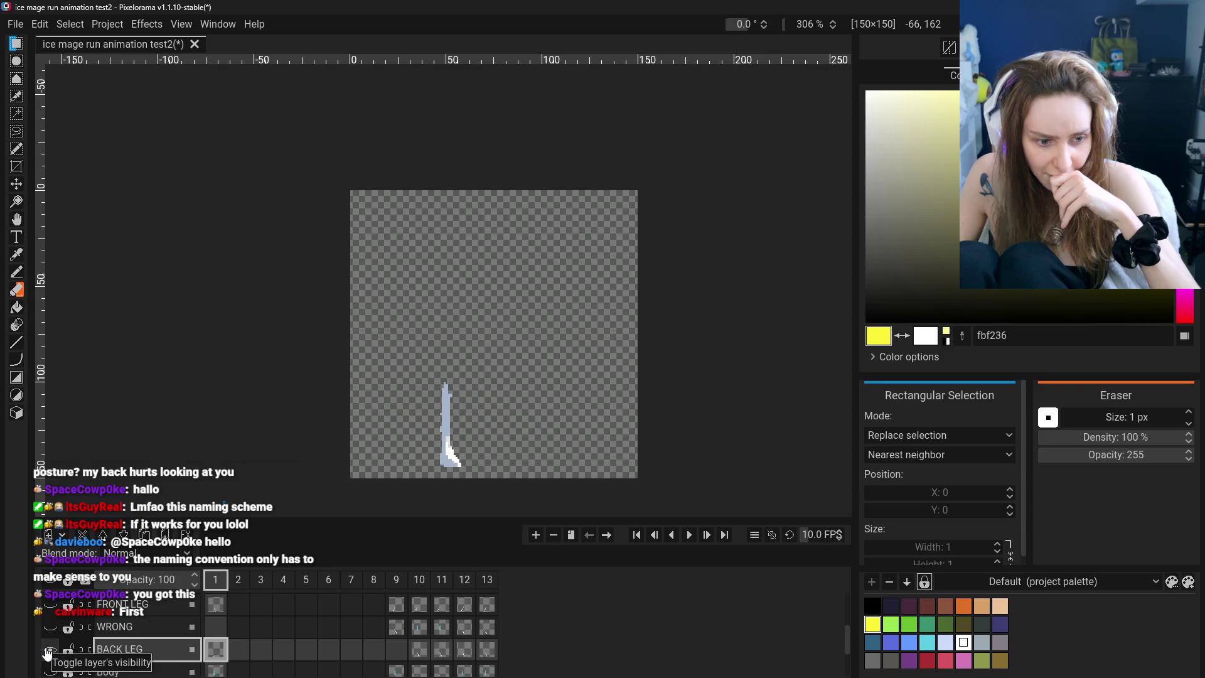
{"action": "left_click", "coordinate": [16, 289]}
{"action": "left_click_drag", "start_coordinate": [443, 384], "coordinate": [443, 437]}
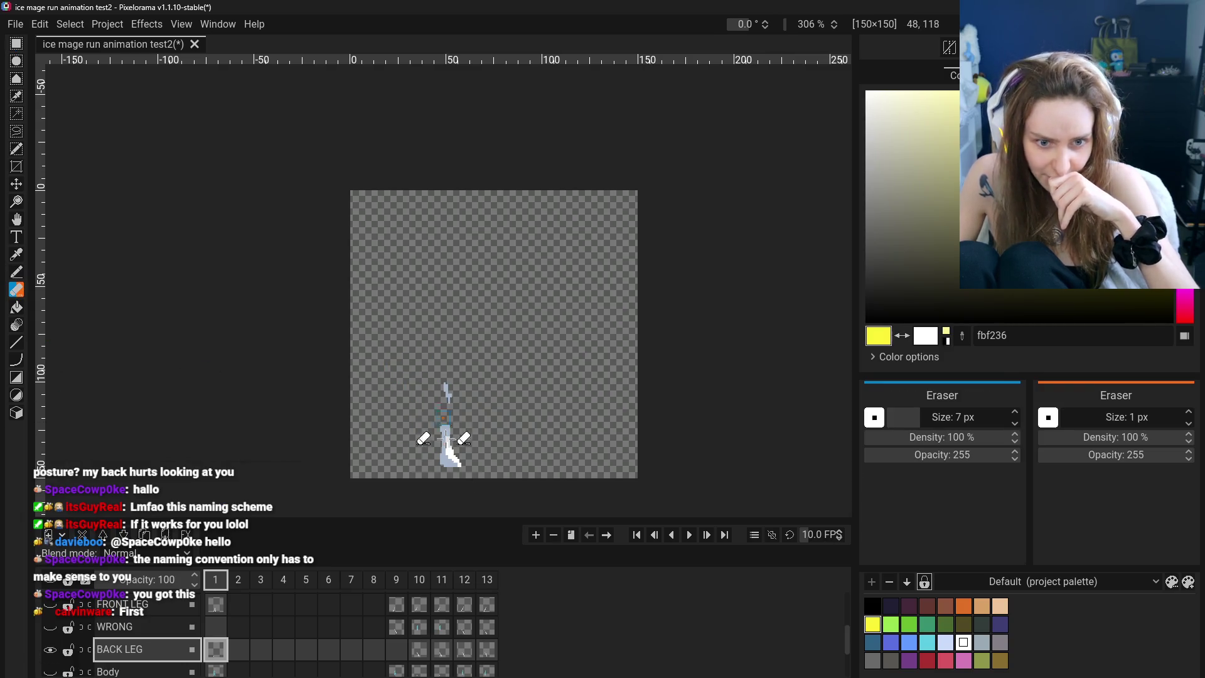
{"action": "left_click", "coordinate": [122, 604]}
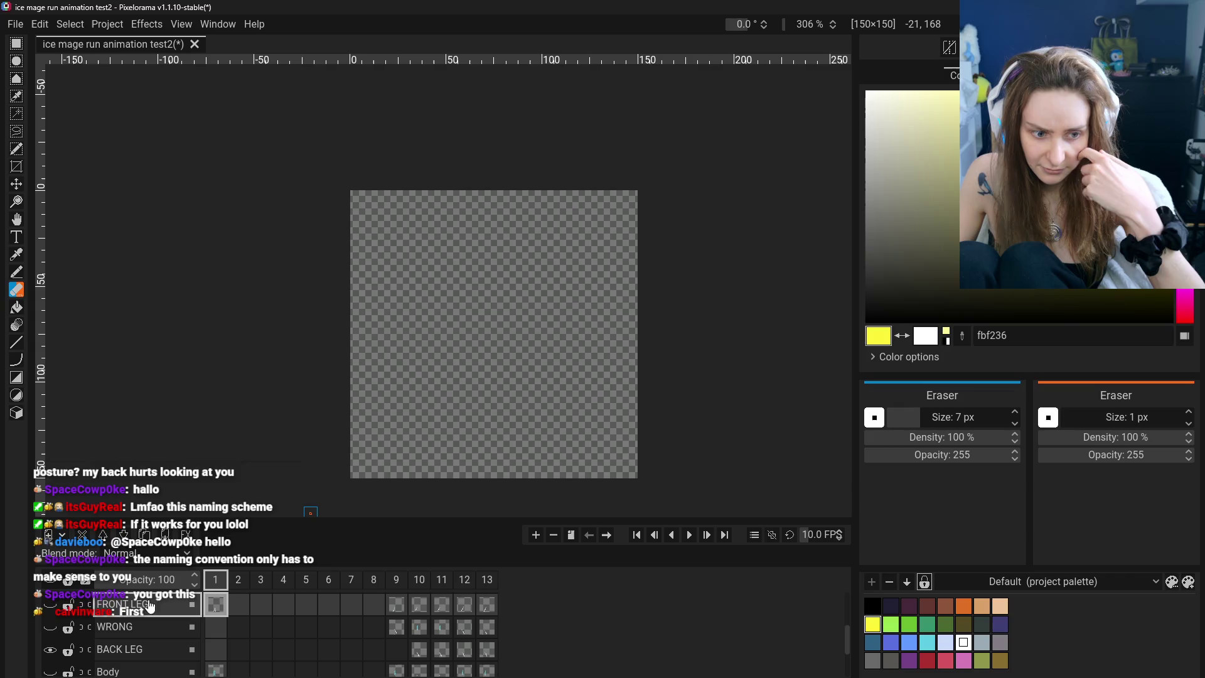
{"action": "left_click", "coordinate": [50, 607]}
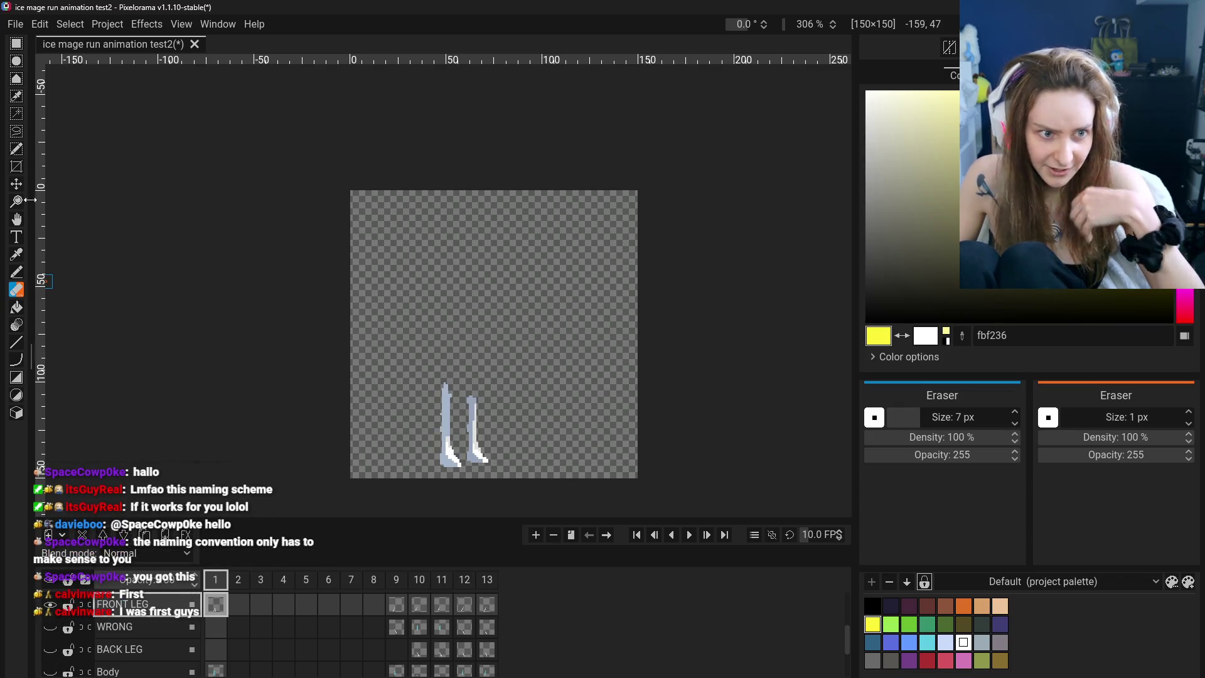
{"action": "left_click", "coordinate": [18, 44]}
{"action": "left_click_drag", "start_coordinate": [463, 381], "coordinate": [495, 465]}
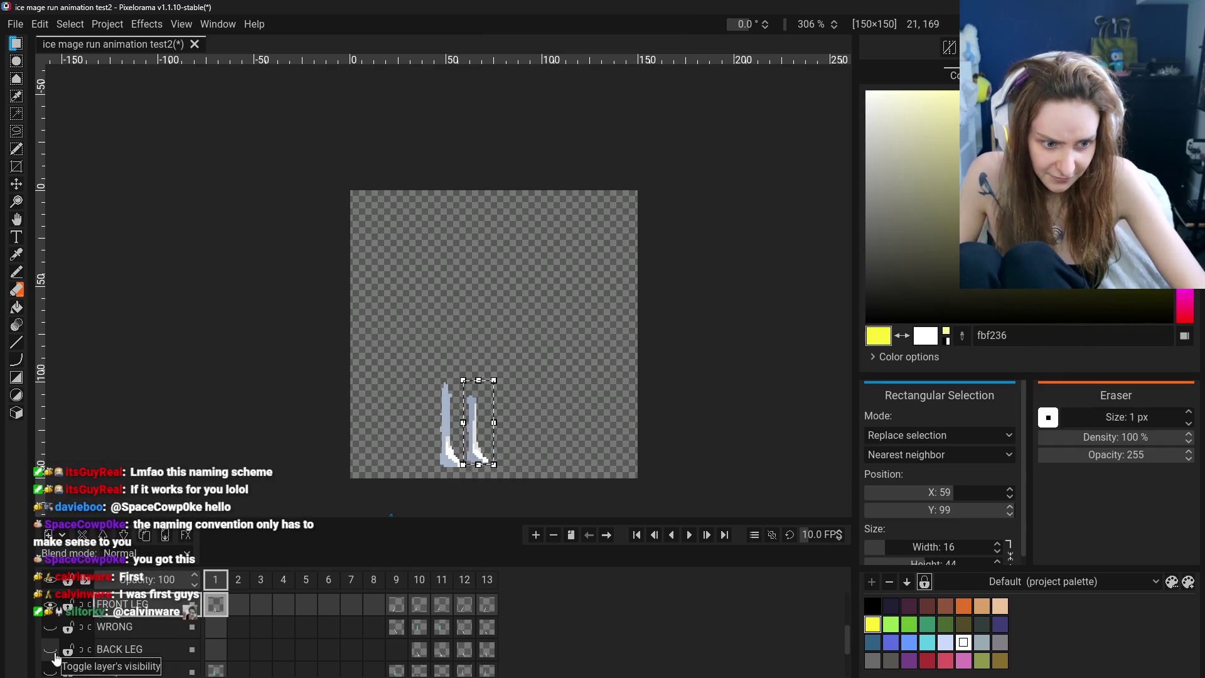
{"action": "left_click", "coordinate": [129, 653]}
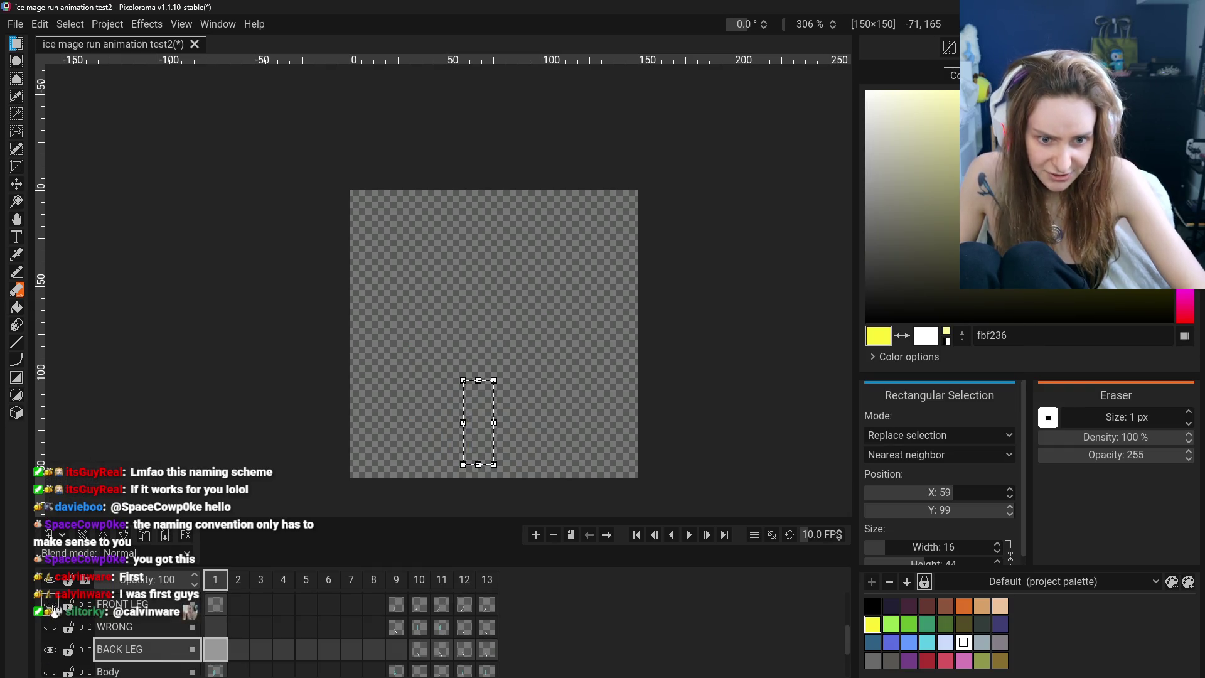
{"action": "key", "text": "ctrl+v"}
{"action": "left_click_drag", "start_coordinate": [444, 324], "coordinate": [474, 428]}
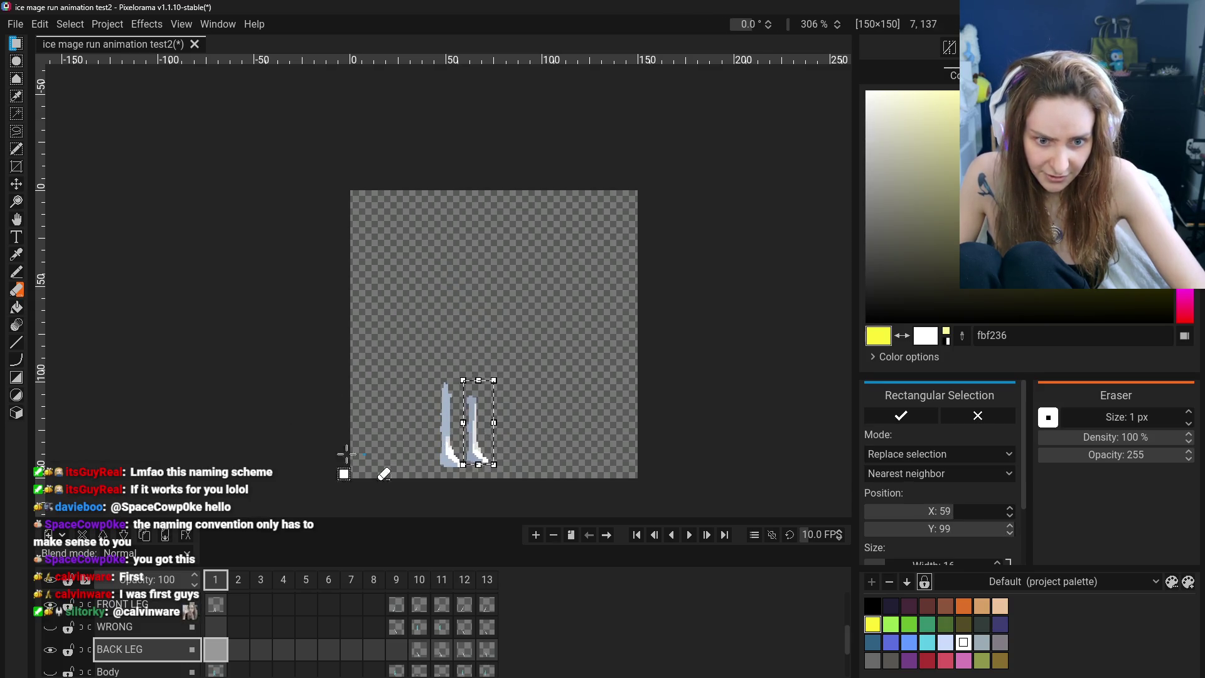
{"action": "left_click", "coordinate": [51, 606]}
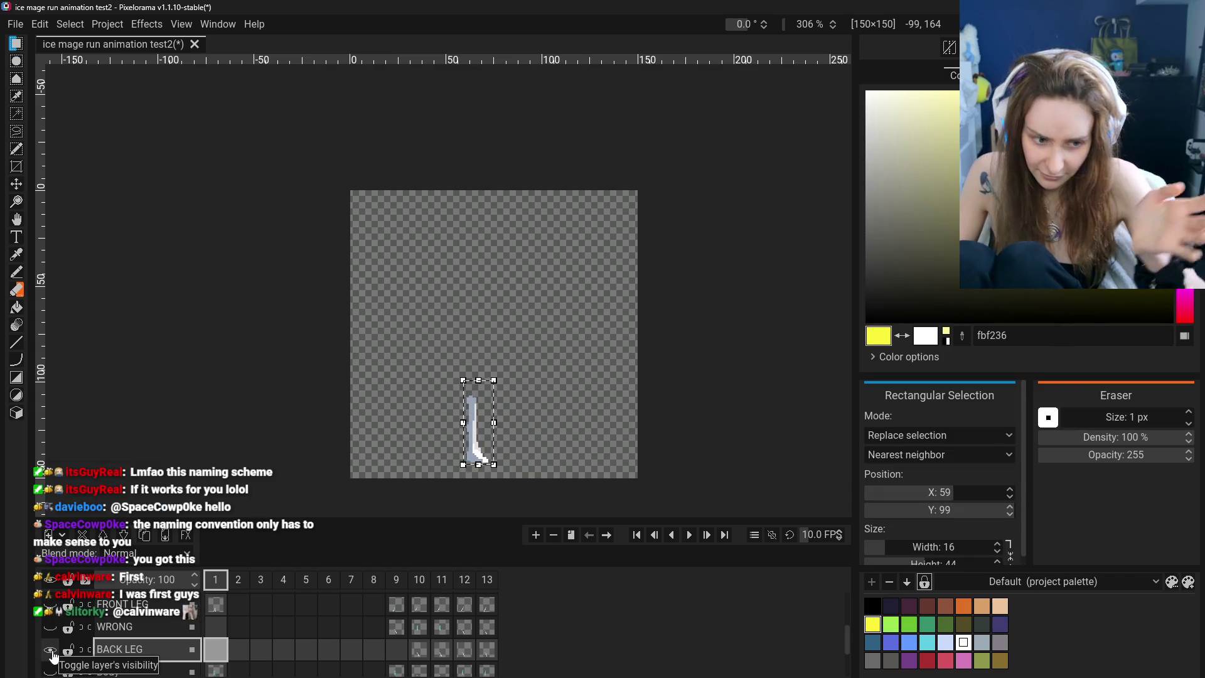
{"action": "left_click", "coordinate": [51, 650]}
{"action": "left_click", "coordinate": [51, 650]}
{"action": "left_click", "coordinate": [51, 606]}
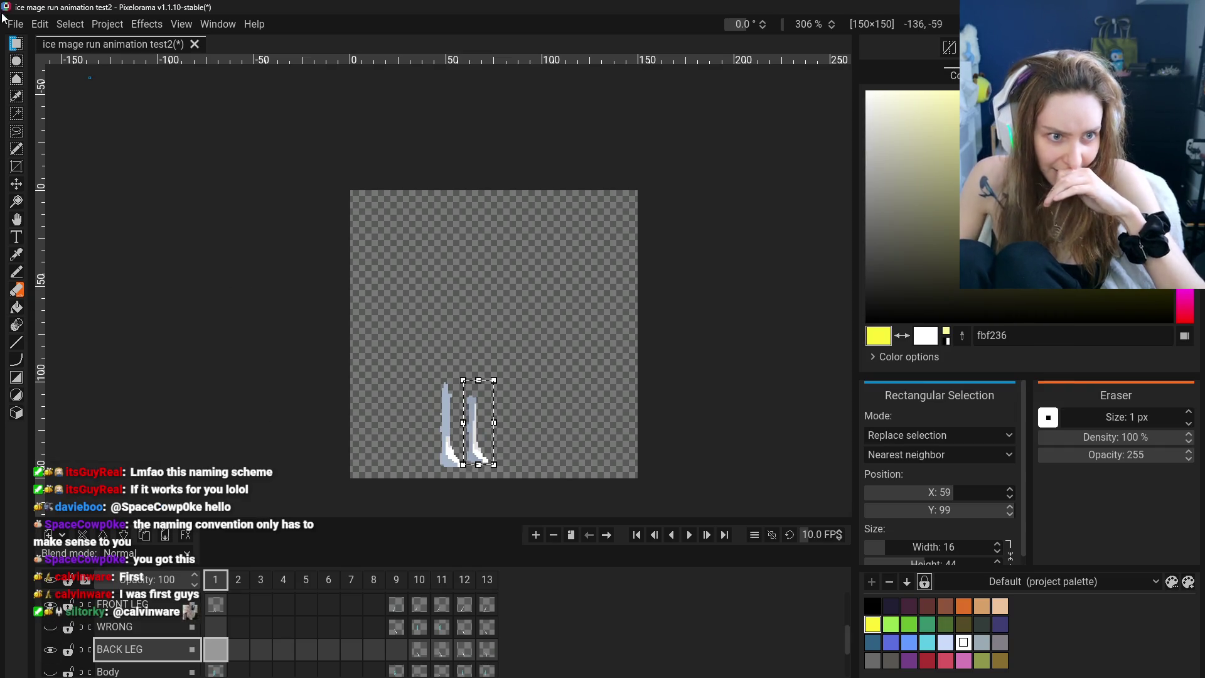
{"action": "left_click", "coordinate": [377, 212]}
{"action": "left_click", "coordinate": [16, 289]}
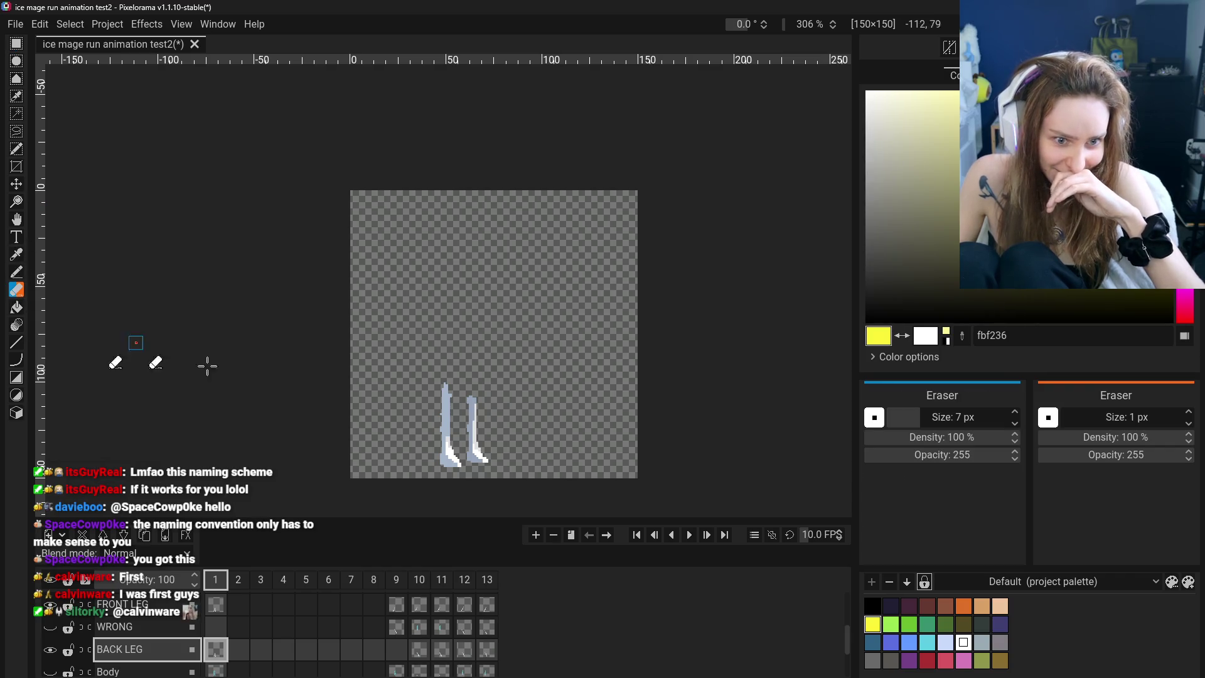
{"action": "left_click", "coordinate": [157, 604]}
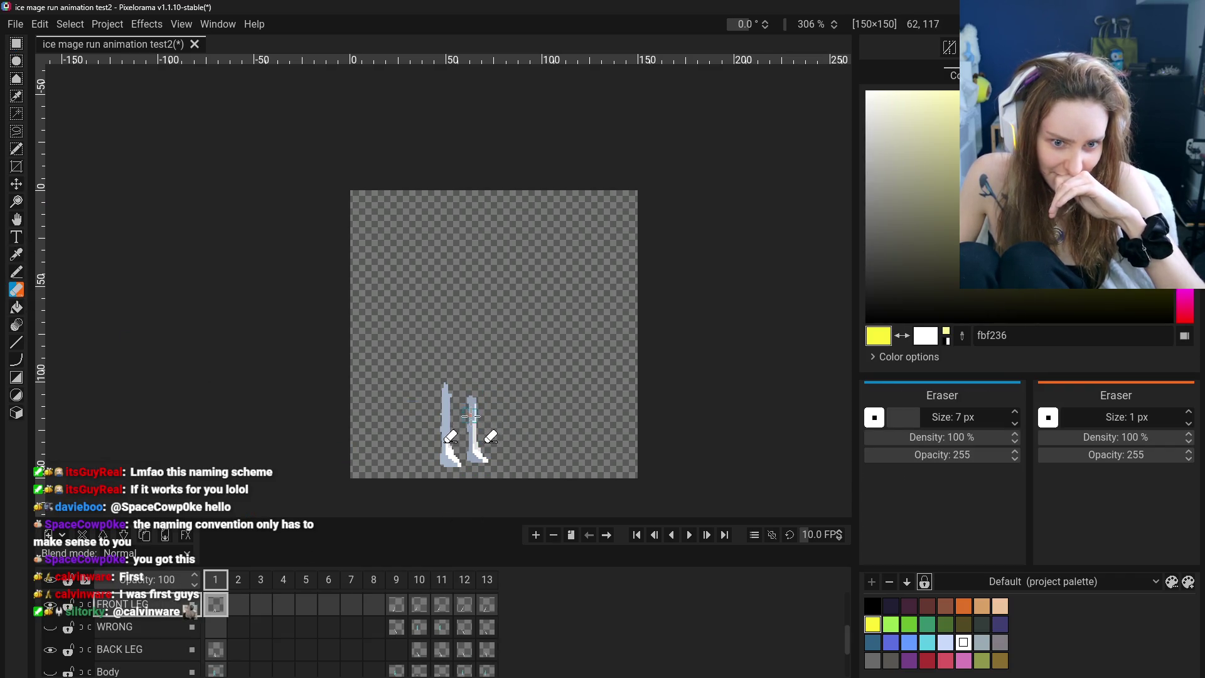
{"action": "left_click", "coordinate": [50, 649]}
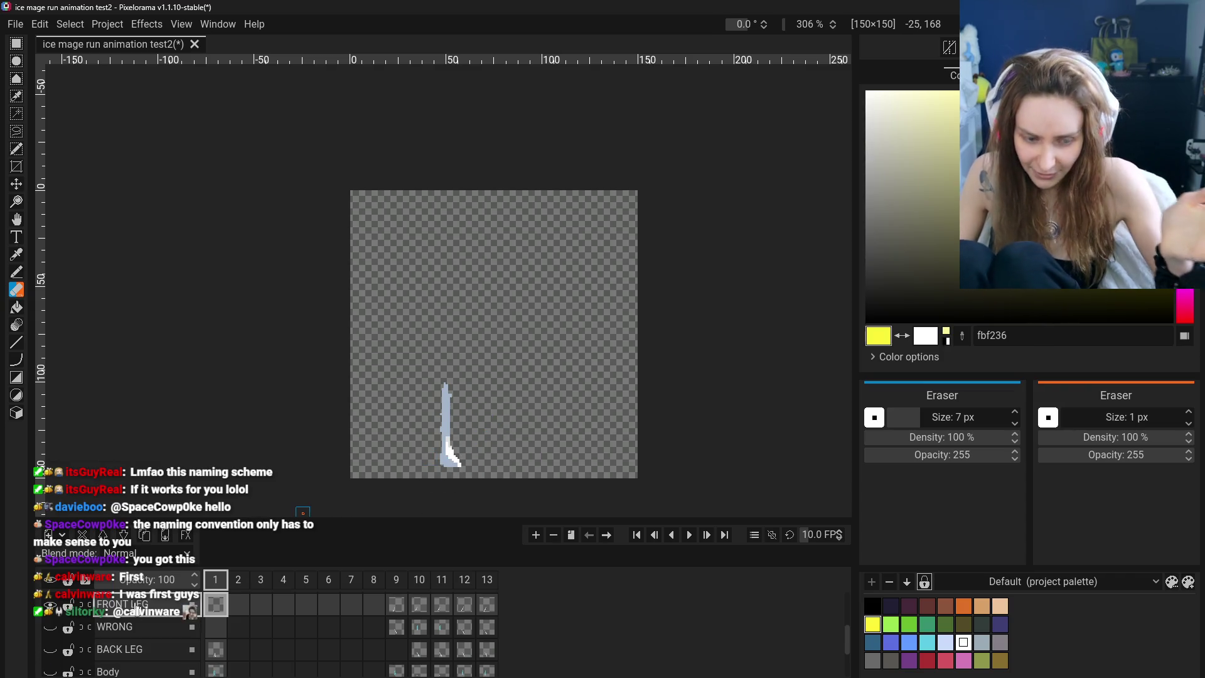
{"action": "left_click", "coordinate": [58, 650]}
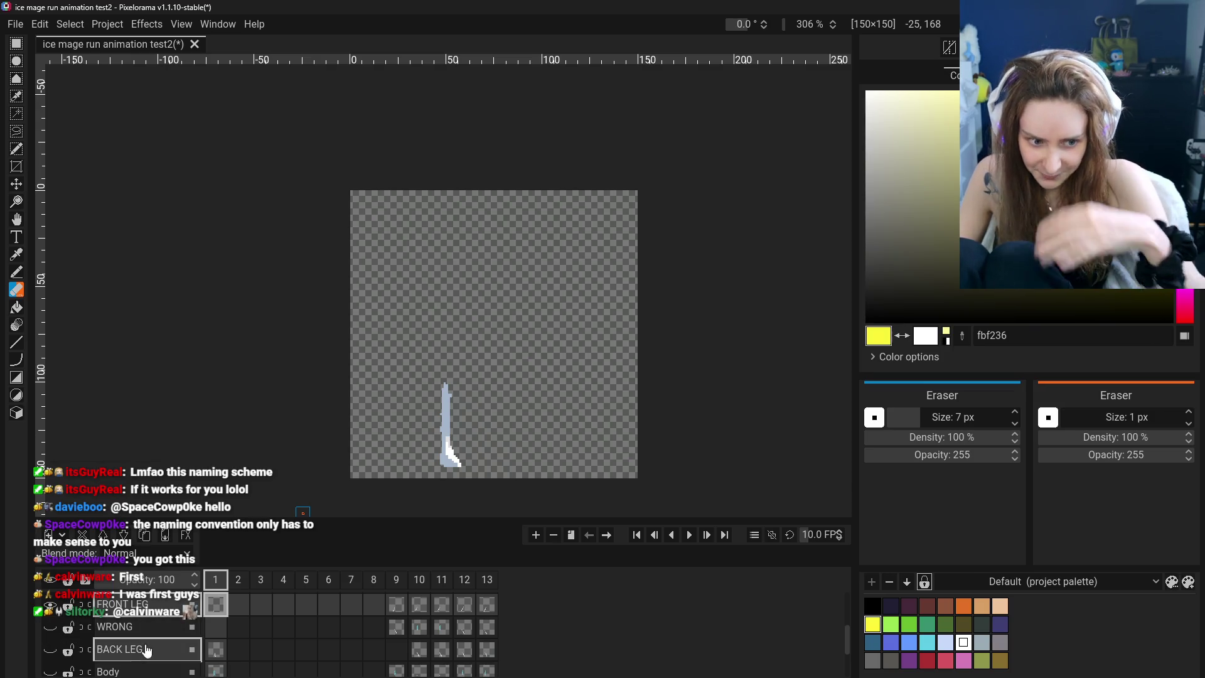
{"action": "left_click", "coordinate": [50, 649]}
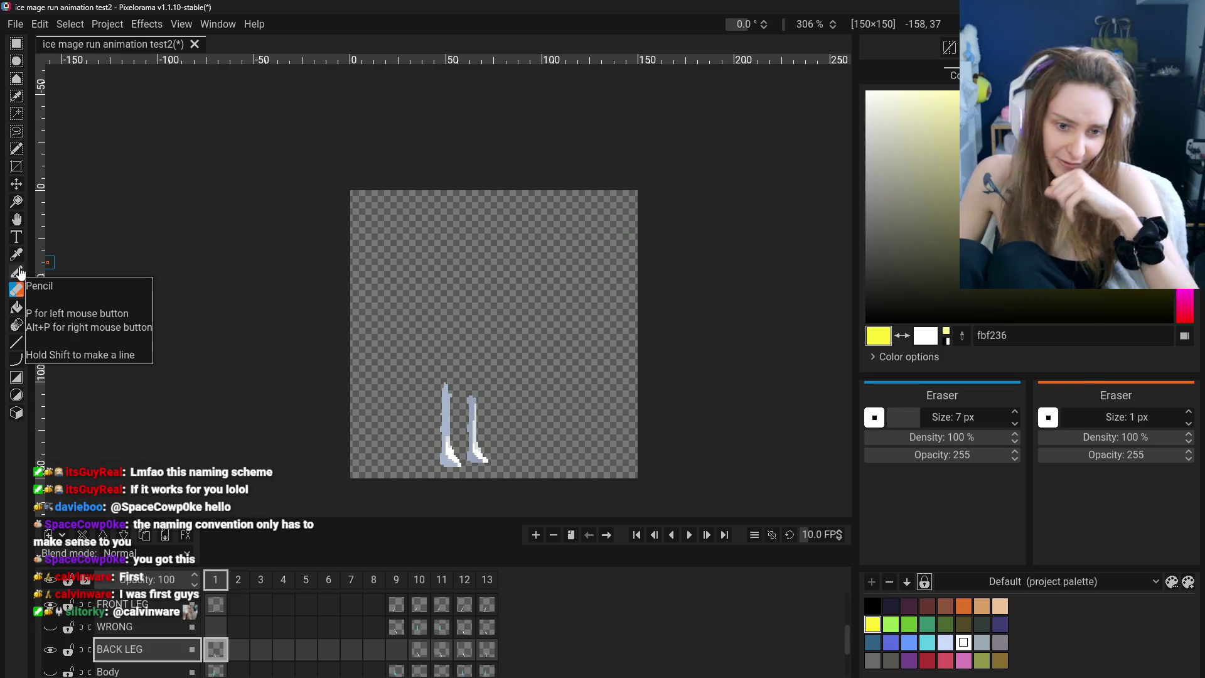
{"action": "left_click", "coordinate": [50, 604]}
{"action": "left_click", "coordinate": [50, 604]}
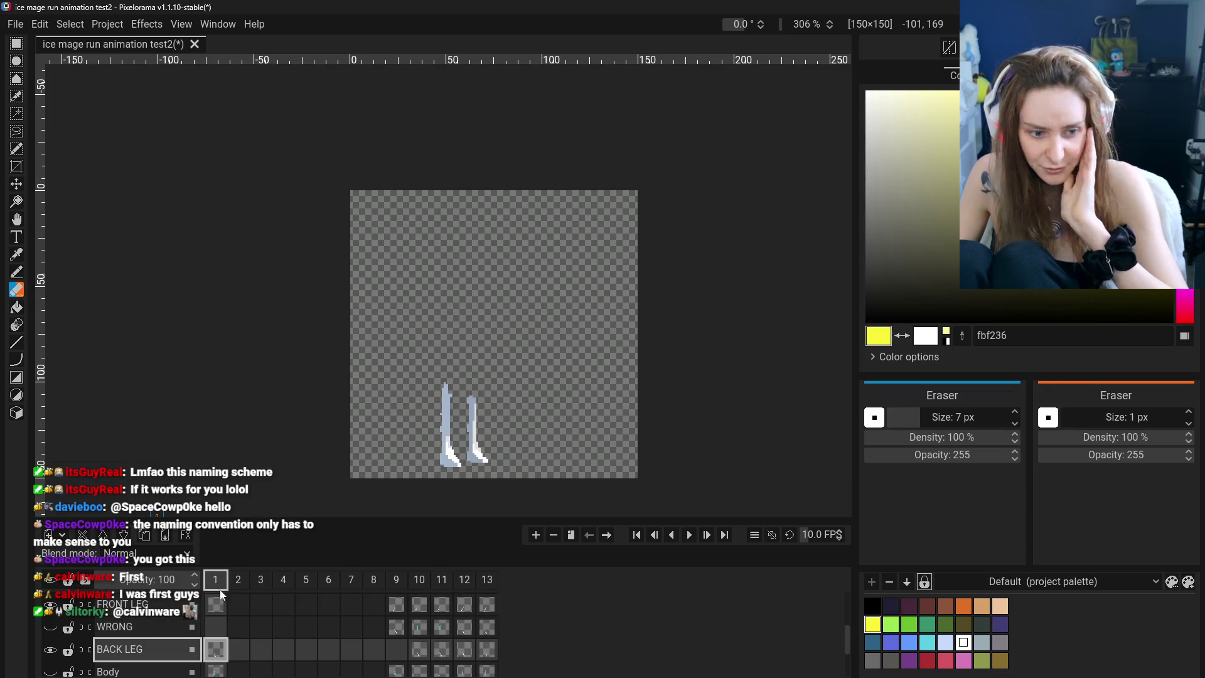
{"action": "left_click", "coordinate": [166, 604]}
Step through the FRONT LEG cels in frames 1 and 9–13 to compare leg poses
{"action": "left_click", "coordinate": [487, 604]}
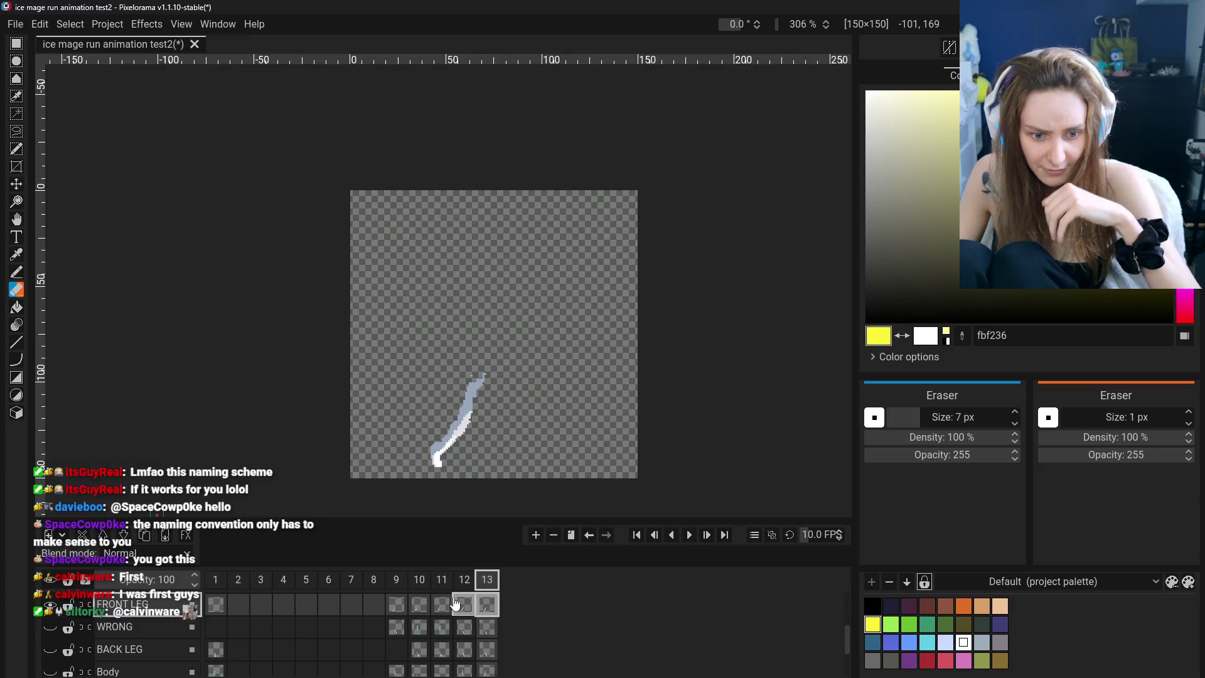
{"action": "left_click", "coordinate": [419, 605]}
{"action": "left_click", "coordinate": [482, 607]}
{"action": "left_click", "coordinate": [465, 604]}
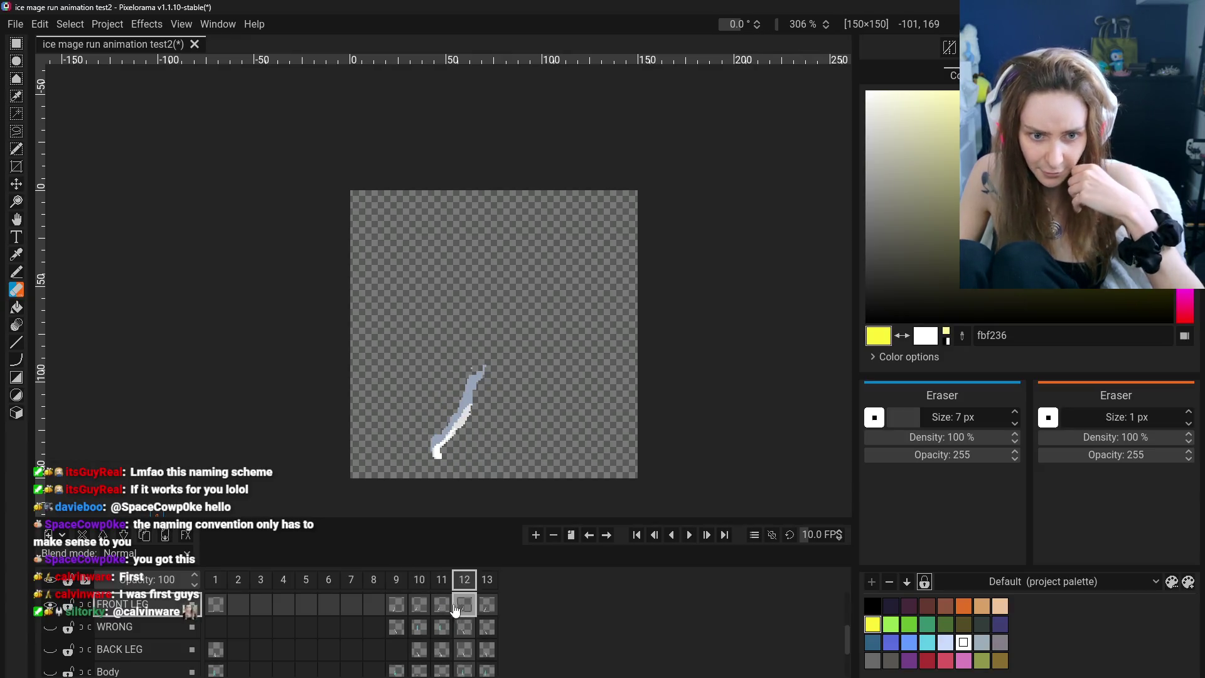
{"action": "left_click", "coordinate": [419, 605]}
{"action": "left_click", "coordinate": [215, 605]}
{"action": "left_click", "coordinate": [396, 604]}
{"action": "left_click", "coordinate": [420, 604]}
{"action": "left_click", "coordinate": [464, 605]}
{"action": "left_click", "coordinate": [442, 604]}
{"action": "left_click", "coordinate": [465, 605]}
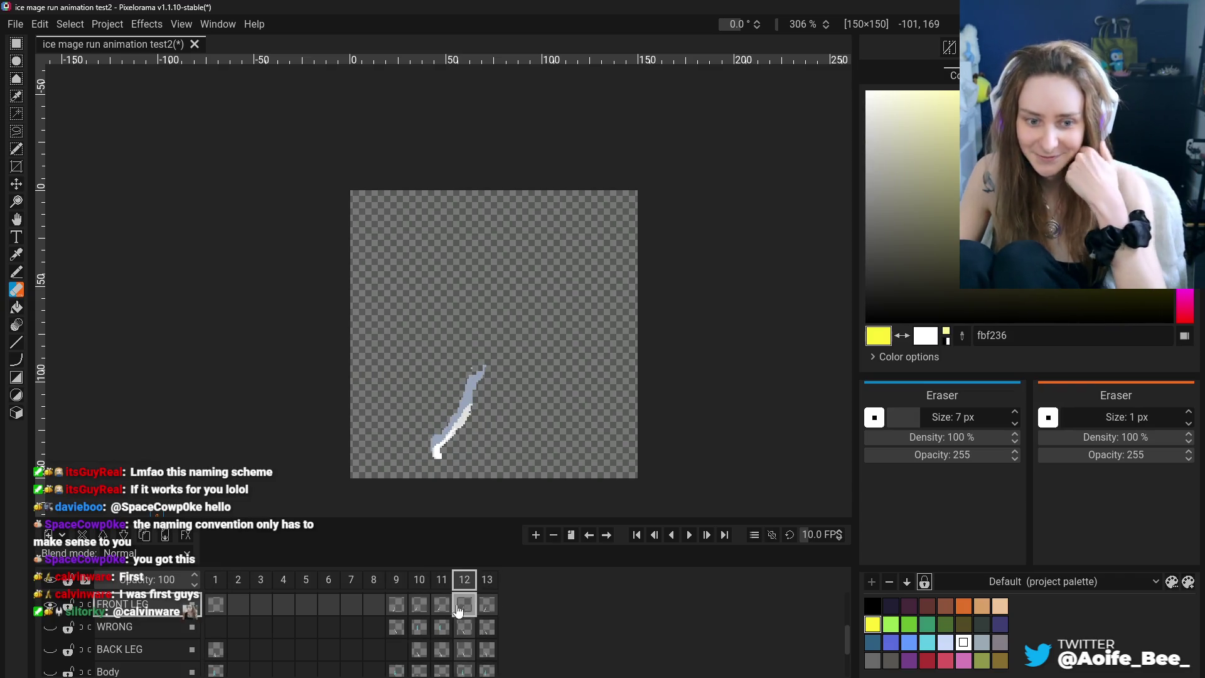
{"action": "left_click", "coordinate": [420, 604]}
{"action": "left_click", "coordinate": [396, 605]}
{"action": "left_click", "coordinate": [215, 605]}
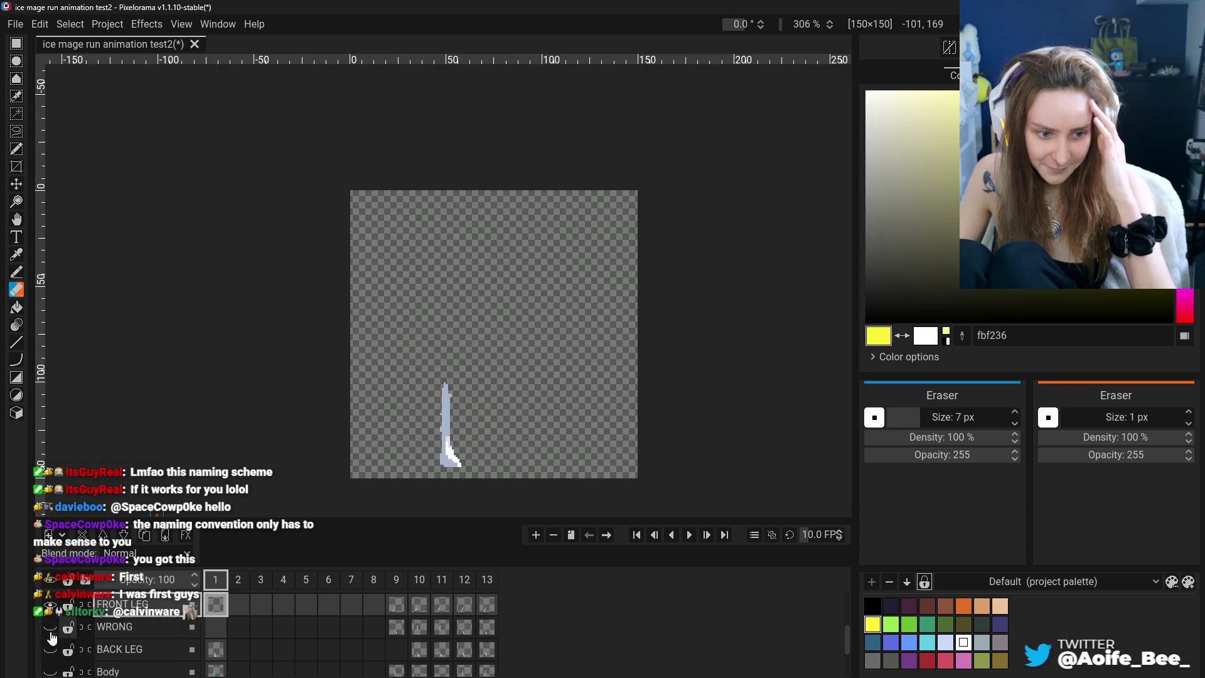
Make BACK LEG the active layer and review its cels in frames 10–13
{"action": "left_click", "coordinate": [138, 649]}
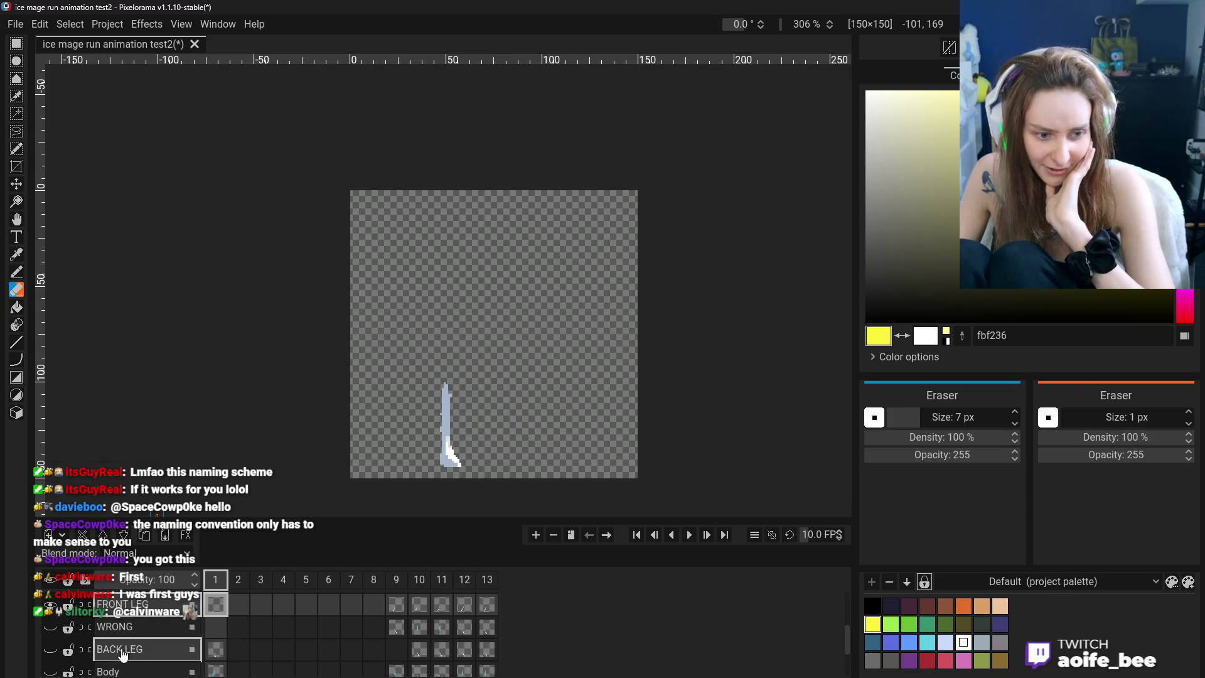
{"action": "left_click", "coordinate": [427, 654]}
{"action": "left_click", "coordinate": [443, 652]}
{"action": "left_click", "coordinate": [466, 650]}
{"action": "left_click", "coordinate": [491, 650]}
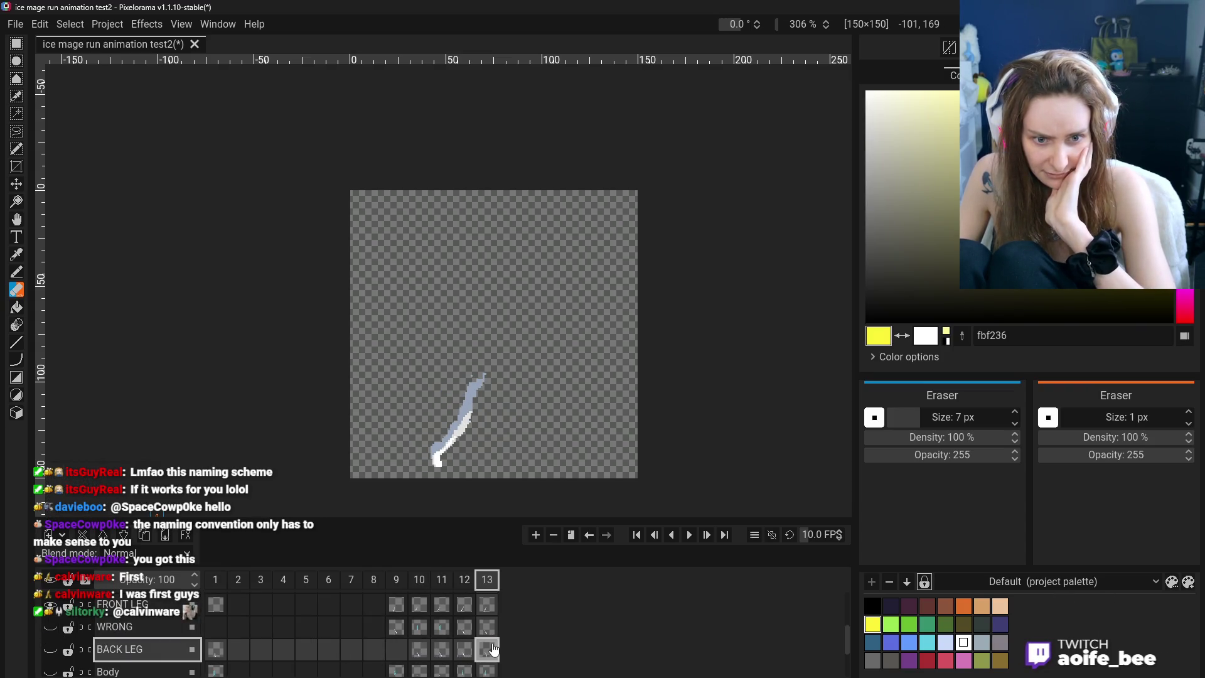
{"action": "key", "text": "ctrl+Home"}
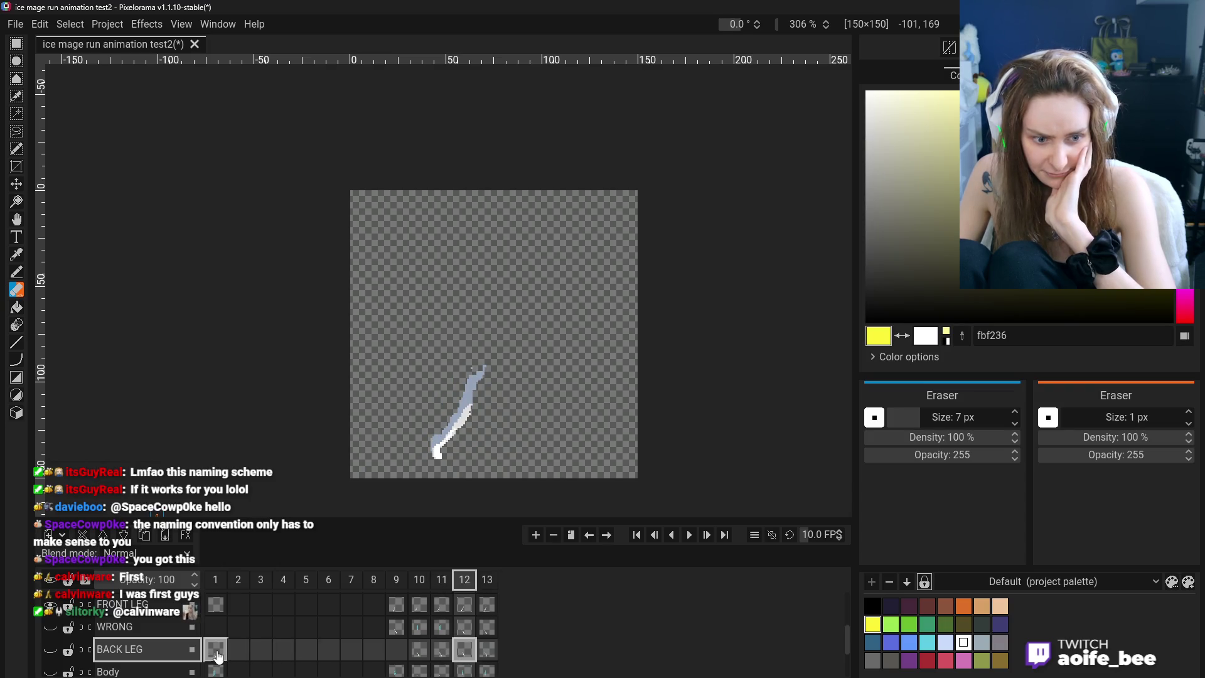
{"action": "left_click", "coordinate": [417, 647]}
{"action": "left_click", "coordinate": [442, 648]}
{"action": "left_click", "coordinate": [465, 648]}
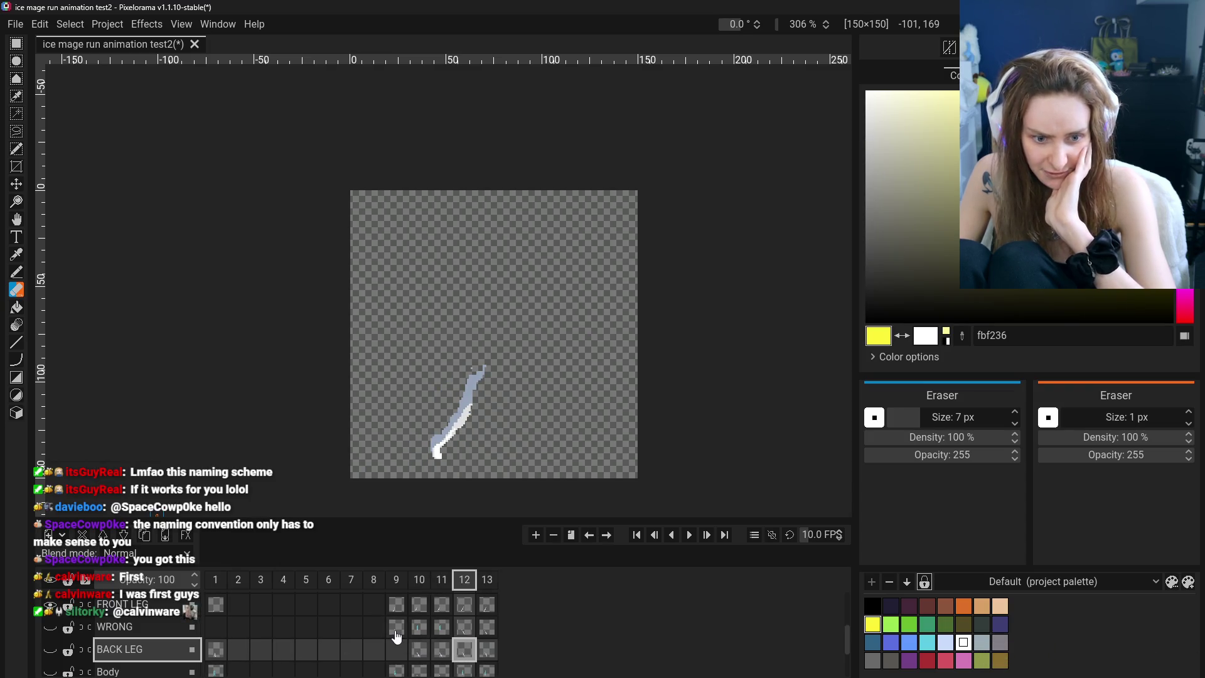
Check the WRONG, FRONT LEG and Body cels on frame 9, then unhide all layers
{"action": "left_click", "coordinate": [397, 635]}
{"action": "left_click", "coordinate": [400, 612]}
{"action": "left_click", "coordinate": [401, 624]}
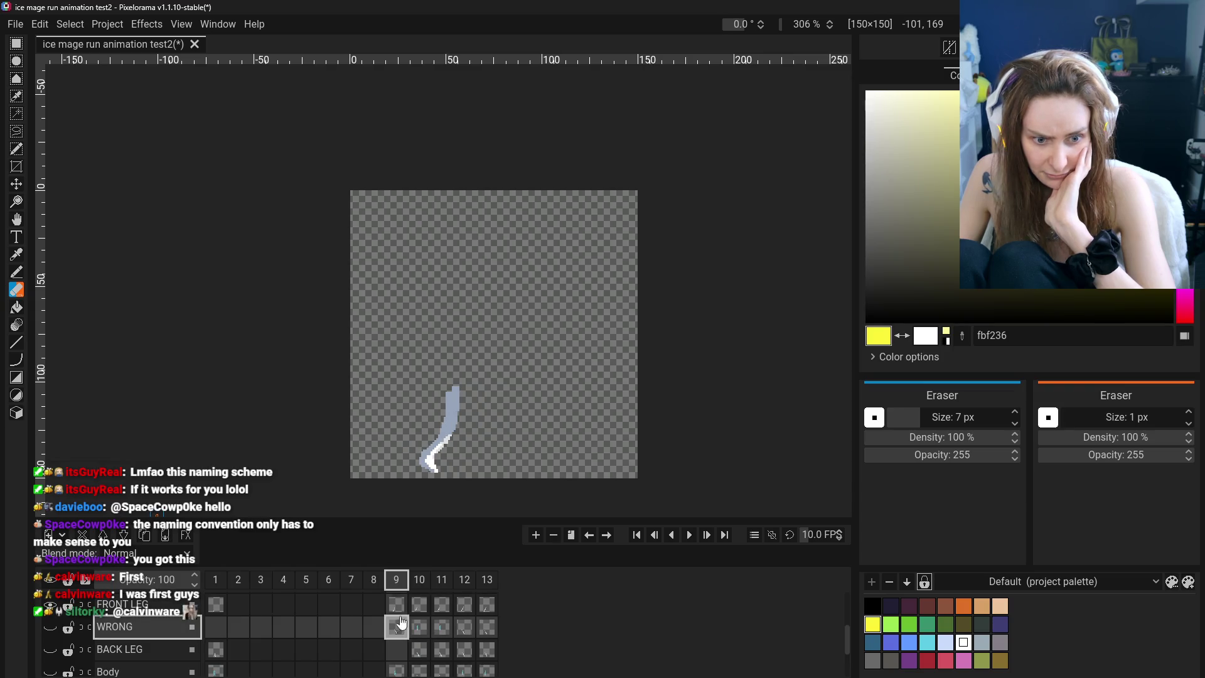
{"action": "left_click", "coordinate": [402, 649]}
{"action": "scroll", "coordinate": [402, 653], "scroll_direction": "down", "scroll_amount": 1}
{"action": "left_click", "coordinate": [401, 656]}
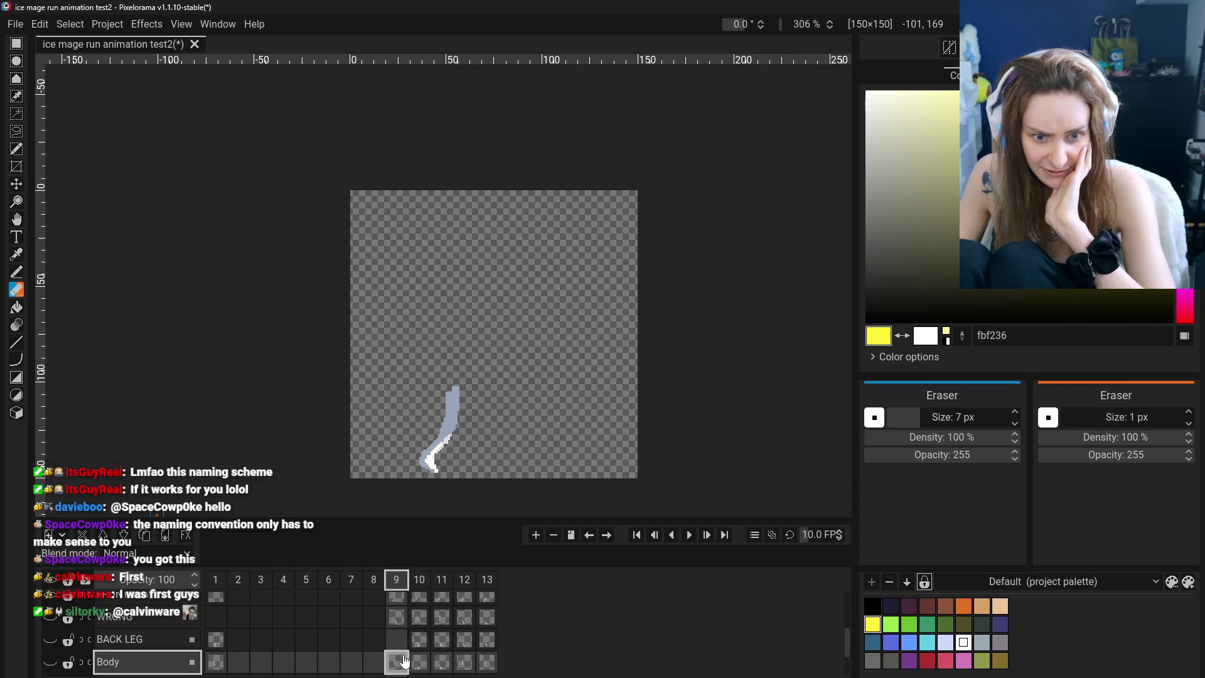
{"action": "scroll", "coordinate": [404, 660], "scroll_direction": "down", "scroll_amount": 1}
{"action": "left_click", "coordinate": [419, 630]}
{"action": "left_click", "coordinate": [419, 607]}
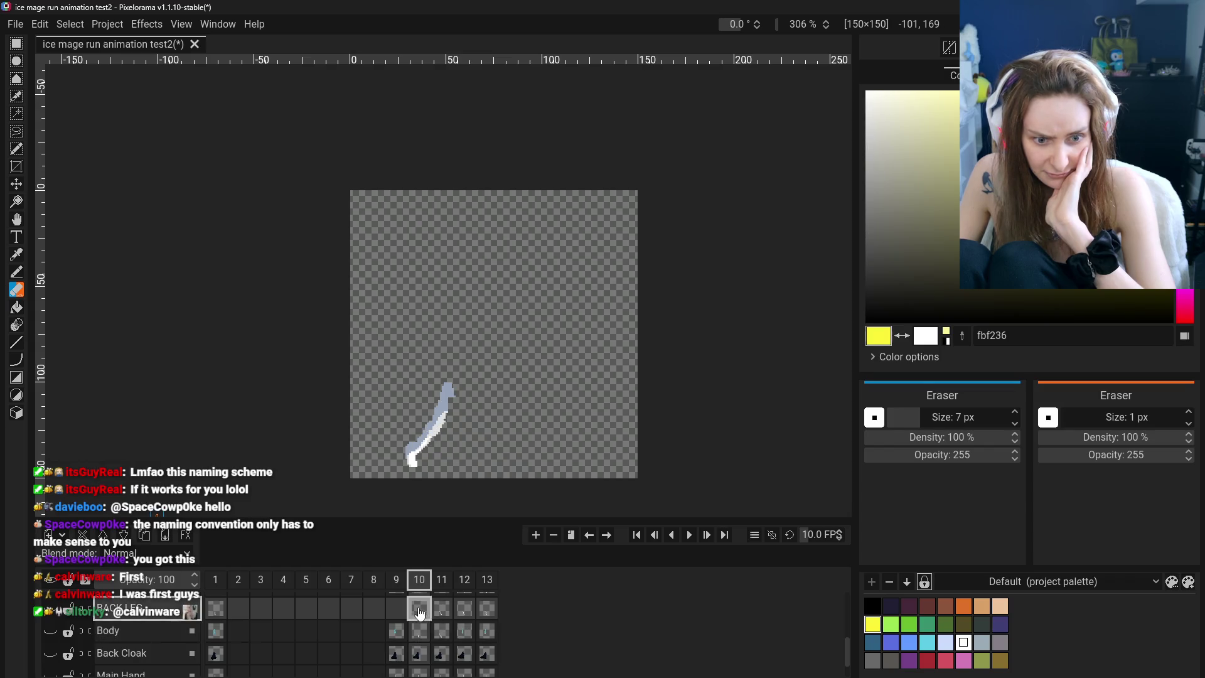
{"action": "scroll", "coordinate": [403, 624], "scroll_direction": "up", "scroll_amount": 1}
{"action": "left_click", "coordinate": [401, 623]}
{"action": "left_click", "coordinate": [52, 583]}
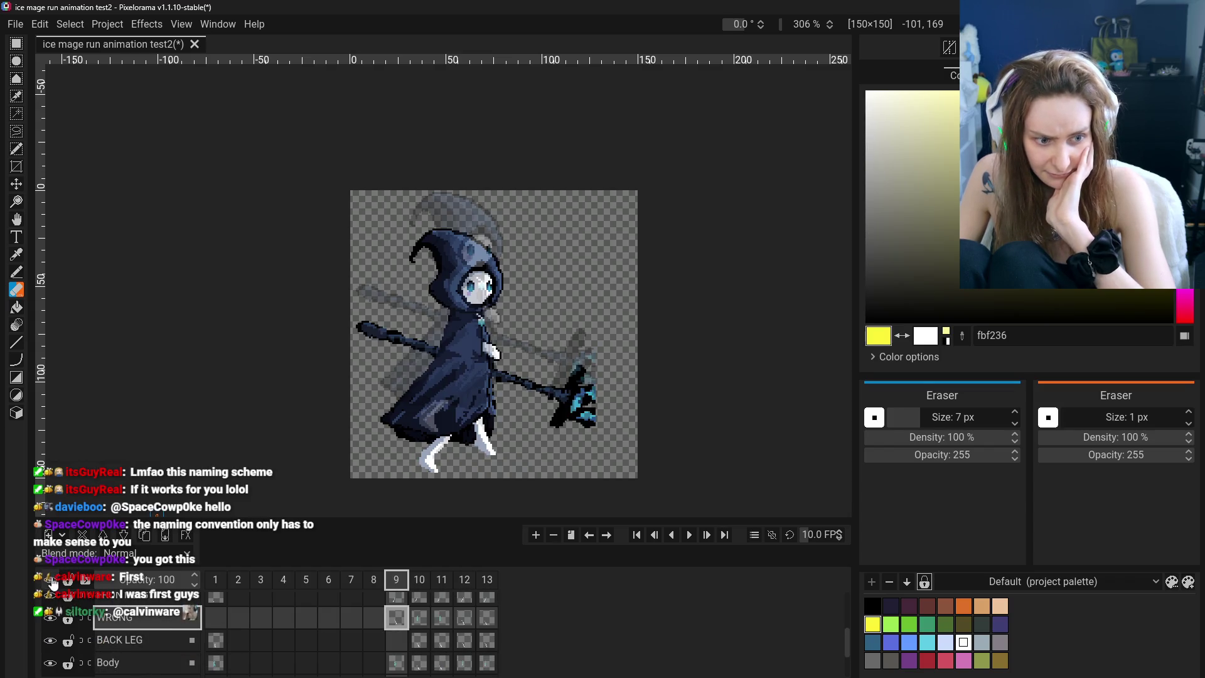
Hide the top layers on frame 9 and toggle the FRONT LEG layer's visibility
{"action": "left_click", "coordinate": [410, 627]}
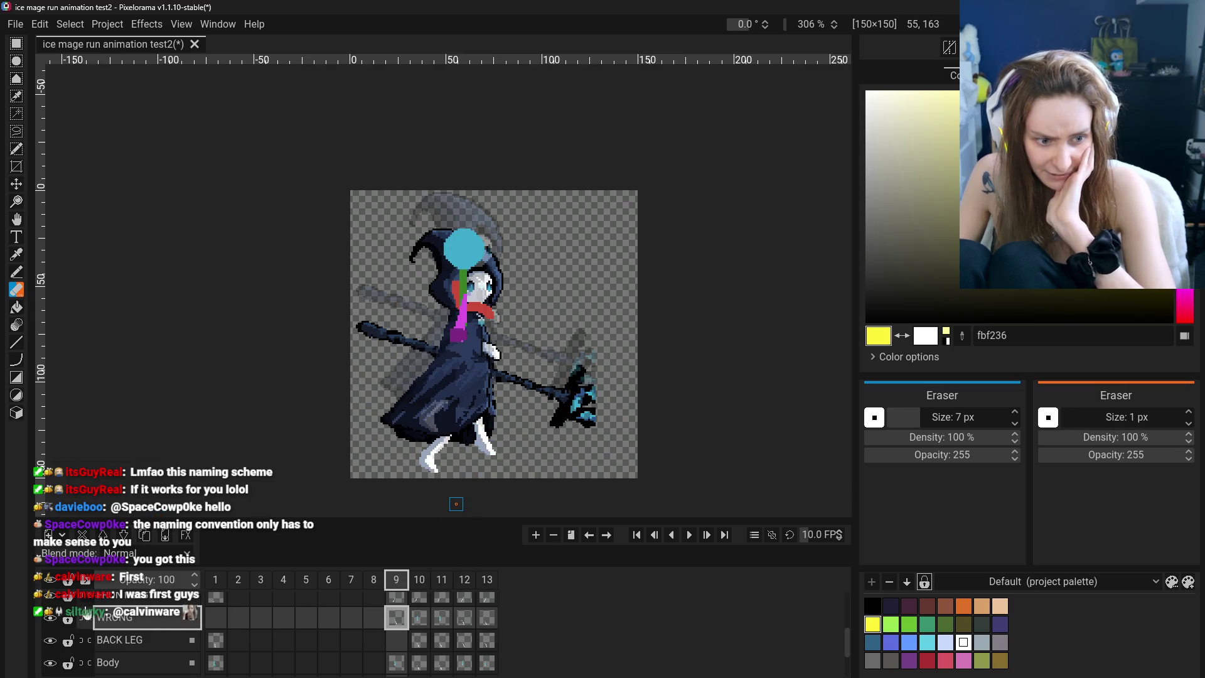
{"action": "left_click", "coordinate": [52, 583]}
{"action": "scroll", "coordinate": [251, 622], "scroll_direction": "up", "scroll_amount": 5}
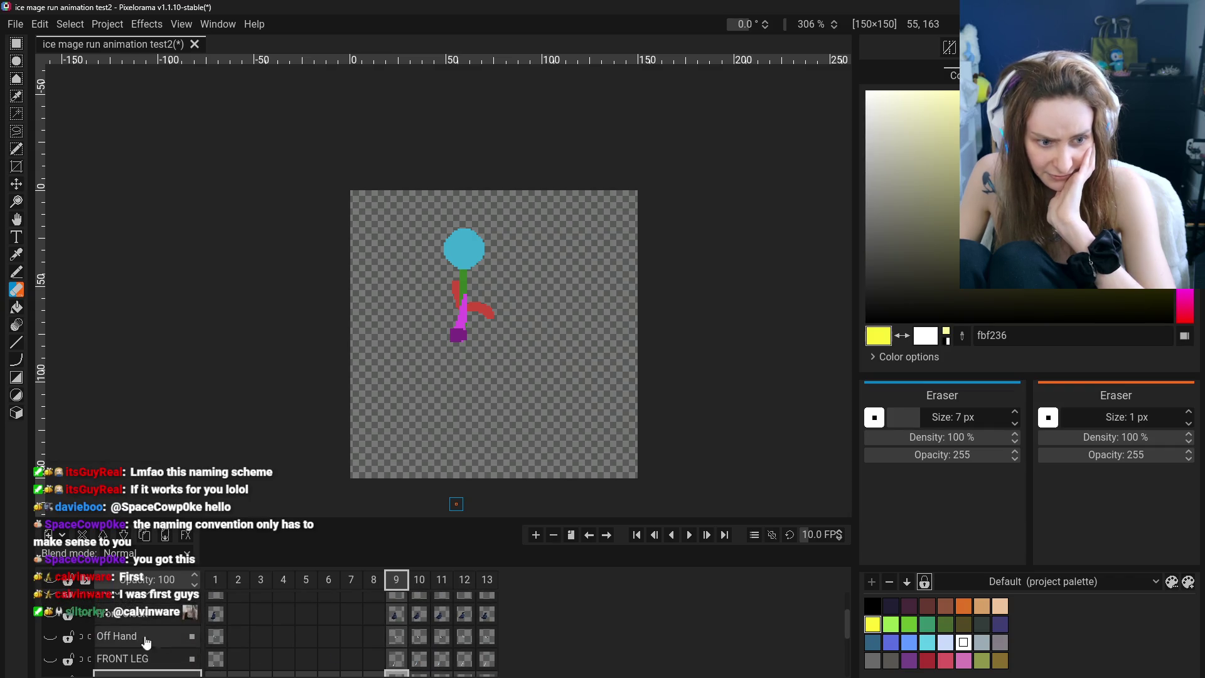
{"action": "scroll", "coordinate": [254, 625], "scroll_direction": "down", "scroll_amount": 2}
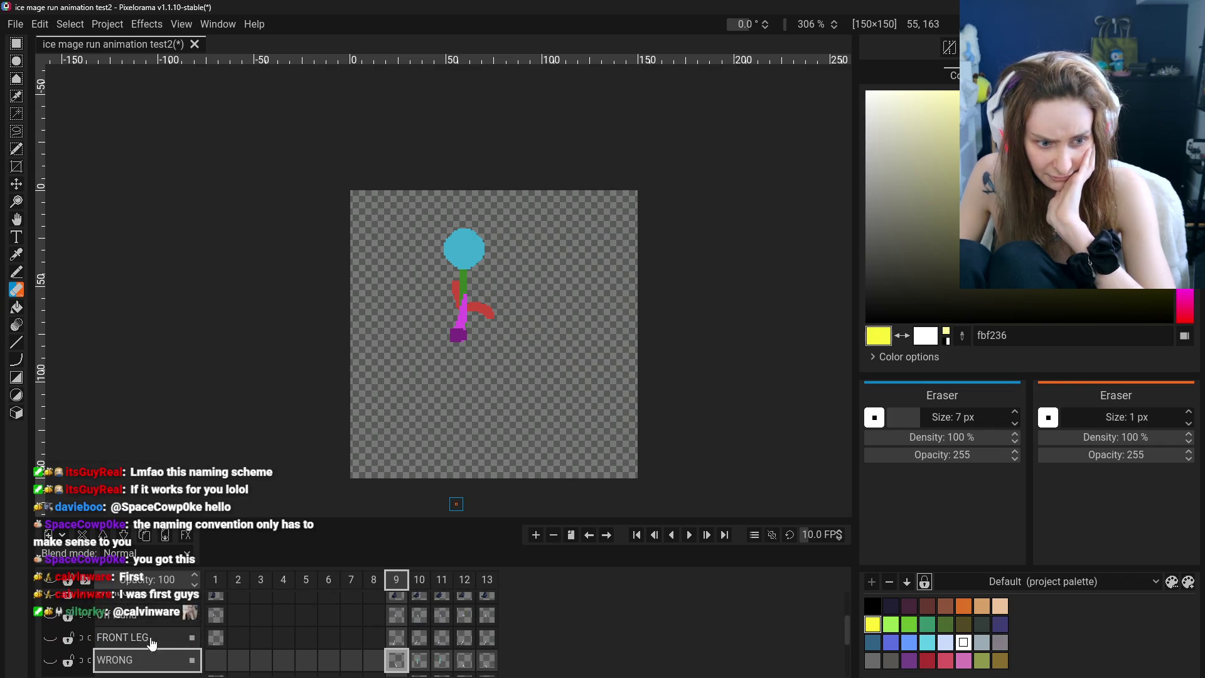
{"action": "left_click", "coordinate": [51, 617]}
{"action": "left_click", "coordinate": [51, 639]}
Toggle the WRONG layer until only its grey-blue leg stroke is showing
{"action": "left_click", "coordinate": [51, 640]}
{"action": "left_click", "coordinate": [50, 640]}
{"action": "left_click", "coordinate": [50, 640]}
{"action": "scroll", "coordinate": [375, 638], "scroll_direction": "down", "scroll_amount": 1}
{"action": "scroll", "coordinate": [375, 638], "scroll_direction": "down", "scroll_amount": 1}
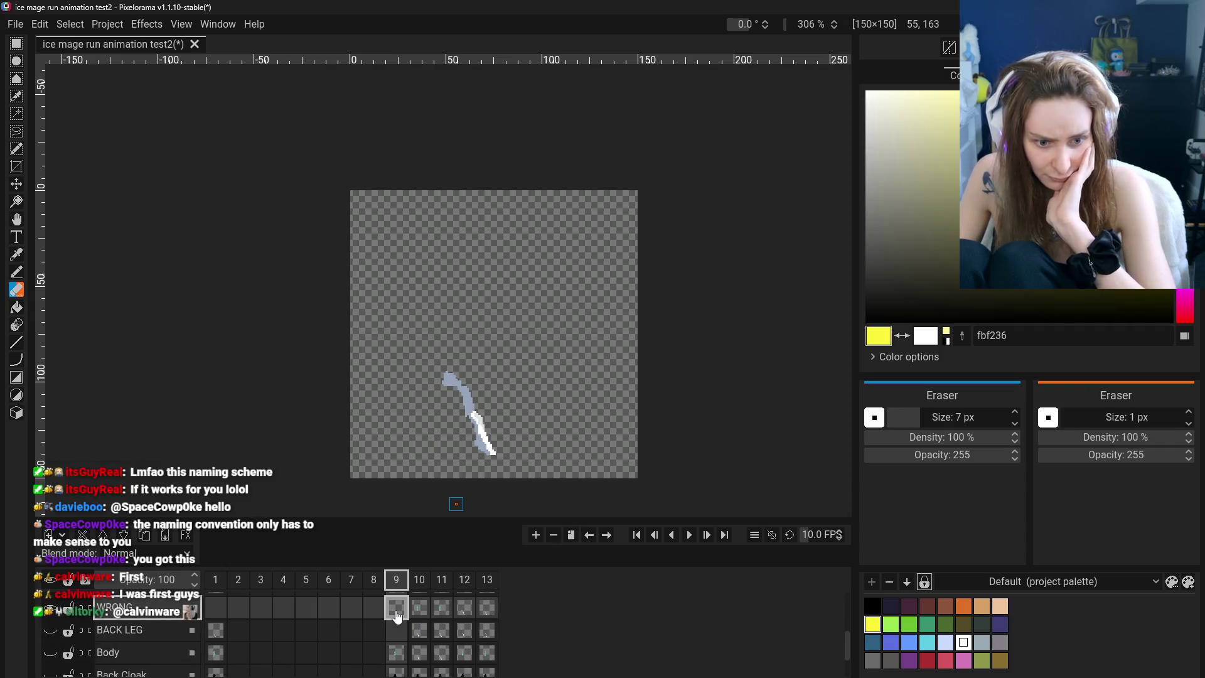
{"action": "left_click", "coordinate": [16, 44]}
Select the leg stroke and trial-paste it into the BACK LEG frame 9 cel, then cancel
{"action": "left_click_drag", "start_coordinate": [427, 342], "coordinate": [532, 466]}
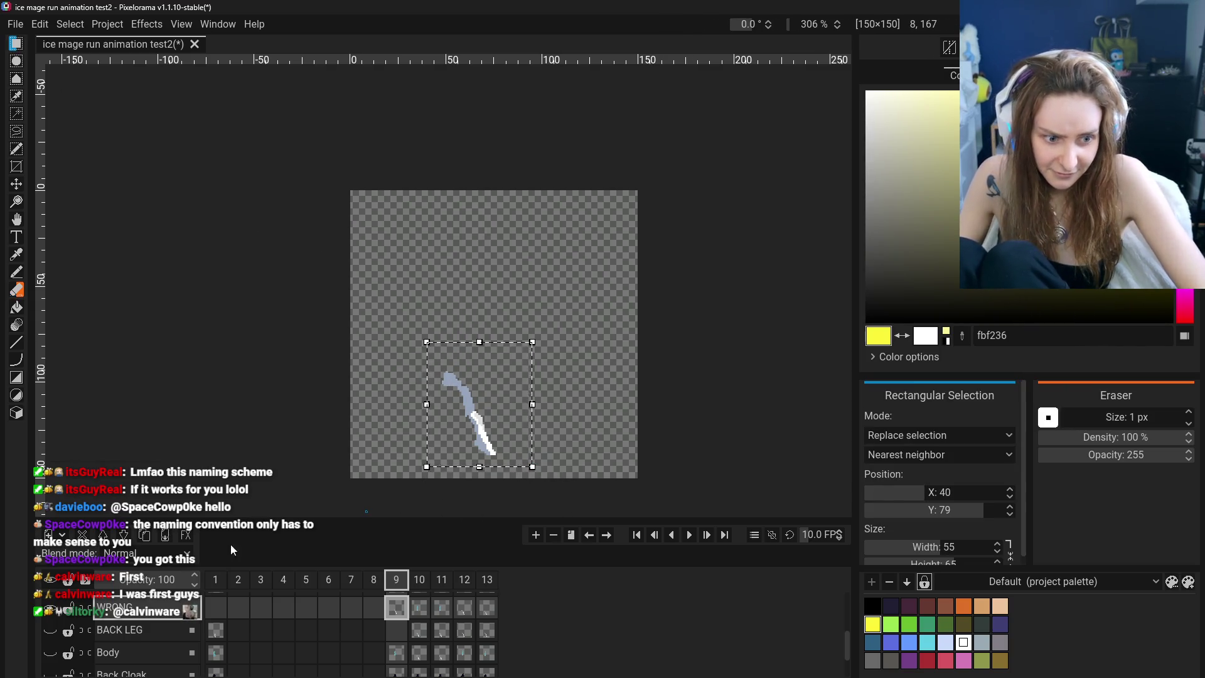
{"action": "left_click", "coordinate": [150, 630]}
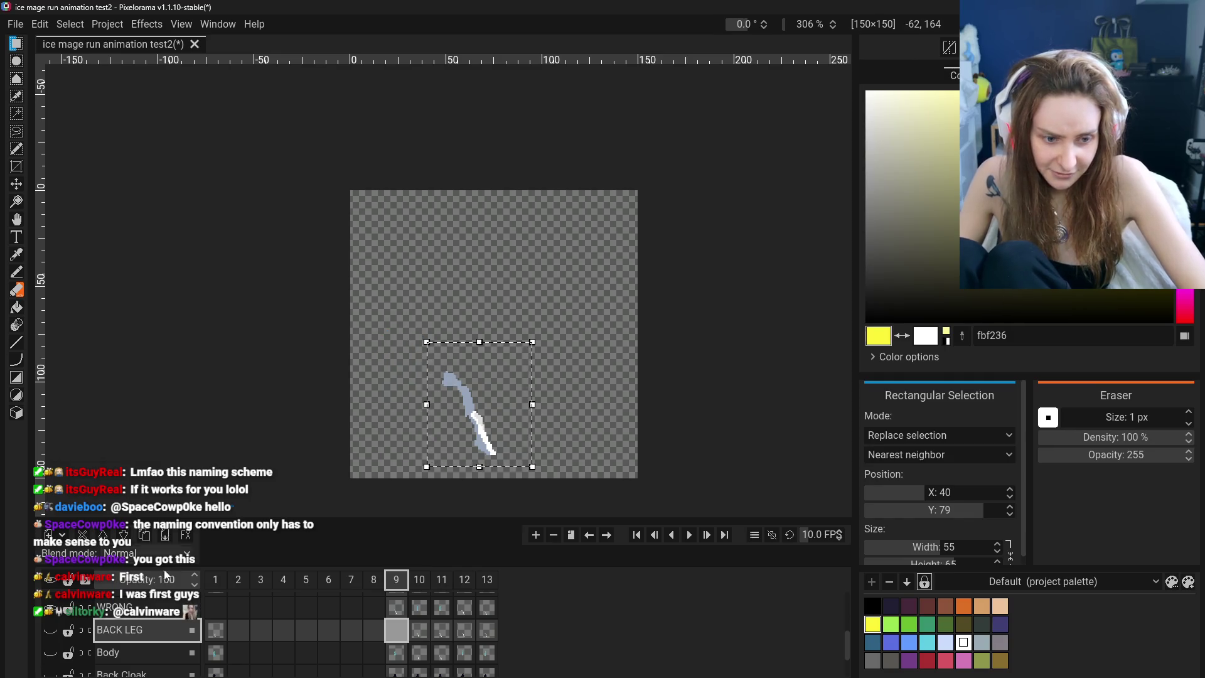
{"action": "key", "text": "ctrl+v"}
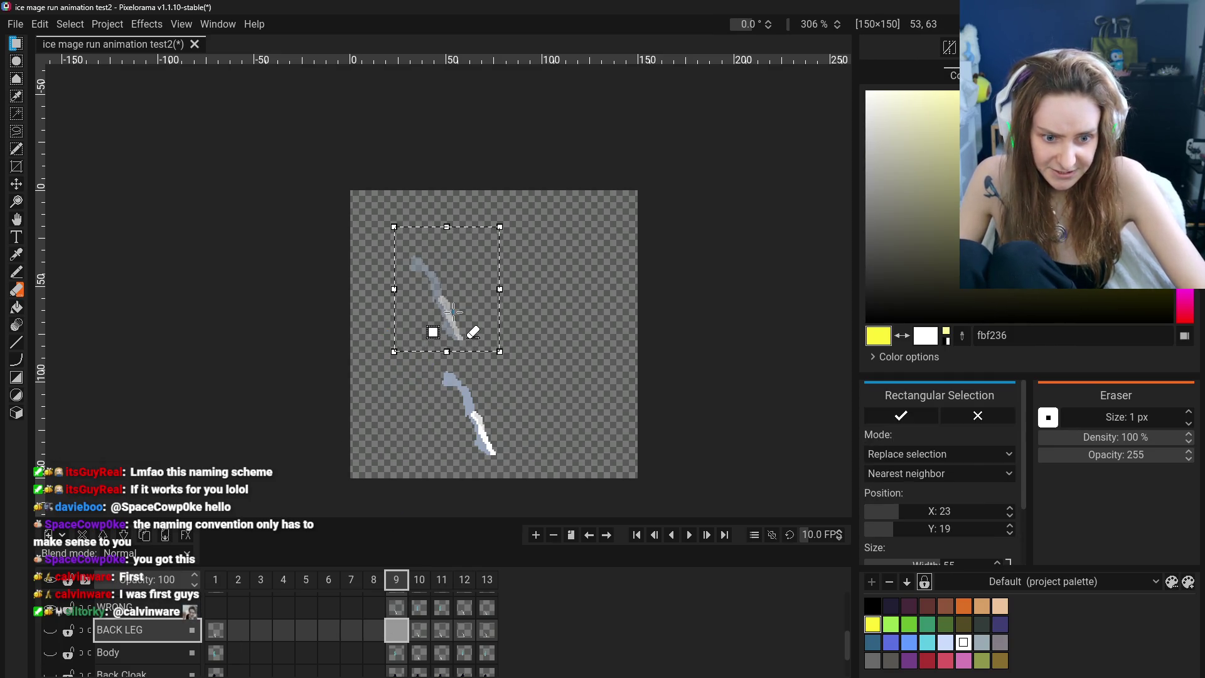
{"action": "left_click_drag", "start_coordinate": [443, 308], "coordinate": [447, 312]}
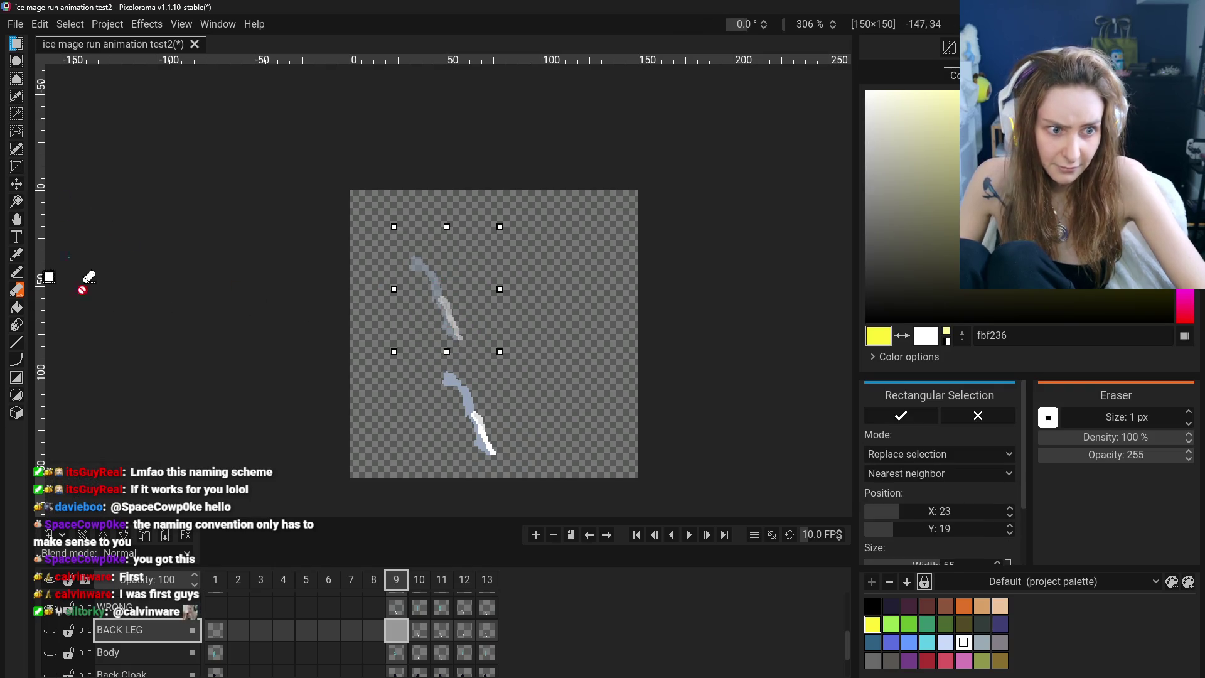
{"action": "key", "text": "Escape"}
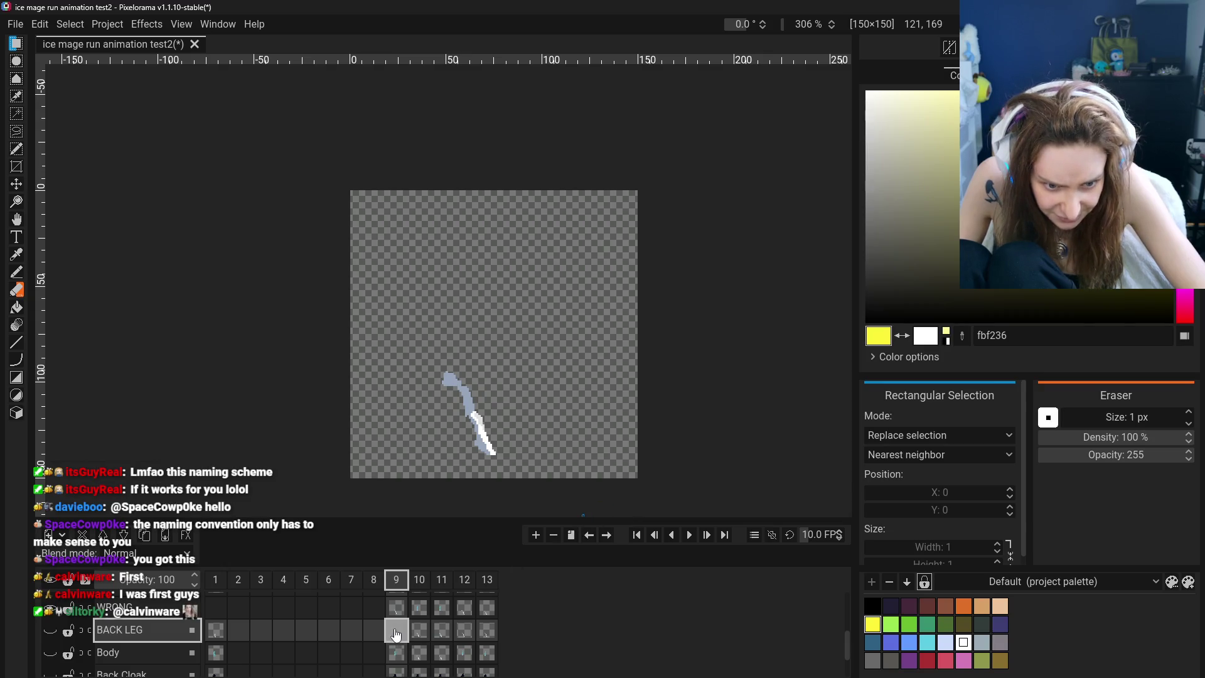
Show BACK LEG on frame 9, reselect the leg stroke, and select the WRONG and BACK LEG frame 9 cels
{"action": "left_click", "coordinate": [369, 633]}
{"action": "left_click", "coordinate": [389, 636]}
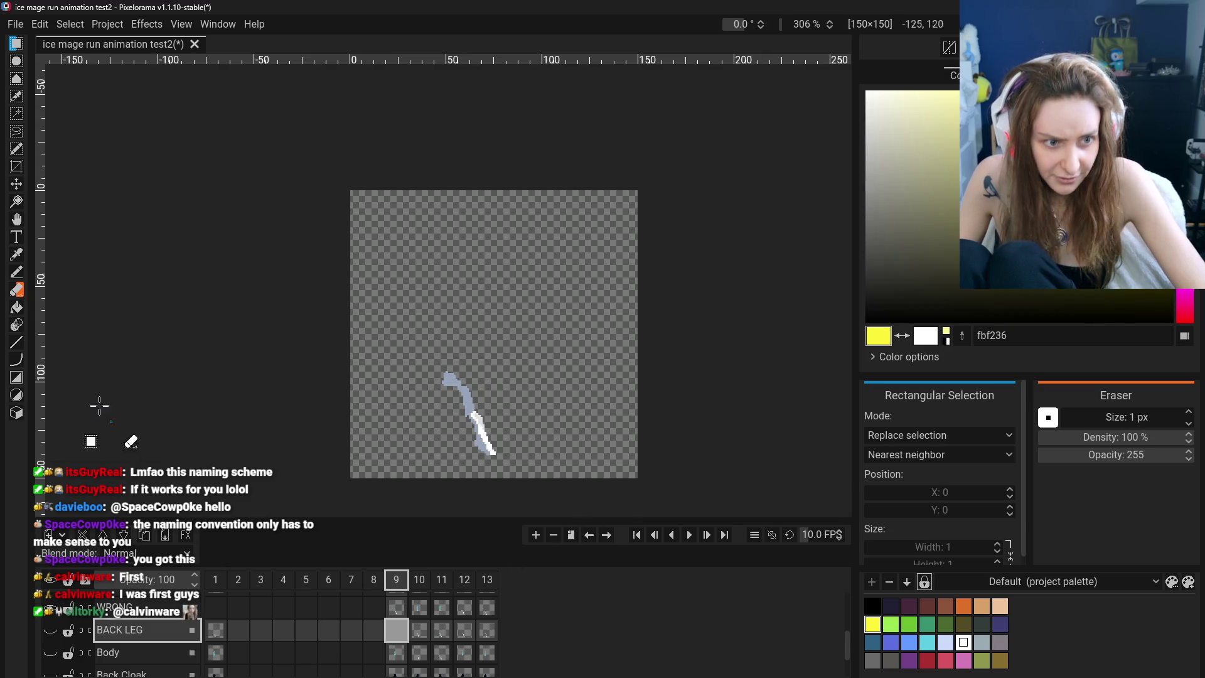
{"action": "left_click", "coordinate": [50, 630]}
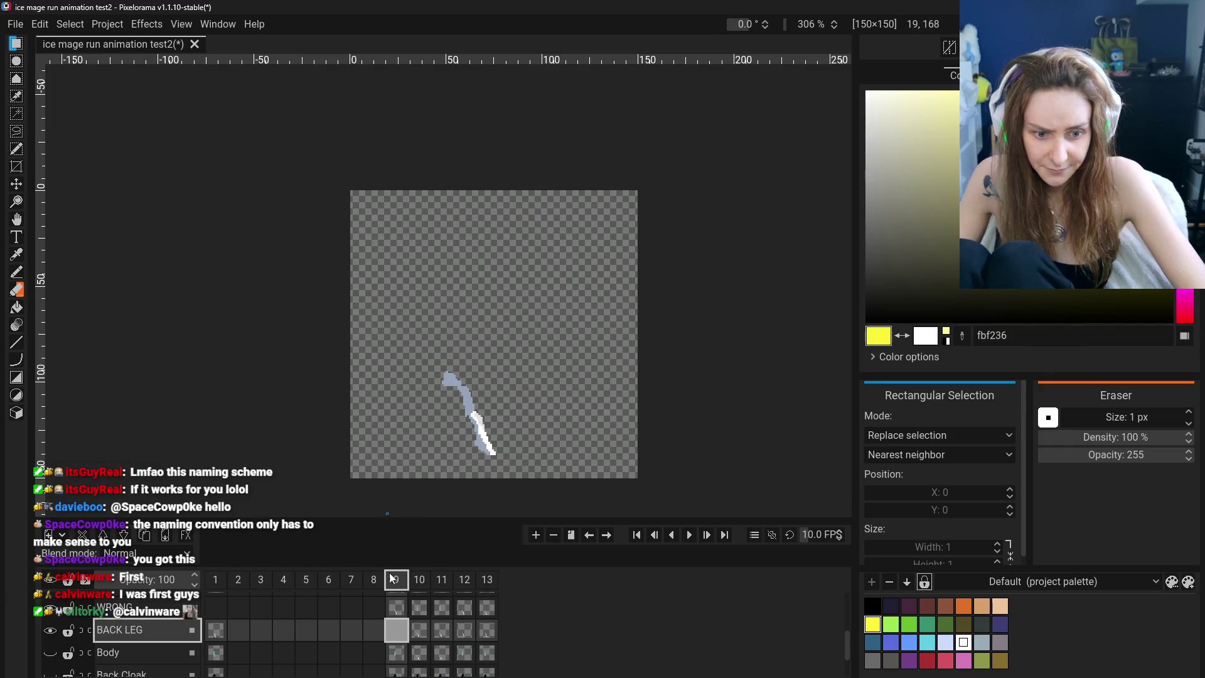
{"action": "left_click", "coordinate": [401, 634]}
{"action": "left_click_drag", "start_coordinate": [463, 328], "coordinate": [477, 402]}
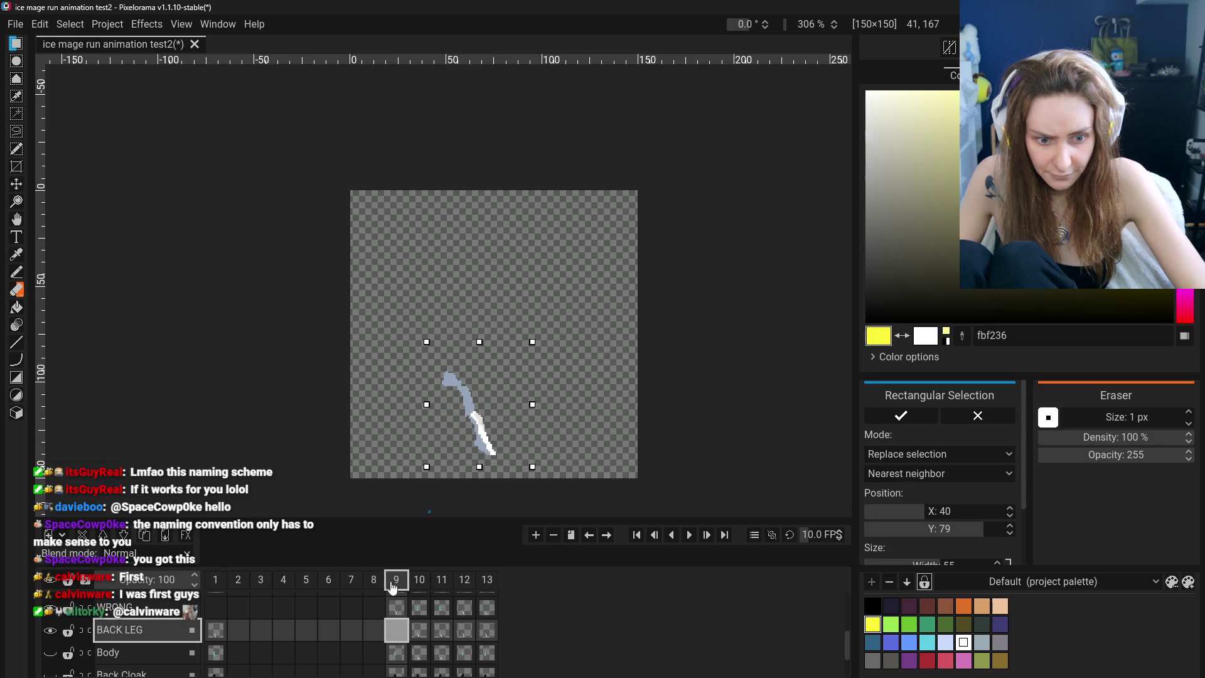
{"action": "left_click", "coordinate": [401, 610]}
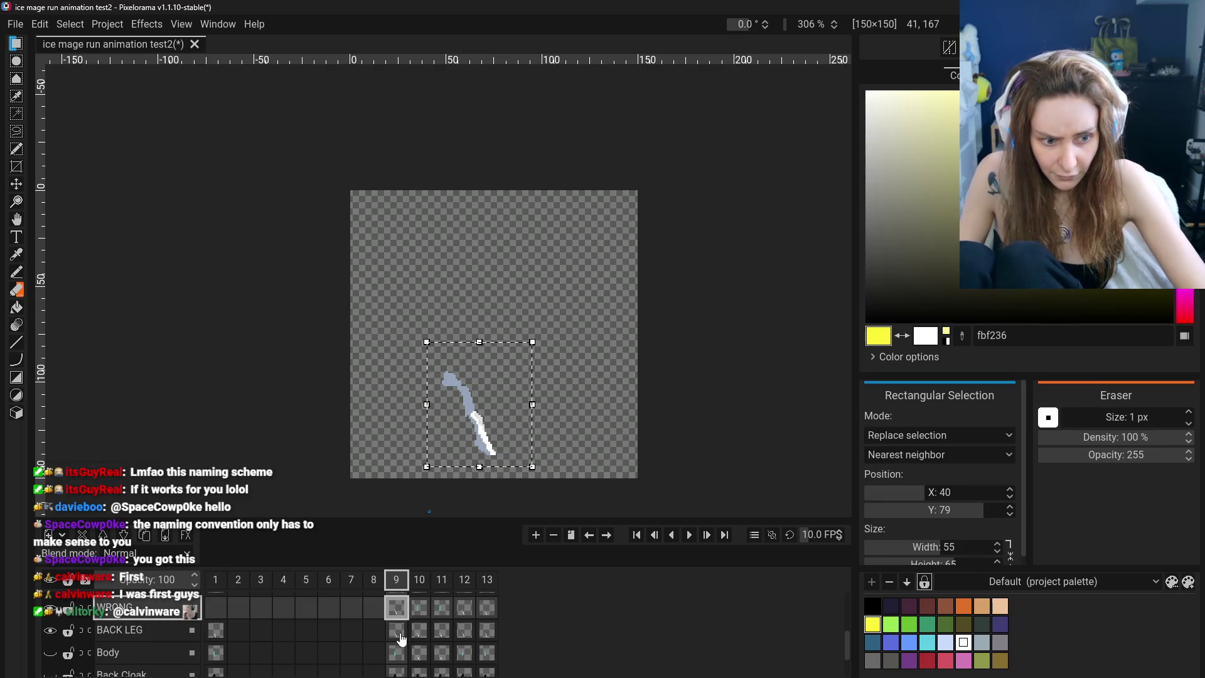
{"action": "left_click", "coordinate": [403, 641], "text": "ctrl"}
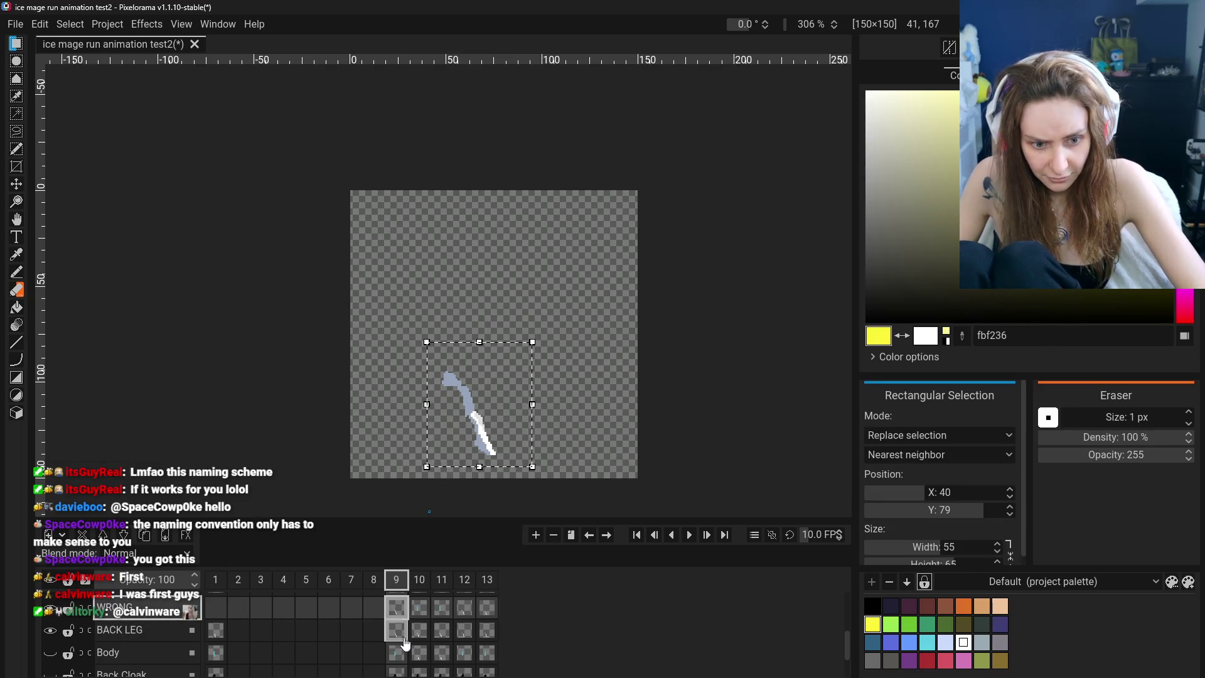
Clear the selection and erase the upper grey part of frame 9's leg stroke
{"action": "left_click", "coordinate": [16, 290]}
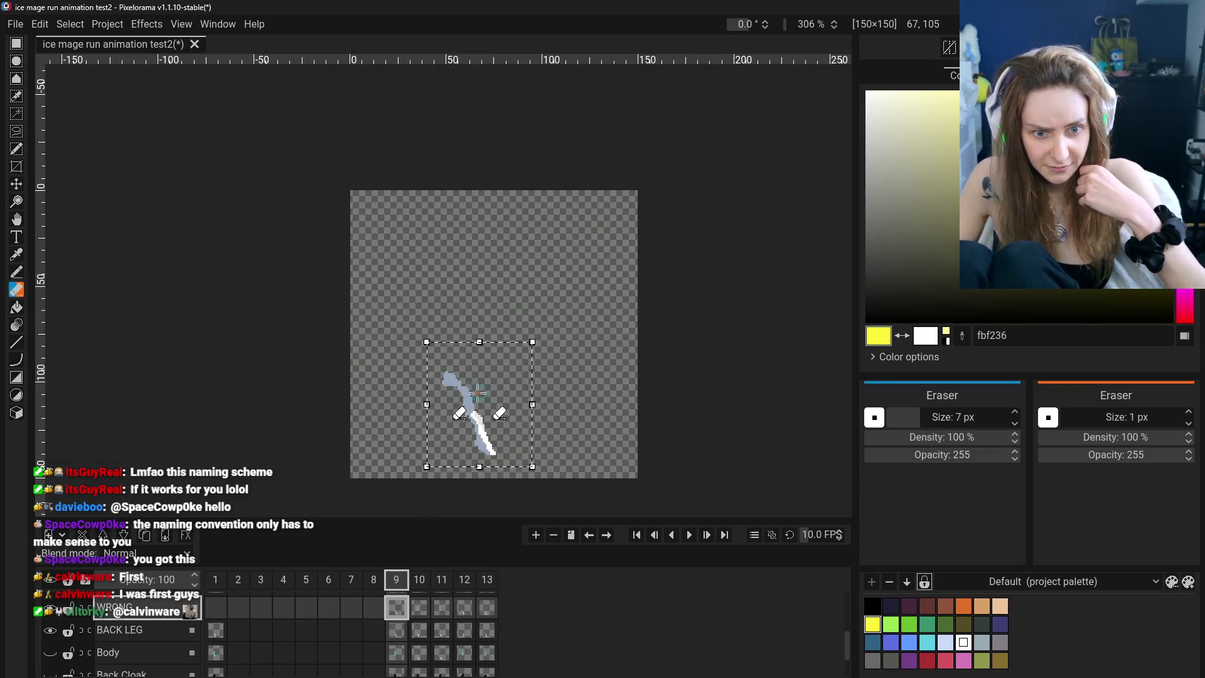
{"action": "left_click", "coordinate": [15, 24]}
{"action": "left_click", "coordinate": [241, 298]}
{"action": "key", "text": "r"}
{"action": "left_click", "coordinate": [447, 268]}
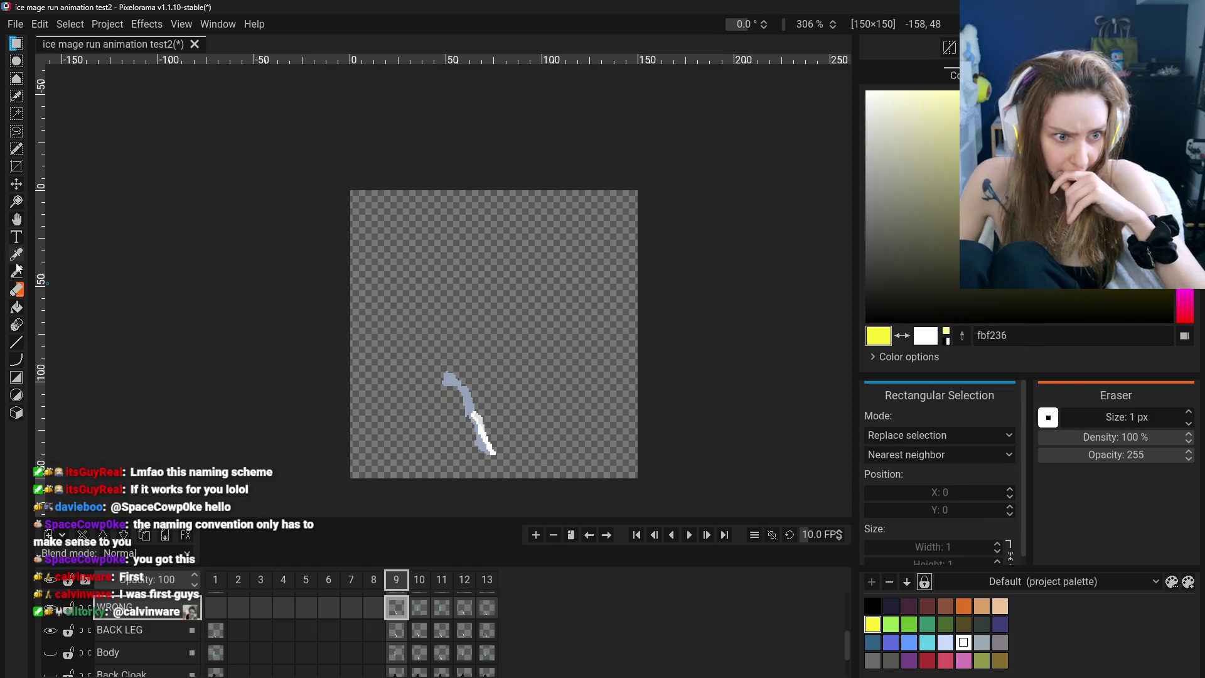
{"action": "left_click", "coordinate": [17, 291]}
{"action": "left_click_drag", "start_coordinate": [449, 377], "coordinate": [468, 433]}
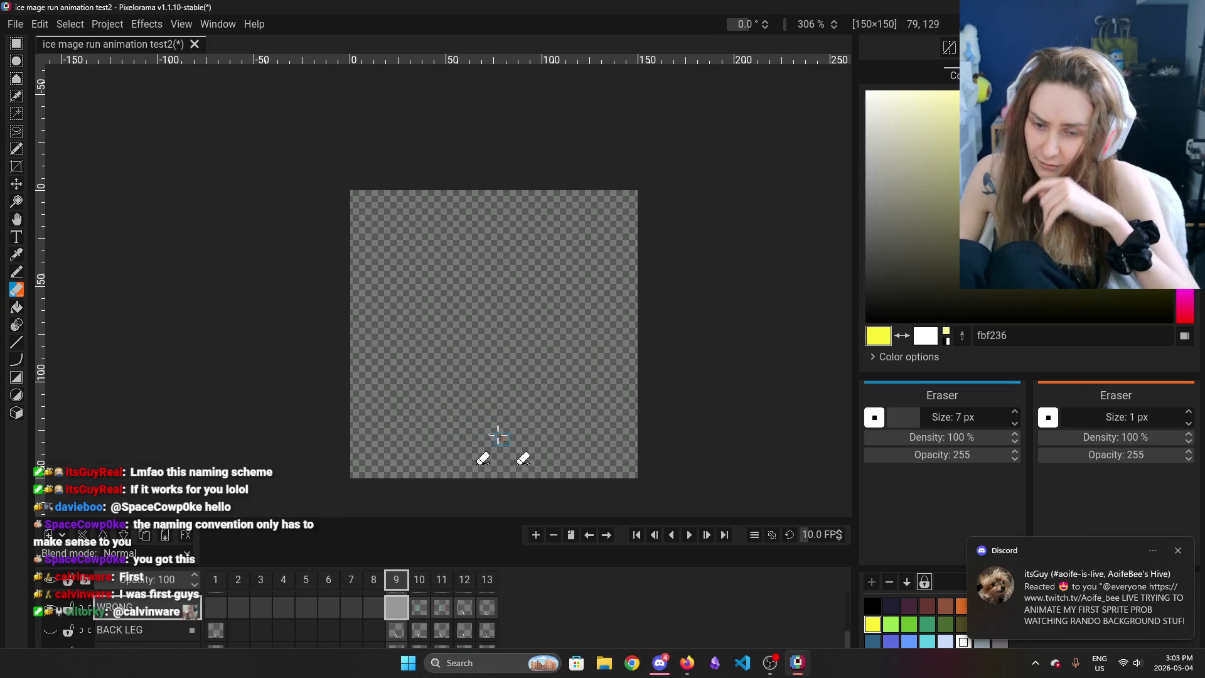
Show the BACK LEG layer and compare its pose across frames 1 and 9–13
{"action": "left_click", "coordinate": [47, 633]}
{"action": "left_click", "coordinate": [125, 630]}
{"action": "left_click", "coordinate": [216, 629]}
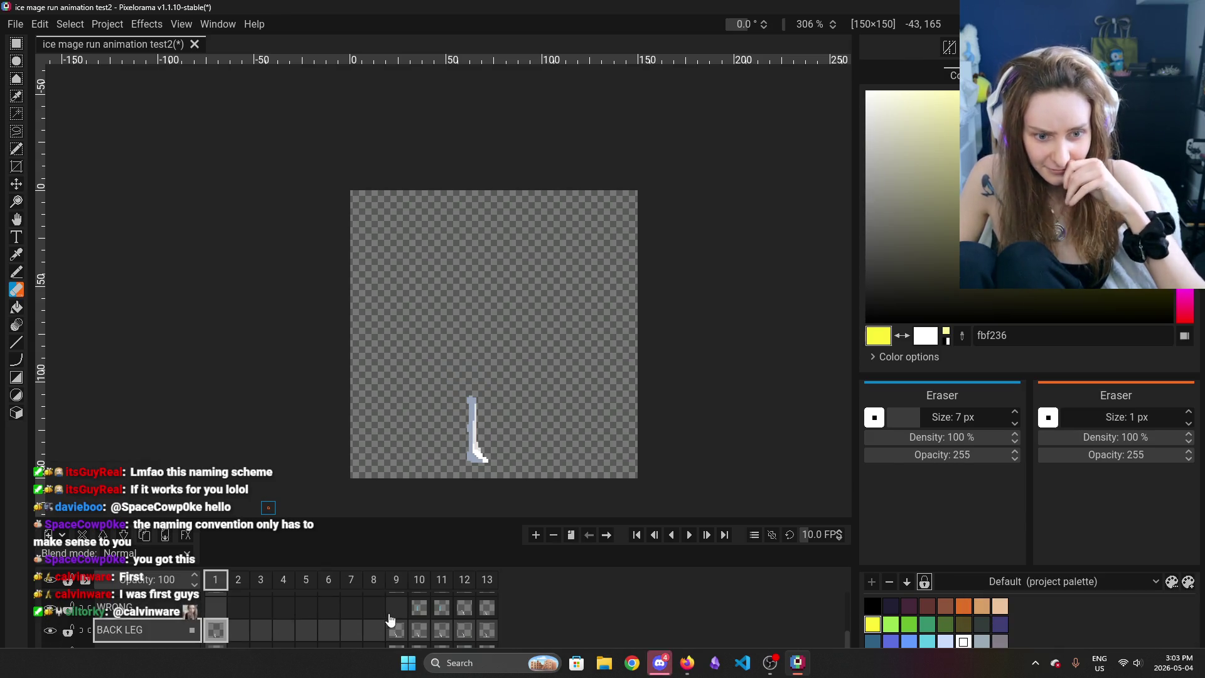
{"action": "left_click", "coordinate": [402, 630]}
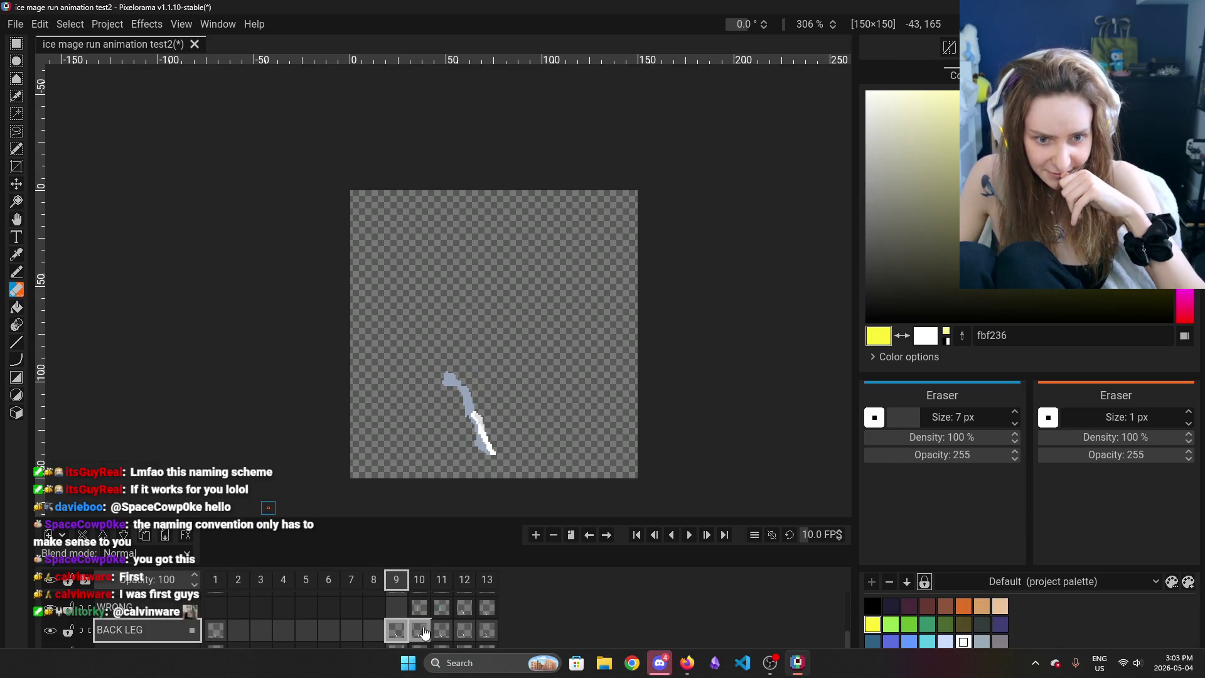
{"action": "left_click", "coordinate": [422, 631]}
{"action": "left_click", "coordinate": [443, 634]}
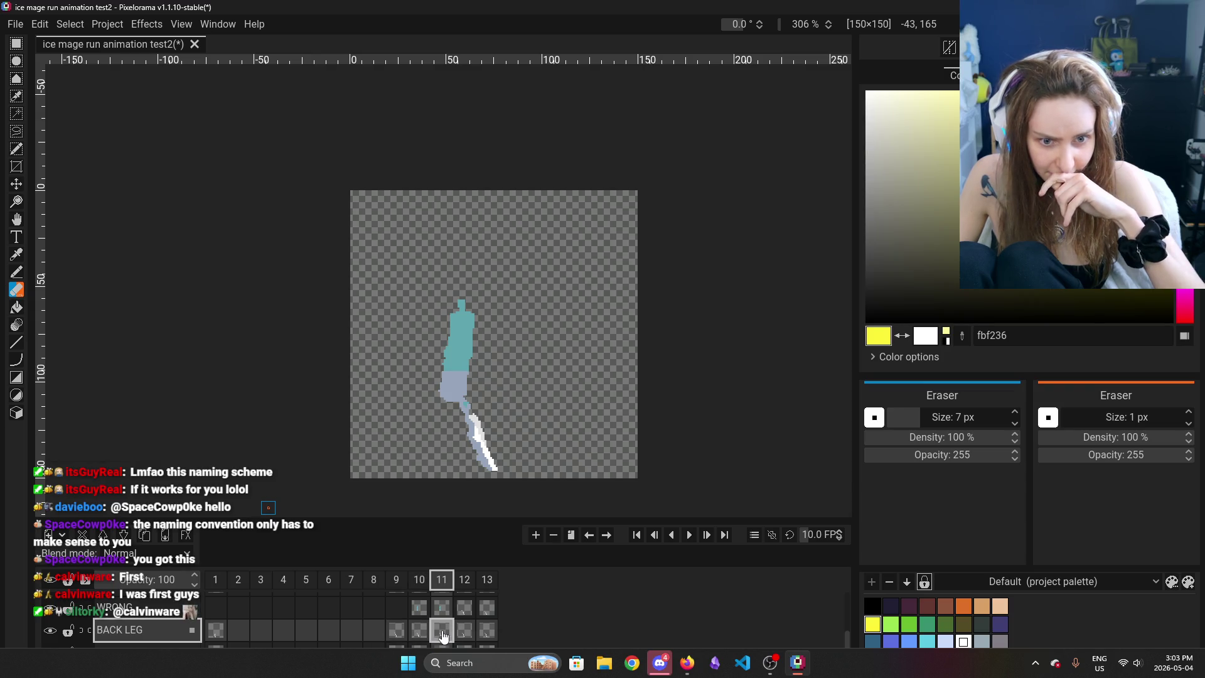
{"action": "left_click", "coordinate": [472, 635]}
{"action": "left_click", "coordinate": [487, 631]}
{"action": "left_click", "coordinate": [437, 636]}
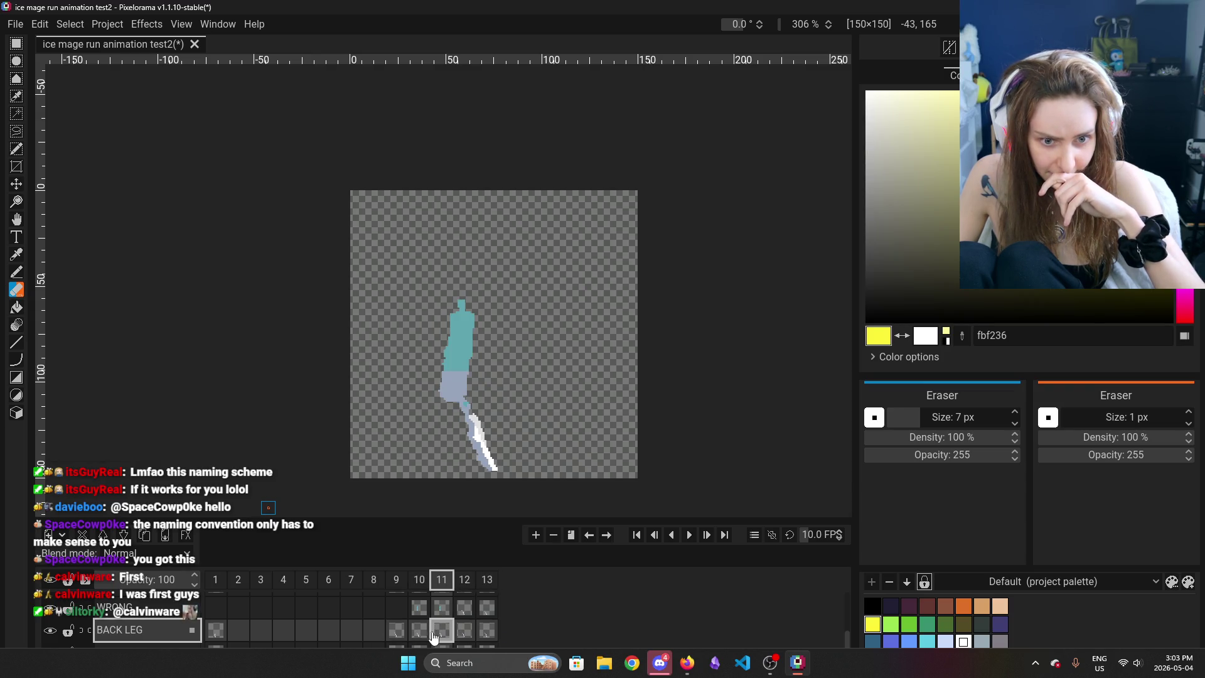
Hide the Back Cloak layer and compare the back leg cels on frames 9 and 11
{"action": "scroll", "coordinate": [198, 635], "scroll_direction": "down", "scroll_amount": 1}
{"action": "left_click", "coordinate": [50, 633]}
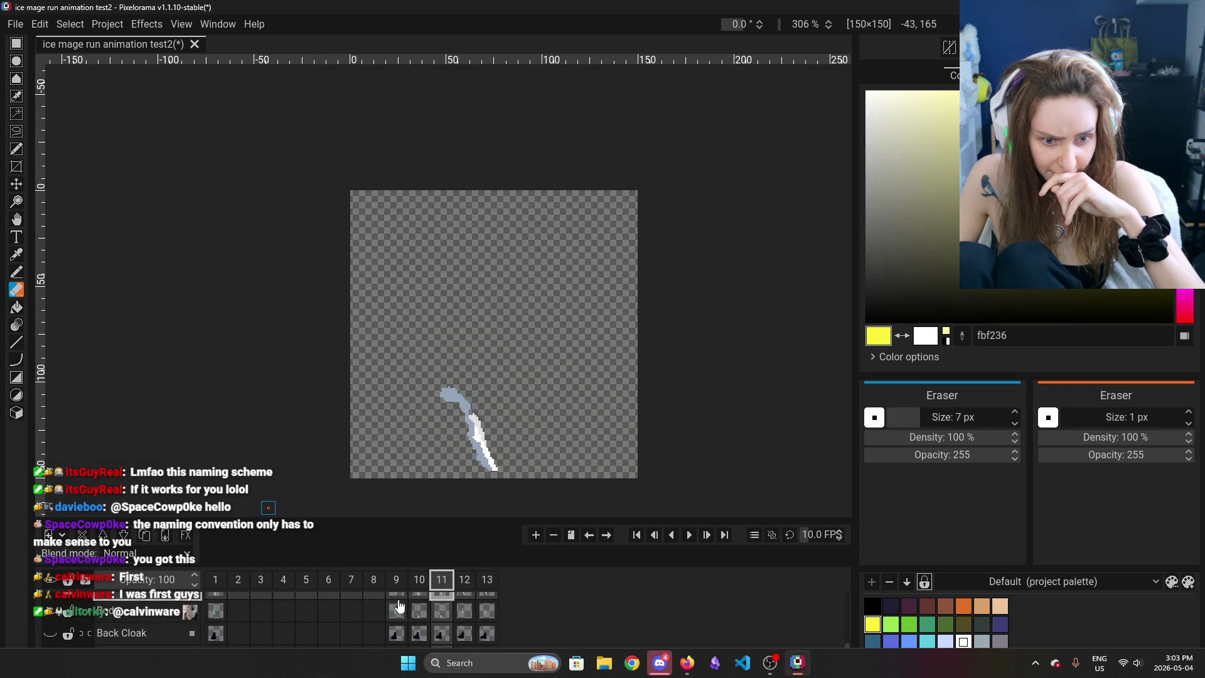
{"action": "left_click", "coordinate": [394, 616]}
{"action": "scroll", "coordinate": [399, 618], "scroll_direction": "up", "scroll_amount": 1}
{"action": "scroll", "coordinate": [401, 618], "scroll_direction": "up", "scroll_amount": 1}
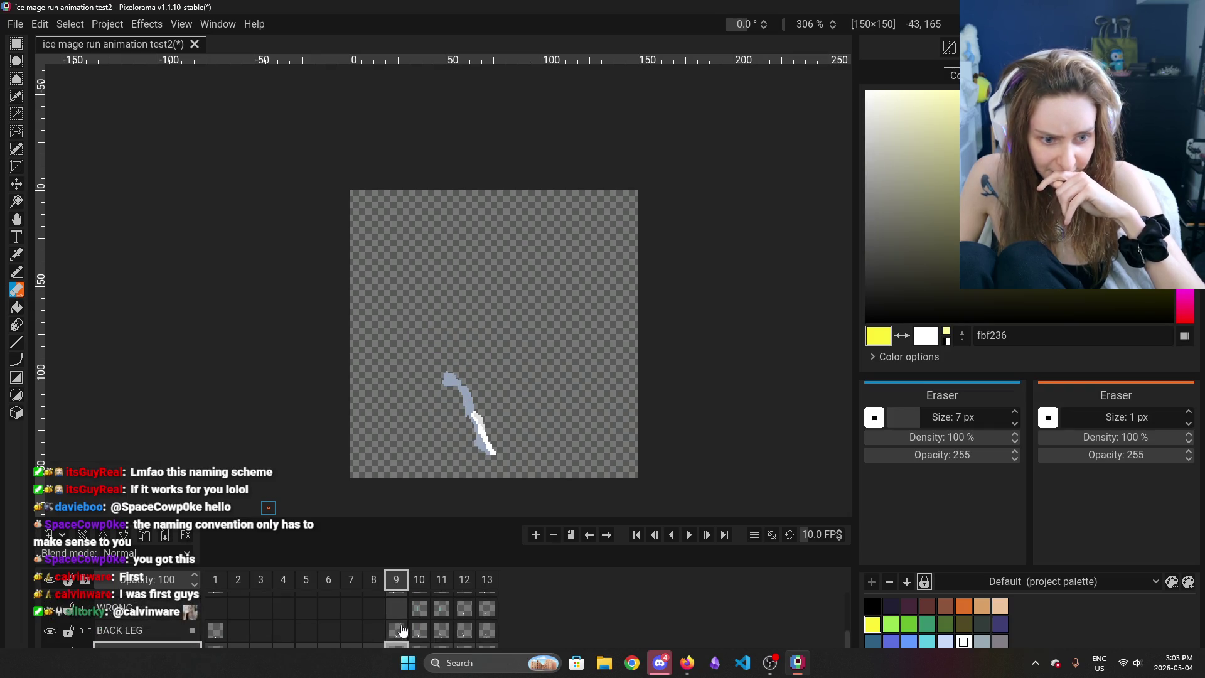
{"action": "left_click", "coordinate": [450, 632]}
{"action": "left_click", "coordinate": [404, 633]}
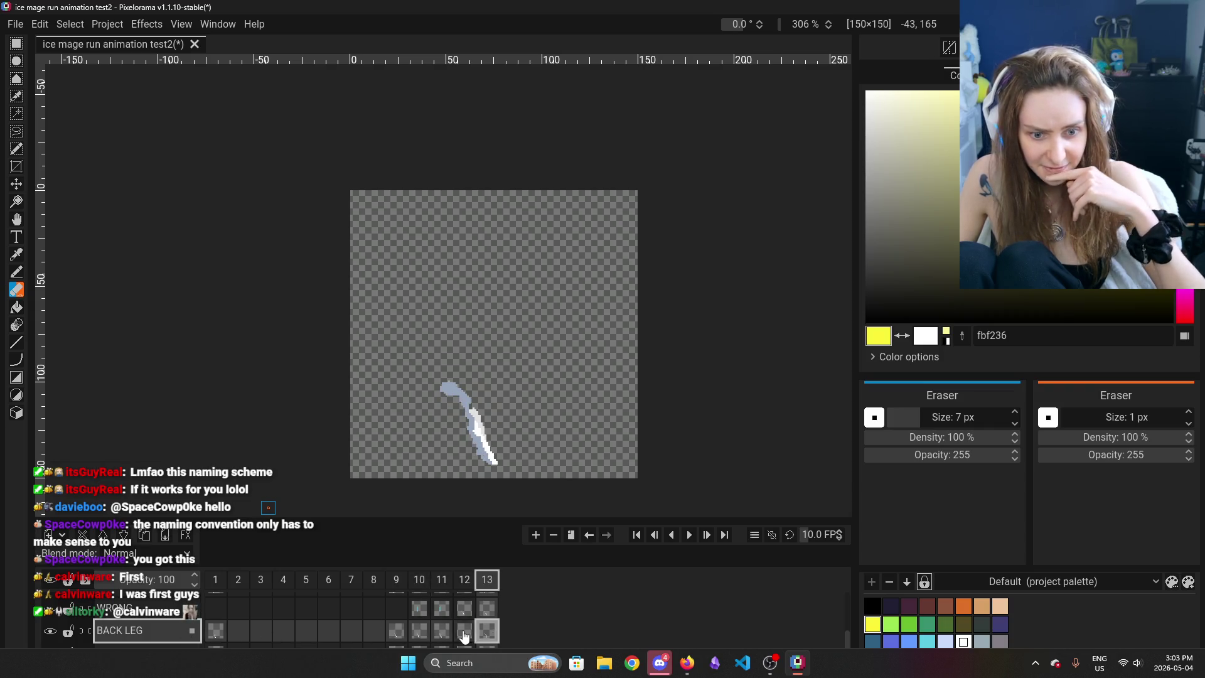
Show the FRONT LEG layer instead of the back leg and step through its frames 10–13
{"action": "scroll", "coordinate": [411, 638], "scroll_direction": "up", "scroll_amount": 1}
{"action": "left_click", "coordinate": [419, 618]}
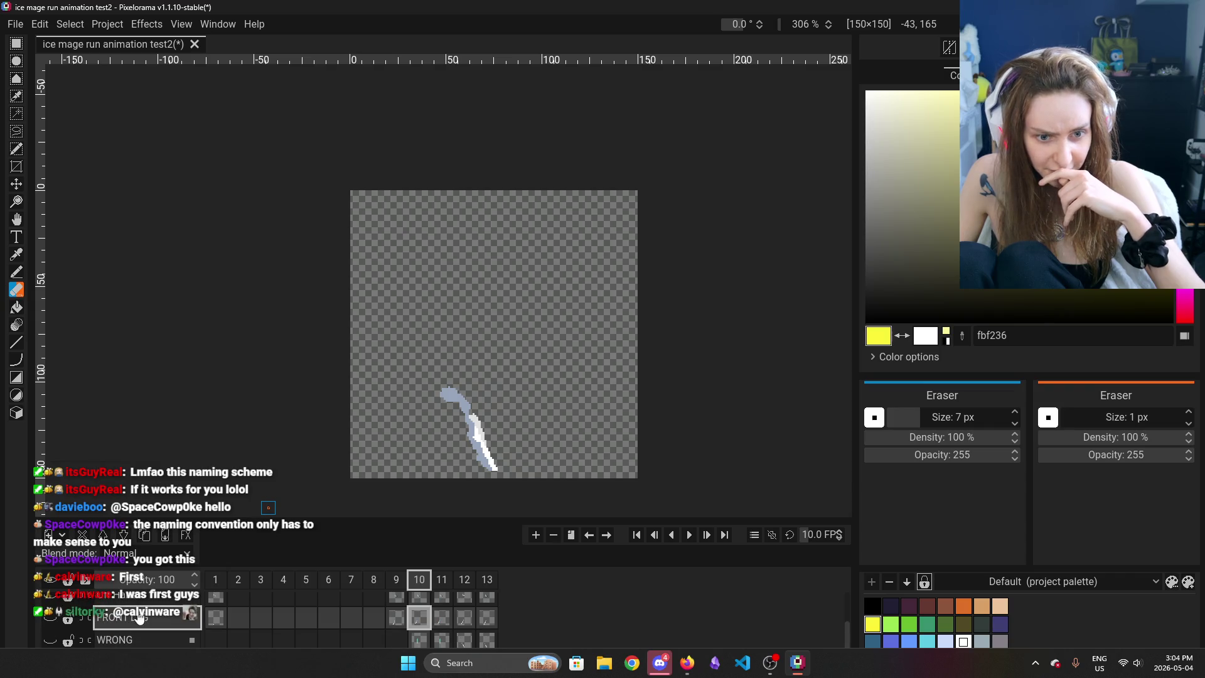
{"action": "left_click", "coordinate": [67, 623]}
{"action": "scroll", "coordinate": [67, 623], "scroll_direction": "down", "scroll_amount": 1}
{"action": "left_click", "coordinate": [62, 620]}
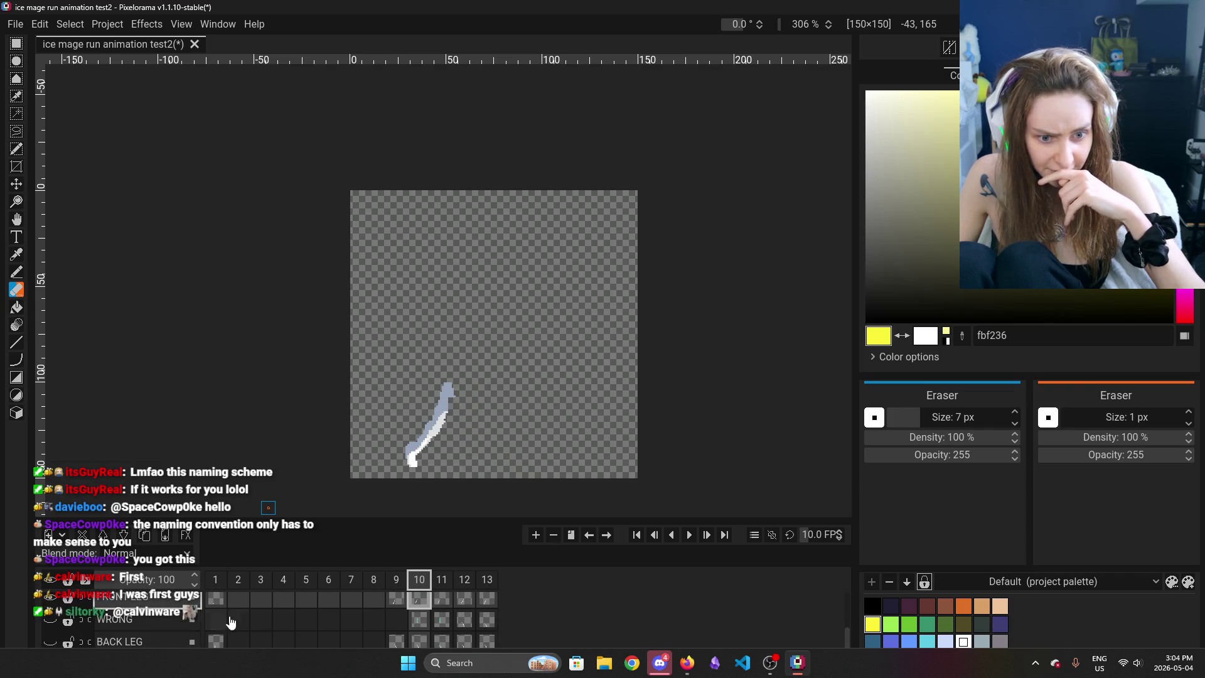
{"action": "scroll", "coordinate": [224, 610], "scroll_direction": "up", "scroll_amount": 1}
{"action": "left_click", "coordinate": [420, 601]}
{"action": "left_click", "coordinate": [442, 602]}
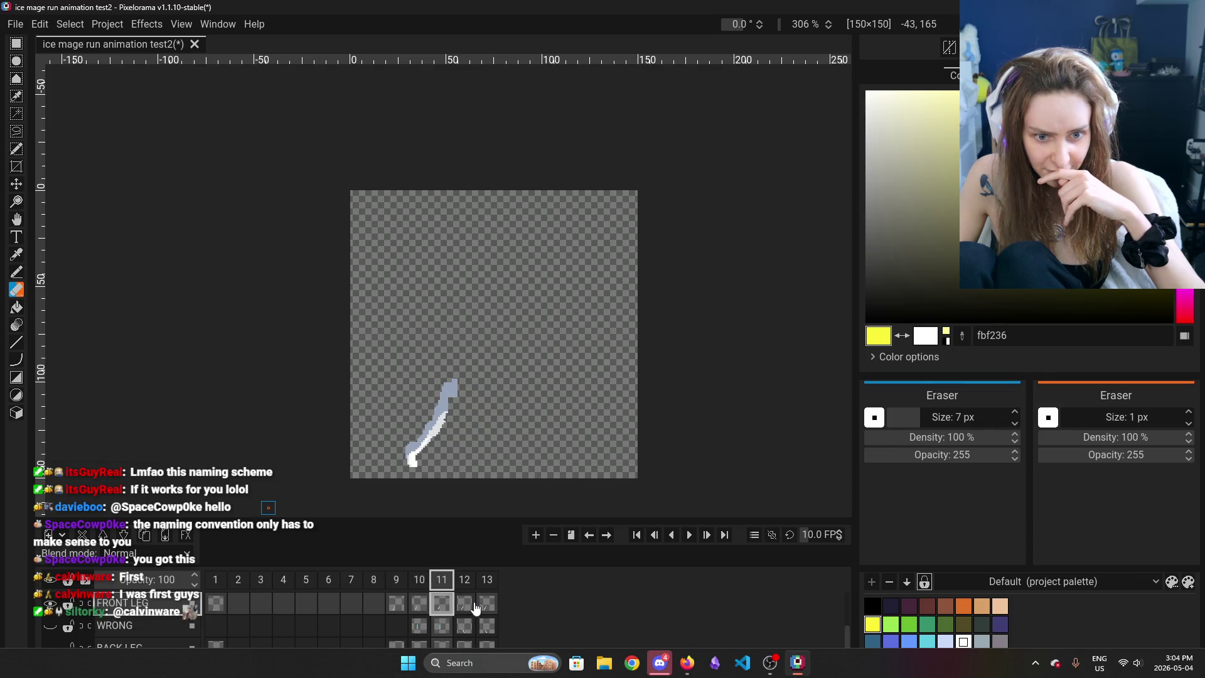
{"action": "left_click", "coordinate": [465, 603]}
{"action": "left_click", "coordinate": [487, 602]}
Step the back leg through frames 1 and 9–12, then return to frame 9
{"action": "scroll", "coordinate": [50, 613], "scroll_direction": "down", "scroll_amount": 2}
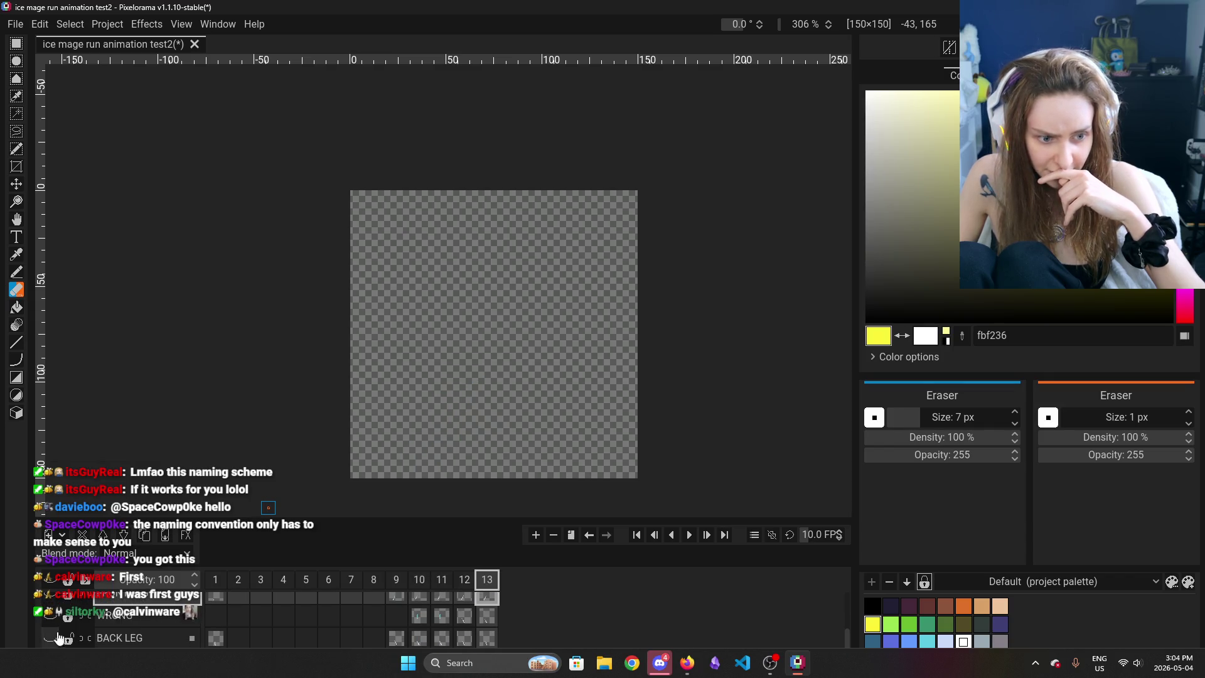
{"action": "left_click", "coordinate": [216, 606]}
{"action": "left_click", "coordinate": [396, 607]}
{"action": "left_click", "coordinate": [420, 606]}
{"action": "left_click", "coordinate": [442, 606]}
{"action": "left_click", "coordinate": [456, 606]}
{"action": "left_click", "coordinate": [442, 607]}
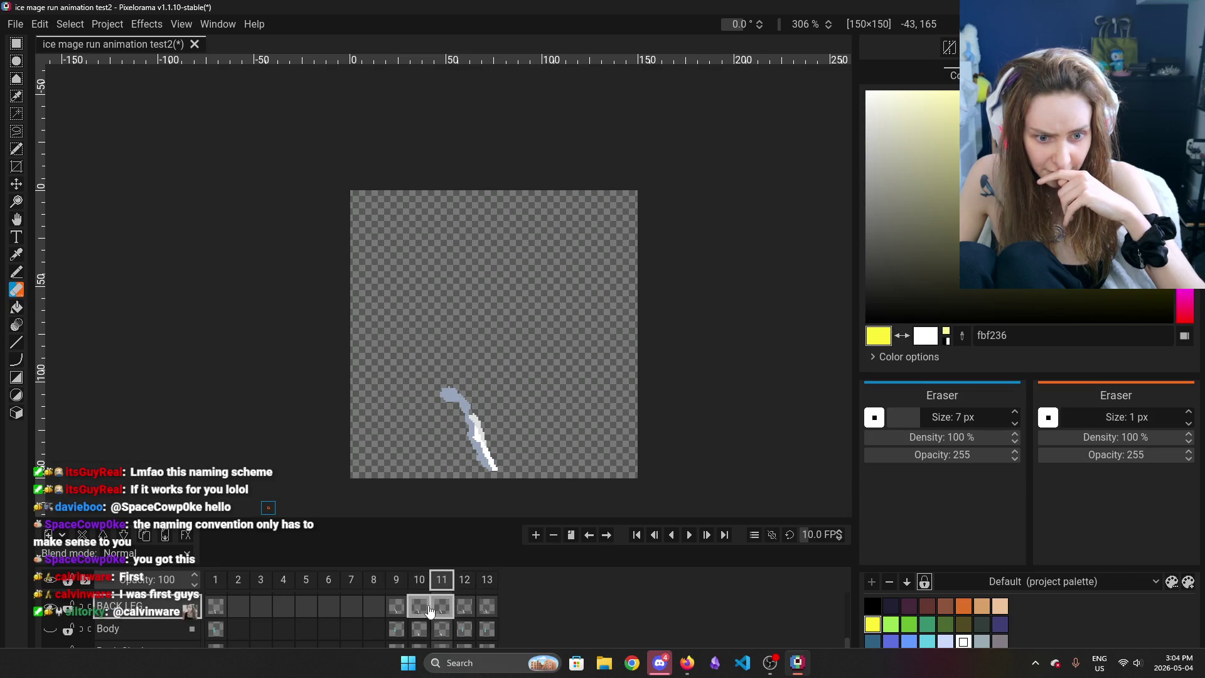
{"action": "left_click", "coordinate": [419, 607]}
{"action": "left_click", "coordinate": [396, 606]}
Show the full hooded character again and hide the grey idle-pose reference layer
{"action": "scroll", "coordinate": [66, 634], "scroll_direction": "up", "scroll_amount": 1}
{"action": "scroll", "coordinate": [56, 608], "scroll_direction": "up", "scroll_amount": 1}
{"action": "scroll", "coordinate": [57, 608], "scroll_direction": "up", "scroll_amount": 2}
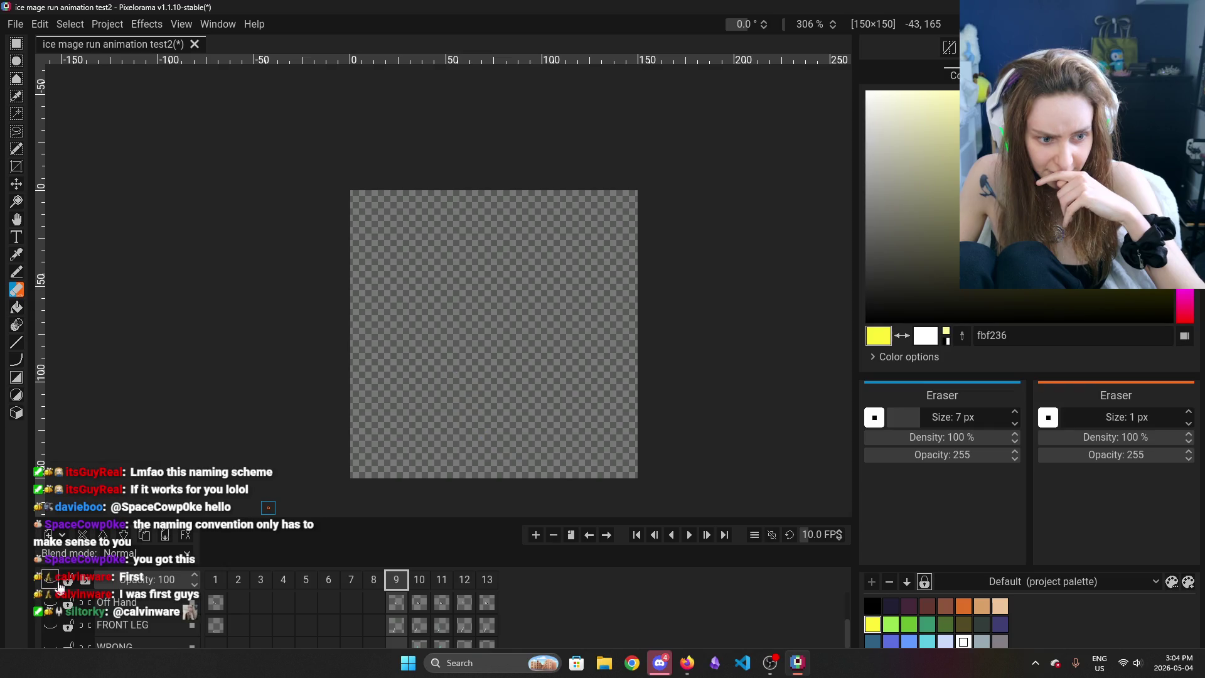
{"action": "left_click", "coordinate": [50, 606]}
{"action": "left_click", "coordinate": [50, 627]}
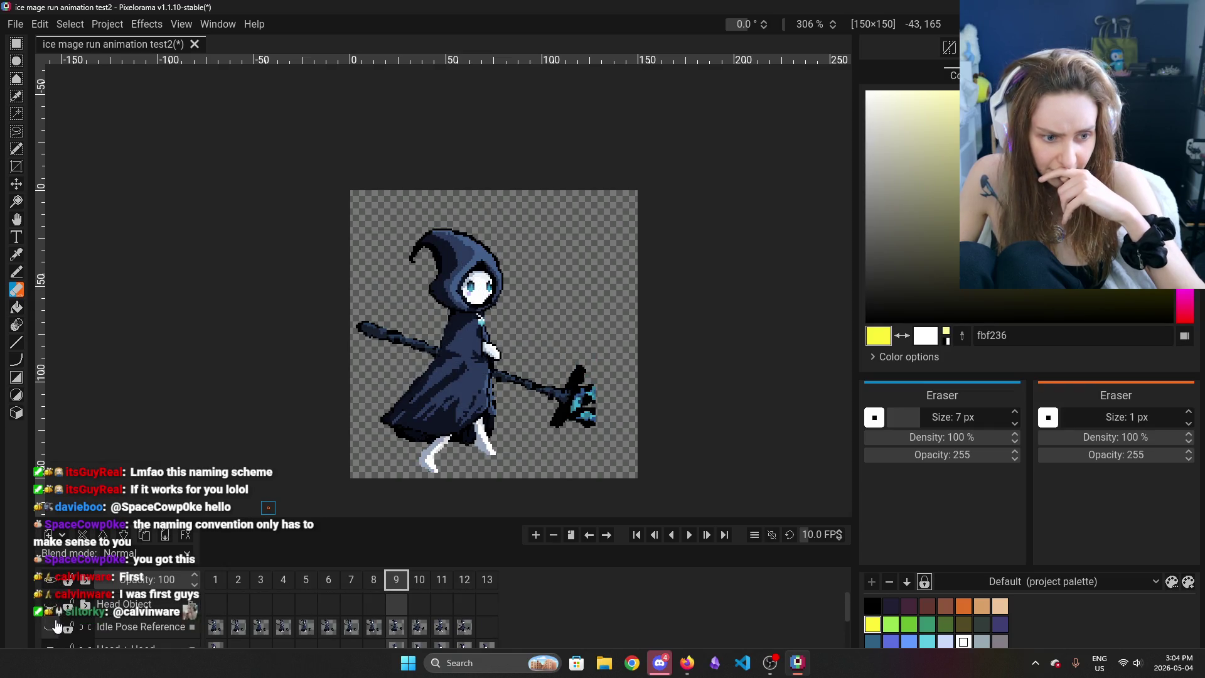
{"action": "scroll", "coordinate": [56, 618], "scroll_direction": "down", "scroll_amount": 1}
{"action": "scroll", "coordinate": [56, 619], "scroll_direction": "down", "scroll_amount": 2}
{"action": "scroll", "coordinate": [55, 619], "scroll_direction": "down", "scroll_amount": 1}
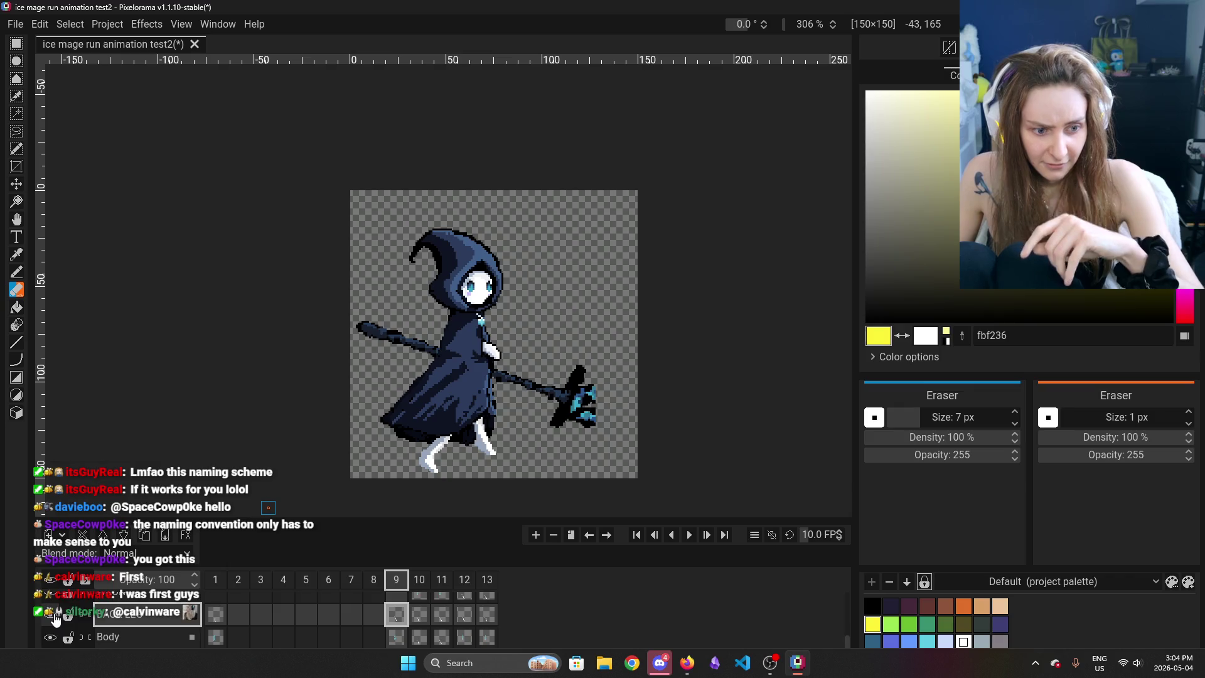
{"action": "scroll", "coordinate": [55, 620], "scroll_direction": "down", "scroll_amount": 1}
{"action": "scroll", "coordinate": [54, 618], "scroll_direction": "up", "scroll_amount": 2}
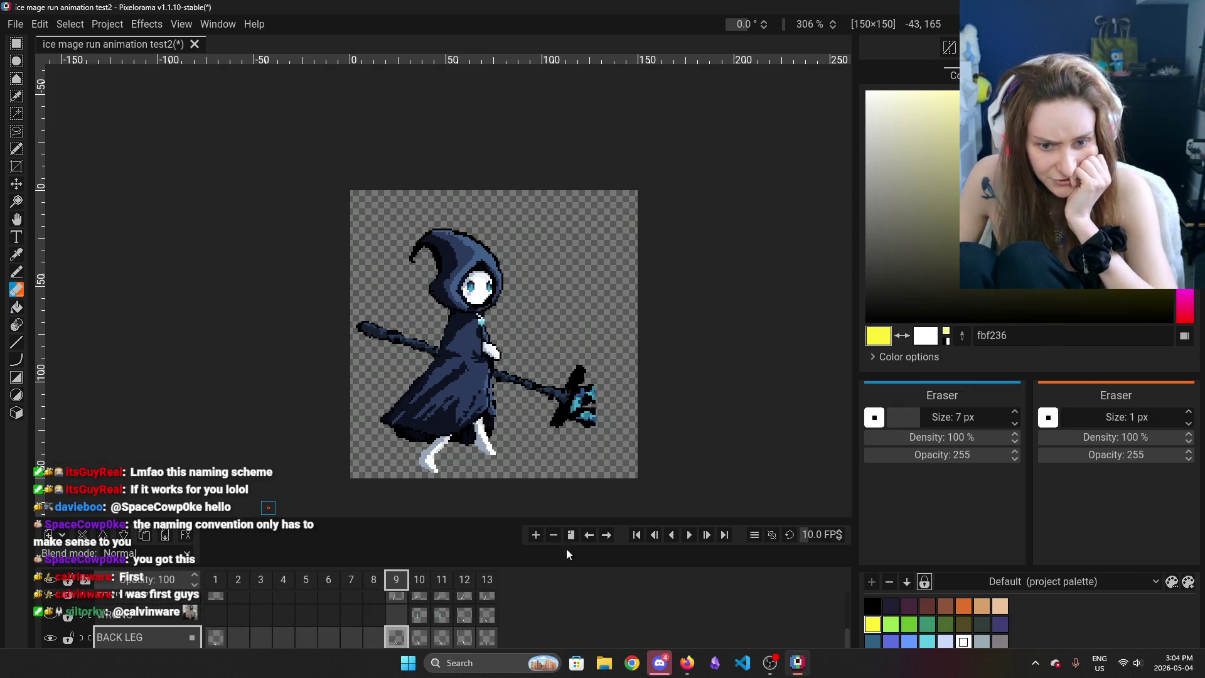
Step forward through the run to frame 13's pose, then back to frame 10
{"action": "left_click", "coordinate": [419, 580]}
{"action": "left_click", "coordinate": [465, 580]}
{"action": "left_click", "coordinate": [487, 580]}
{"action": "left_click", "coordinate": [465, 580]}
{"action": "left_click", "coordinate": [487, 580]}
{"action": "left_click", "coordinate": [464, 580]}
{"action": "left_click", "coordinate": [442, 580]}
{"action": "left_click", "coordinate": [420, 580]}
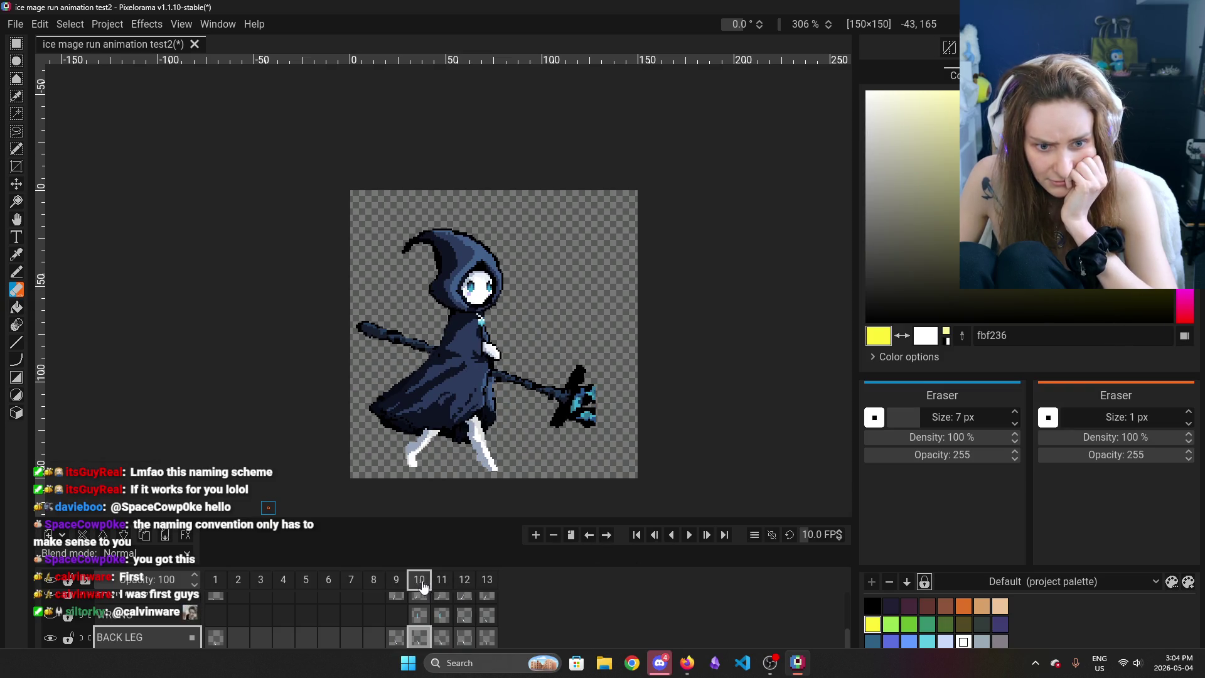
Flip between neighbouring frames and frames 11–13 to compare poses, ending on frame 10
{"action": "left_click", "coordinate": [375, 580]}
{"action": "left_click", "coordinate": [396, 580]}
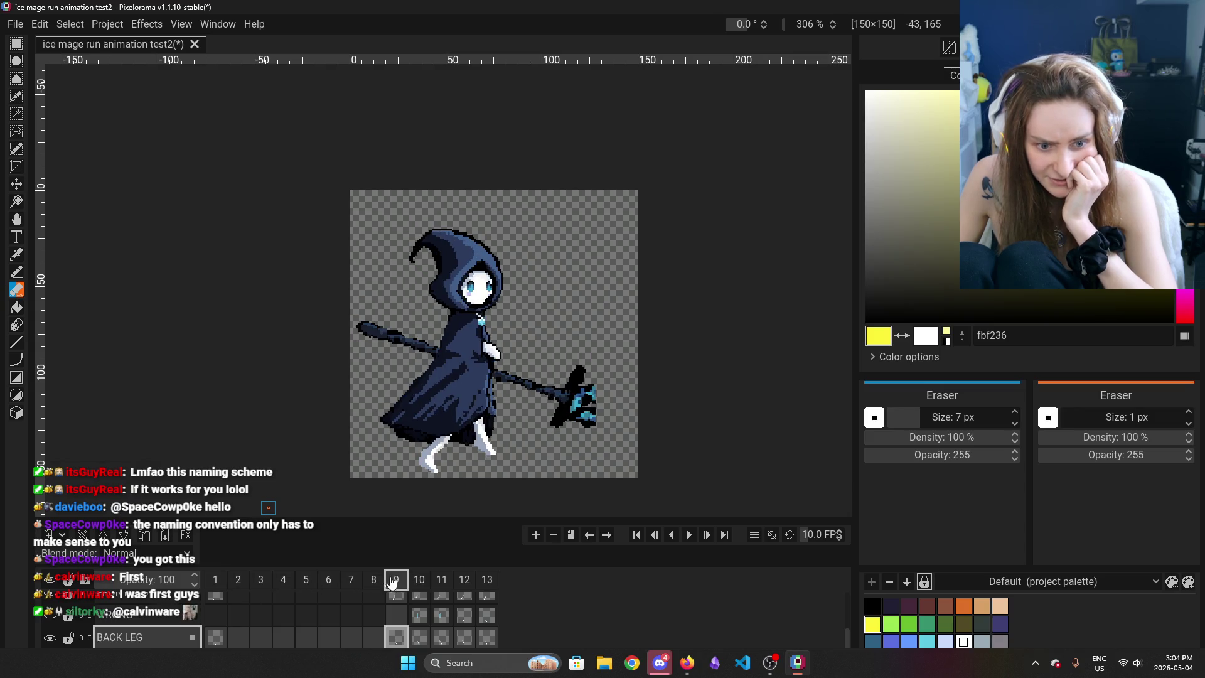
{"action": "left_click", "coordinate": [419, 580]}
{"action": "left_click", "coordinate": [442, 580]}
{"action": "left_click", "coordinate": [464, 580]}
{"action": "left_click", "coordinate": [487, 580]}
{"action": "left_click", "coordinate": [465, 580]}
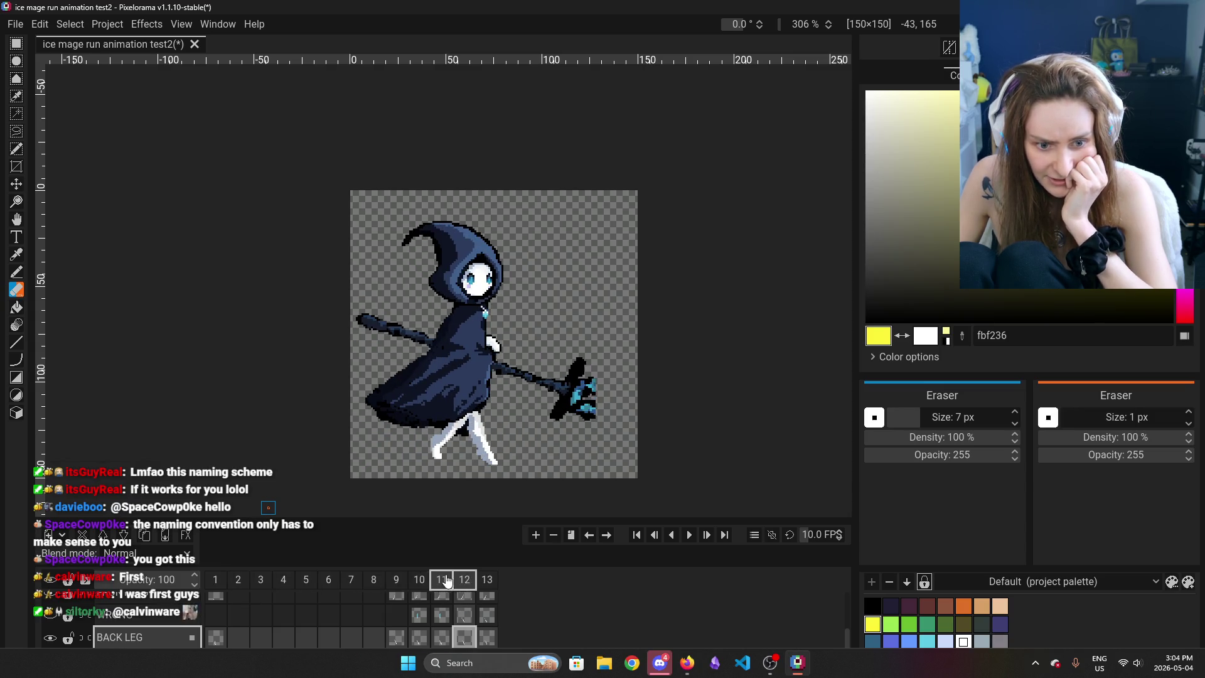
{"action": "left_click", "coordinate": [419, 580]}
{"action": "scroll", "coordinate": [62, 614], "scroll_direction": "up", "scroll_amount": 5}
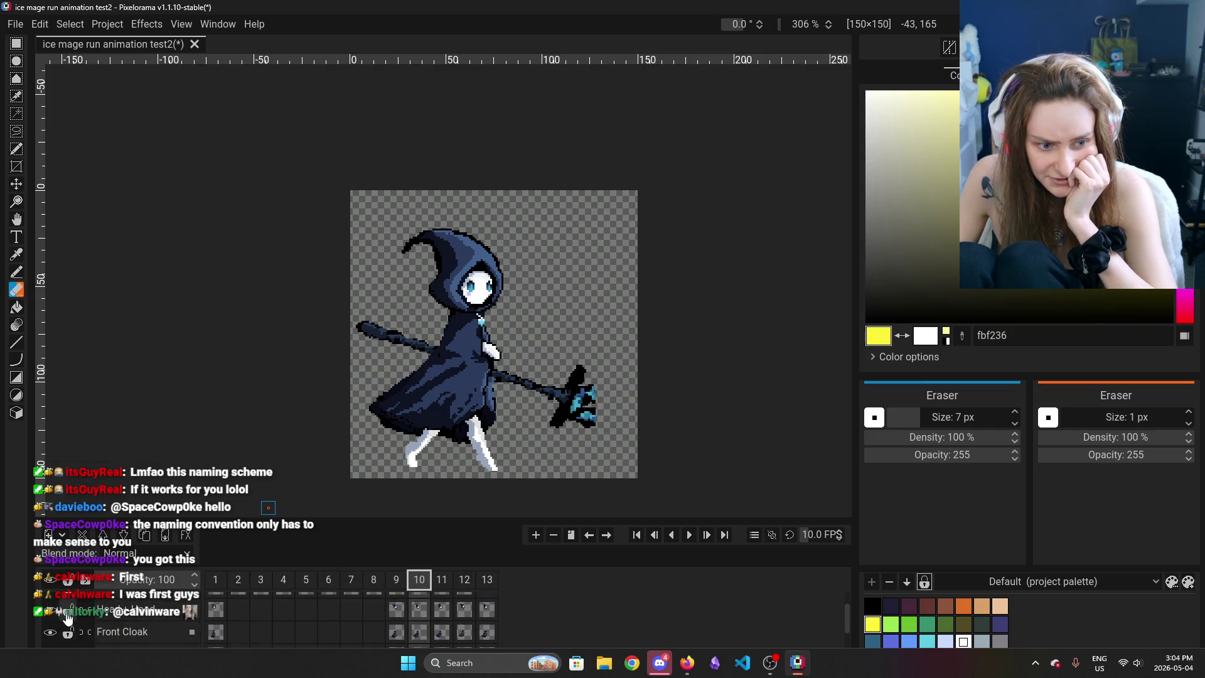
{"action": "scroll", "coordinate": [63, 614], "scroll_direction": "down", "scroll_amount": 5}
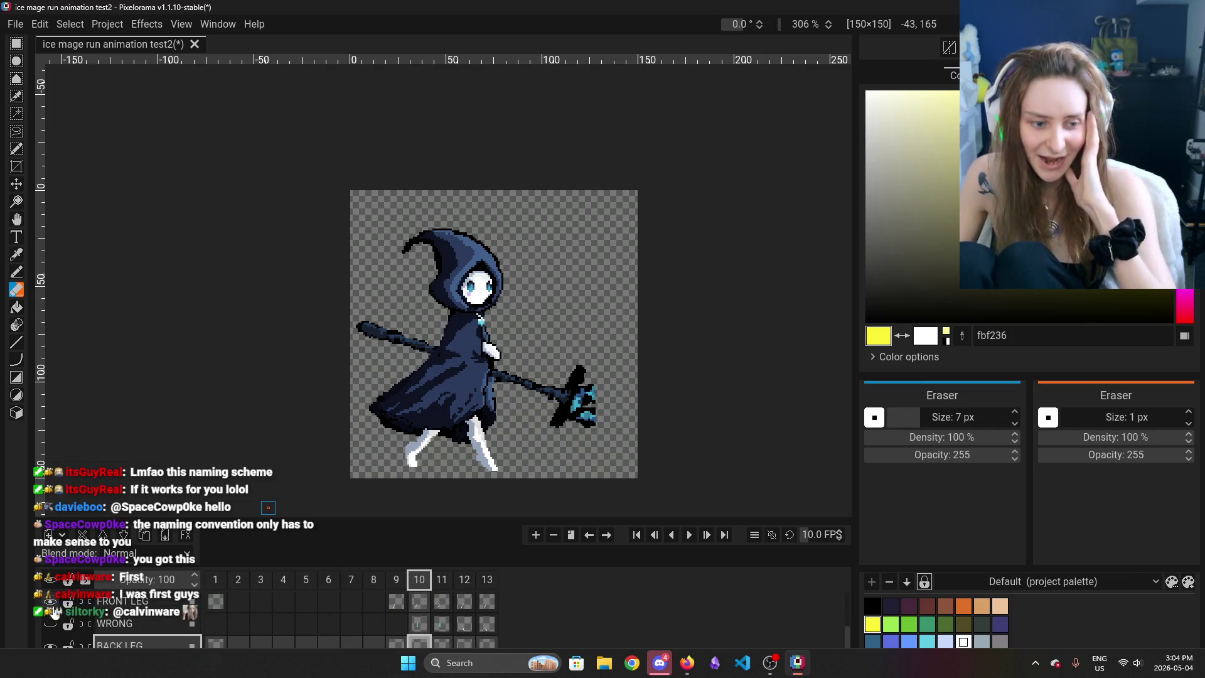
{"action": "scroll", "coordinate": [65, 612], "scroll_direction": "up", "scroll_amount": 1}
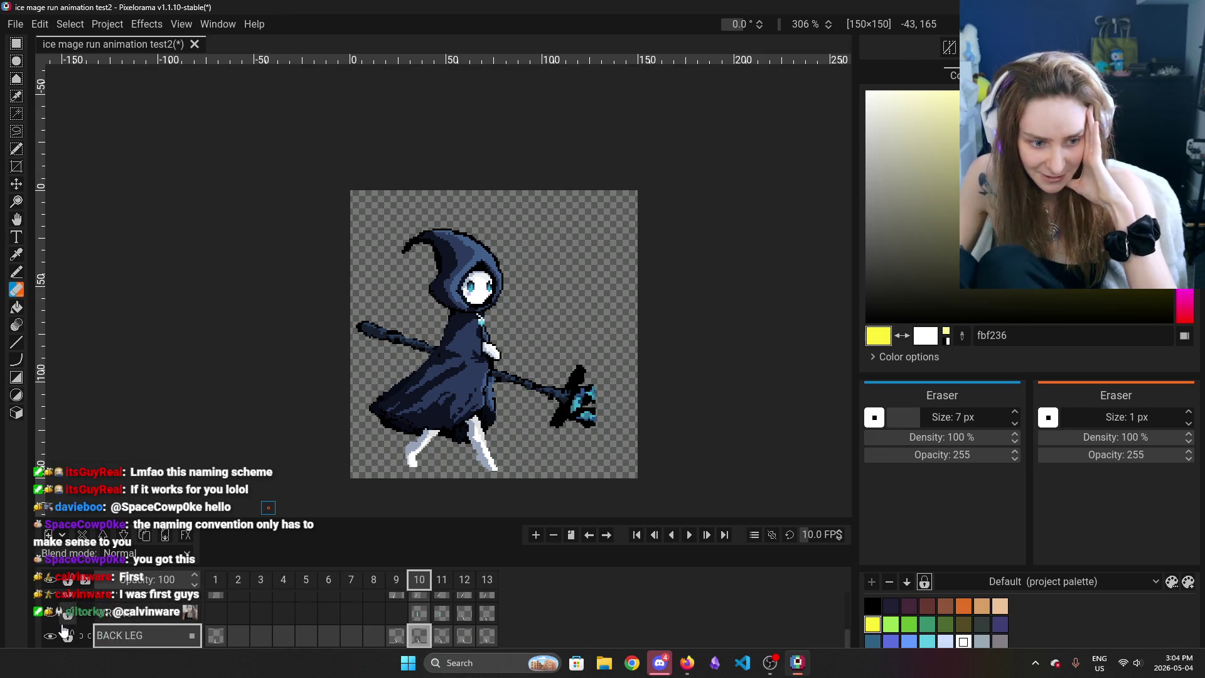
{"action": "scroll", "coordinate": [51, 635], "scroll_direction": "up", "scroll_amount": 2}
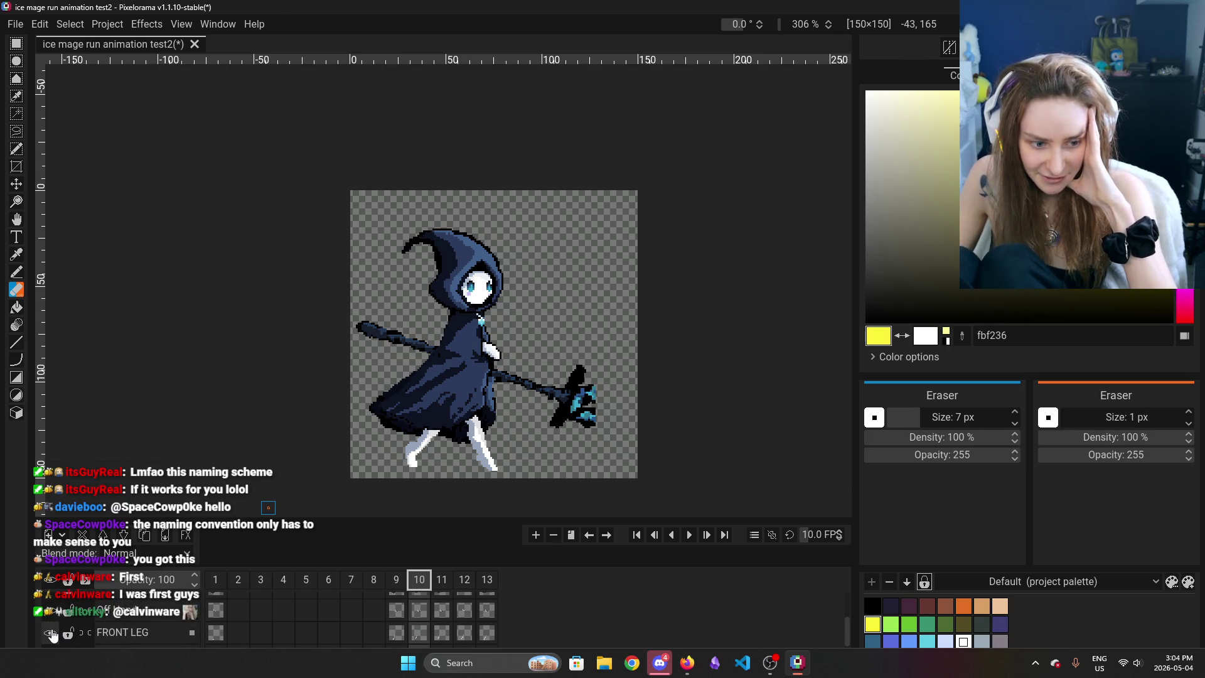
{"action": "scroll", "coordinate": [52, 634], "scroll_direction": "up", "scroll_amount": 1}
{"action": "scroll", "coordinate": [51, 627], "scroll_direction": "up", "scroll_amount": 1}
{"action": "scroll", "coordinate": [52, 620], "scroll_direction": "up", "scroll_amount": 1}
Hide the Head + Hood and Front Cloak layers, briefly rechecking another hidden layer's art
{"action": "scroll", "coordinate": [52, 620], "scroll_direction": "down", "scroll_amount": 2}
{"action": "scroll", "coordinate": [53, 620], "scroll_direction": "up", "scroll_amount": 1}
{"action": "left_click", "coordinate": [51, 620]}
{"action": "scroll", "coordinate": [52, 620], "scroll_direction": "down", "scroll_amount": 1}
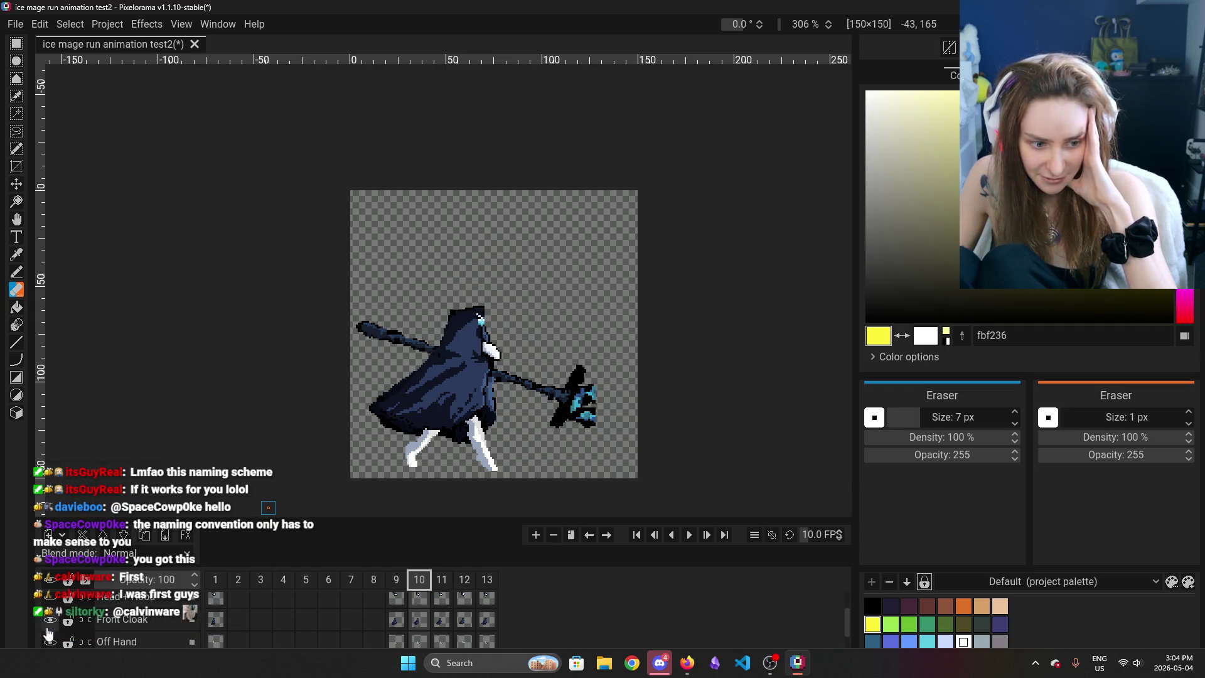
{"action": "left_click", "coordinate": [51, 620]}
{"action": "scroll", "coordinate": [51, 622], "scroll_direction": "down", "scroll_amount": 1}
{"action": "scroll", "coordinate": [52, 625], "scroll_direction": "down", "scroll_amount": 1}
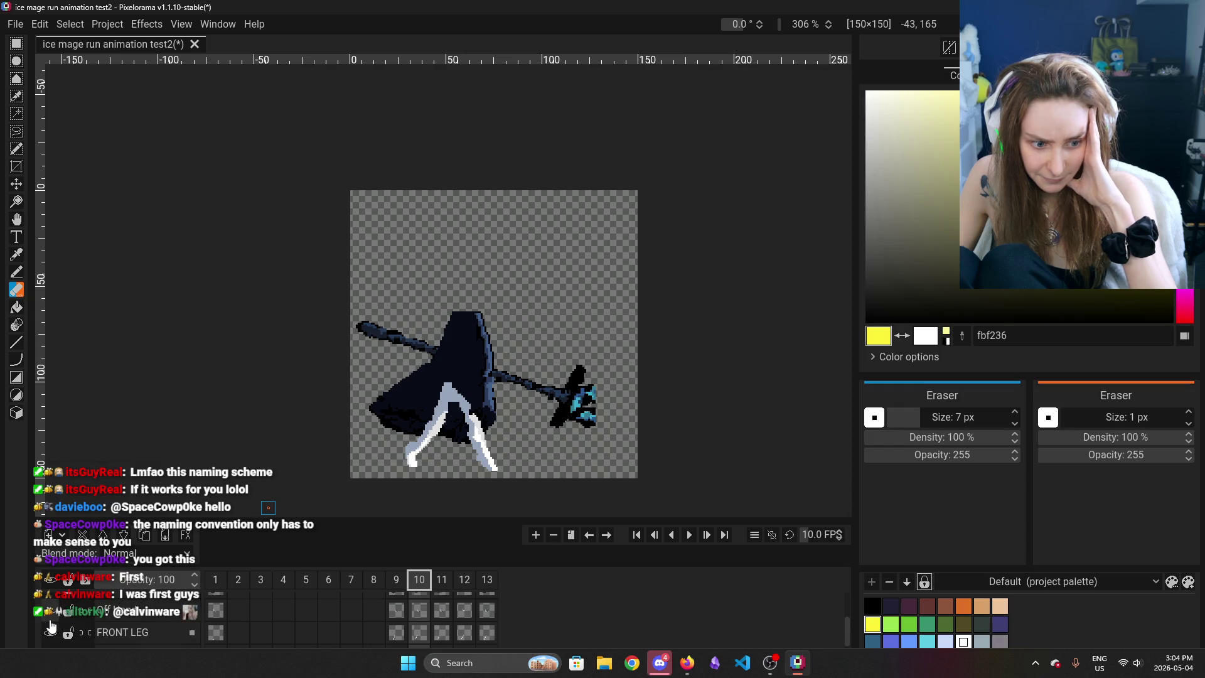
{"action": "scroll", "coordinate": [51, 624], "scroll_direction": "down", "scroll_amount": 1}
{"action": "left_click", "coordinate": [52, 621]}
{"action": "left_click", "coordinate": [51, 622]}
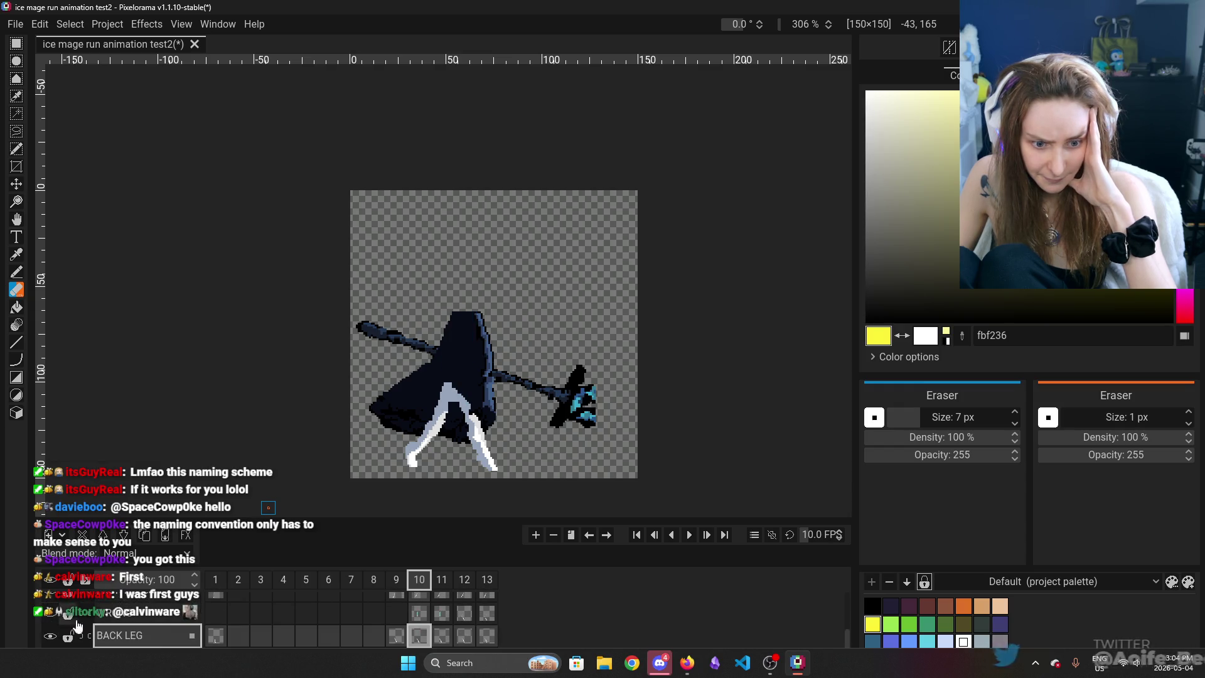
Hide the BACK LEG layer and toggle the Body layer off and back on
{"action": "left_click", "coordinate": [122, 614]}
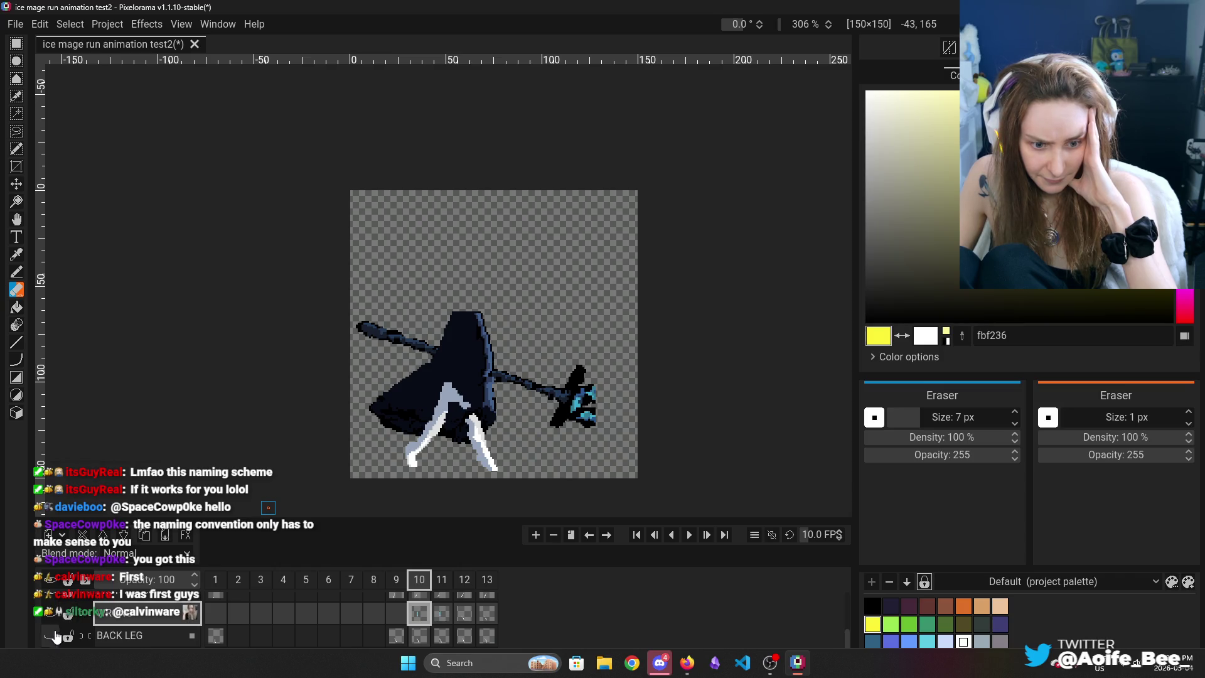
{"action": "left_click", "coordinate": [53, 636]}
{"action": "scroll", "coordinate": [53, 636], "scroll_direction": "down", "scroll_amount": 1}
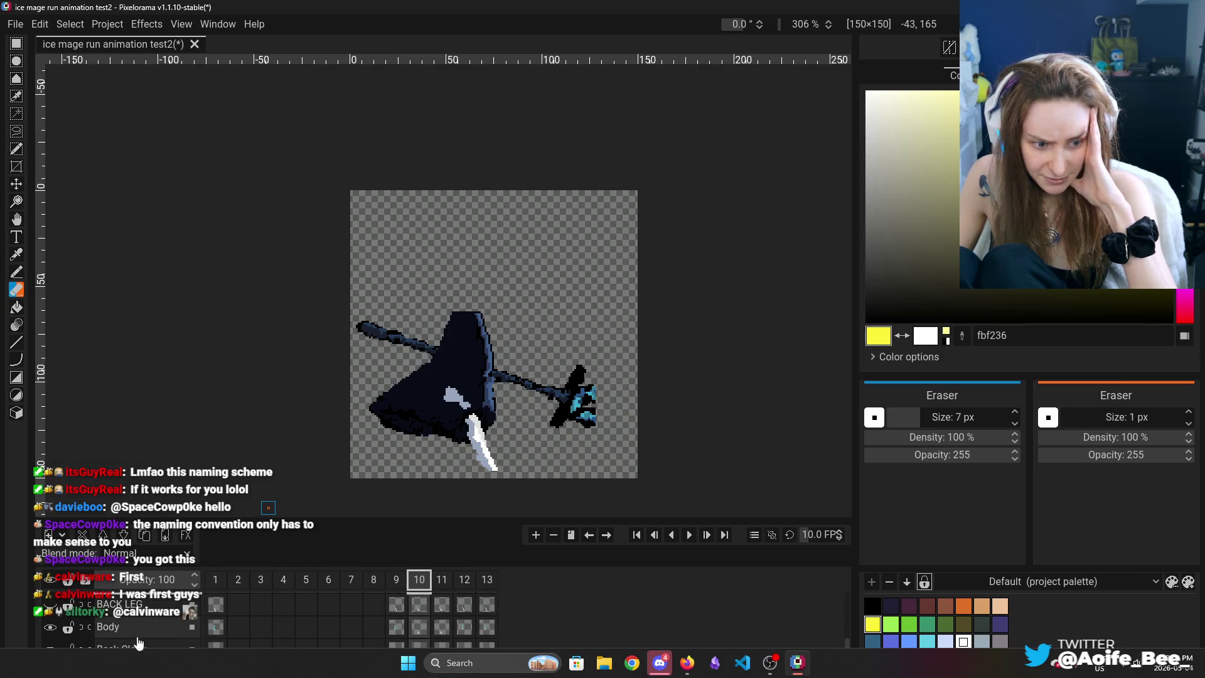
{"action": "left_click", "coordinate": [52, 630]}
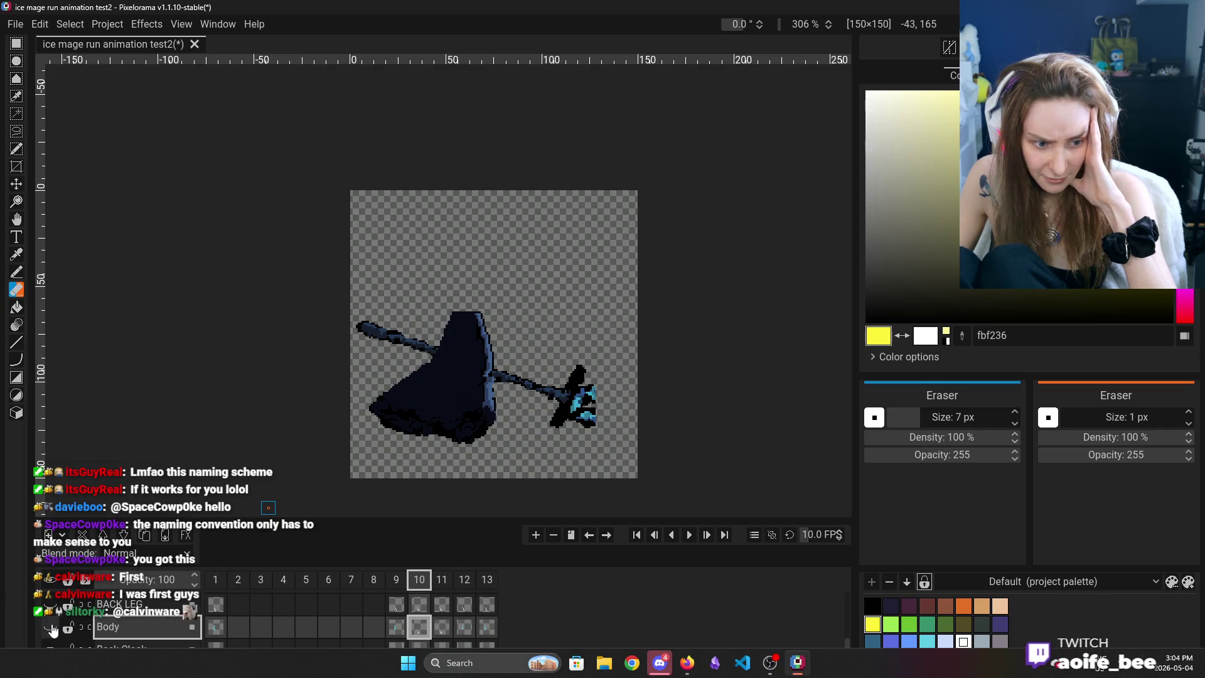
{"action": "left_click", "coordinate": [51, 629]}
Compare the BACK LEG and Body cels across frames 10, 11 and 12
{"action": "left_click", "coordinate": [419, 604]}
{"action": "left_click", "coordinate": [422, 625]}
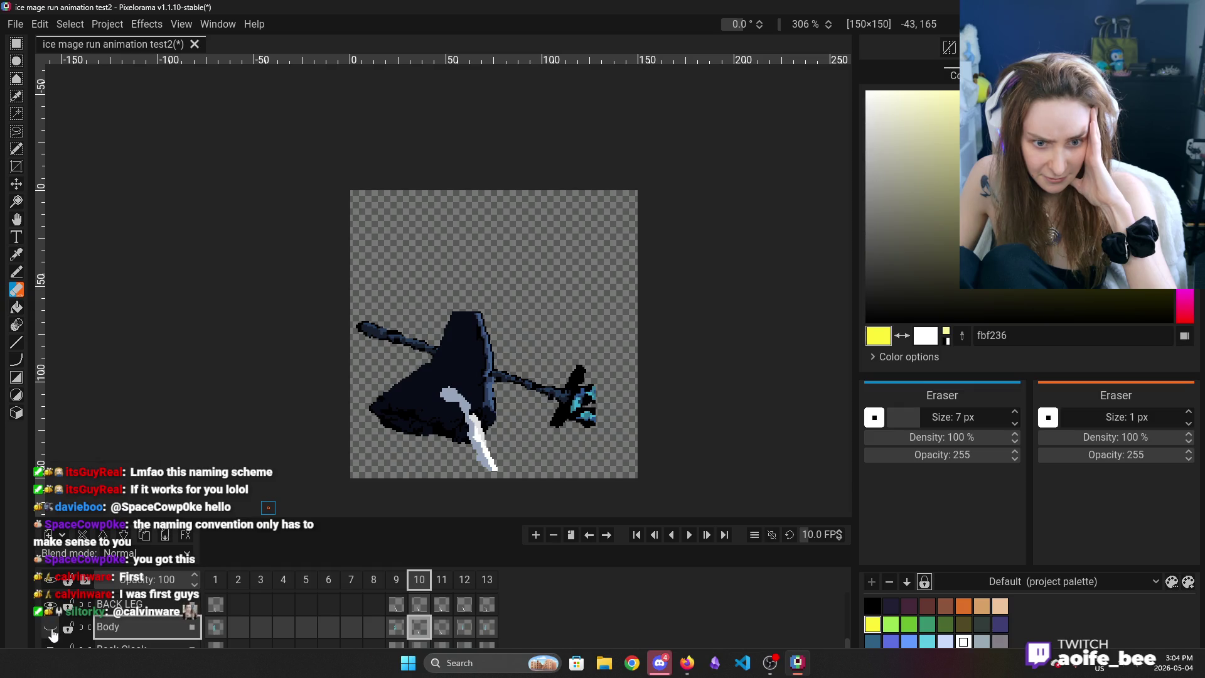
{"action": "left_click", "coordinate": [442, 605]}
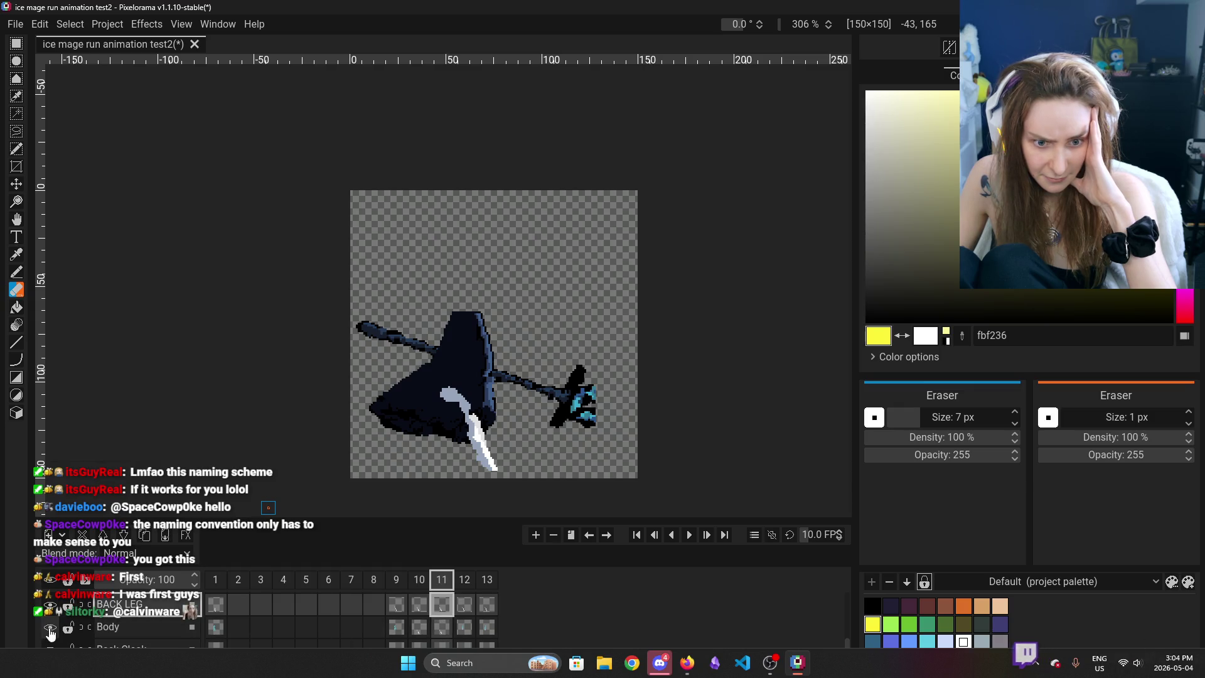
{"action": "left_click", "coordinate": [144, 627]}
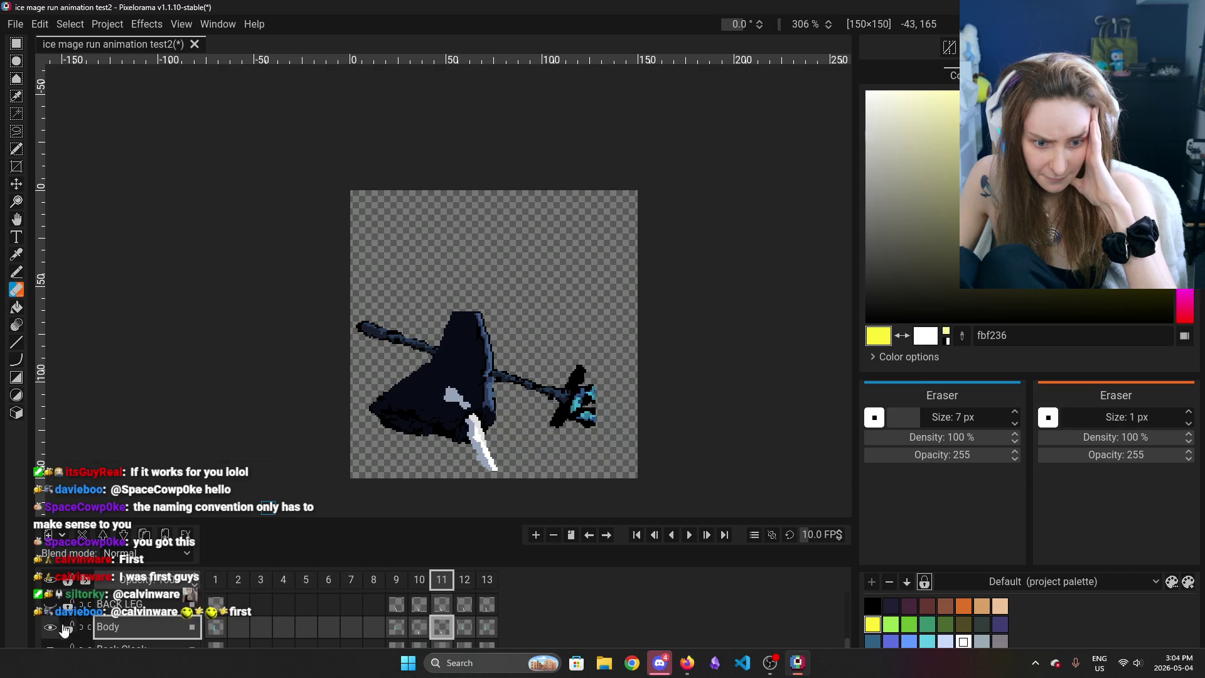
{"action": "left_click", "coordinate": [465, 627]}
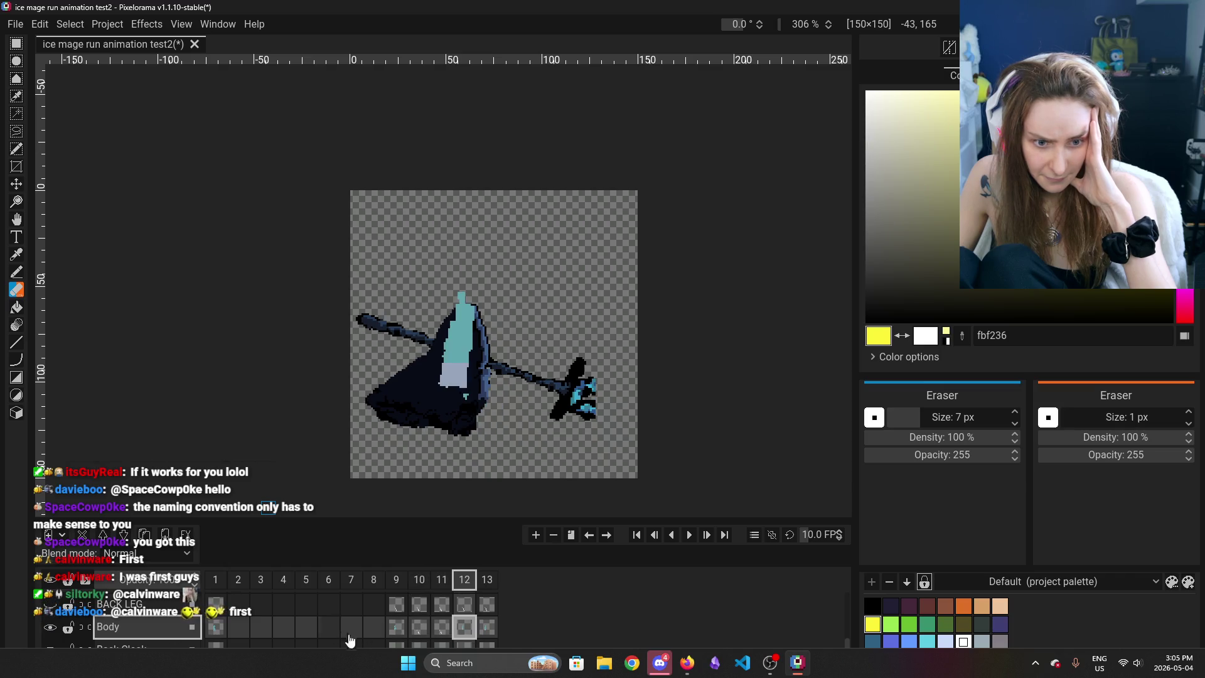
{"action": "left_click", "coordinate": [419, 627]}
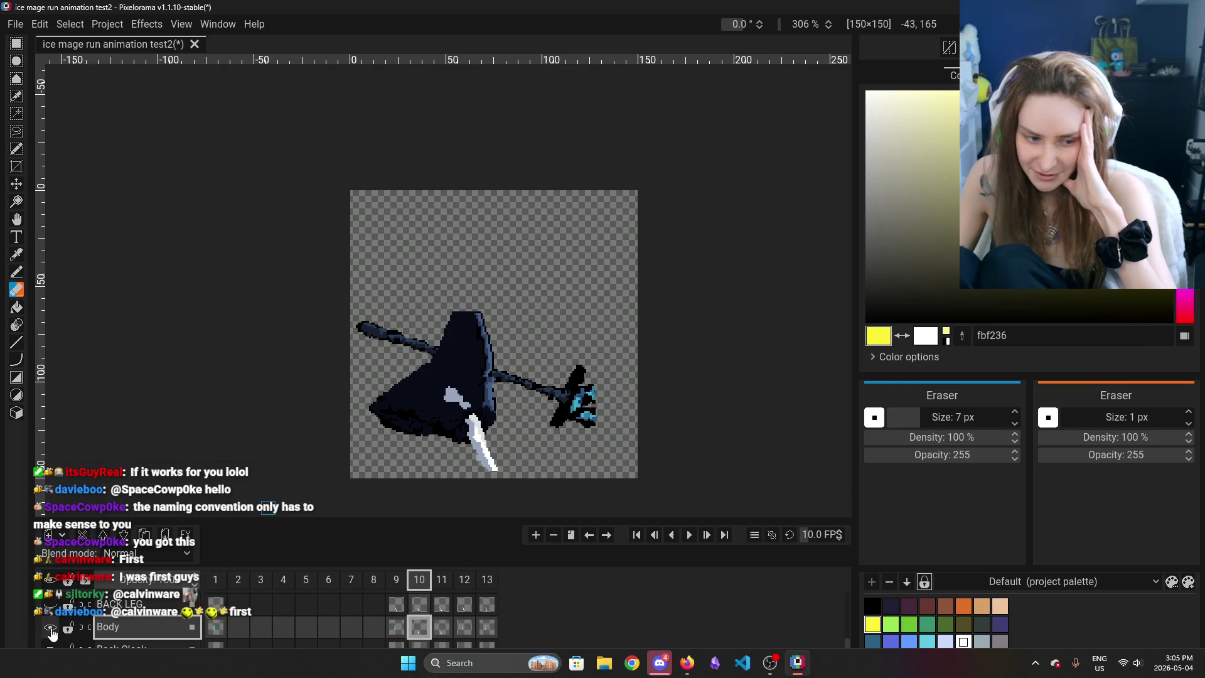
Flip between BACK LEG and Body cels on frames 10–12, then advance to frame 11
{"action": "left_click", "coordinate": [418, 612]}
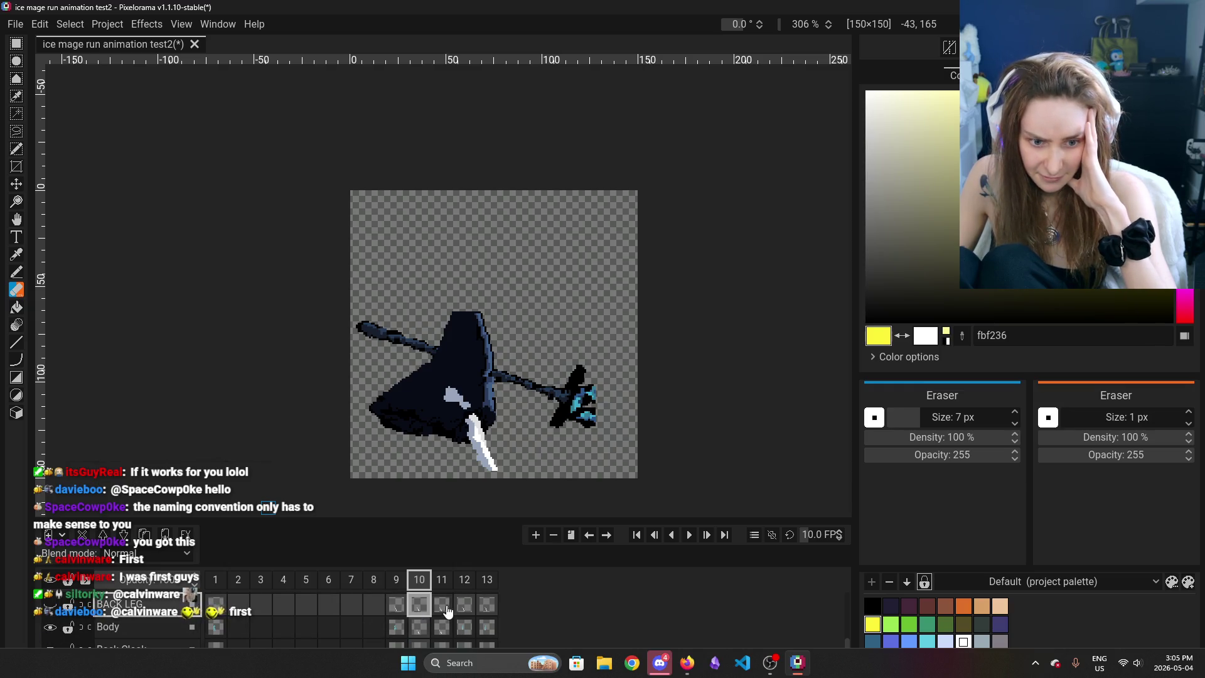
{"action": "left_click", "coordinate": [439, 607]}
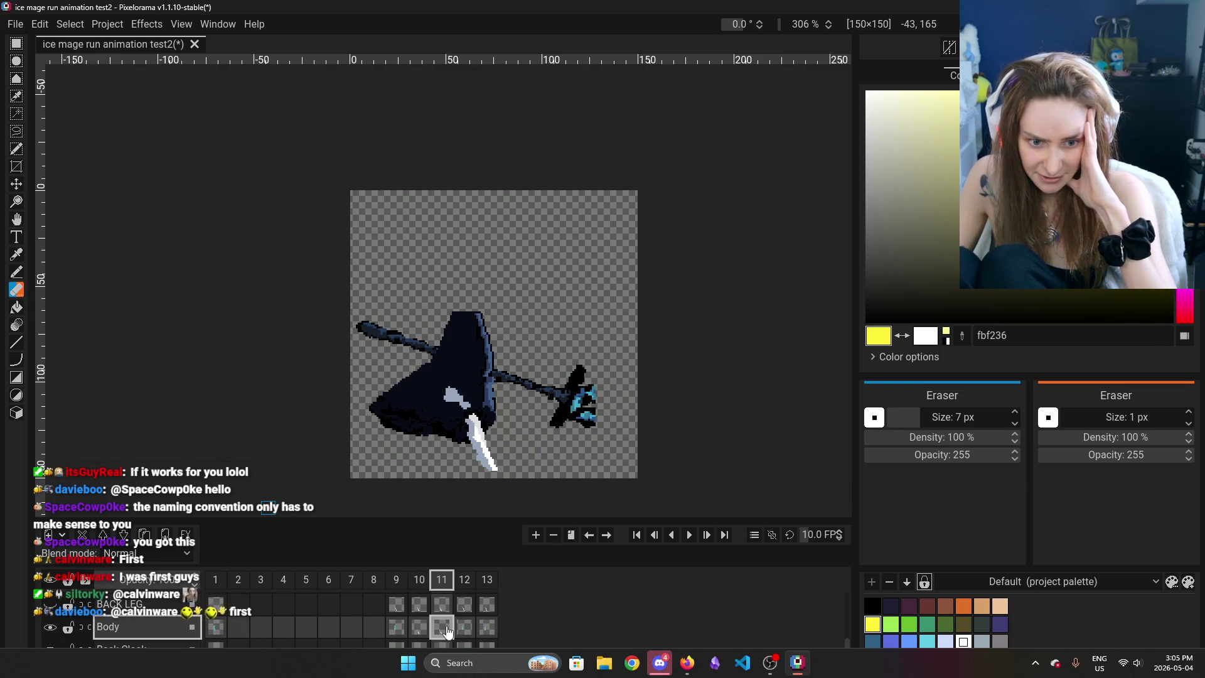
{"action": "left_click", "coordinate": [420, 606]}
{"action": "left_click", "coordinate": [419, 626]}
{"action": "left_click", "coordinate": [442, 626]}
{"action": "left_click", "coordinate": [419, 606]}
{"action": "left_click", "coordinate": [419, 627]}
{"action": "left_click", "coordinate": [464, 606]}
{"action": "left_click", "coordinate": [419, 604]}
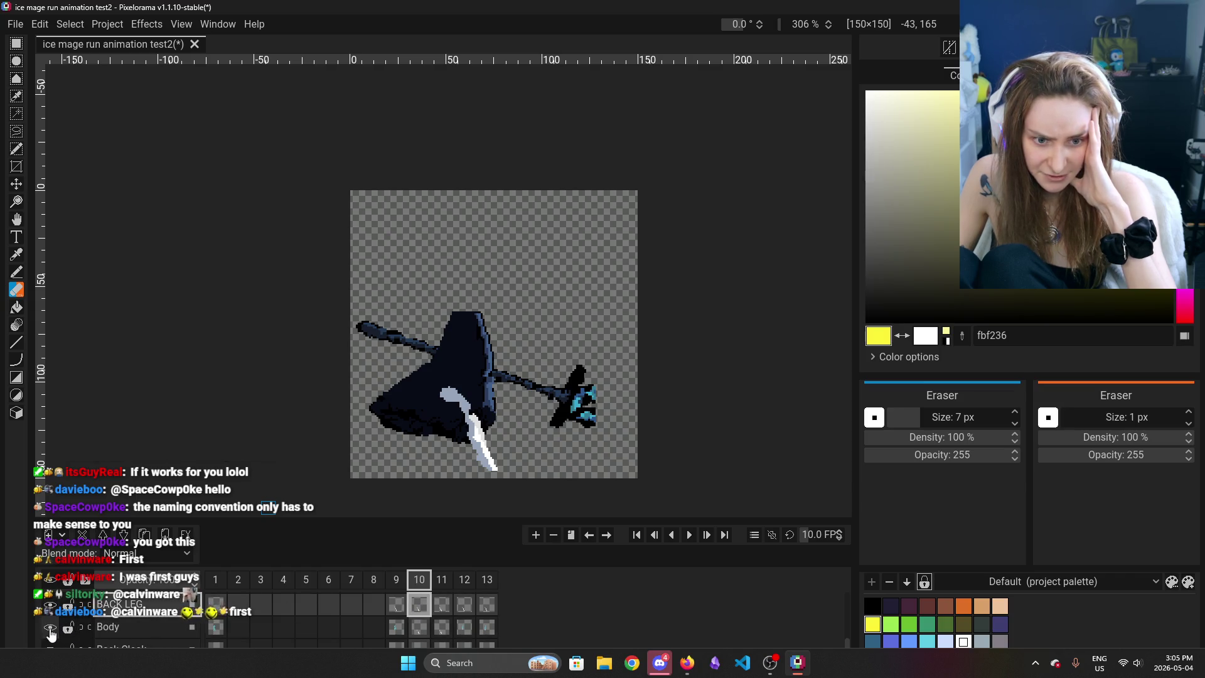
{"action": "key", "text": "Right"}
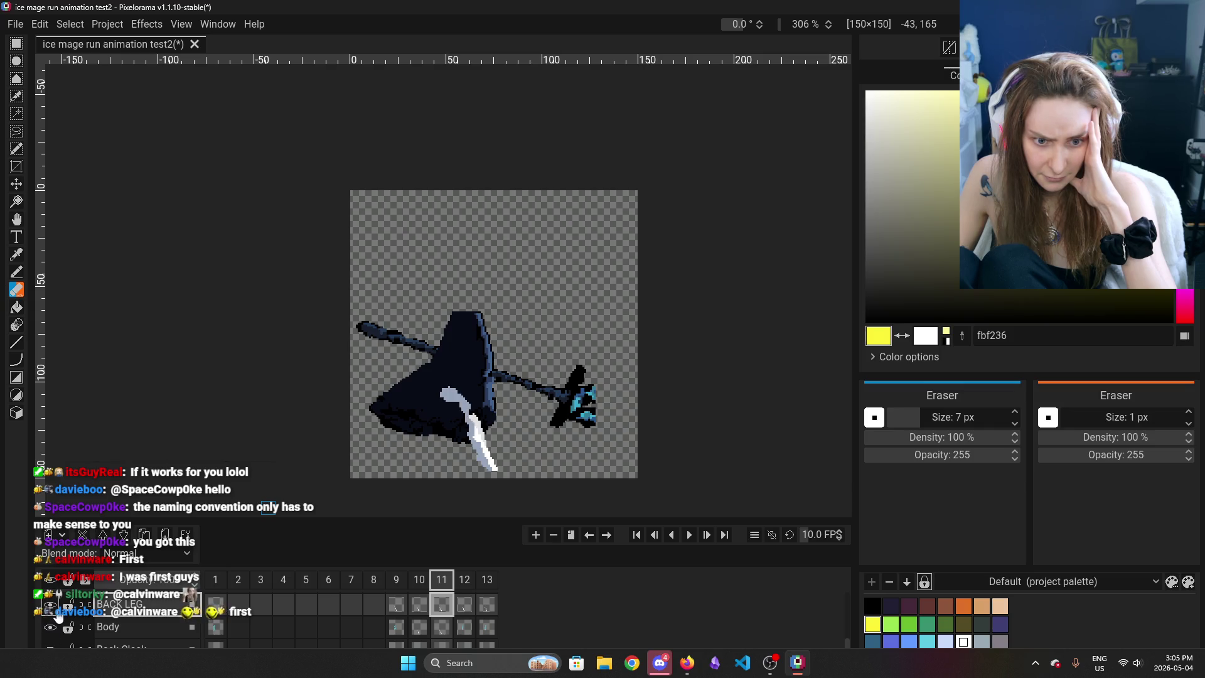
Hide the Body layer and compare frames 10 and 13 with only cloak and staff showing
{"action": "left_click", "coordinate": [421, 609]}
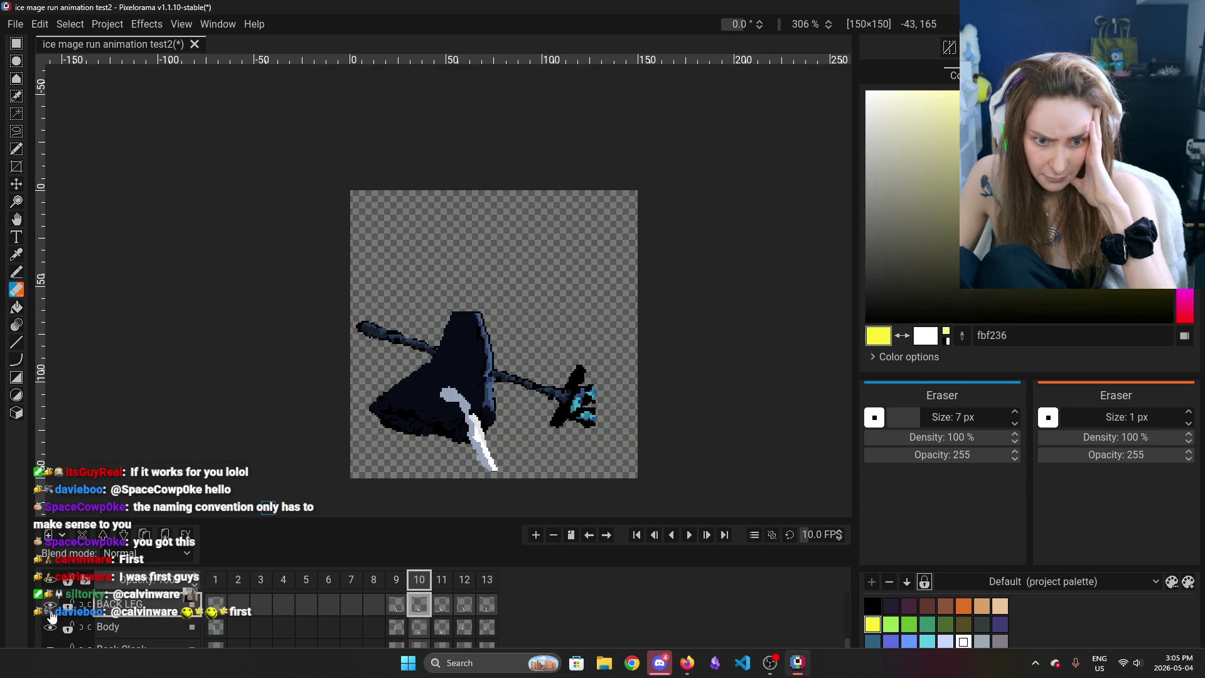
{"action": "left_click", "coordinate": [57, 628]}
{"action": "left_click", "coordinate": [57, 627]}
{"action": "left_click", "coordinate": [464, 608]}
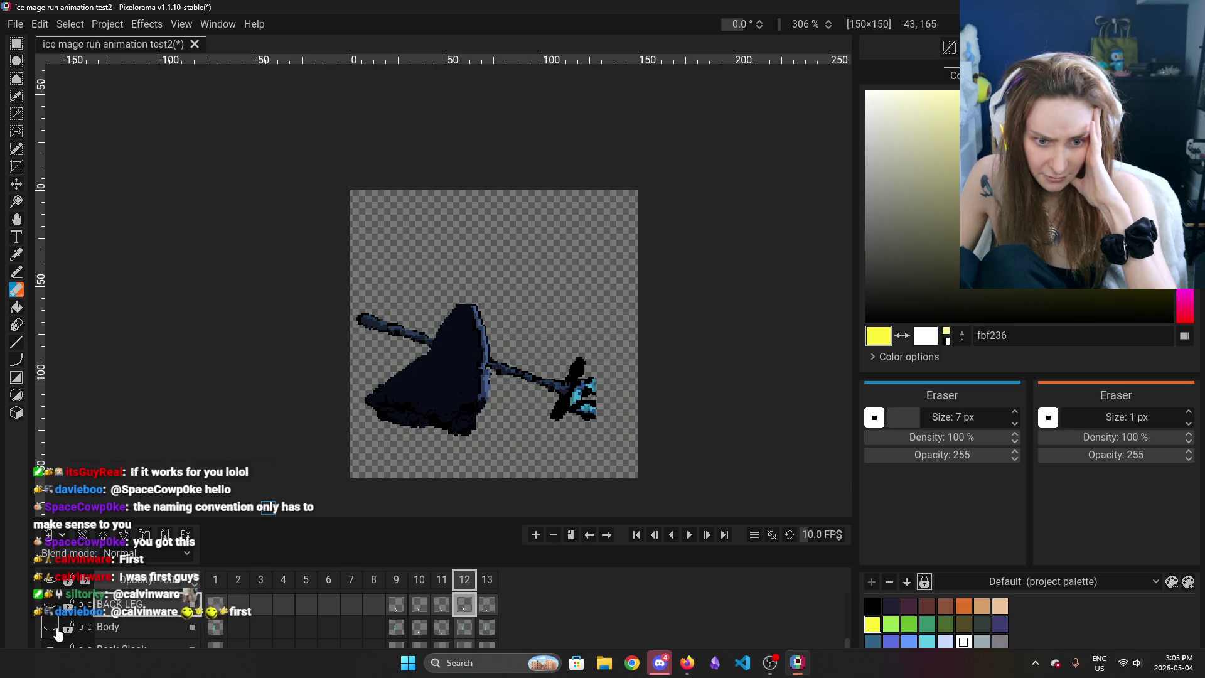
{"action": "left_click", "coordinate": [487, 605]}
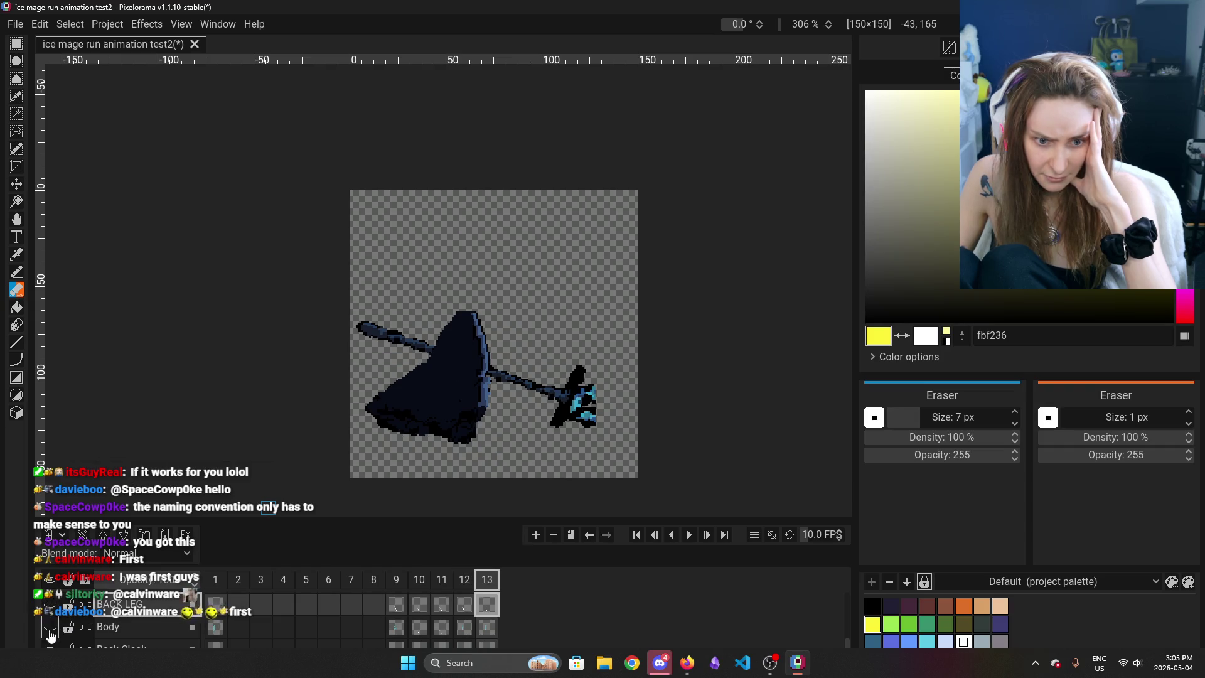
{"action": "left_click", "coordinate": [420, 605]}
{"action": "left_click", "coordinate": [396, 606]}
{"action": "left_click", "coordinate": [421, 608]}
{"action": "left_click", "coordinate": [464, 608]}
{"action": "left_click", "coordinate": [487, 607]}
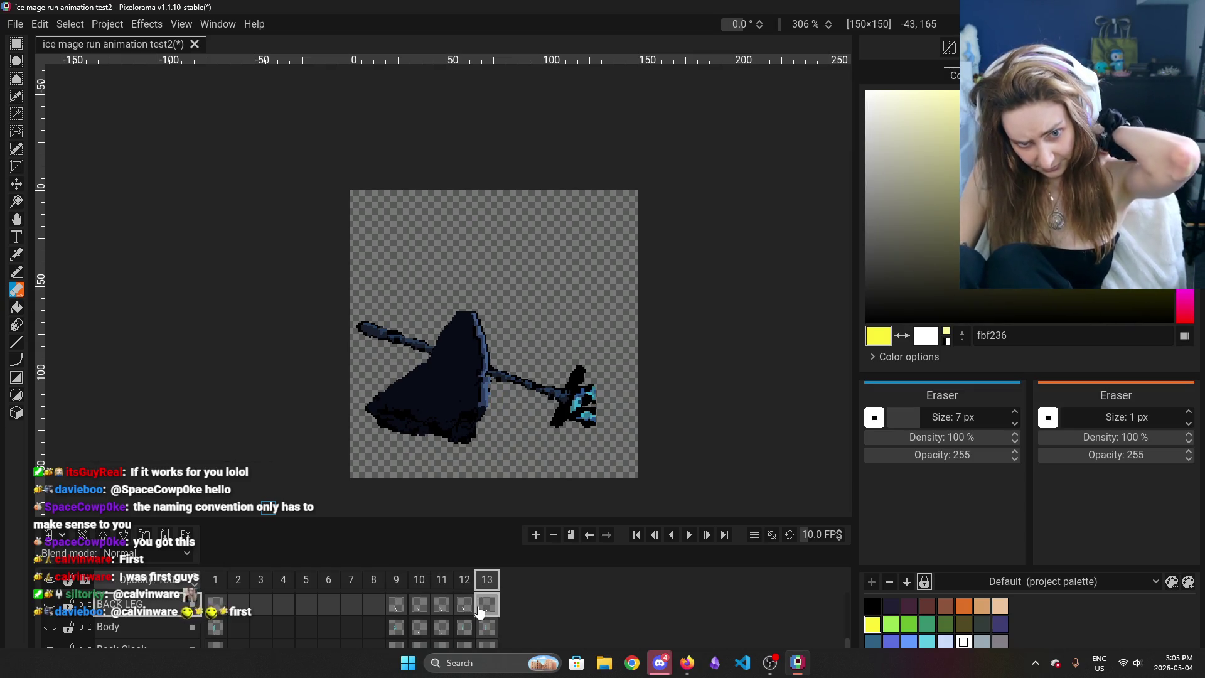
On frame 9, show the back leg, body and WRONG layer's extra leg to inspect the legs
{"action": "scroll", "coordinate": [472, 615], "scroll_direction": "down", "scroll_amount": 1}
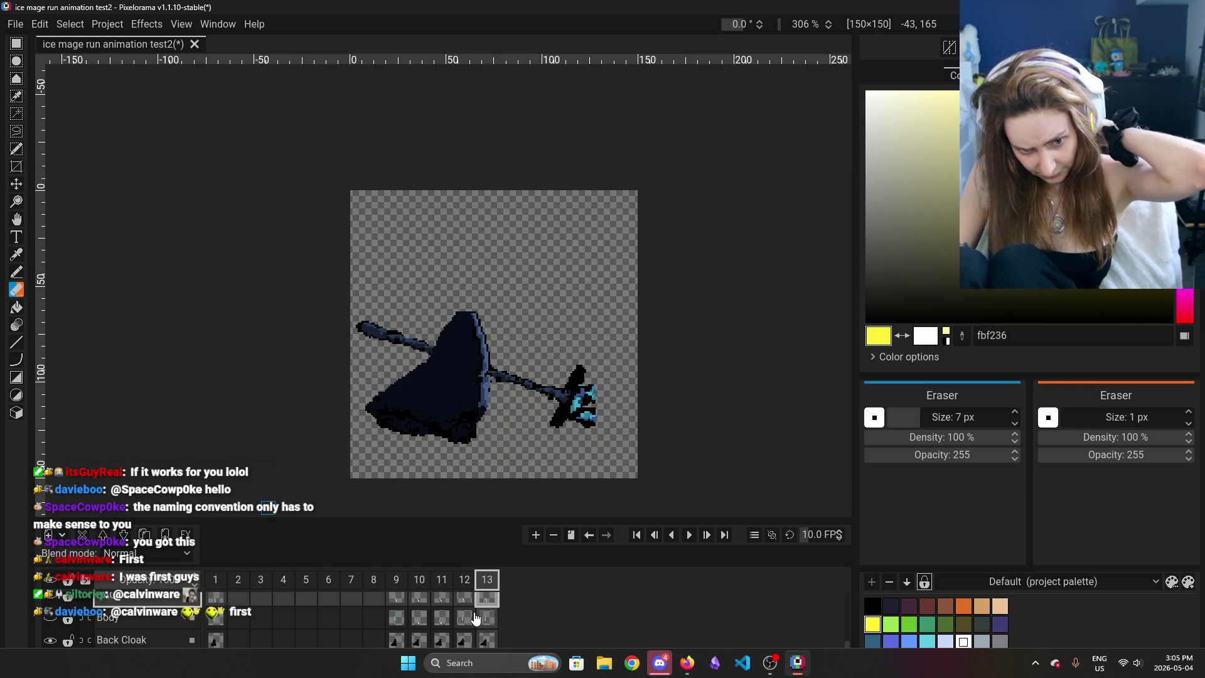
{"action": "scroll", "coordinate": [466, 622], "scroll_direction": "down", "scroll_amount": 1}
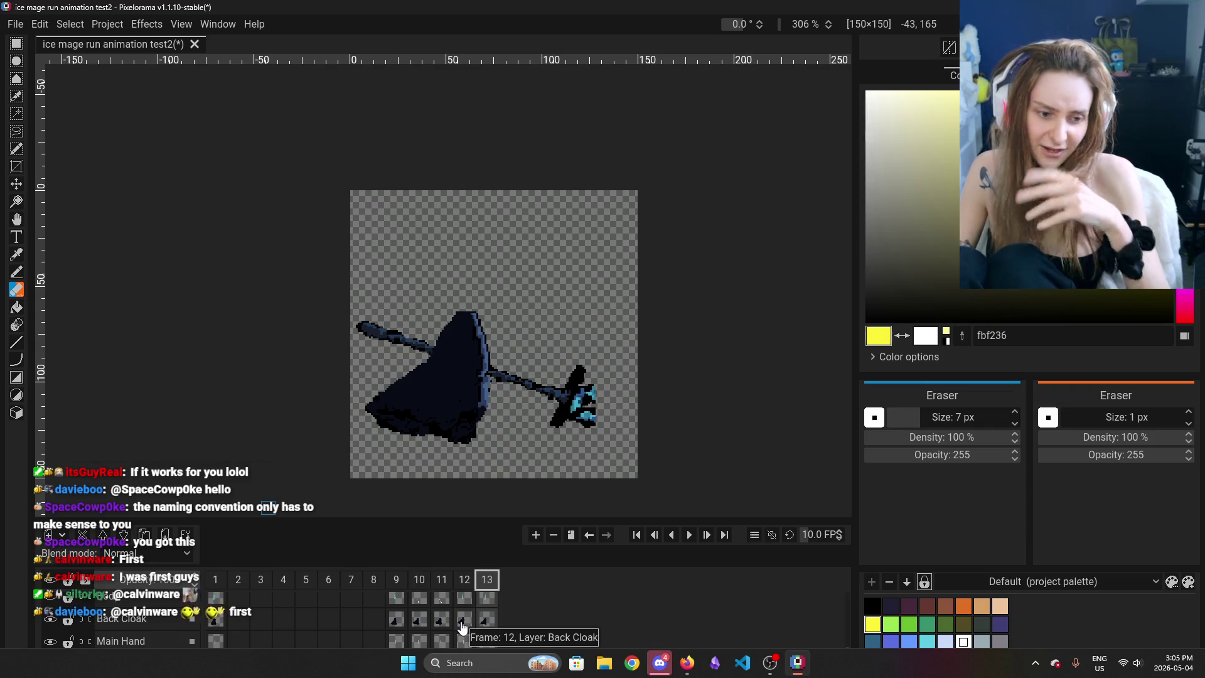
{"action": "scroll", "coordinate": [433, 620], "scroll_direction": "up", "scroll_amount": 1}
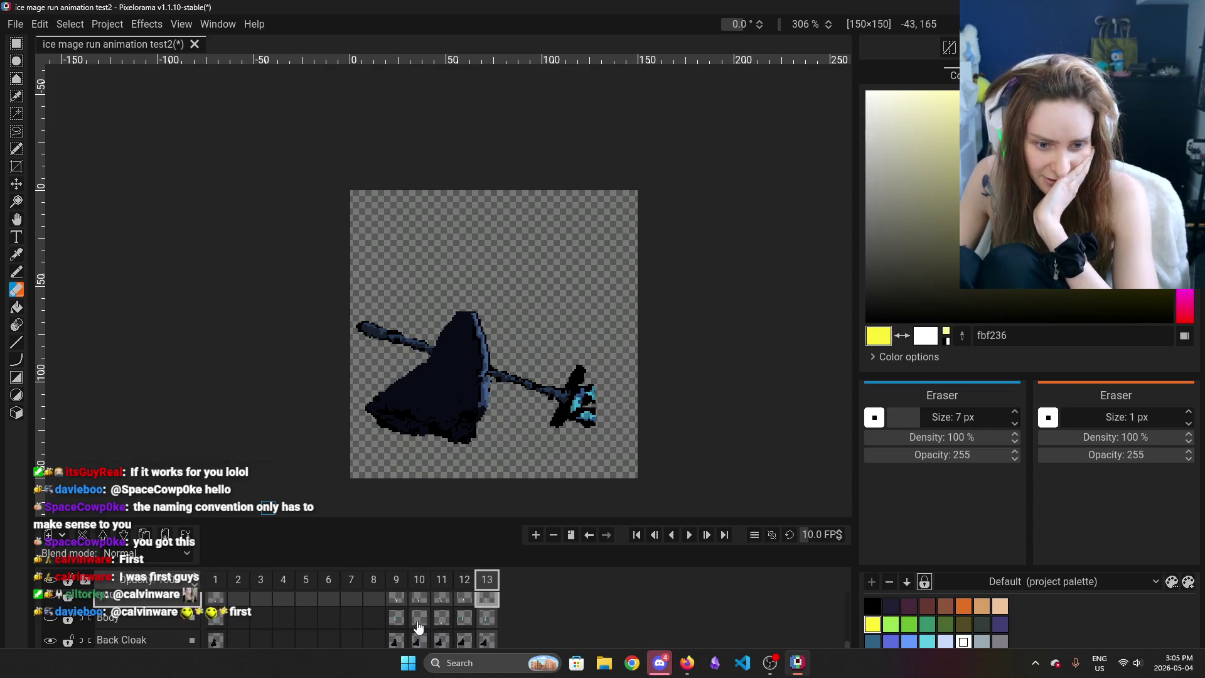
{"action": "scroll", "coordinate": [420, 627], "scroll_direction": "up", "scroll_amount": 1}
{"action": "left_click", "coordinate": [402, 622]}
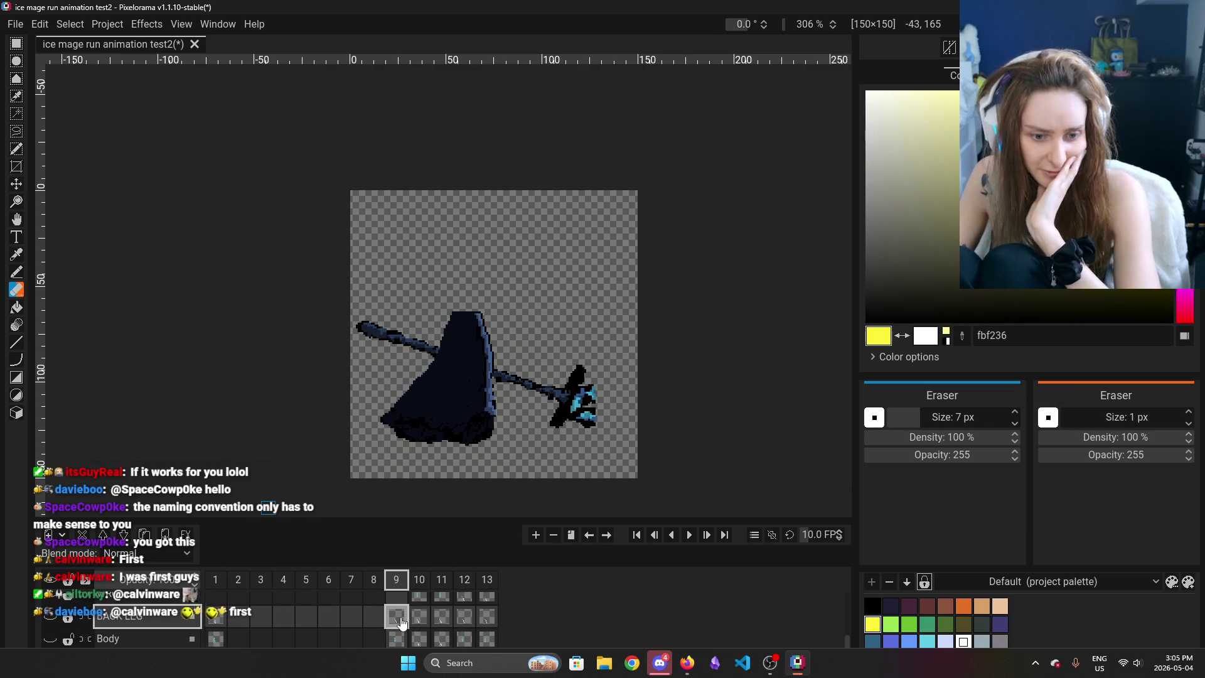
{"action": "left_click", "coordinate": [50, 618]}
{"action": "left_click", "coordinate": [50, 638]}
{"action": "scroll", "coordinate": [58, 638], "scroll_direction": "down", "scroll_amount": 1}
{"action": "scroll", "coordinate": [53, 626], "scroll_direction": "down", "scroll_amount": 1}
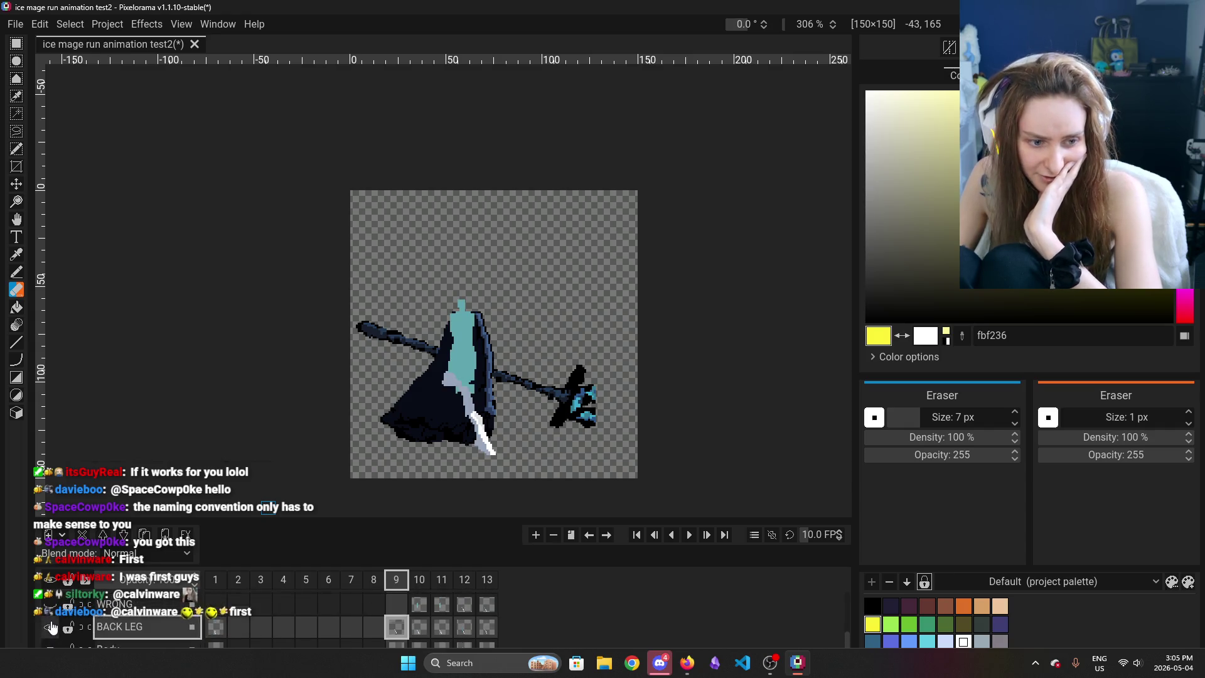
{"action": "scroll", "coordinate": [54, 636], "scroll_direction": "down", "scroll_amount": 1}
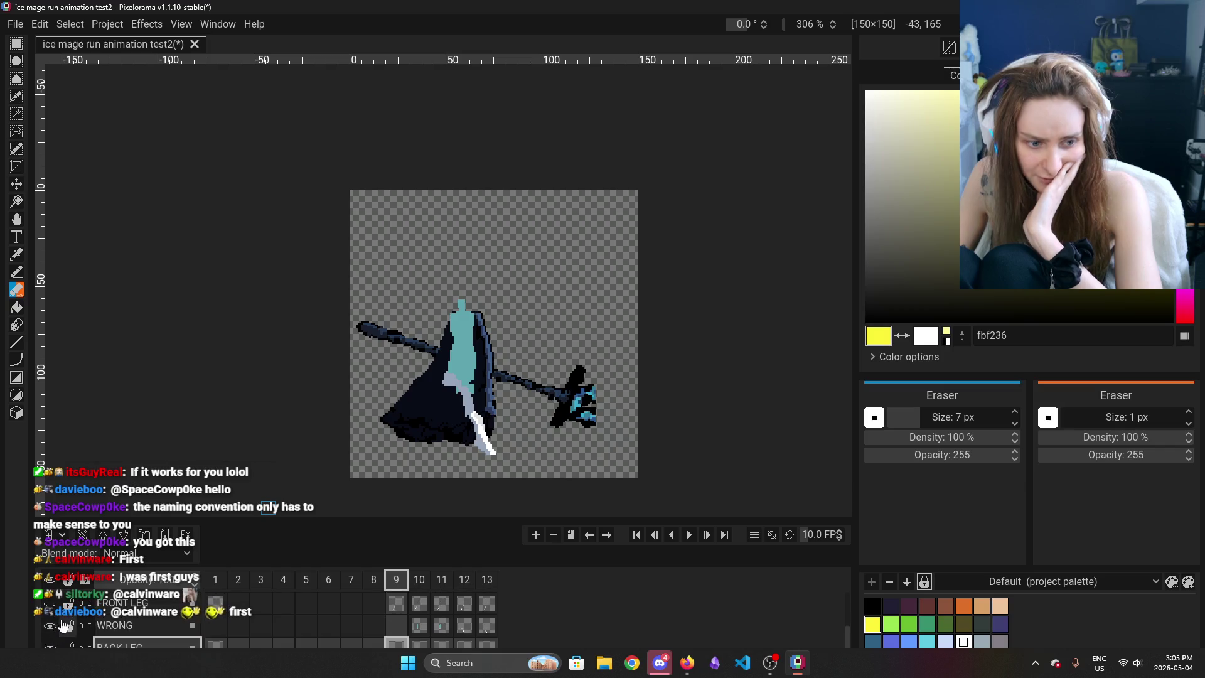
{"action": "left_click", "coordinate": [50, 615]}
Select the FRONT LEG and BACK LEG layers, pick frame 9's front leg cel, and hide WRONG
{"action": "scroll", "coordinate": [364, 624], "scroll_direction": "up", "scroll_amount": 1}
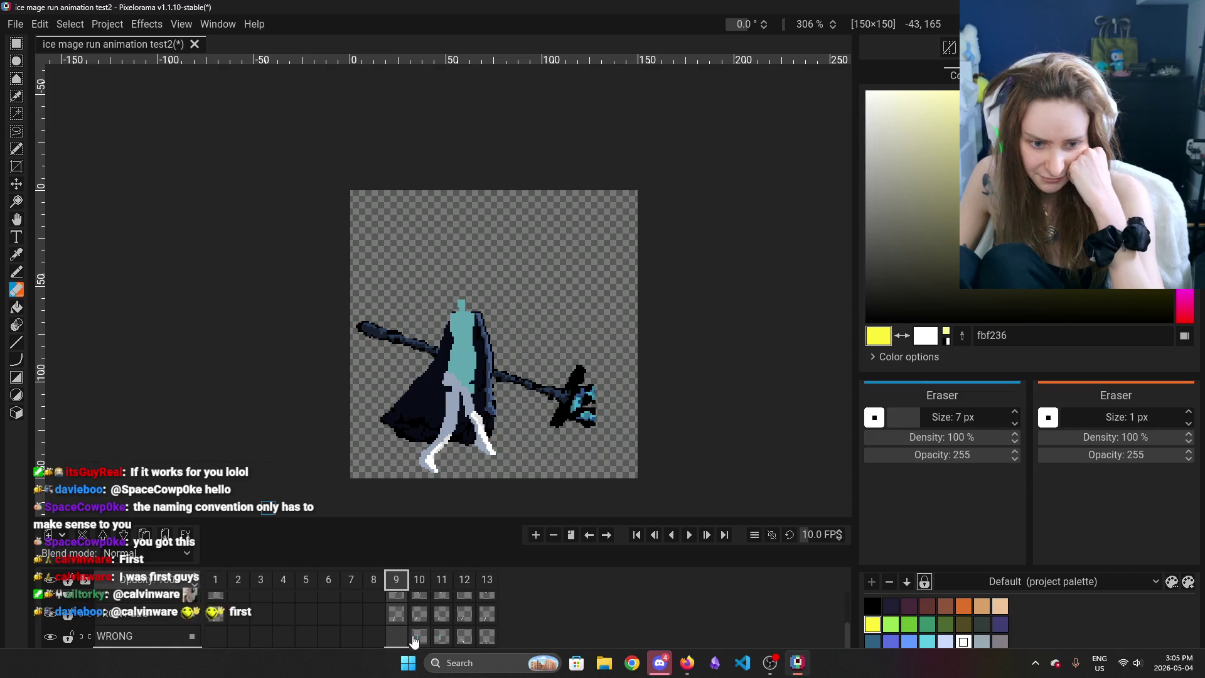
{"action": "scroll", "coordinate": [117, 627], "scroll_direction": "down", "scroll_amount": 1}
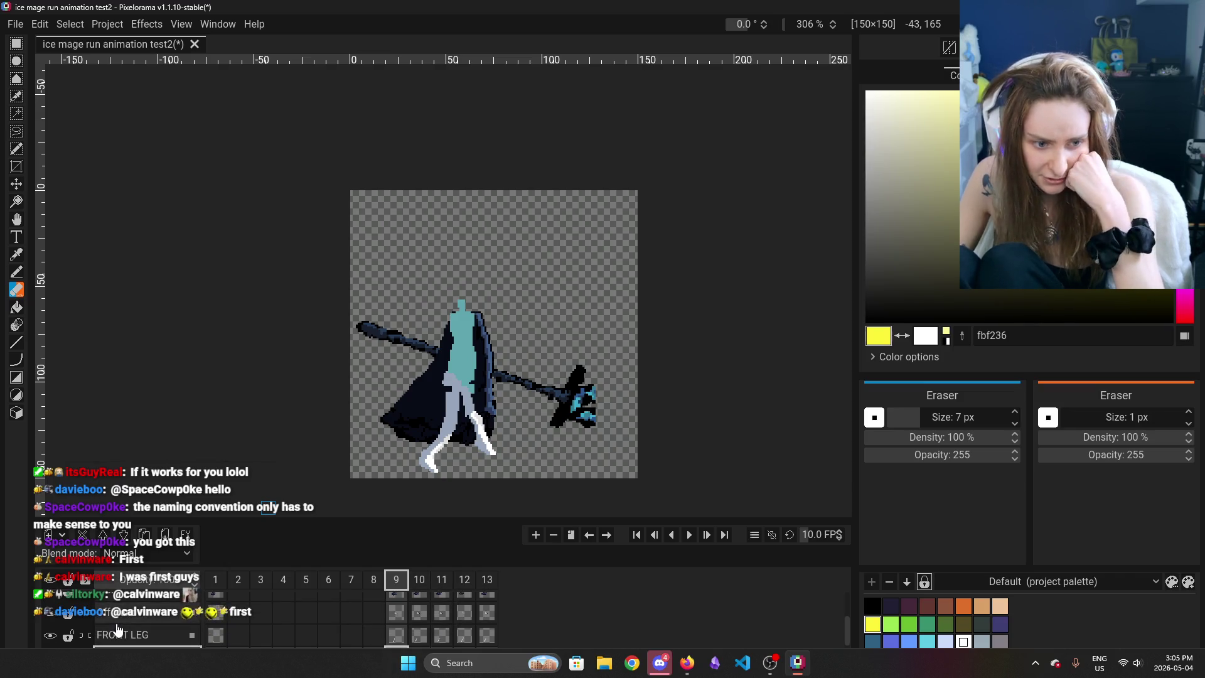
{"action": "scroll", "coordinate": [188, 619], "scroll_direction": "down", "scroll_amount": 1}
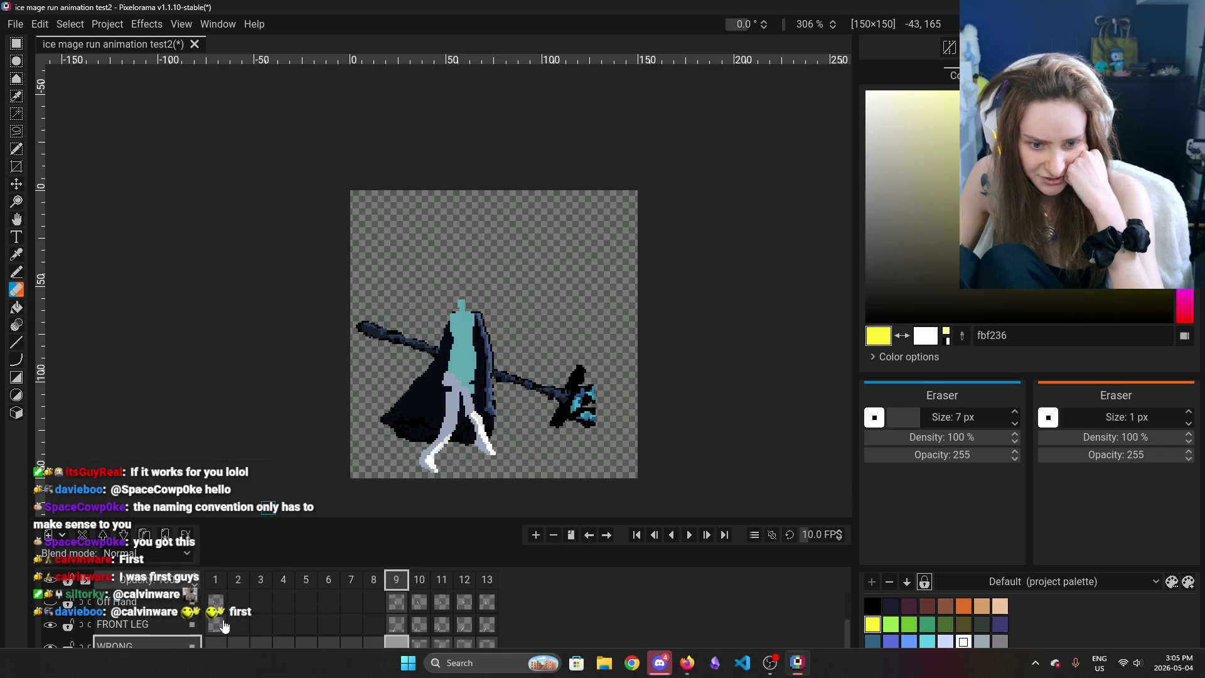
{"action": "scroll", "coordinate": [104, 636], "scroll_direction": "down", "scroll_amount": 1}
{"action": "left_click", "coordinate": [164, 603]}
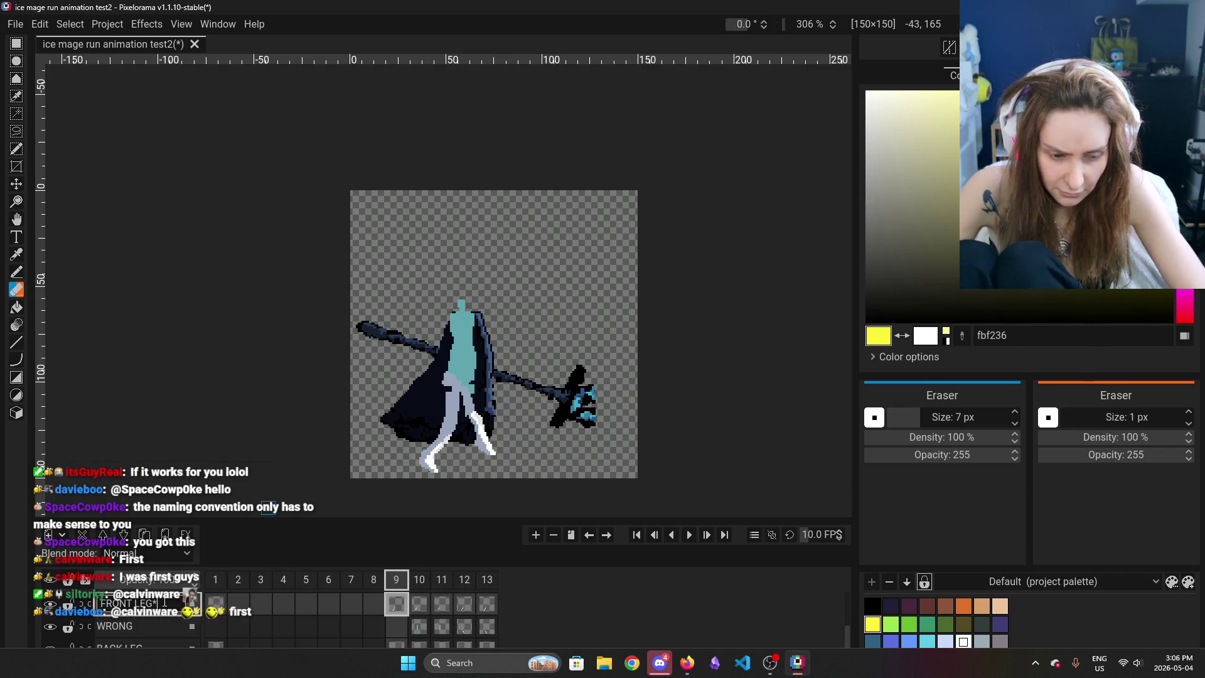
{"action": "scroll", "coordinate": [160, 606], "scroll_direction": "down", "scroll_amount": 2}
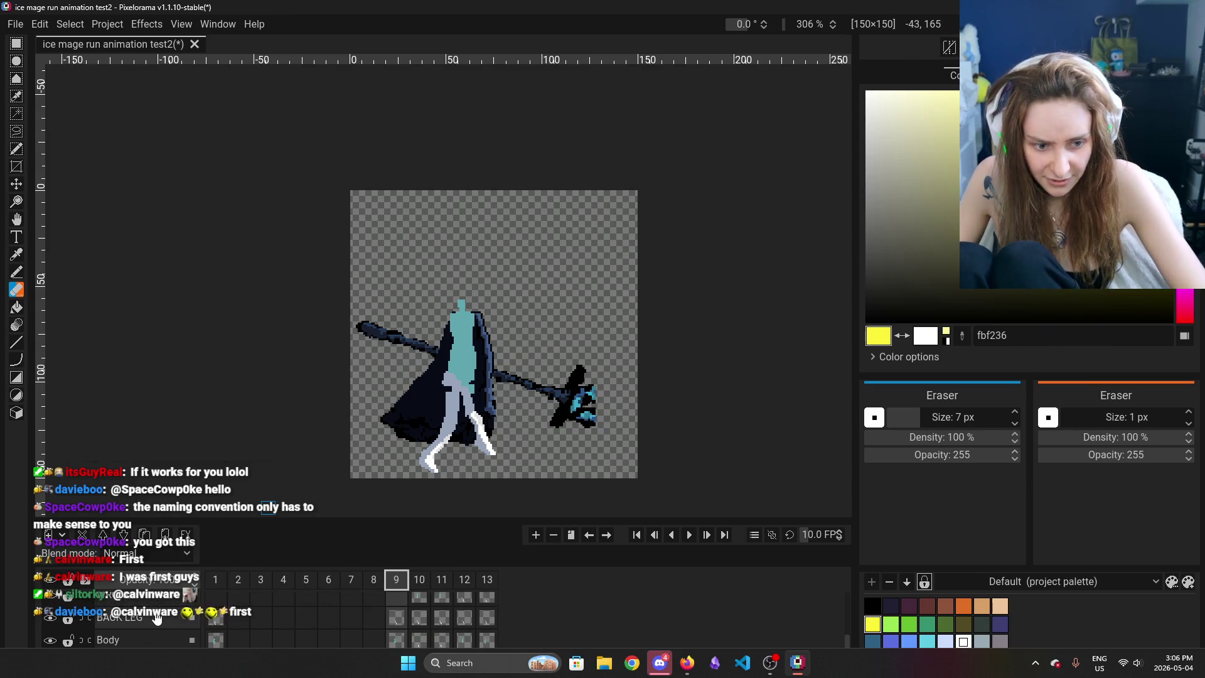
{"action": "left_click", "coordinate": [99, 622]}
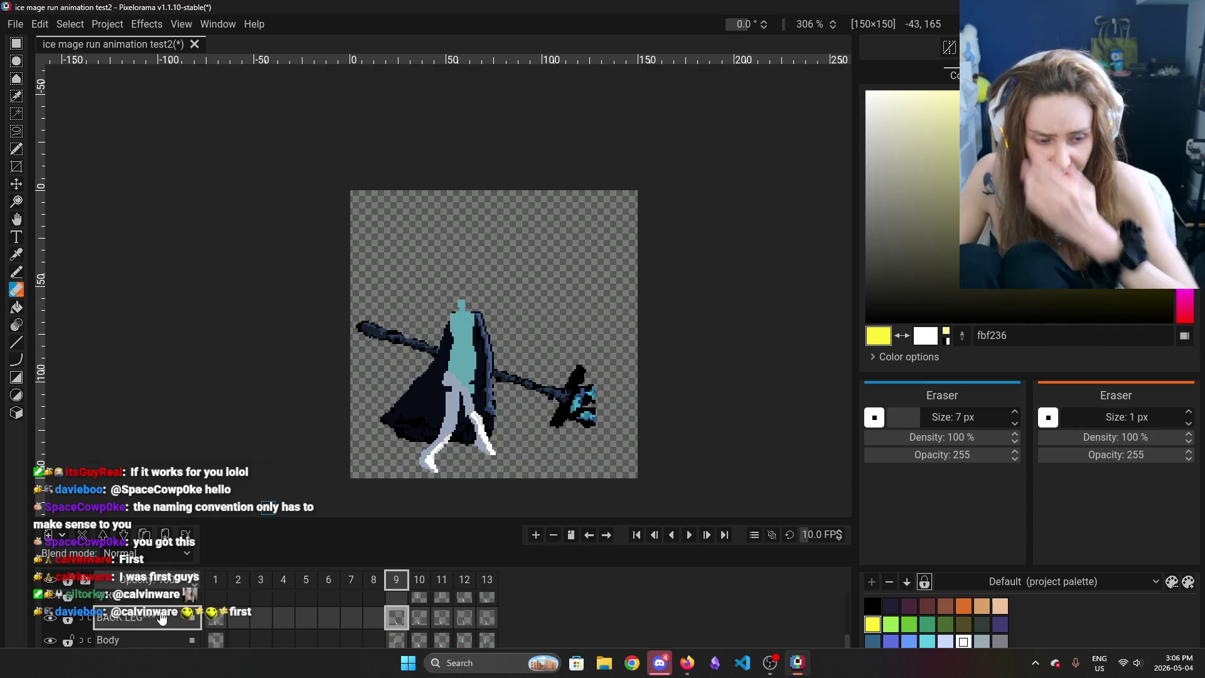
{"action": "scroll", "coordinate": [170, 625], "scroll_direction": "down", "scroll_amount": 1}
{"action": "scroll", "coordinate": [171, 628], "scroll_direction": "up", "scroll_amount": 1}
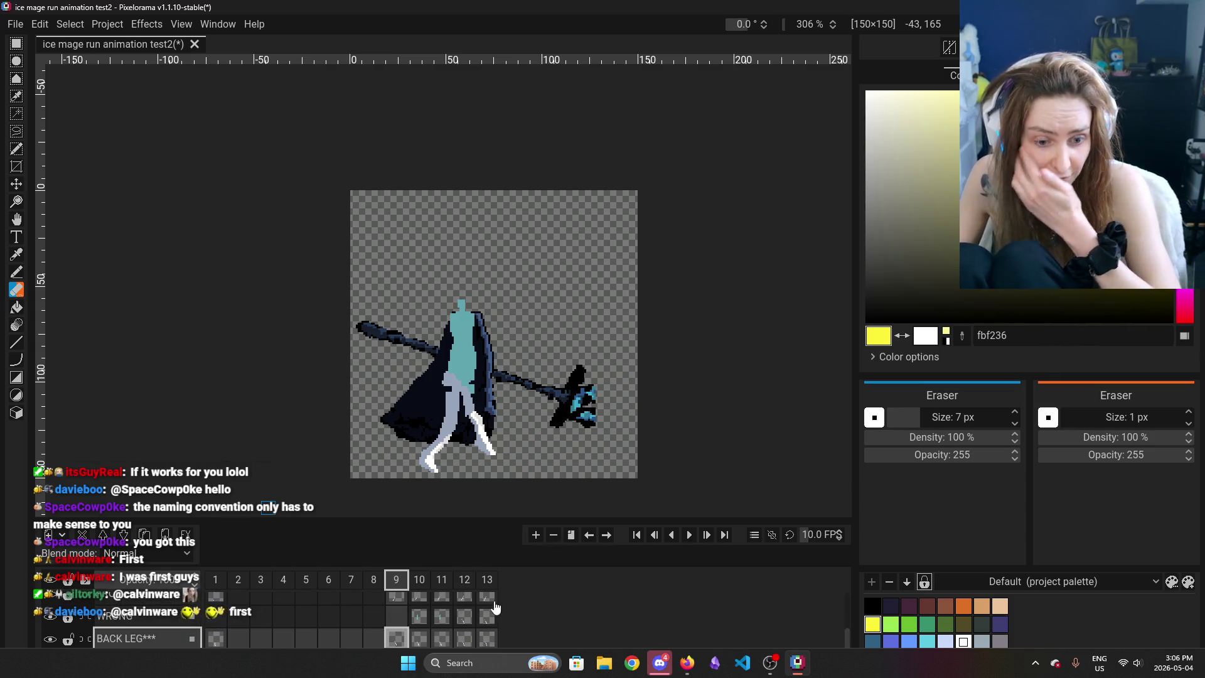
{"action": "left_click", "coordinate": [391, 598]}
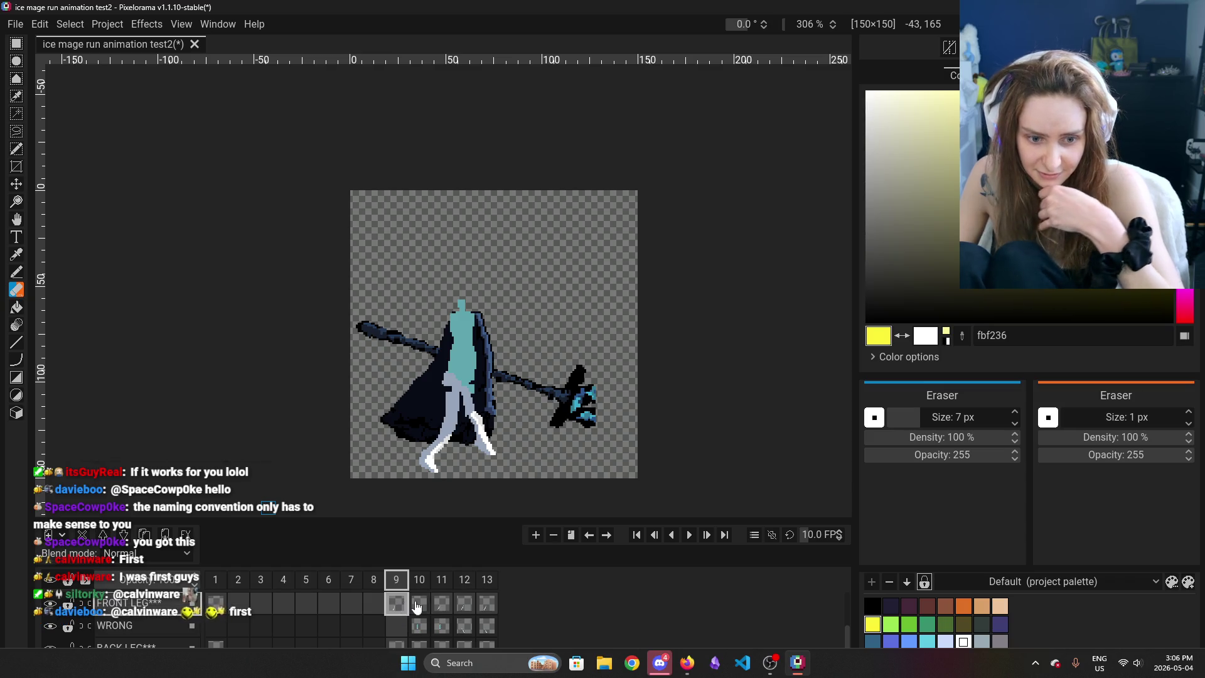
{"action": "left_click", "coordinate": [52, 630]}
{"action": "scroll", "coordinate": [94, 633], "scroll_direction": "down", "scroll_amount": 1}
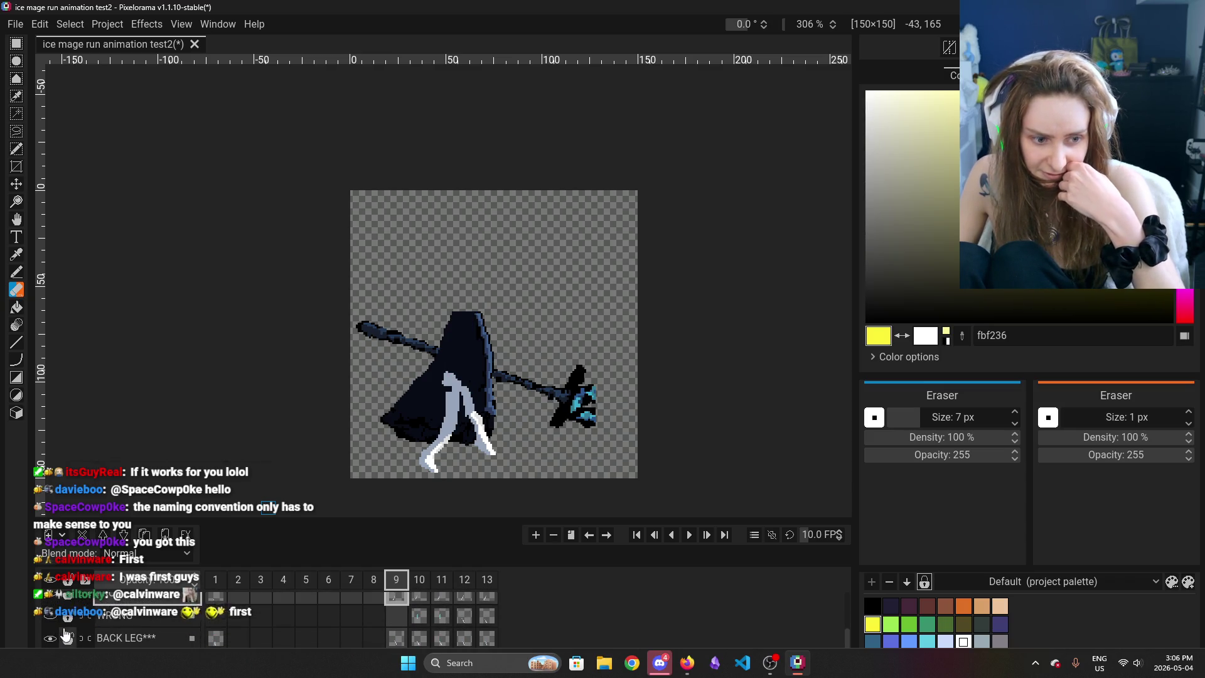
Preview frames 10 through 13, then return to frame 1
{"action": "left_click", "coordinate": [373, 579]}
{"action": "left_click", "coordinate": [396, 579]}
{"action": "left_click", "coordinate": [442, 579]}
{"action": "left_click", "coordinate": [464, 579]}
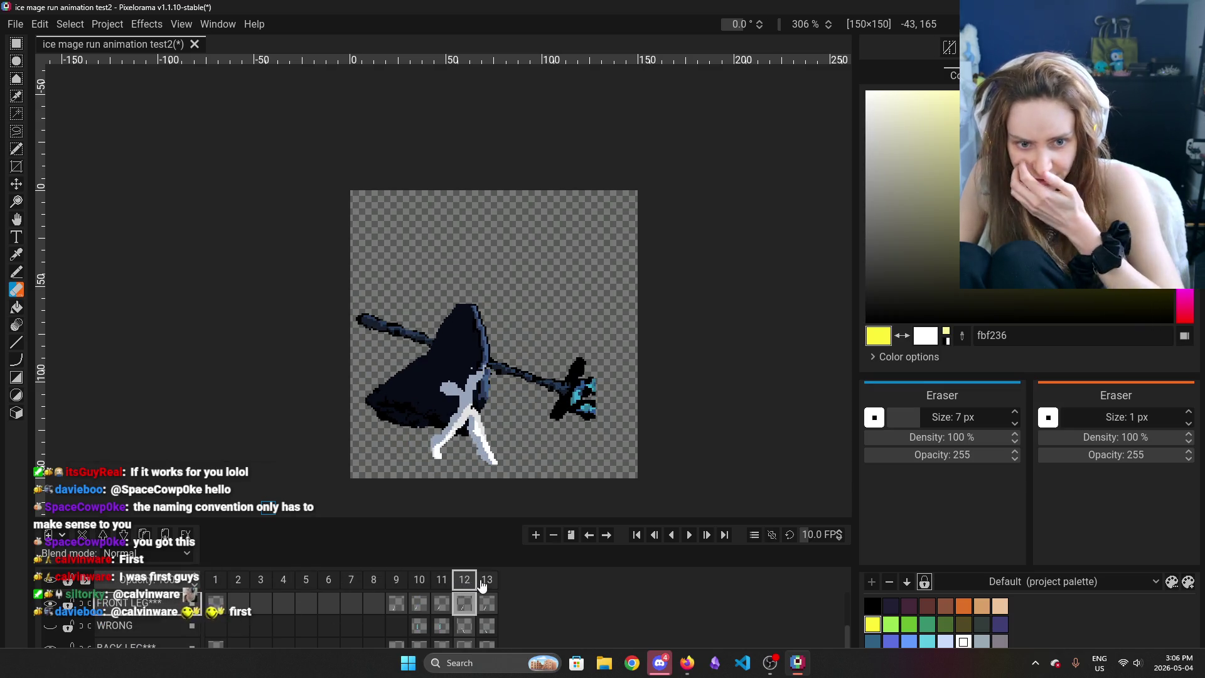
{"action": "left_click", "coordinate": [487, 583]}
{"action": "left_click", "coordinate": [451, 581]}
{"action": "left_click", "coordinate": [419, 583]}
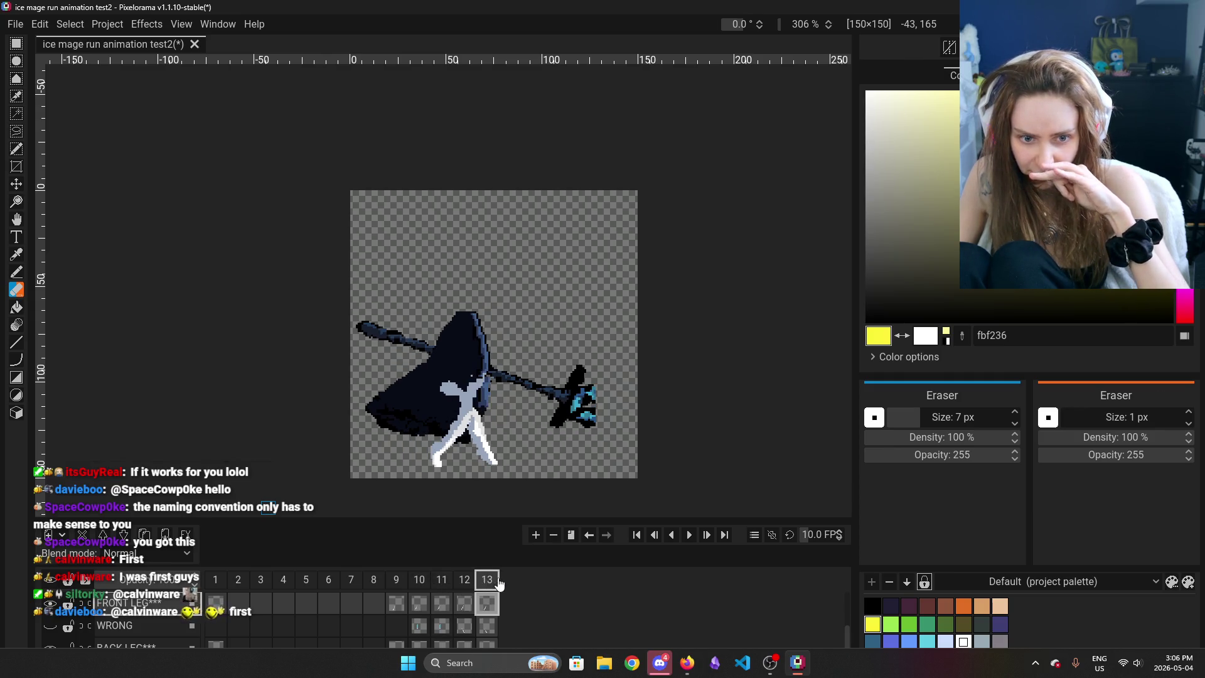
{"action": "left_click", "coordinate": [402, 587]}
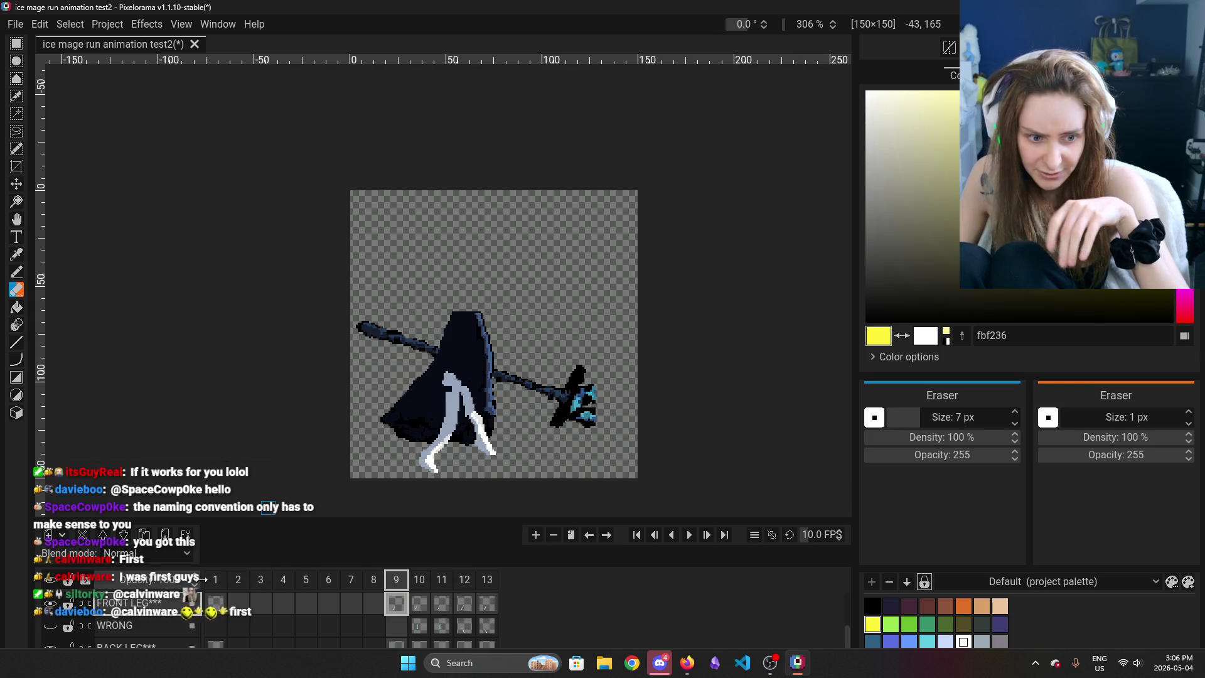
Make the WRONG layer current and hide its leg and the back leg layer
{"action": "left_click", "coordinate": [216, 626]}
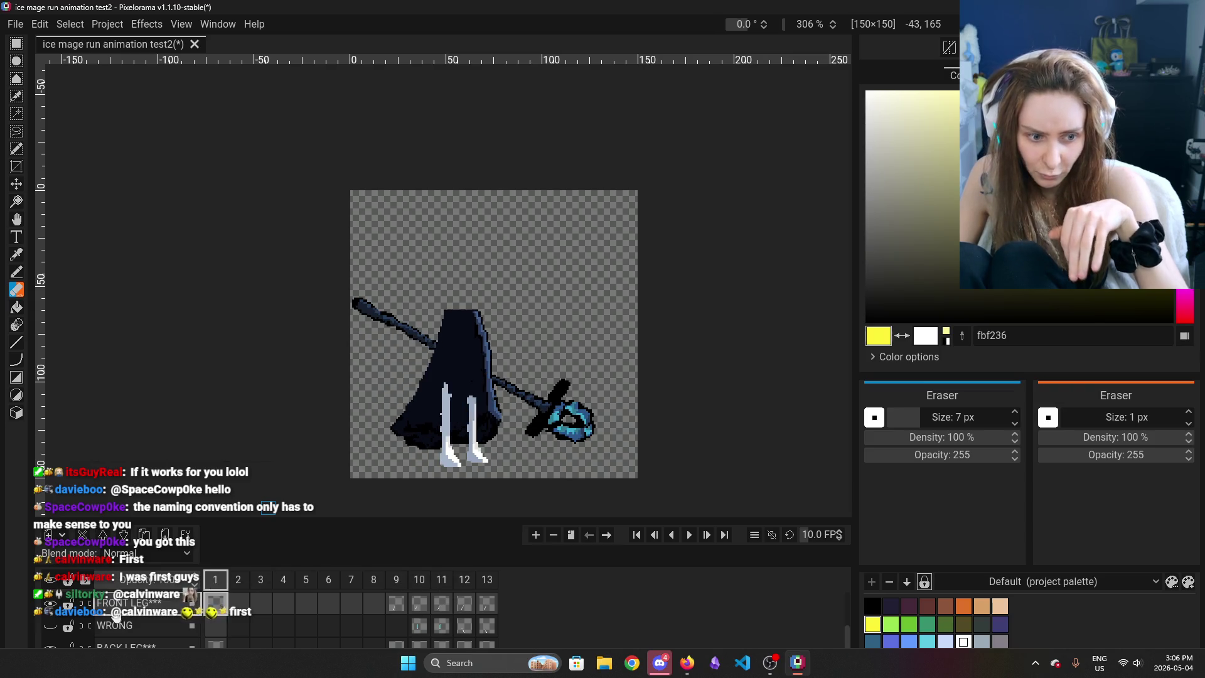
{"action": "left_click", "coordinate": [51, 627]}
{"action": "scroll", "coordinate": [50, 627], "scroll_direction": "down", "scroll_amount": 1}
{"action": "left_click", "coordinate": [50, 619]}
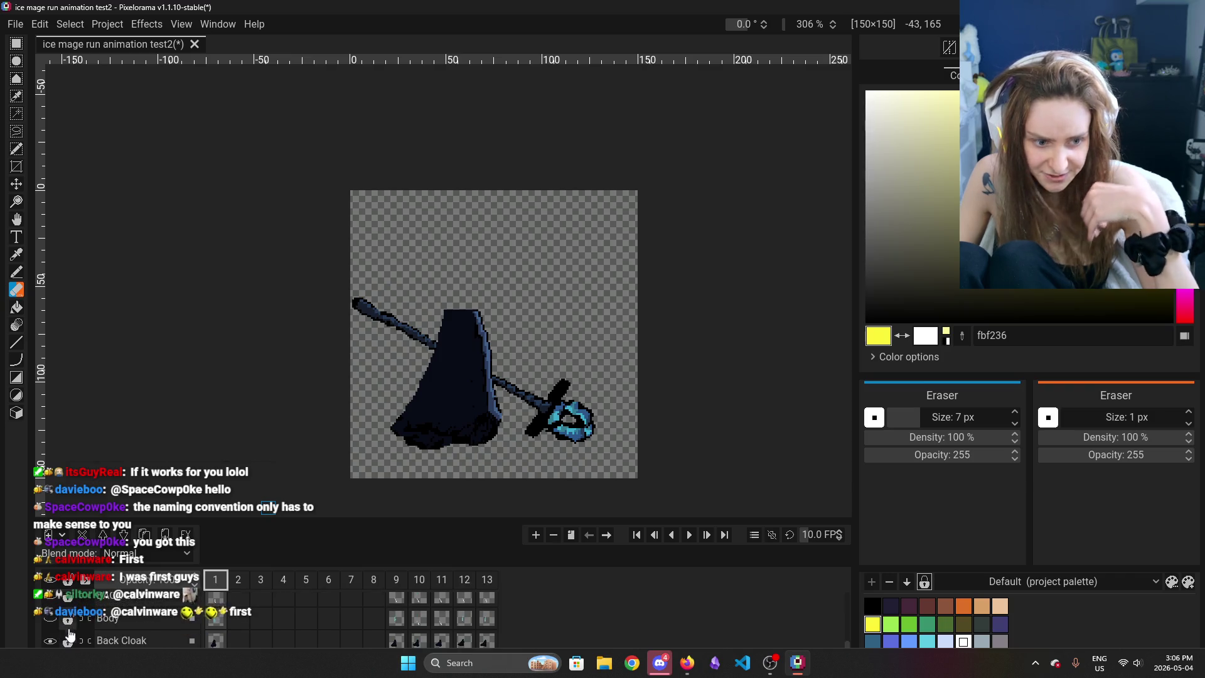
{"action": "scroll", "coordinate": [211, 622], "scroll_direction": "up", "scroll_amount": 1}
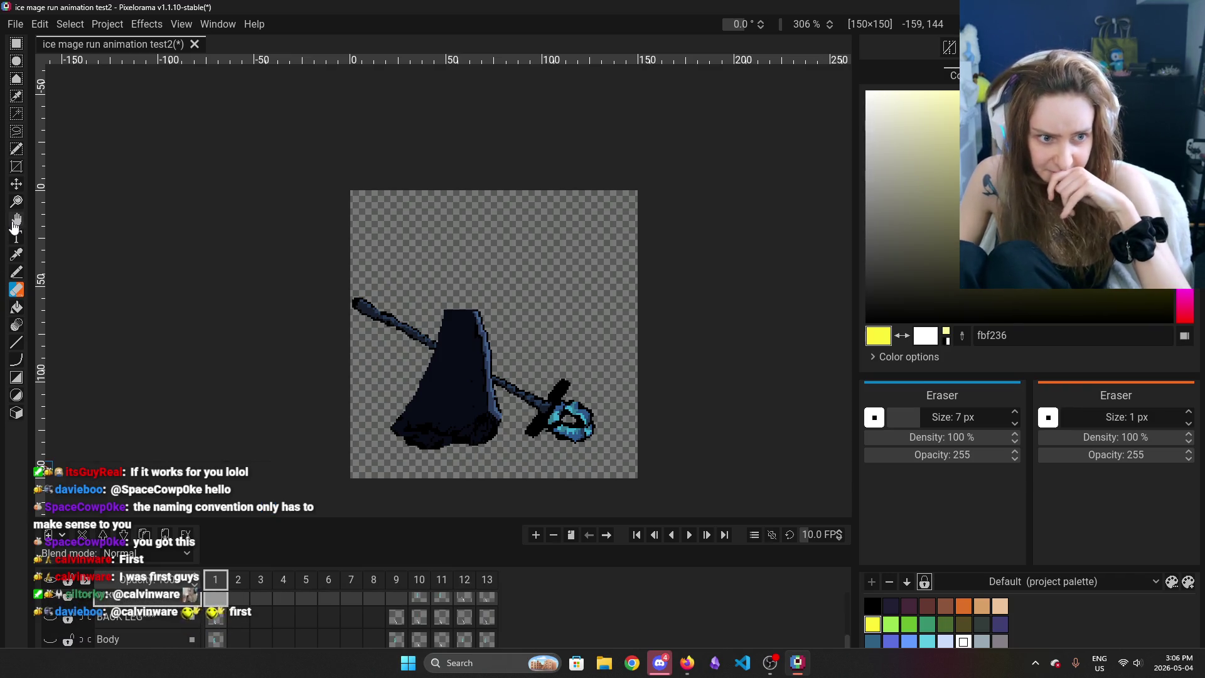
Erase the stray white leg strokes in frames 12 and 13
{"action": "left_click", "coordinate": [467, 622]}
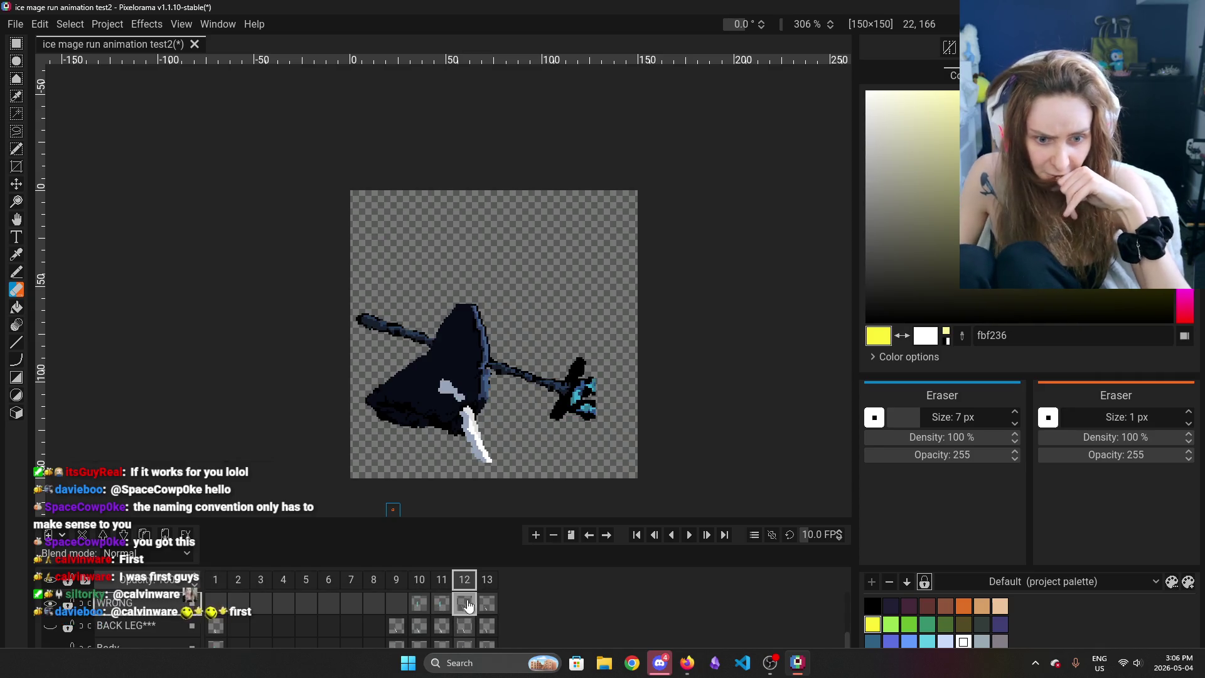
{"action": "left_click_drag", "start_coordinate": [483, 449], "coordinate": [468, 411]}
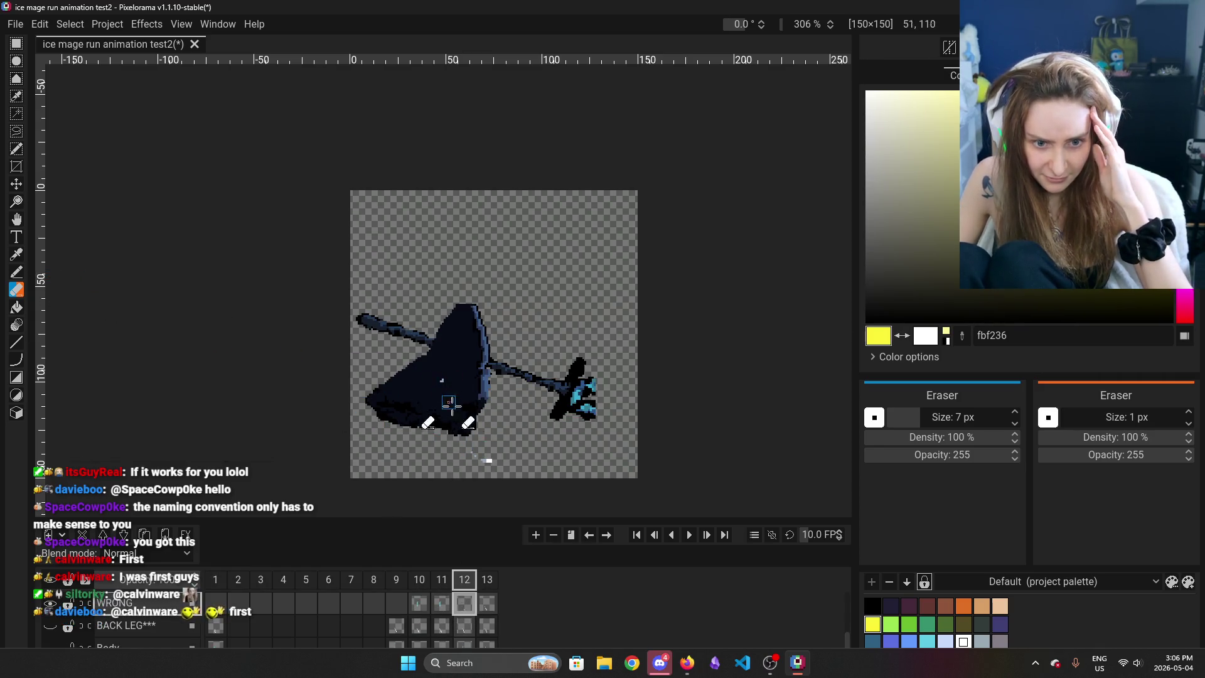
{"action": "left_click", "coordinate": [489, 606]}
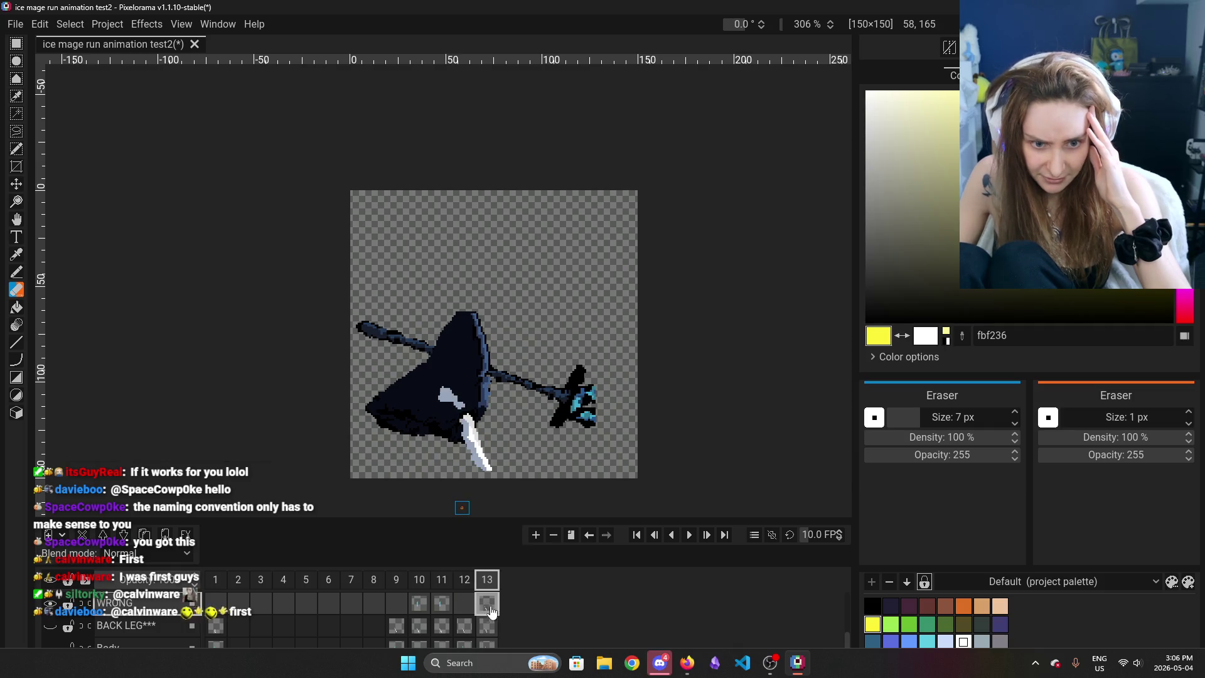
{"action": "left_click_drag", "start_coordinate": [436, 390], "coordinate": [466, 397]}
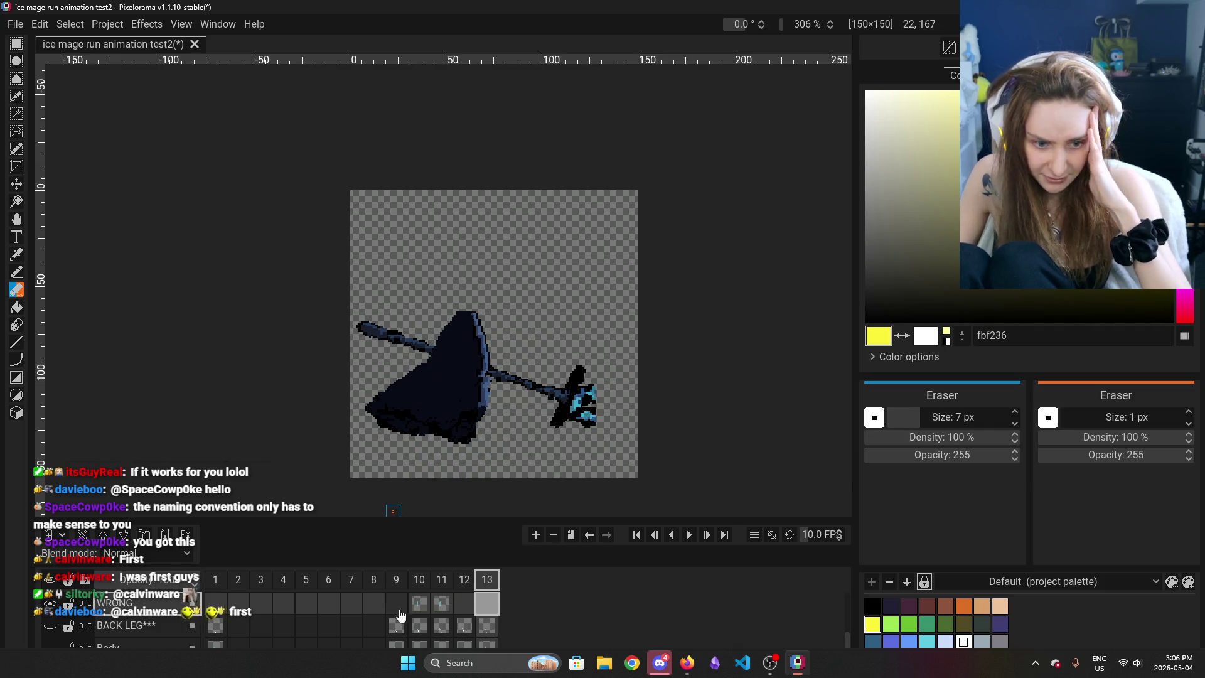
Show the Body layer to check frame 11's body cel, then hide it again
{"action": "scroll", "coordinate": [399, 607], "scroll_direction": "down", "scroll_amount": 1}
{"action": "left_click", "coordinate": [50, 629]}
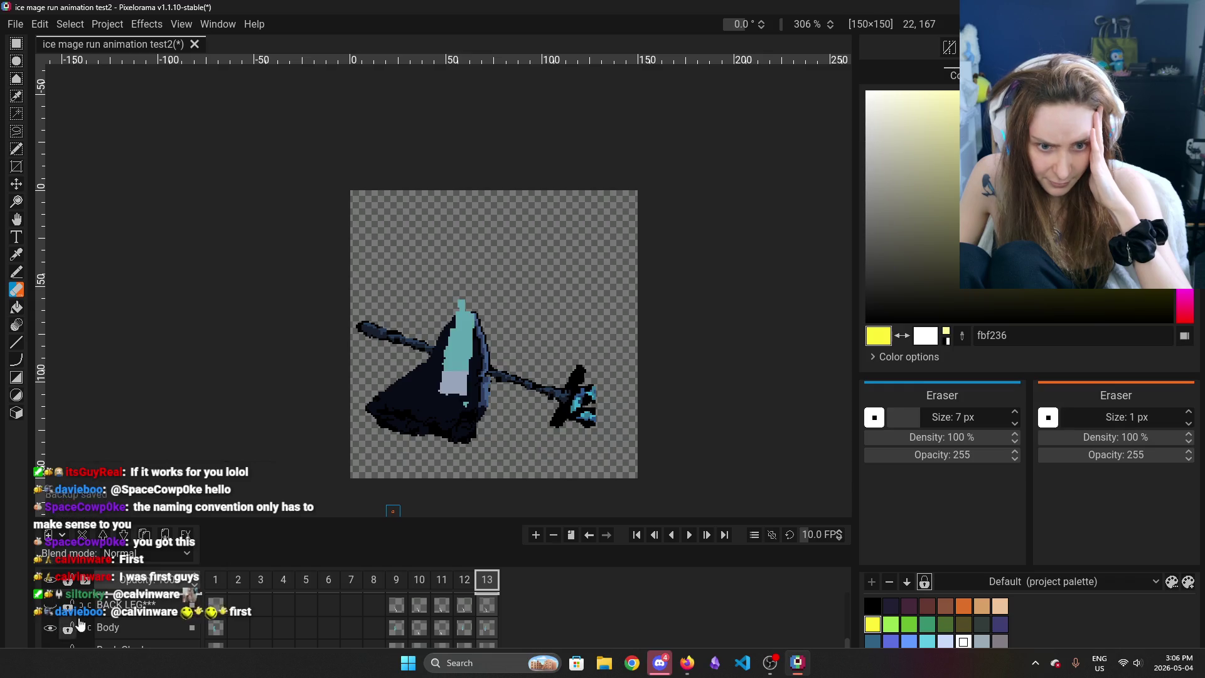
{"action": "left_click", "coordinate": [442, 634]}
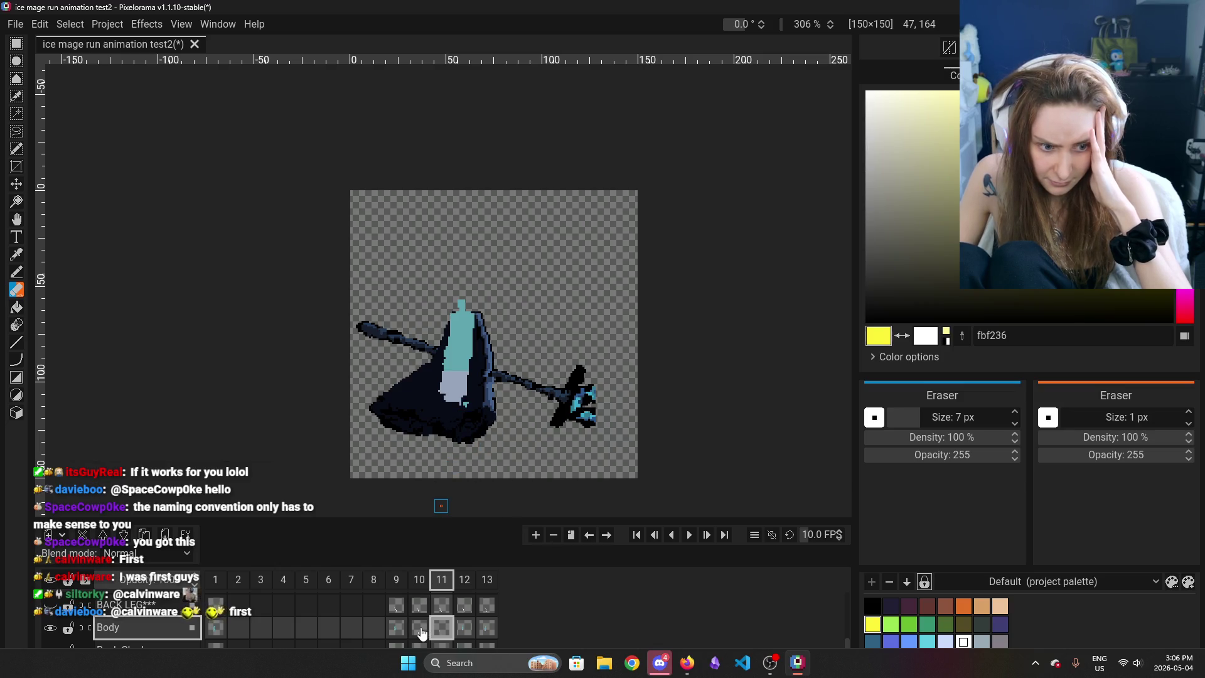
{"action": "scroll", "coordinate": [258, 626], "scroll_direction": "up", "scroll_amount": 2}
{"action": "left_click", "coordinate": [71, 636]}
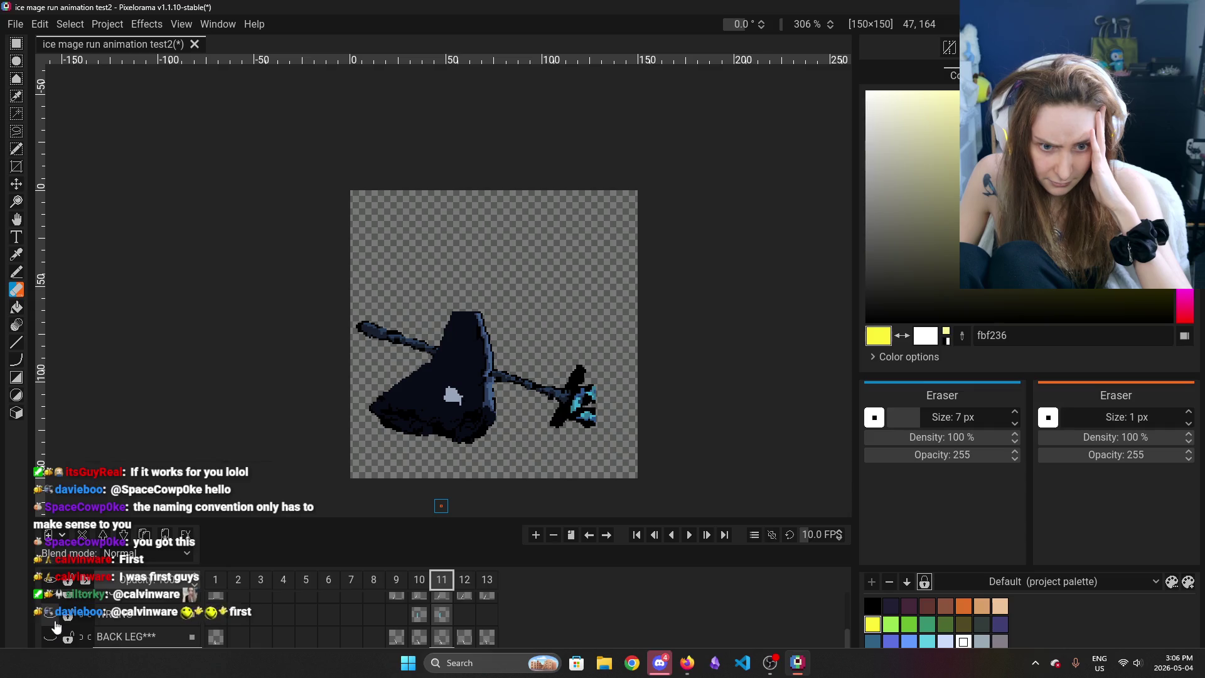
Go to frame 10, pick the WRONG layer's cel and make that layer visible again
{"action": "scroll", "coordinate": [74, 628], "scroll_direction": "down", "scroll_amount": 2}
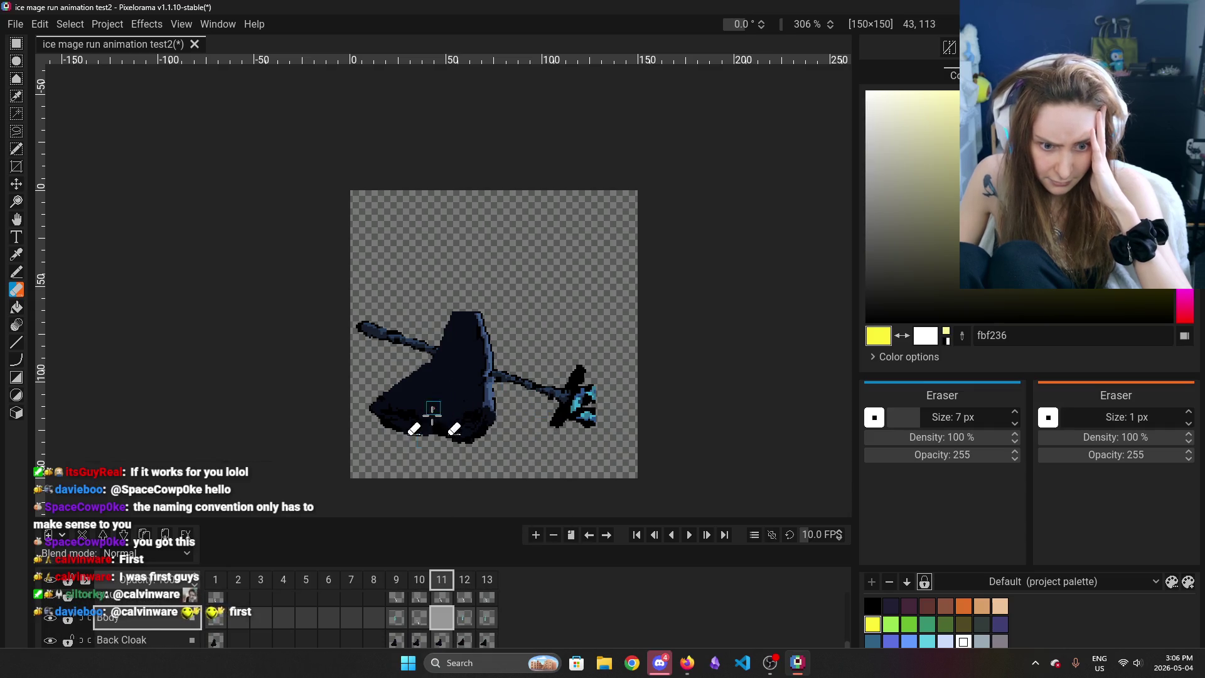
{"action": "left_click", "coordinate": [419, 617]}
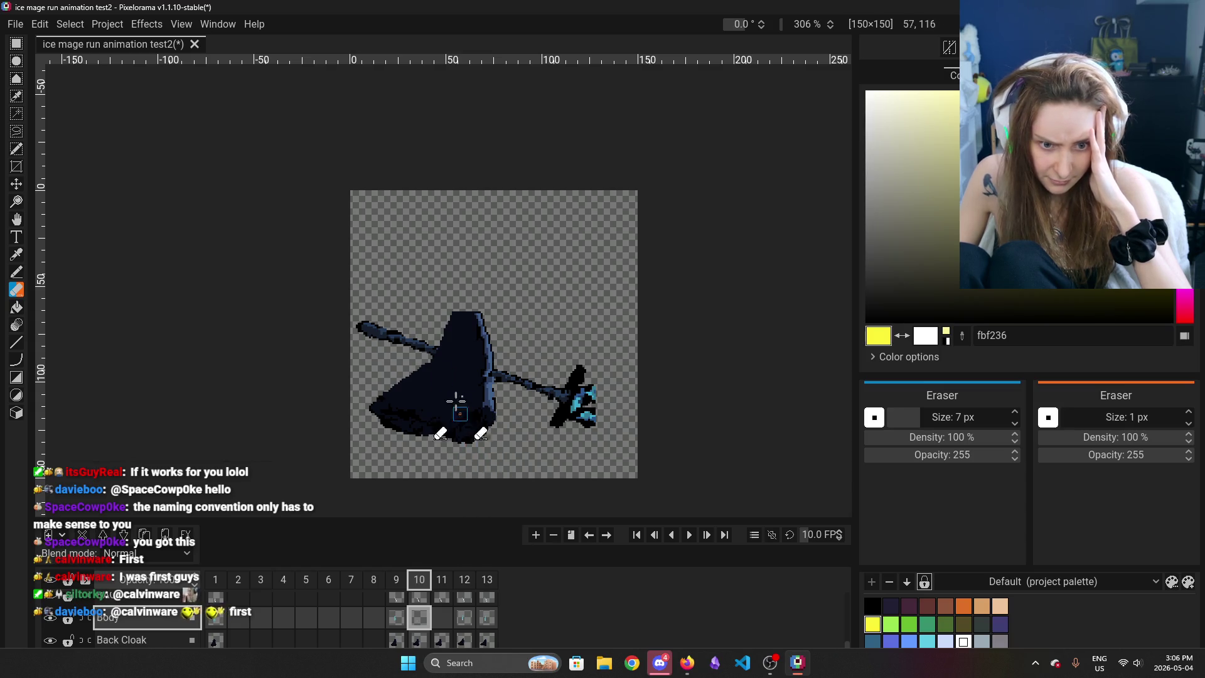
{"action": "scroll", "coordinate": [104, 620], "scroll_direction": "down", "scroll_amount": 1}
{"action": "left_click", "coordinate": [419, 616]}
{"action": "left_click", "coordinate": [50, 617]}
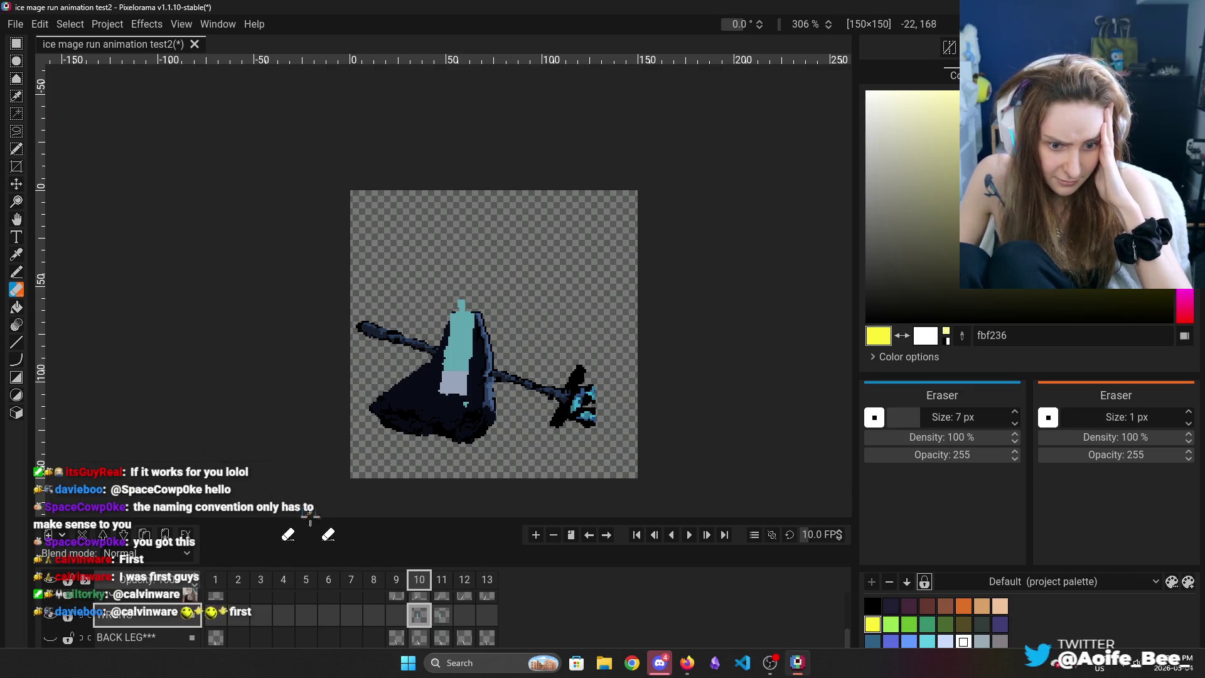
Rectangle-select the frame 10 body on the Body layer and nudge it up and one pixel right
{"action": "left_click", "coordinate": [17, 44]}
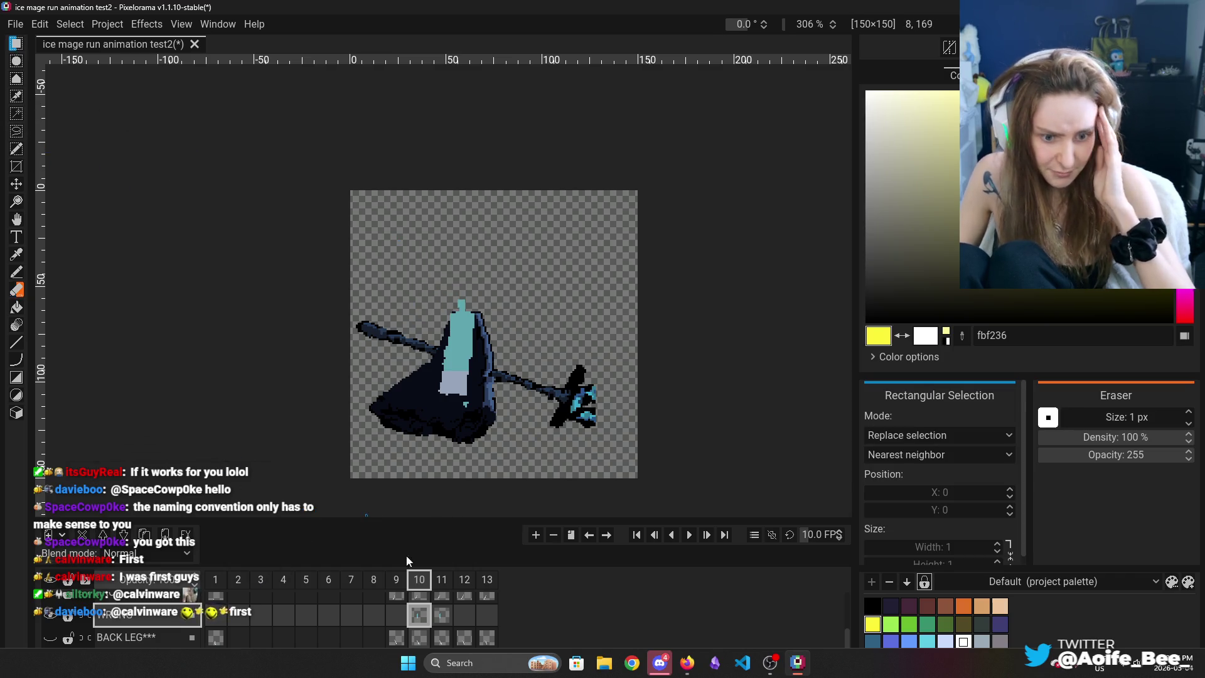
{"action": "scroll", "coordinate": [390, 605], "scroll_direction": "down", "scroll_amount": 2}
{"action": "scroll", "coordinate": [390, 606], "scroll_direction": "up", "scroll_amount": 2}
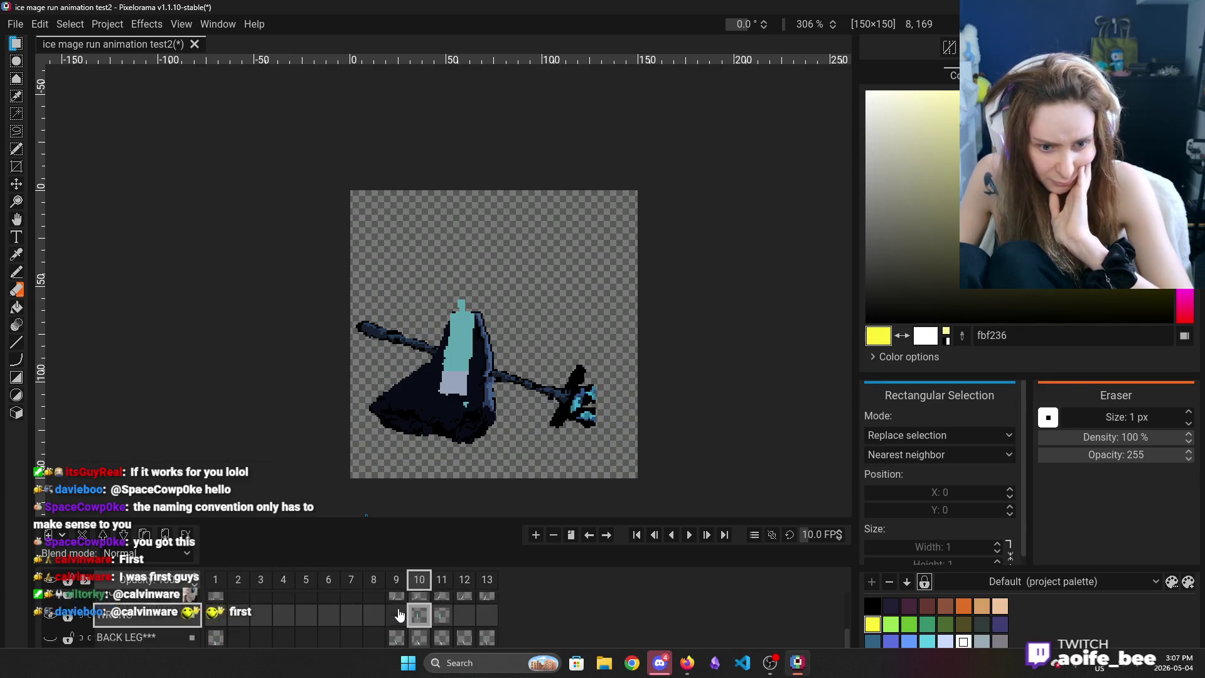
{"action": "left_click_drag", "start_coordinate": [429, 263], "coordinate": [494, 425]}
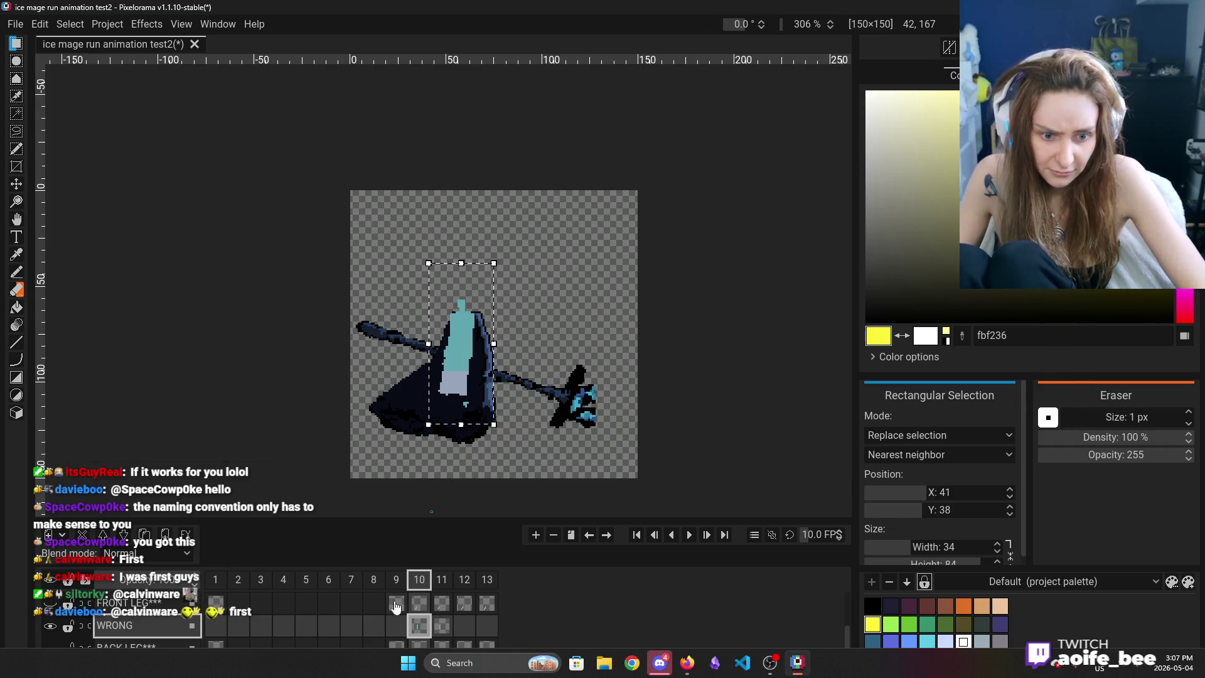
{"action": "scroll", "coordinate": [130, 628], "scroll_direction": "down", "scroll_amount": 2}
{"action": "left_click", "coordinate": [130, 628]}
{"action": "scroll", "coordinate": [130, 628], "scroll_direction": "down", "scroll_amount": 1}
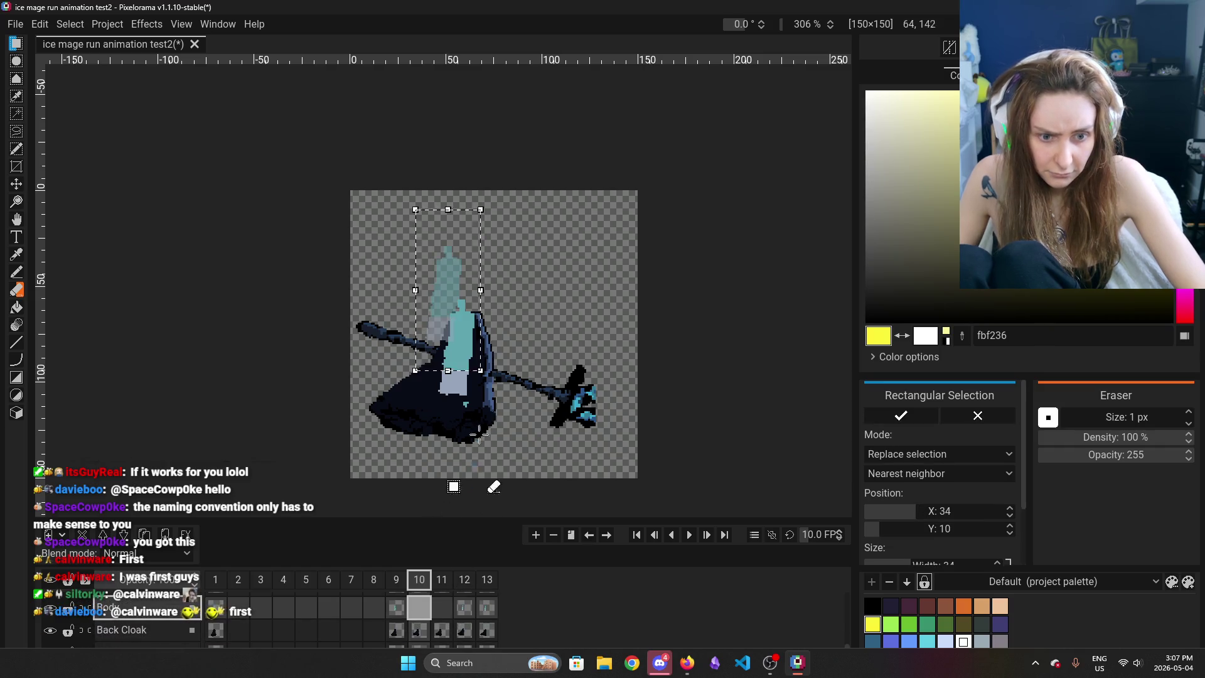
{"action": "left_click_drag", "start_coordinate": [475, 330], "coordinate": [476, 323]}
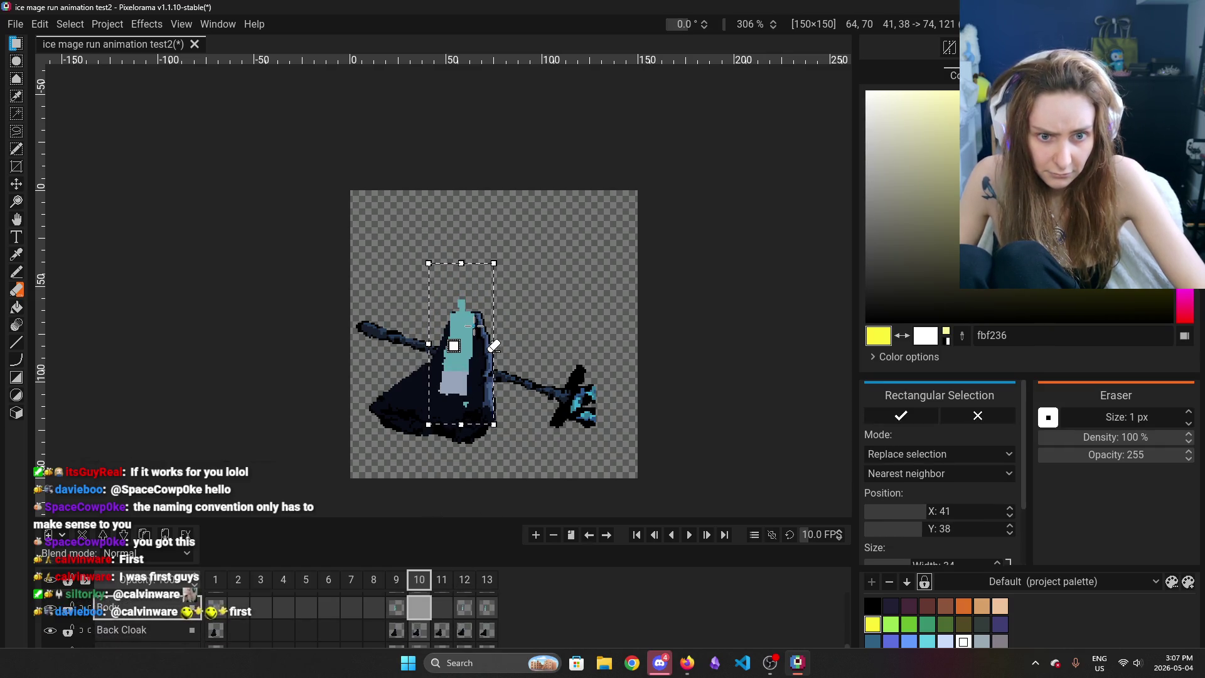
{"action": "left_click_drag", "start_coordinate": [475, 327], "coordinate": [477, 326]}
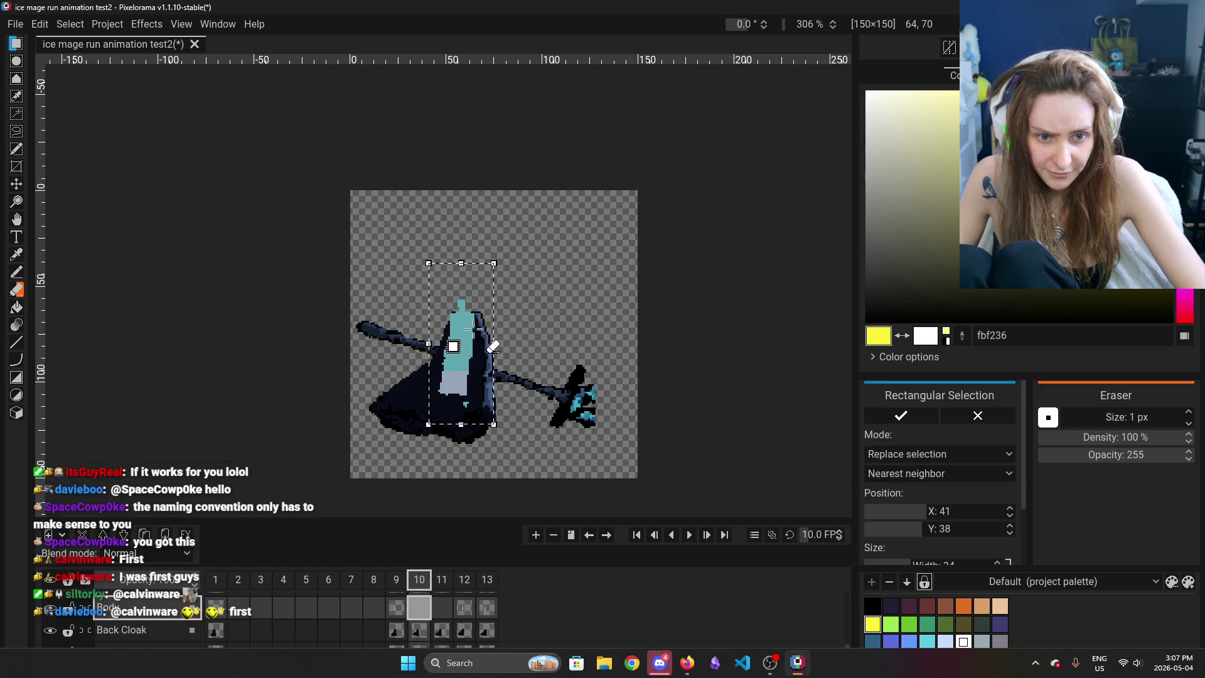
Move the frame 11 body up and right and confirm the new position
{"action": "left_click", "coordinate": [441, 607]}
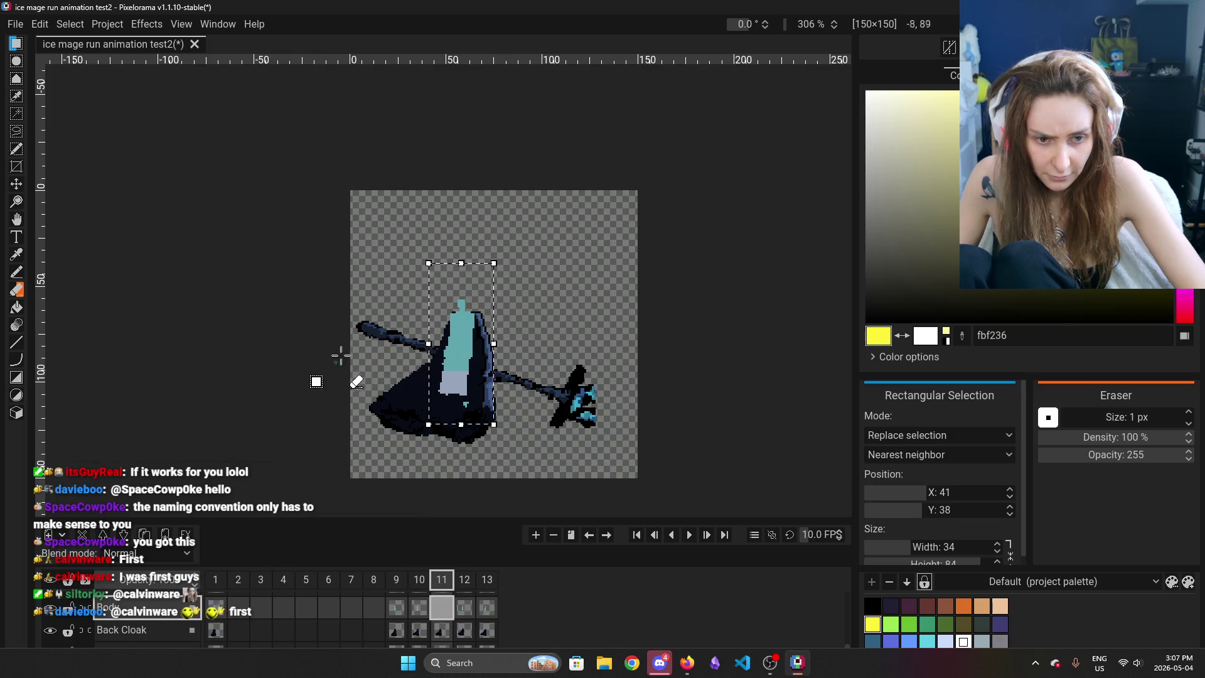
{"action": "scroll", "coordinate": [443, 612], "scroll_direction": "up", "scroll_amount": 2}
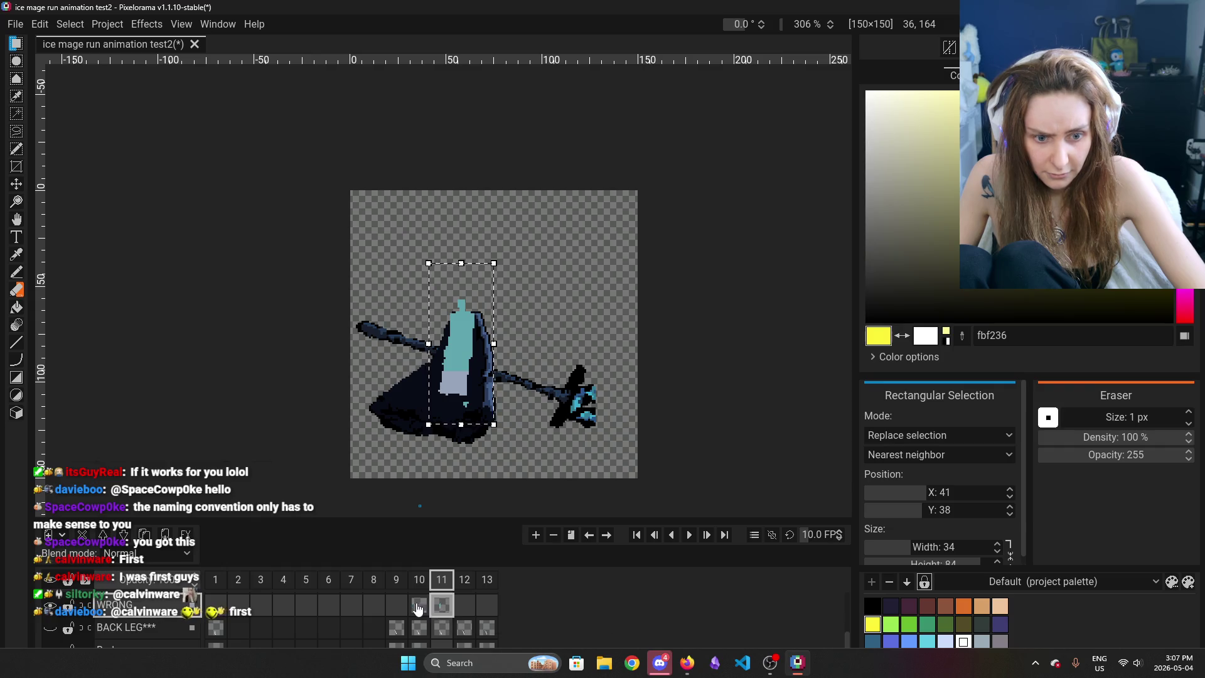
{"action": "scroll", "coordinate": [448, 618], "scroll_direction": "down", "scroll_amount": 2}
{"action": "left_click", "coordinate": [448, 622]}
{"action": "left_click_drag", "start_coordinate": [452, 395], "coordinate": [455, 385]}
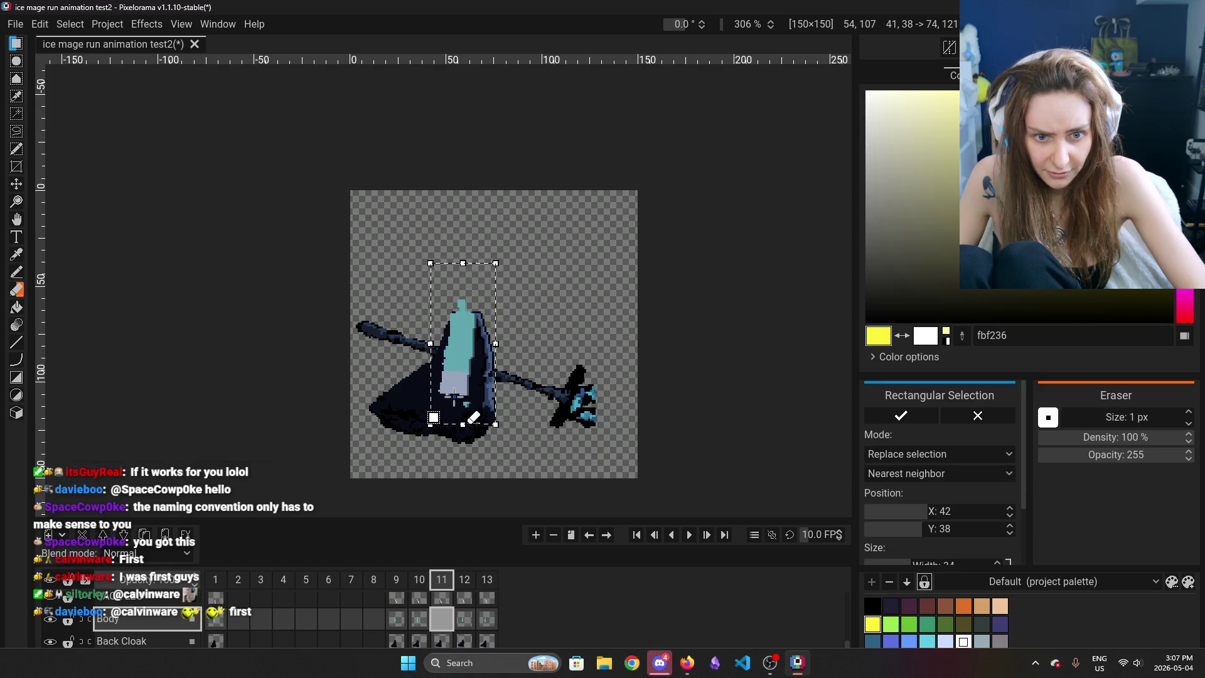
{"action": "left_click", "coordinate": [495, 389]}
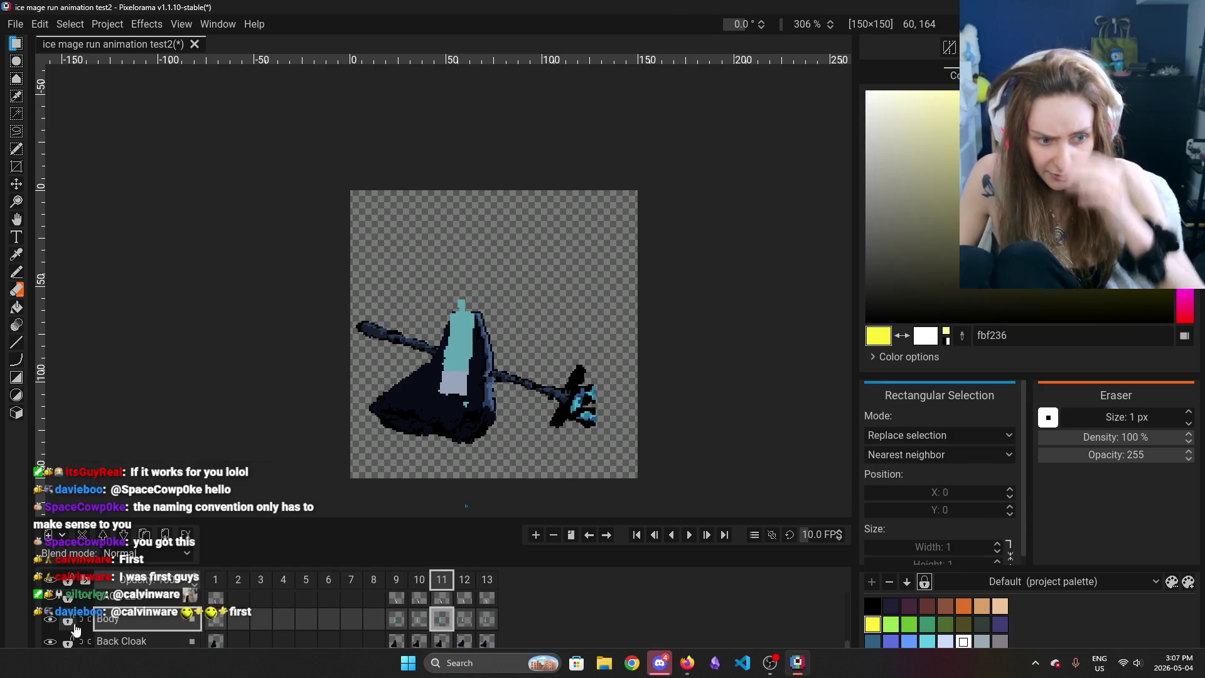
{"action": "scroll", "coordinate": [110, 631], "scroll_direction": "down", "scroll_amount": 1}
{"action": "left_click", "coordinate": [398, 618]}
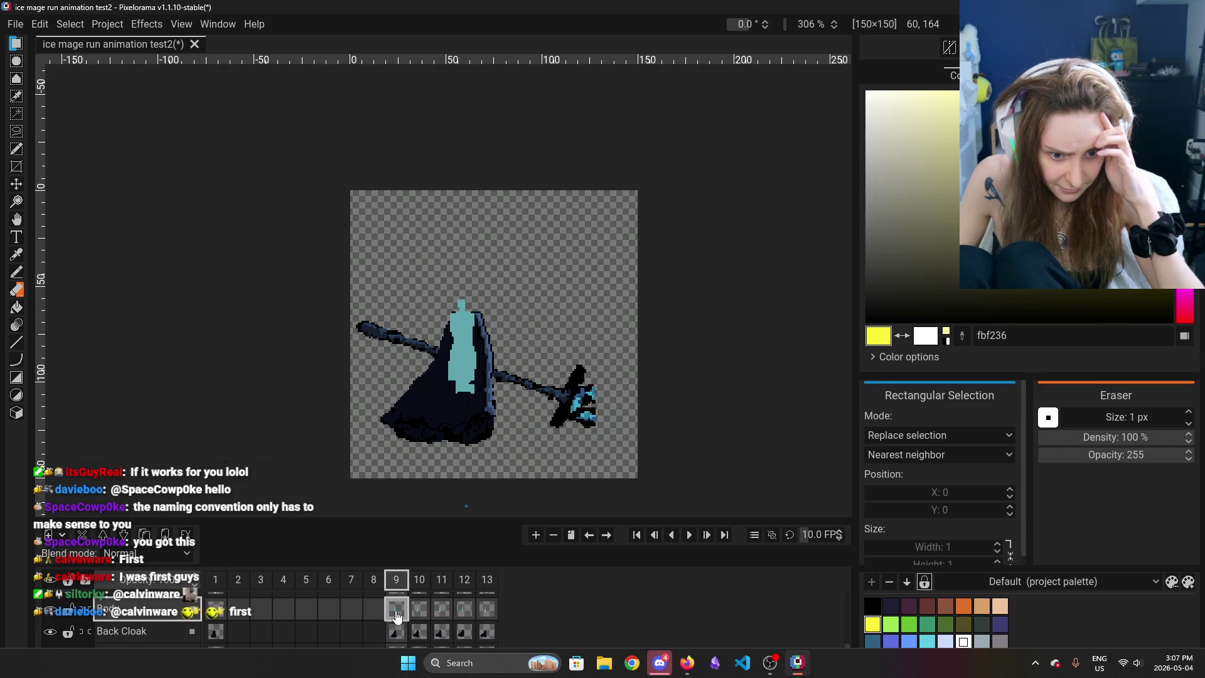
{"action": "left_click", "coordinate": [419, 609]}
{"action": "left_click", "coordinate": [442, 609]}
{"action": "left_click", "coordinate": [464, 609]}
{"action": "left_click", "coordinate": [484, 611]}
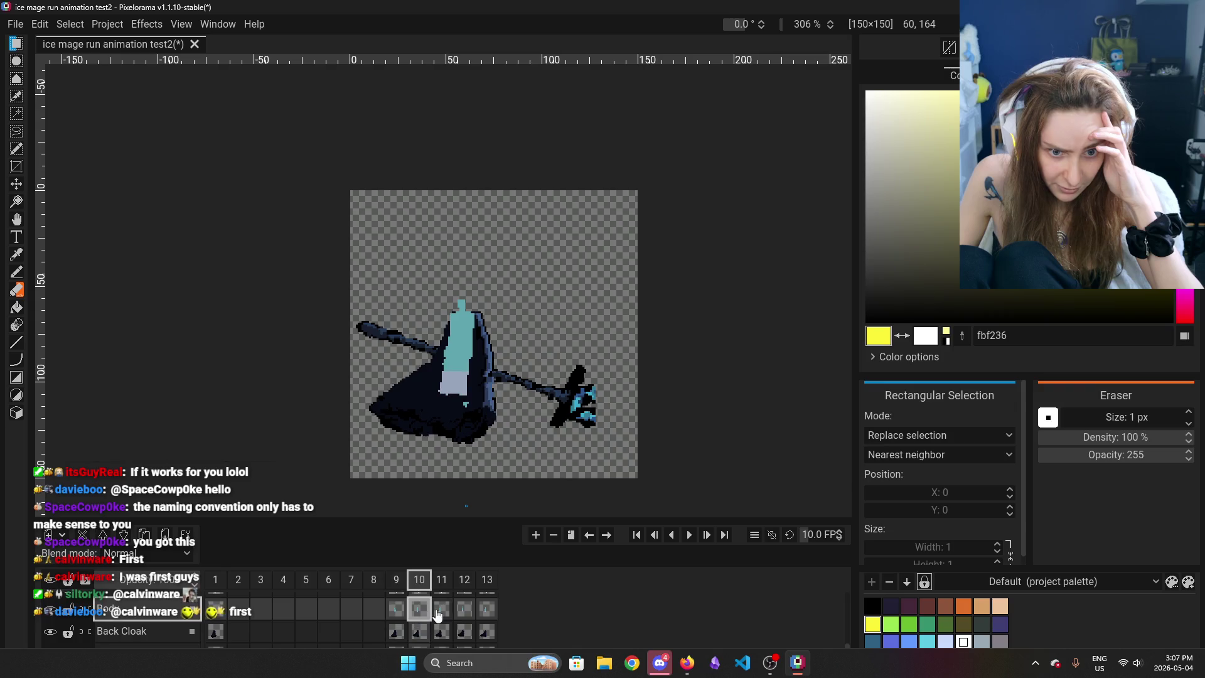
{"action": "left_click", "coordinate": [465, 617]}
{"action": "left_click", "coordinate": [487, 612]}
{"action": "scroll", "coordinate": [457, 619], "scroll_direction": "down", "scroll_amount": 3}
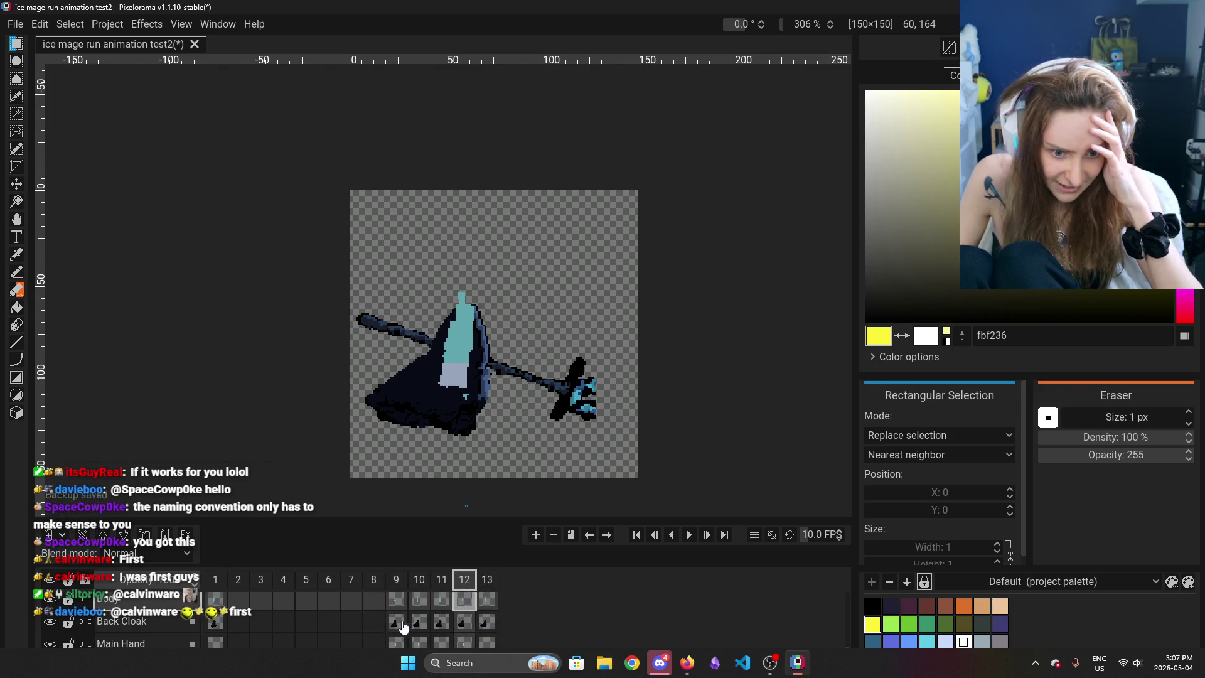
{"action": "left_click", "coordinate": [425, 618]}
{"action": "left_click", "coordinate": [442, 617]}
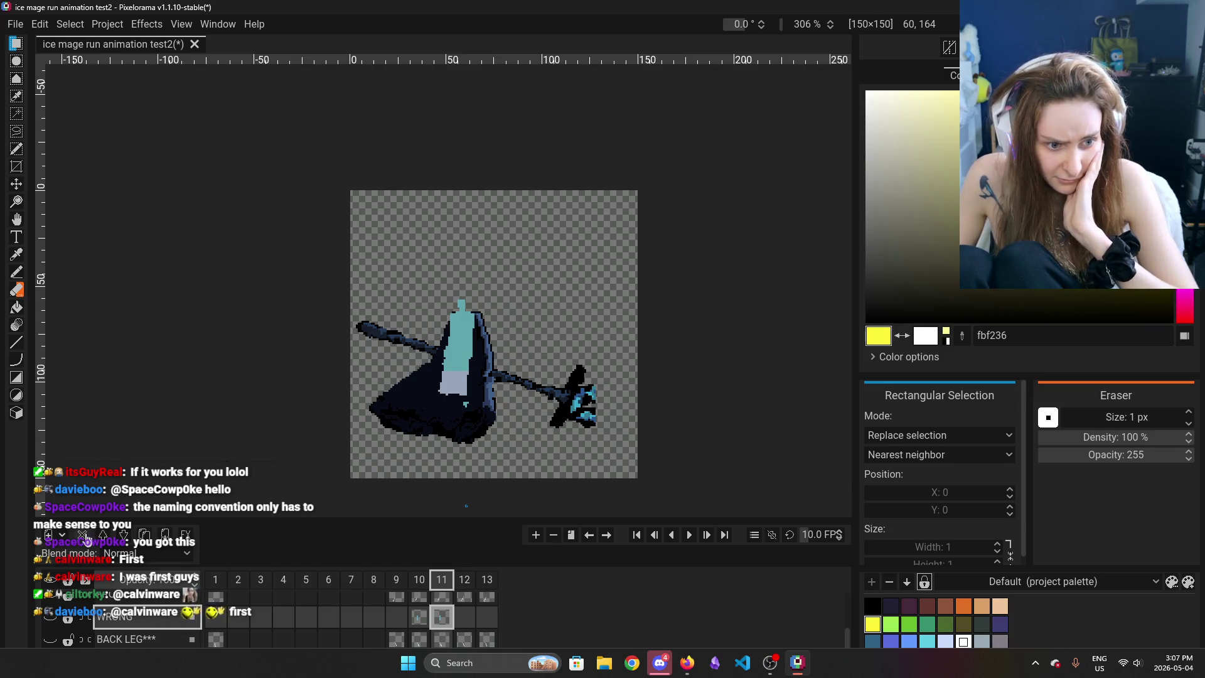
{"action": "left_click", "coordinate": [83, 535]}
Rename the BACK LEG and FRONT LEG layers to 'Back Leg' and 'Front Leg'
{"action": "double_click", "coordinate": [175, 630]}
{"action": "type", "text": "Bakc"}
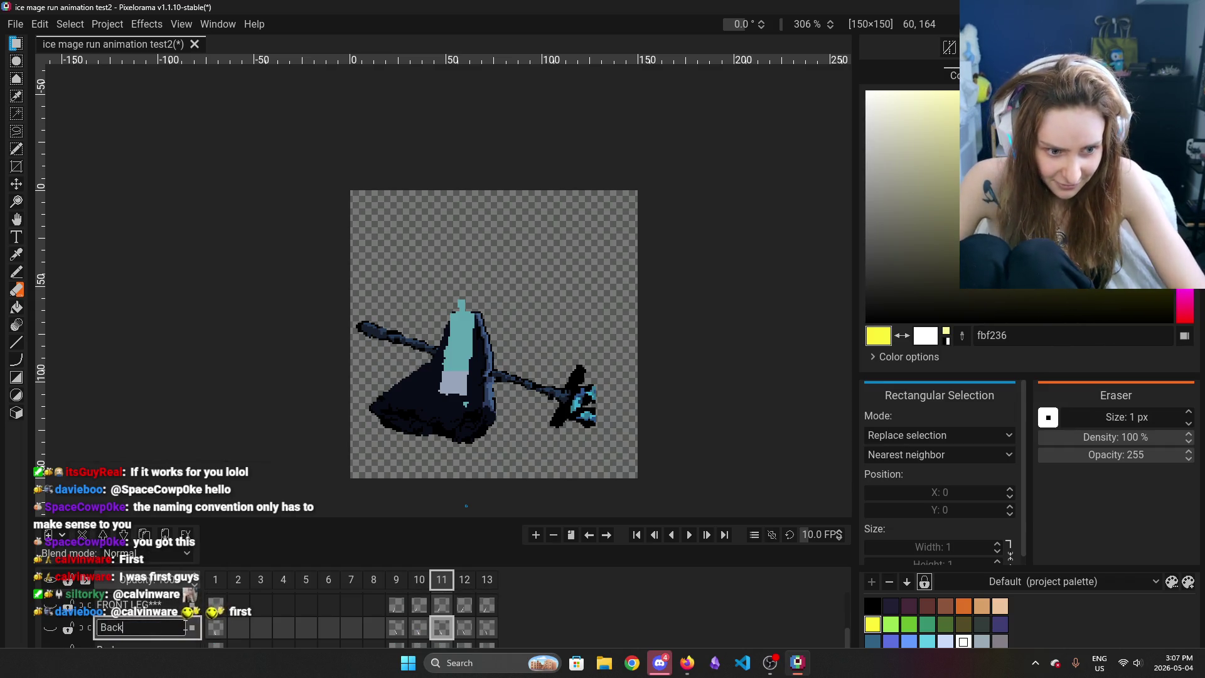
{"action": "type", "text": "g"}
{"action": "key", "text": "Return"}
{"action": "double_click", "coordinate": [169, 604]}
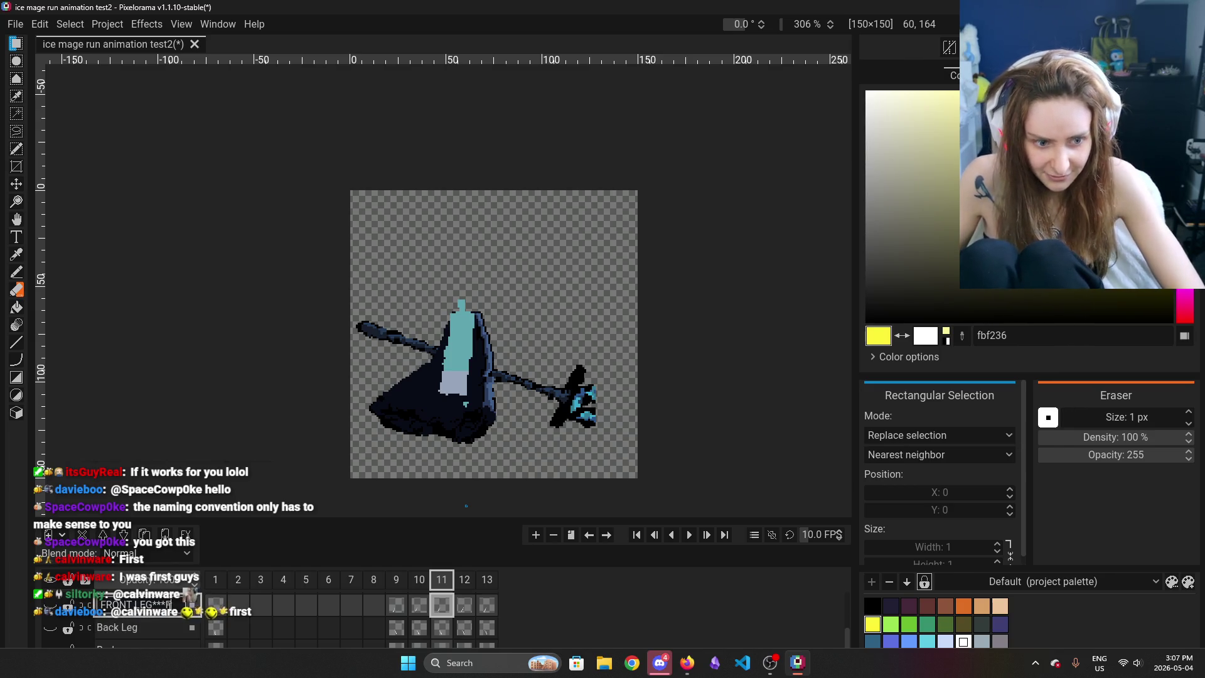
{"action": "type", "text": "Front Leg"}
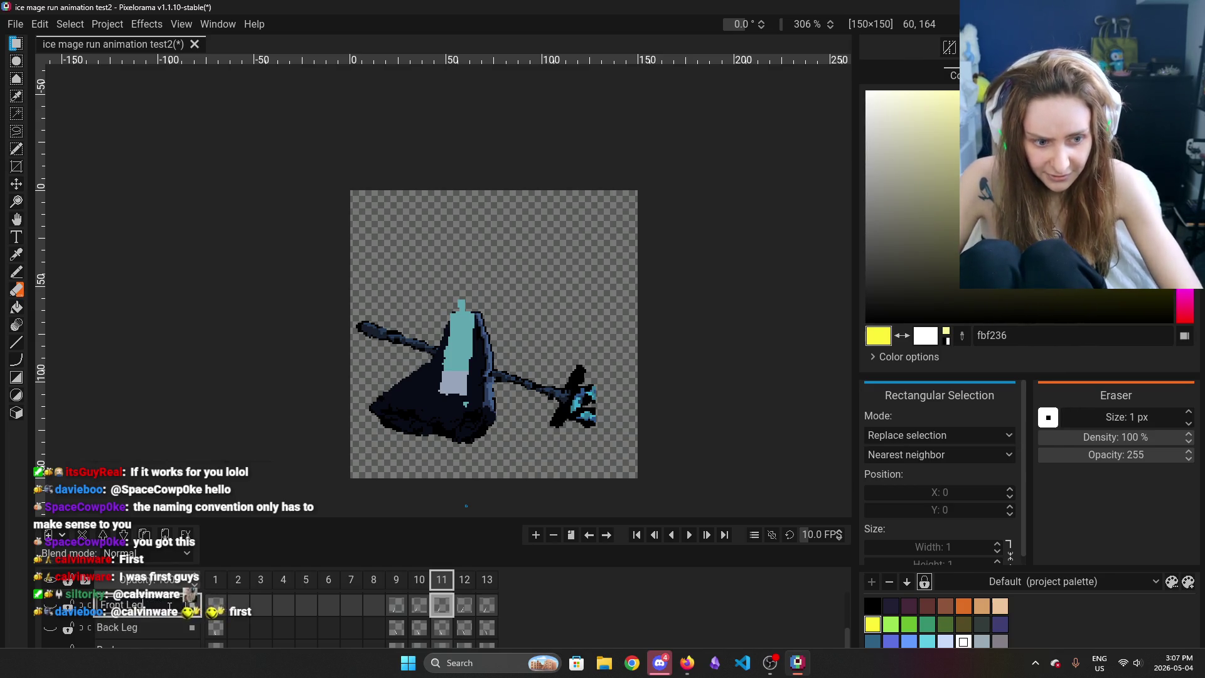
{"action": "key", "text": "Return"}
{"action": "scroll", "coordinate": [160, 596], "scroll_direction": "down", "scroll_amount": 1}
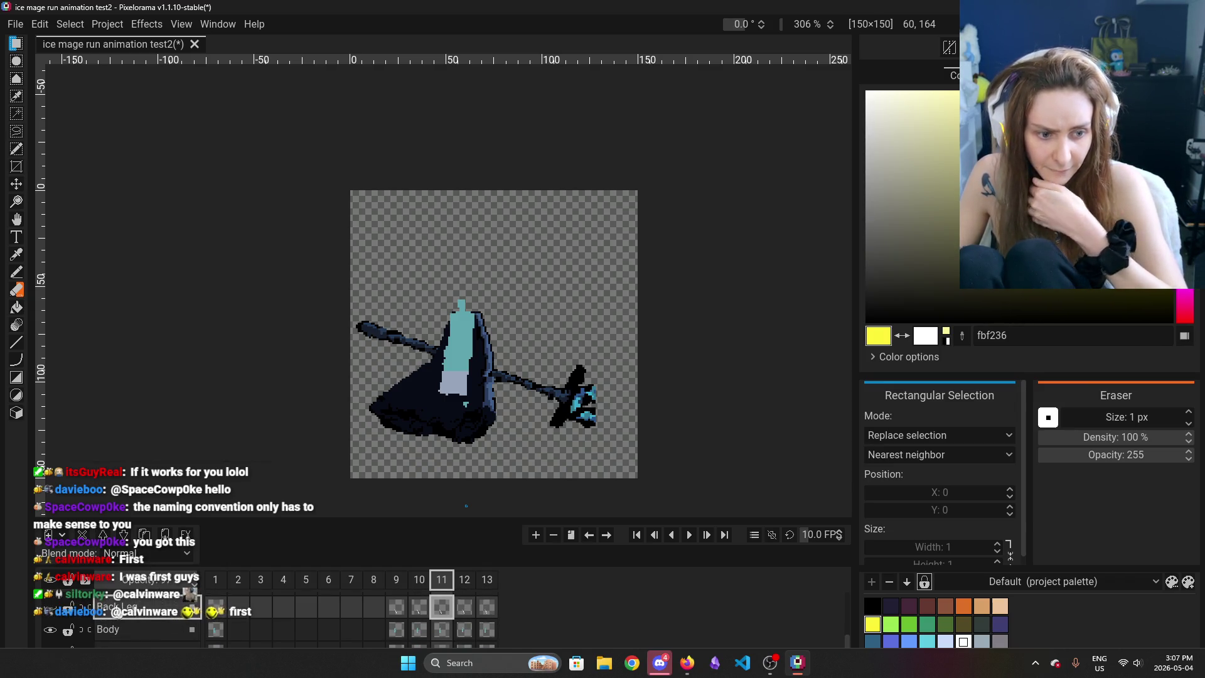
{"action": "scroll", "coordinate": [144, 618], "scroll_direction": "down", "scroll_amount": 2}
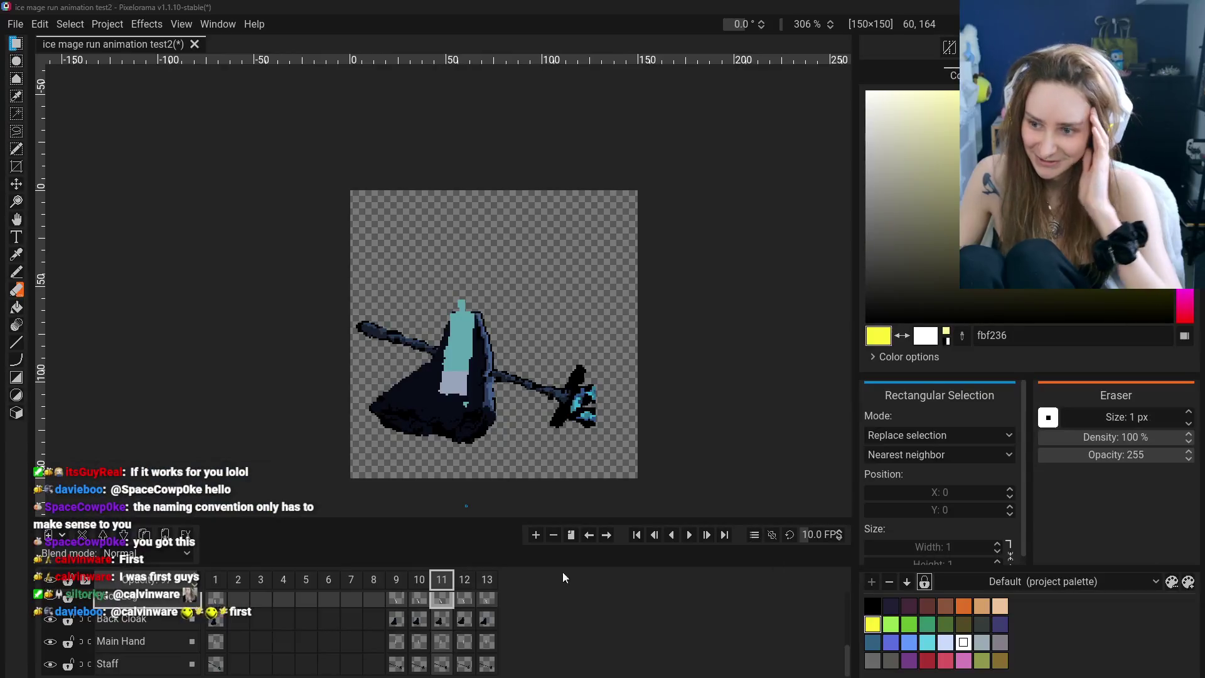
Hide the Idle Pose Reference layer's faint ghost figure
{"action": "scroll", "coordinate": [127, 639], "scroll_direction": "up", "scroll_amount": 2}
{"action": "scroll", "coordinate": [78, 639], "scroll_direction": "up", "scroll_amount": 3}
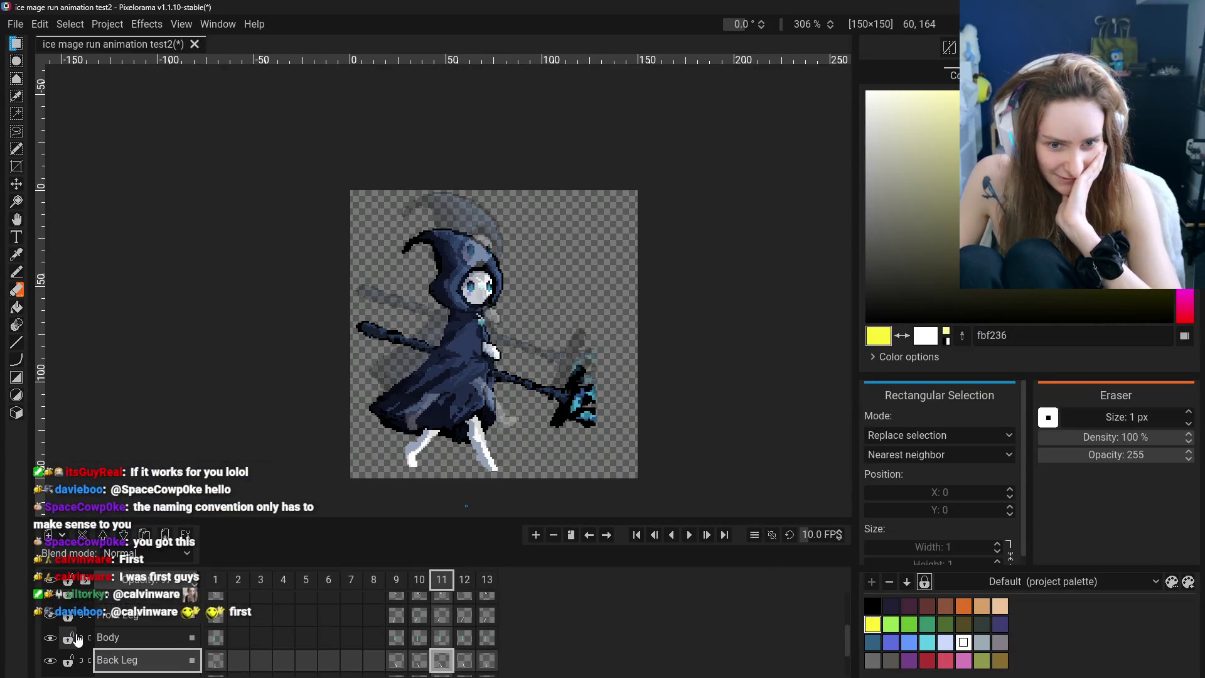
{"action": "left_click", "coordinate": [50, 627]}
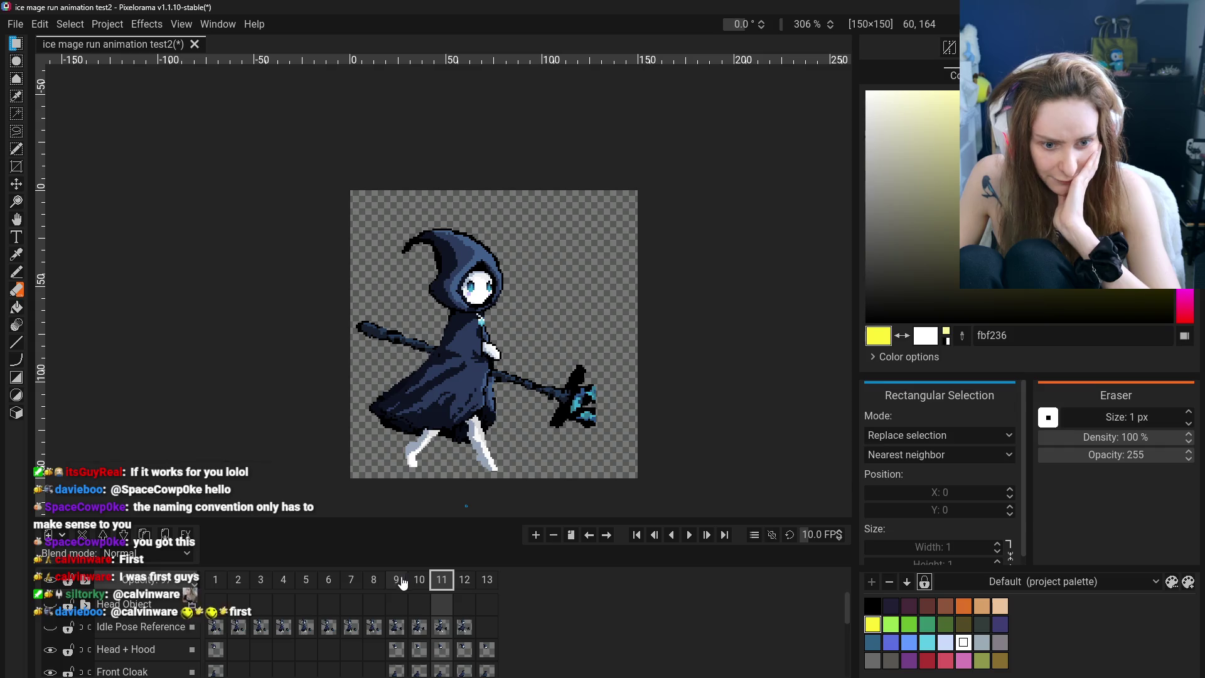
{"action": "scroll", "coordinate": [398, 603], "scroll_direction": "down", "scroll_amount": 3}
Step through frames 9–13 and frame 1 to review the run poses, ending on frame 10
{"action": "left_click", "coordinate": [464, 579]}
{"action": "left_click", "coordinate": [487, 579]}
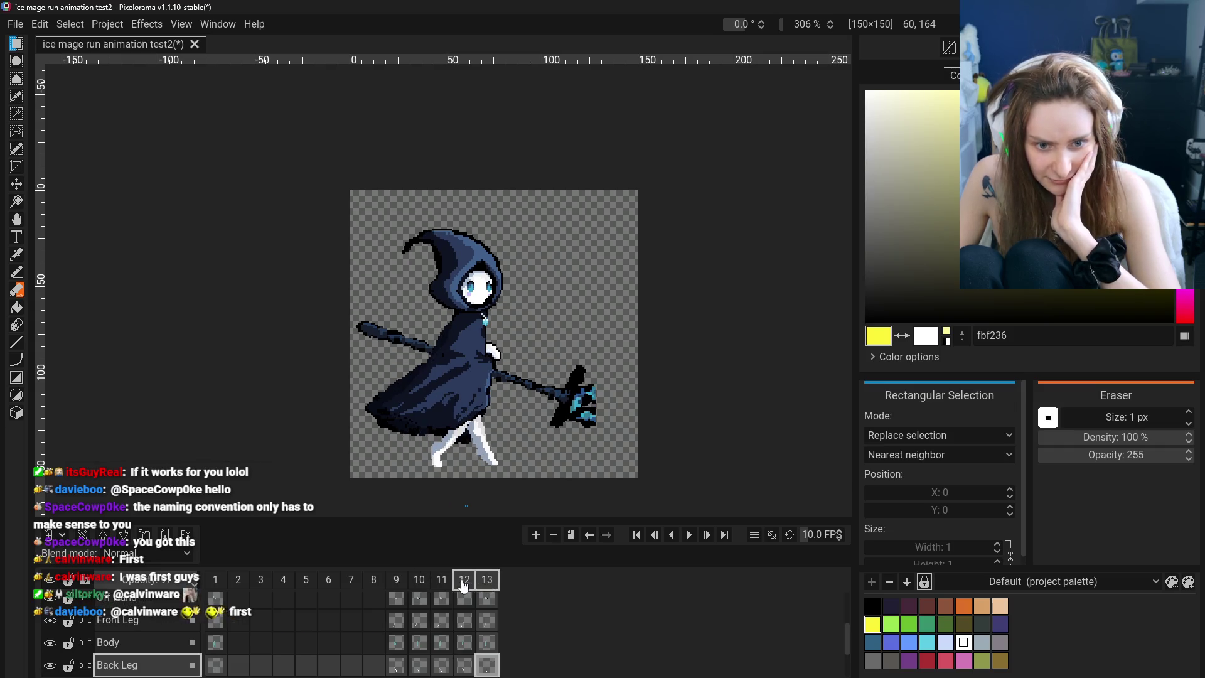
{"action": "left_click", "coordinate": [465, 579]}
{"action": "left_click", "coordinate": [442, 579]}
{"action": "left_click", "coordinate": [419, 580]}
{"action": "left_click", "coordinate": [396, 580]}
{"action": "left_click", "coordinate": [420, 579]}
{"action": "left_click", "coordinate": [442, 579]}
{"action": "left_click", "coordinate": [465, 581]}
{"action": "left_click", "coordinate": [486, 581]}
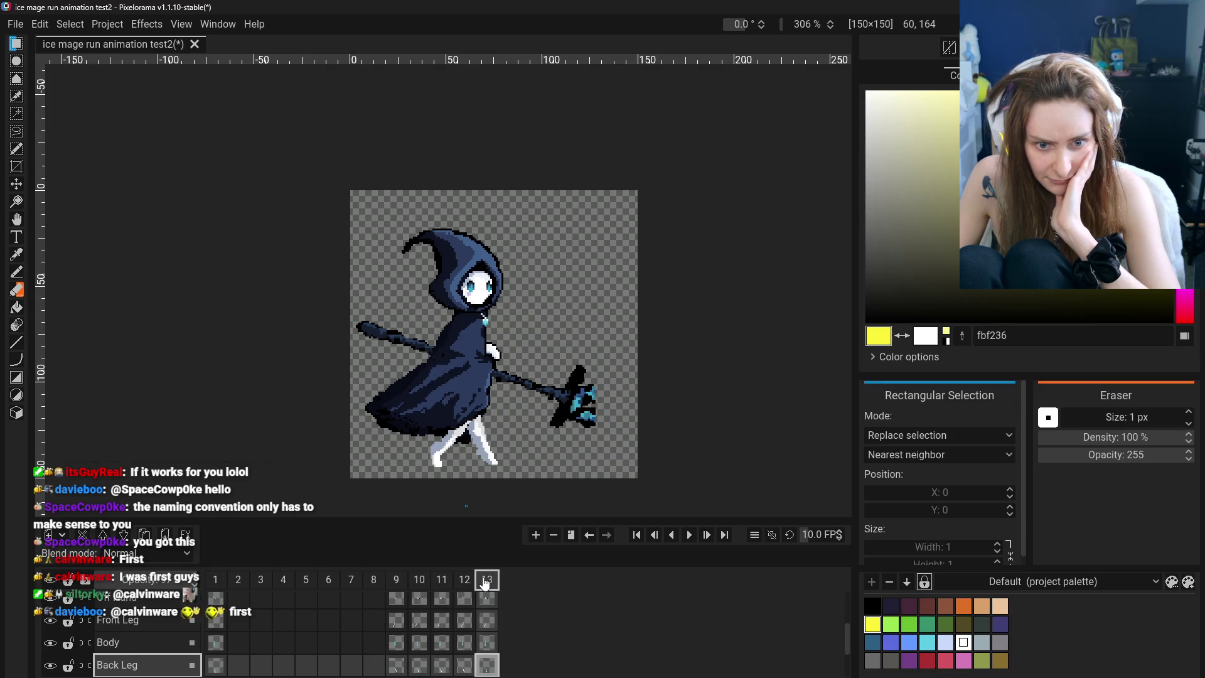
{"action": "left_click", "coordinate": [396, 579]}
{"action": "left_click", "coordinate": [216, 579]}
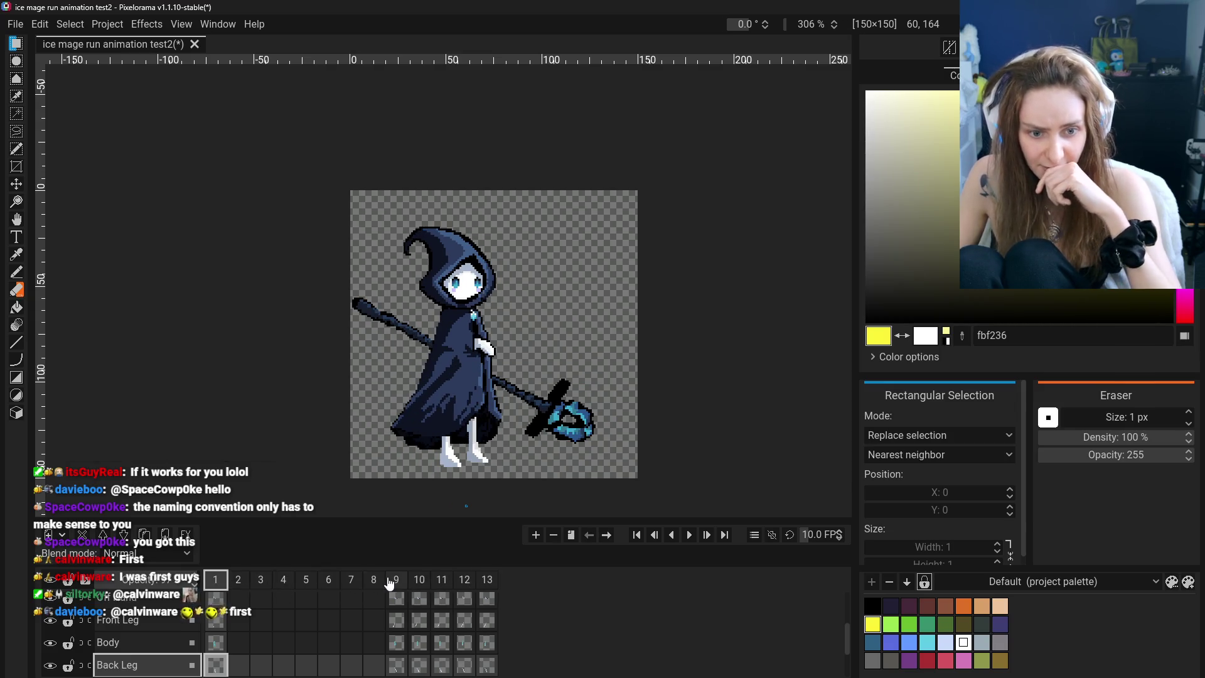
{"action": "left_click", "coordinate": [390, 581]}
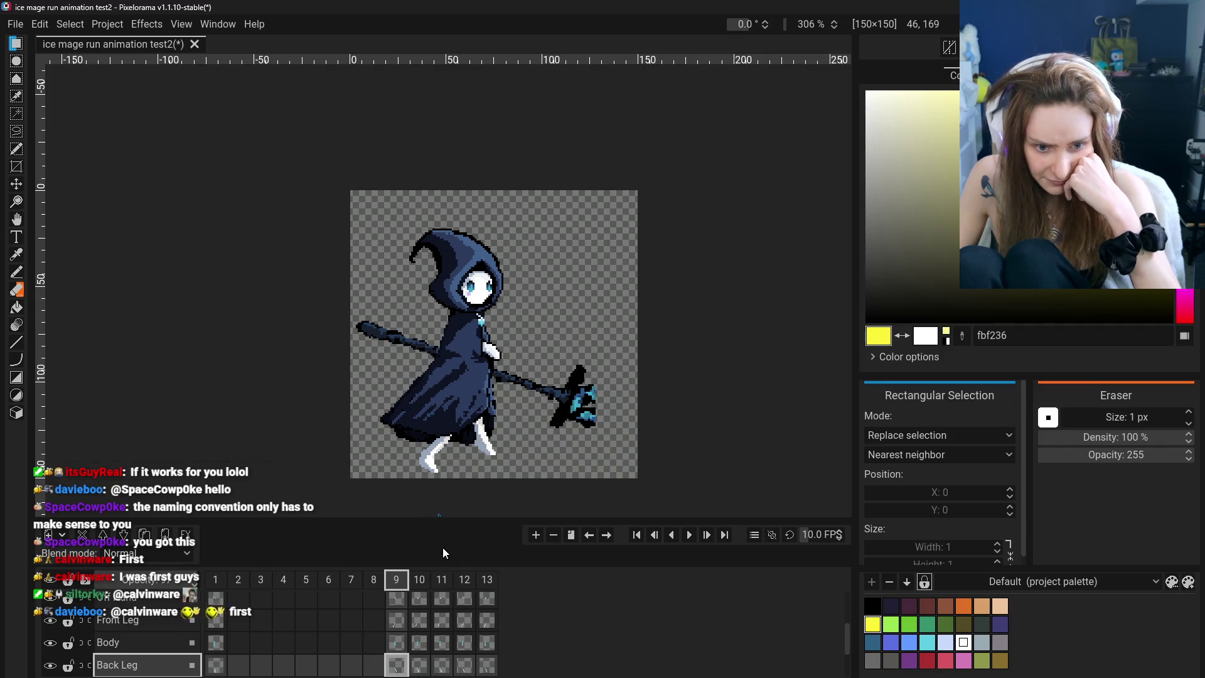
{"action": "left_click", "coordinate": [420, 583]}
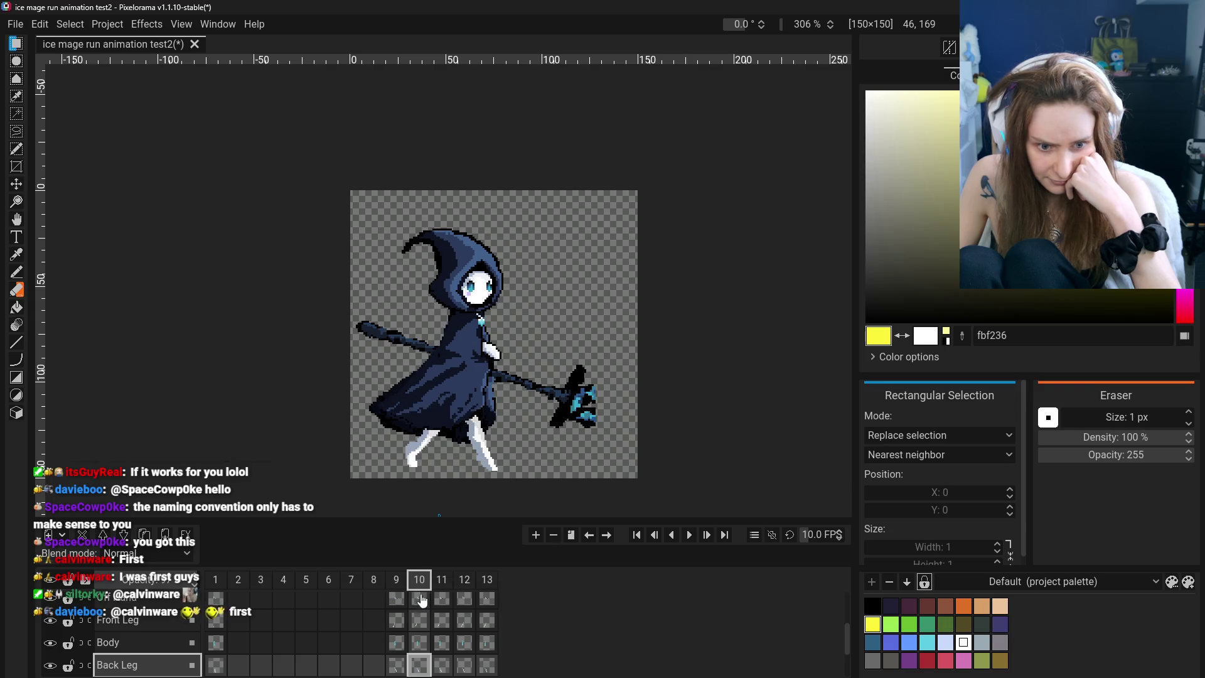
{"action": "scroll", "coordinate": [429, 644], "scroll_direction": "down", "scroll_amount": 3}
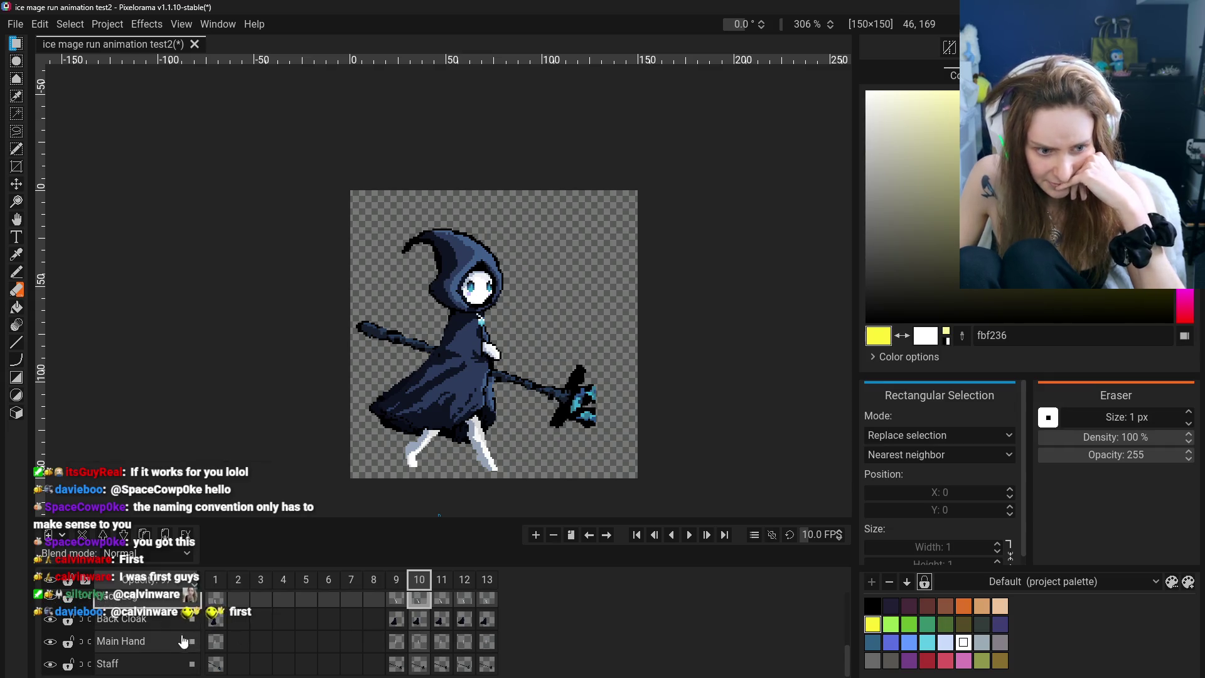
With the Move tool, adjust the legs in frame 10, moving the Back Leg up
{"action": "scroll", "coordinate": [143, 613], "scroll_direction": "up", "scroll_amount": 3}
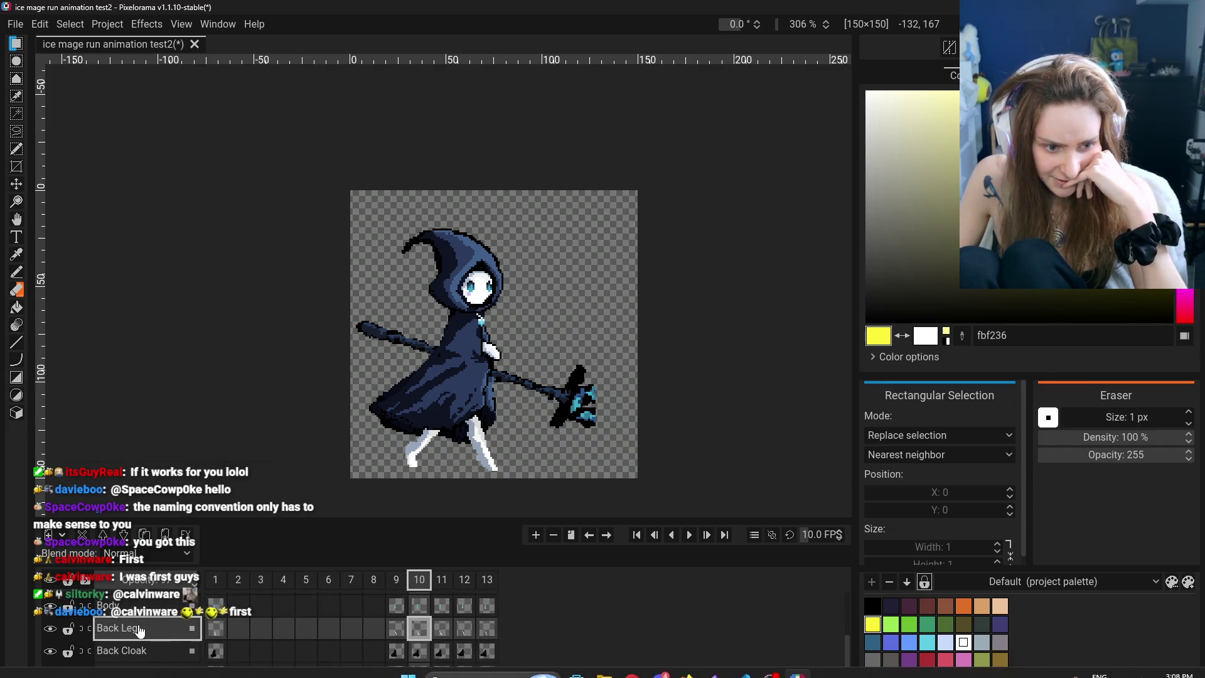
{"action": "left_click", "coordinate": [17, 185]}
{"action": "left_click_drag", "start_coordinate": [528, 433], "coordinate": [496, 411]}
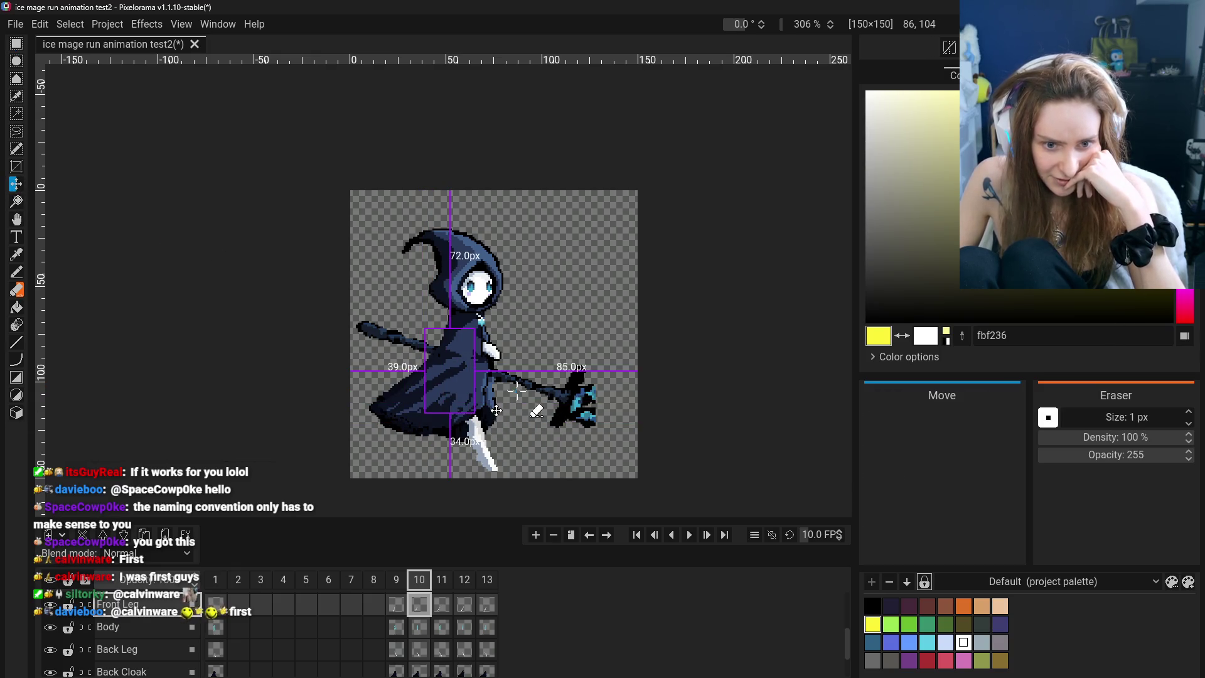
{"action": "left_click_drag", "start_coordinate": [496, 411], "coordinate": [524, 433]}
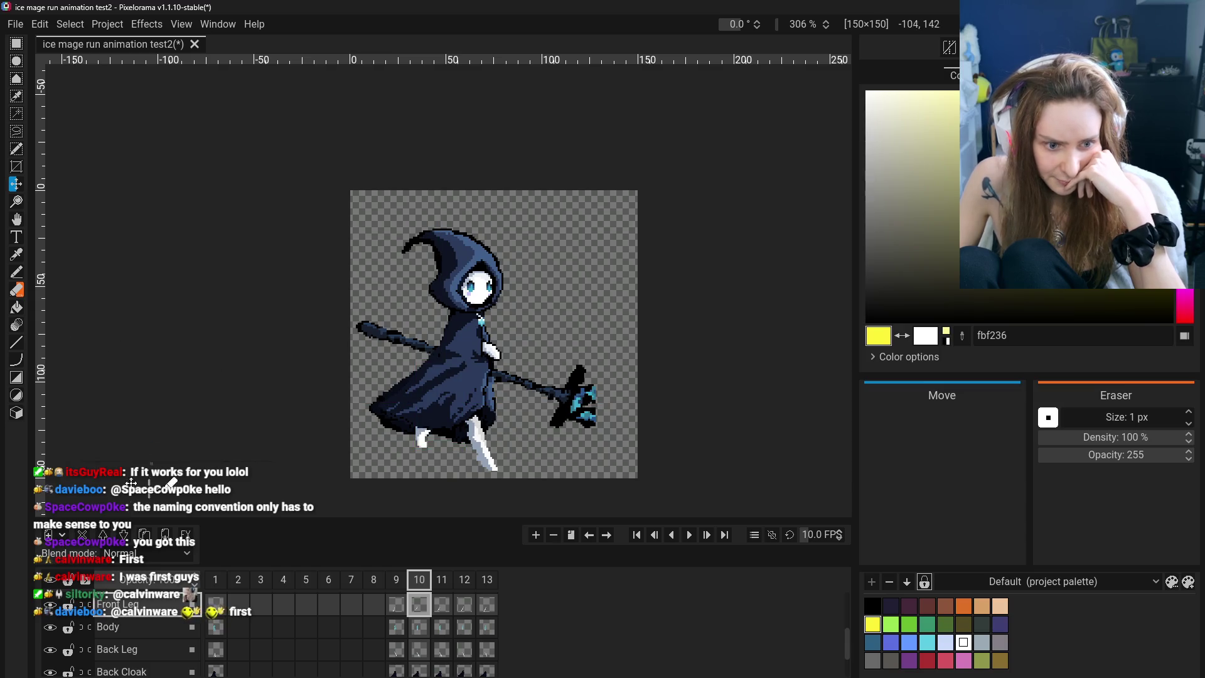
{"action": "left_click_drag", "start_coordinate": [148, 638], "coordinate": [149, 655]}
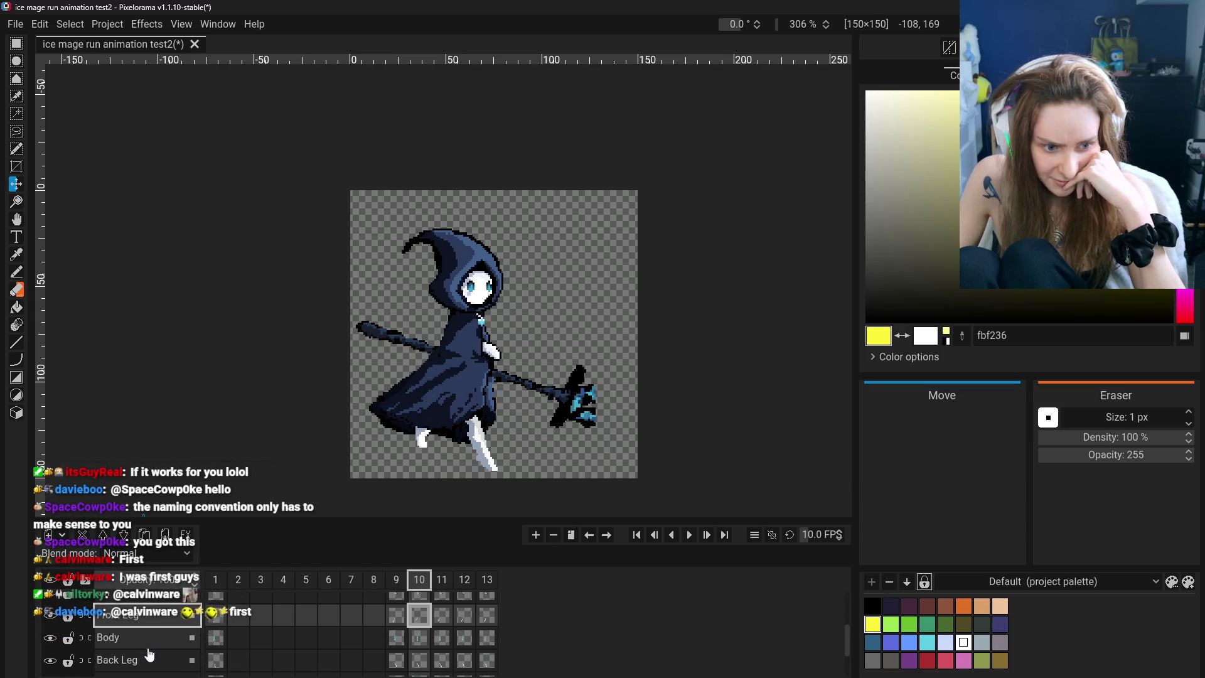
{"action": "left_click", "coordinate": [149, 658]}
{"action": "left_click_drag", "start_coordinate": [501, 466], "coordinate": [497, 439]}
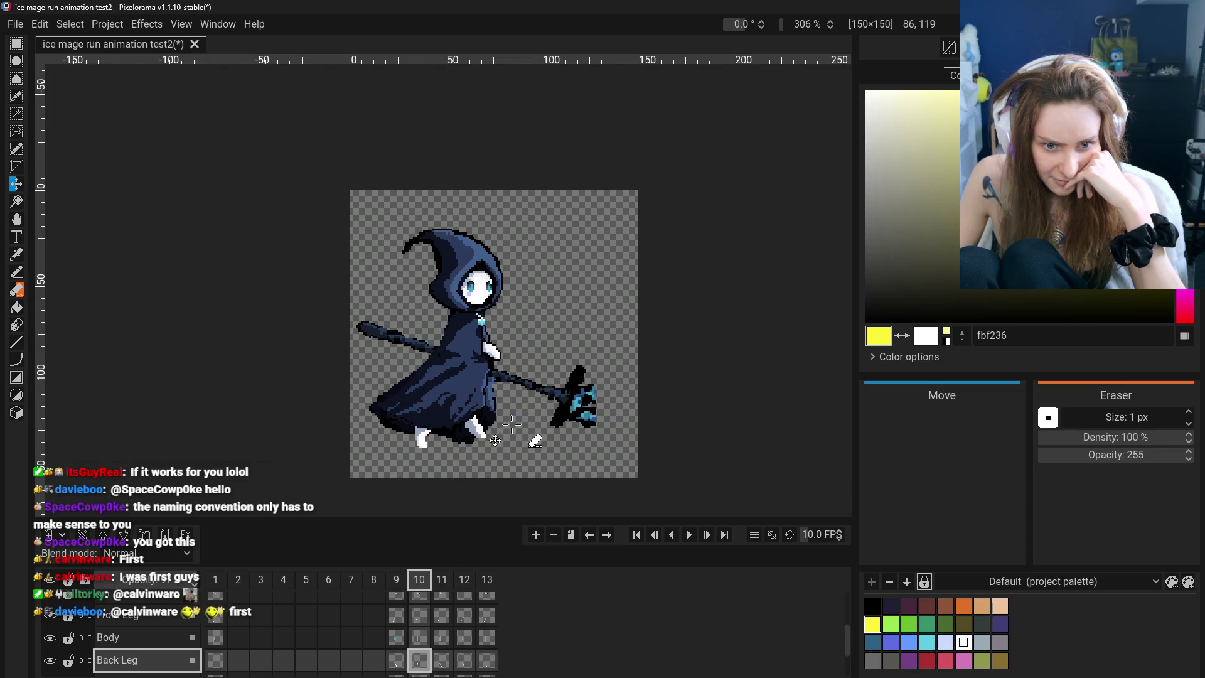
Compare frame 9's pose against frames 10 and 1
{"action": "left_click", "coordinate": [398, 585]}
{"action": "left_click", "coordinate": [411, 584]}
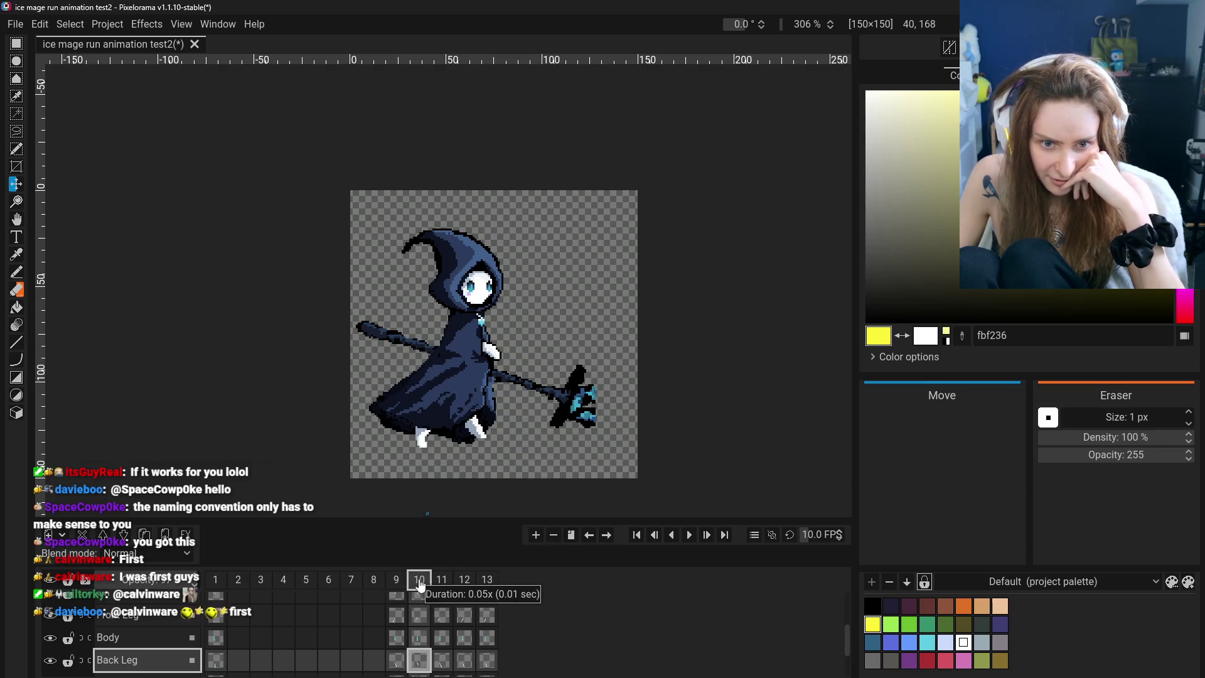
{"action": "left_click", "coordinate": [407, 581]}
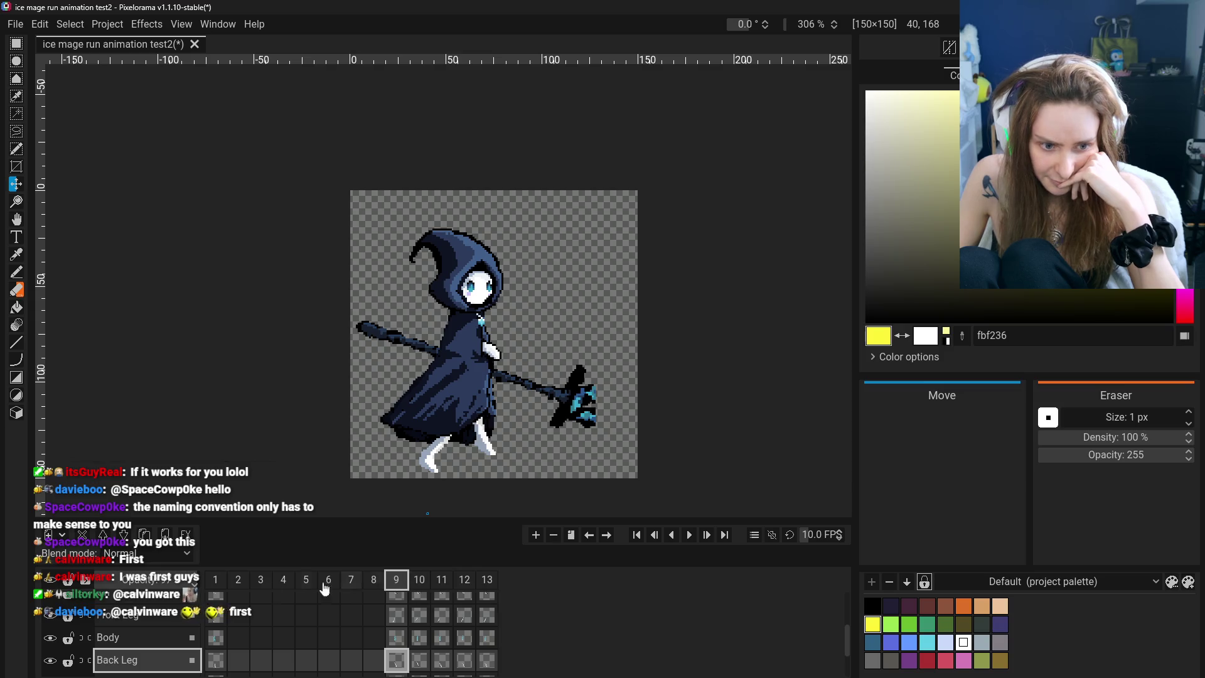
{"action": "left_click", "coordinate": [217, 583]}
{"action": "left_click", "coordinate": [397, 586]}
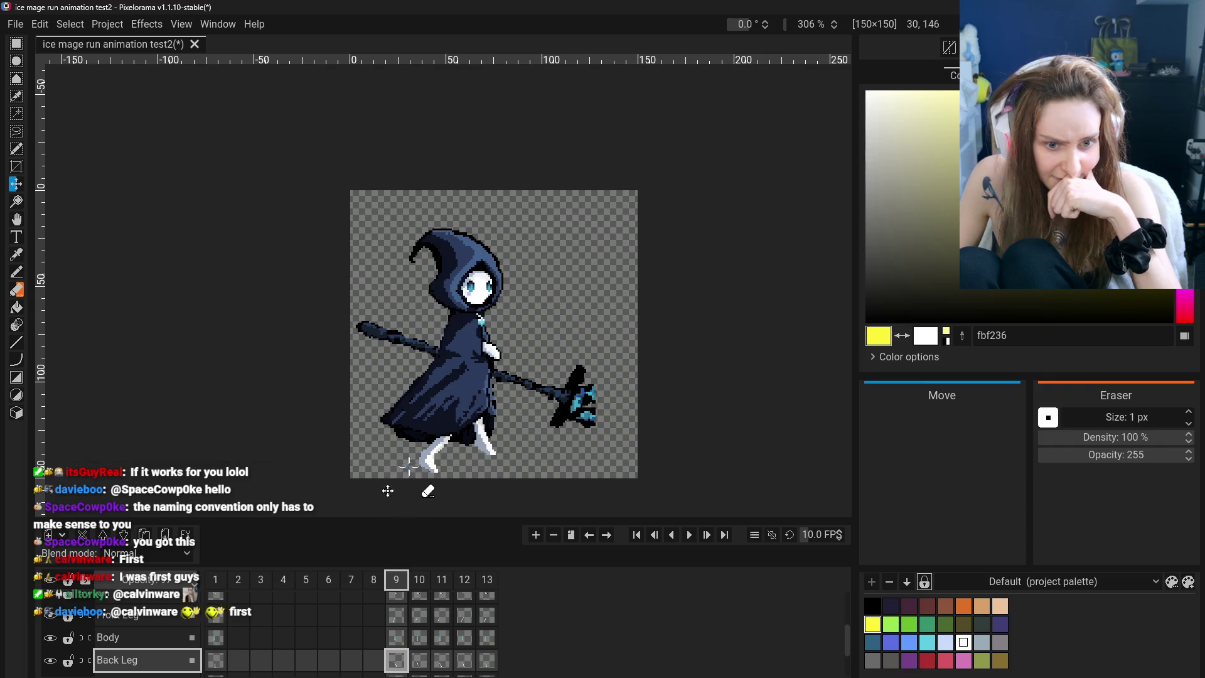
Reposition the front leg in frame 9, then flip between frames 1, 9 and 10 to check motion
{"action": "key", "text": "Up"}
{"action": "left_click_drag", "start_coordinate": [402, 479], "coordinate": [393, 483]}
{"action": "left_click", "coordinate": [217, 584]}
{"action": "left_click", "coordinate": [398, 581]}
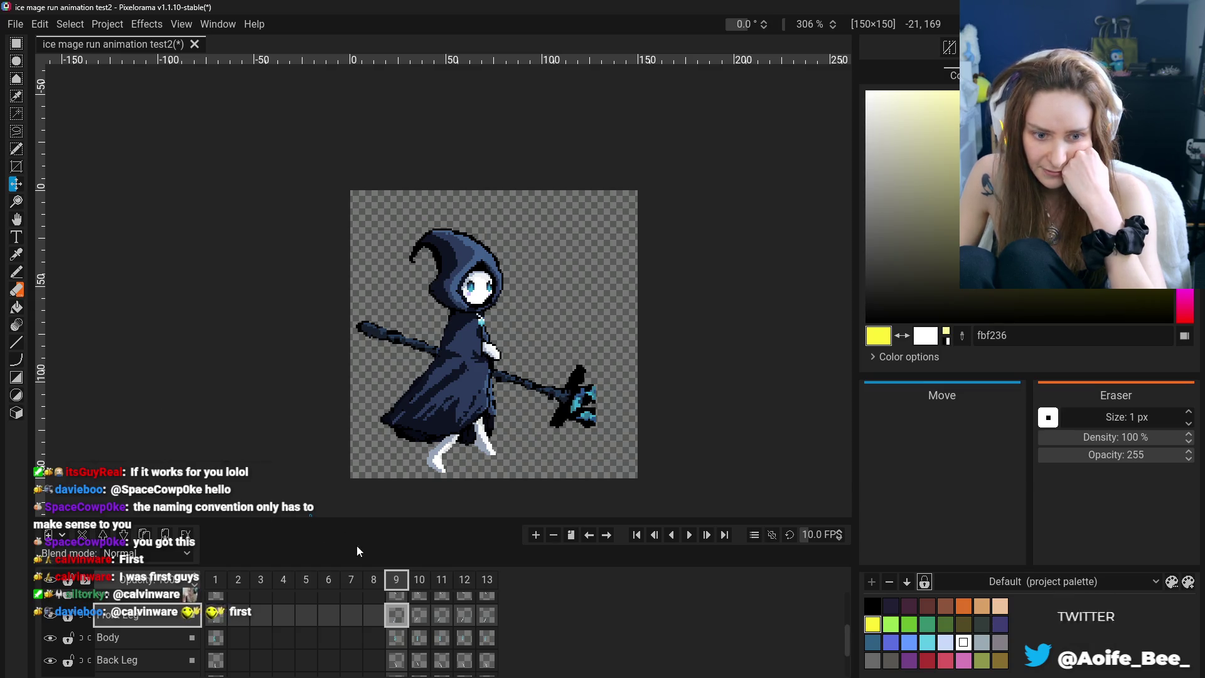
{"action": "left_click", "coordinate": [215, 580]}
{"action": "left_click", "coordinate": [403, 582]}
{"action": "left_click", "coordinate": [422, 582]}
{"action": "left_click", "coordinate": [402, 581]}
{"action": "left_click", "coordinate": [425, 582]}
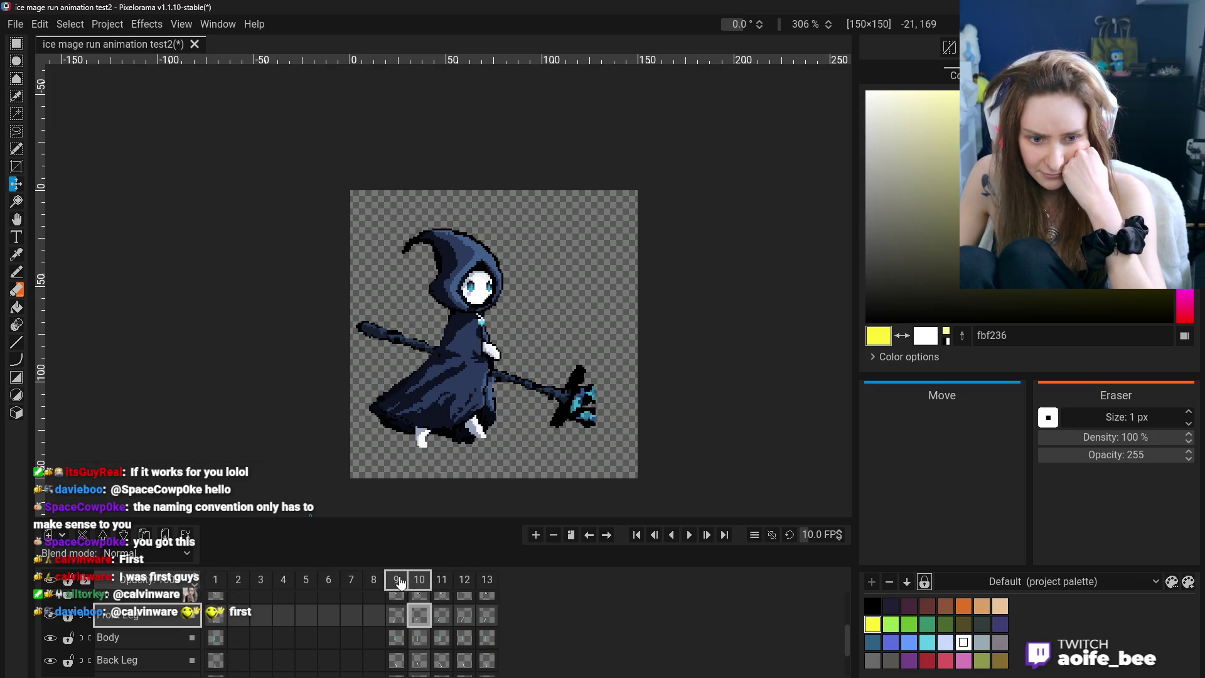
{"action": "left_click", "coordinate": [400, 582]}
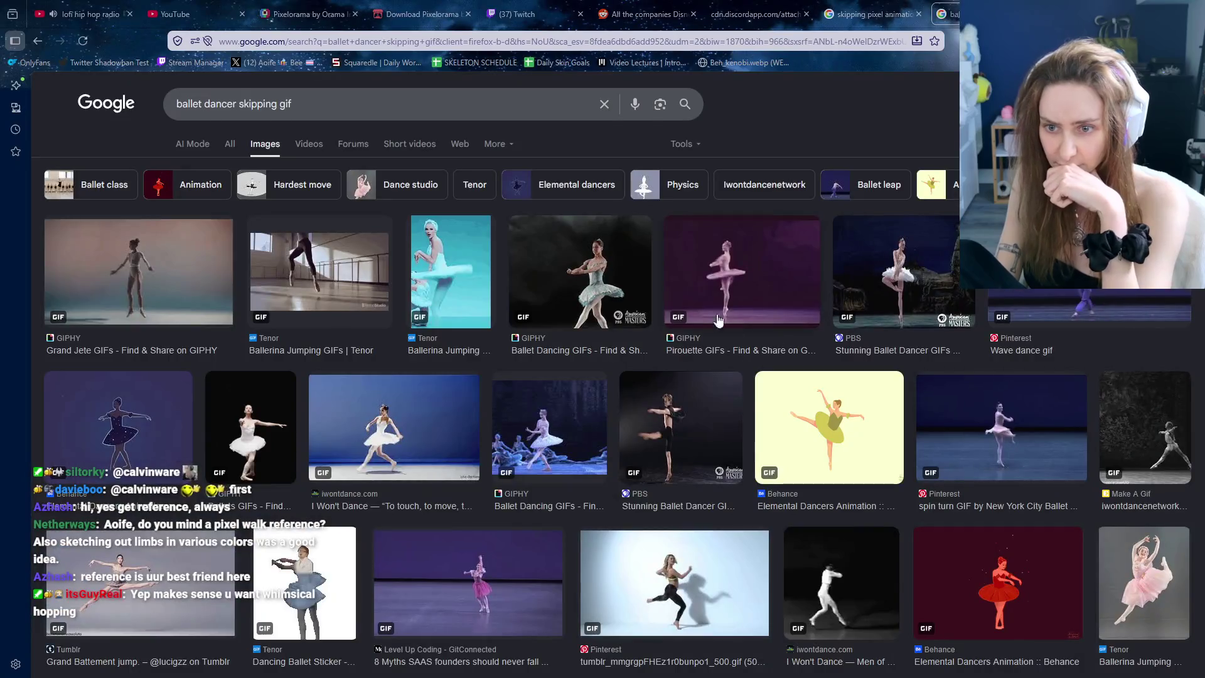
Preview the Grand Jete, Ballerina Jumping, PBS, Ballet Dancing, Elemental Dancers, Ballets and Pirouette GIFs
{"action": "left_click", "coordinate": [180, 267]}
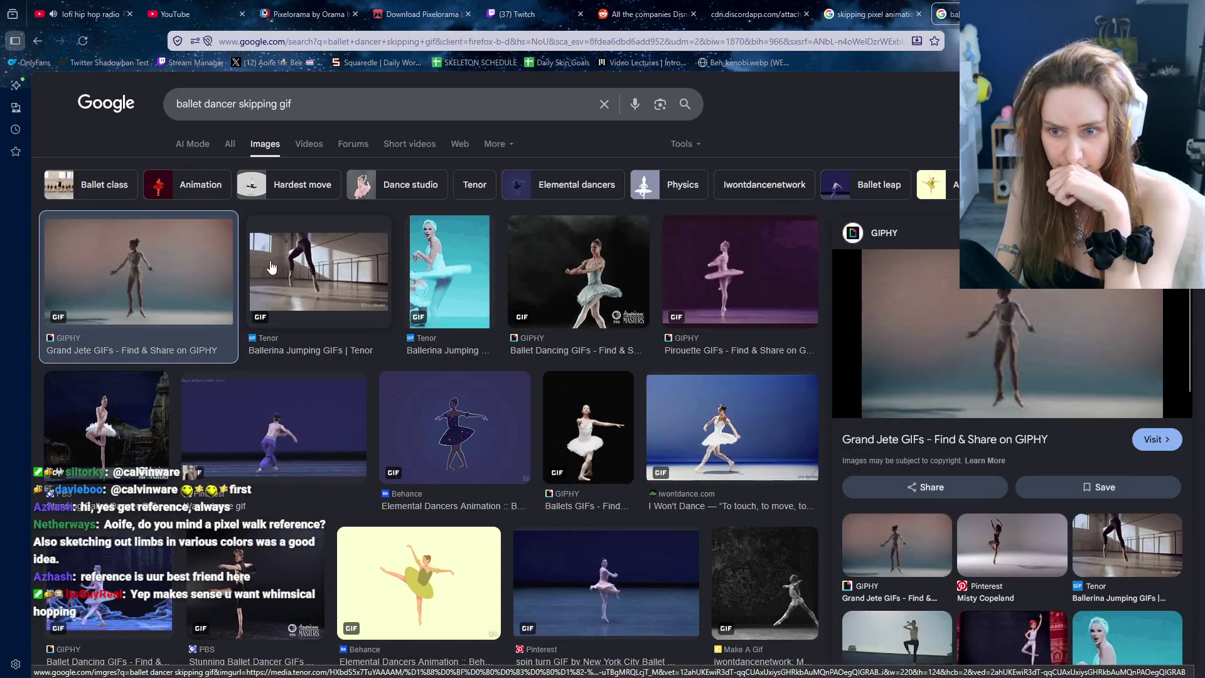
{"action": "left_click", "coordinate": [297, 271]}
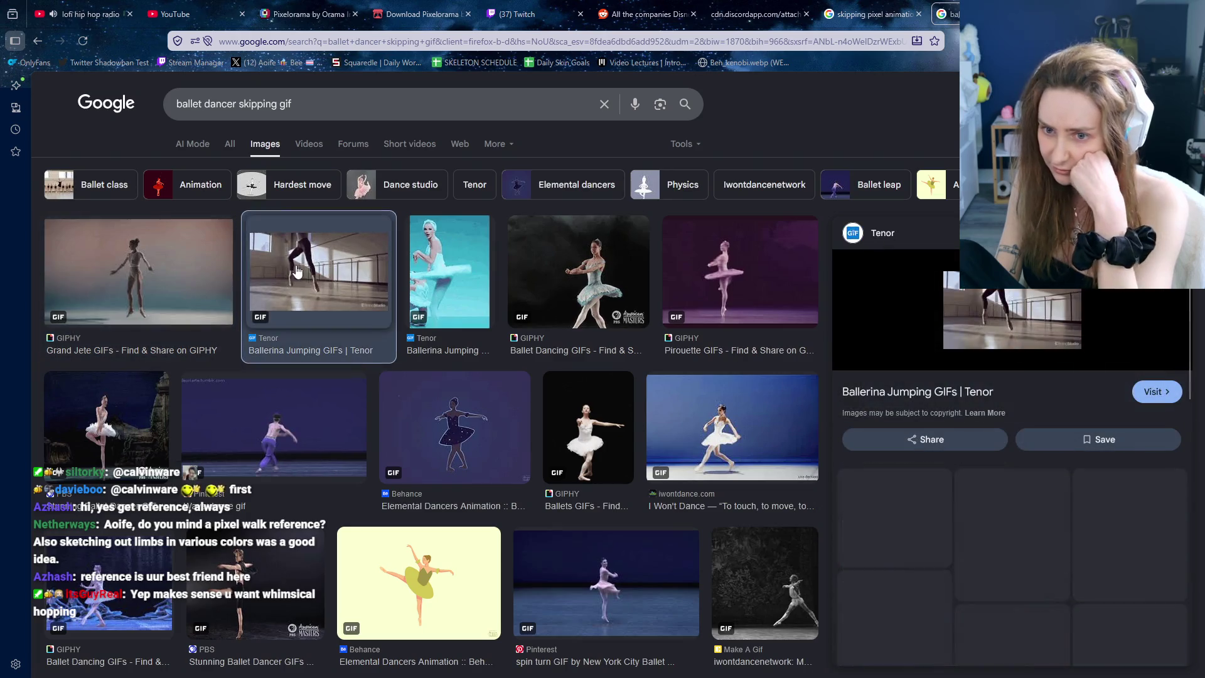
{"action": "left_click", "coordinate": [153, 402]}
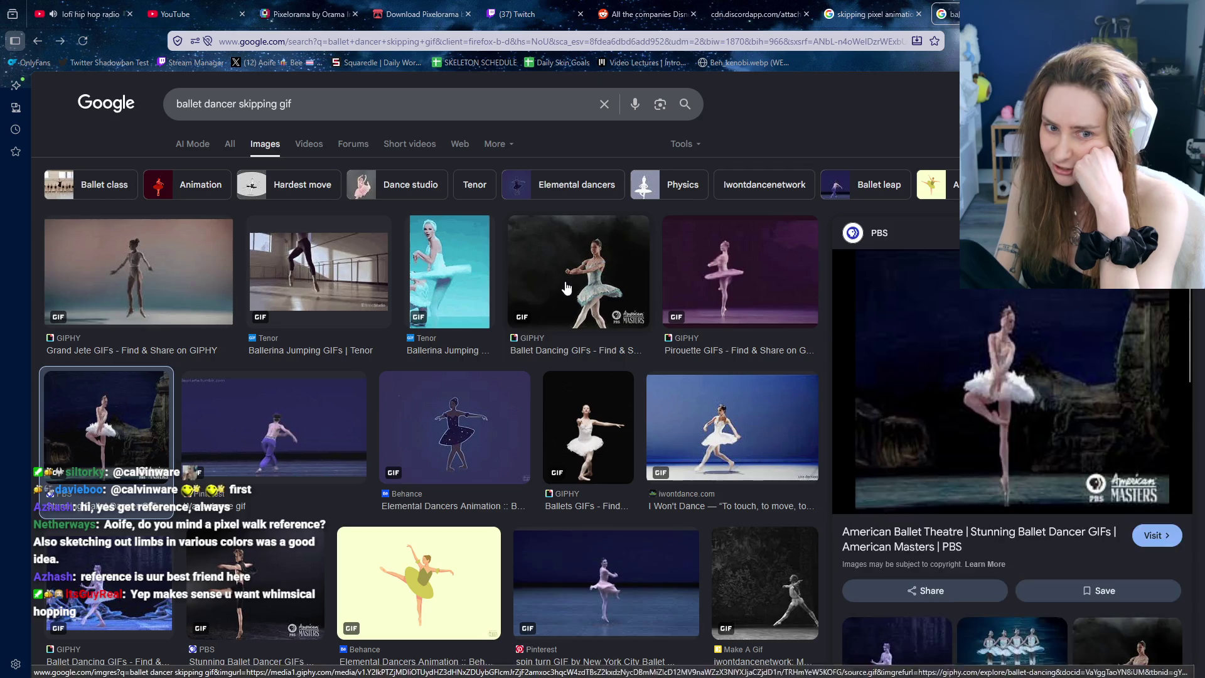
{"action": "left_click", "coordinate": [539, 312]}
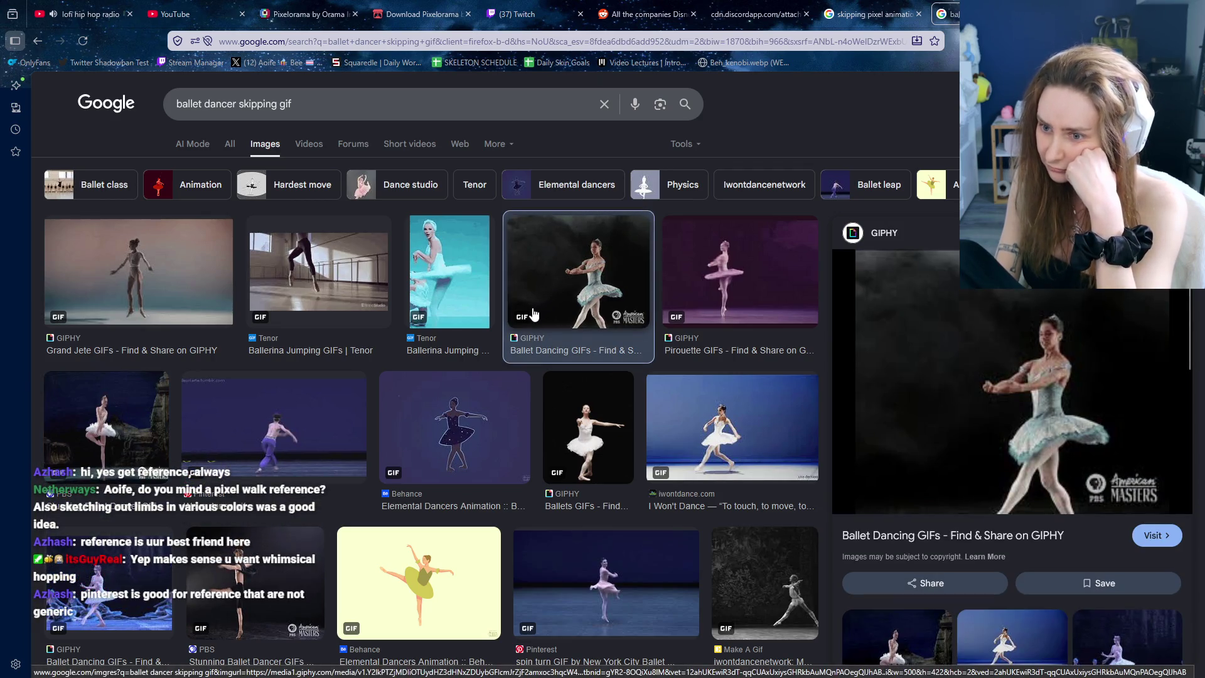
{"action": "left_click", "coordinate": [458, 431]}
{"action": "left_click", "coordinate": [601, 425]}
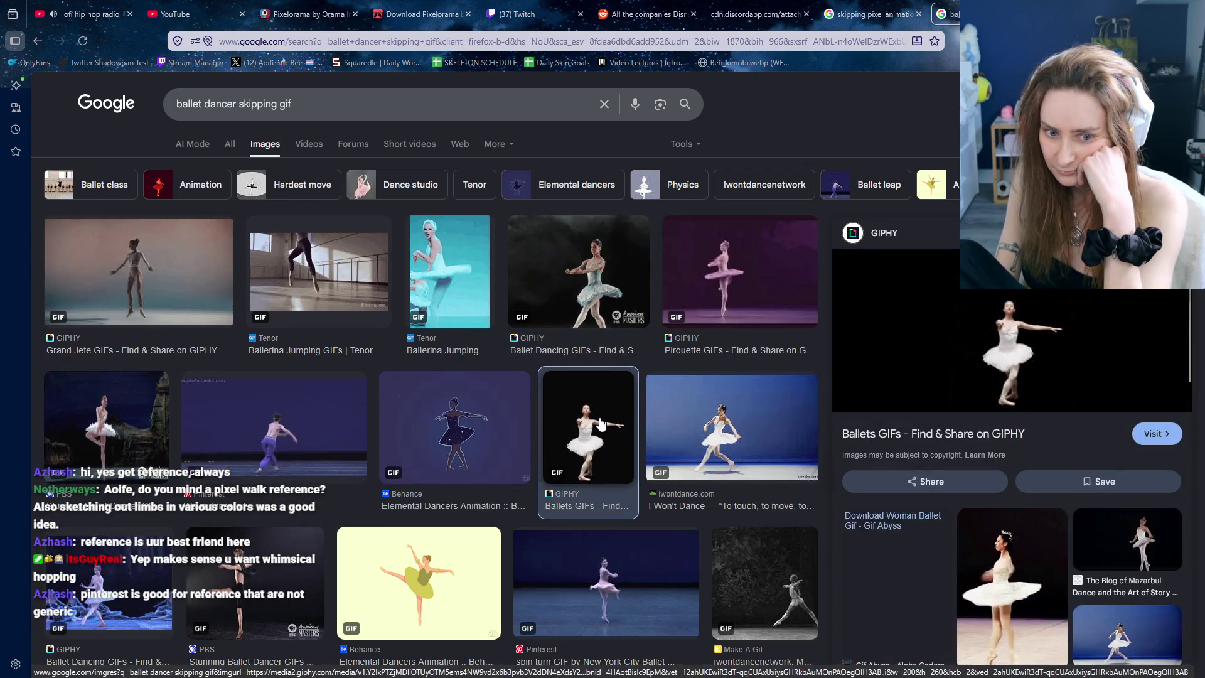
{"action": "left_click", "coordinate": [662, 306]}
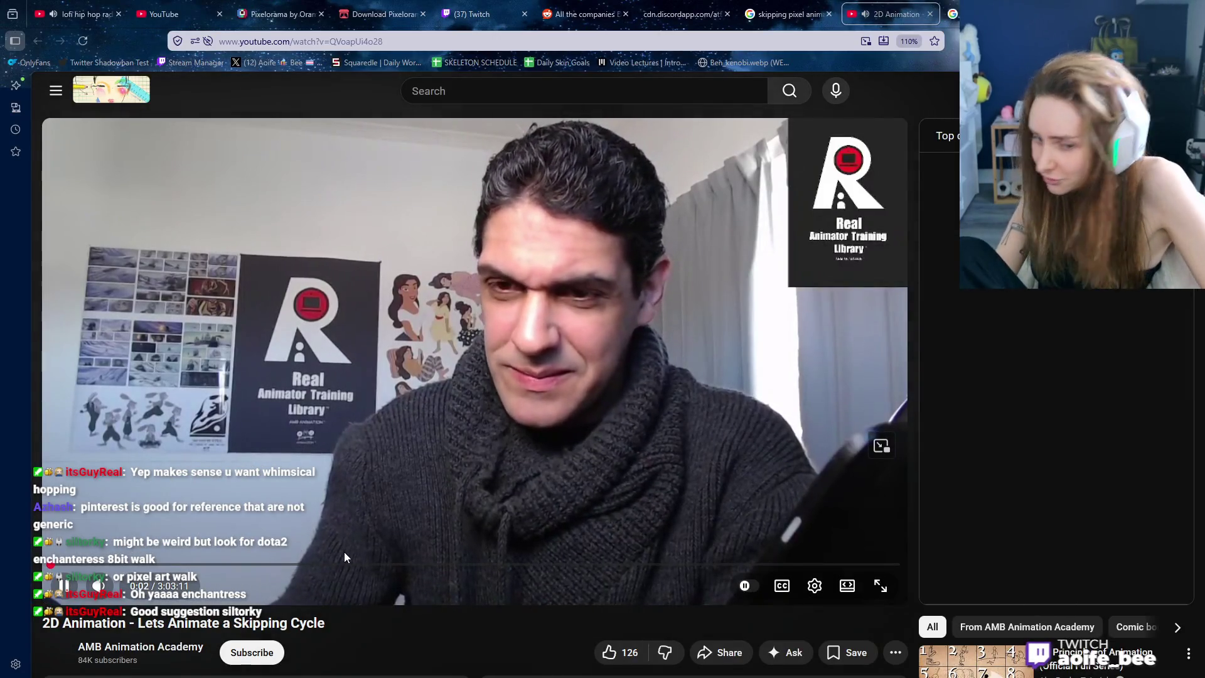
Seek the skipping-cycle video to about 2:09:55 and pause on the red and blue sketches
{"action": "left_click", "coordinate": [378, 453]}
{"action": "left_click_drag", "start_coordinate": [409, 565], "coordinate": [531, 565]}
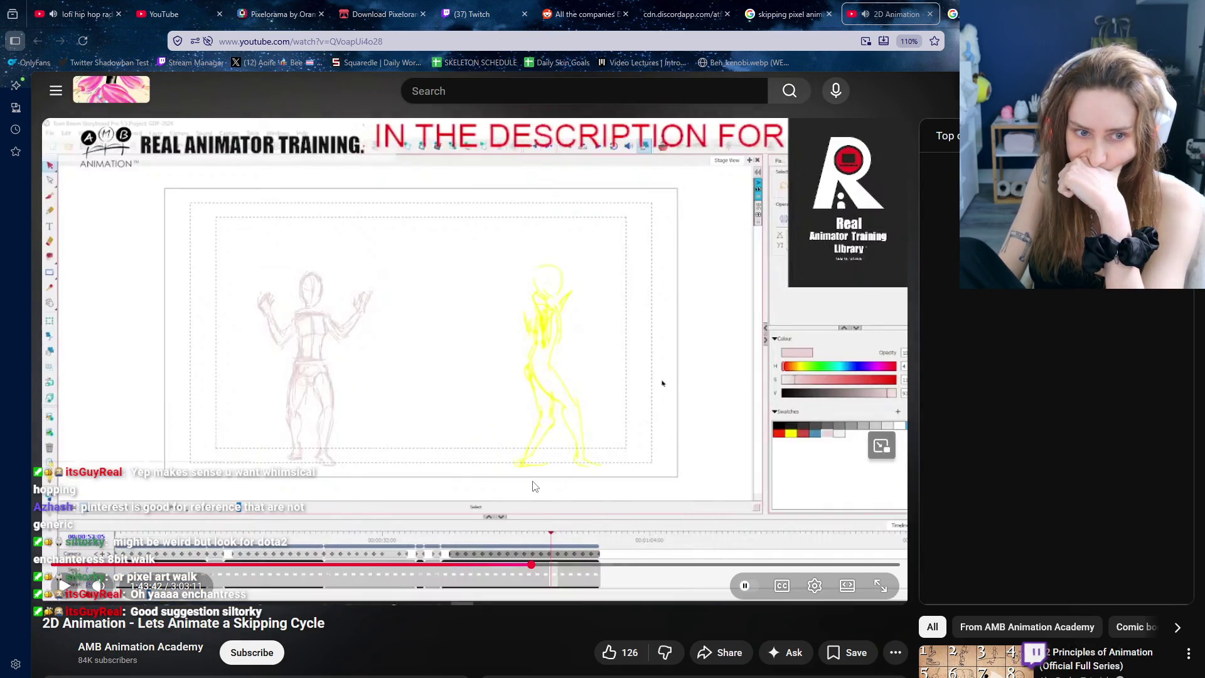
{"action": "left_click", "coordinate": [535, 487]}
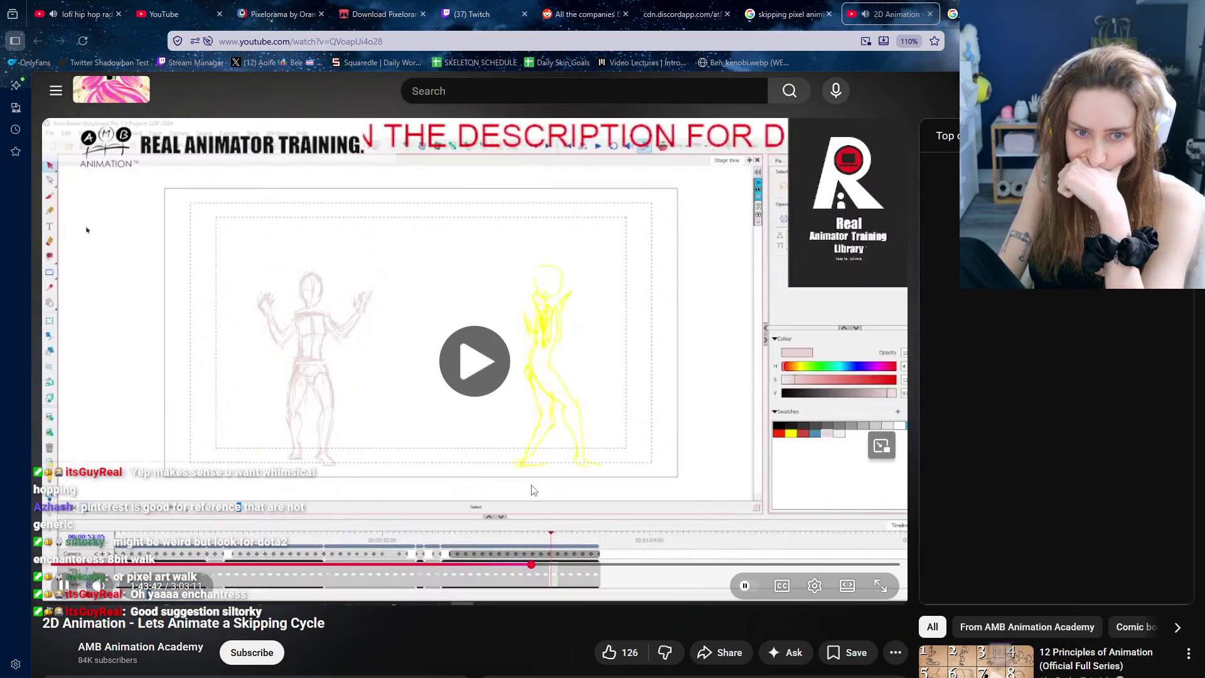
{"action": "left_click", "coordinate": [677, 565]}
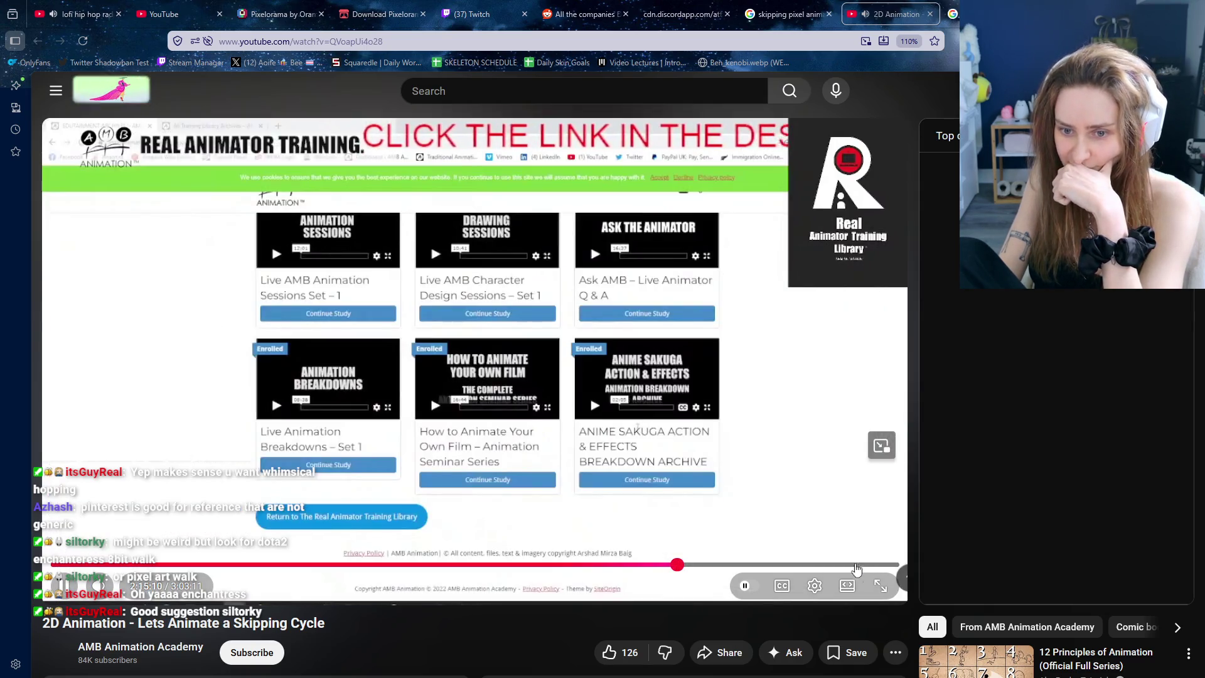
{"action": "left_click", "coordinate": [653, 565]}
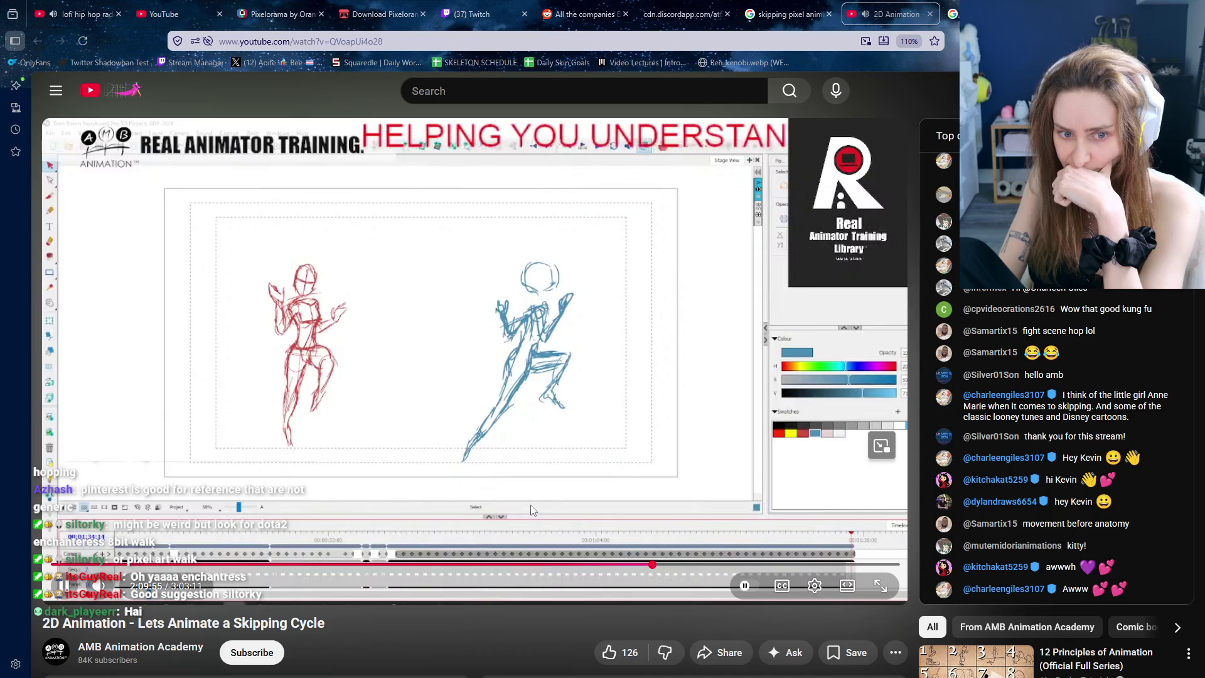
{"action": "left_click", "coordinate": [545, 335]}
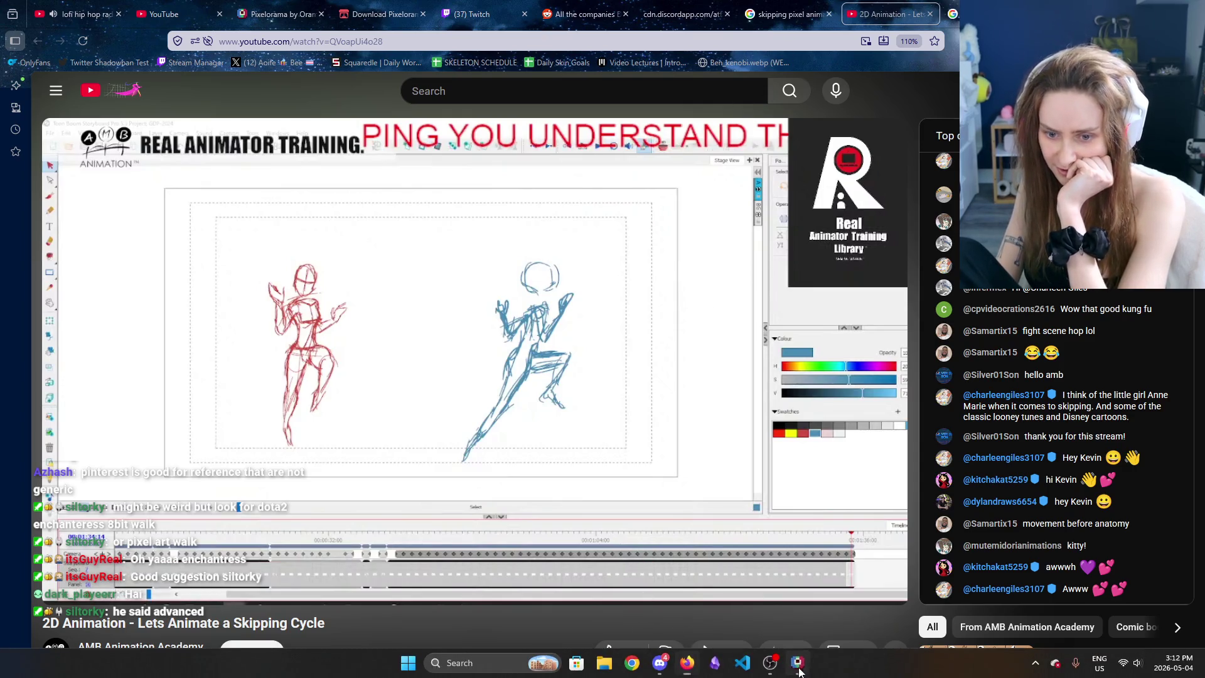
{"action": "left_click", "coordinate": [798, 669]}
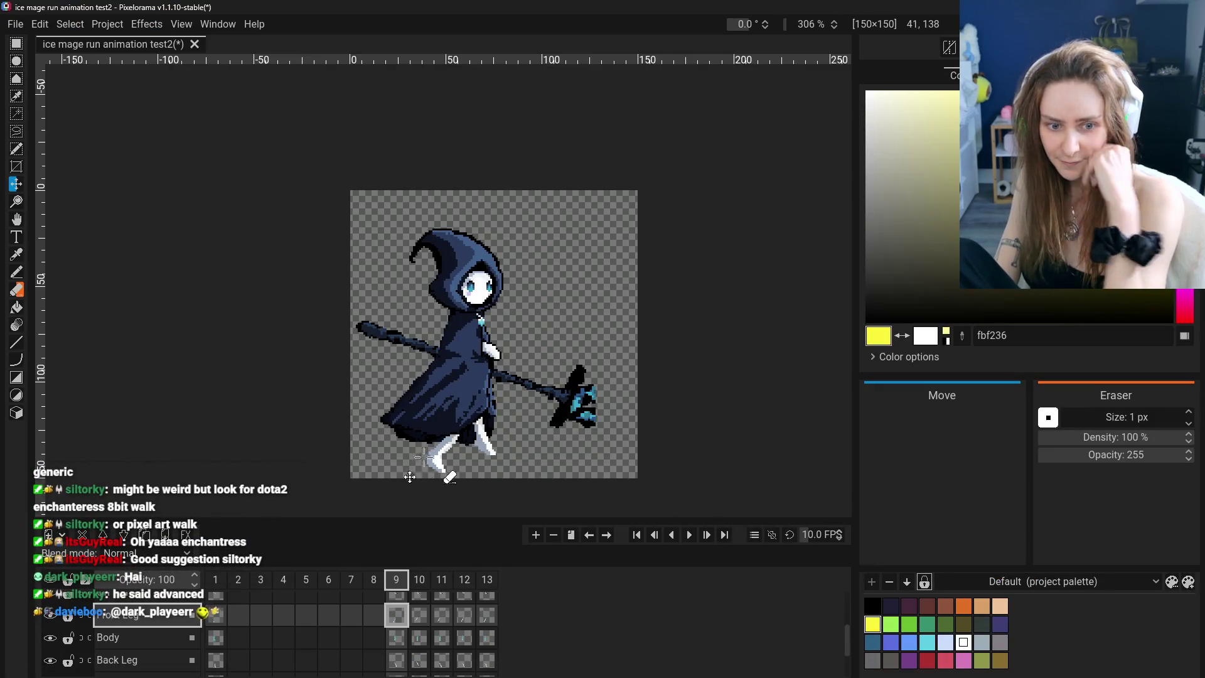
Sample the light grey-blue and white leg colours from the frame 9 canvas
{"action": "left_click", "coordinate": [17, 287]}
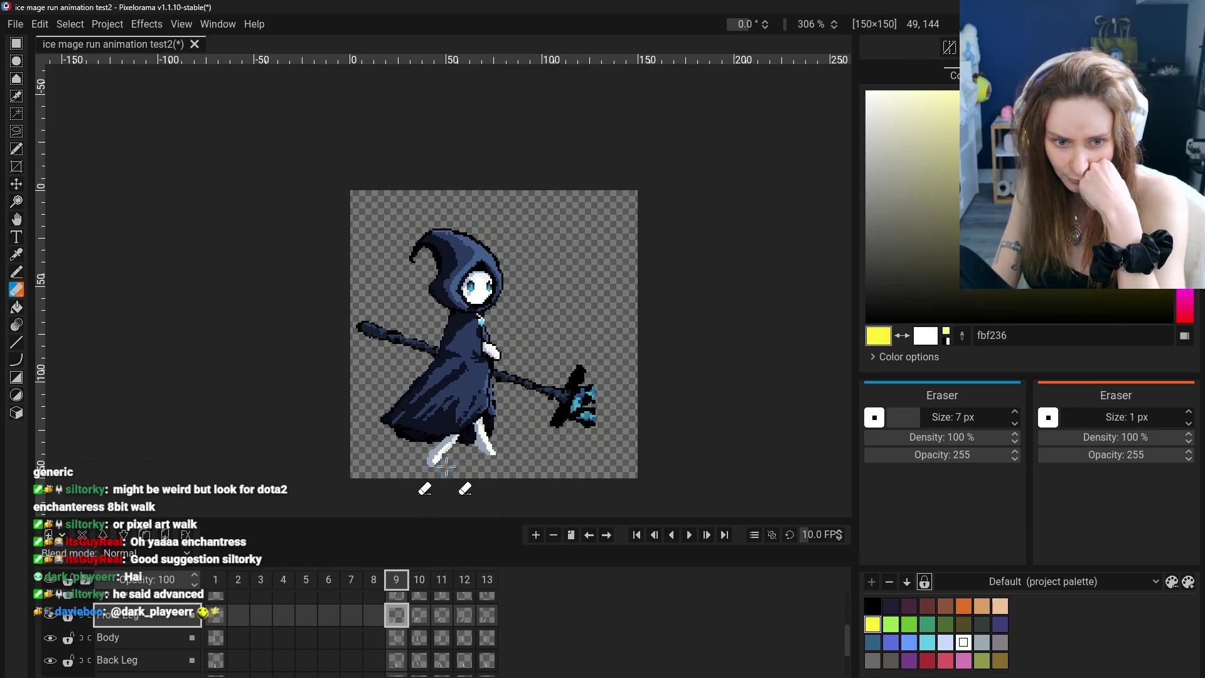
{"action": "left_click", "coordinate": [17, 256]}
{"action": "left_click", "coordinate": [446, 439]}
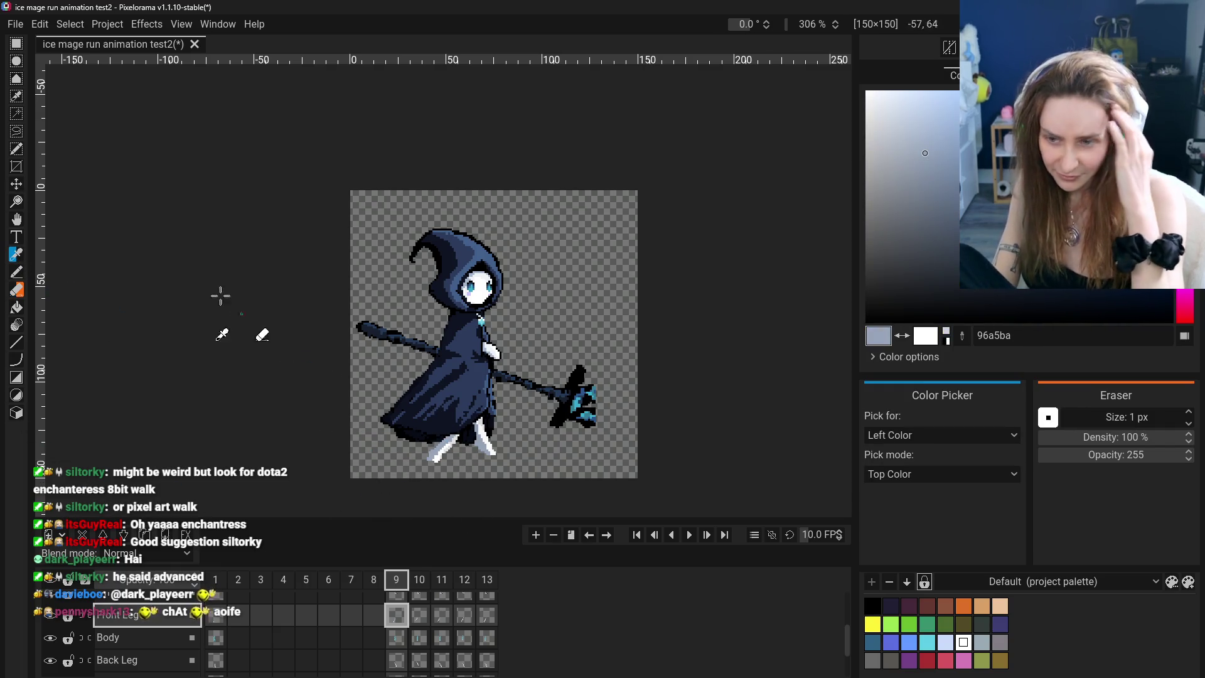
{"action": "left_click", "coordinate": [17, 272]}
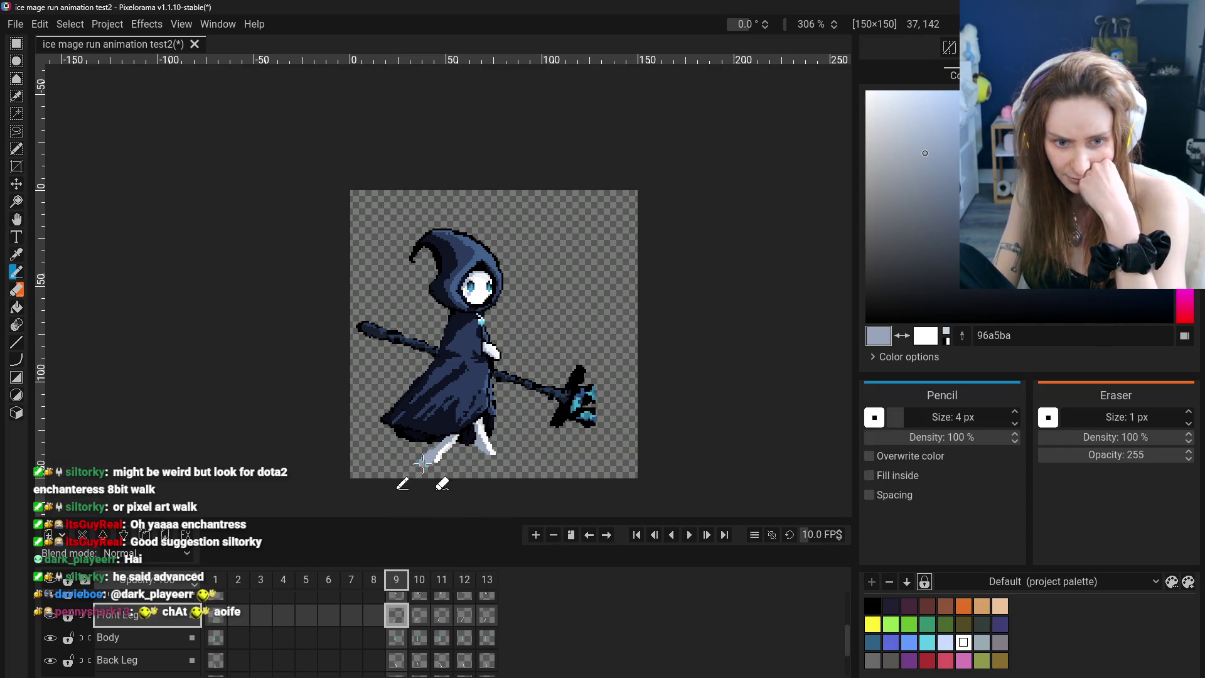
{"action": "left_click", "coordinate": [16, 255]}
{"action": "left_click", "coordinate": [437, 453]}
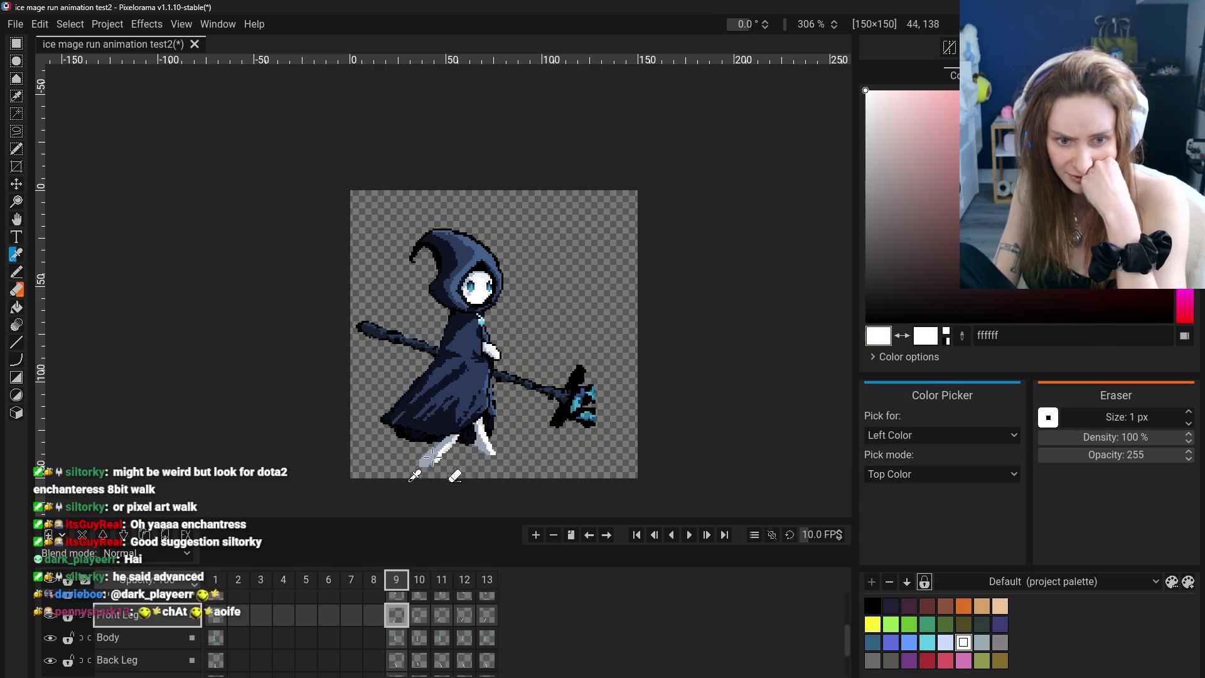
{"action": "left_click", "coordinate": [17, 272]}
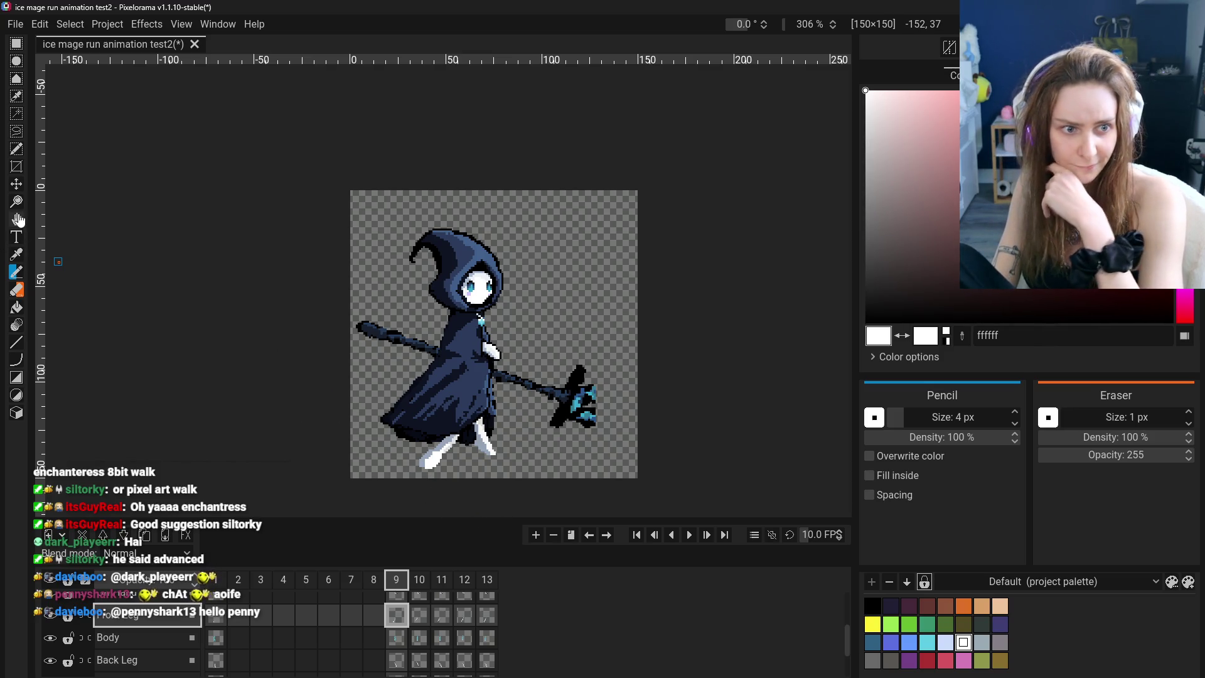
Shift the frame 9 Front Leg cel slightly left, checking it against frame 1's pose
{"action": "left_click", "coordinate": [17, 184]}
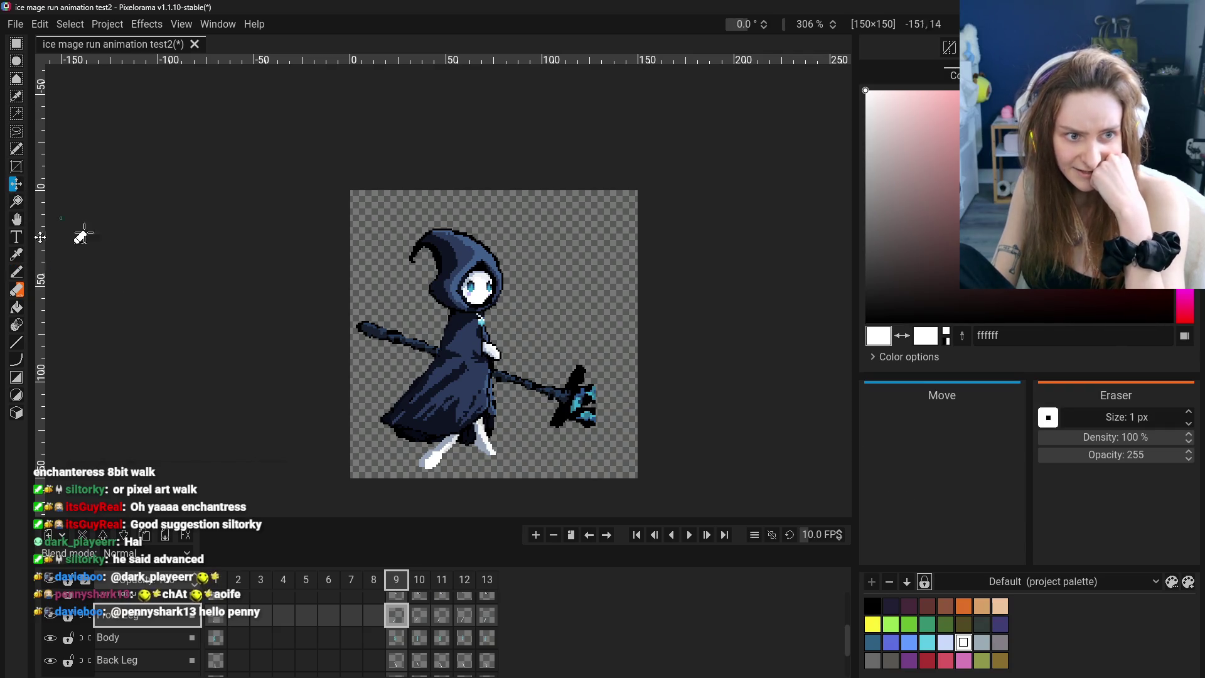
{"action": "left_click_drag", "start_coordinate": [453, 462], "coordinate": [450, 463]}
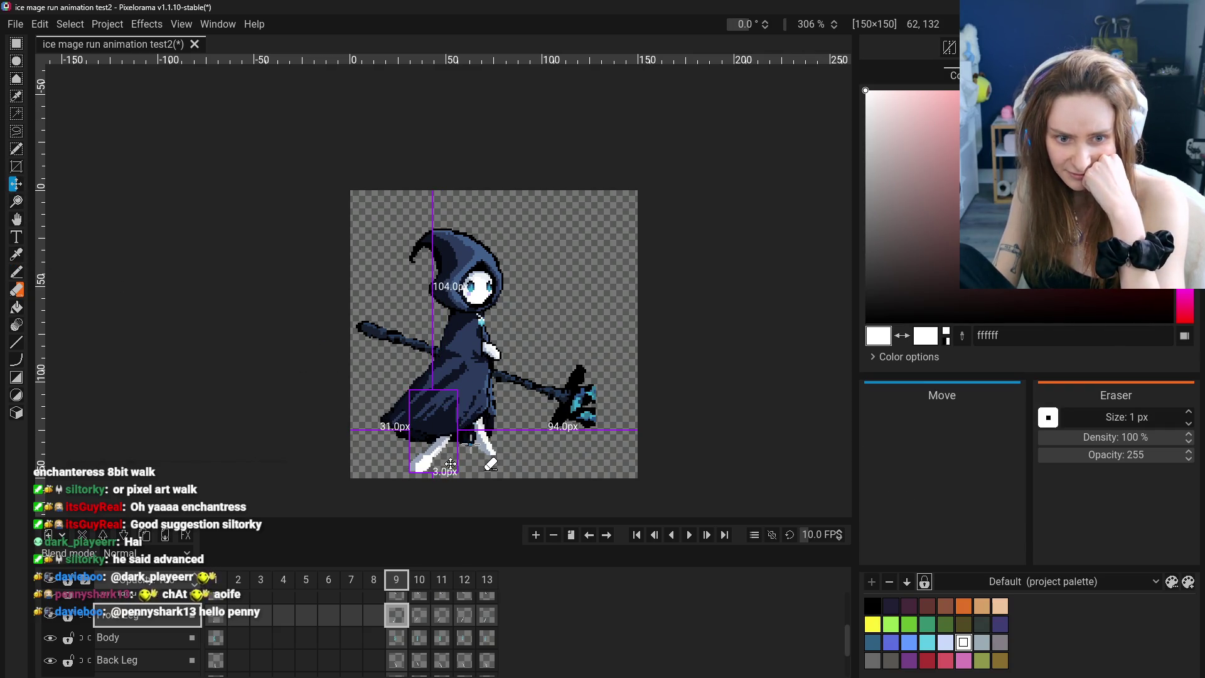
{"action": "left_click_drag", "start_coordinate": [519, 430], "coordinate": [507, 443]}
{"action": "left_click", "coordinate": [221, 582]}
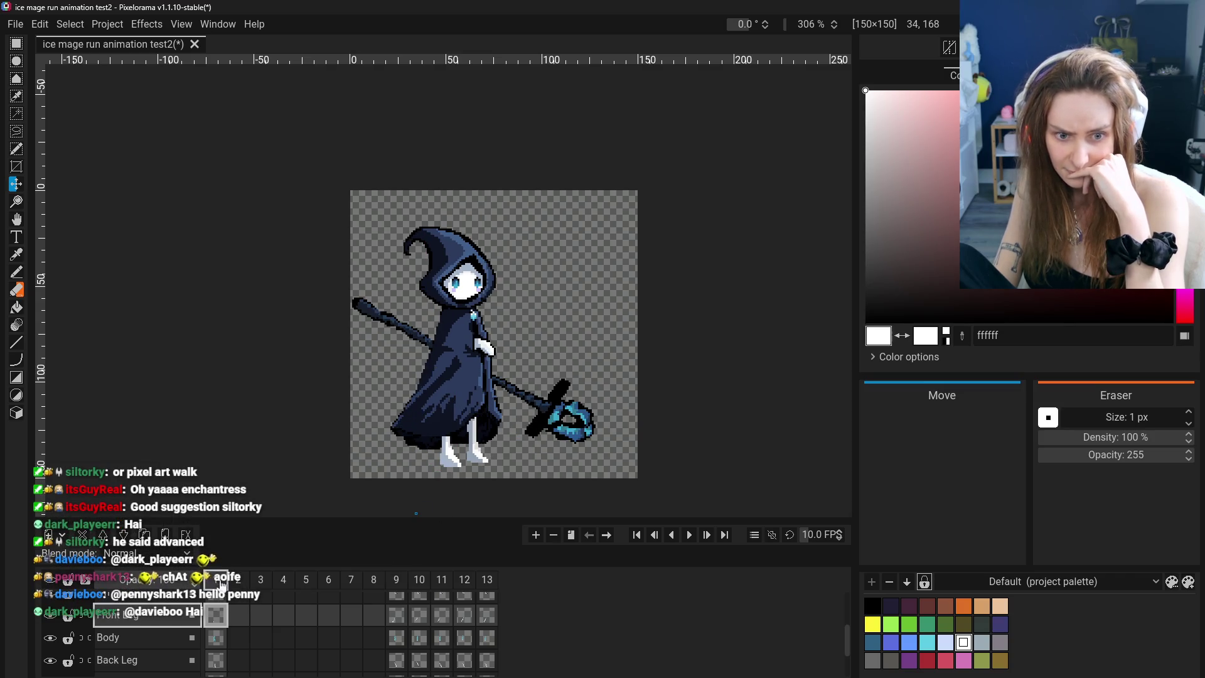
{"action": "left_click", "coordinate": [402, 580]}
{"action": "left_click_drag", "start_coordinate": [490, 425], "coordinate": [490, 425]}
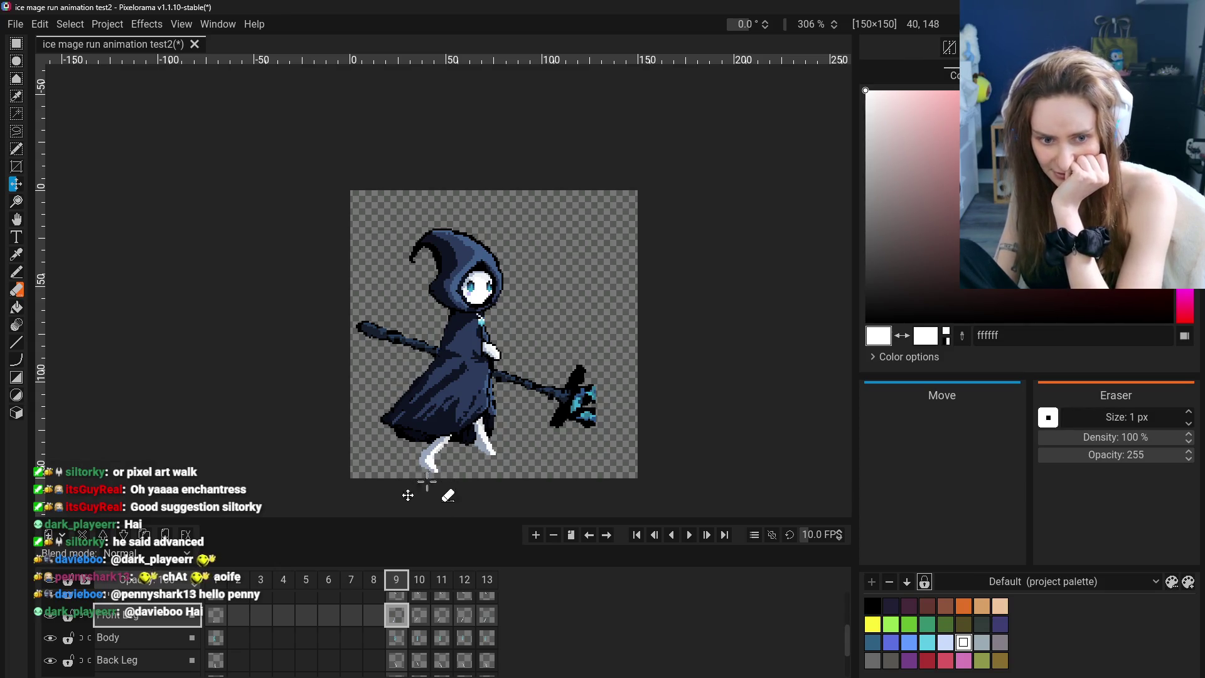
{"action": "left_click", "coordinate": [17, 271]}
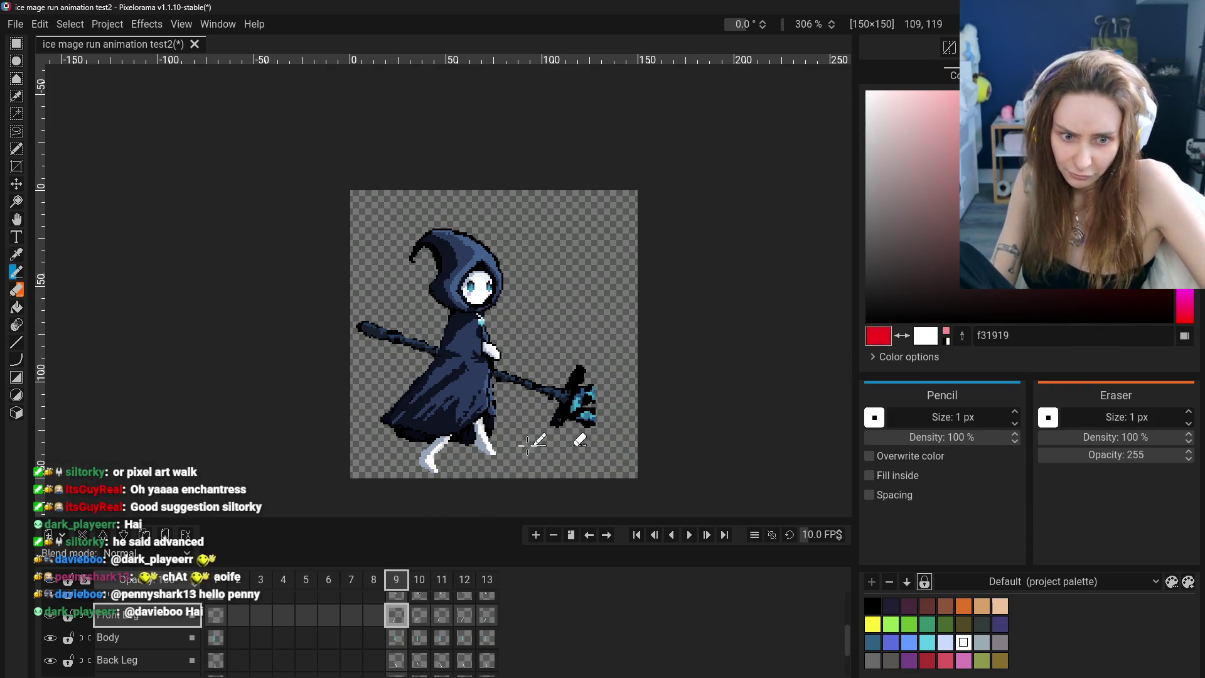
Sketch a red guide line up the frame 9 legs from the feet and hide the Front Cloak layer
{"action": "left_click_drag", "start_coordinate": [450, 459], "coordinate": [461, 459]}
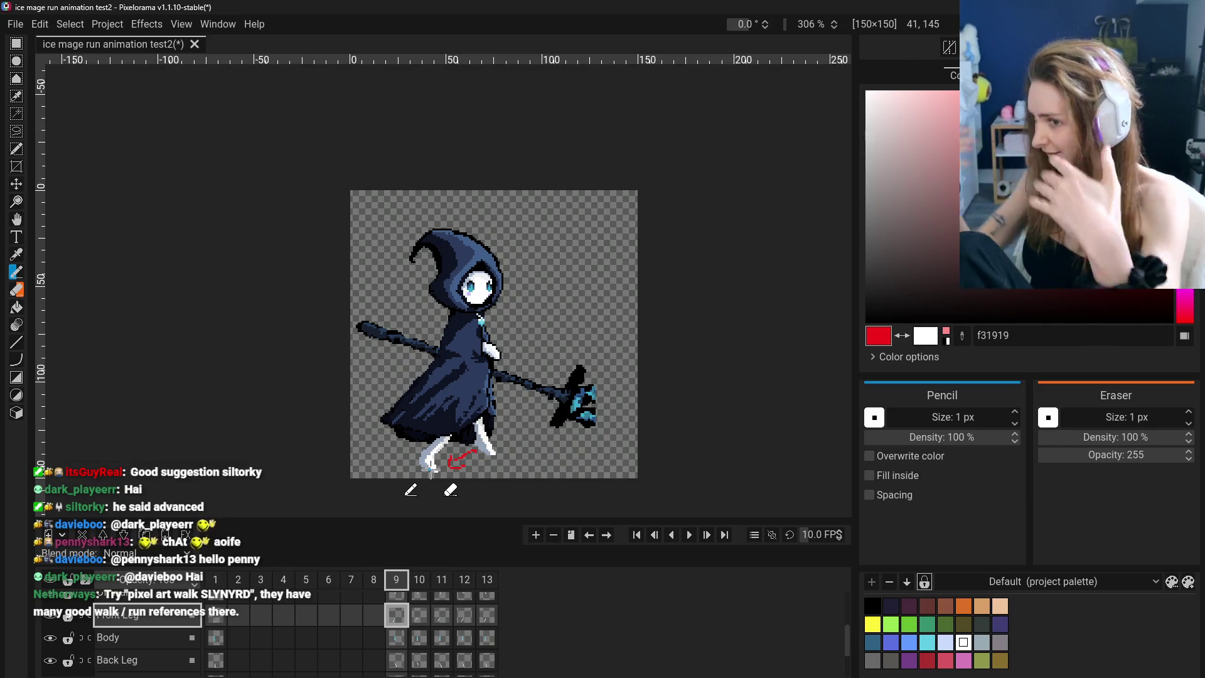
{"action": "key", "text": "ctrl+z"}
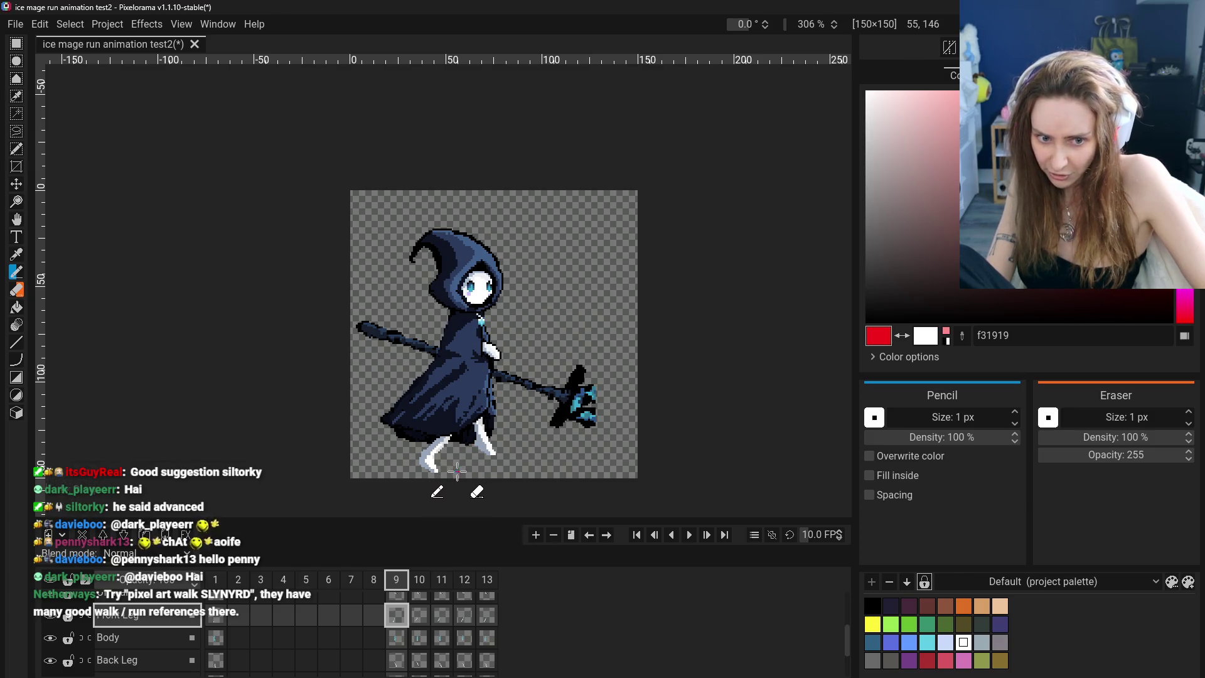
{"action": "left_click_drag", "start_coordinate": [464, 468], "coordinate": [494, 434]}
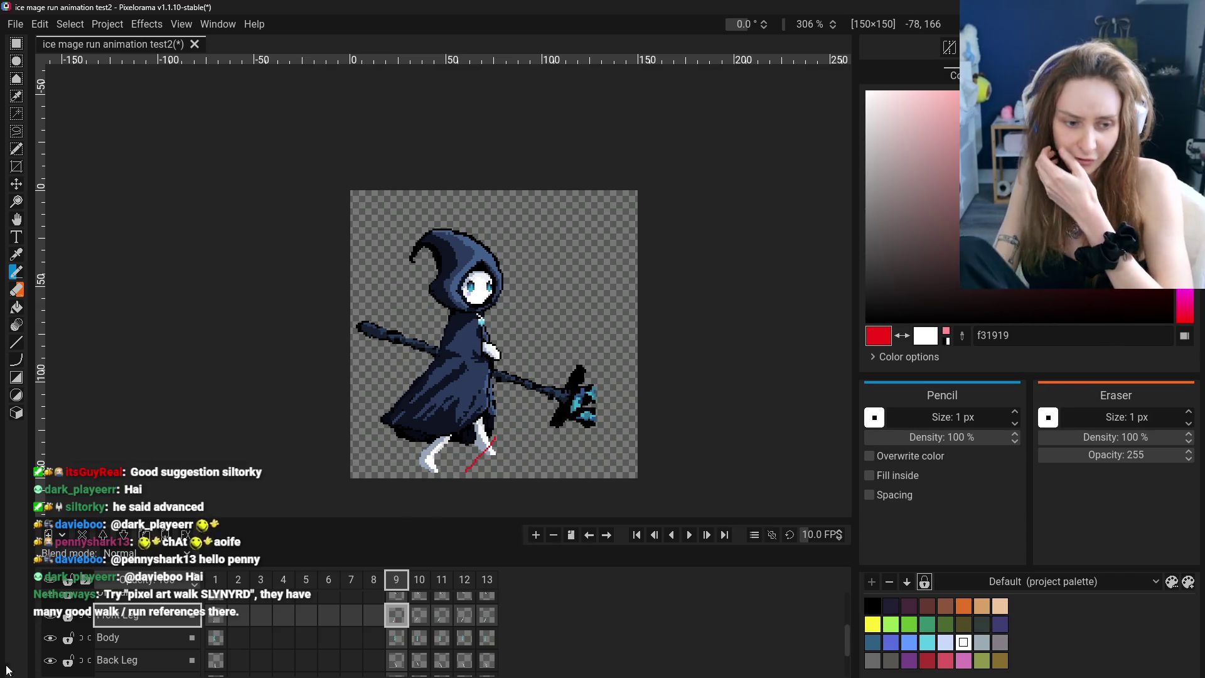
{"action": "scroll", "coordinate": [59, 633], "scroll_direction": "up", "scroll_amount": 3}
{"action": "left_click", "coordinate": [50, 624]}
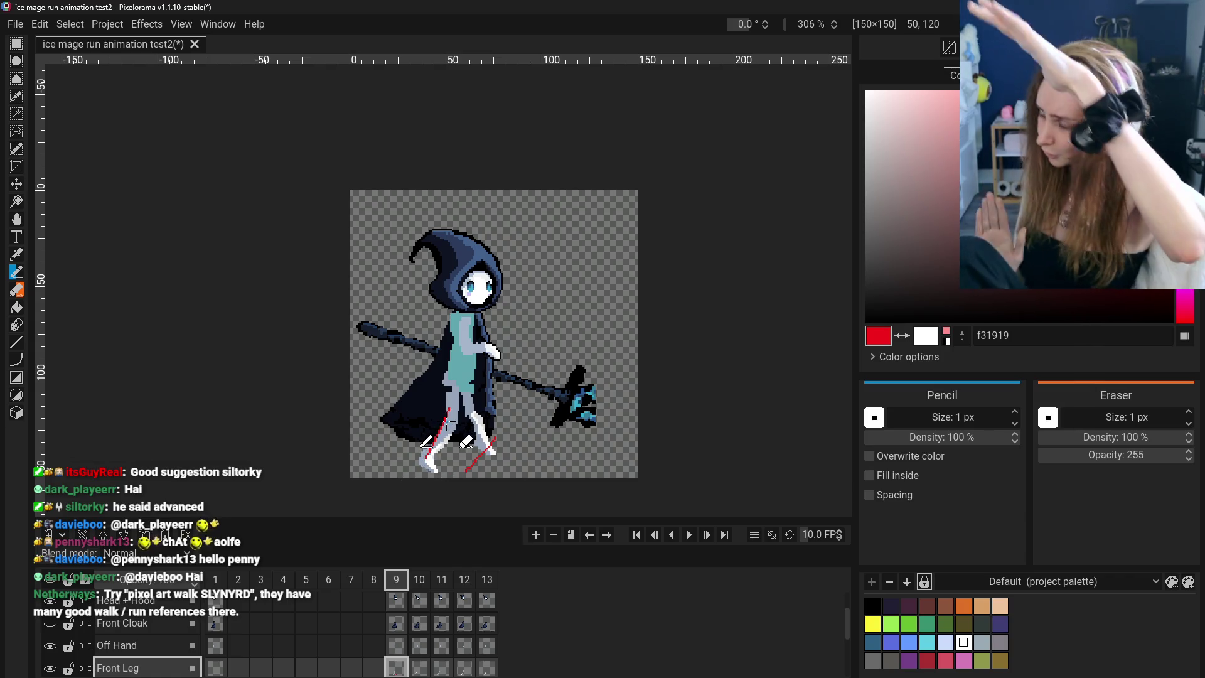
Erase the red guide stroke, restore the Front Cloak, and undo a trial leg move on frame 10
{"action": "right_click", "coordinate": [443, 426]}
{"action": "key", "text": "ctrl+z"}
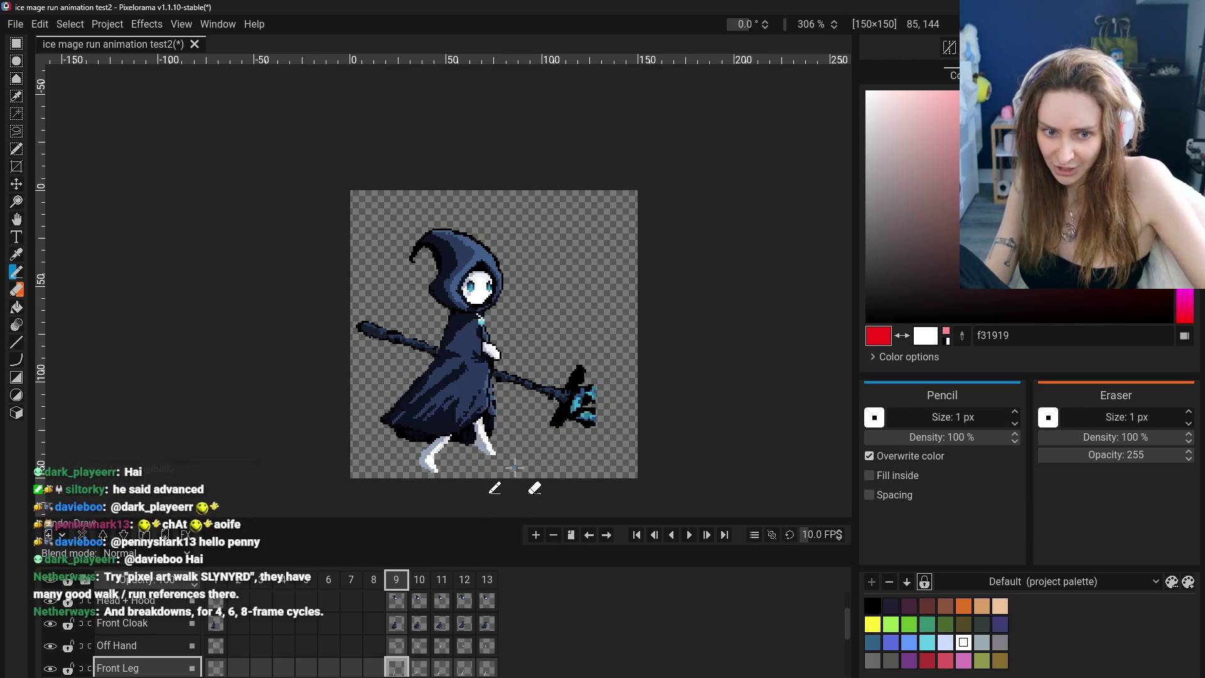
{"action": "left_click", "coordinate": [420, 582]}
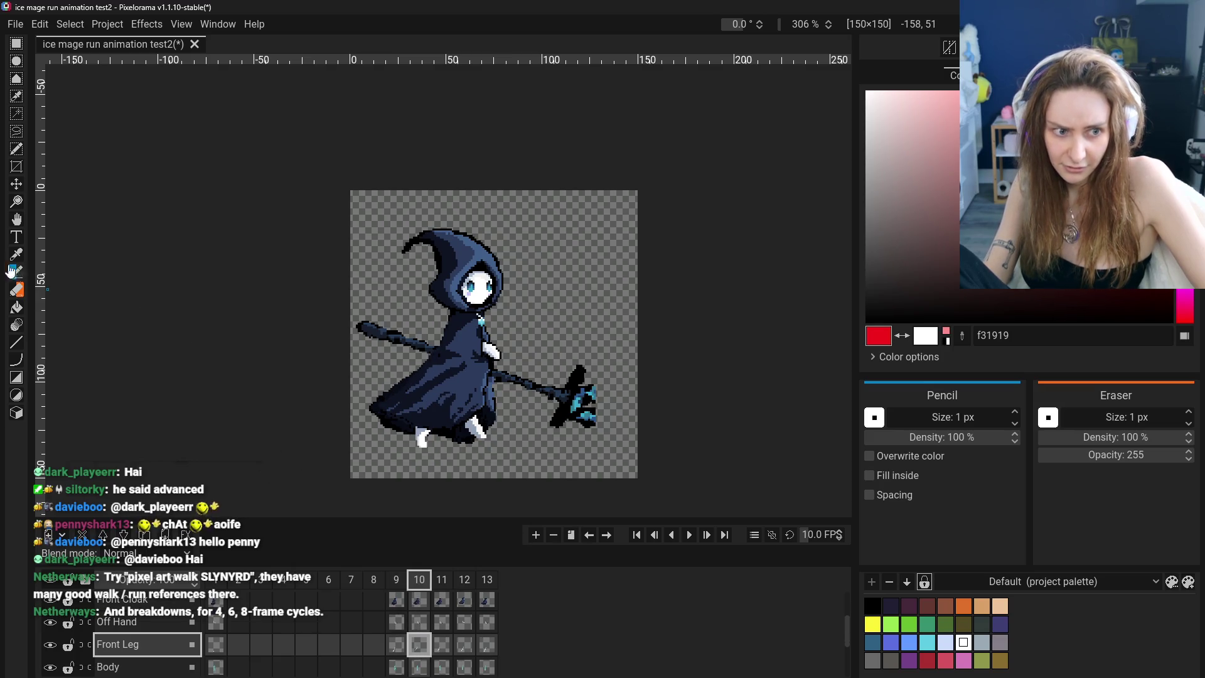
{"action": "left_click", "coordinate": [16, 184]}
{"action": "left_click_drag", "start_coordinate": [440, 433], "coordinate": [432, 467]}
{"action": "key", "text": "ctrl+z"}
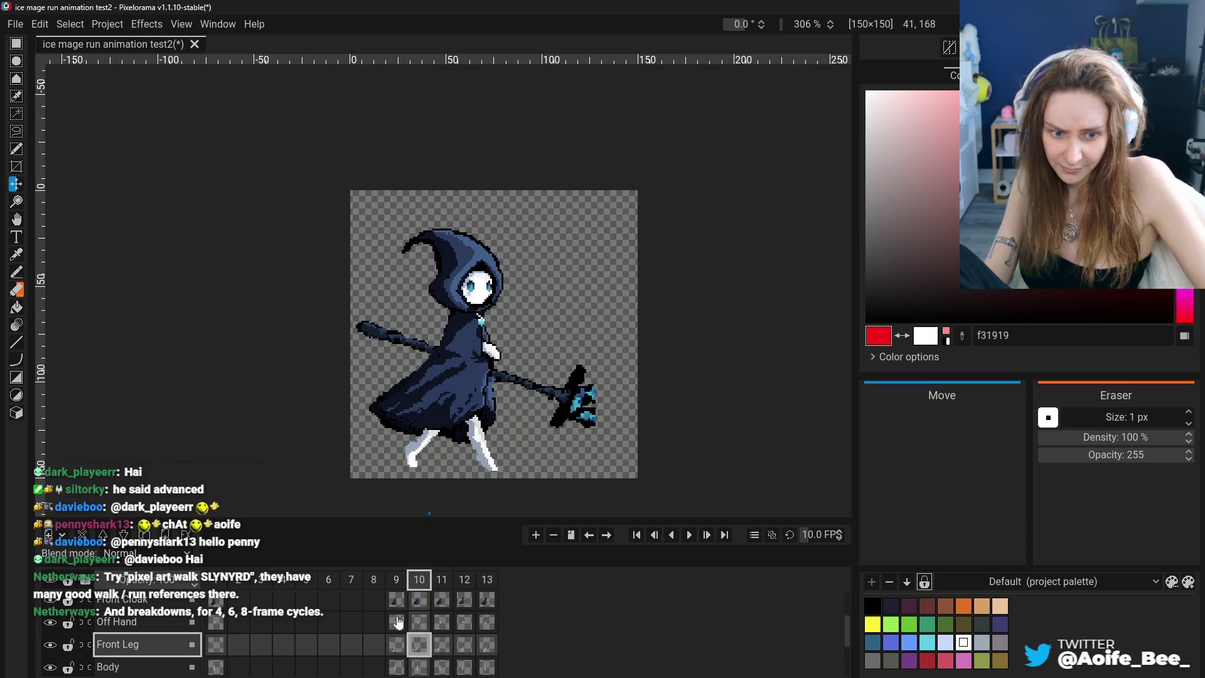
Flip between the frame 9 and 10 Front Leg cels to compare the leg poses
{"action": "left_click", "coordinate": [421, 646]}
{"action": "left_click", "coordinate": [401, 647]}
{"action": "left_click", "coordinate": [420, 647]}
{"action": "left_click", "coordinate": [402, 647]}
{"action": "left_click", "coordinate": [419, 647]}
{"action": "left_click", "coordinate": [441, 650]}
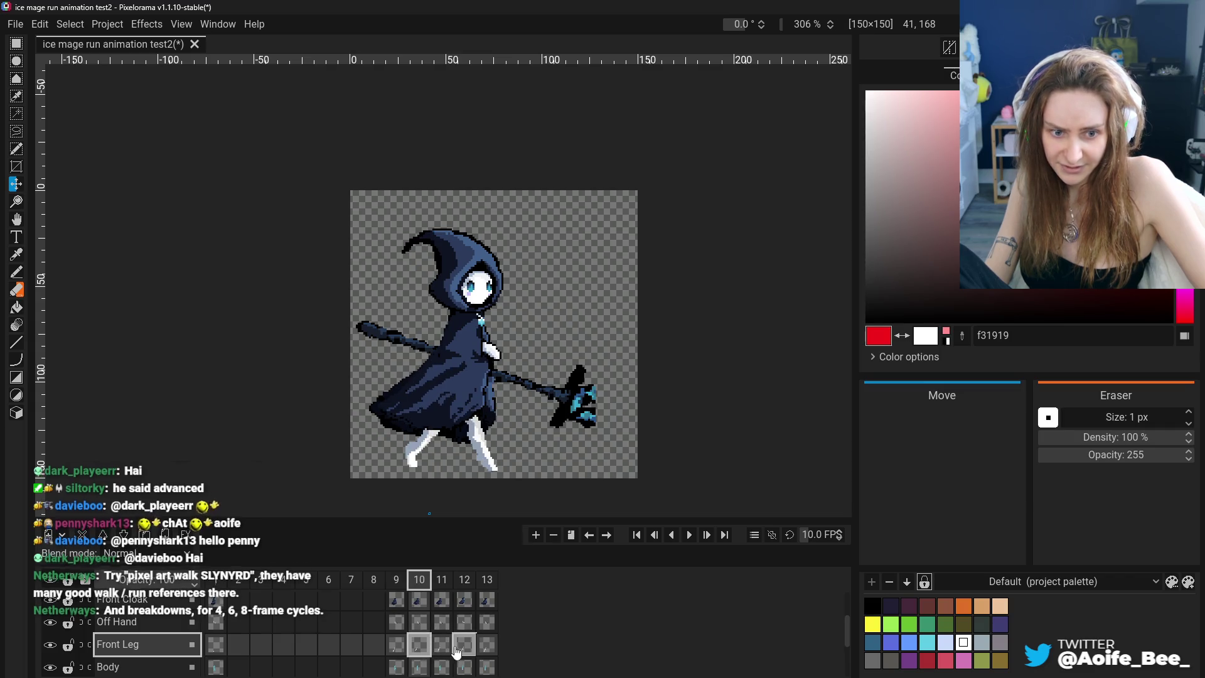
{"action": "left_click", "coordinate": [397, 646]}
{"action": "left_click", "coordinate": [420, 646]}
{"action": "left_click", "coordinate": [397, 646]}
{"action": "left_click", "coordinate": [429, 654]}
{"action": "left_click", "coordinate": [397, 646]}
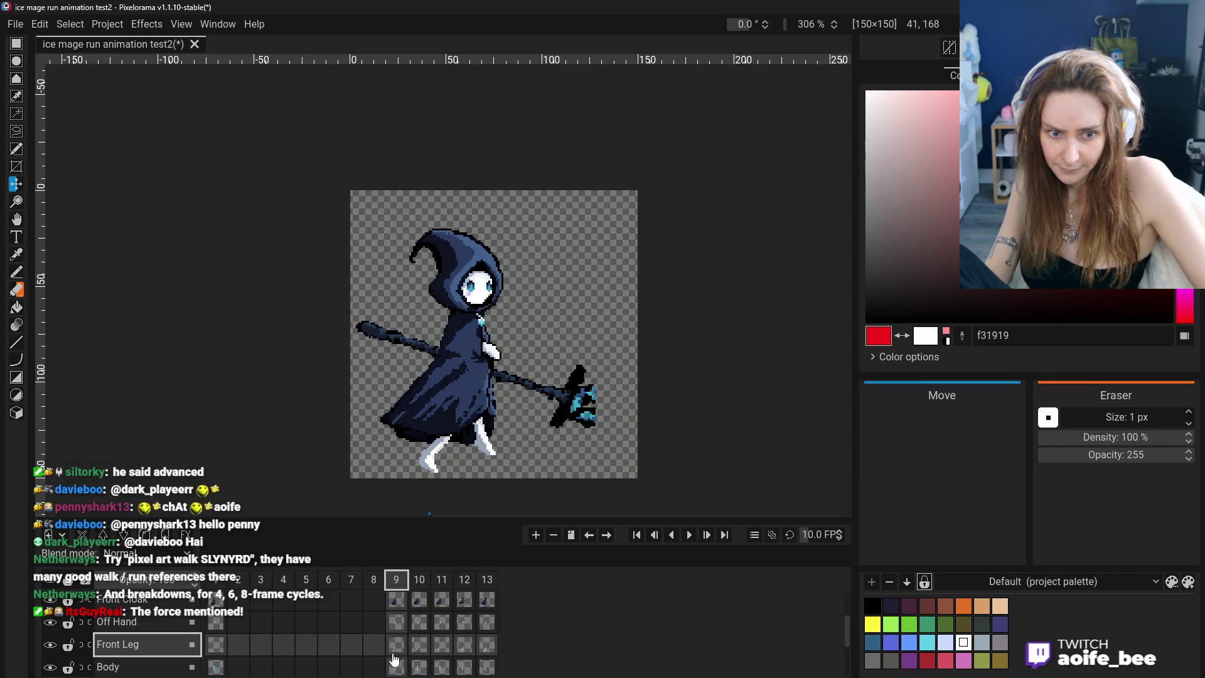
Check frame 1's pose, then toggle frames 9 and 10 again to compare the legs
{"action": "left_click", "coordinate": [215, 645]}
{"action": "left_click", "coordinate": [397, 651]}
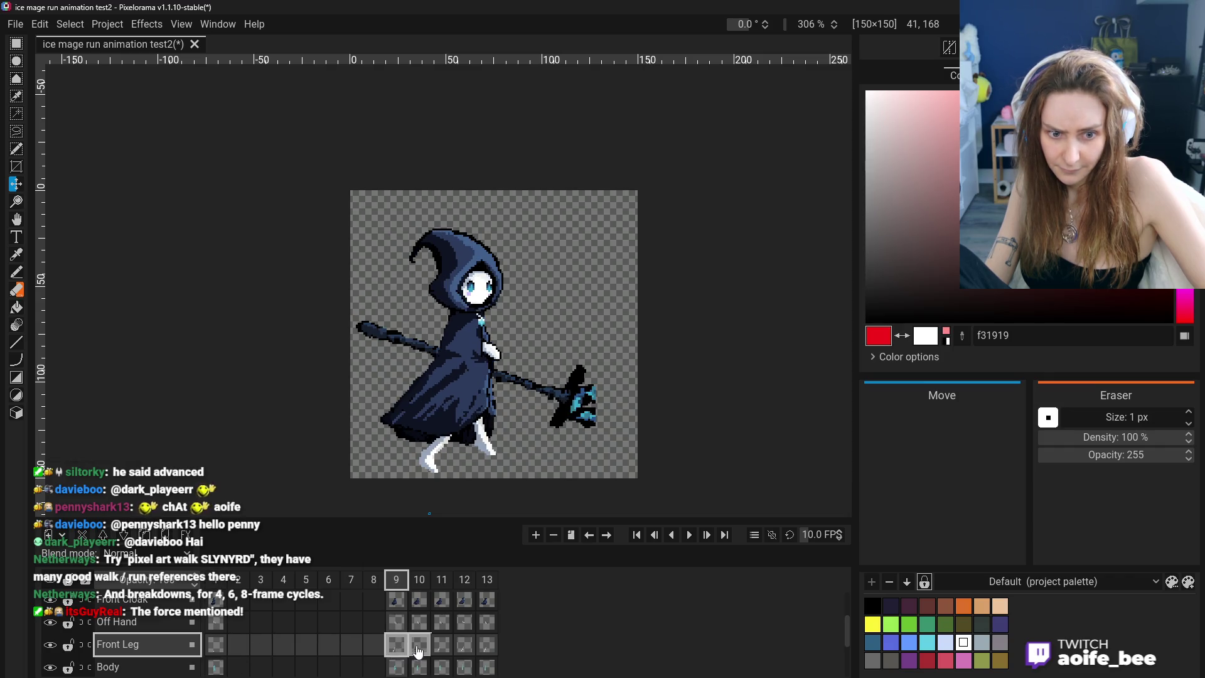
{"action": "left_click", "coordinate": [419, 646]}
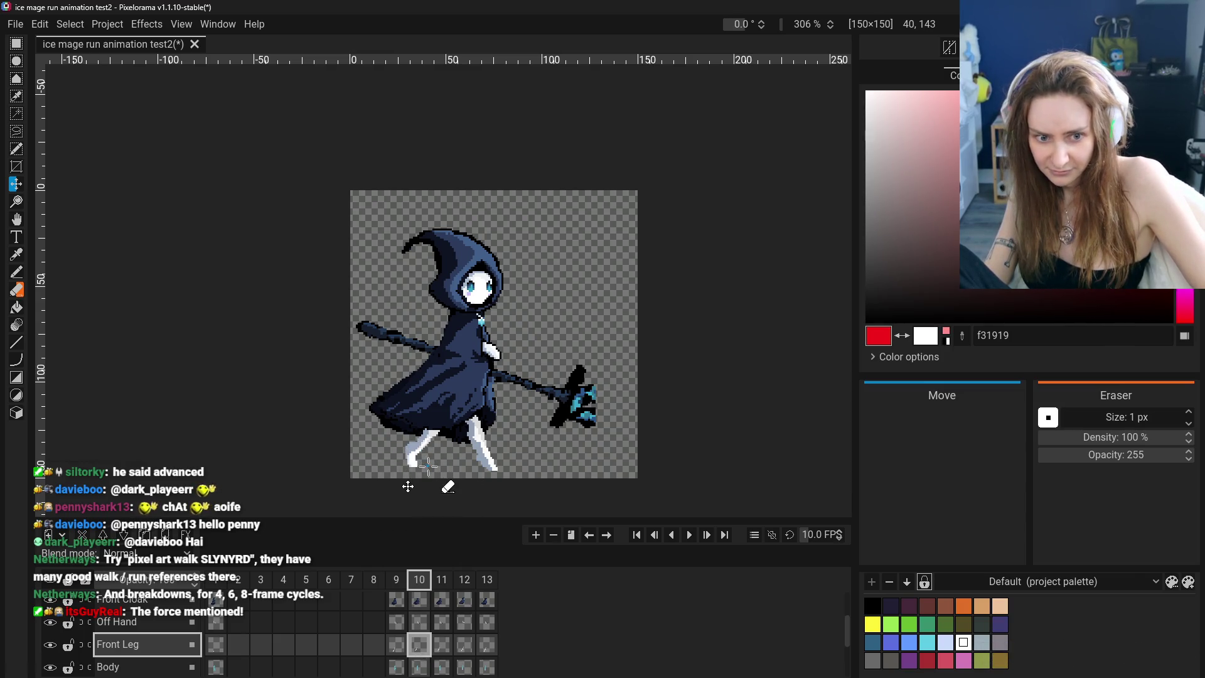
{"action": "left_click", "coordinate": [397, 622]}
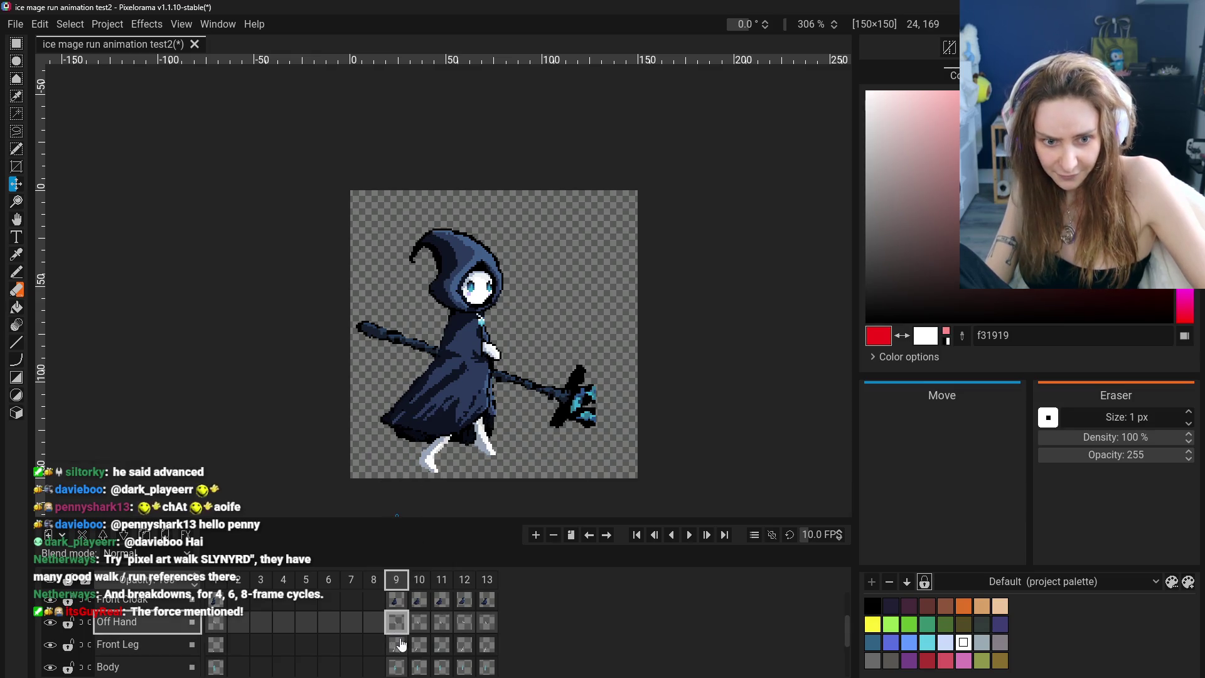
{"action": "left_click", "coordinate": [419, 644]}
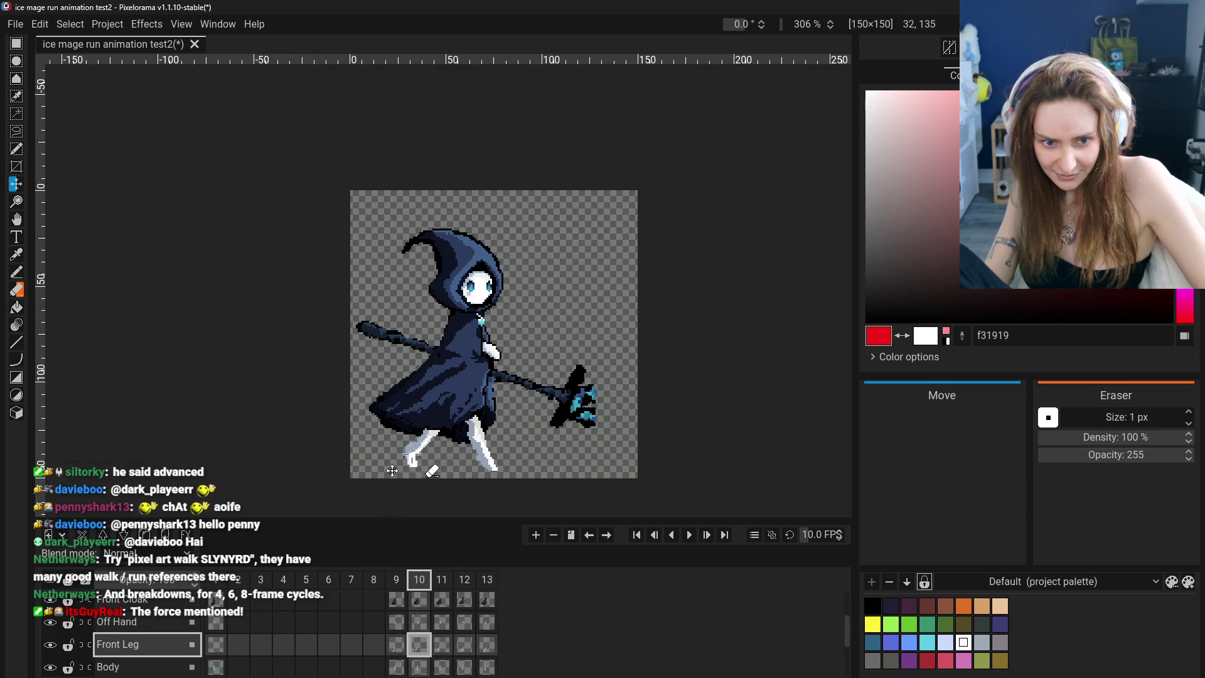
{"action": "left_click", "coordinate": [397, 649]}
{"action": "left_click", "coordinate": [417, 649]}
{"action": "left_click", "coordinate": [397, 649]}
{"action": "left_click", "coordinate": [412, 652]}
{"action": "left_click", "coordinate": [397, 647]}
{"action": "left_click", "coordinate": [419, 647]}
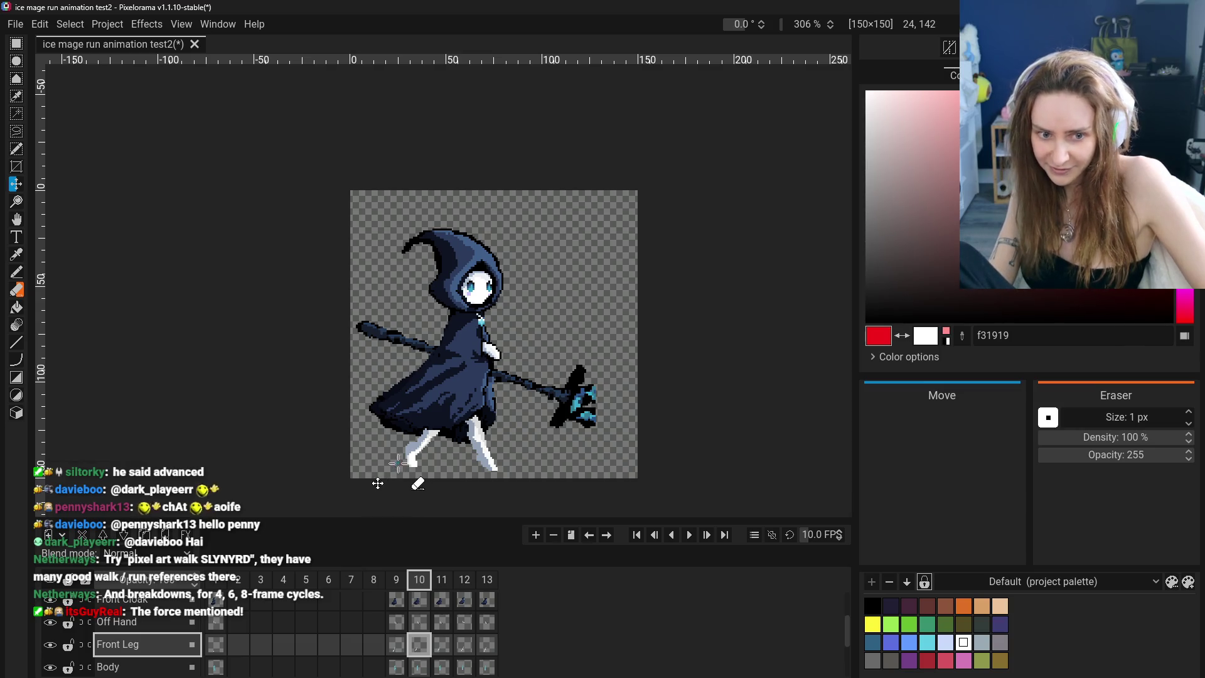
Pick the frame 10 Front Leg cel and switch to the rectangle selection tool
{"action": "right_click", "coordinate": [419, 653]}
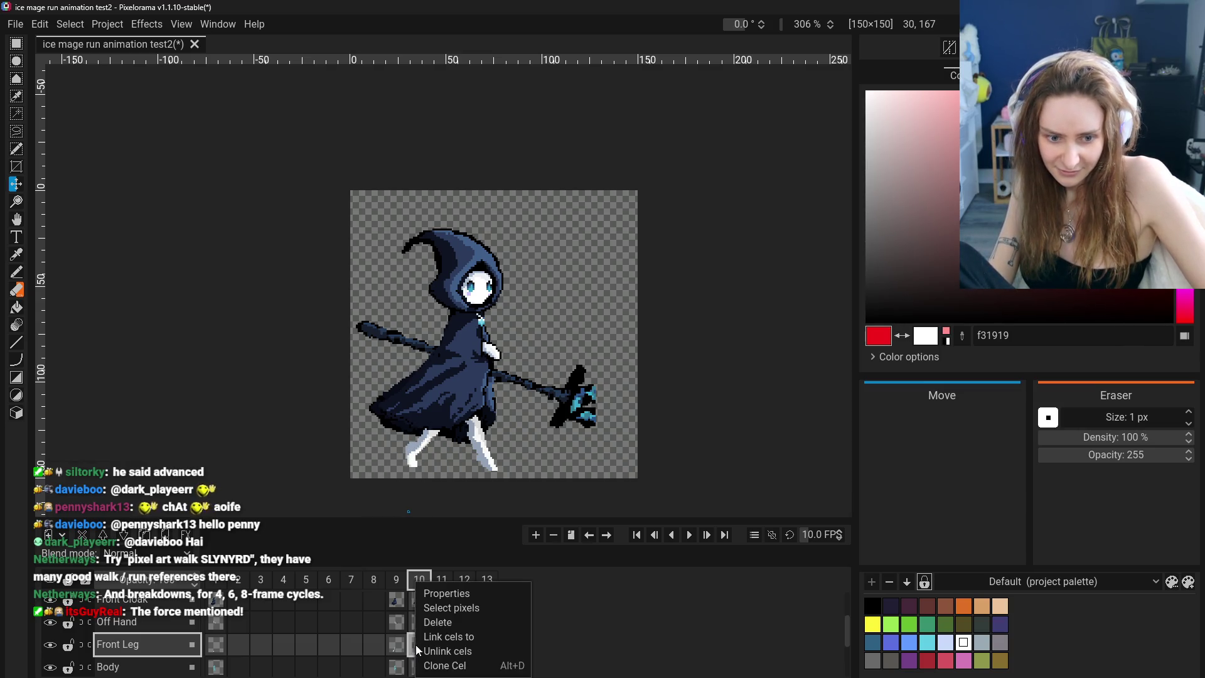
{"action": "left_click", "coordinate": [643, 632]}
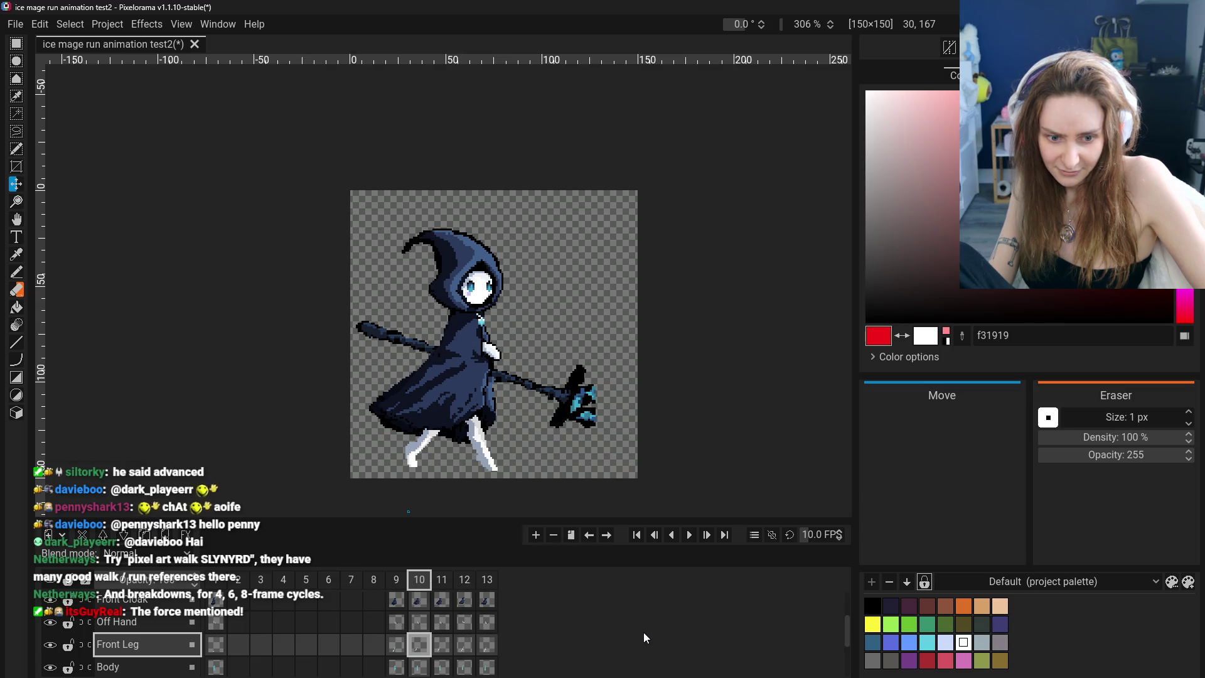
{"action": "left_click", "coordinate": [425, 653]}
{"action": "key", "text": "r"}
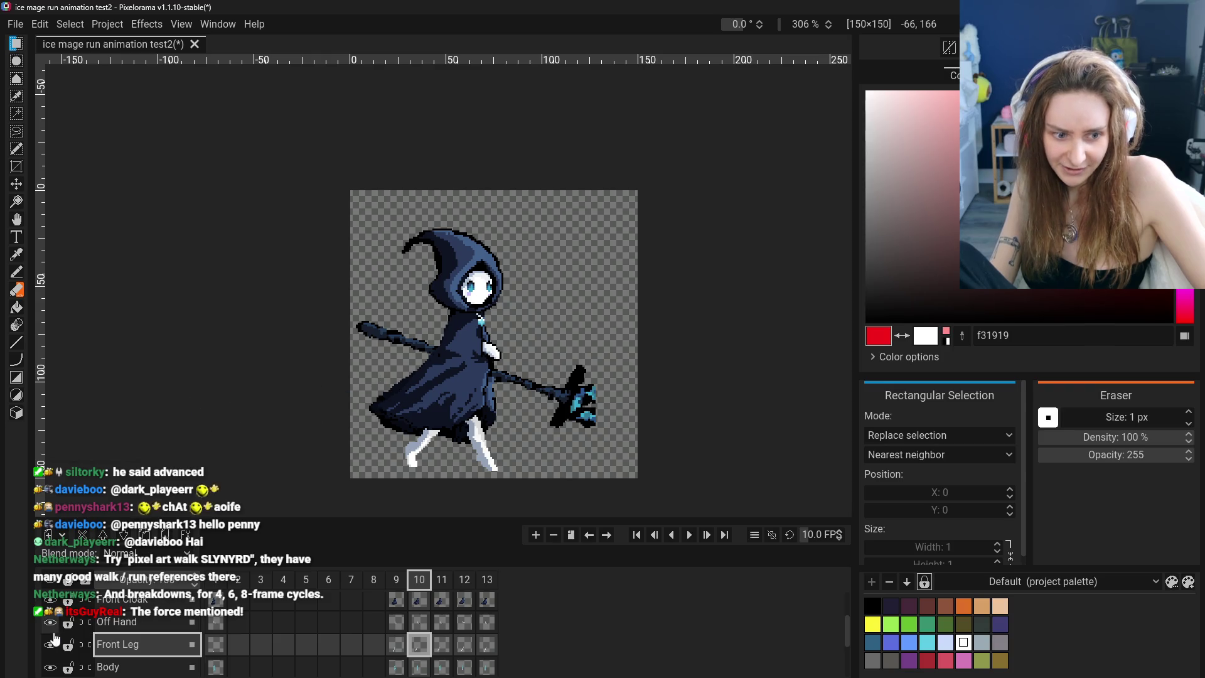
Hide the Front Cloak layer and rectangle-select the legs in frame 10
{"action": "scroll", "coordinate": [66, 641], "scroll_direction": "up", "scroll_amount": 2}
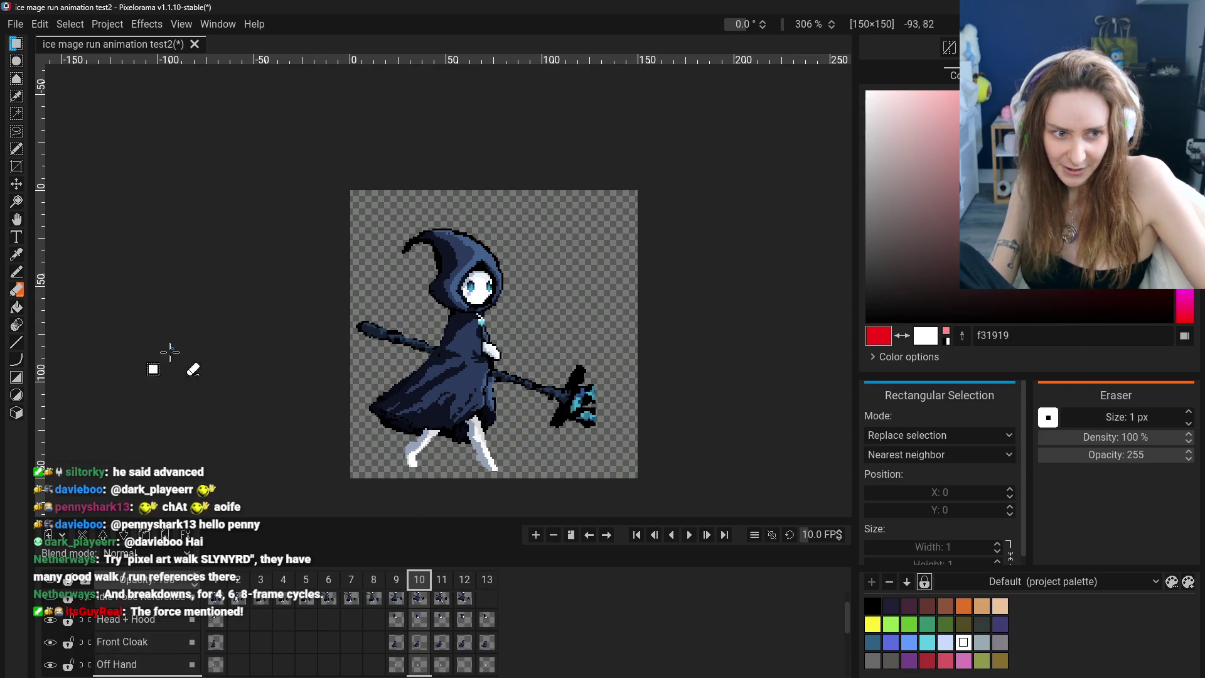
{"action": "scroll", "coordinate": [92, 662], "scroll_direction": "up", "scroll_amount": 1}
{"action": "scroll", "coordinate": [91, 659], "scroll_direction": "down", "scroll_amount": 1}
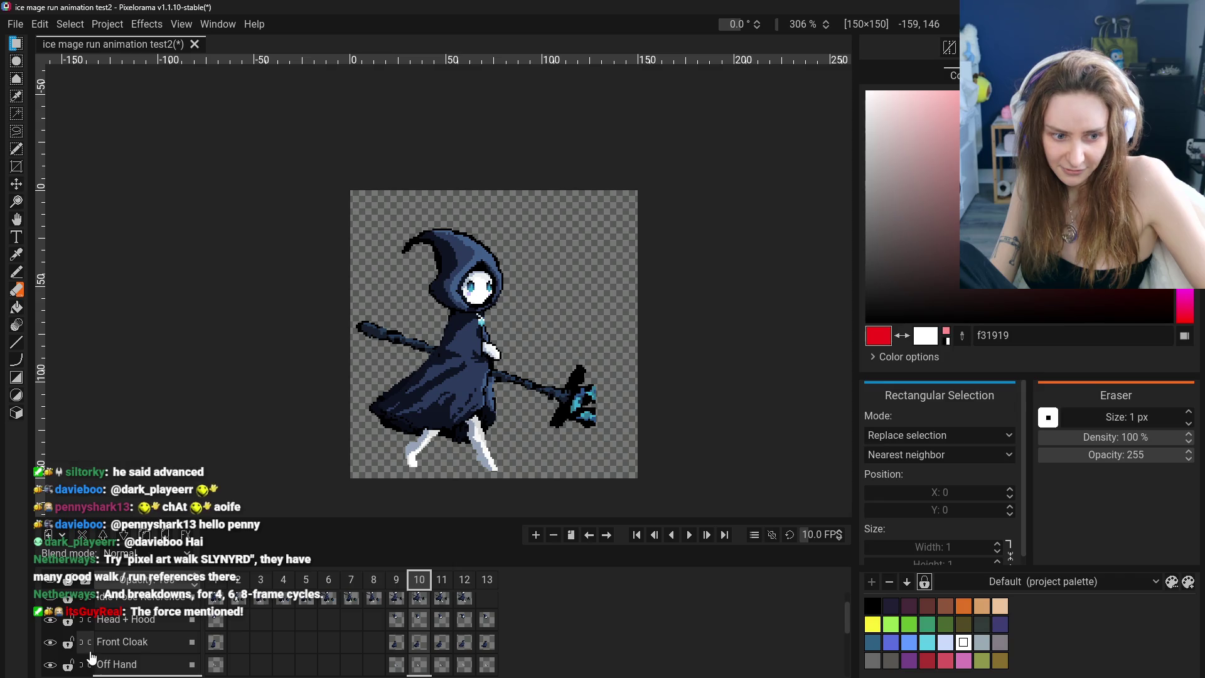
{"action": "left_click", "coordinate": [49, 642]}
{"action": "left_click_drag", "start_coordinate": [391, 374], "coordinate": [453, 474]}
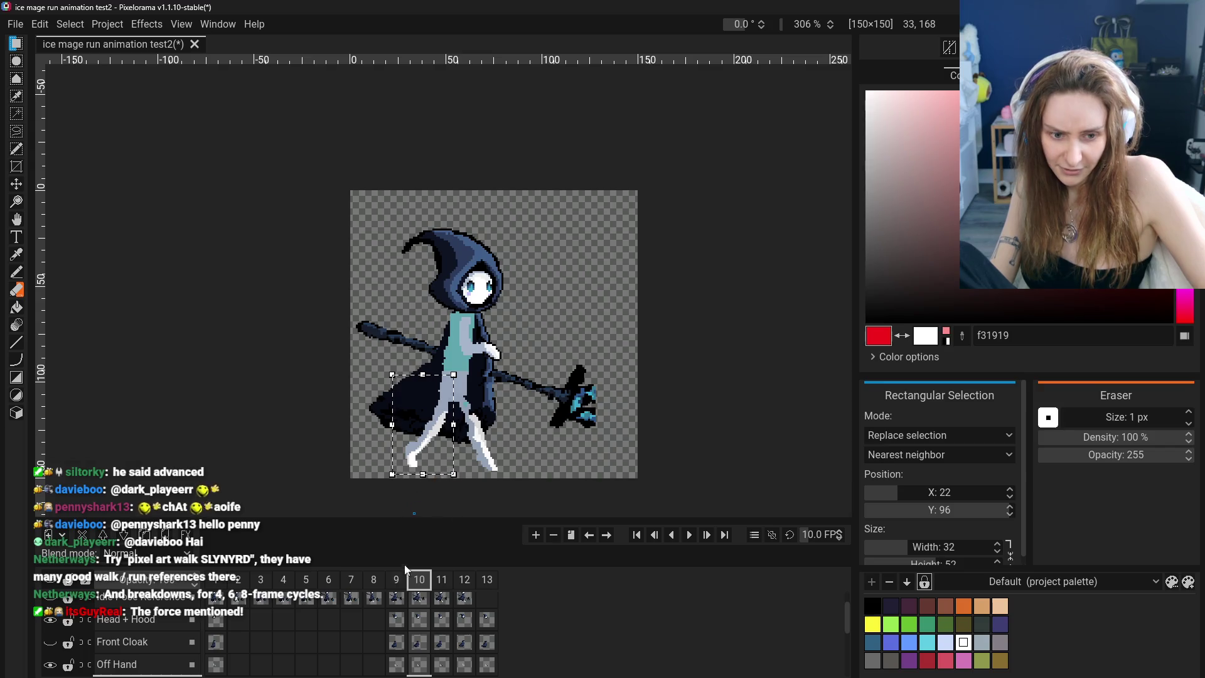
{"action": "scroll", "coordinate": [403, 670], "scroll_direction": "down", "scroll_amount": 2}
Paste the copied legs into frame 9's Front Leg cel and park them at the upper right
{"action": "left_click", "coordinate": [397, 645]}
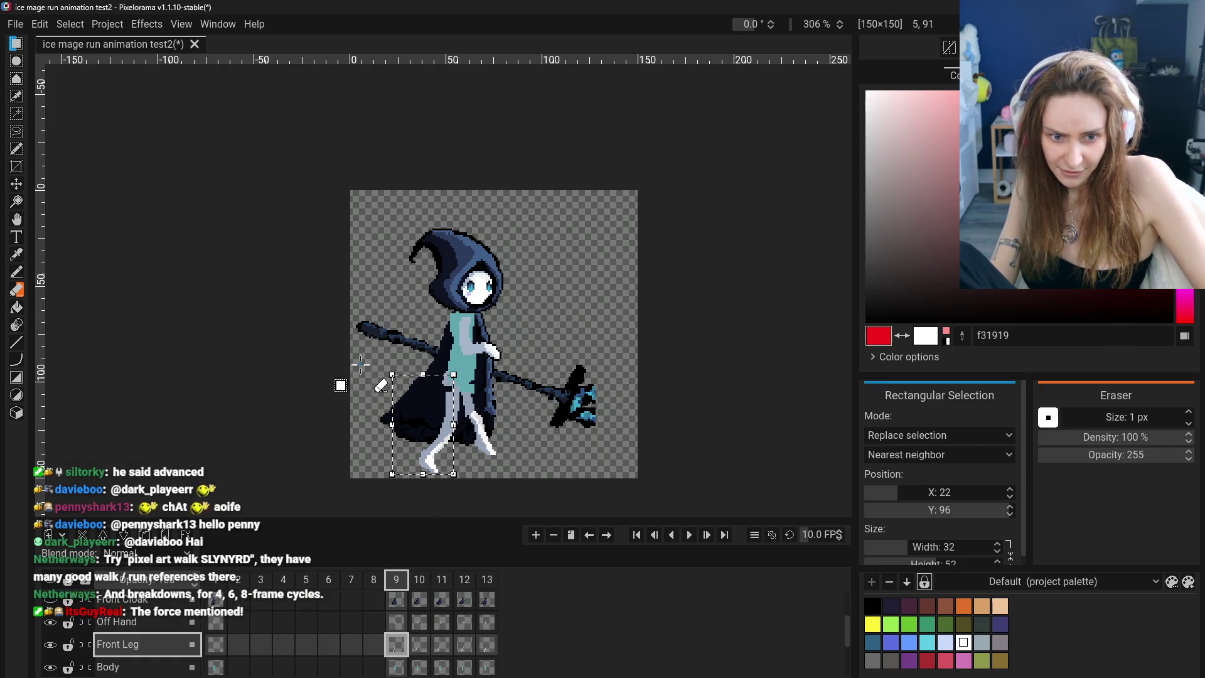
{"action": "key", "text": "ctrl+v"}
{"action": "left_click_drag", "start_coordinate": [452, 311], "coordinate": [440, 450]}
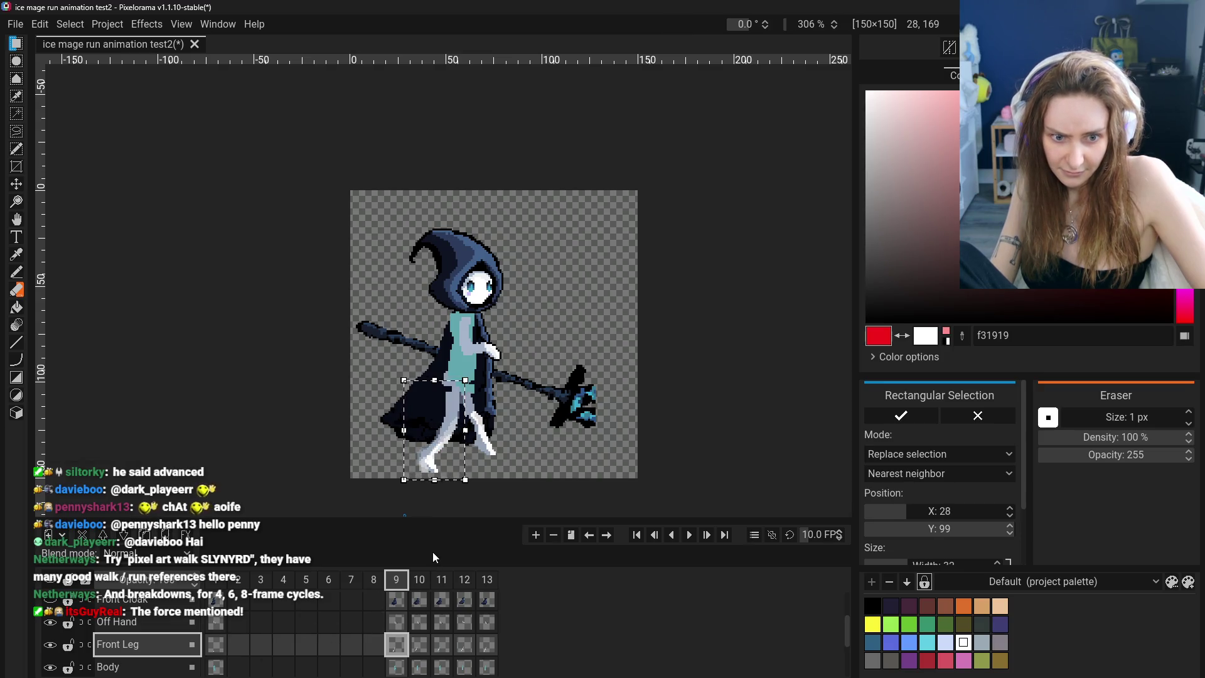
{"action": "key", "text": "ctrl+z"}
{"action": "key", "text": "ctrl+z"}
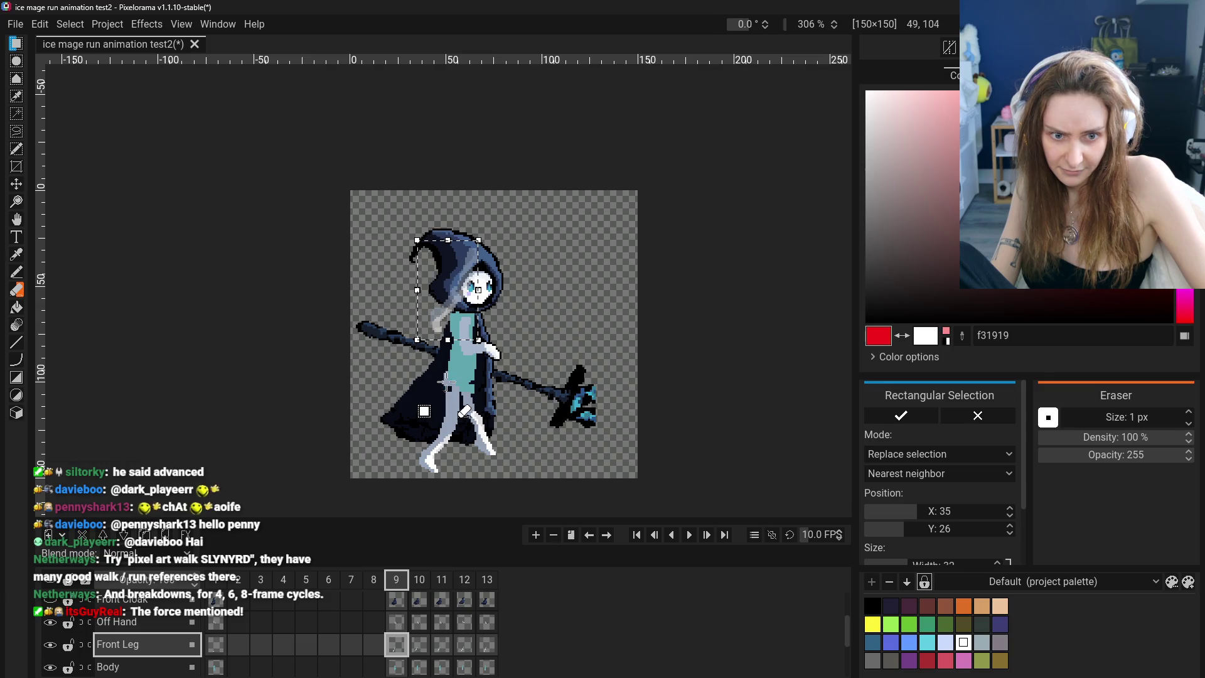
{"action": "left_click_drag", "start_coordinate": [447, 314], "coordinate": [573, 305]}
{"action": "left_click", "coordinate": [631, 384]}
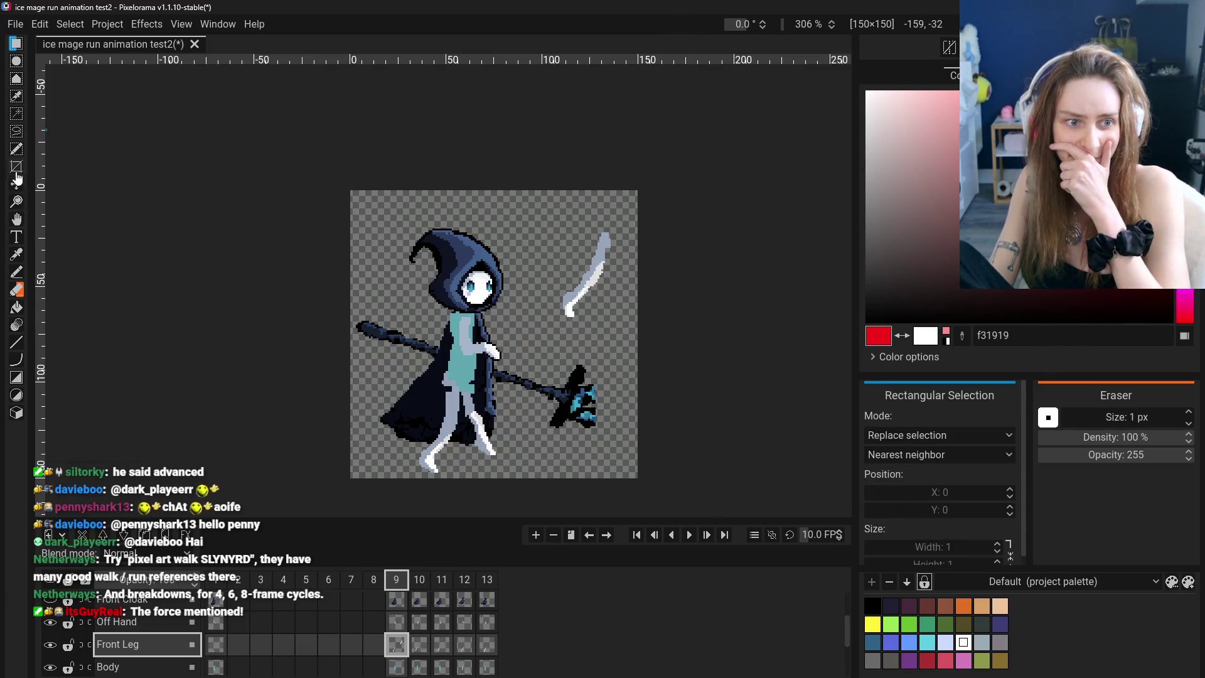
Move the pasted leg piece down toward the foot and commit it in place
{"action": "mouse_move", "coordinate": [555, 281]}
{"action": "left_mouse_down"}
{"action": "mouse_move", "coordinate": [594, 323]}
{"action": "mouse_move", "coordinate": [433, 480]}
{"action": "left_mouse_up"}
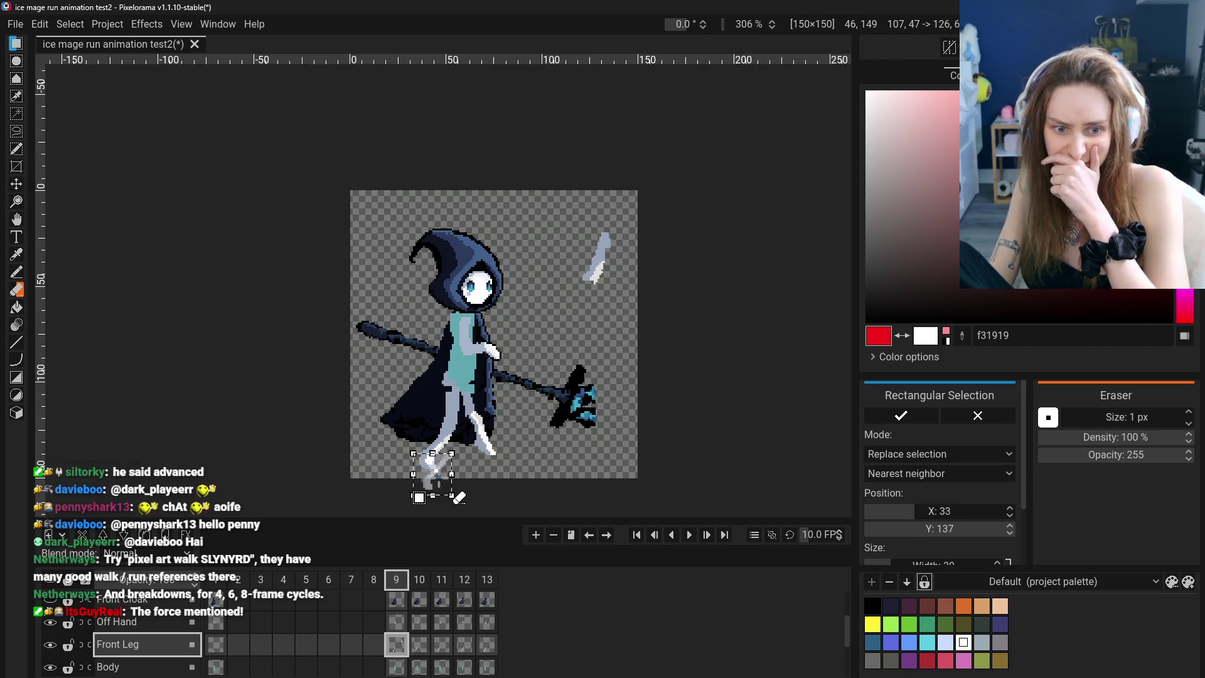
{"action": "left_click", "coordinate": [546, 470]}
{"action": "key", "text": "ctrl+z"}
{"action": "key", "text": "ctrl+z"}
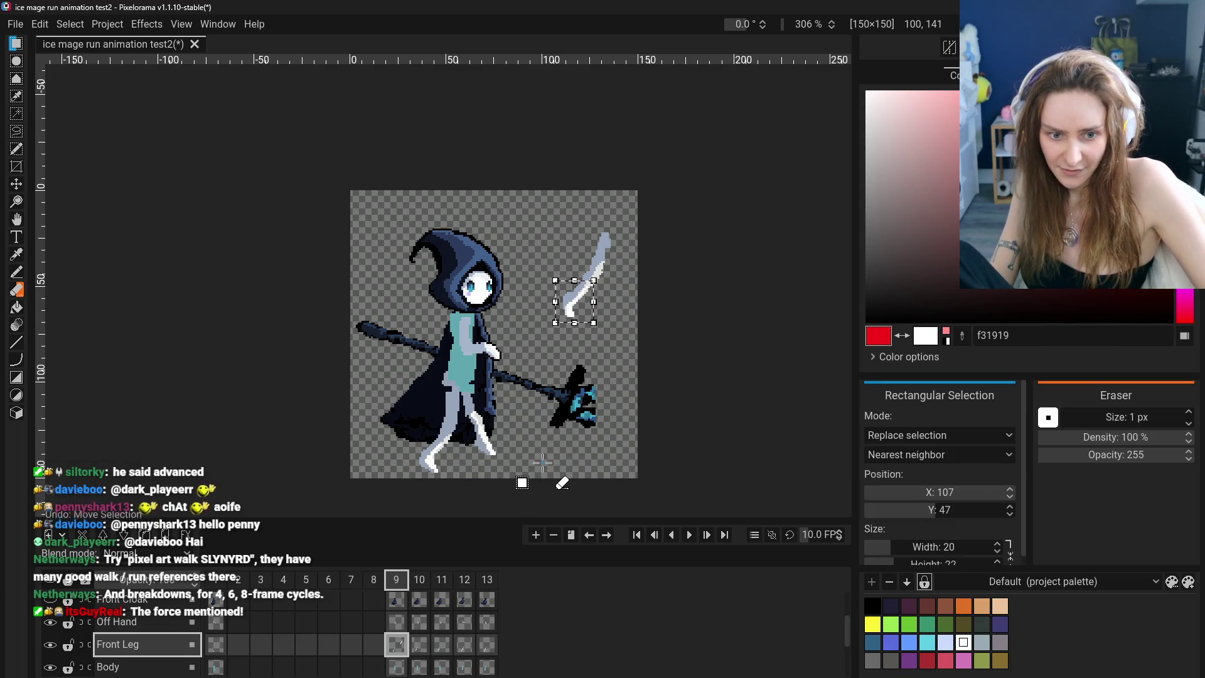
{"action": "left_click", "coordinate": [17, 290]}
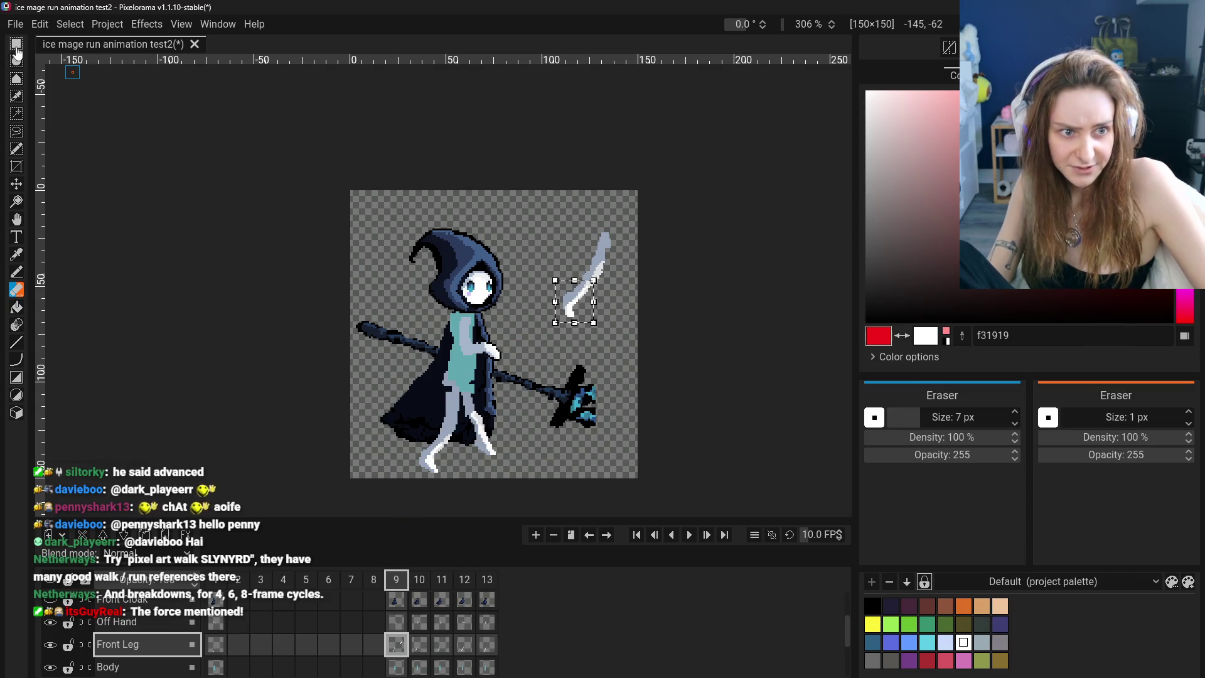
{"action": "key", "text": "r"}
{"action": "left_click", "coordinate": [336, 251]}
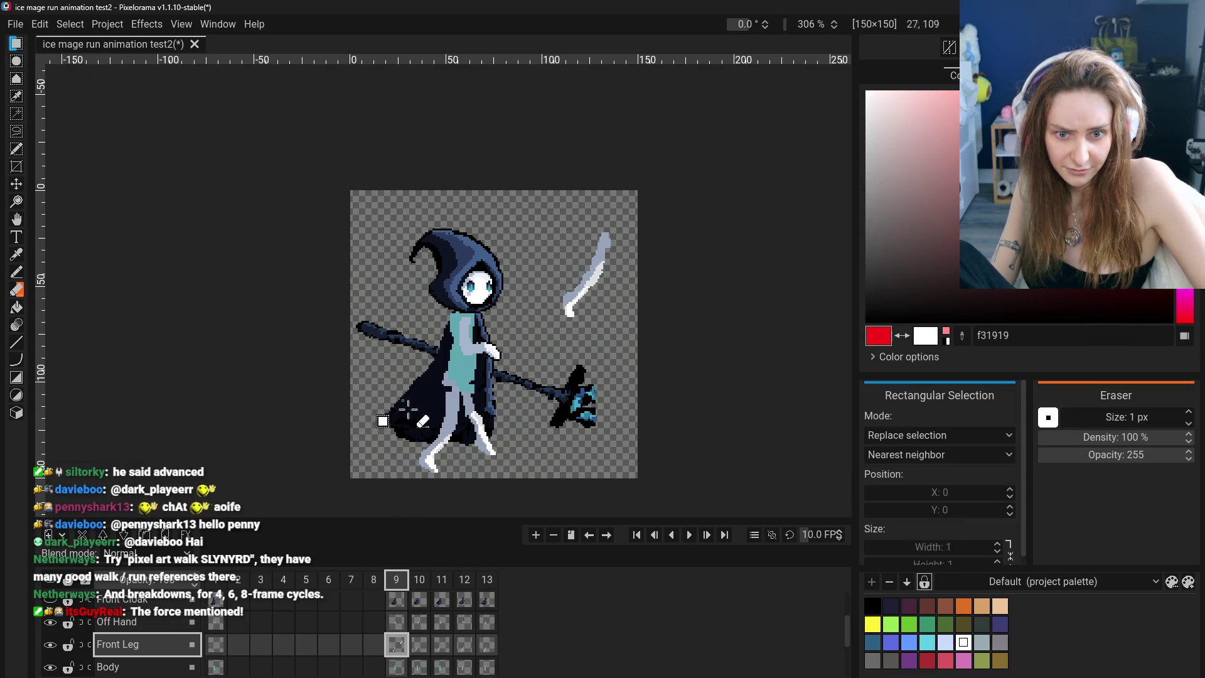
{"action": "left_click", "coordinate": [17, 271]}
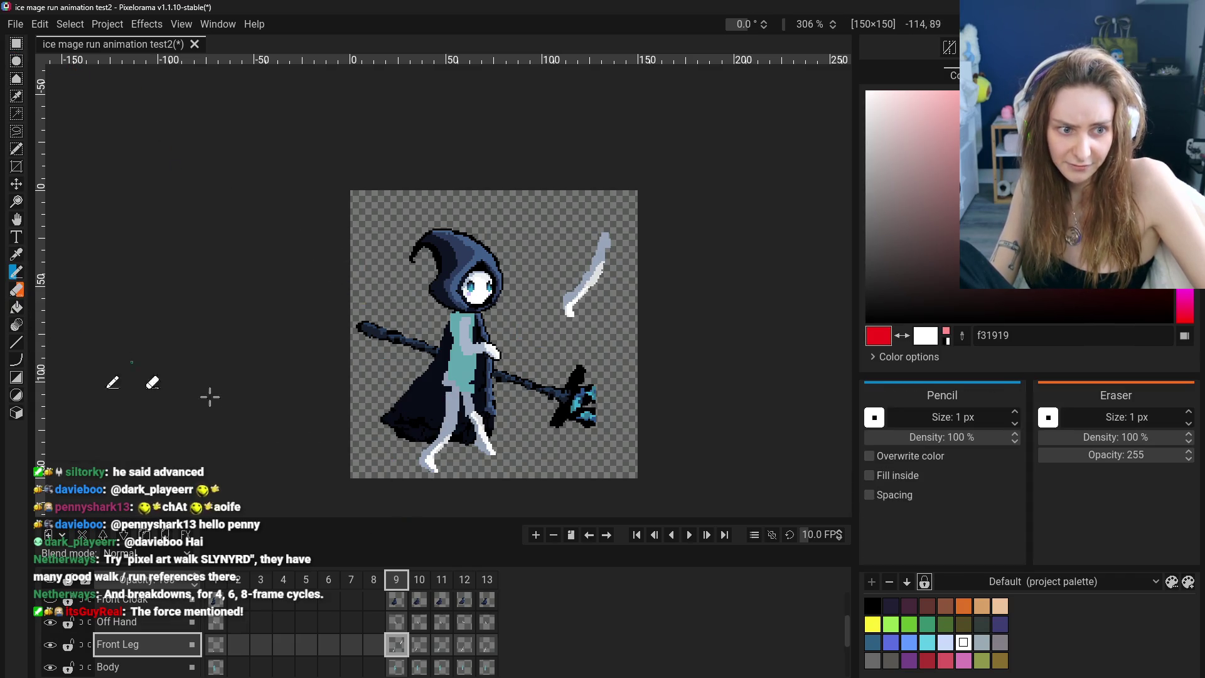
{"action": "left_click", "coordinate": [16, 289]}
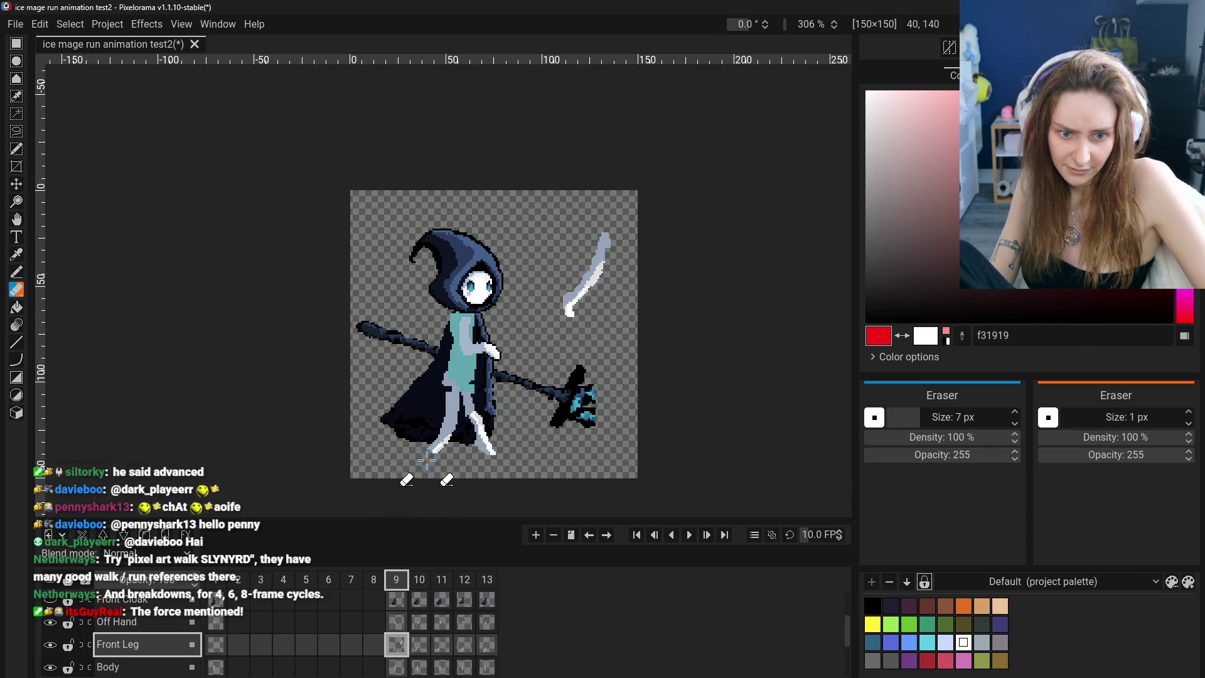
{"action": "left_click", "coordinate": [16, 43]}
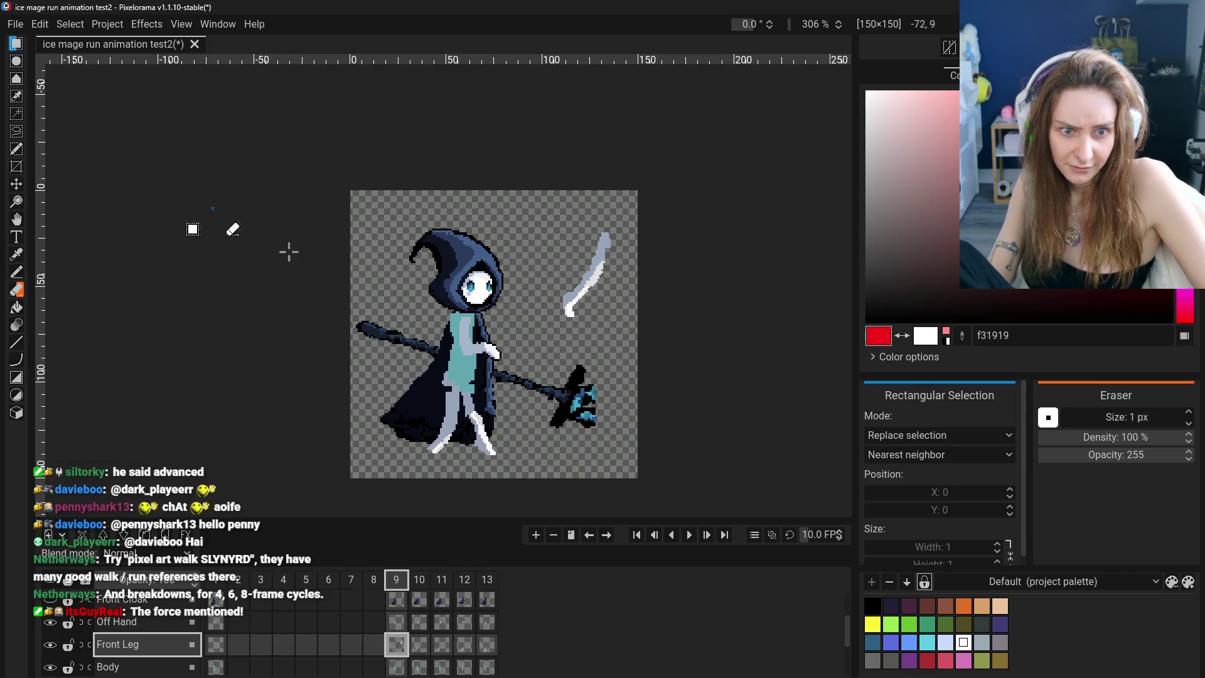
{"action": "mouse_move", "coordinate": [558, 282]}
{"action": "left_mouse_down"}
{"action": "mouse_move", "coordinate": [580, 319]}
{"action": "mouse_move", "coordinate": [422, 451]}
{"action": "left_mouse_up"}
{"action": "left_click", "coordinate": [433, 457]}
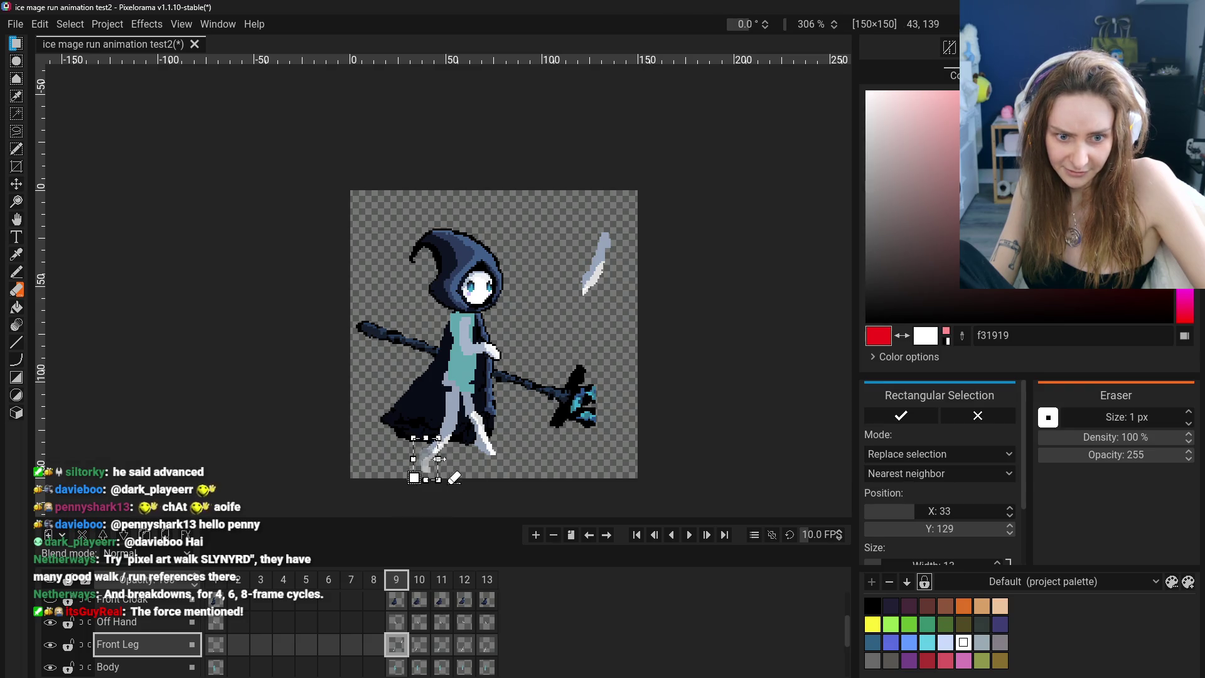
Flip between frames 9 and 10 to compare the legs, then show the Front Cloak layer again
{"action": "left_click", "coordinate": [418, 646]}
{"action": "left_click", "coordinate": [399, 647]}
{"action": "left_click", "coordinate": [418, 647]}
{"action": "left_click", "coordinate": [399, 647]}
{"action": "left_click", "coordinate": [418, 646]}
{"action": "left_click", "coordinate": [399, 647]}
{"action": "left_click", "coordinate": [418, 646]}
{"action": "left_click", "coordinate": [399, 646]}
{"action": "left_click", "coordinate": [420, 653]}
{"action": "left_click", "coordinate": [398, 647]}
{"action": "left_click", "coordinate": [420, 653]}
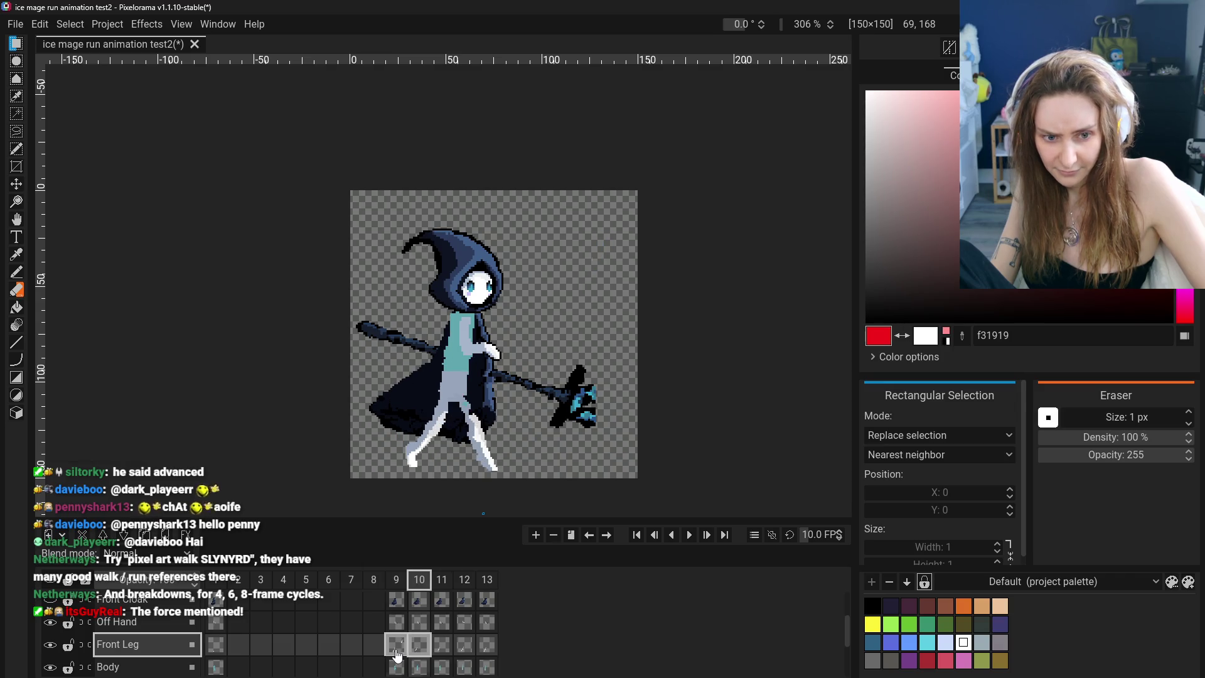
{"action": "left_click", "coordinate": [397, 653]}
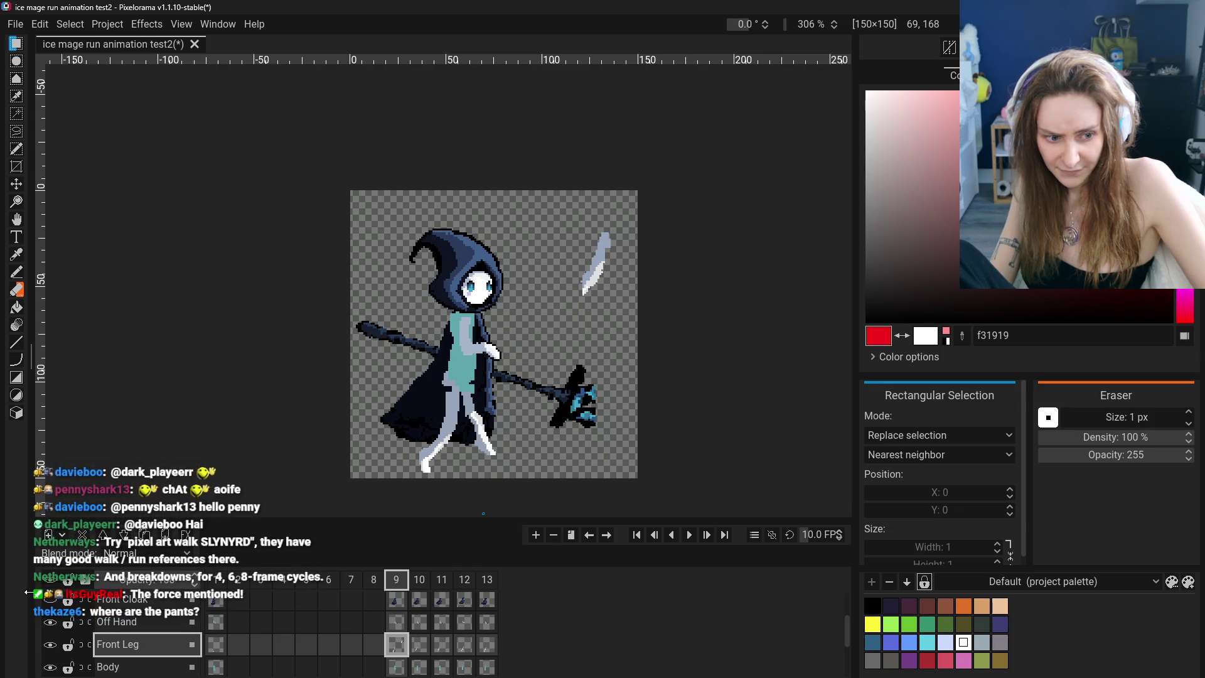
{"action": "left_click", "coordinate": [53, 601]}
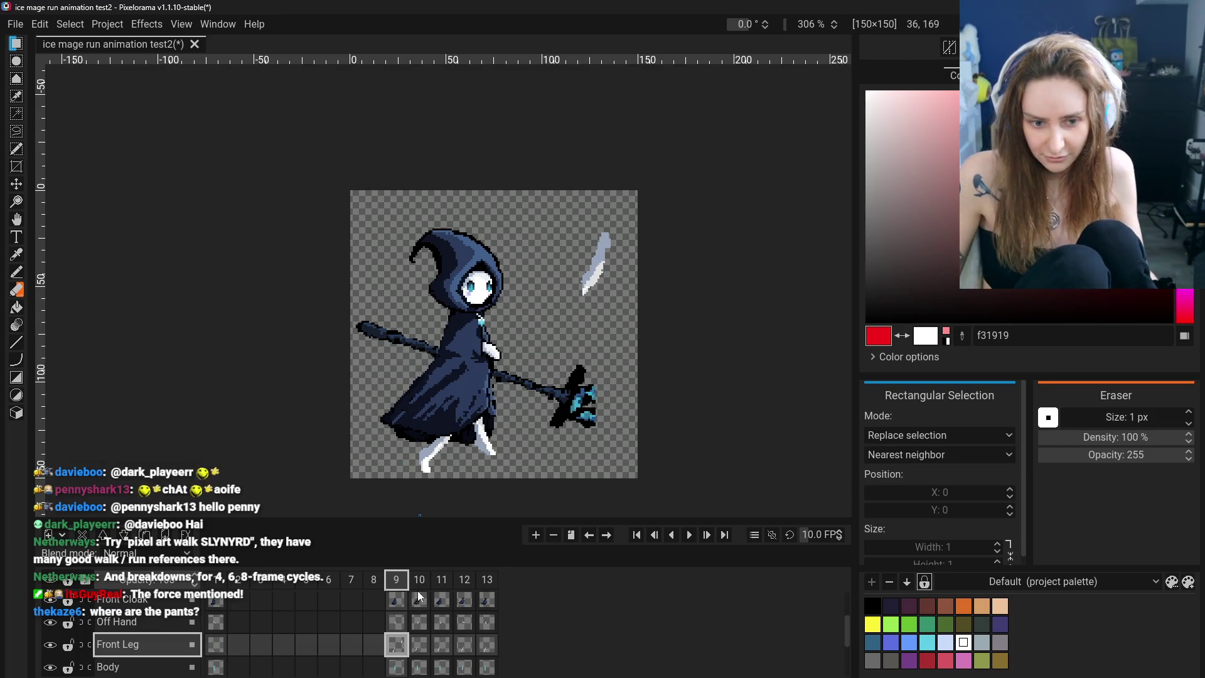
Glance at the reference run video and step through frames 1, 9, 10 and 11, ending on frame 10
{"action": "left_click", "coordinate": [214, 649]}
{"action": "left_click", "coordinate": [396, 647]}
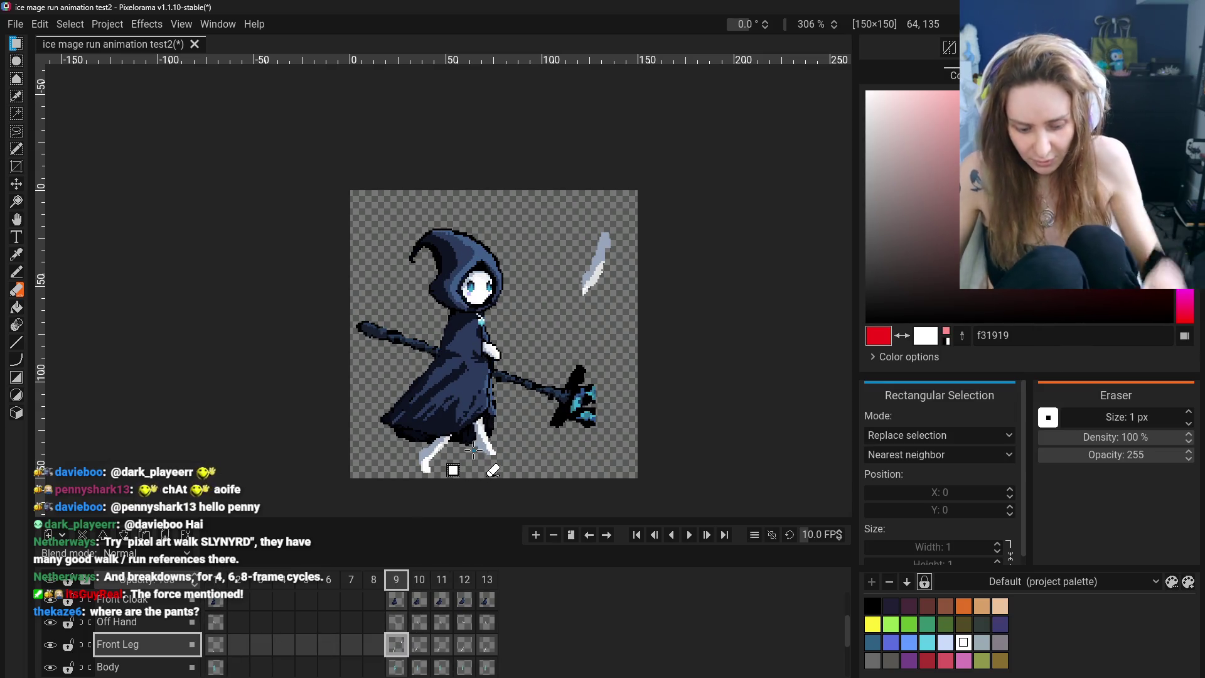
{"action": "key", "text": "alt+Tab"}
{"action": "key", "text": "alt+Tab"}
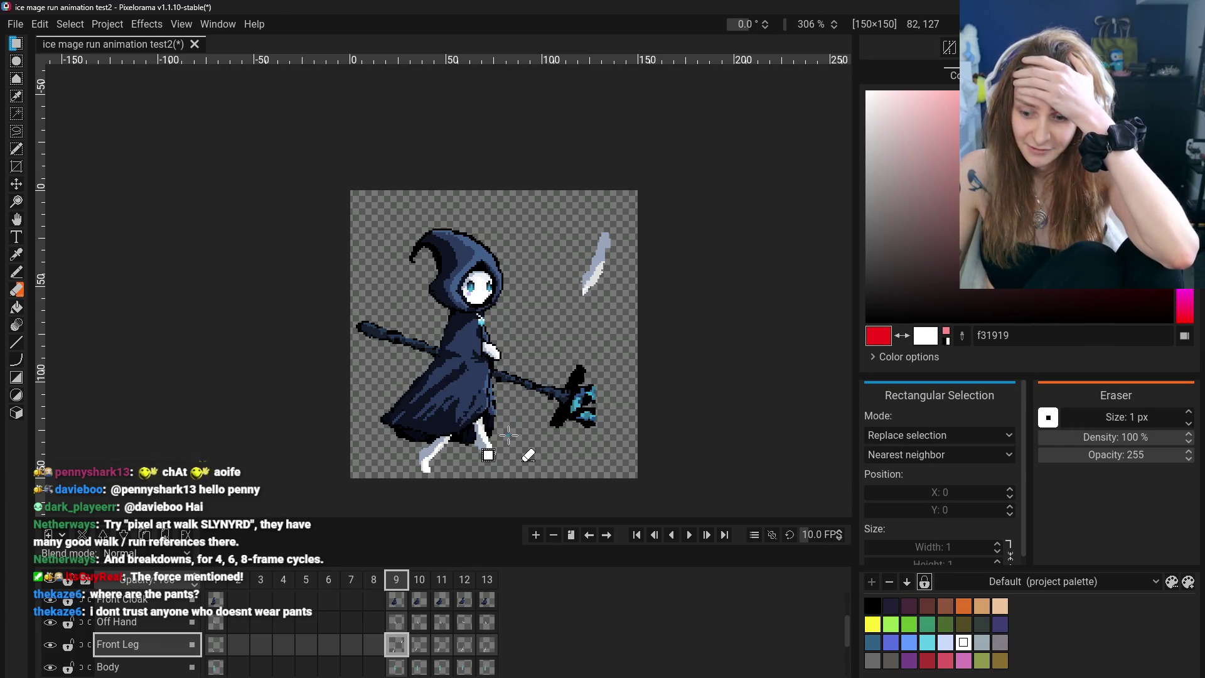
{"action": "left_click", "coordinate": [217, 581]}
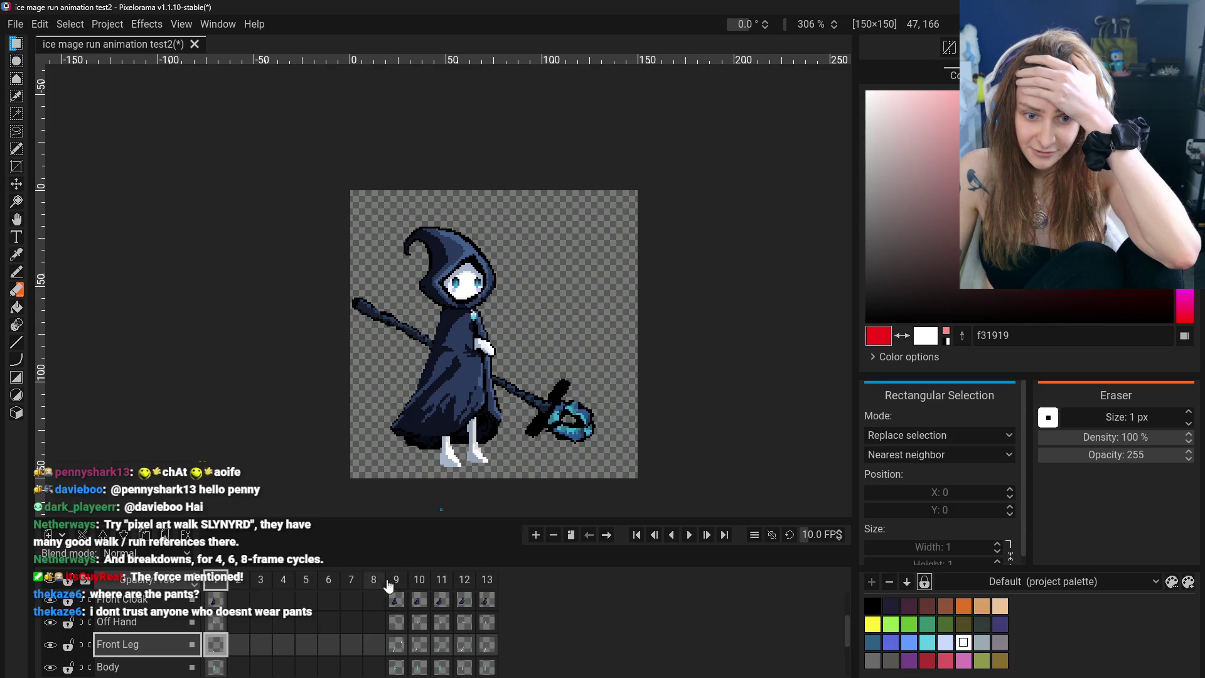
{"action": "left_click", "coordinate": [396, 583]}
{"action": "left_click", "coordinate": [419, 581]}
{"action": "left_click", "coordinate": [442, 581]}
{"action": "left_click", "coordinate": [420, 581]}
{"action": "left_click", "coordinate": [402, 582]}
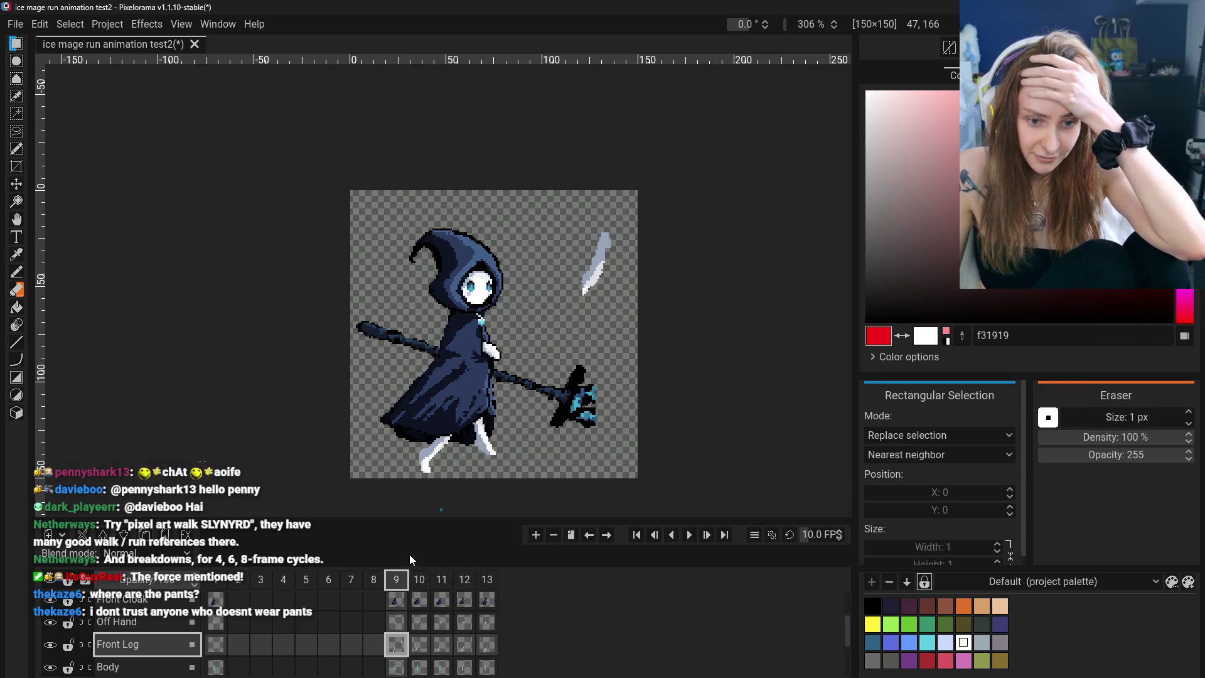
{"action": "left_click", "coordinate": [419, 578]}
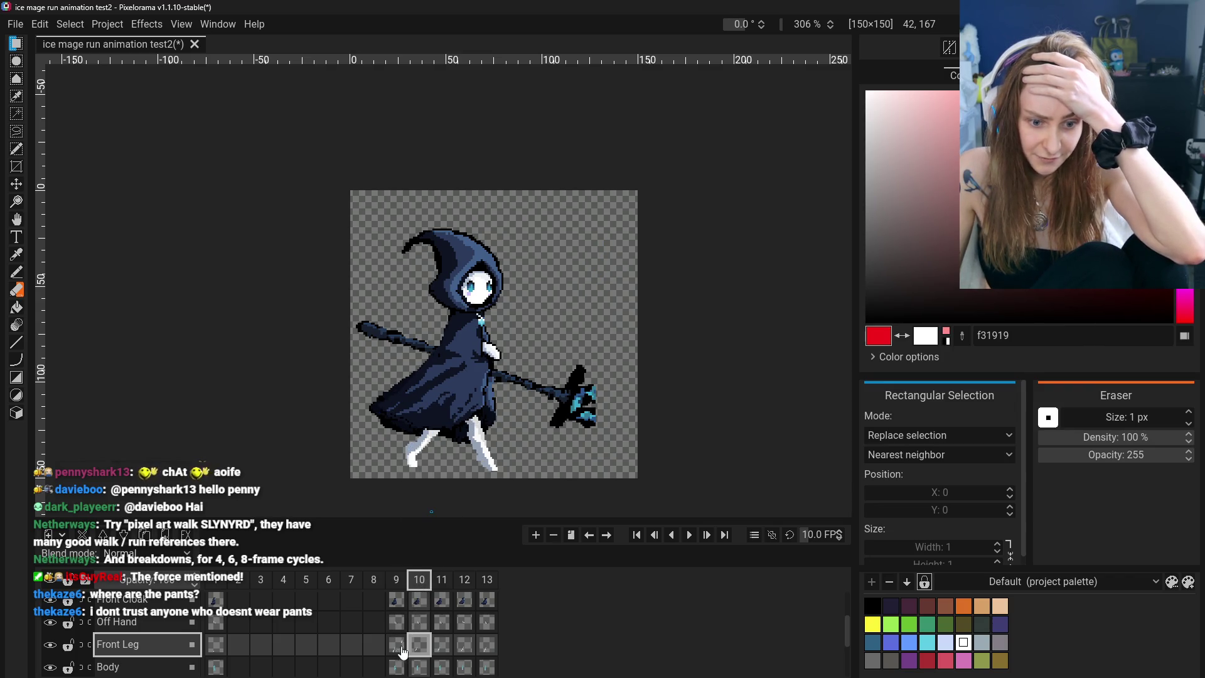
Erase the stray leg at the top right of frame 9's Front Leg cel
{"action": "left_click", "coordinate": [396, 646]}
{"action": "key", "text": "e"}
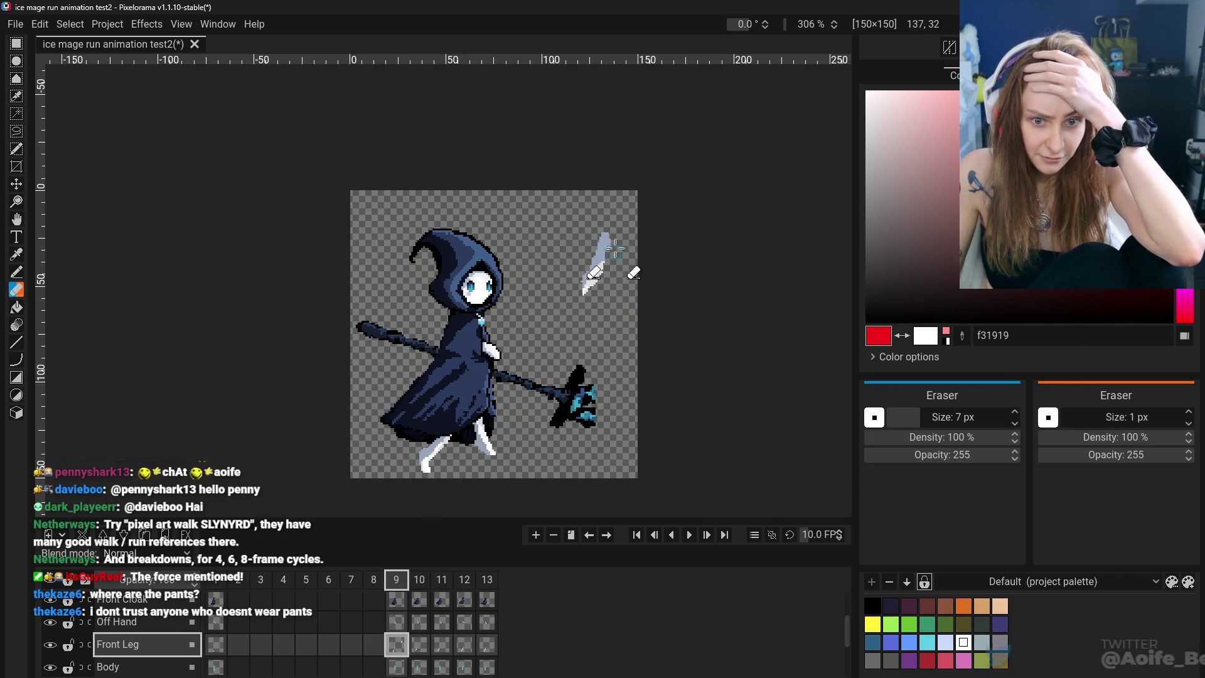
{"action": "left_click_drag", "start_coordinate": [612, 253], "coordinate": [584, 284]}
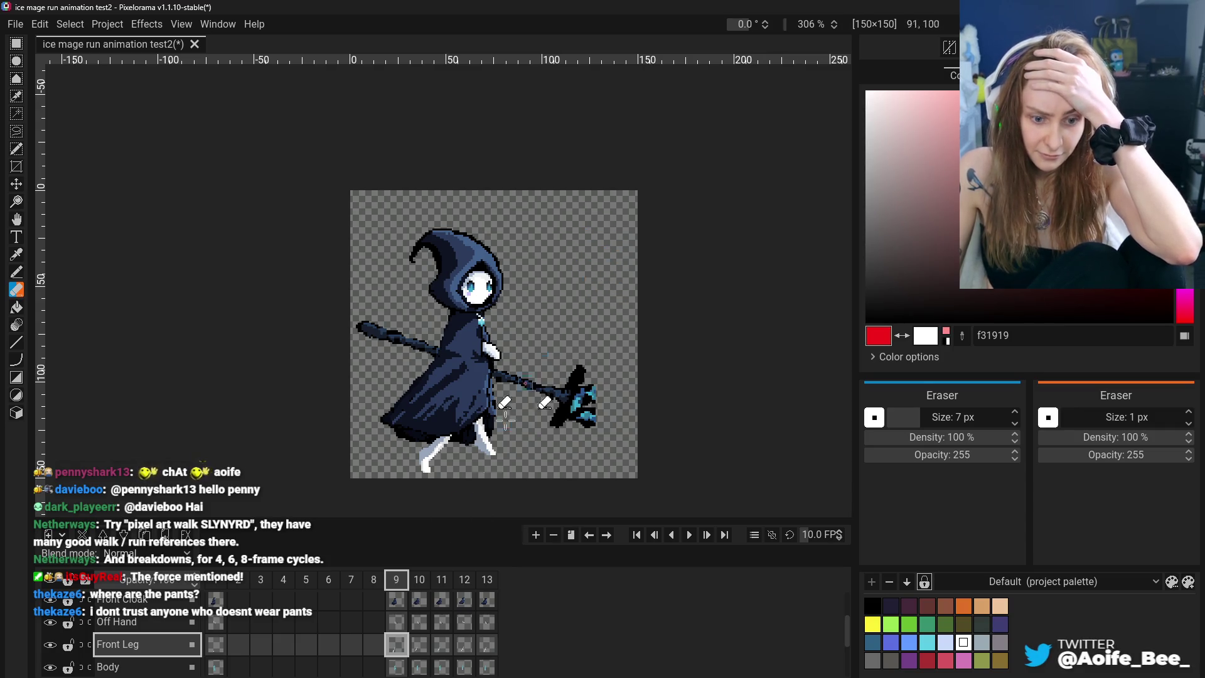
{"action": "key", "text": "ctrl+Right"}
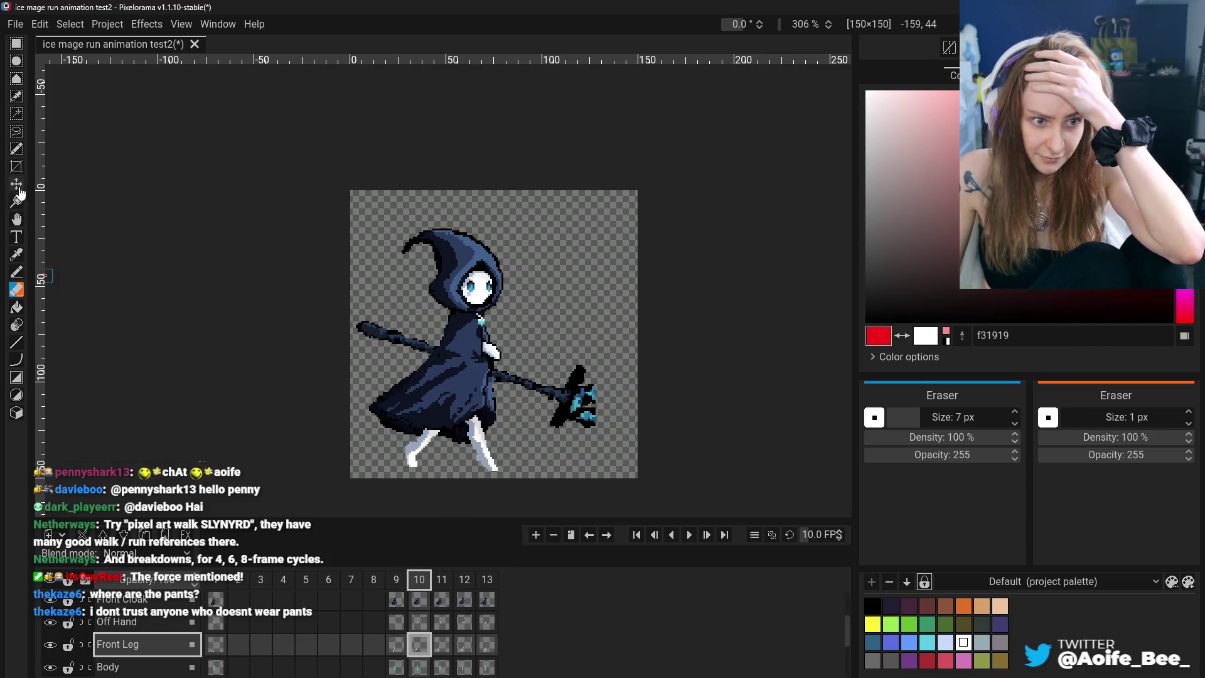
{"action": "left_click", "coordinate": [17, 187]}
{"action": "key", "text": "ctrl+z"}
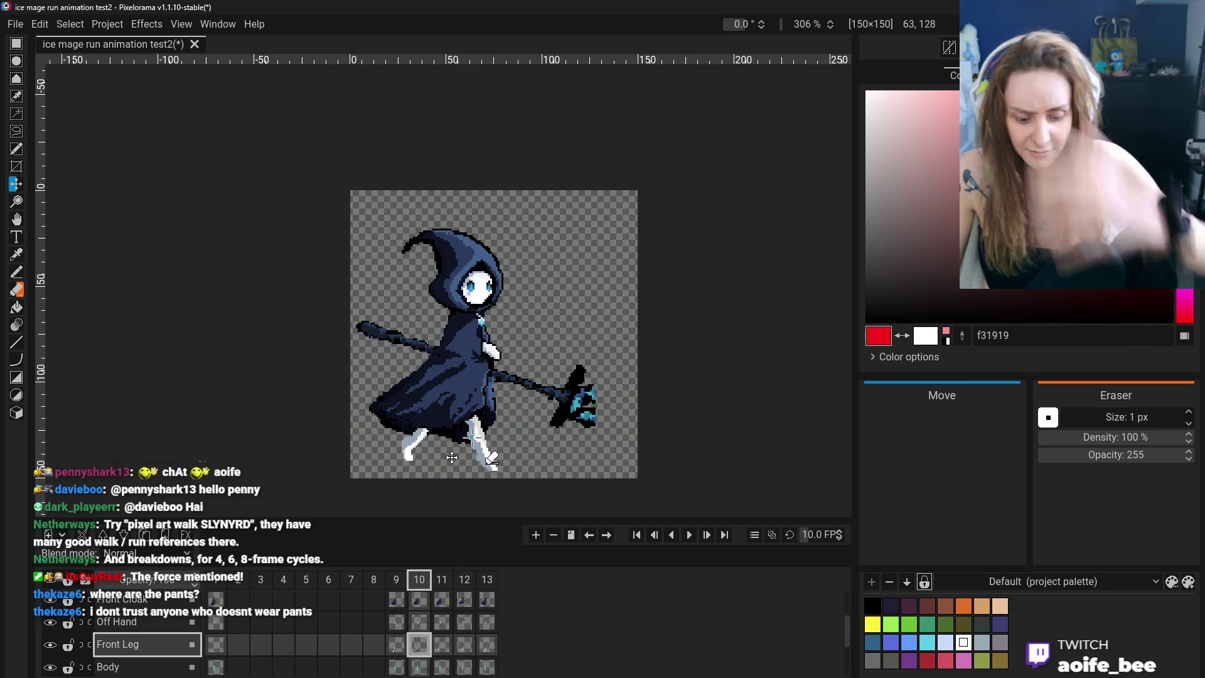
Nudge frame 10's Back Leg cel two pixels to the right
{"action": "scroll", "coordinate": [423, 665], "scroll_direction": "down", "scroll_amount": 2}
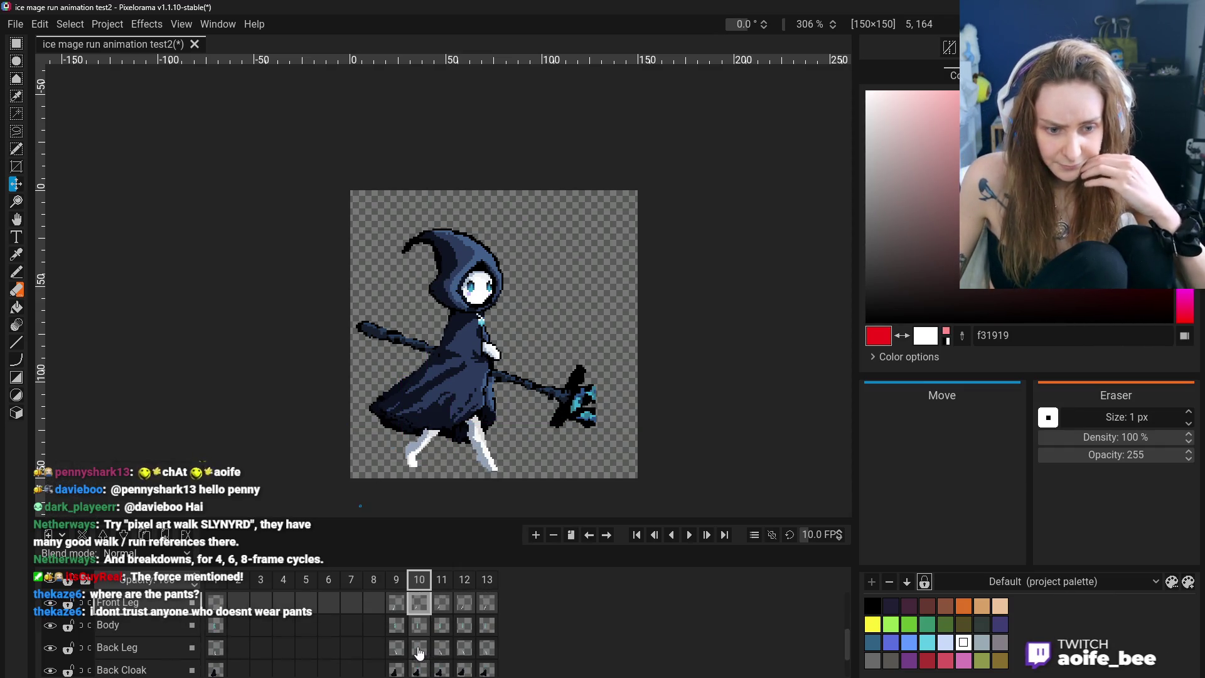
{"action": "left_click", "coordinate": [420, 647]}
{"action": "left_click_drag", "start_coordinate": [502, 444], "coordinate": [506, 440]}
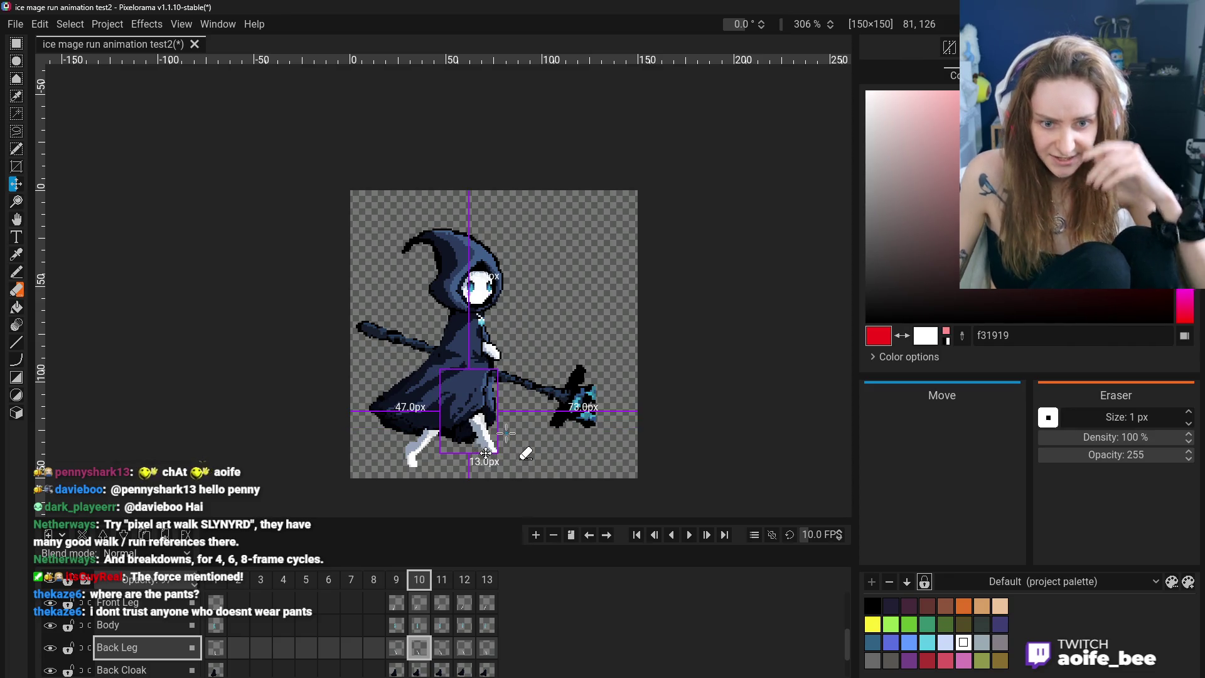
Select frame 10's Front Leg cel and set the Pencil to overwrite existing colours
{"action": "left_click", "coordinate": [419, 603]}
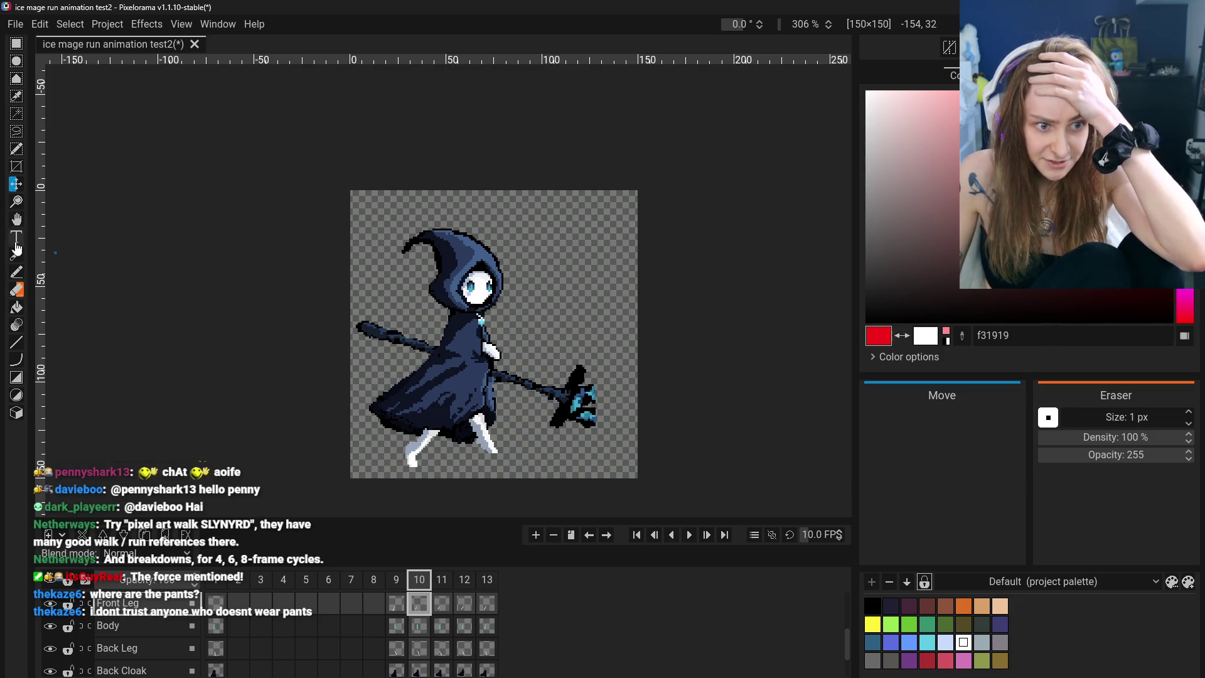
{"action": "left_click", "coordinate": [19, 288]}
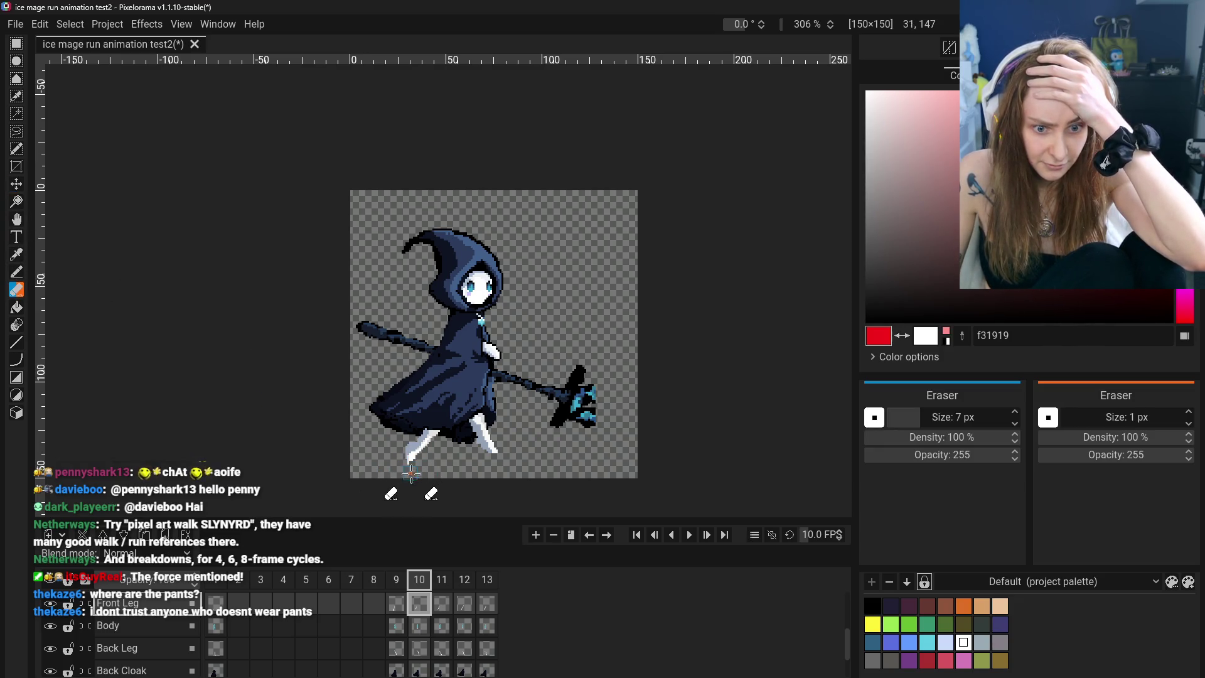
{"action": "left_click", "coordinate": [17, 185]}
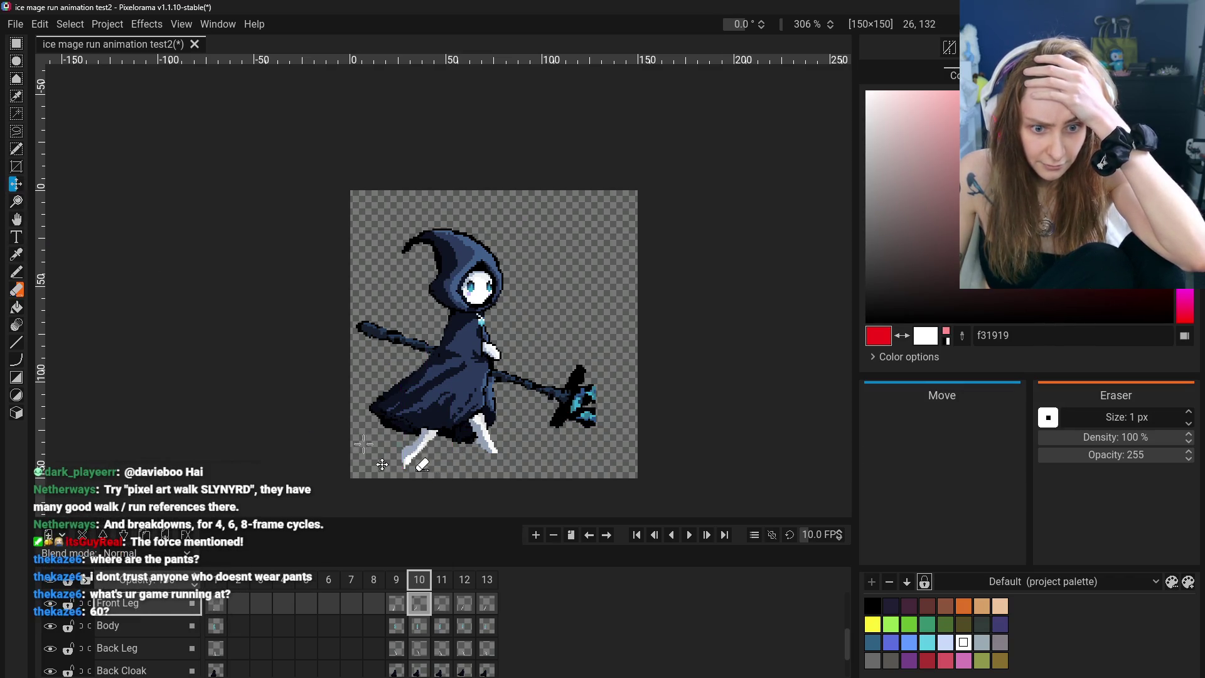
{"action": "left_click", "coordinate": [17, 272]}
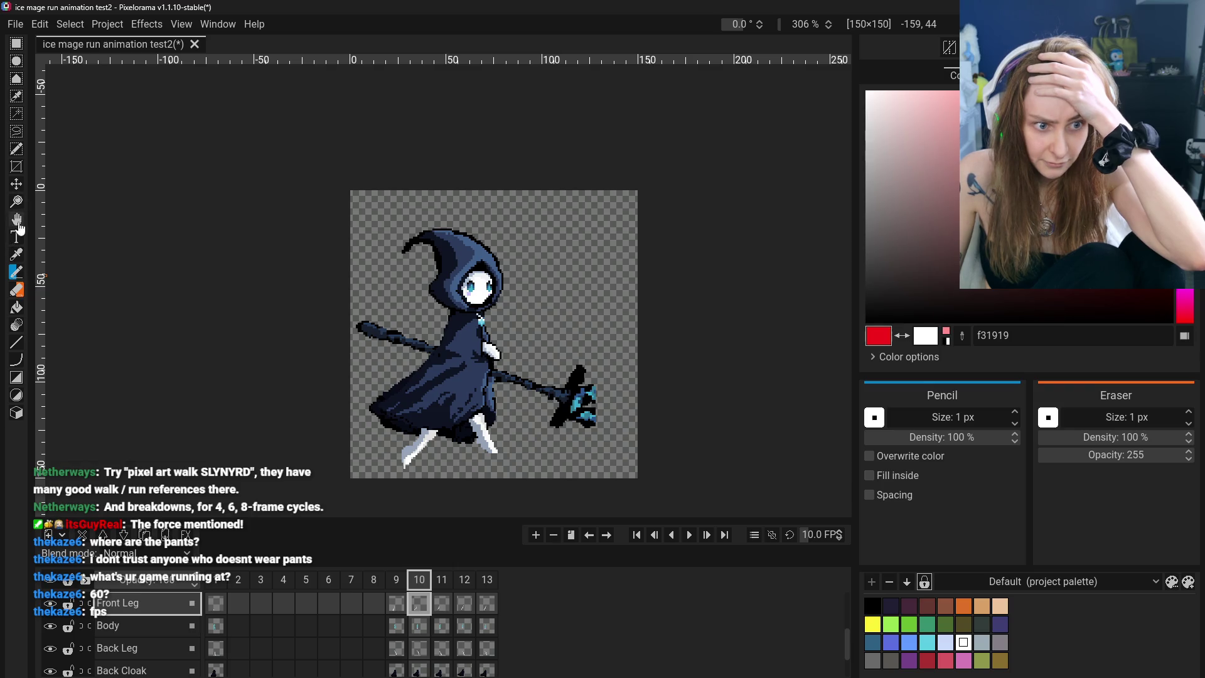
{"action": "left_click", "coordinate": [17, 257]}
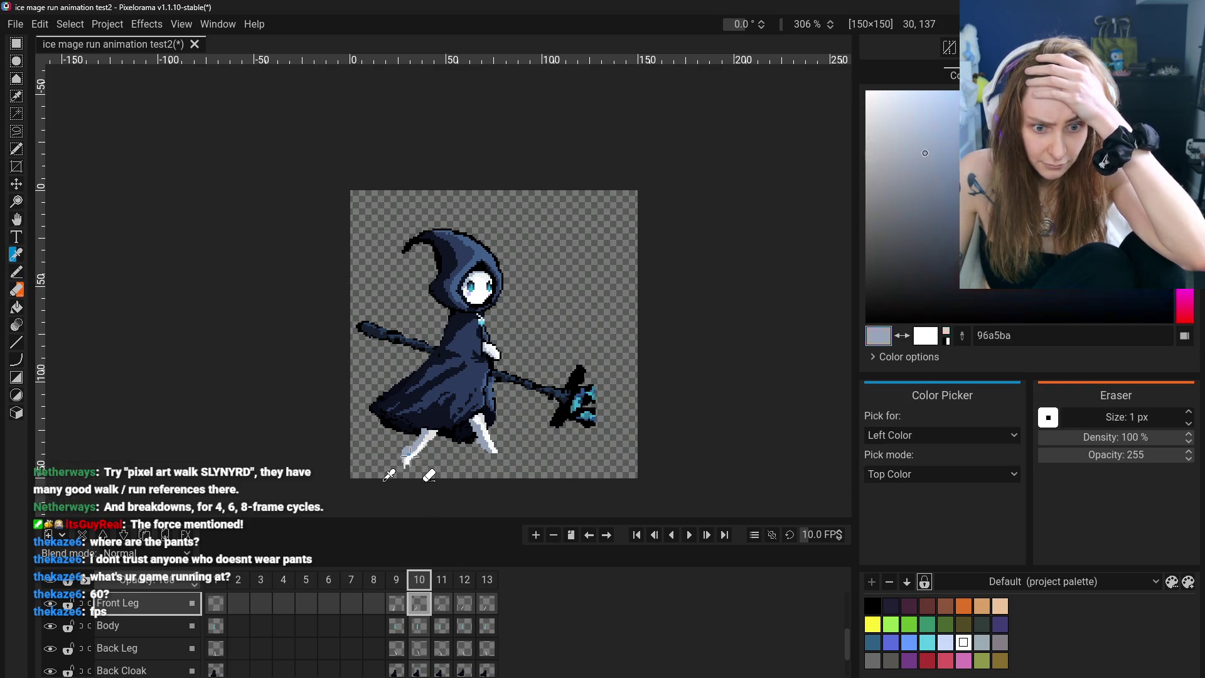
{"action": "key", "text": "b"}
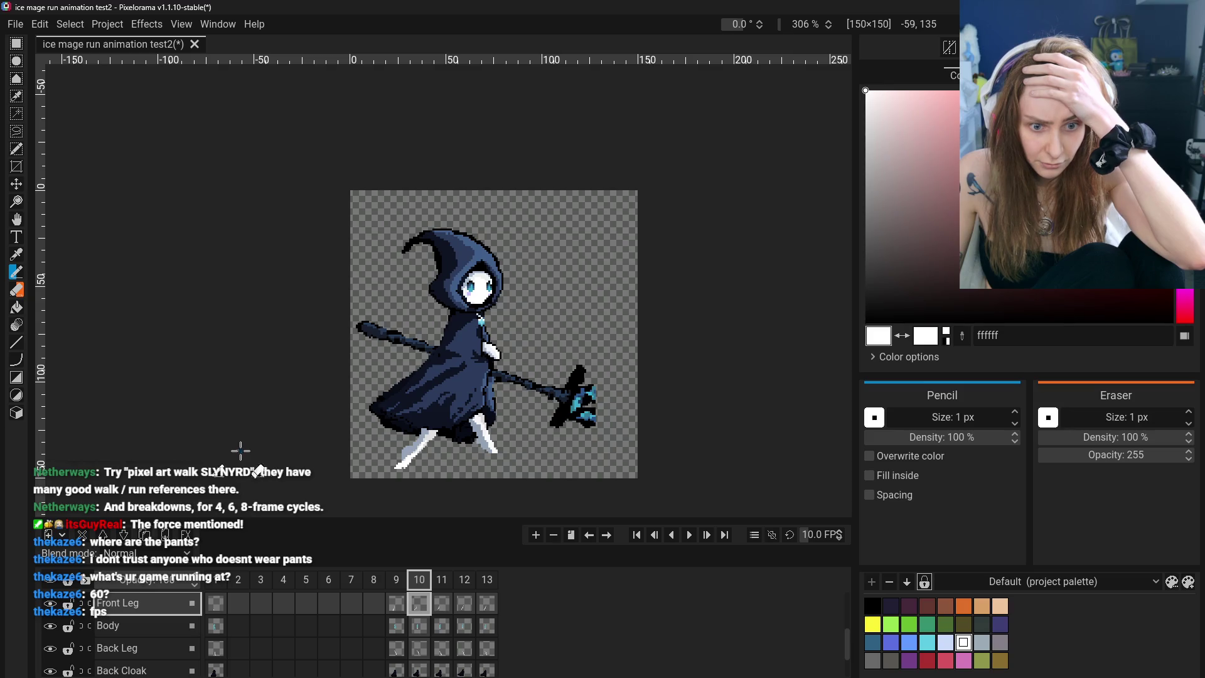
{"action": "left_click", "coordinate": [869, 455]}
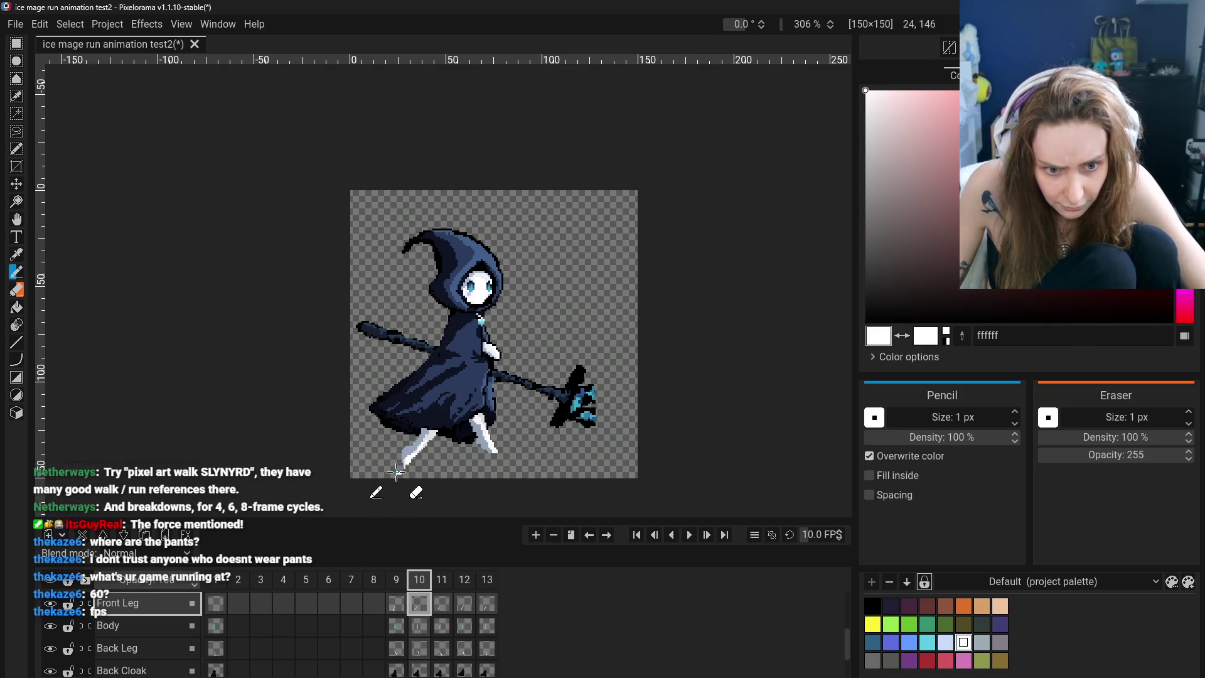
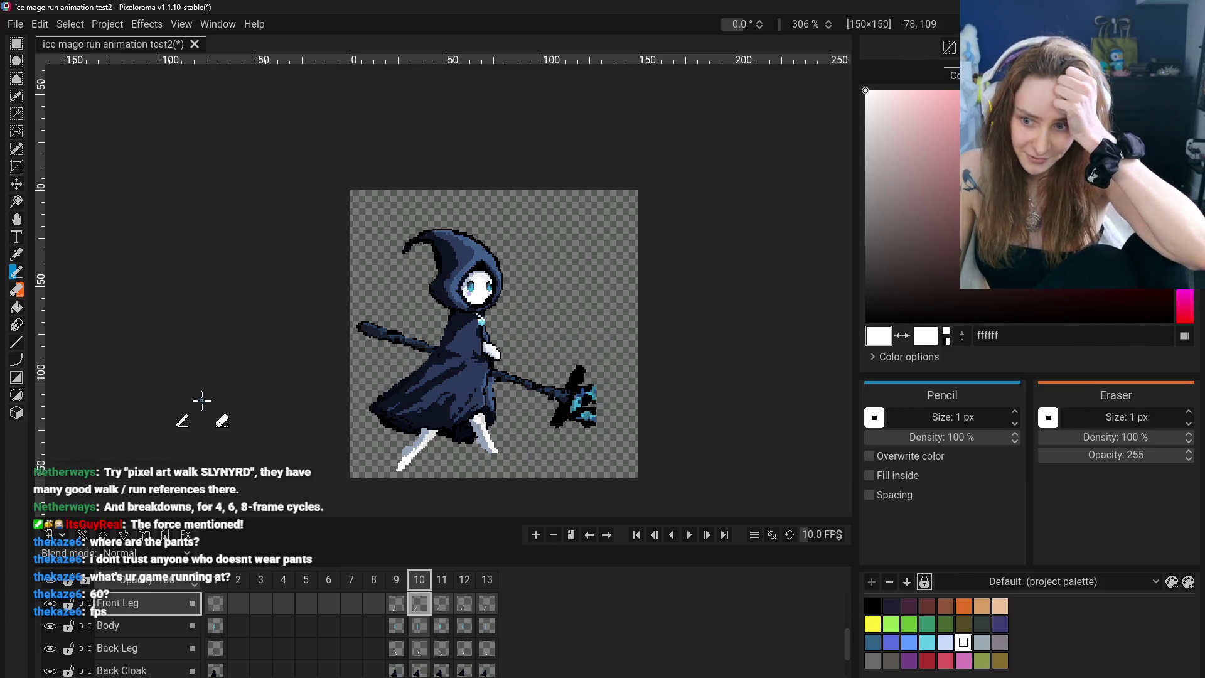
Flip repeatedly between frames 9 and 10 to compare the running leg poses
{"action": "left_click", "coordinate": [396, 583]}
{"action": "left_click", "coordinate": [419, 584]}
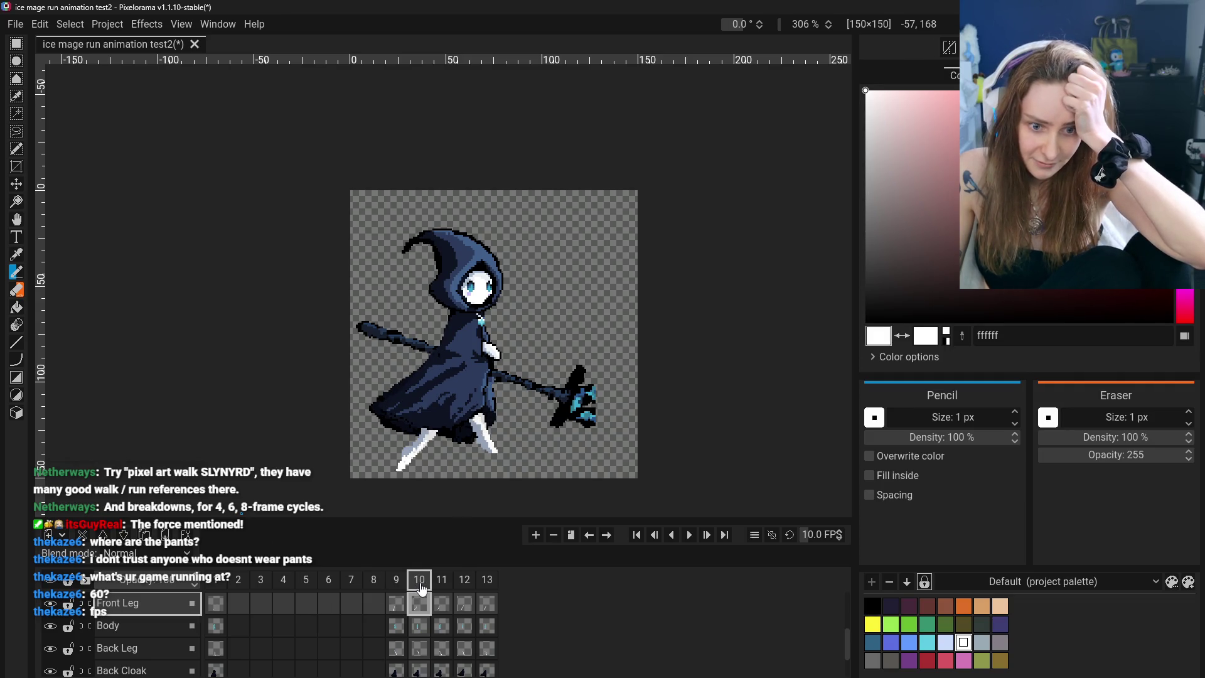
{"action": "left_click", "coordinate": [402, 582]}
{"action": "left_click", "coordinate": [422, 584]}
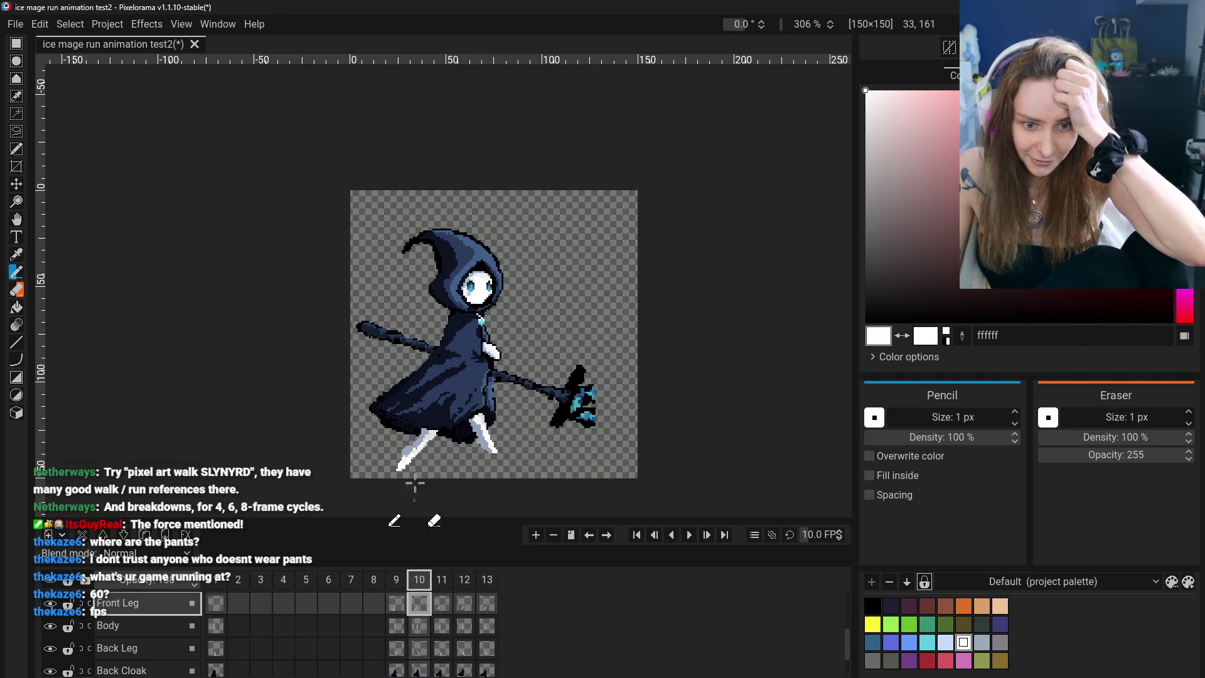
{"action": "left_click", "coordinate": [405, 606]}
{"action": "left_click", "coordinate": [419, 584]}
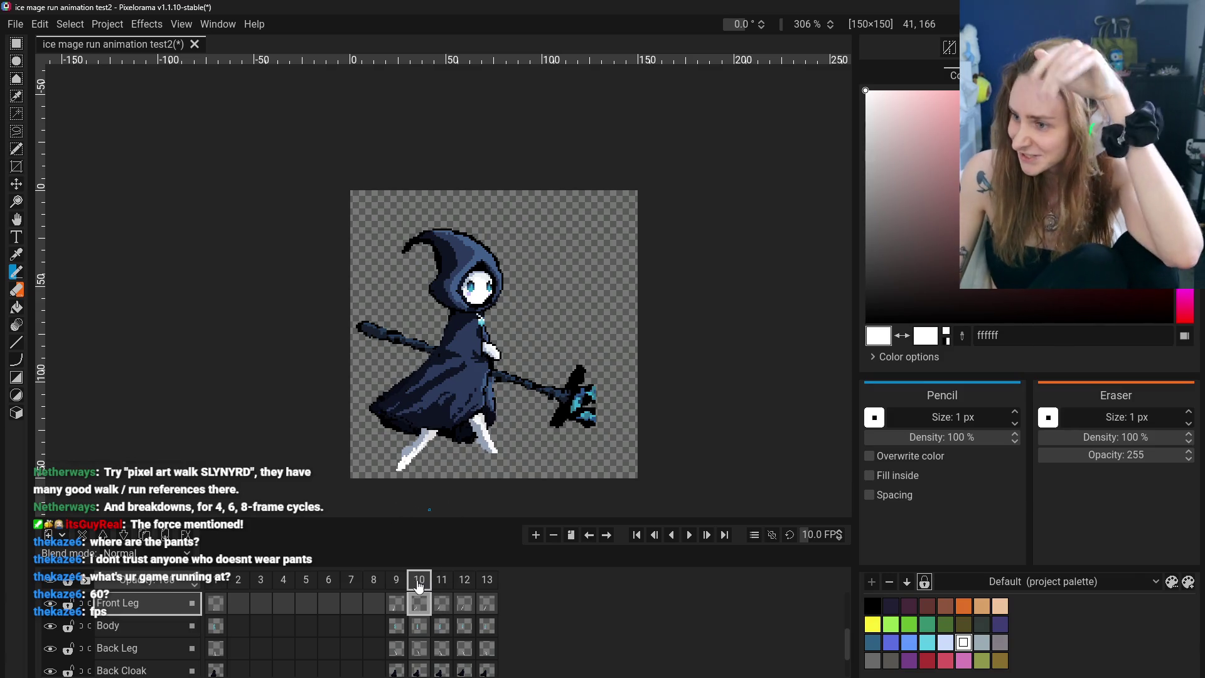
{"action": "left_click", "coordinate": [399, 581]}
{"action": "left_click", "coordinate": [414, 581]}
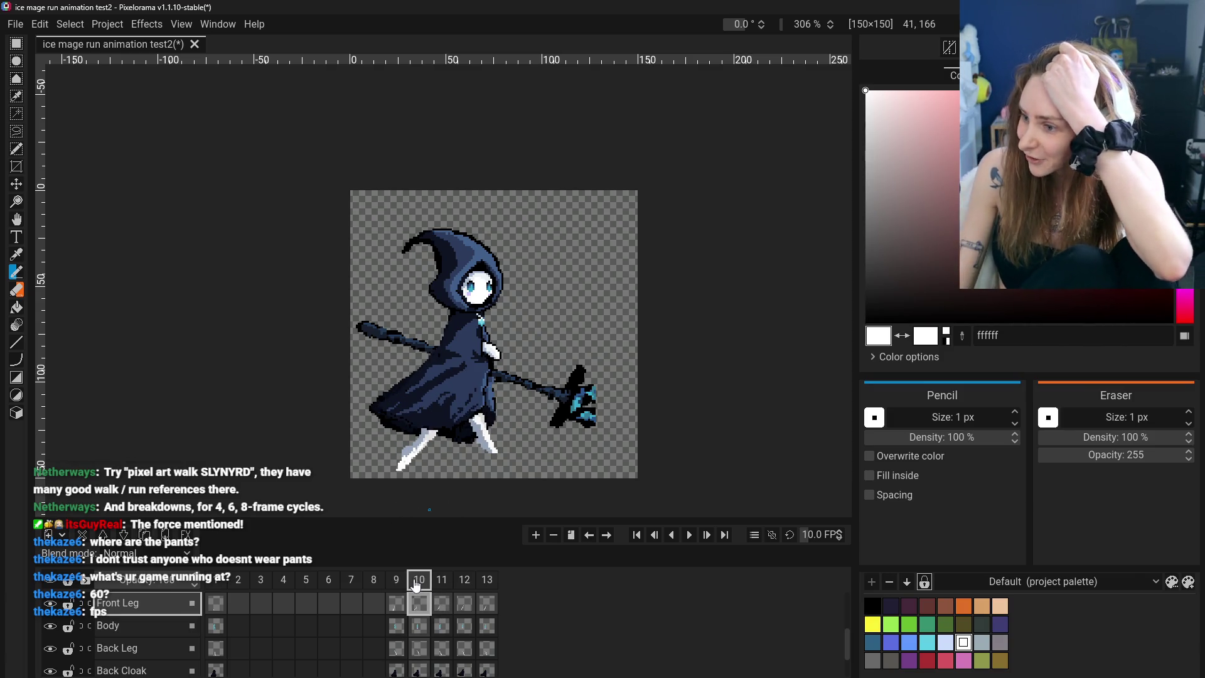
{"action": "left_click", "coordinate": [397, 583]}
{"action": "left_click", "coordinate": [413, 582]}
{"action": "left_click", "coordinate": [393, 584]}
{"action": "left_click", "coordinate": [413, 584]}
{"action": "left_click", "coordinate": [397, 584]}
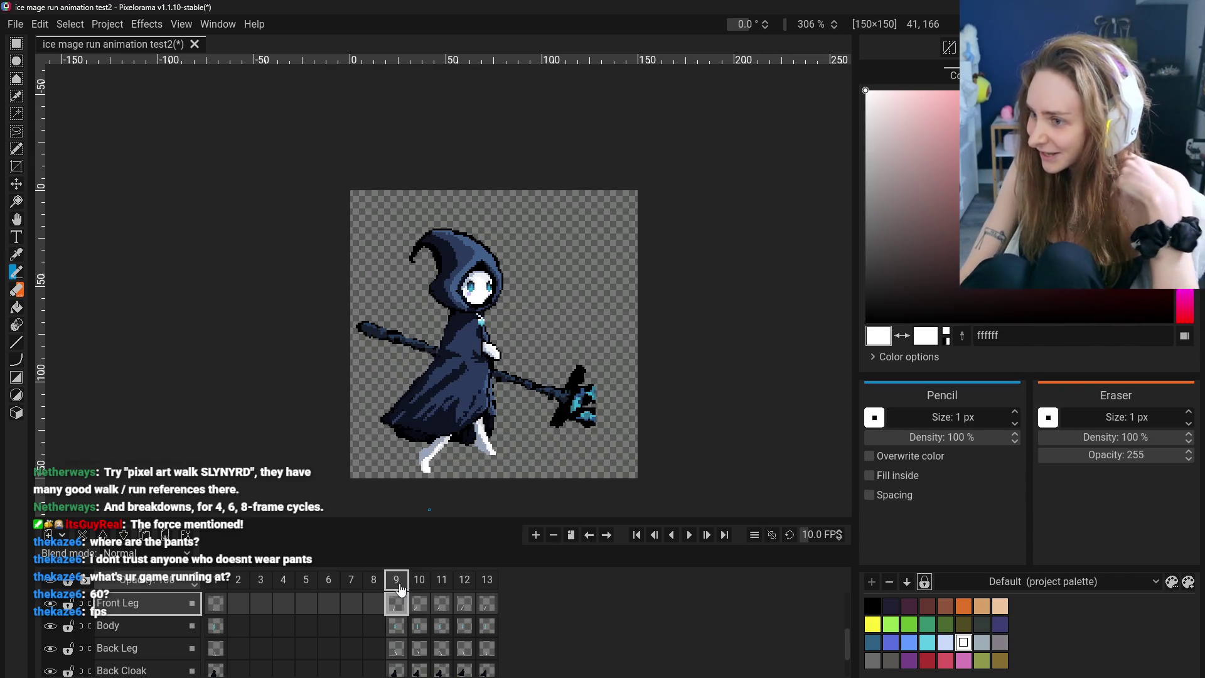
{"action": "left_click", "coordinate": [418, 585]}
{"action": "left_click", "coordinate": [395, 584]}
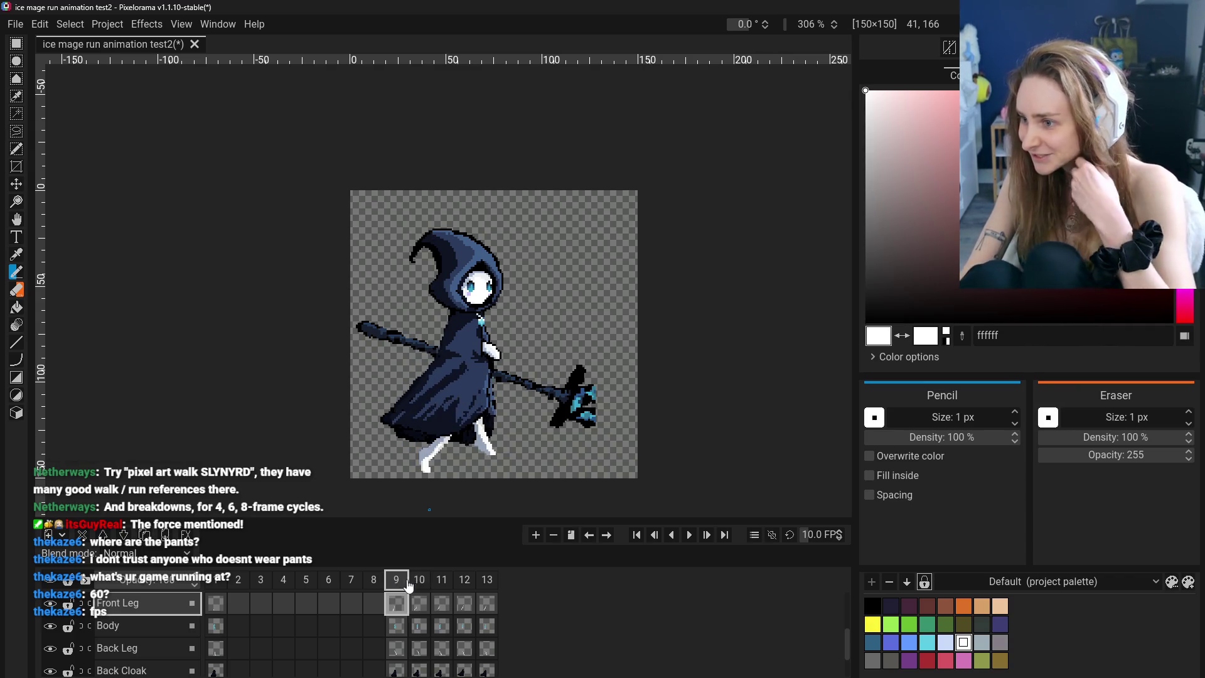
{"action": "left_click", "coordinate": [418, 584]}
{"action": "left_click", "coordinate": [396, 584]}
{"action": "left_click", "coordinate": [418, 584]}
{"action": "left_click", "coordinate": [396, 583]}
{"action": "left_click", "coordinate": [417, 582]}
{"action": "left_click", "coordinate": [395, 582]}
{"action": "left_click", "coordinate": [415, 582]}
{"action": "left_click", "coordinate": [396, 580]}
{"action": "left_click", "coordinate": [417, 581]}
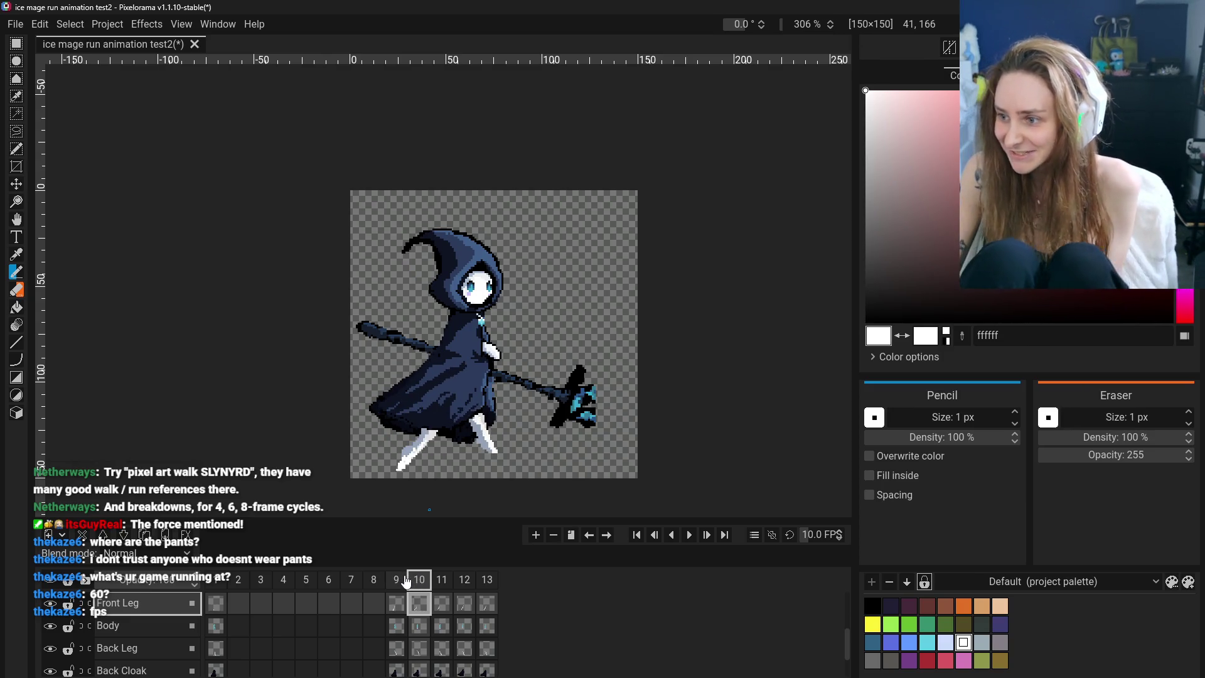
{"action": "left_click", "coordinate": [397, 581]}
{"action": "left_click", "coordinate": [416, 581]}
{"action": "left_click", "coordinate": [397, 581]}
{"action": "left_click", "coordinate": [416, 581]}
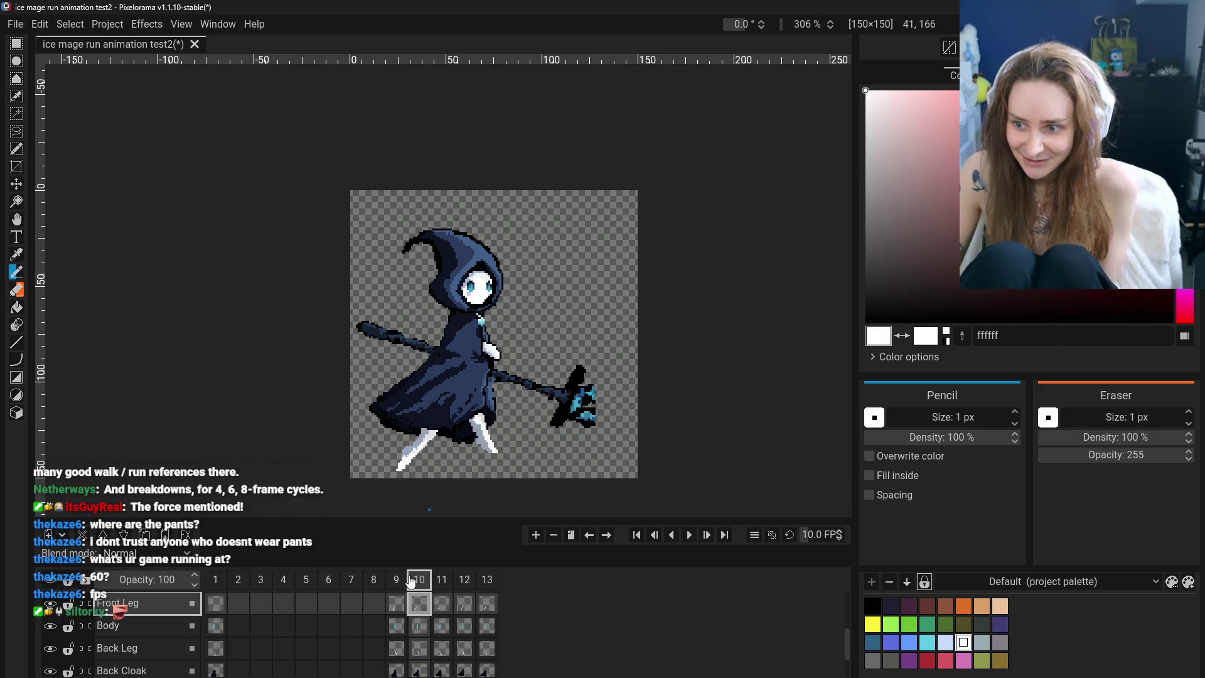
{"action": "left_click", "coordinate": [405, 582]}
{"action": "left_click", "coordinate": [417, 583]}
{"action": "left_click", "coordinate": [396, 583]}
{"action": "left_click", "coordinate": [417, 583]}
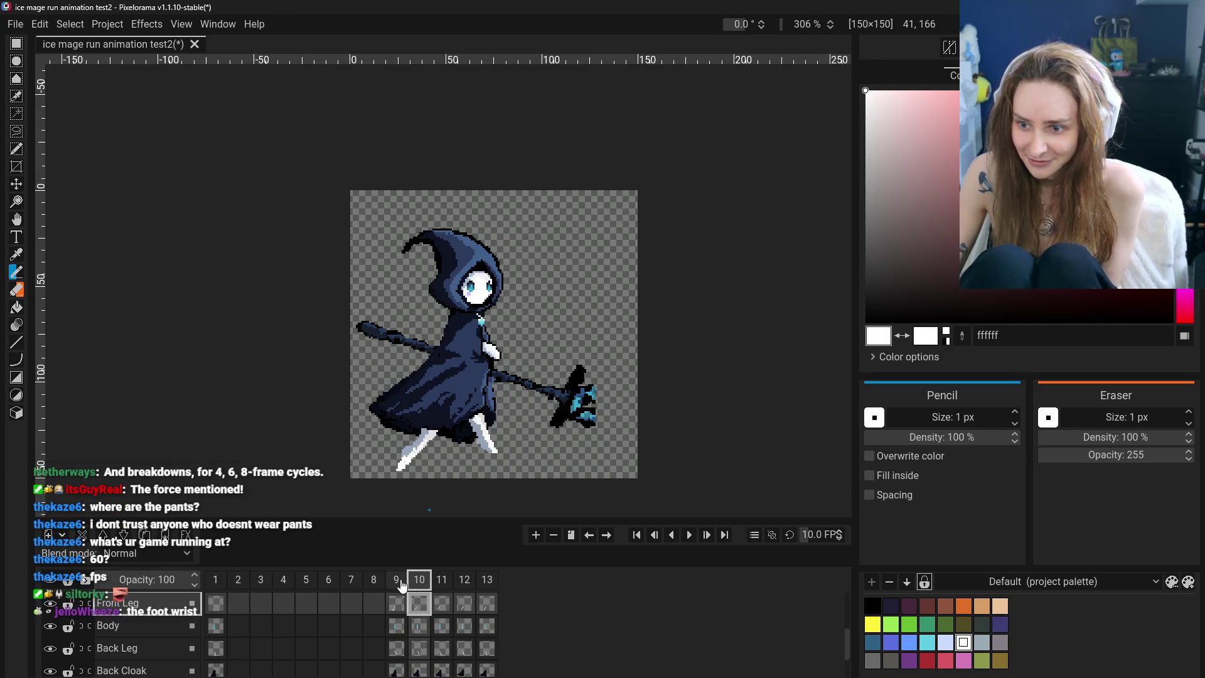
{"action": "left_click", "coordinate": [416, 584]}
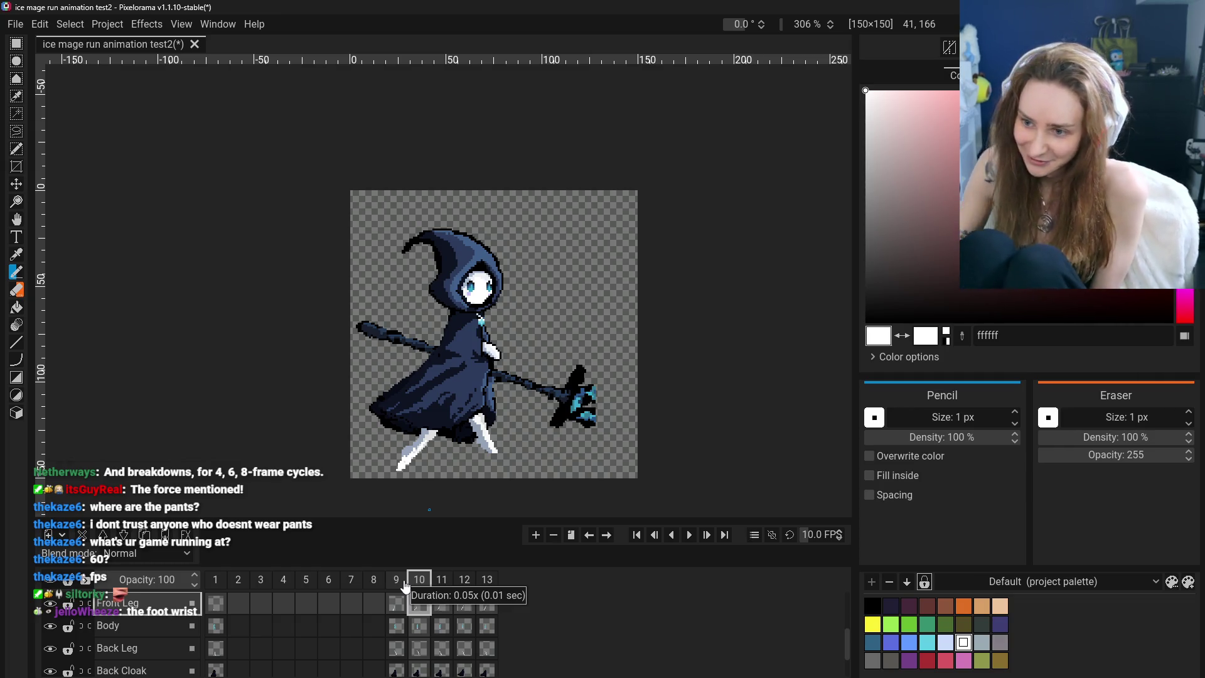
Glance between frames 9 and 10, check frame 1's standing pose, then settle on frame 9
{"action": "left_click", "coordinate": [397, 584]}
{"action": "left_click", "coordinate": [418, 584]}
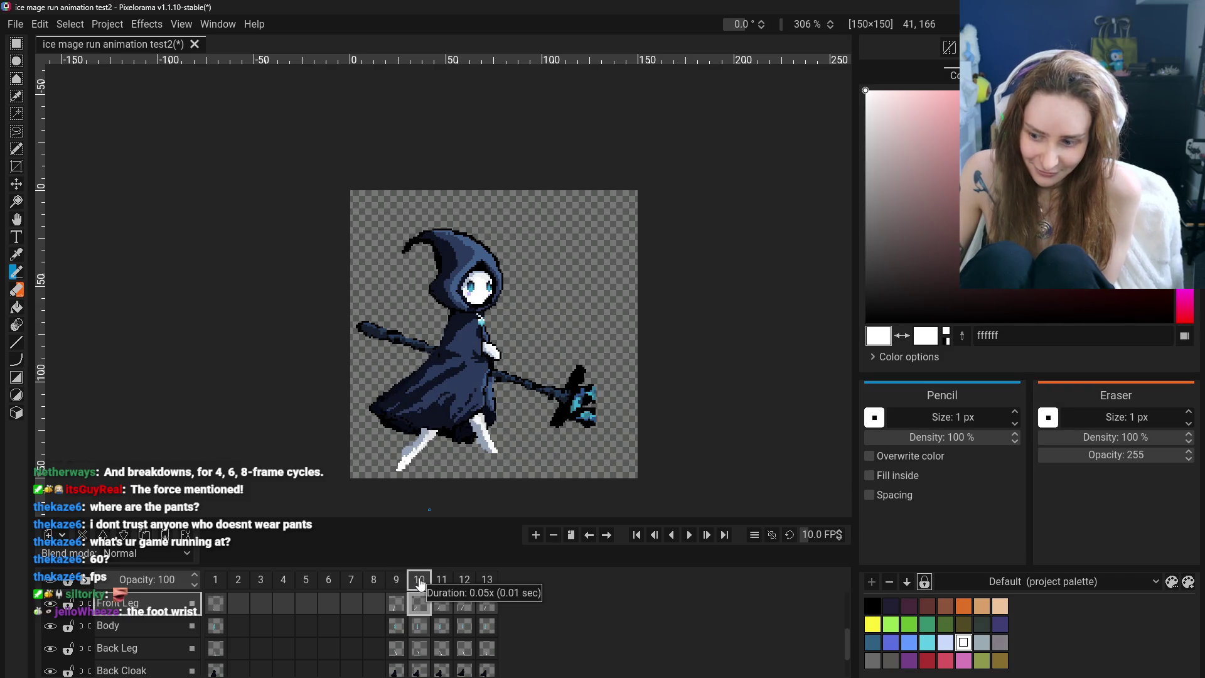
{"action": "left_click", "coordinate": [397, 584]}
{"action": "left_click", "coordinate": [419, 584]}
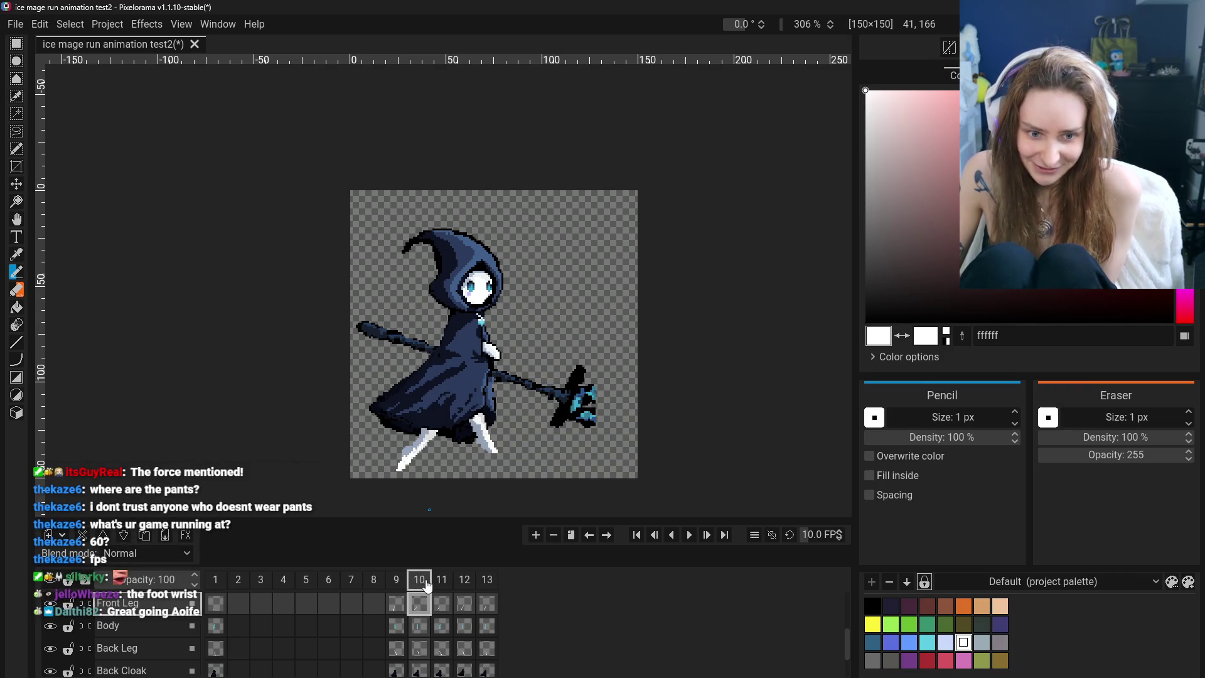
{"action": "left_click", "coordinate": [397, 584]}
{"action": "left_click", "coordinate": [418, 581]}
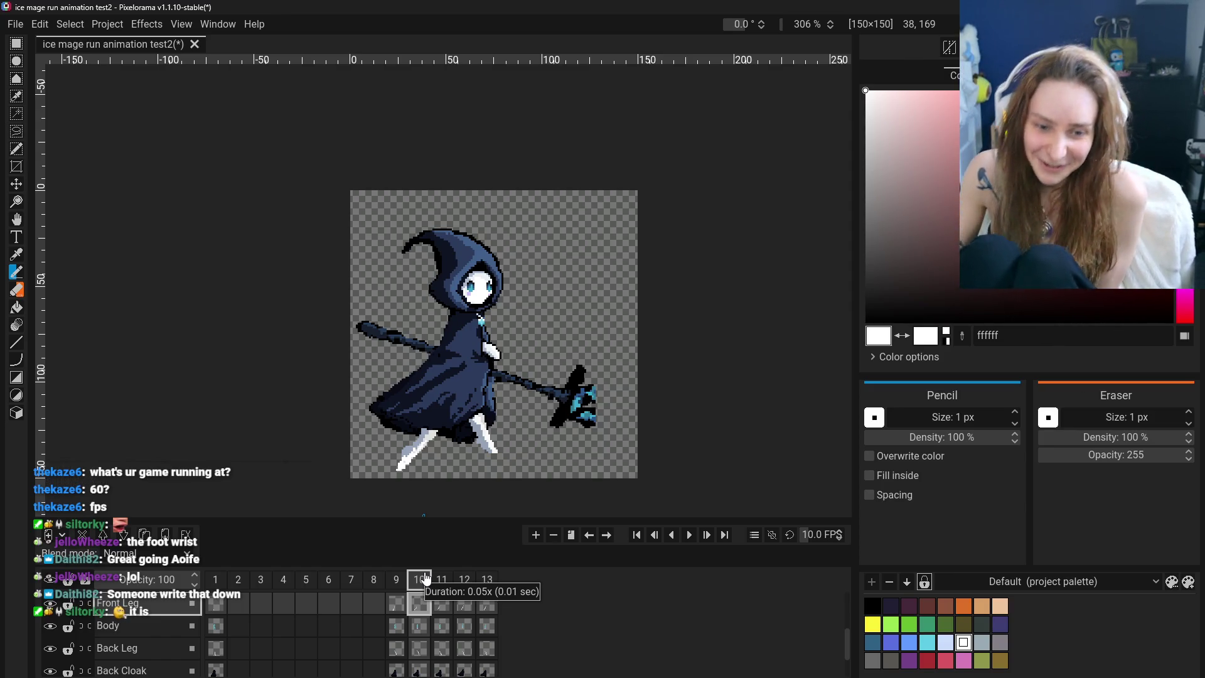
{"action": "left_click", "coordinate": [397, 580]}
{"action": "key", "text": "ctrl+Home"}
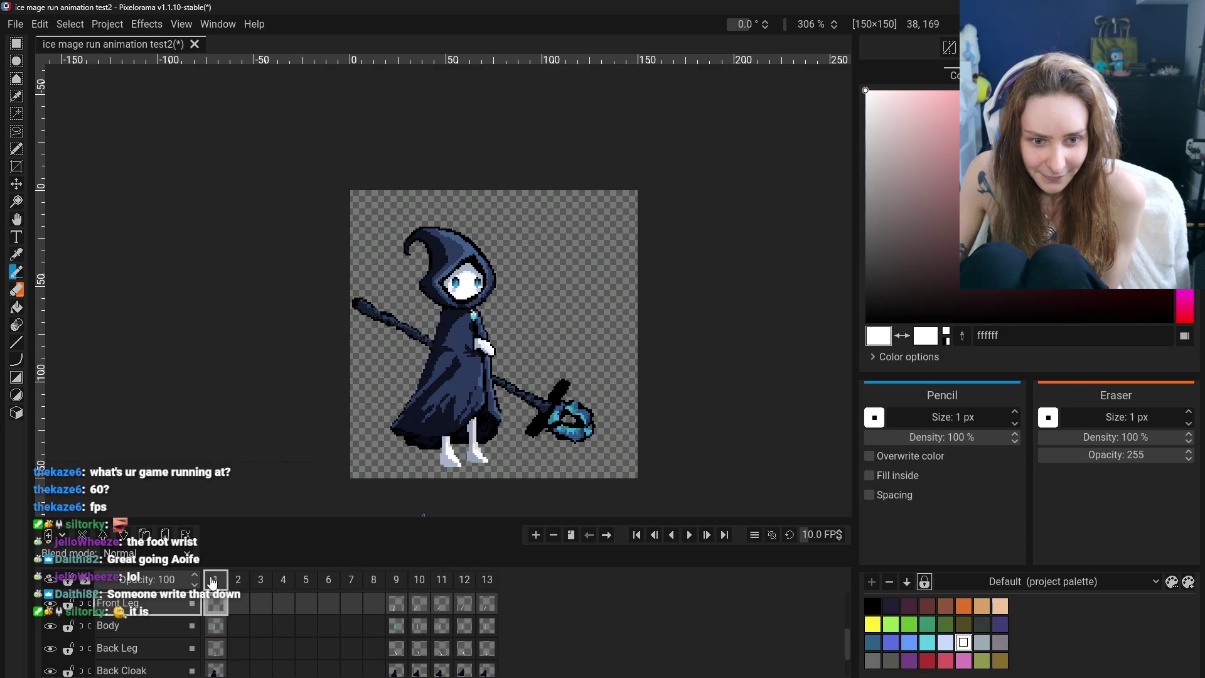
{"action": "left_click", "coordinate": [395, 580]}
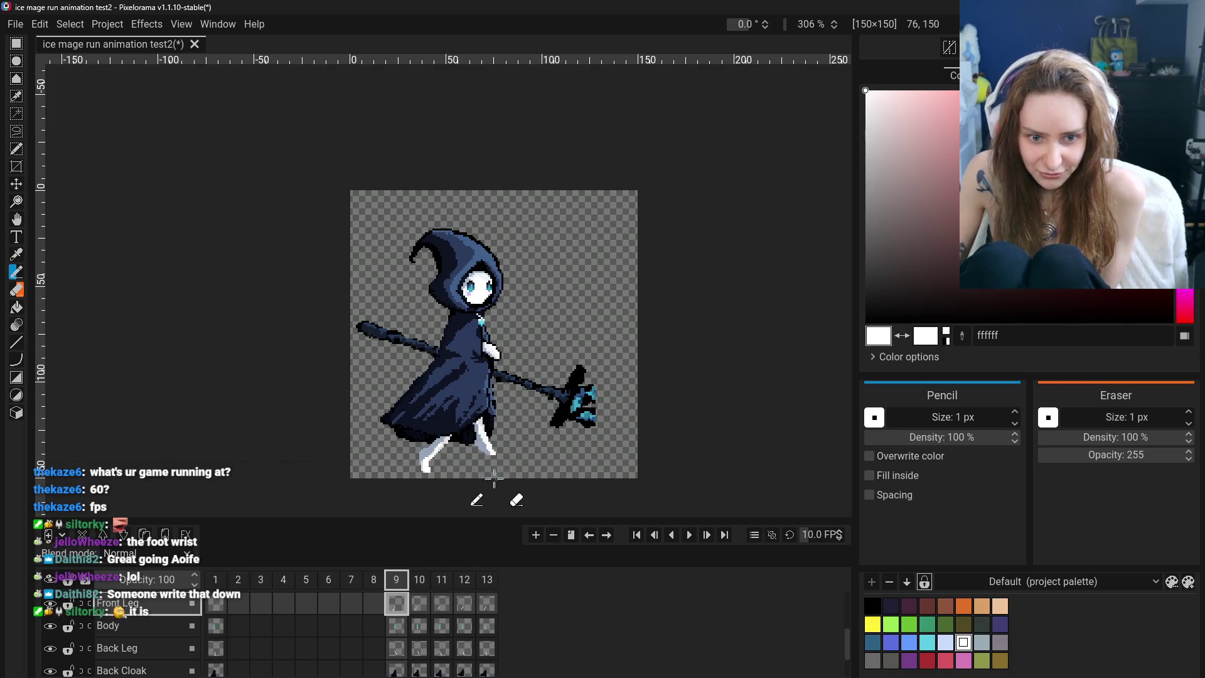
With the Move tool, shift frame 9's Back Leg cel slightly left
{"action": "key", "text": "m"}
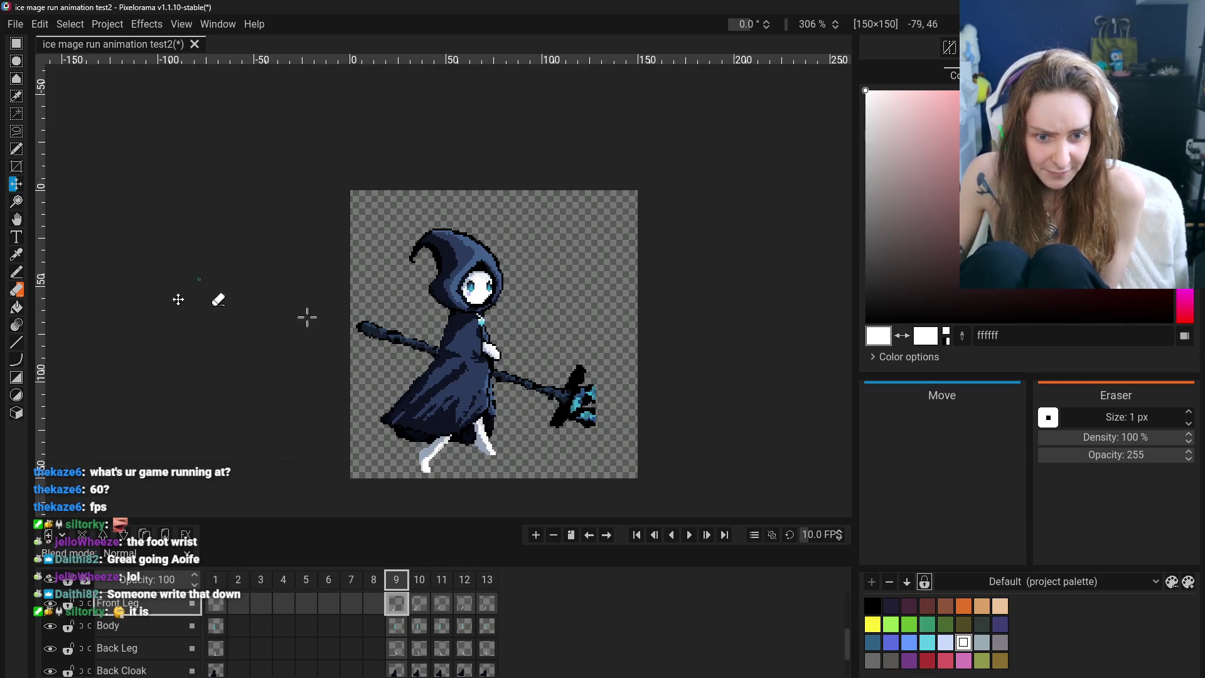
{"action": "scroll", "coordinate": [323, 632], "scroll_direction": "down", "scroll_amount": 1}
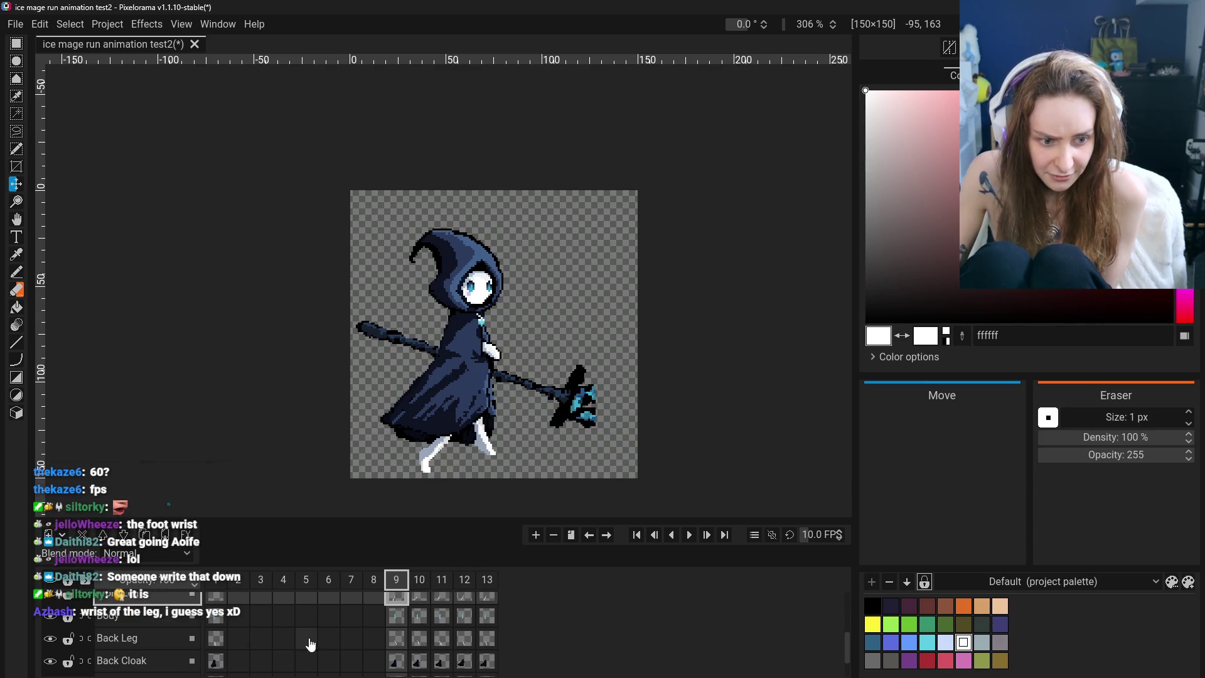
{"action": "left_click", "coordinate": [308, 639]}
{"action": "left_click", "coordinate": [215, 638]}
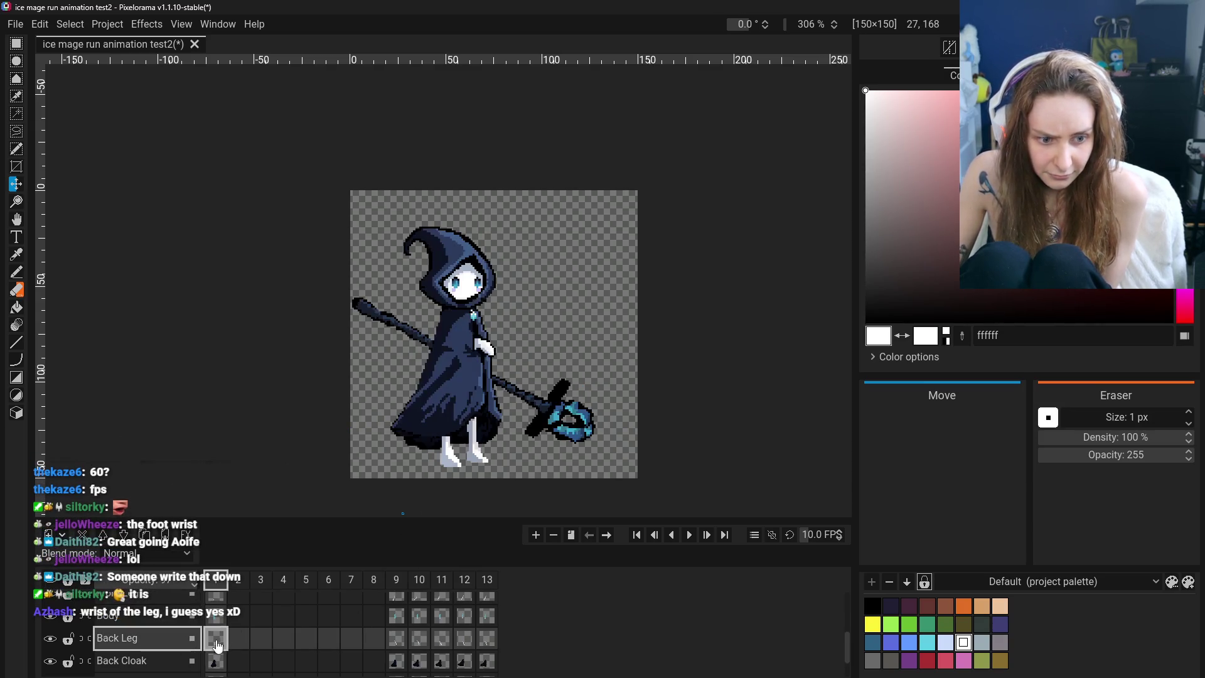
{"action": "left_click", "coordinate": [397, 639]}
{"action": "left_click_drag", "start_coordinate": [469, 460], "coordinate": [457, 459]}
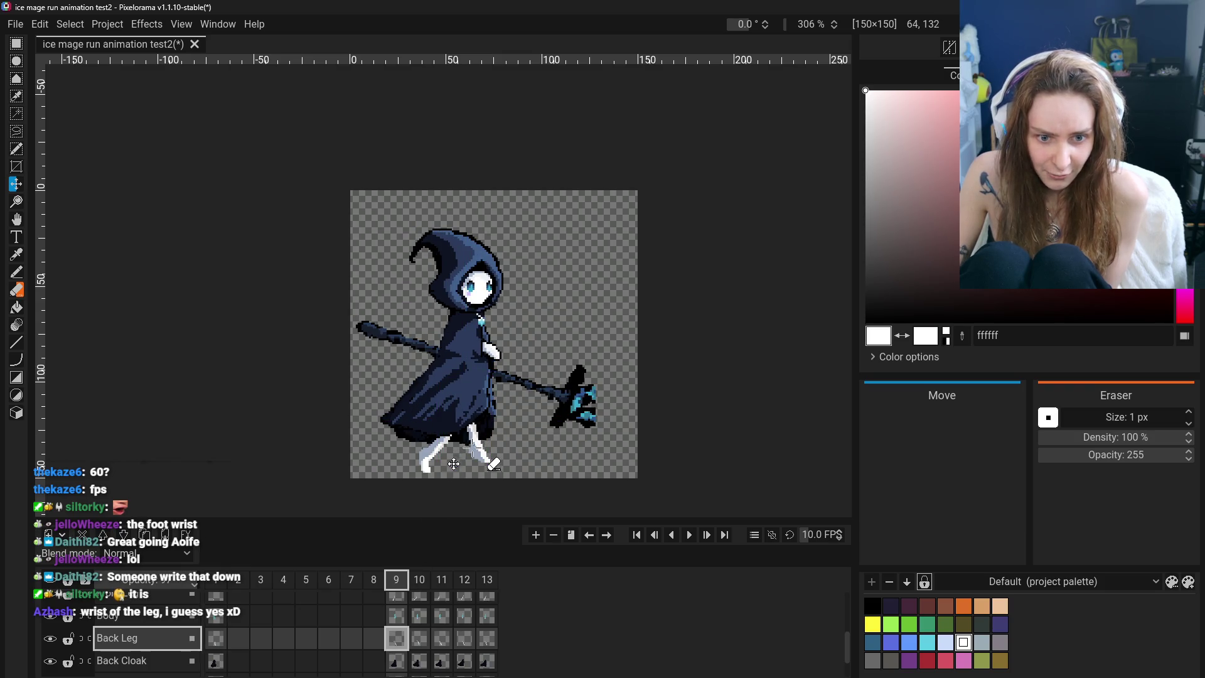
Compare frame 9's adjusted back leg against frame 1's pose
{"action": "left_click", "coordinate": [212, 639]}
{"action": "left_click", "coordinate": [397, 638]}
{"action": "left_click", "coordinate": [210, 640]}
{"action": "left_click", "coordinate": [391, 639]}
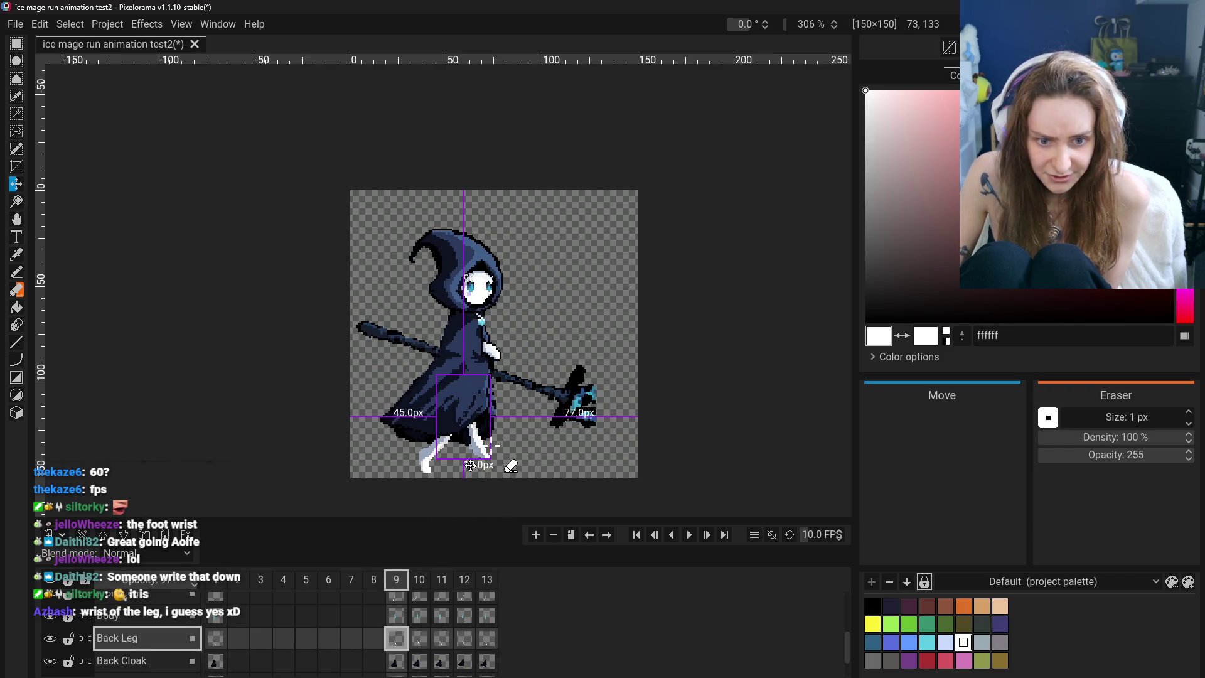
{"action": "left_click", "coordinate": [220, 659]}
{"action": "left_click", "coordinate": [396, 639]}
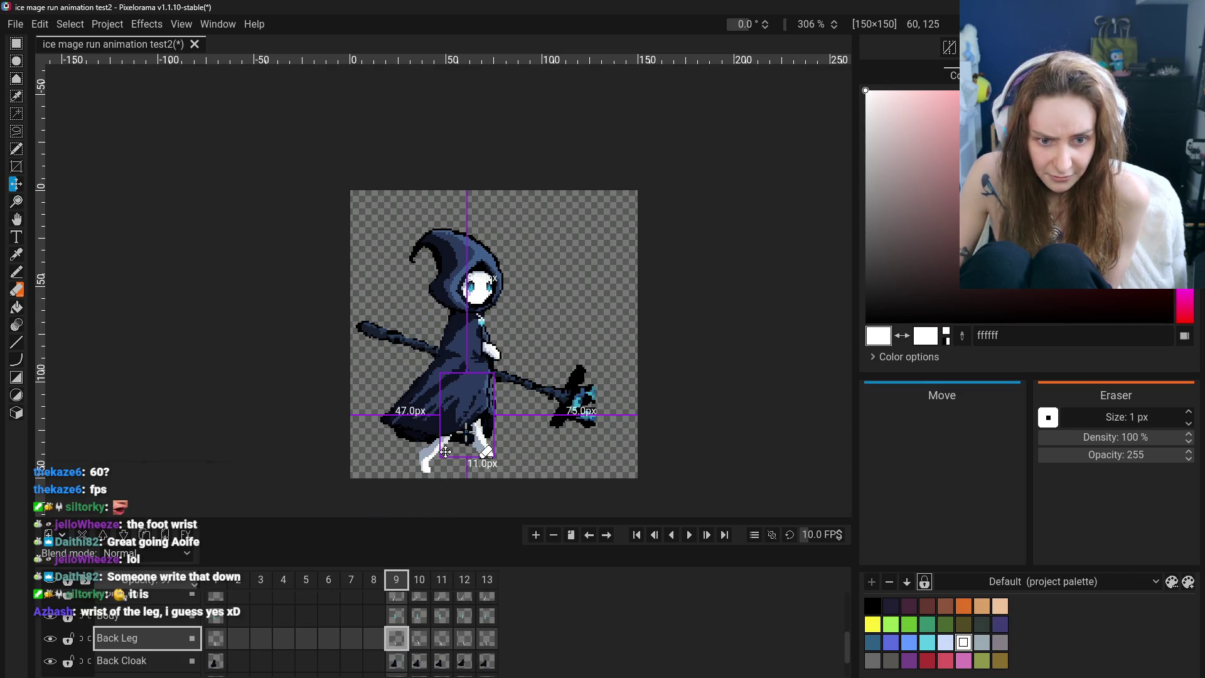
{"action": "left_click", "coordinate": [218, 644]}
{"action": "left_click", "coordinate": [396, 639]}
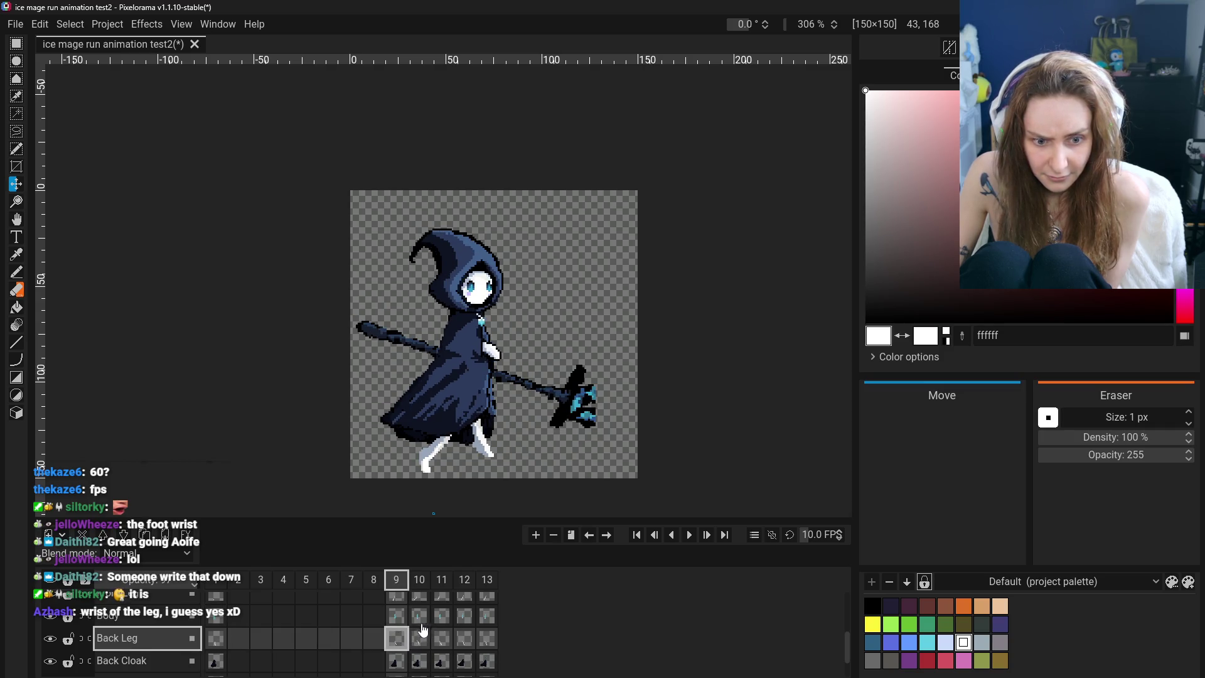
Compare the legs on frames 10 and 11, then drag frame 11's Front Leg cel left
{"action": "left_click", "coordinate": [419, 639]}
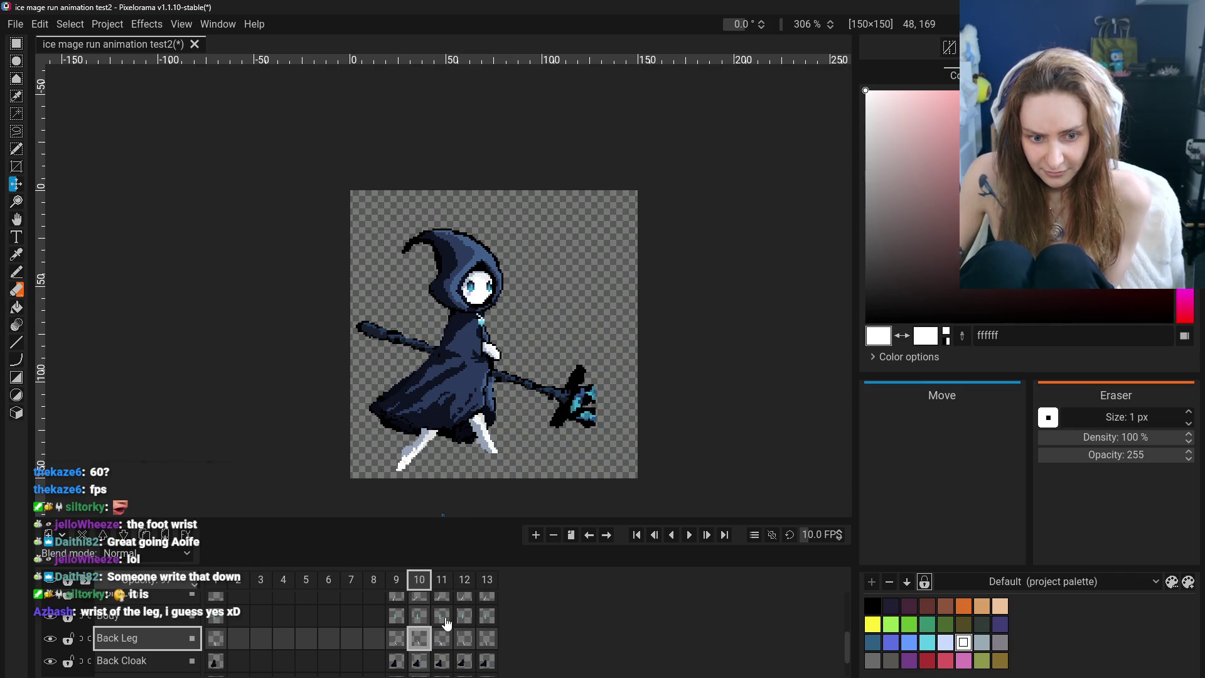
{"action": "left_click", "coordinate": [443, 640]}
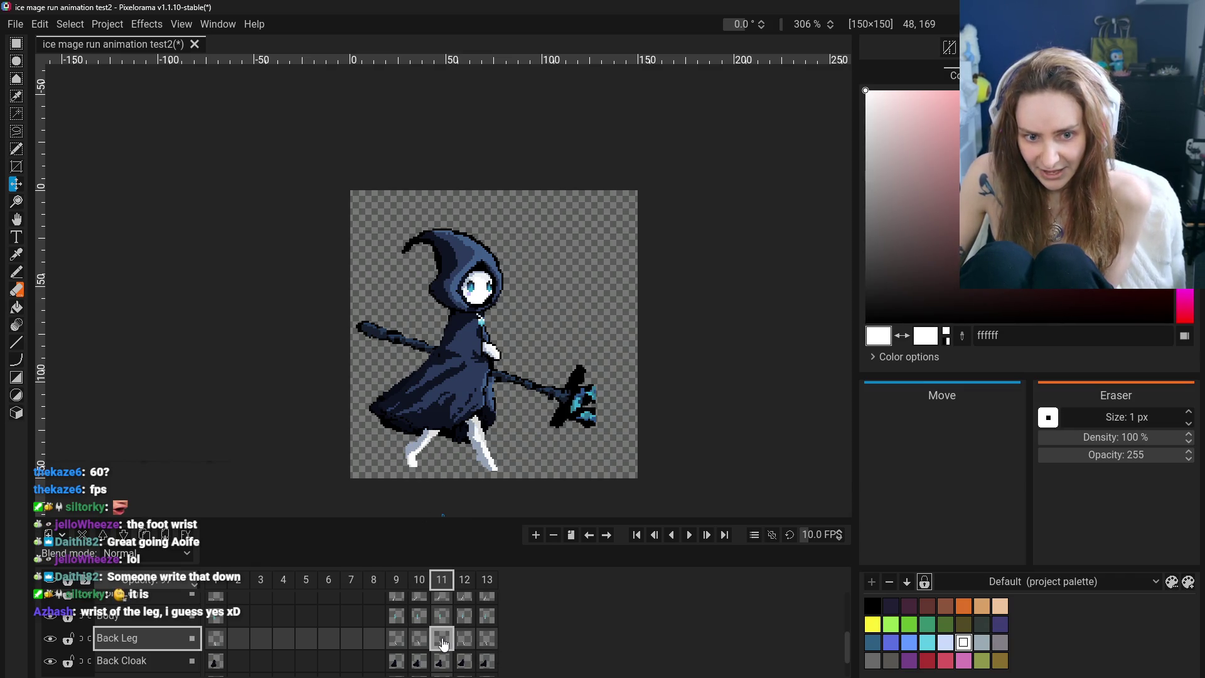
{"action": "left_click", "coordinate": [419, 638]}
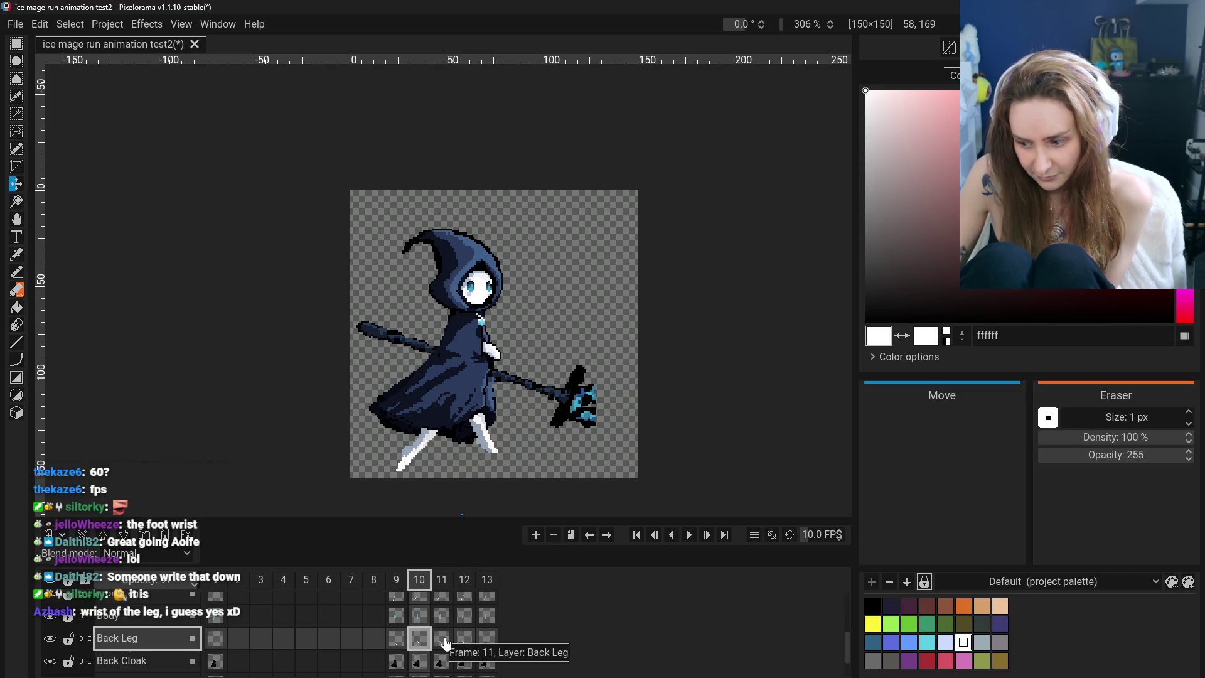
{"action": "left_click", "coordinate": [444, 639]}
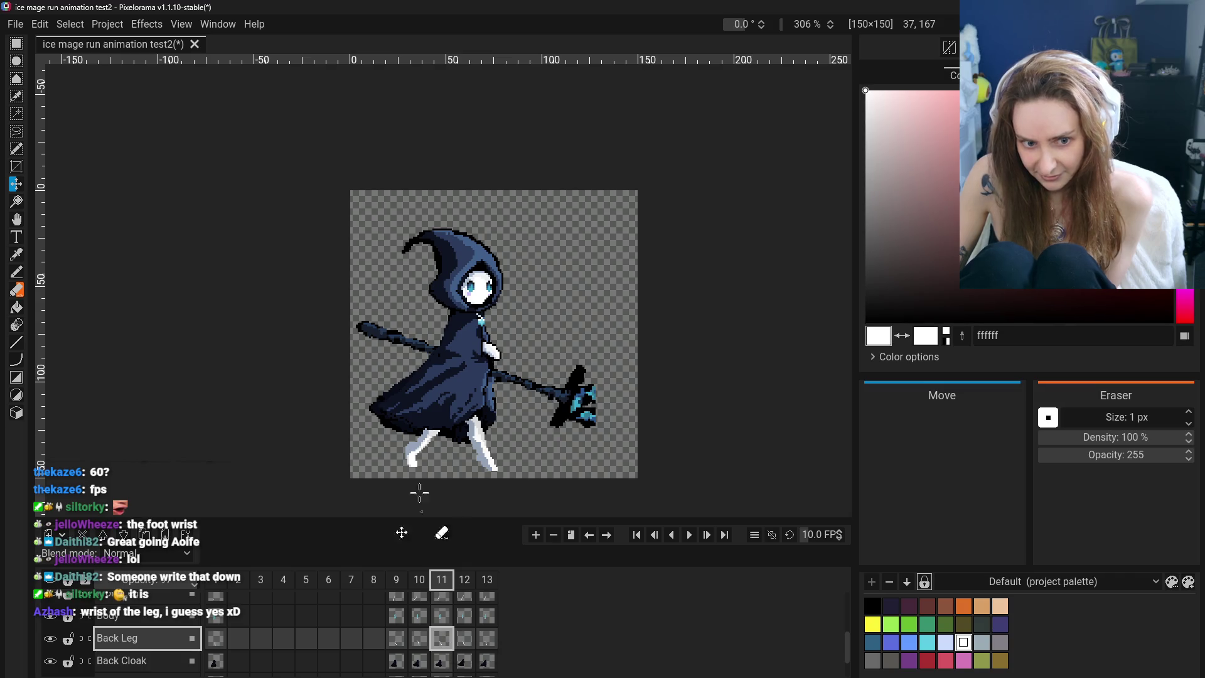
{"action": "left_click", "coordinate": [420, 640]}
{"action": "left_click", "coordinate": [443, 641]}
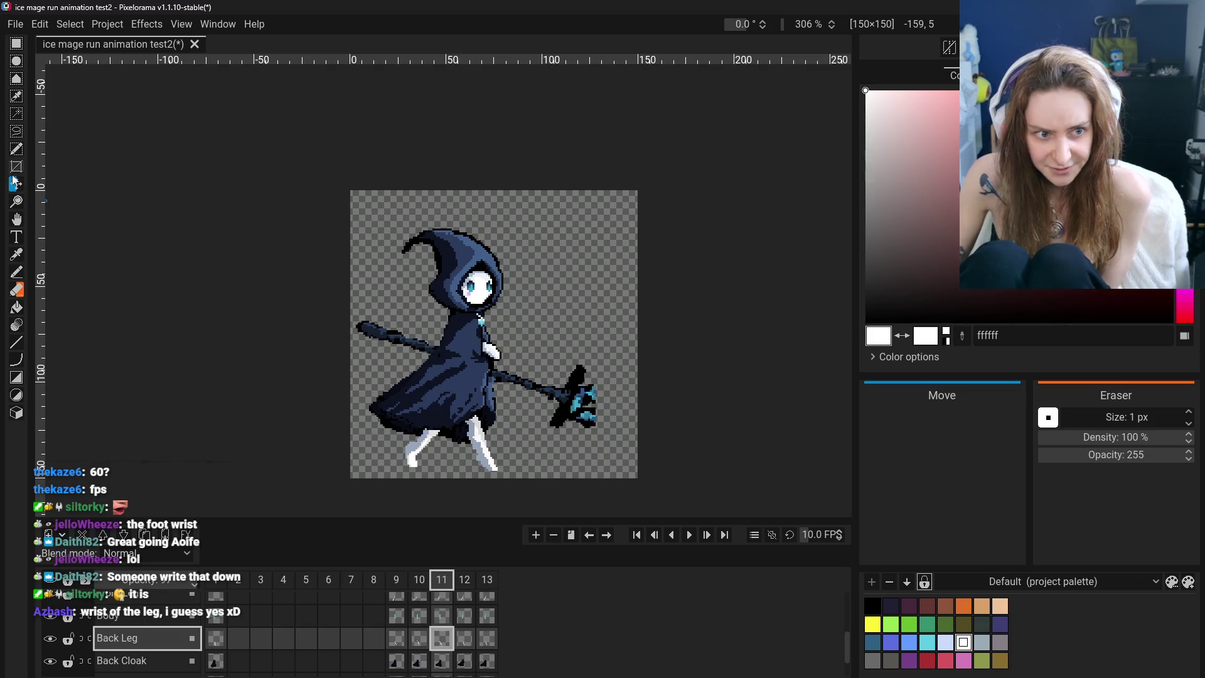
{"action": "left_click", "coordinate": [443, 604]}
{"action": "left_click_drag", "start_coordinate": [417, 448], "coordinate": [401, 454]}
Step through frames 9 to 12 to review the run cycle
{"action": "left_click", "coordinate": [398, 606]}
{"action": "left_click", "coordinate": [419, 604]}
{"action": "left_click", "coordinate": [402, 606]}
{"action": "left_click", "coordinate": [423, 607]}
{"action": "left_click", "coordinate": [442, 603]}
{"action": "left_click", "coordinate": [465, 604]}
{"action": "left_click", "coordinate": [415, 605]}
Flip between frames 9 and 10, with a glance at frame 1, ending on frame 10
{"action": "left_click", "coordinate": [396, 604]}
{"action": "left_click", "coordinate": [421, 604]}
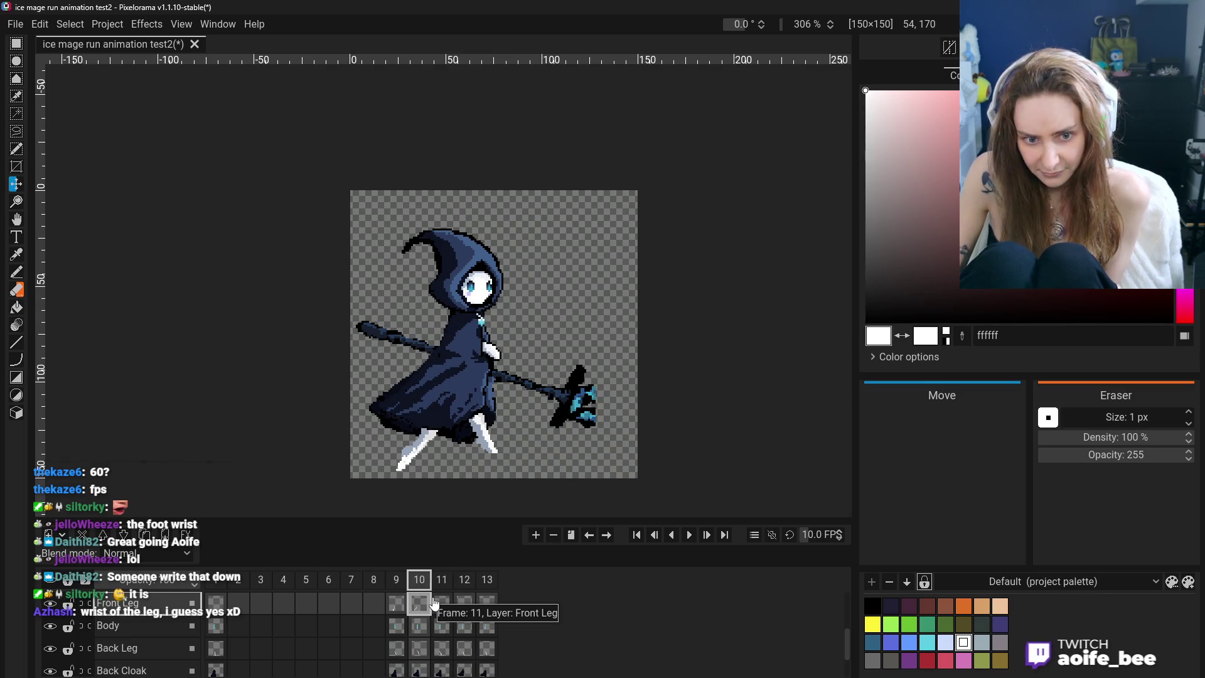
{"action": "left_click", "coordinate": [397, 604]}
{"action": "left_click", "coordinate": [421, 606]}
{"action": "left_click", "coordinate": [397, 604]}
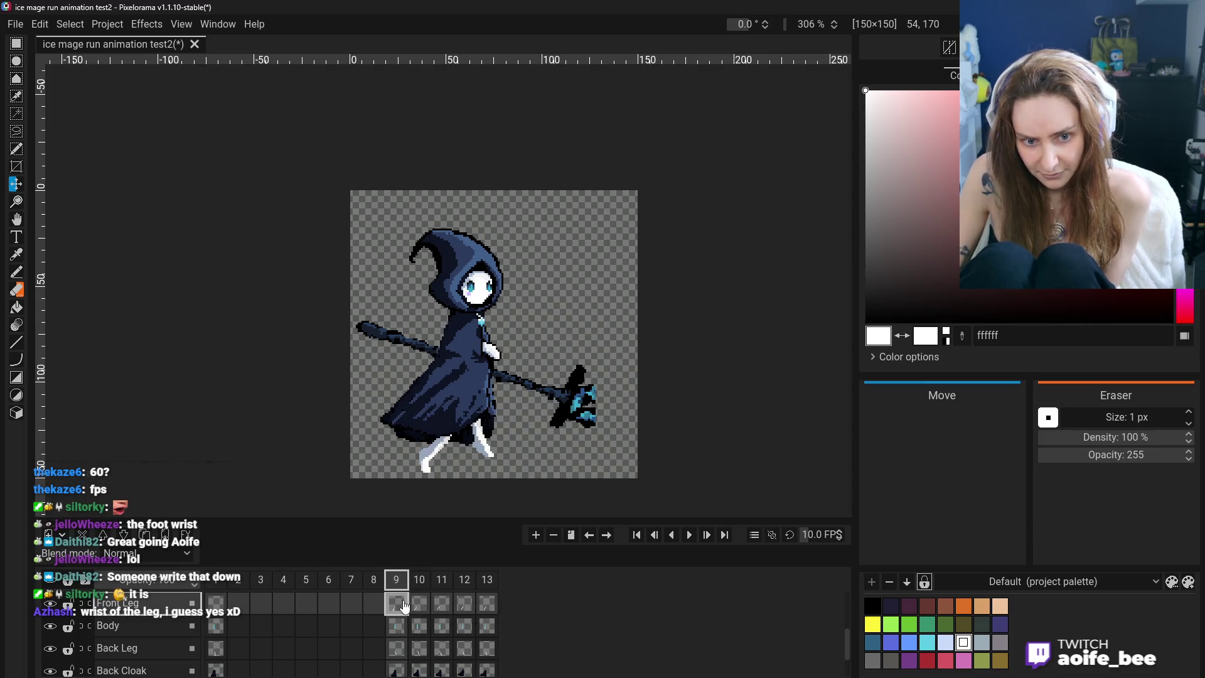
{"action": "left_click", "coordinate": [419, 603]}
{"action": "left_click", "coordinate": [397, 604]}
{"action": "left_click", "coordinate": [214, 603]}
{"action": "left_click", "coordinate": [397, 603]}
{"action": "left_click", "coordinate": [419, 604]}
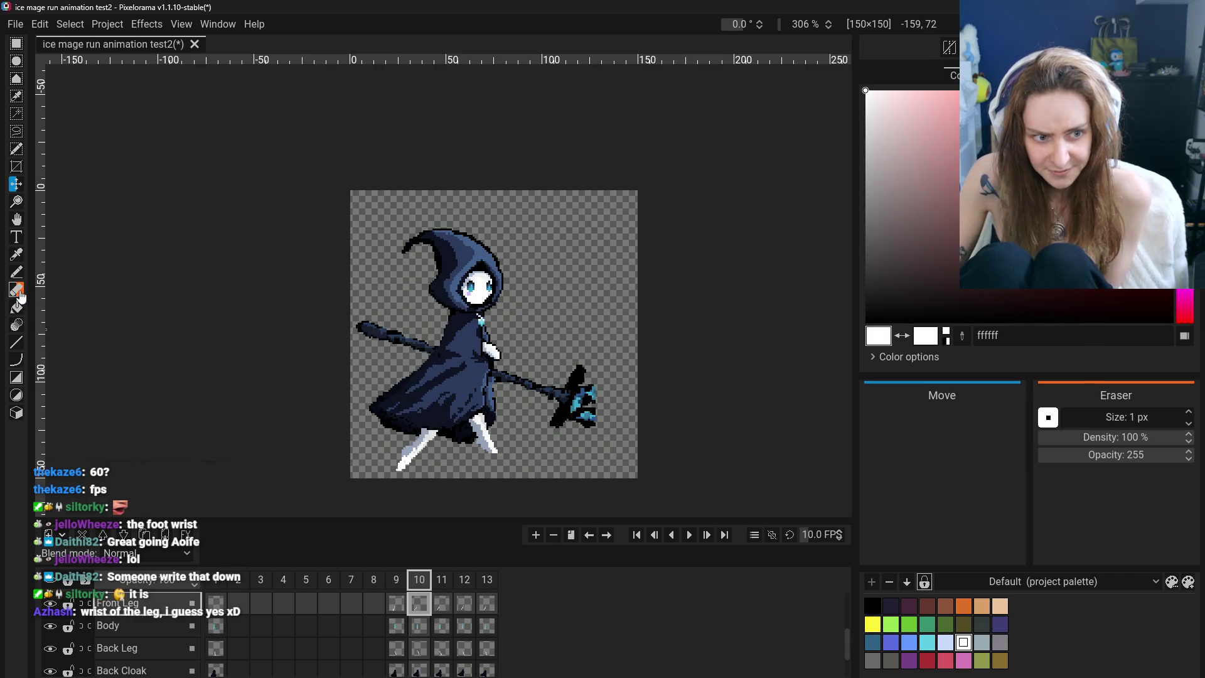
Switch to the Eraser and shrink it to 1 px
{"action": "key", "text": "e"}
{"action": "scroll", "coordinate": [557, 424], "scroll_direction": "down", "scroll_amount": 2}
{"action": "scroll", "coordinate": [557, 424], "scroll_direction": "up", "scroll_amount": 4}
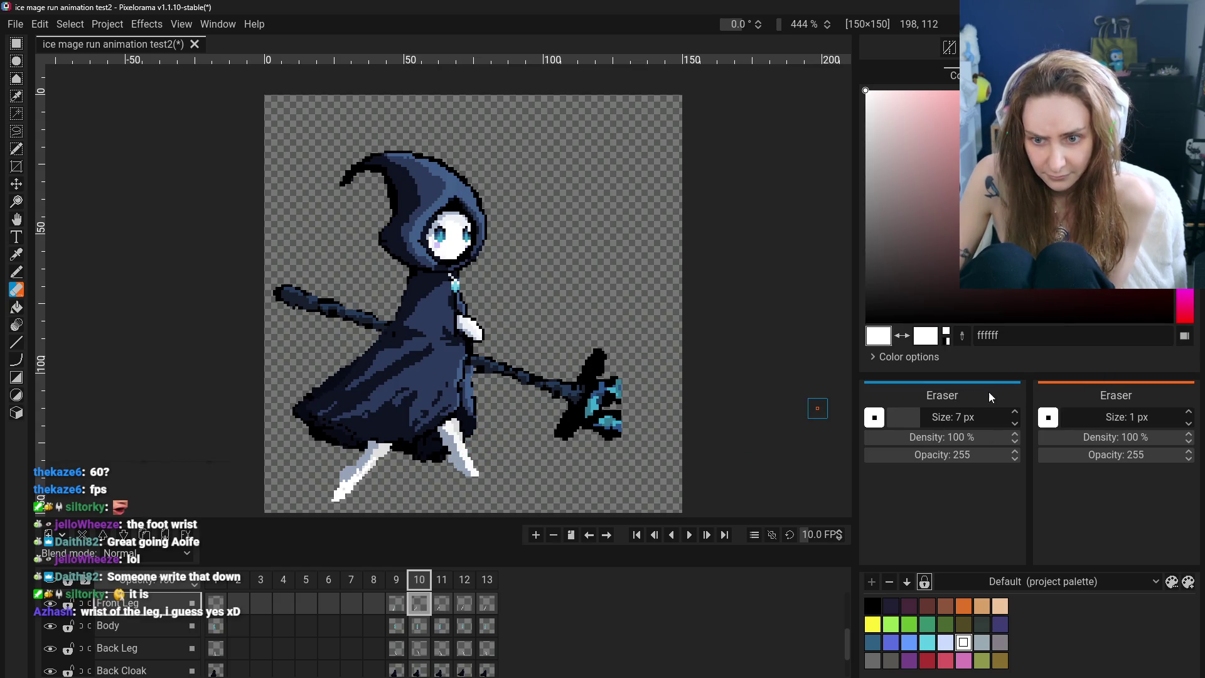
{"action": "left_click_drag", "start_coordinate": [979, 417], "coordinate": [784, 422]}
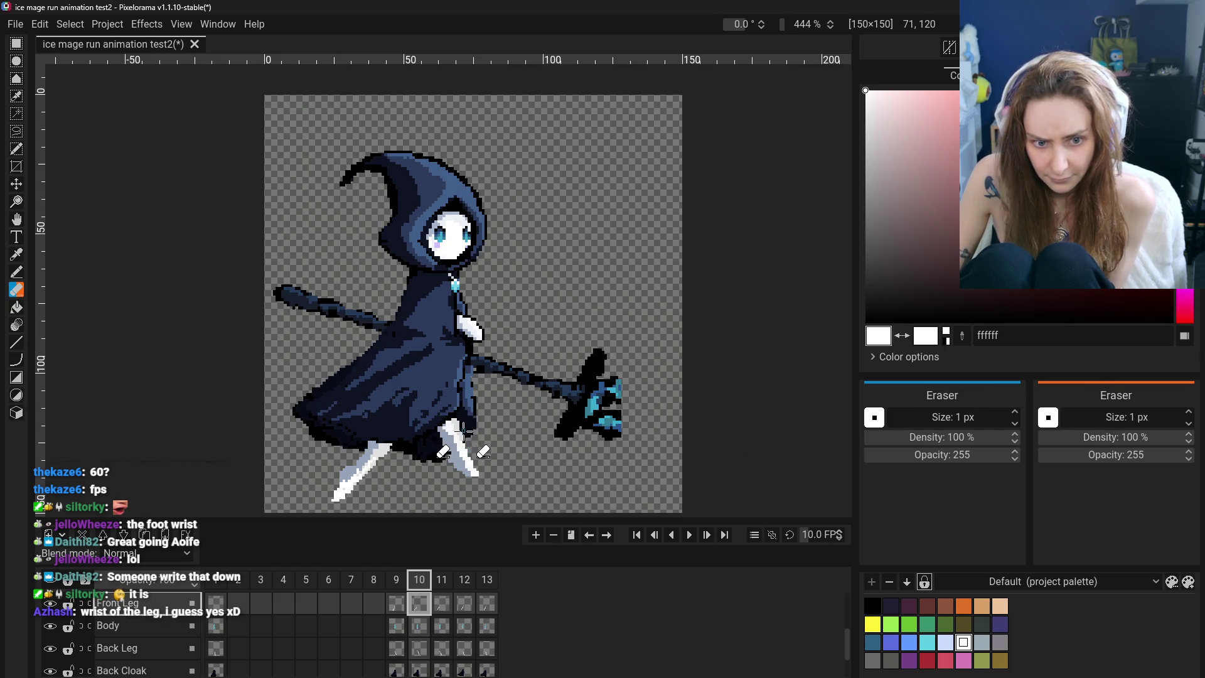
Select the Back Leg cel and compare its pose across frames 10, 9 and 1
{"action": "left_click", "coordinate": [421, 648]}
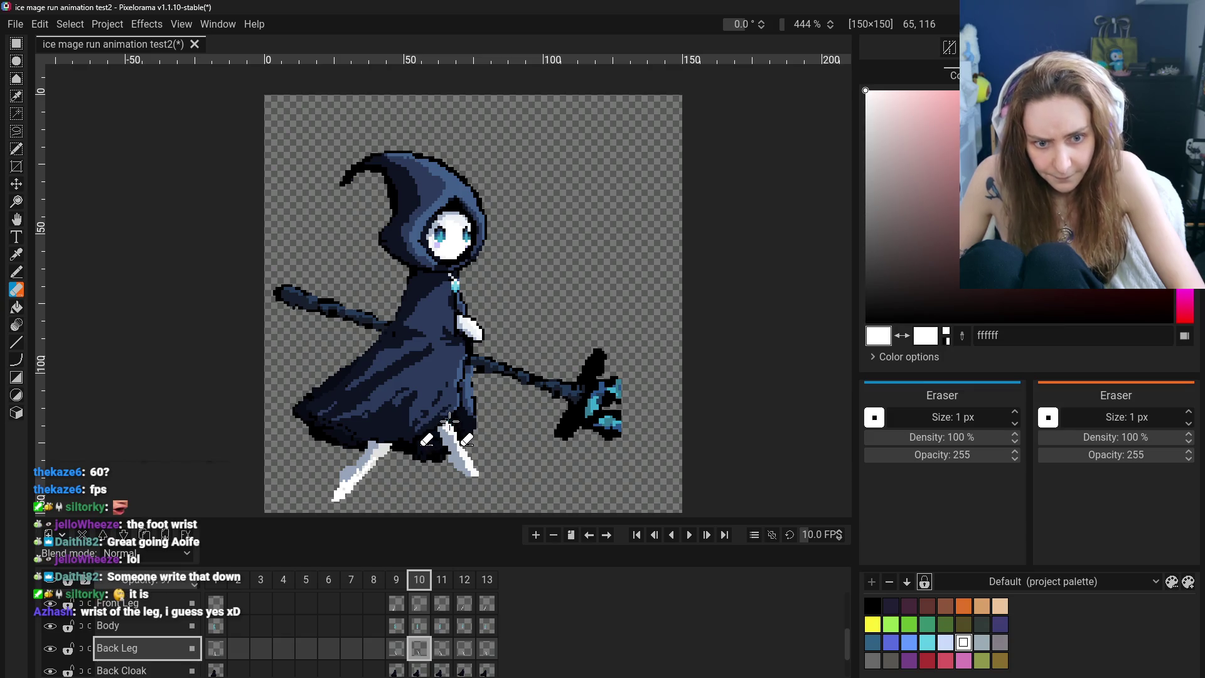
{"action": "scroll", "coordinate": [512, 445], "scroll_direction": "down", "scroll_amount": 3}
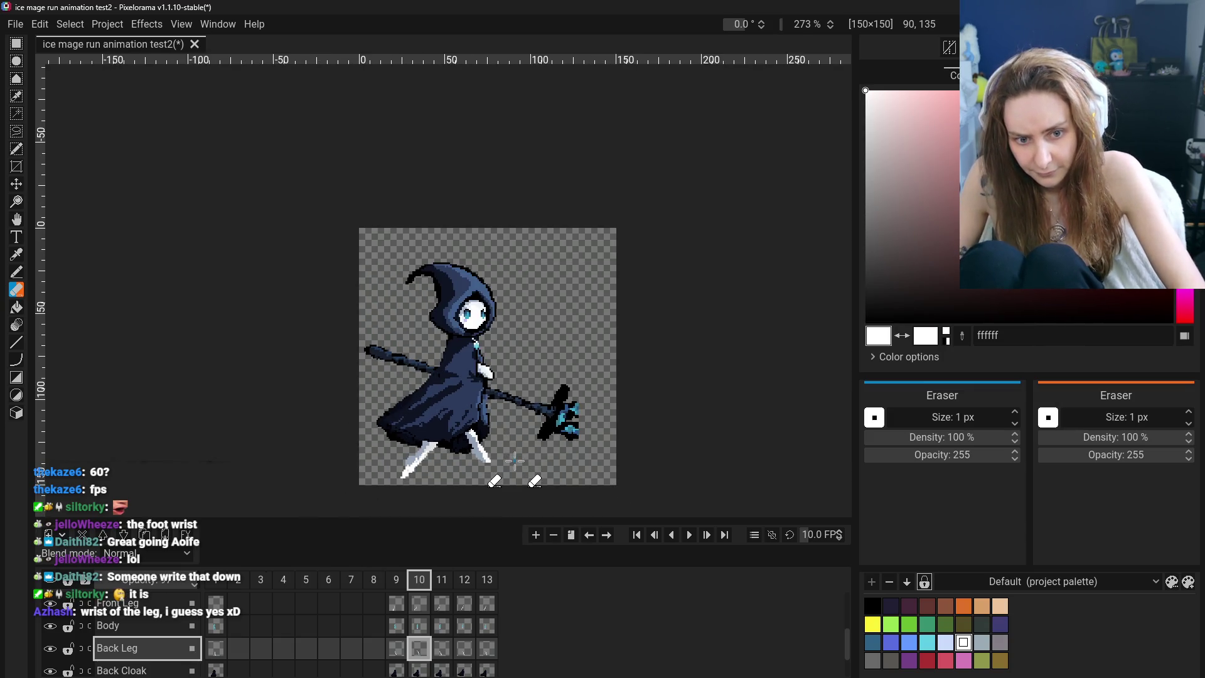
{"action": "left_click", "coordinate": [16, 254]}
{"action": "scroll", "coordinate": [493, 440], "scroll_direction": "up", "scroll_amount": 2}
{"action": "left_click", "coordinate": [396, 650]}
{"action": "left_click", "coordinate": [419, 649]}
{"action": "left_click", "coordinate": [394, 655]}
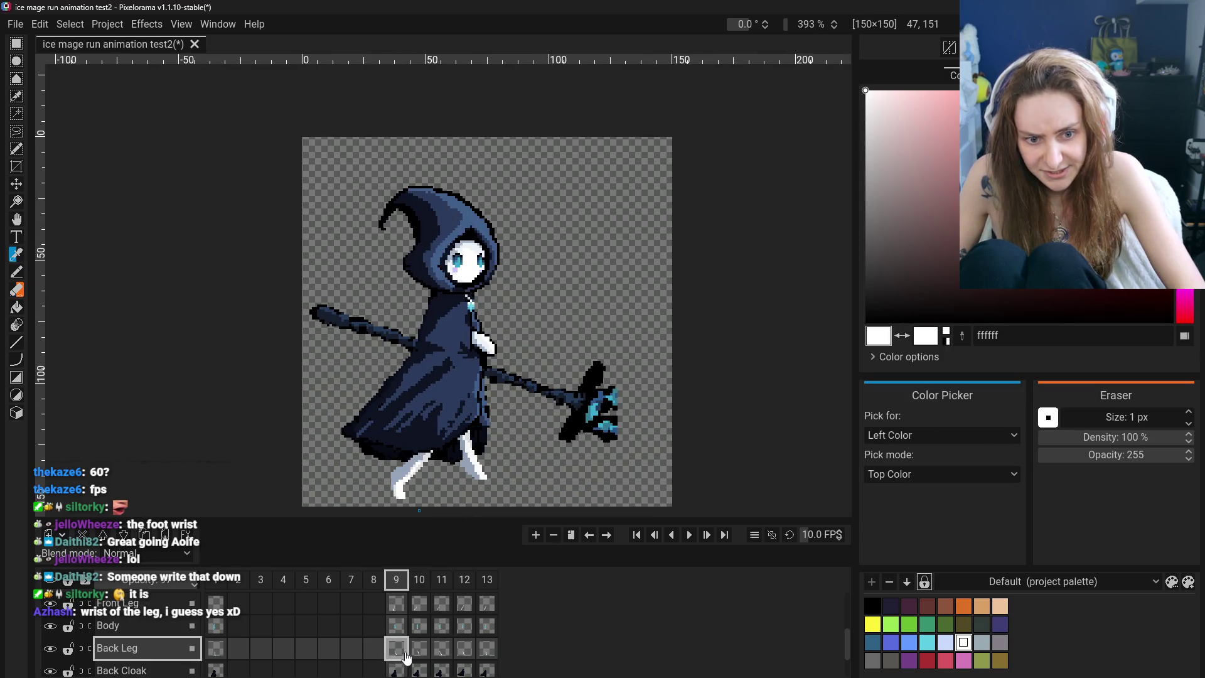
{"action": "left_click", "coordinate": [214, 646]}
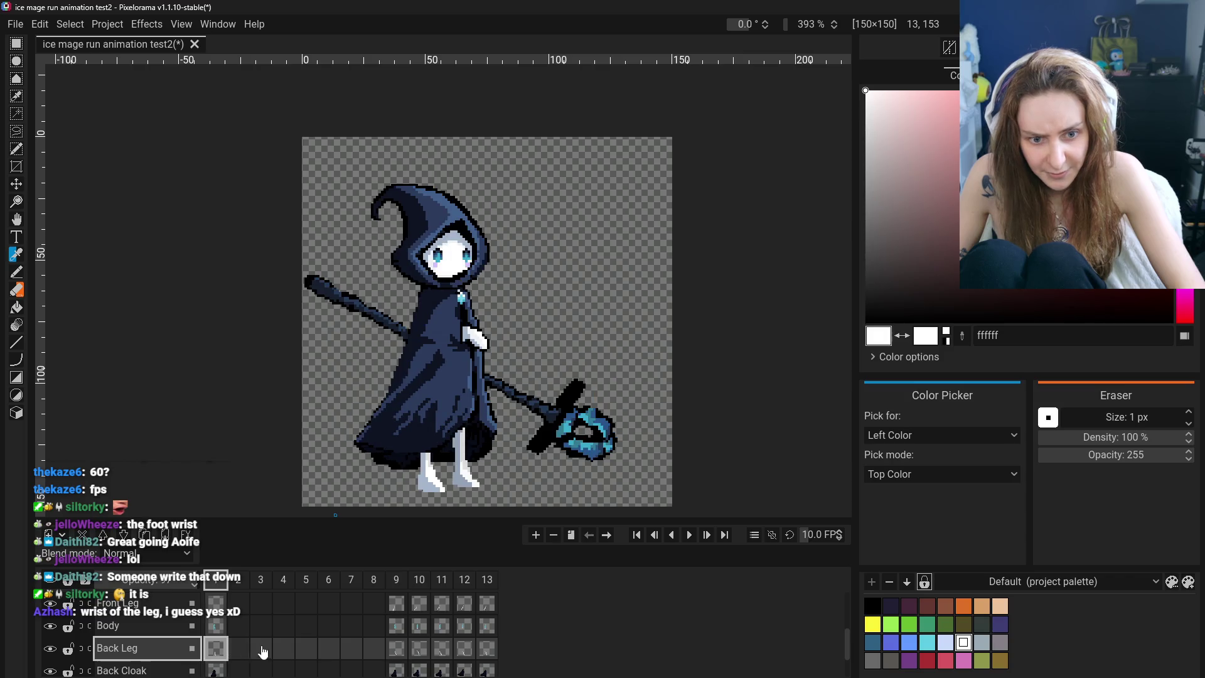
{"action": "left_click", "coordinate": [397, 653]}
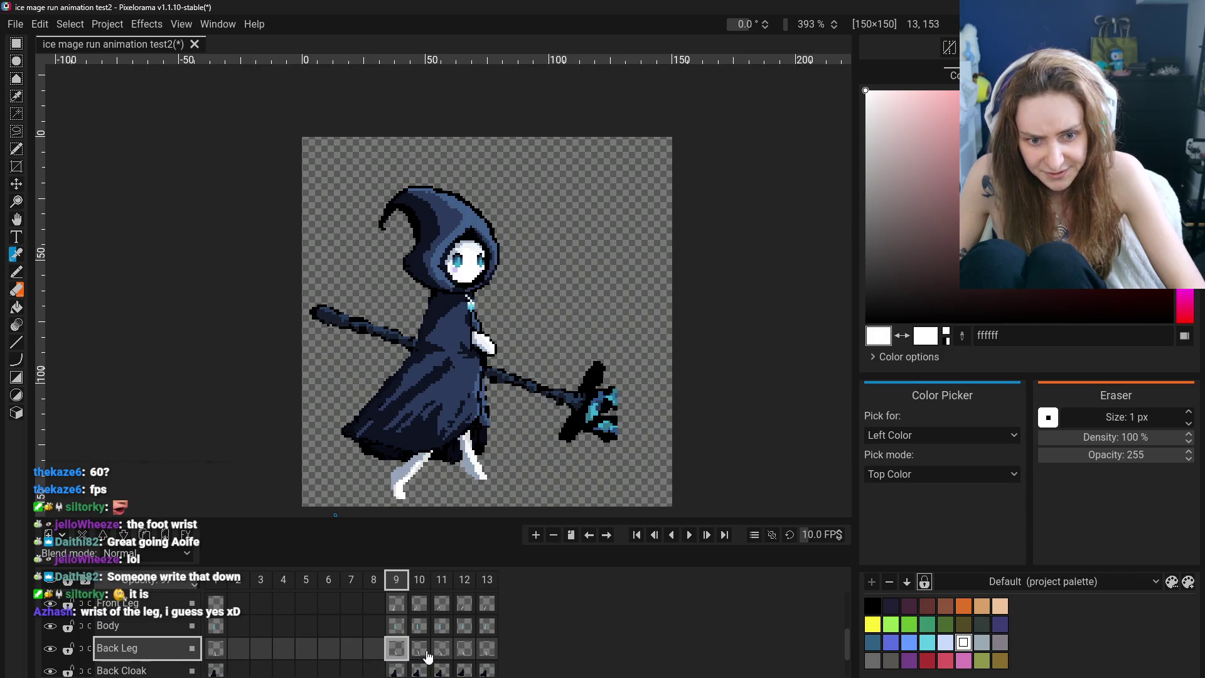
Sample the leg's pale grey-blue 96a5ba and switch to the Pencil
{"action": "left_click", "coordinate": [17, 270]}
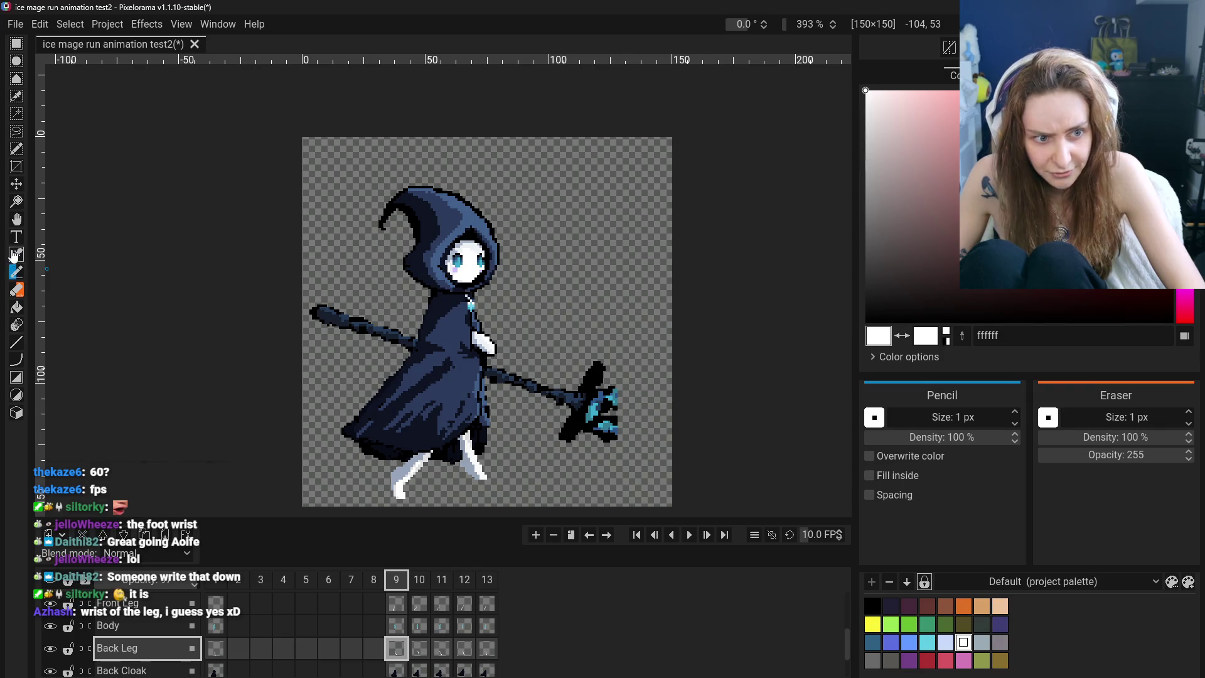
{"action": "left_click", "coordinate": [14, 254]}
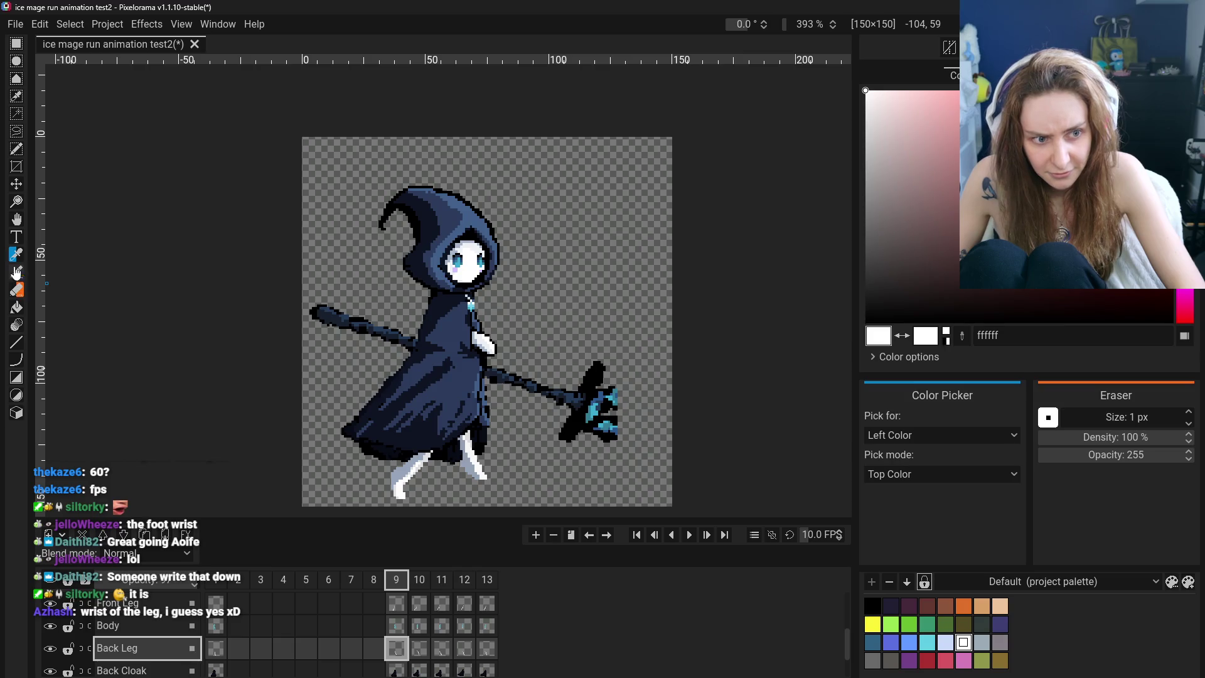
{"action": "left_click", "coordinate": [482, 431]}
{"action": "left_click", "coordinate": [17, 271]}
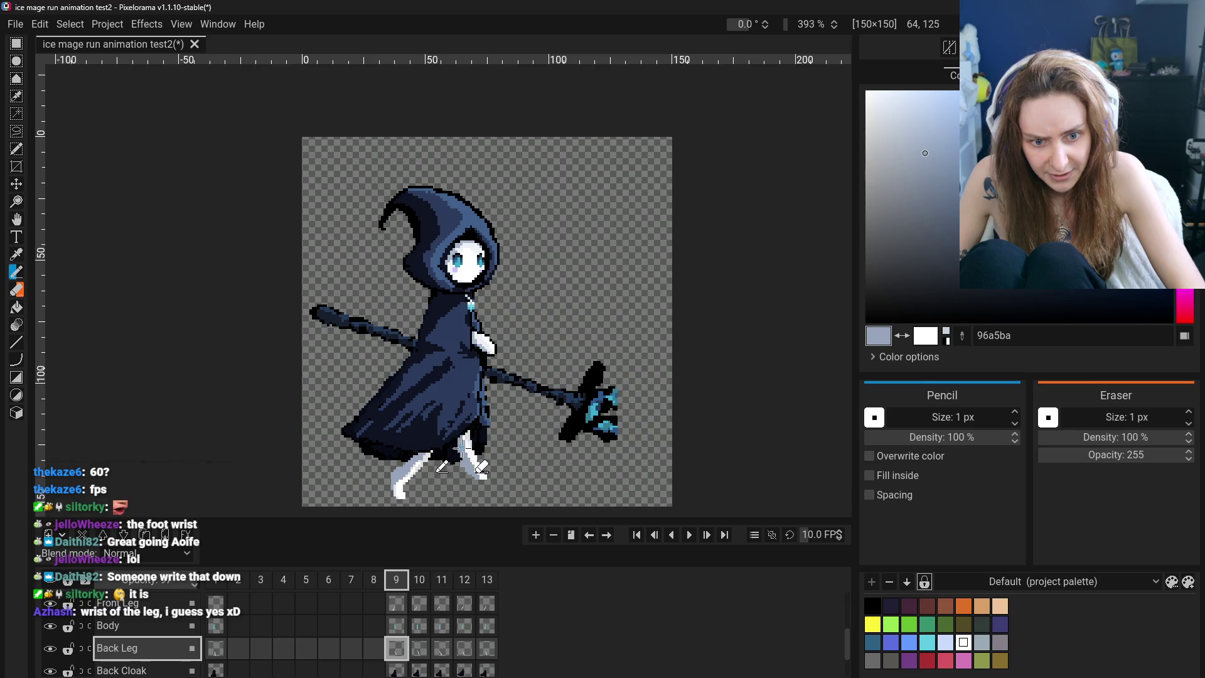
Pan the sprite view up-right and compare frame 9 against frames 3 and 1
{"action": "left_click", "coordinate": [260, 649]}
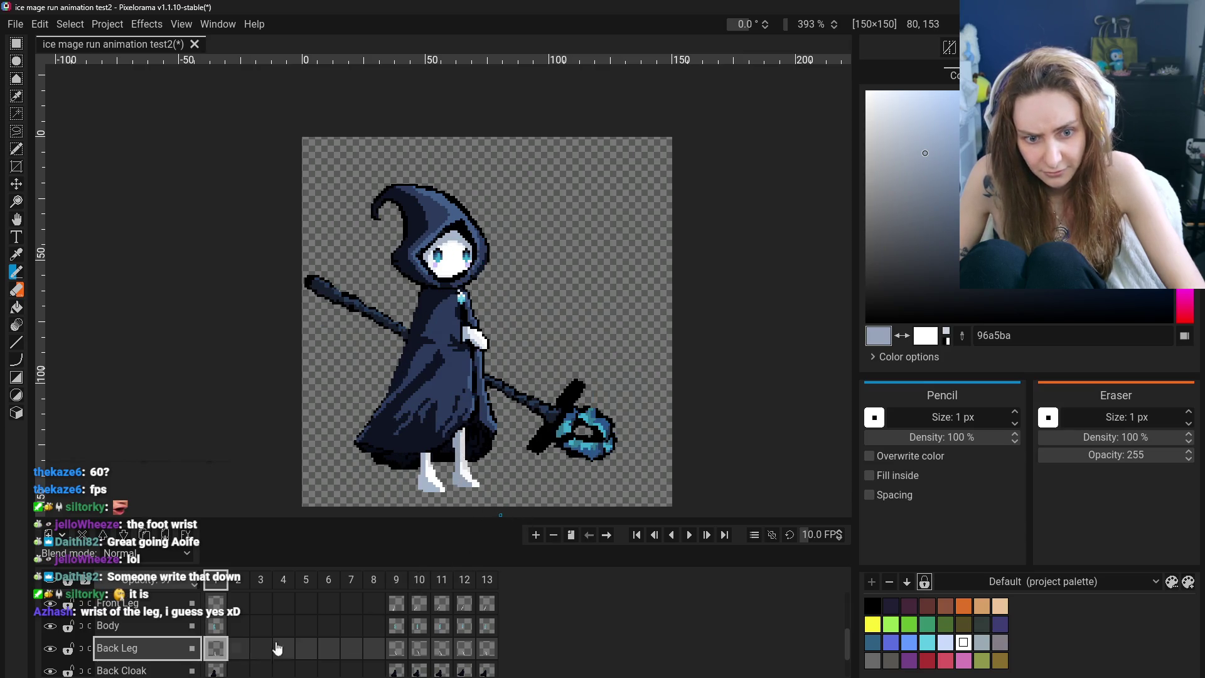
{"action": "left_click", "coordinate": [396, 647]}
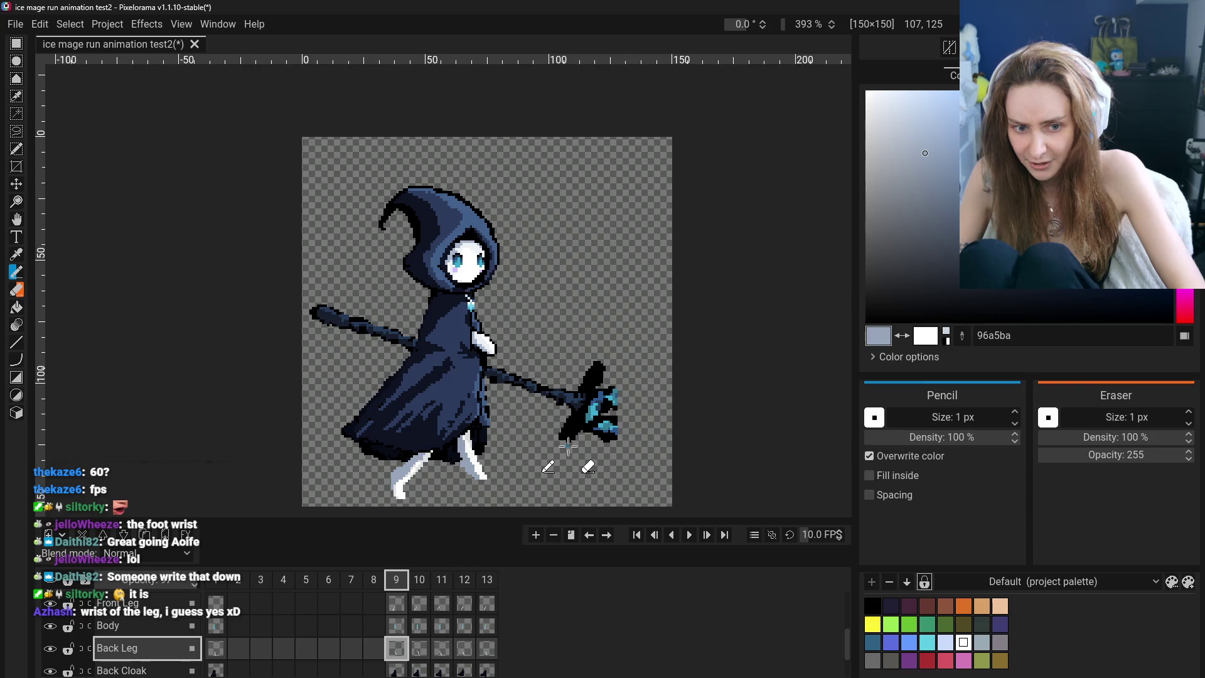
{"action": "scroll", "coordinate": [461, 436], "scroll_direction": "down", "scroll_amount": 3}
{"action": "scroll", "coordinate": [486, 445], "scroll_direction": "up", "scroll_amount": 1}
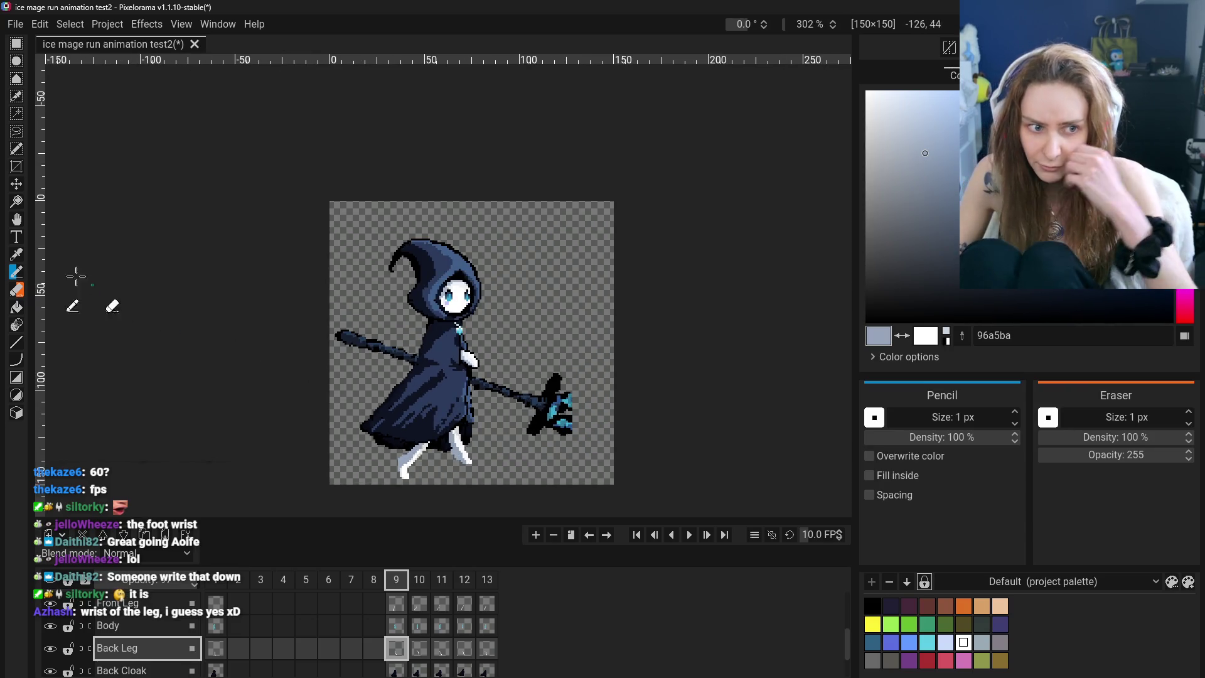
{"action": "left_click", "coordinate": [16, 218]}
{"action": "left_click_drag", "start_coordinate": [275, 342], "coordinate": [289, 320]}
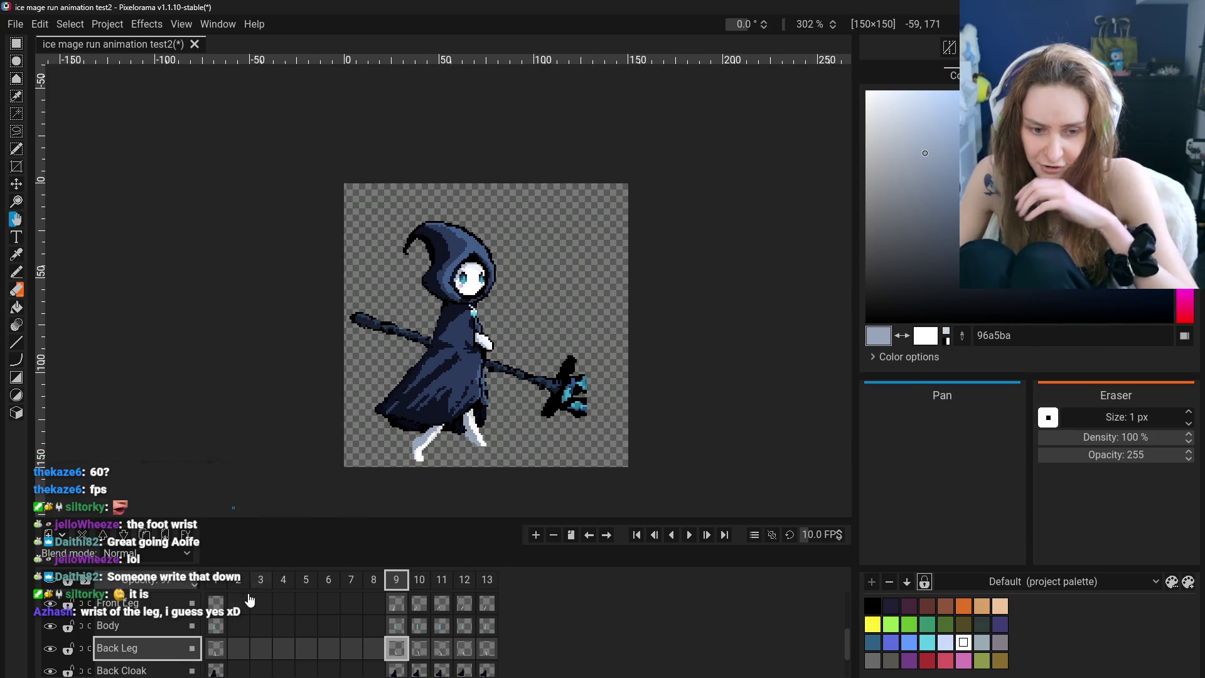
{"action": "left_click", "coordinate": [215, 647]}
{"action": "left_click", "coordinate": [396, 648]}
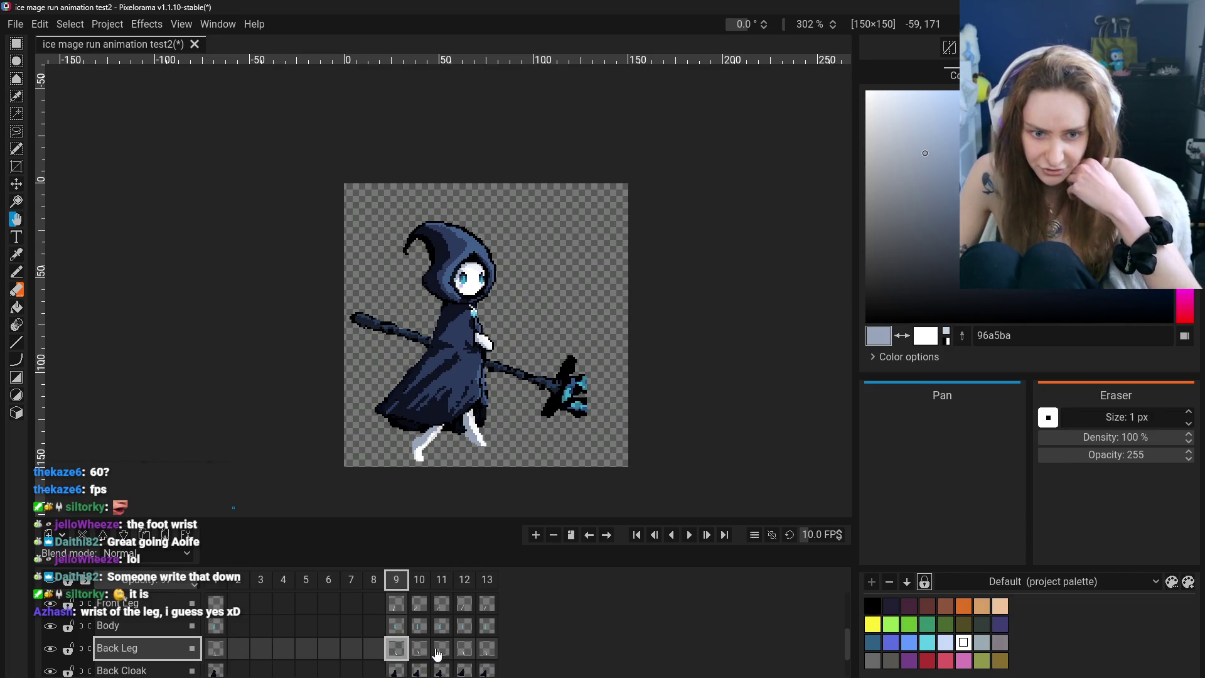
Compare the back leg across frames 9, 10, 11 and 1
{"action": "left_click", "coordinate": [441, 648]}
{"action": "left_click", "coordinate": [397, 649]}
{"action": "left_click", "coordinate": [419, 649]}
{"action": "left_click", "coordinate": [441, 648]}
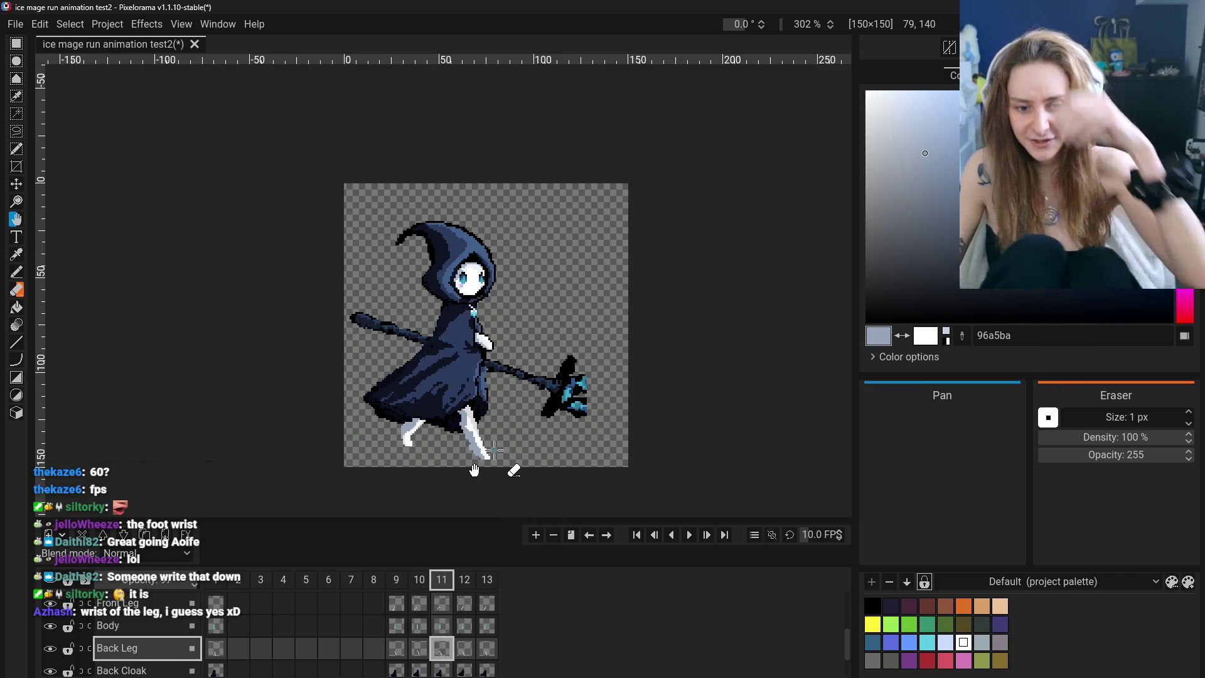
{"action": "left_click", "coordinate": [423, 652]}
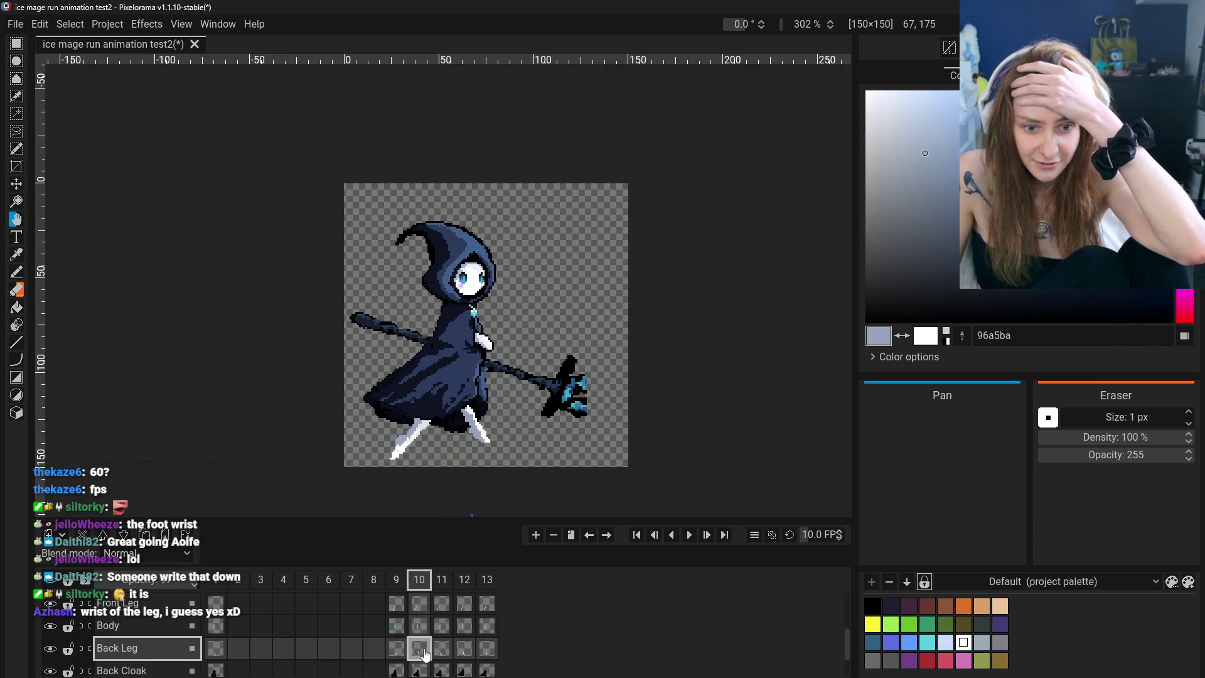
{"action": "left_click", "coordinate": [217, 651]}
{"action": "left_click", "coordinate": [396, 650]}
{"action": "left_click", "coordinate": [419, 649]}
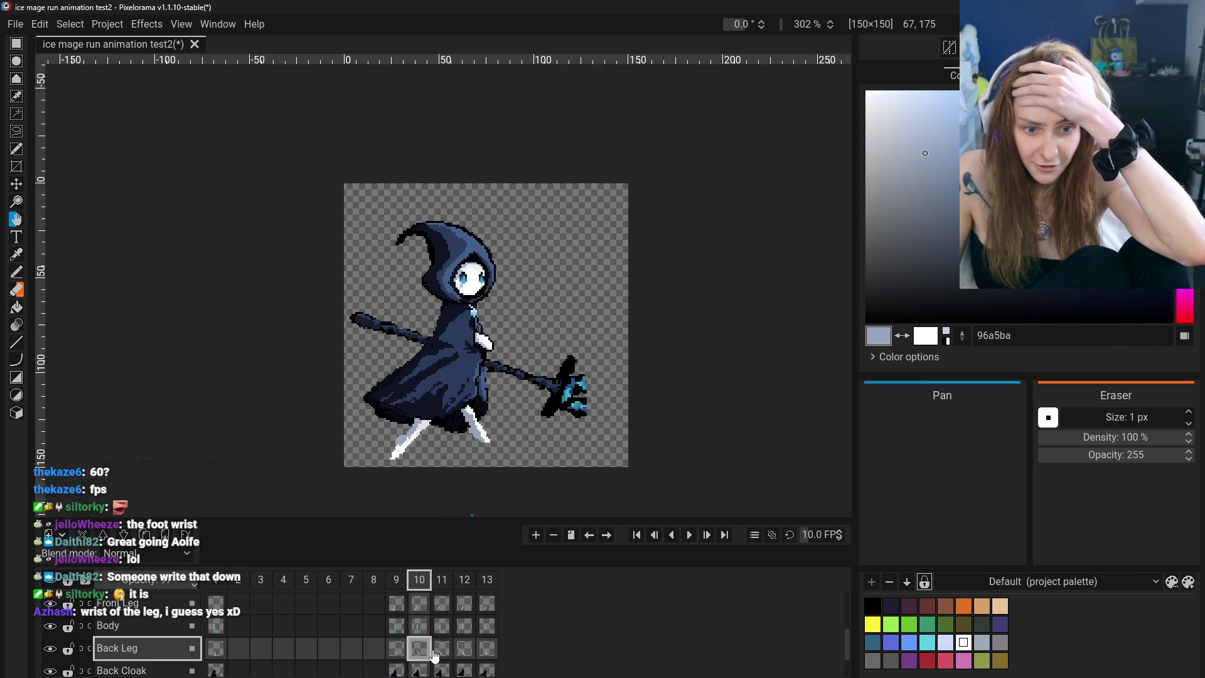
{"action": "left_click", "coordinate": [447, 653]}
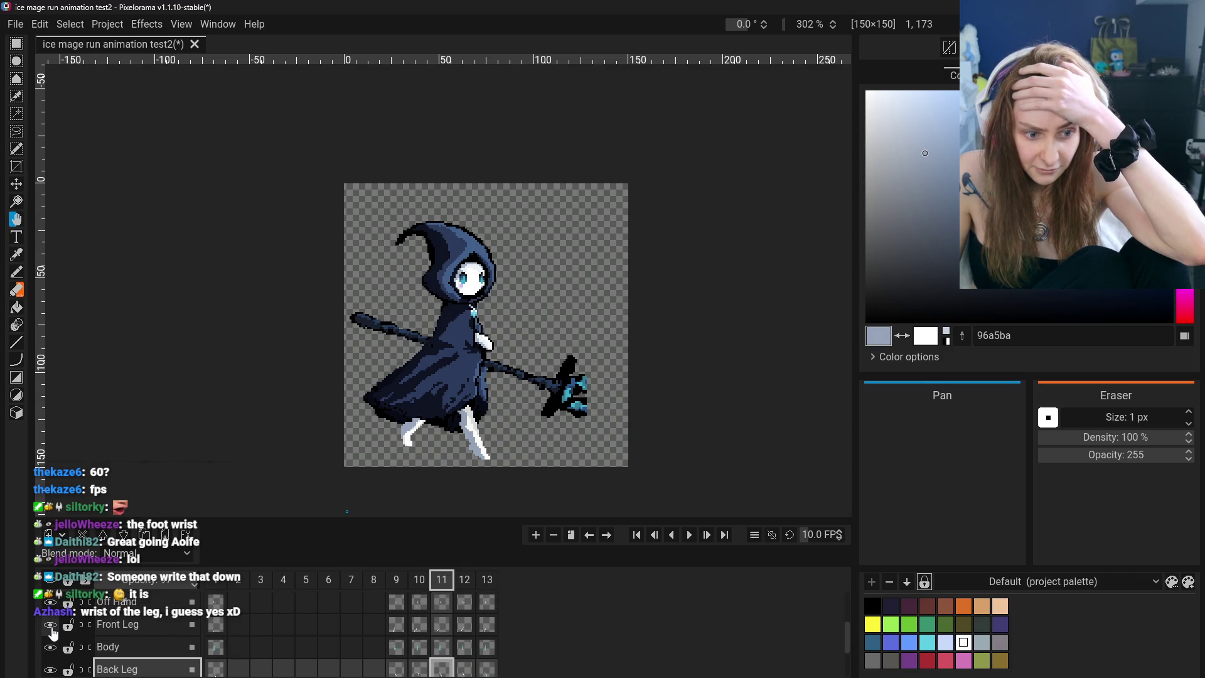
Step the back leg through frames 1, 9, 10 and 11 again and ready the Move tool
{"action": "scroll", "coordinate": [52, 630], "scroll_direction": "down", "scroll_amount": 1}
{"action": "left_click", "coordinate": [216, 628]}
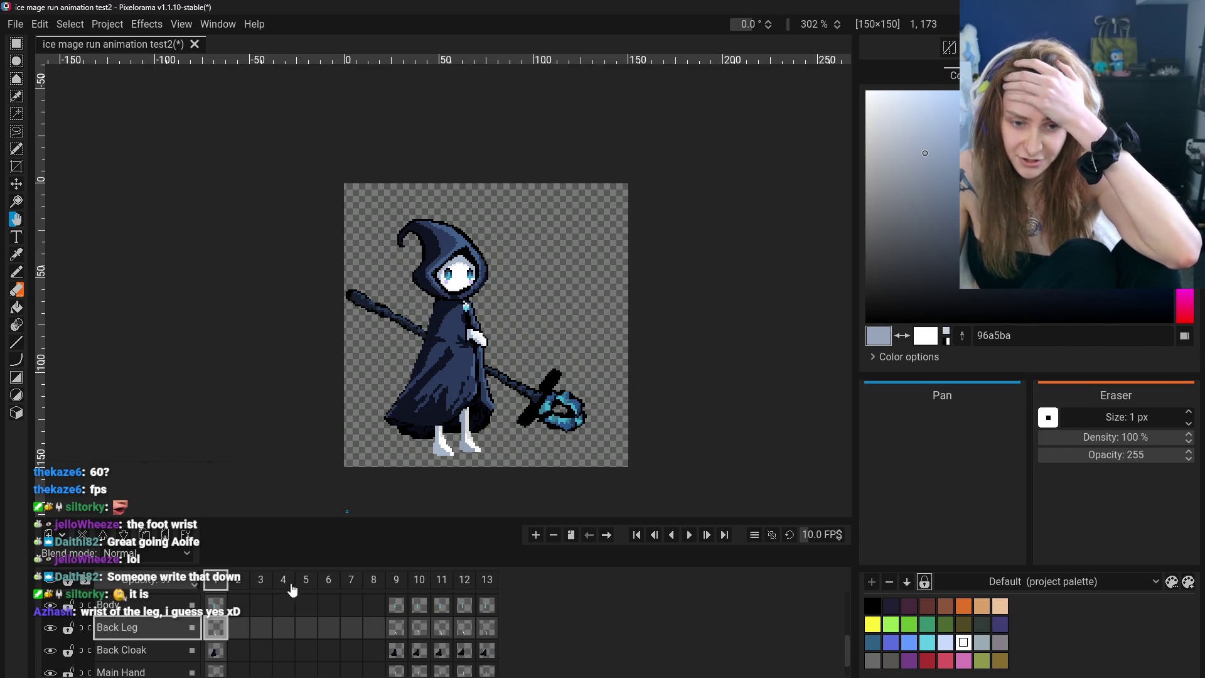
{"action": "left_click", "coordinate": [397, 632]}
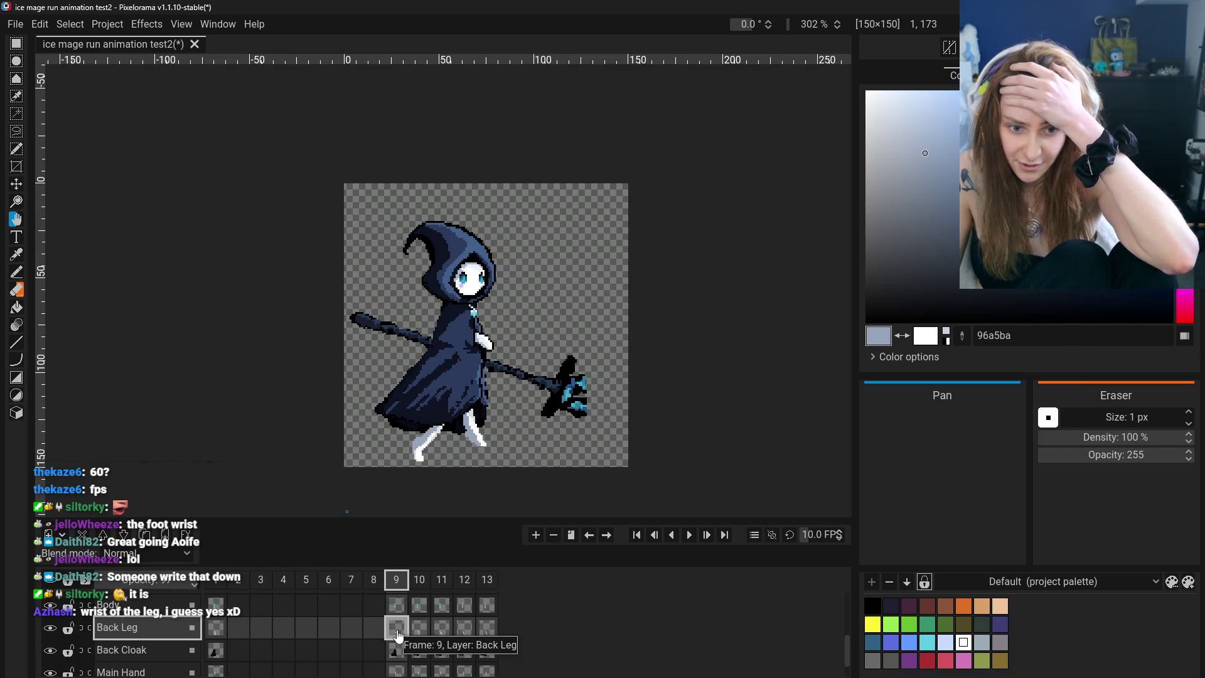
{"action": "left_click", "coordinate": [429, 635]}
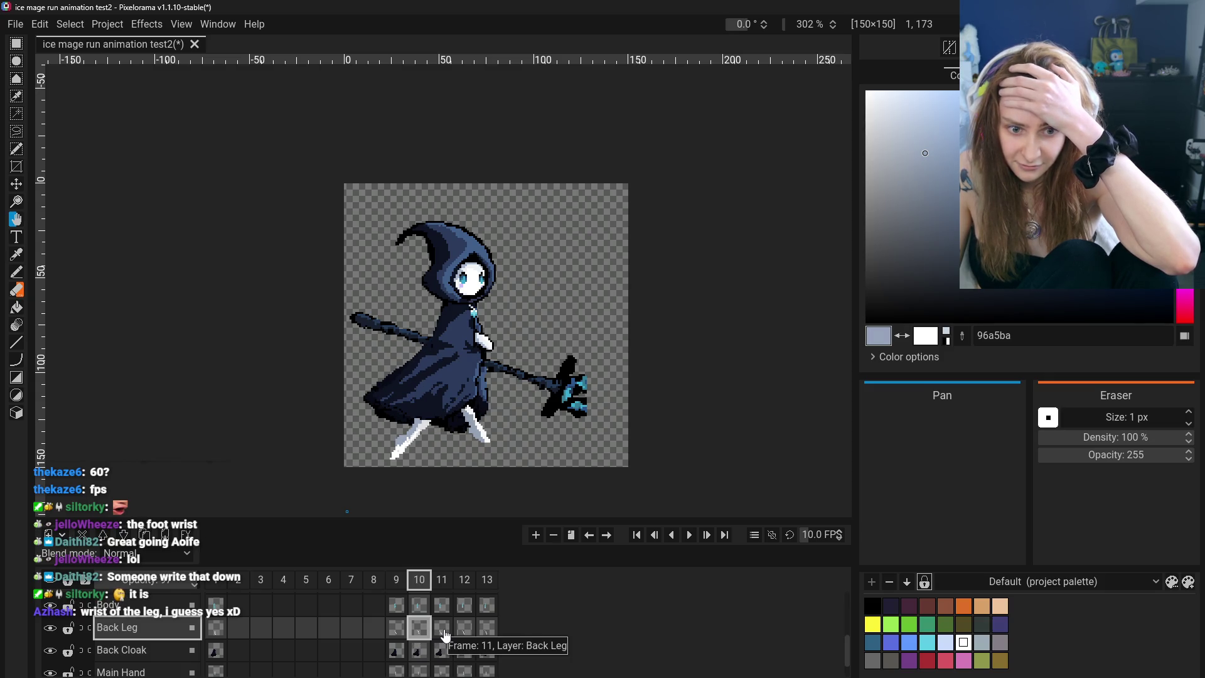
{"action": "left_click", "coordinate": [445, 636]}
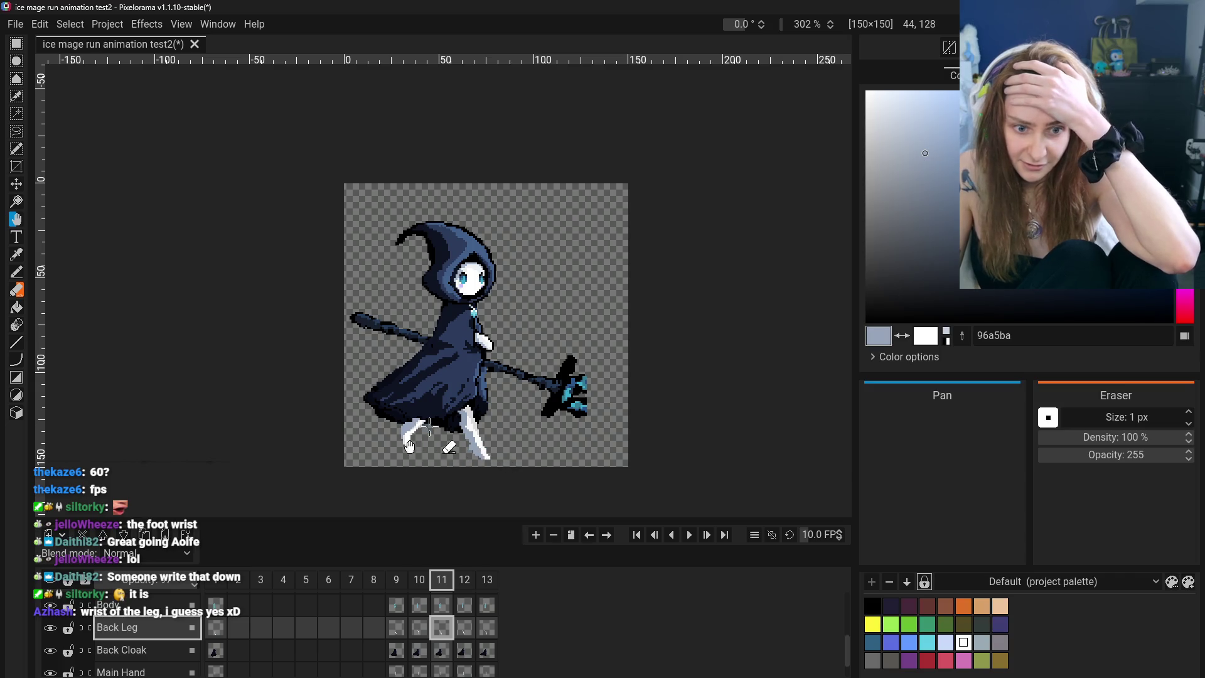
{"action": "left_click", "coordinate": [16, 184]}
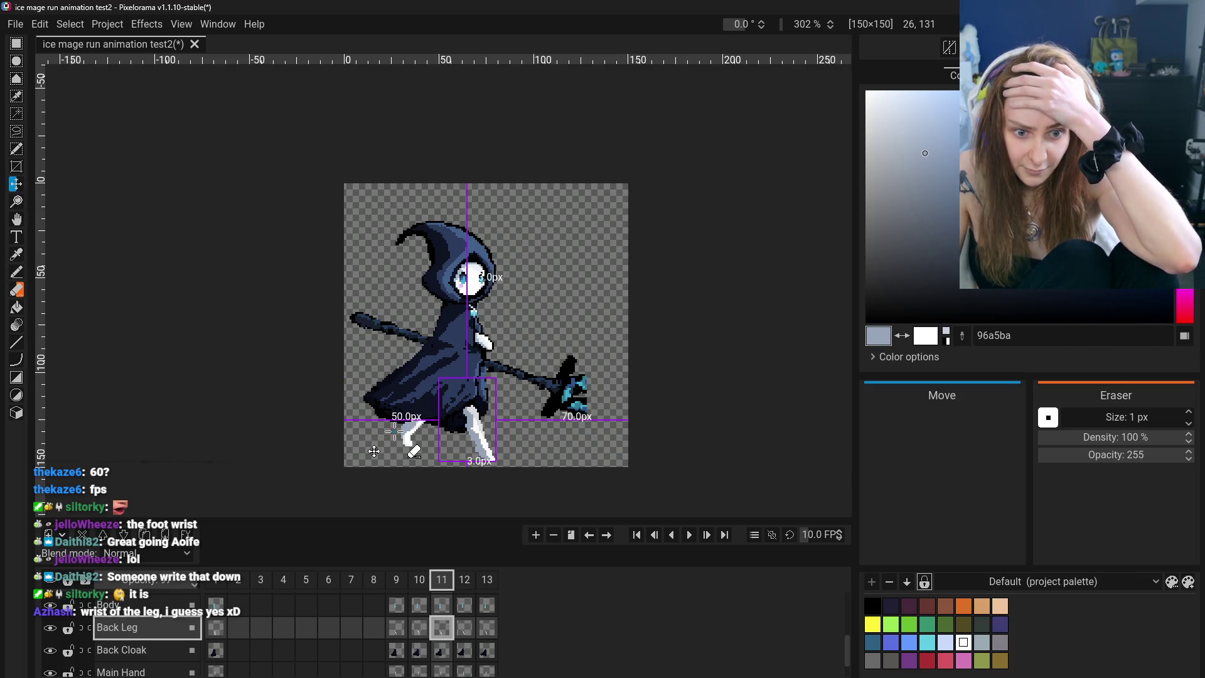
Select the Front Leg layer and nudge the leg pixels into a new position
{"action": "key", "text": "Up"}
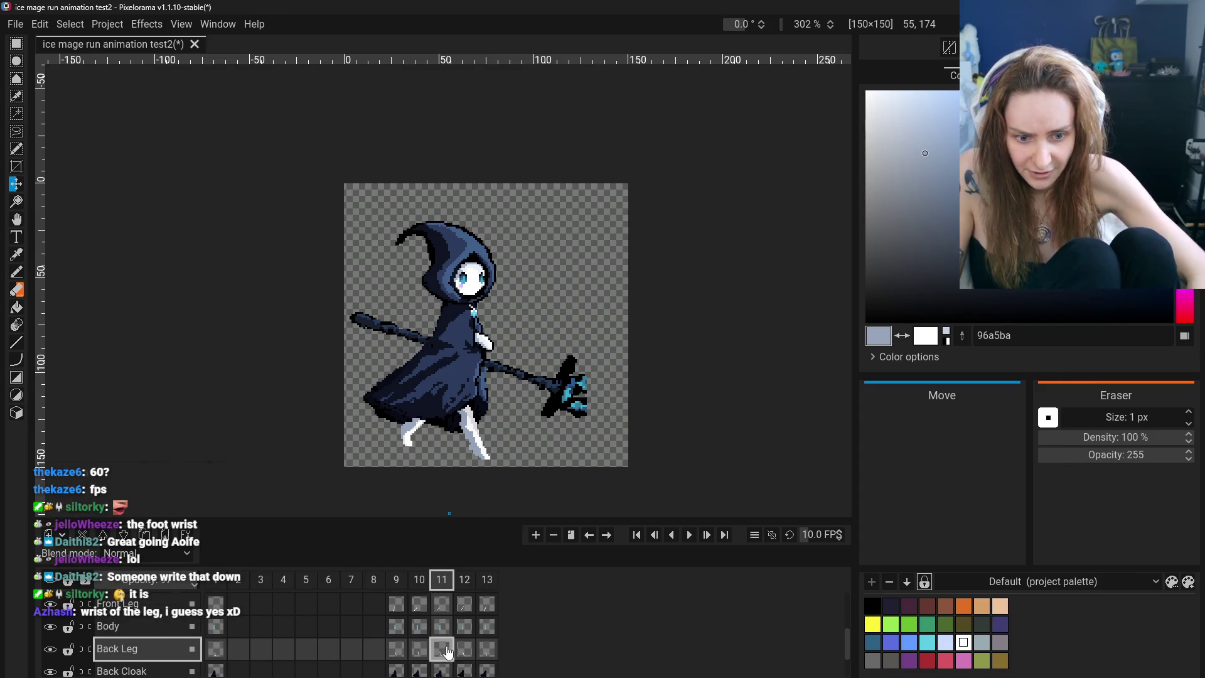
{"action": "key", "text": "Up"}
{"action": "left_click_drag", "start_coordinate": [374, 451], "coordinate": [384, 459]}
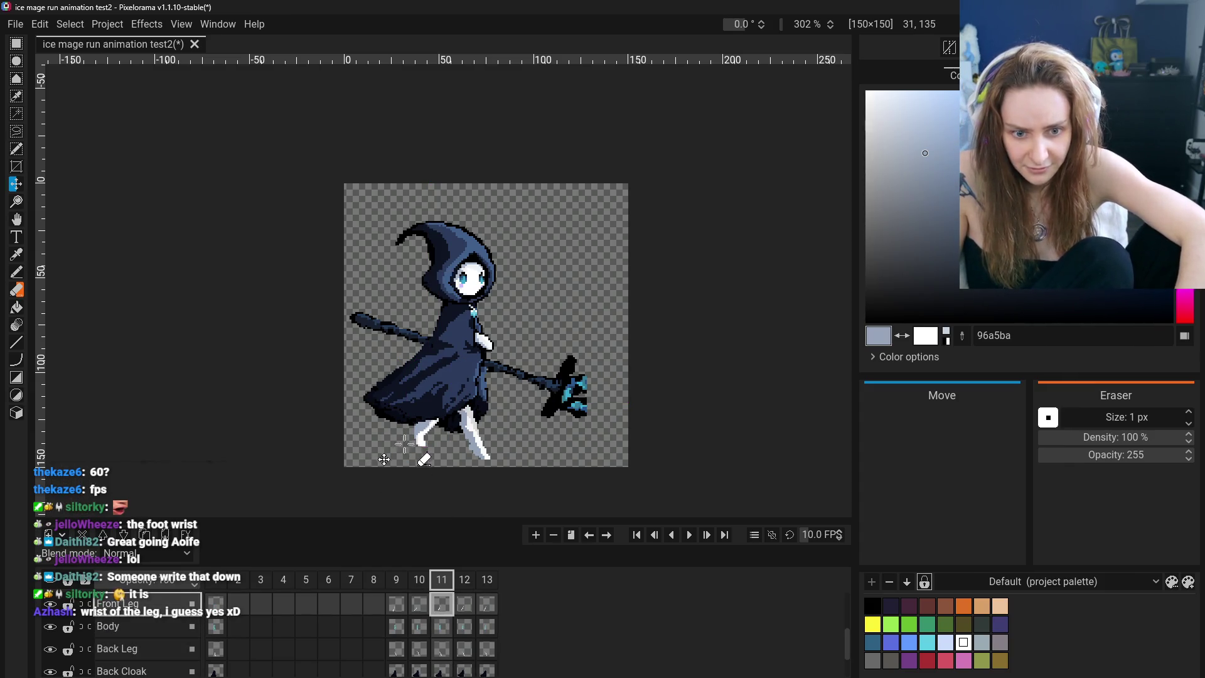
Move the front leg into place on frame 12
{"action": "left_click", "coordinate": [464, 606]}
{"action": "mouse_move", "coordinate": [459, 461]}
{"action": "left_mouse_down"}
{"action": "mouse_move", "coordinate": [444, 460]}
{"action": "mouse_move", "coordinate": [445, 447]}
{"action": "left_mouse_up"}
{"action": "scroll", "coordinate": [451, 656], "scroll_direction": "down", "scroll_amount": 1}
{"action": "left_click", "coordinate": [465, 638]}
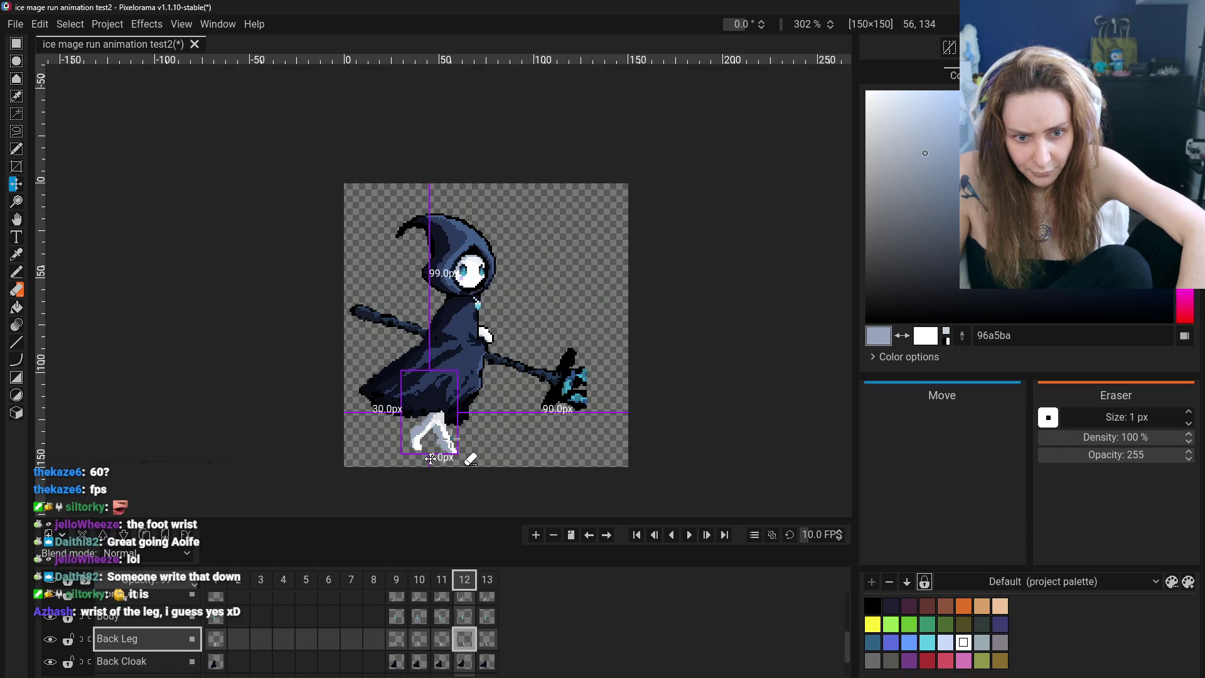
{"action": "left_click", "coordinate": [461, 603]}
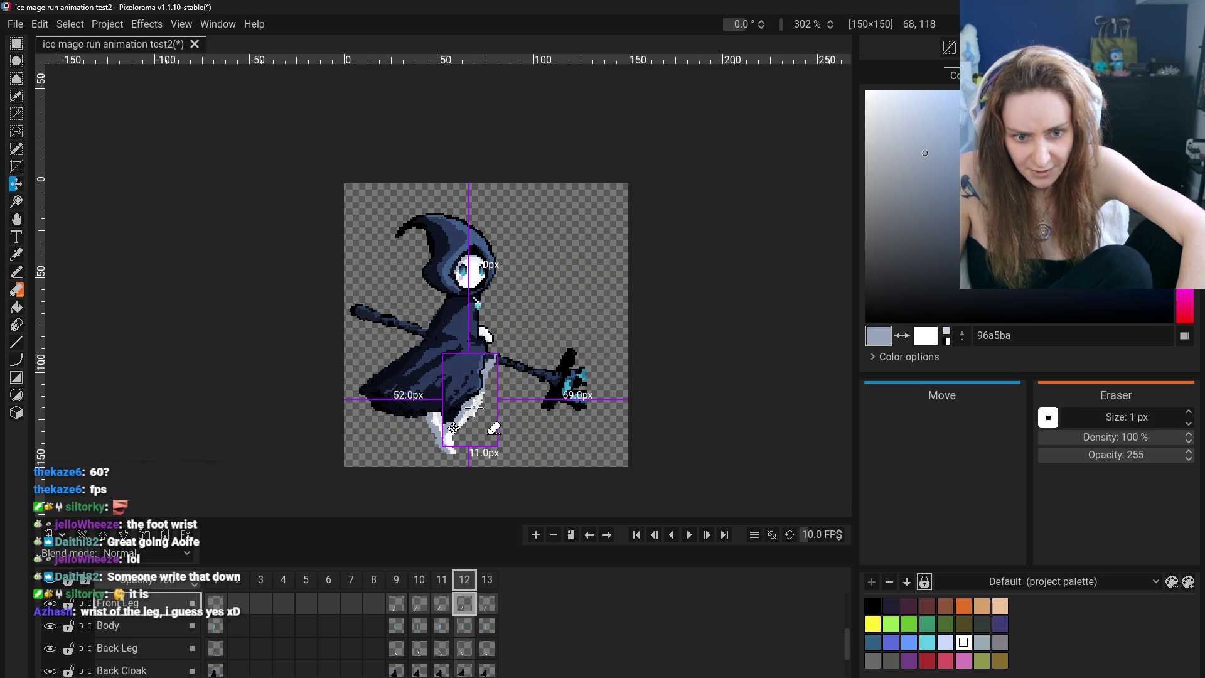
{"action": "left_click_drag", "start_coordinate": [443, 411], "coordinate": [462, 408]}
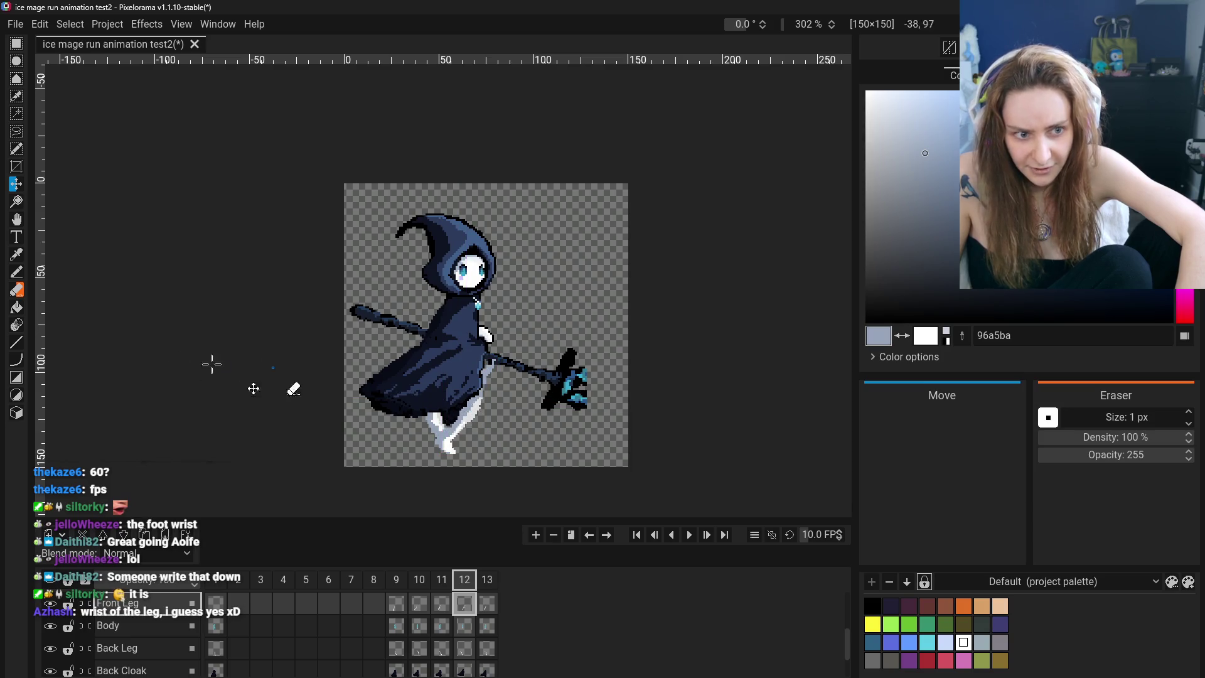
{"action": "left_click", "coordinate": [18, 292]}
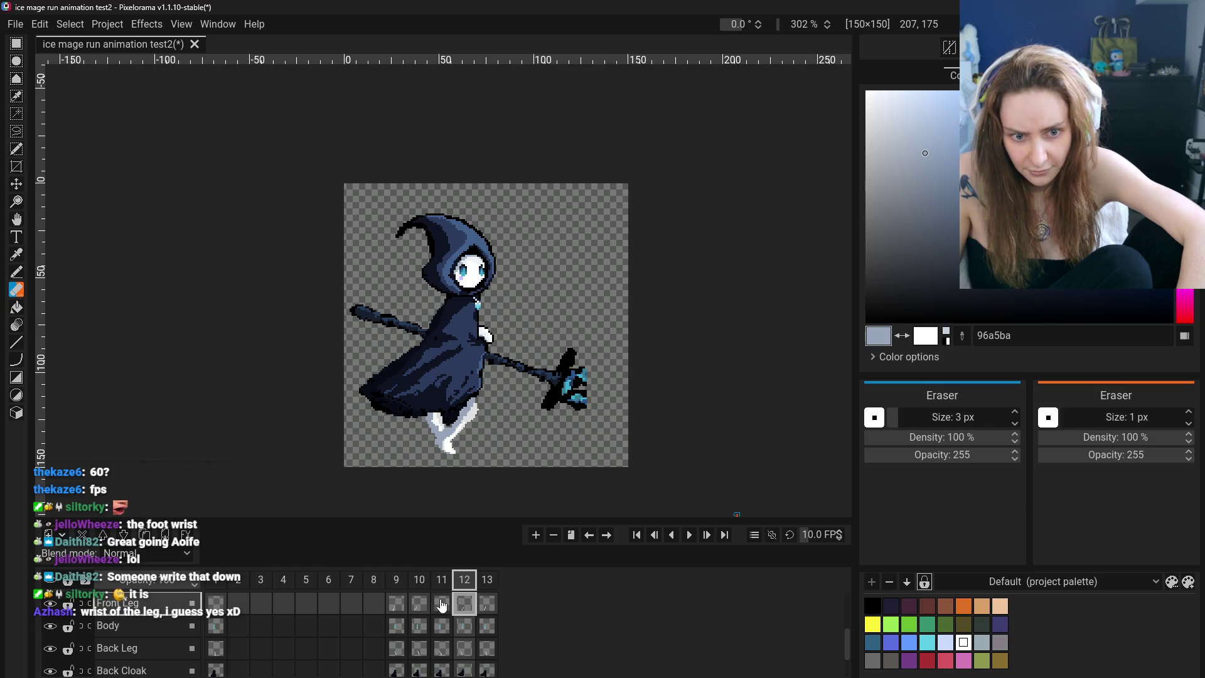
Scrub through frames 9–12, then shift the front foot in frame 12 with the Move tool
{"action": "left_click", "coordinate": [394, 606]}
{"action": "left_click", "coordinate": [420, 609]}
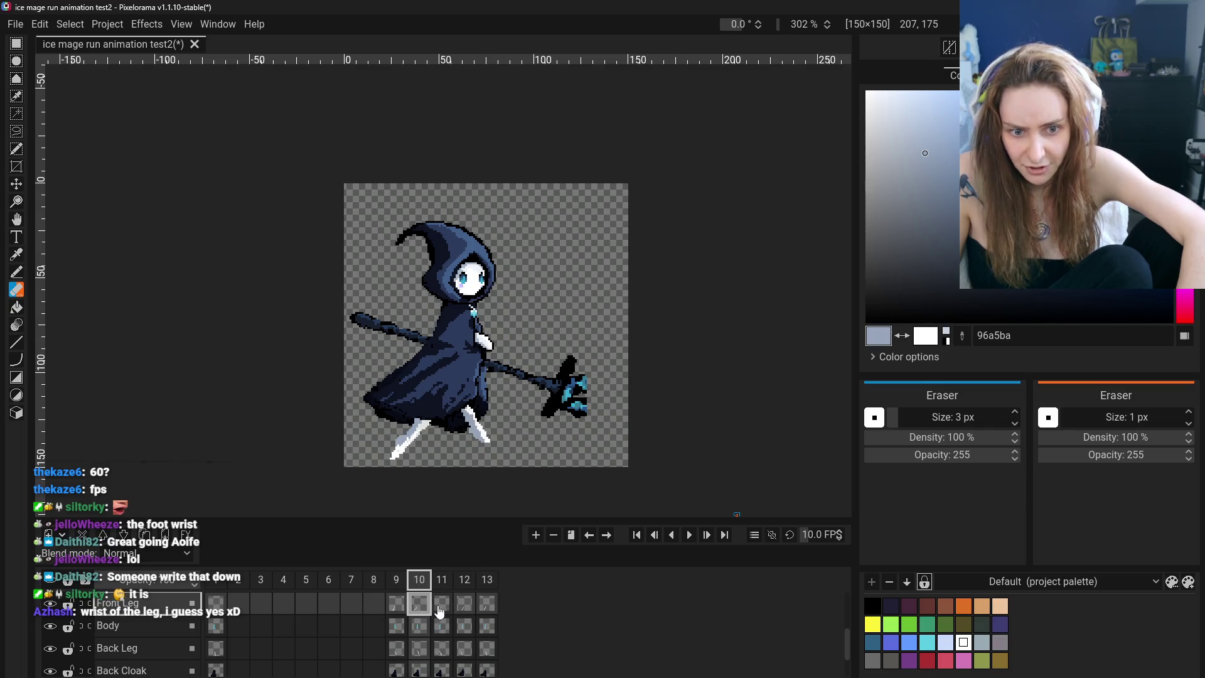
{"action": "left_click", "coordinate": [451, 611]}
{"action": "left_click", "coordinate": [465, 612]}
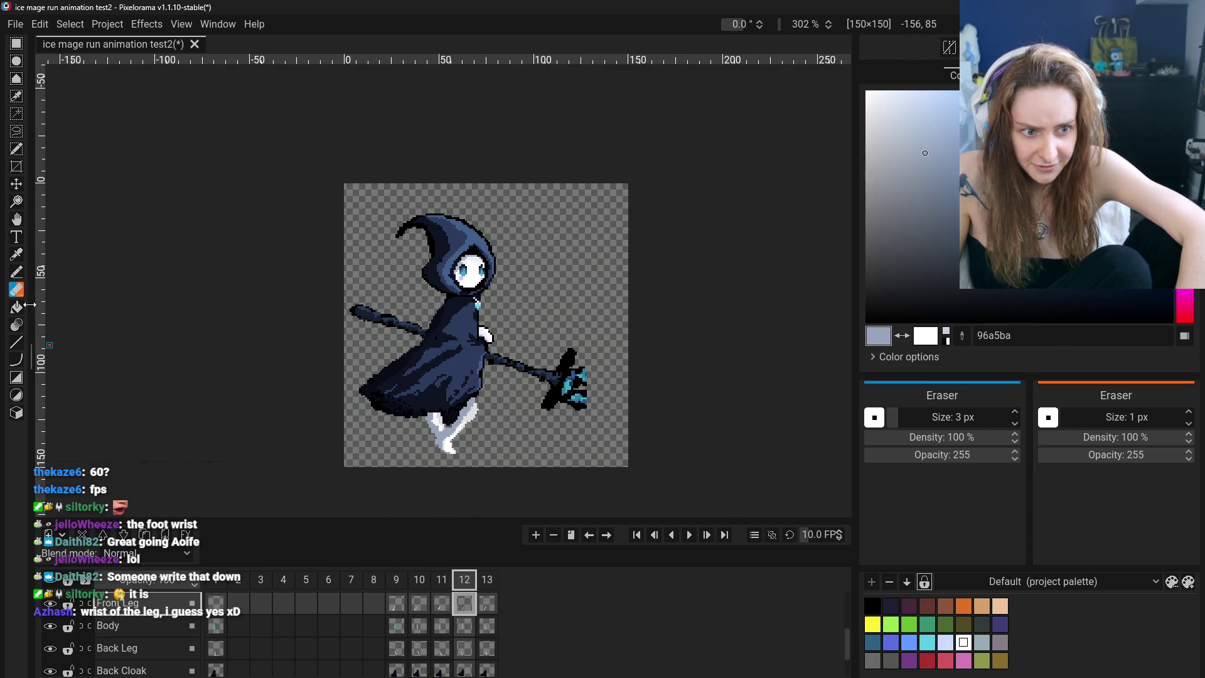
{"action": "left_click", "coordinate": [17, 183]}
{"action": "left_click_drag", "start_coordinate": [449, 442], "coordinate": [461, 433]}
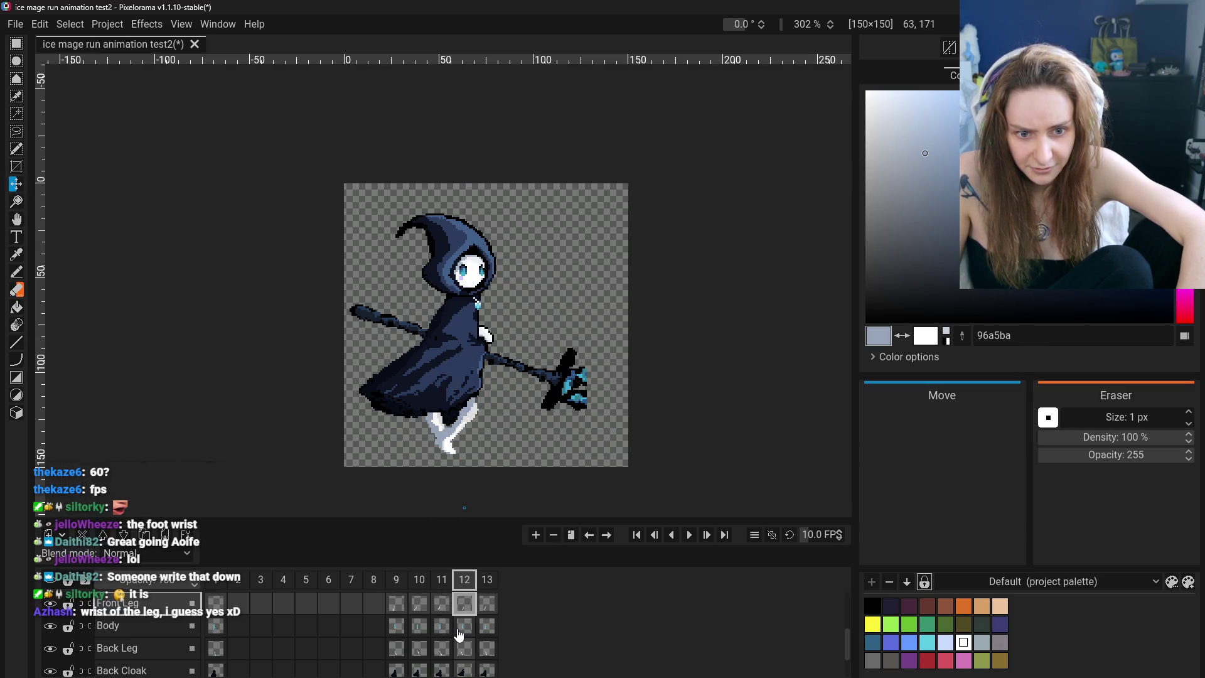
Check frame 12 against frames 10 and 11, then open the Effects transform list
{"action": "left_click", "coordinate": [443, 606]}
{"action": "left_click", "coordinate": [420, 605]}
{"action": "left_click", "coordinate": [443, 605]}
{"action": "left_click", "coordinate": [466, 605]}
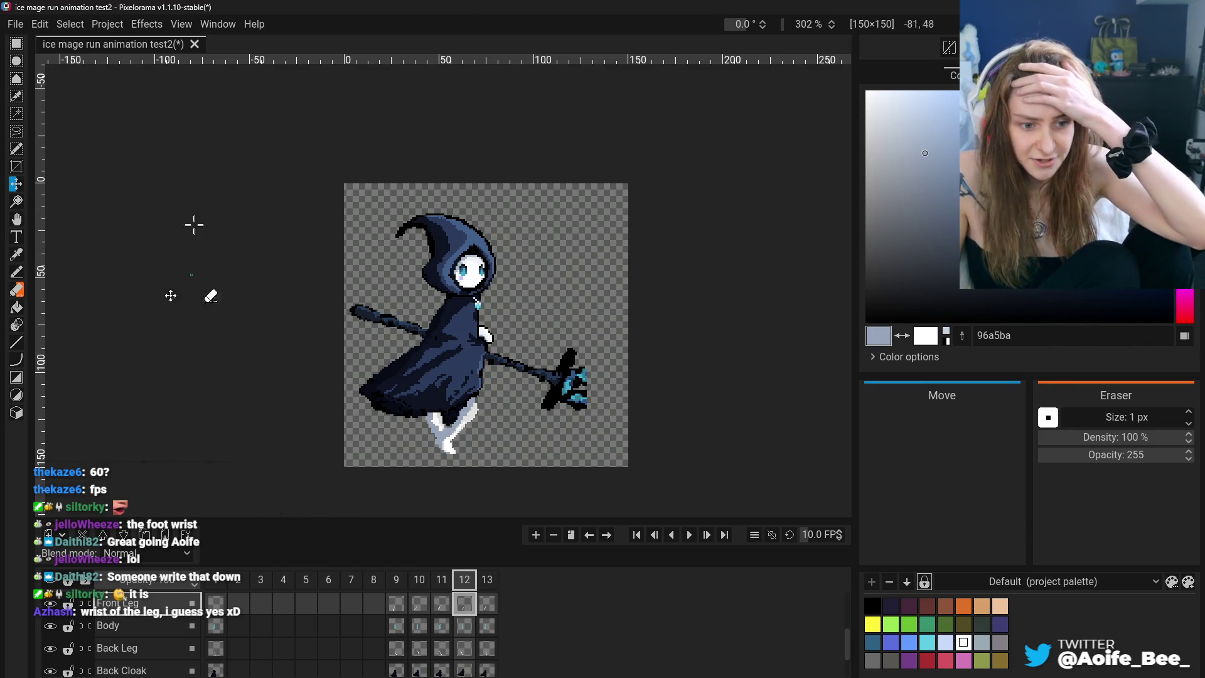
{"action": "left_click", "coordinate": [147, 24]}
Rotate the frame 12 front leg to 285 degrees and move it back under the cloak
{"action": "mouse_move", "coordinate": [167, 62]}
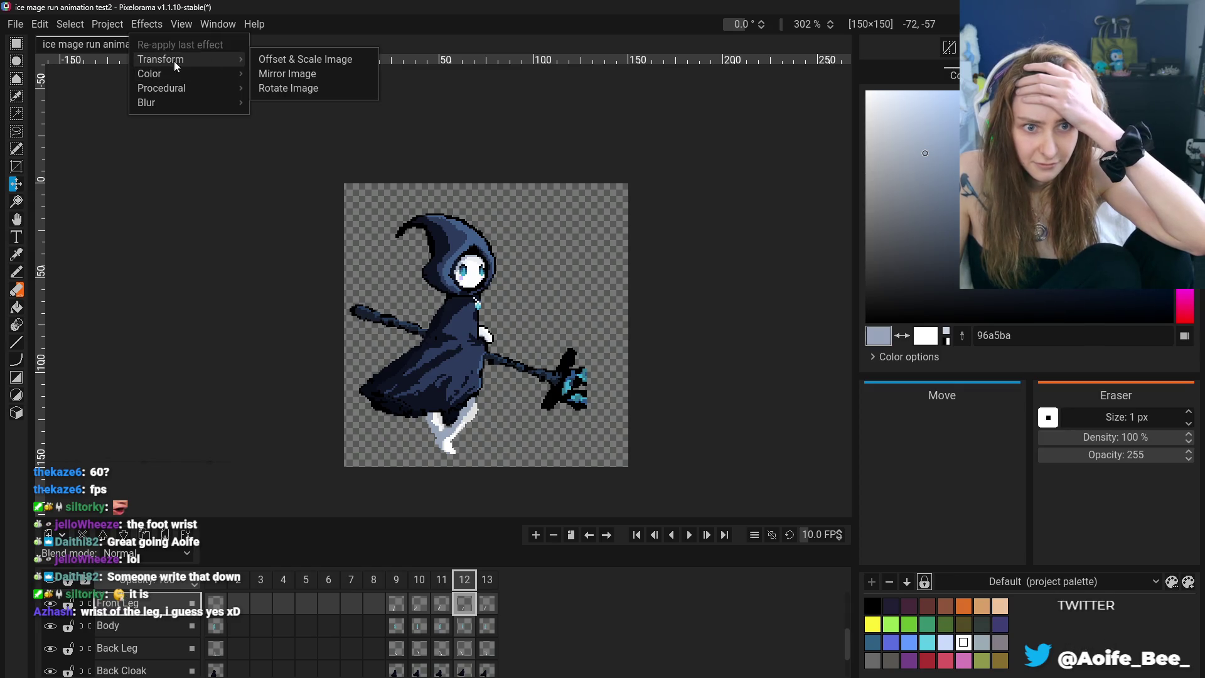
{"action": "left_click", "coordinate": [286, 88]}
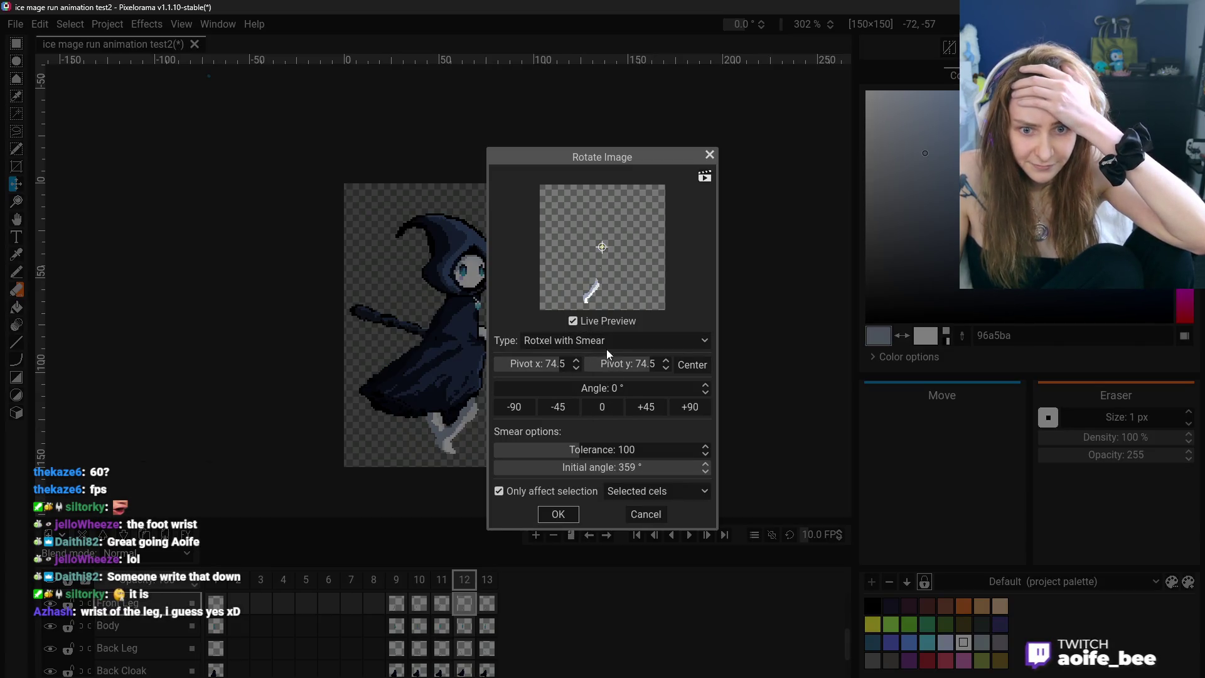
{"action": "left_click_drag", "start_coordinate": [564, 390], "coordinate": [678, 391]}
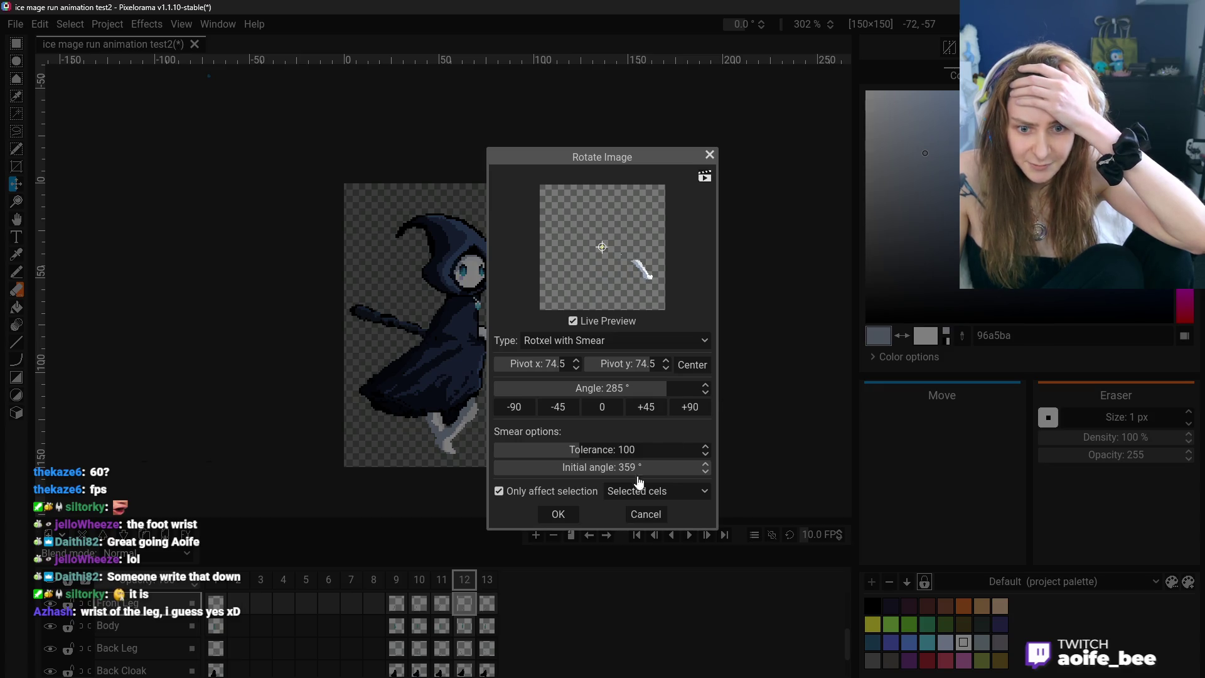
{"action": "left_click", "coordinate": [558, 514]}
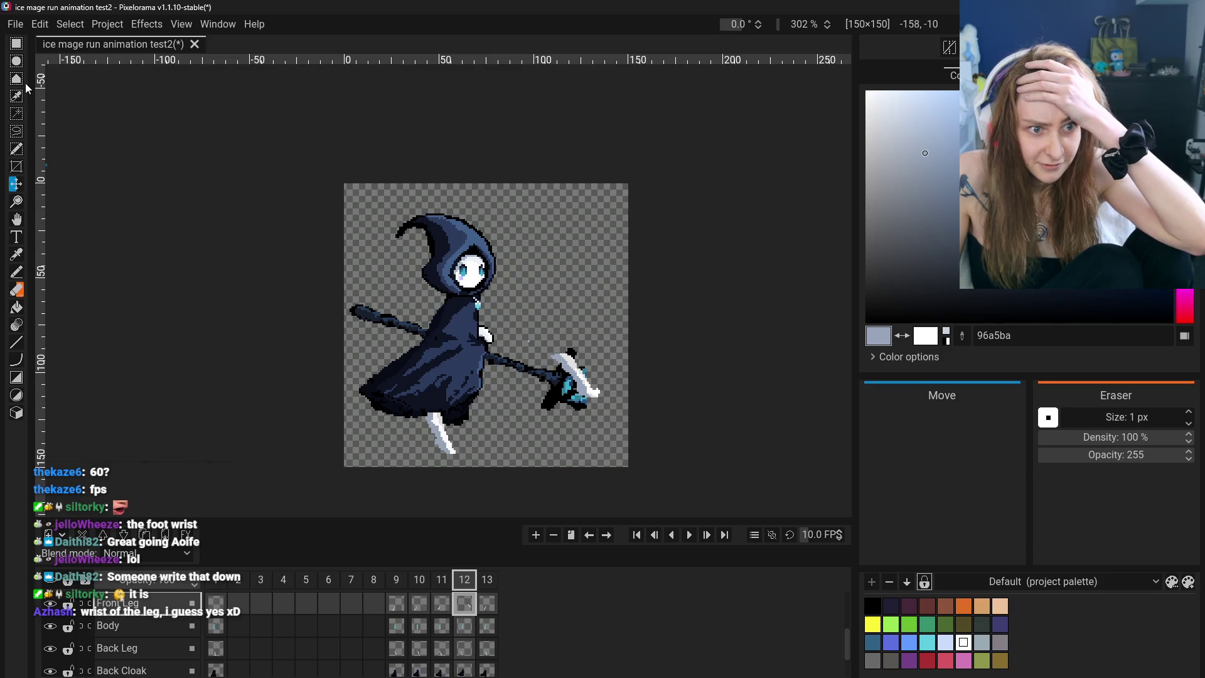
{"action": "left_click_drag", "start_coordinate": [556, 387], "coordinate": [435, 442]}
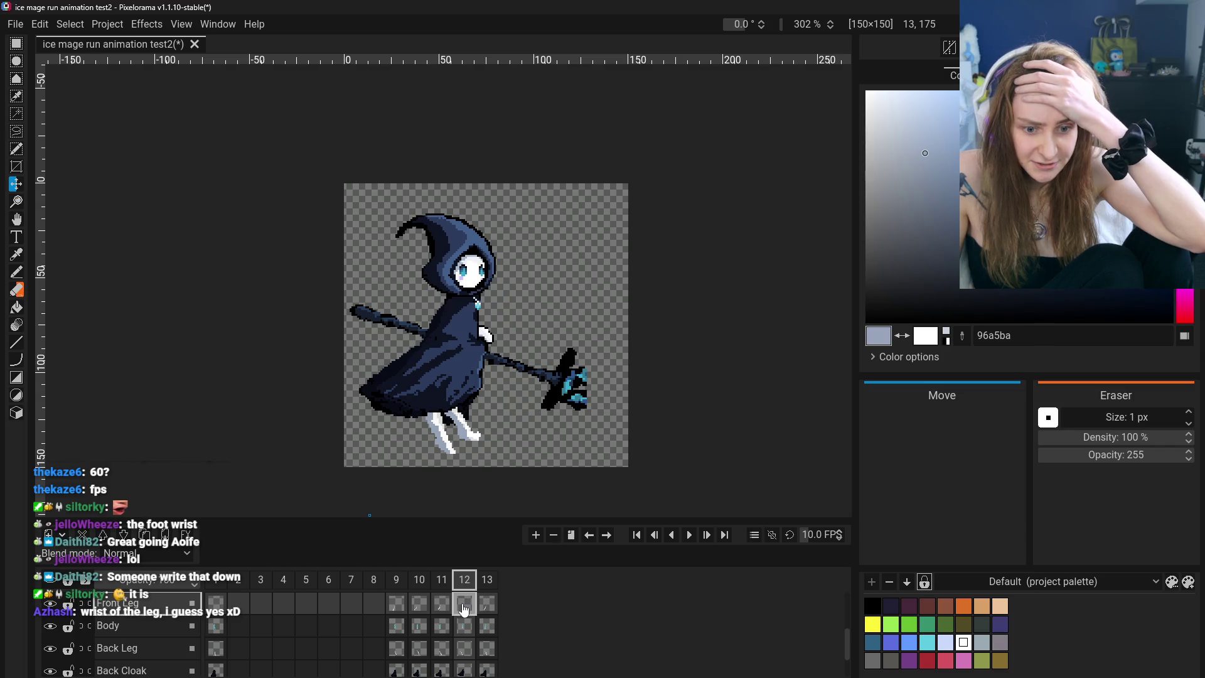
Compare the Back Leg cel across frames 9 to 12, ending on frame 12
{"action": "left_click", "coordinate": [468, 652]}
{"action": "left_click", "coordinate": [442, 650]}
{"action": "left_click", "coordinate": [464, 650]}
{"action": "left_click", "coordinate": [422, 650]}
{"action": "left_click", "coordinate": [442, 650]}
{"action": "left_click", "coordinate": [465, 646]}
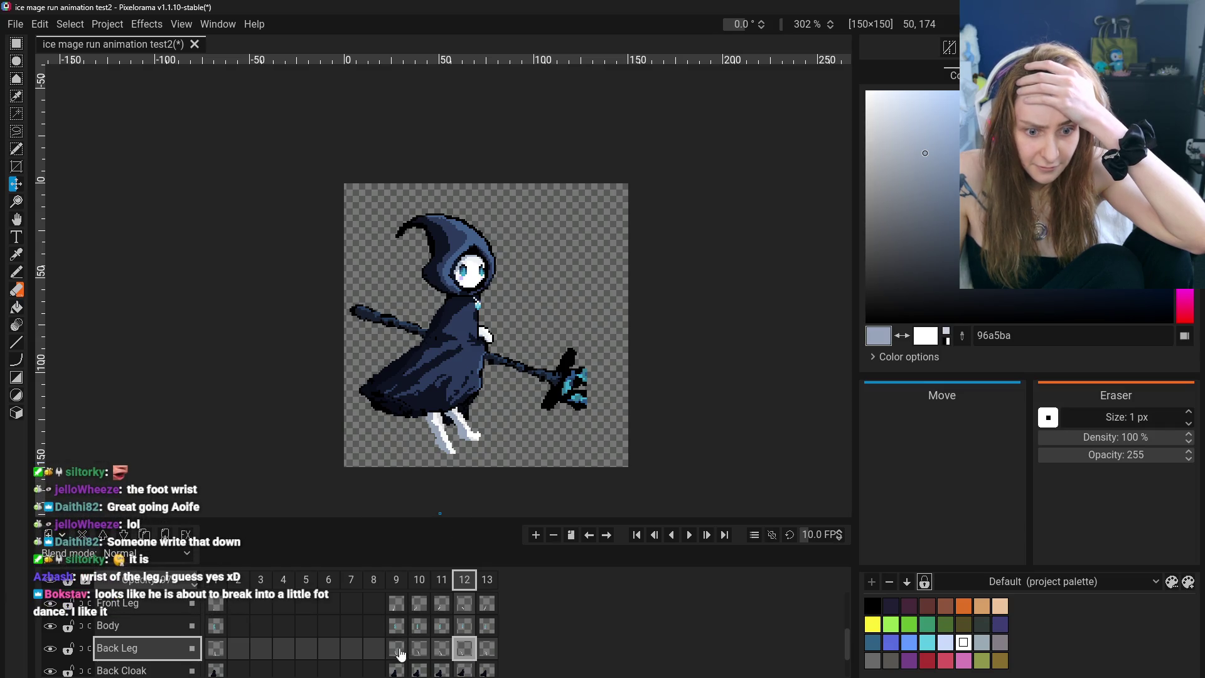
{"action": "left_click", "coordinate": [401, 651]}
{"action": "left_click", "coordinate": [442, 651]}
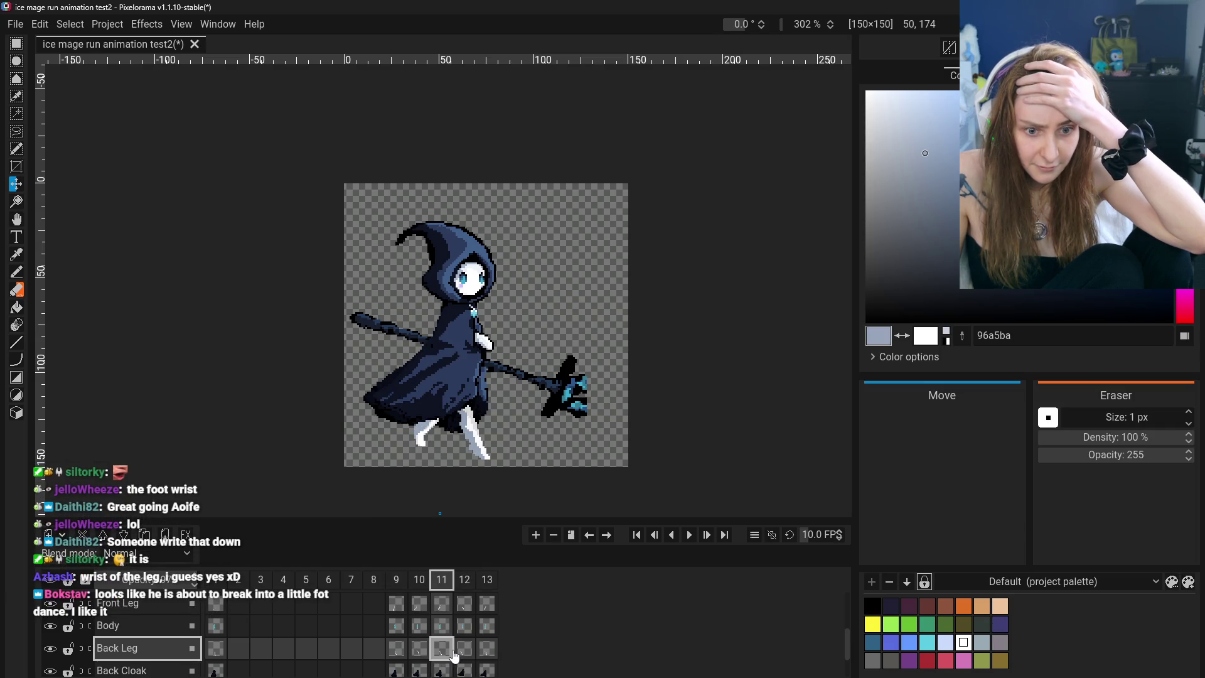
{"action": "left_click", "coordinate": [460, 653]}
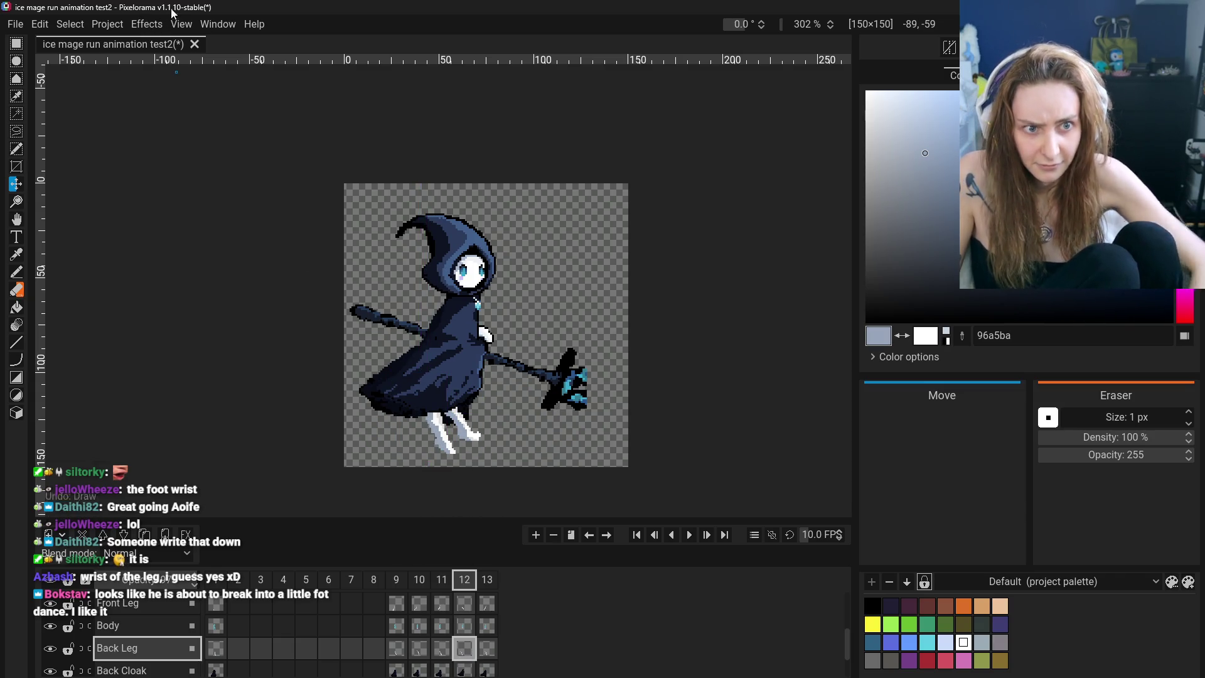
Rotate the frame 12 back leg to 37 degrees and move it into place
{"action": "left_click", "coordinate": [181, 24]}
{"action": "mouse_move", "coordinate": [143, 26]}
{"action": "mouse_move", "coordinate": [159, 59]}
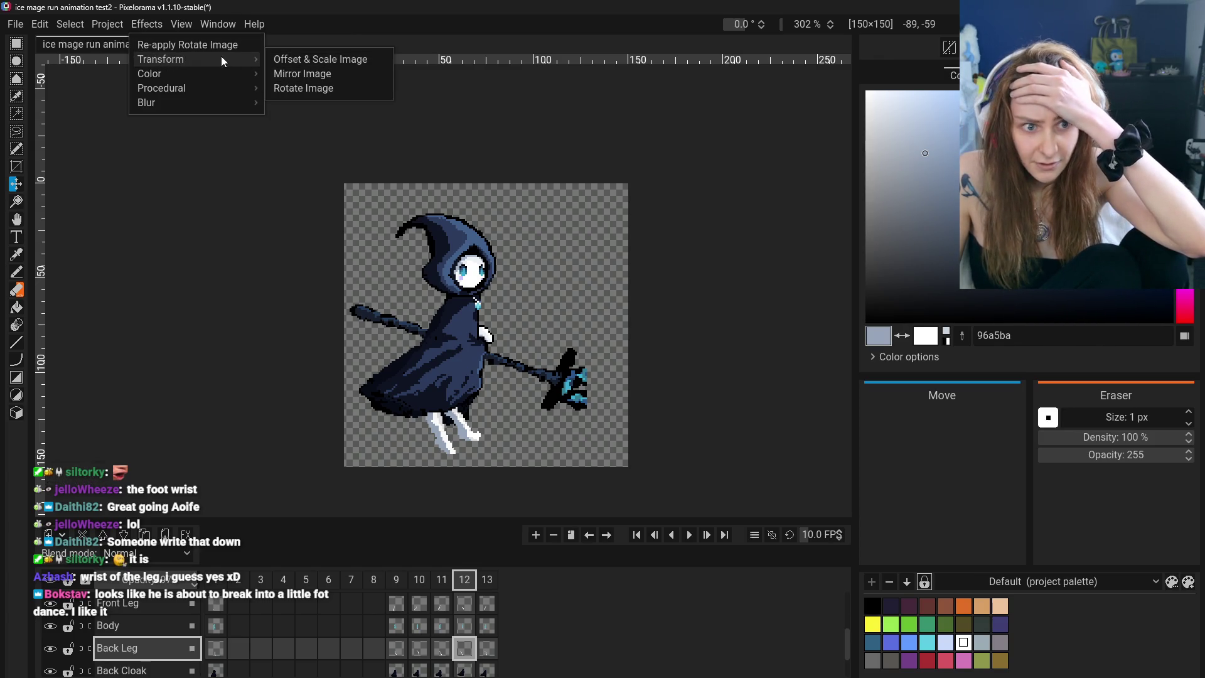
{"action": "left_click", "coordinate": [305, 87]}
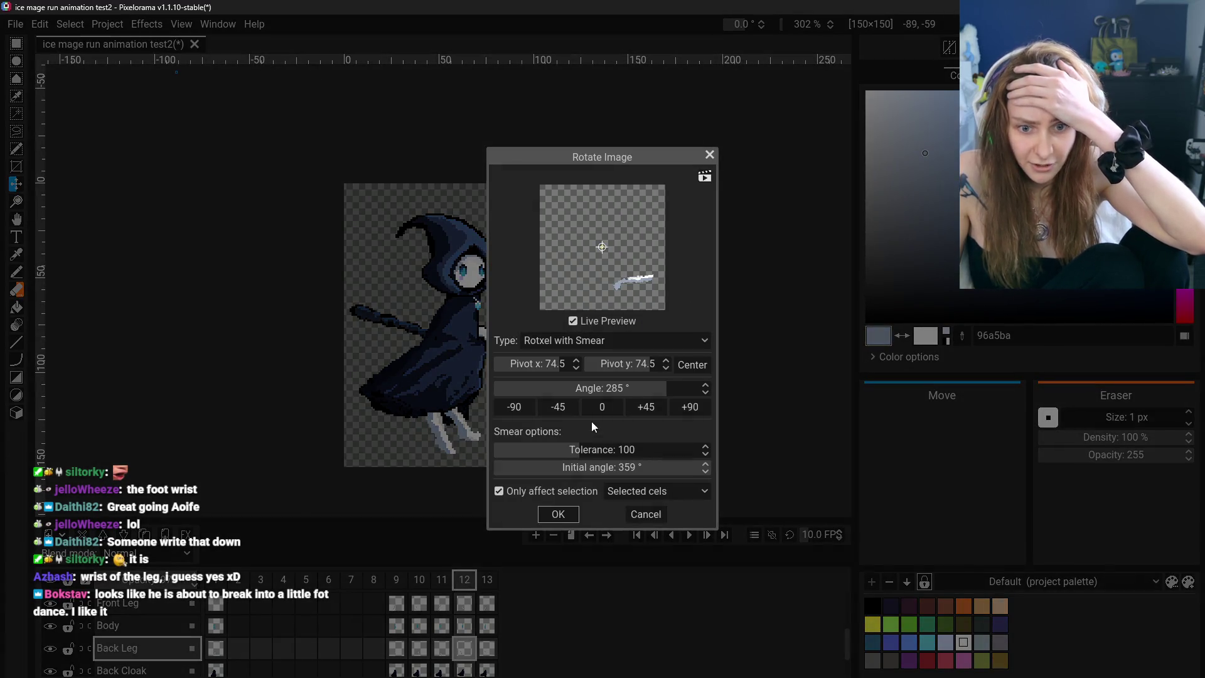
{"action": "mouse_move", "coordinate": [624, 389]}
{"action": "left_mouse_down"}
{"action": "mouse_move", "coordinate": [400, 391]}
{"action": "mouse_move", "coordinate": [476, 391]}
{"action": "left_mouse_up"}
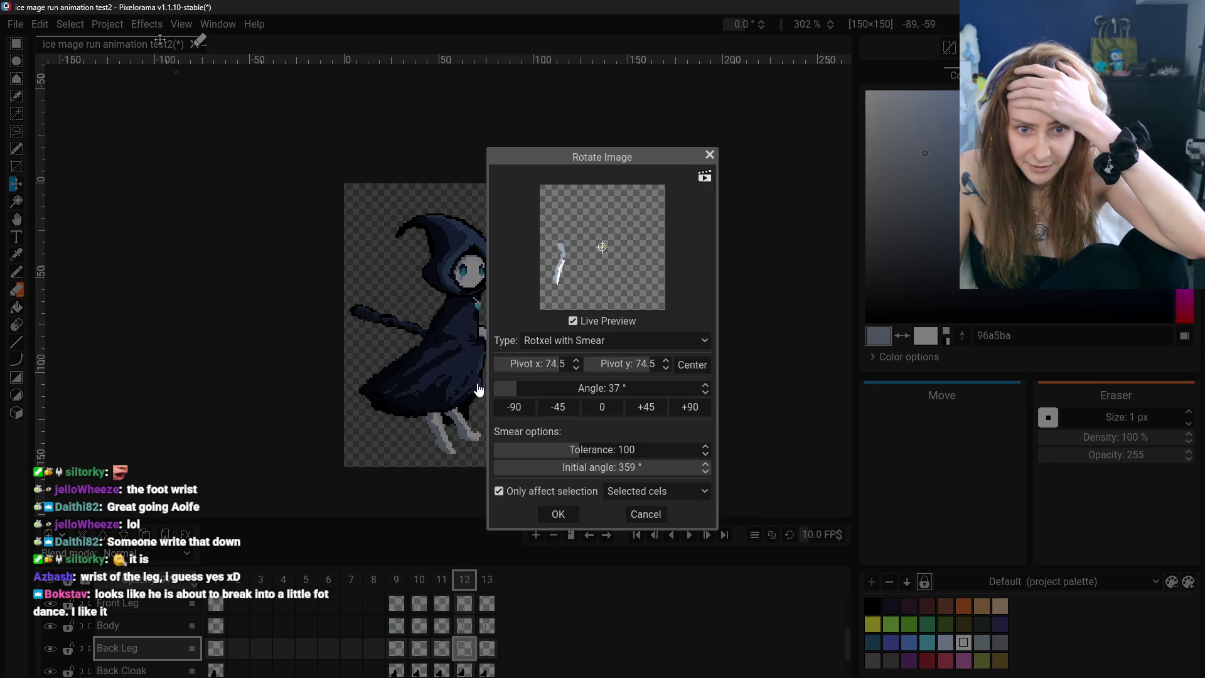
{"action": "left_click", "coordinate": [558, 514]}
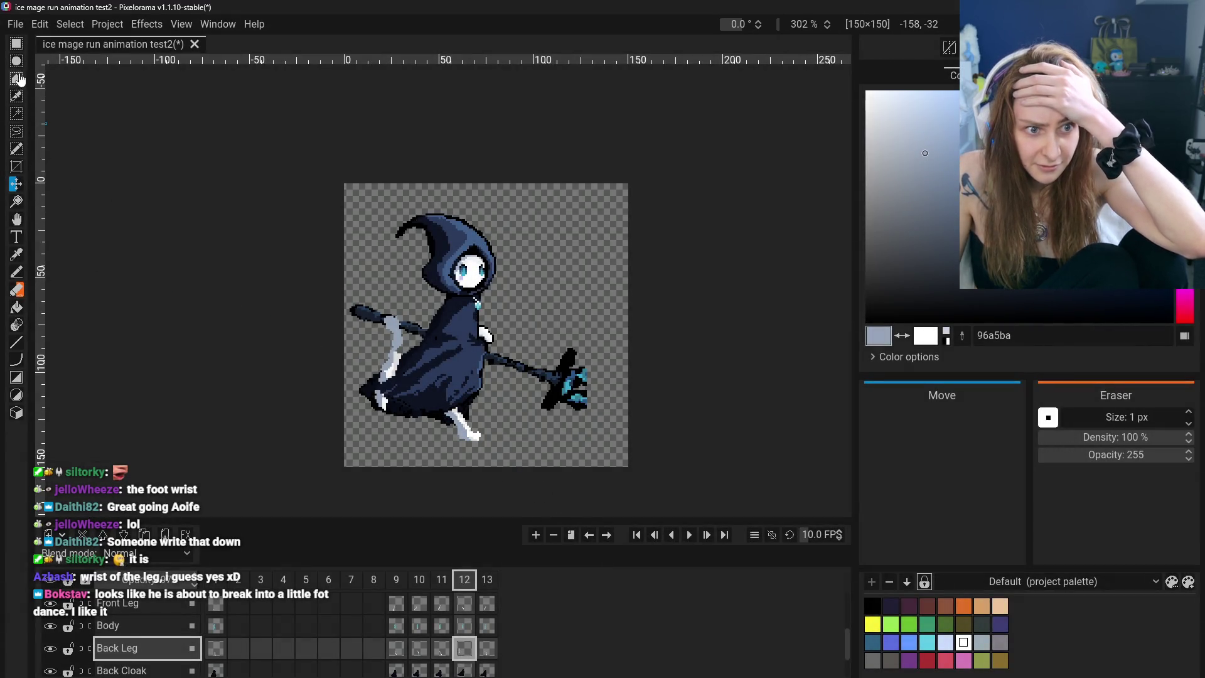
{"action": "left_click_drag", "start_coordinate": [401, 364], "coordinate": [428, 378]}
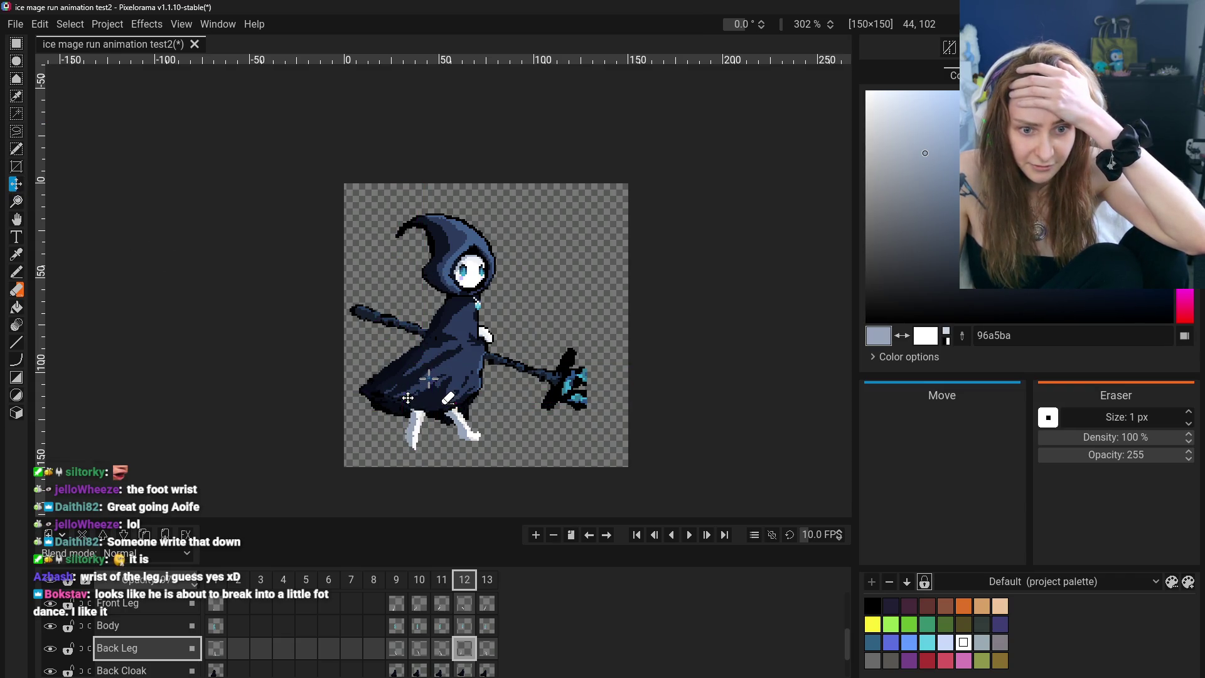
Flip between frames 9 to 12 to compare the back leg poses, ending on frame 11
{"action": "left_click", "coordinate": [420, 647]}
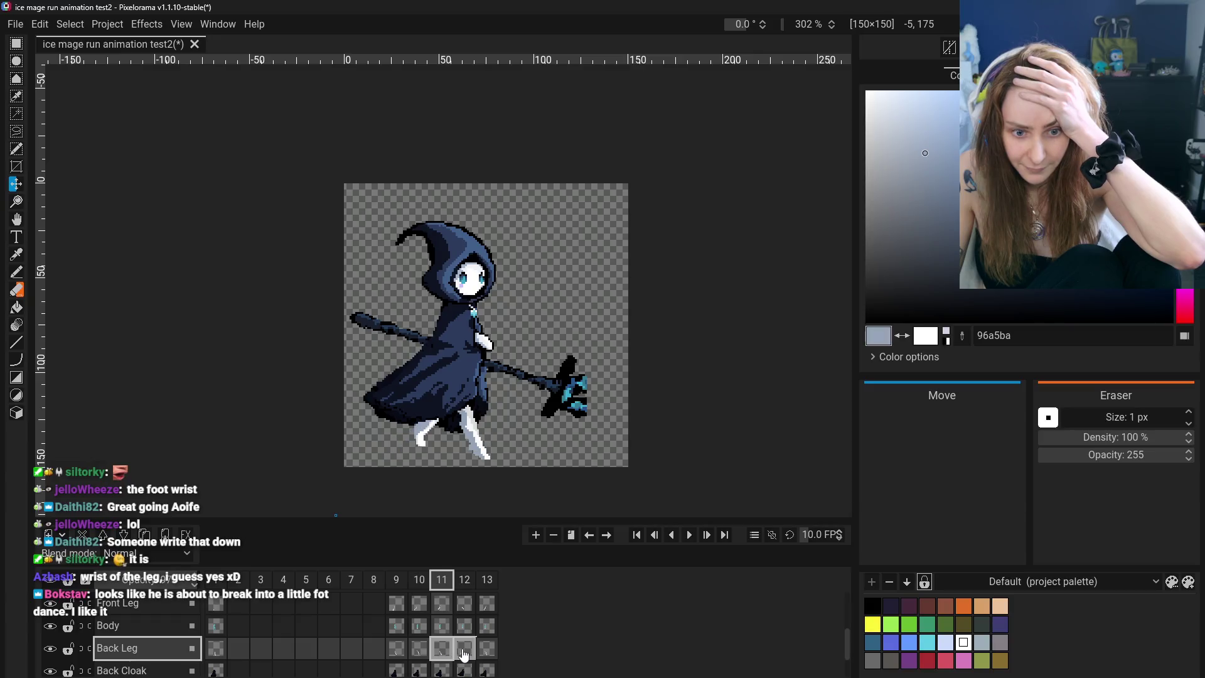
{"action": "left_click", "coordinate": [471, 653]}
{"action": "left_click", "coordinate": [442, 653]}
{"action": "left_click", "coordinate": [464, 653]}
{"action": "left_click", "coordinate": [442, 653]}
{"action": "left_click", "coordinate": [463, 653]}
{"action": "left_click", "coordinate": [443, 653]}
{"action": "left_click", "coordinate": [463, 653]}
{"action": "left_click", "coordinate": [420, 653]}
{"action": "left_click", "coordinate": [442, 653]}
{"action": "left_click", "coordinate": [463, 653]}
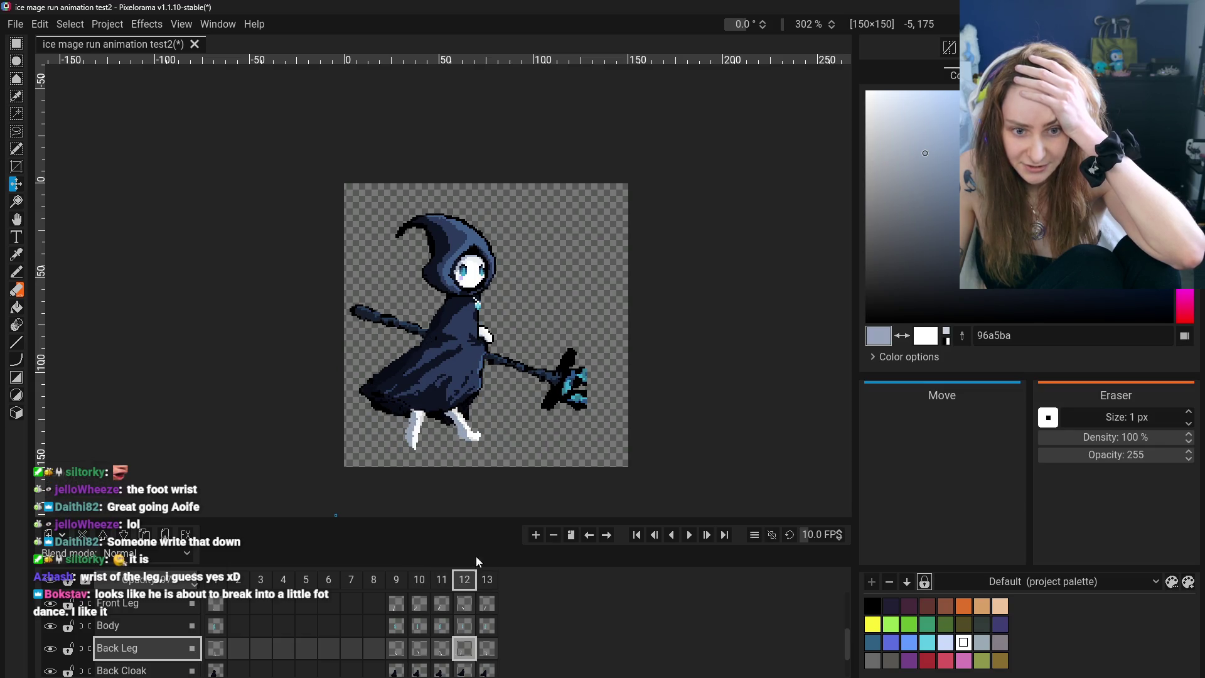
{"action": "left_click", "coordinate": [442, 653]}
{"action": "left_click", "coordinate": [464, 653]}
{"action": "left_click", "coordinate": [446, 652]}
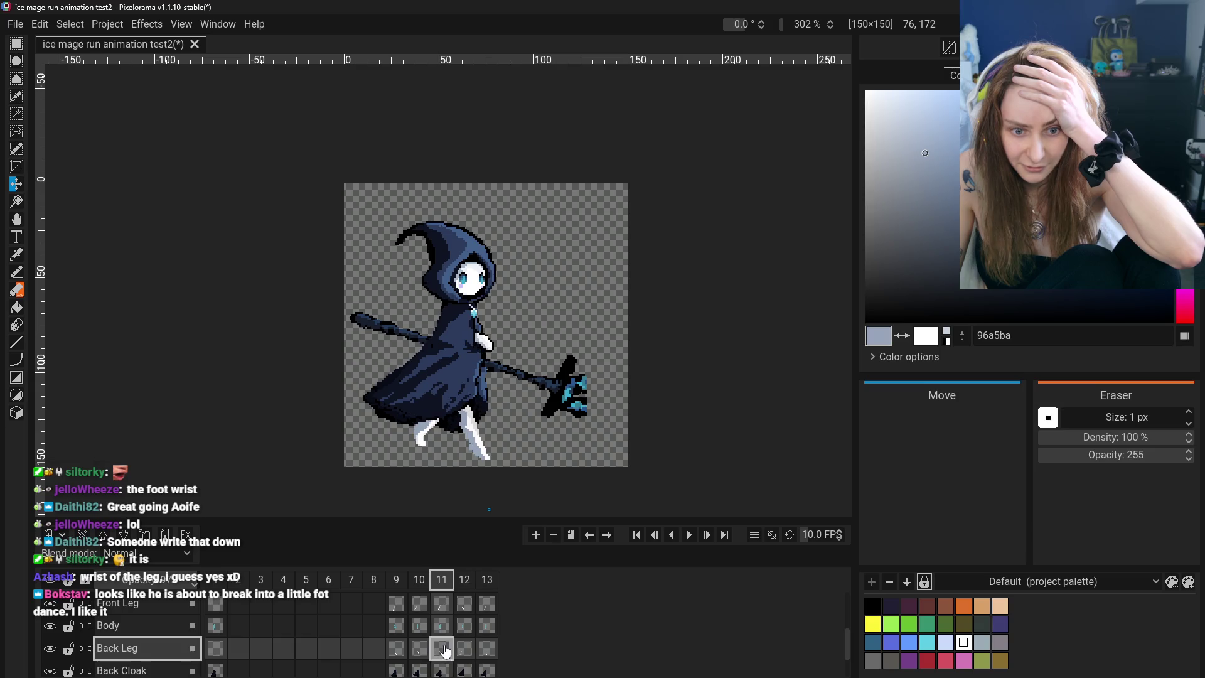
{"action": "left_click", "coordinate": [420, 651]}
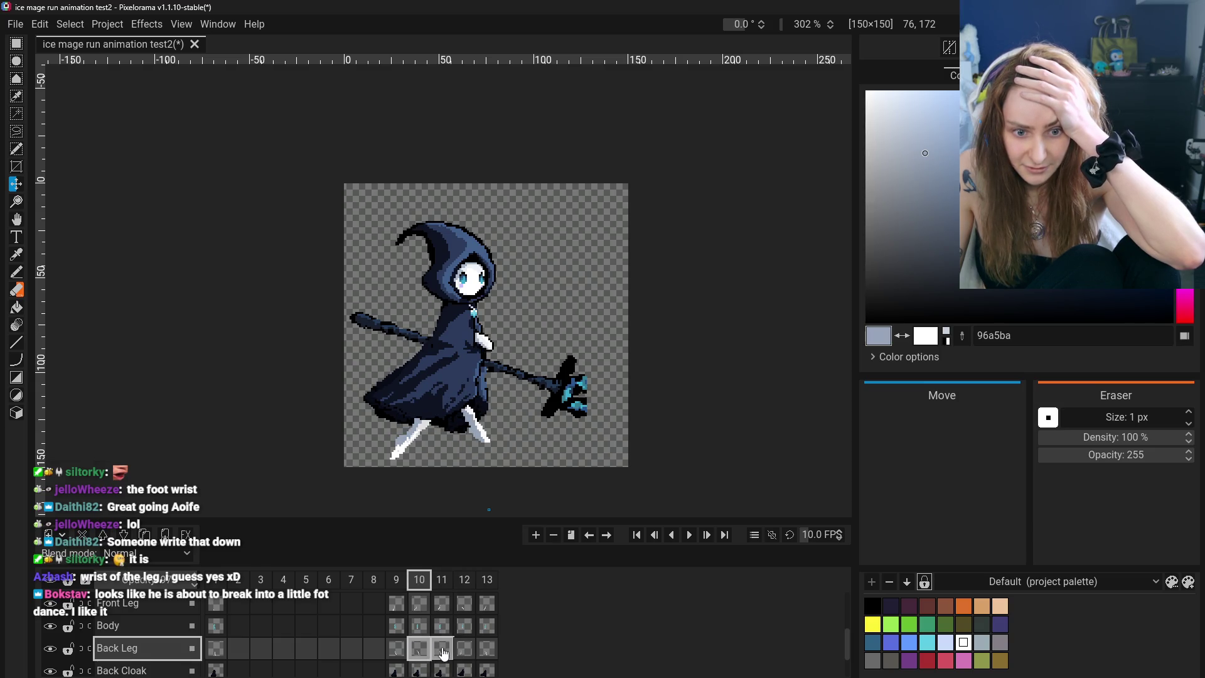
{"action": "left_click", "coordinate": [444, 654]}
{"action": "left_click", "coordinate": [420, 653]}
{"action": "left_click", "coordinate": [442, 652]}
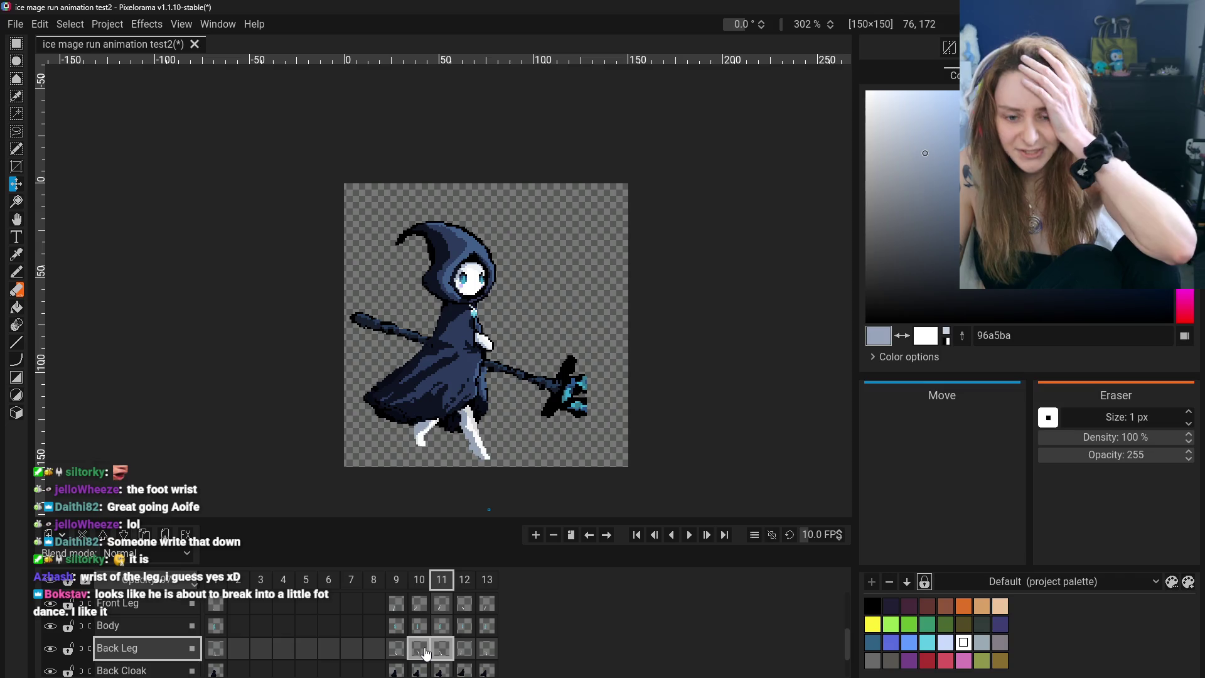
{"action": "left_click", "coordinate": [420, 653]}
{"action": "left_click", "coordinate": [442, 653]}
{"action": "left_click", "coordinate": [428, 654]}
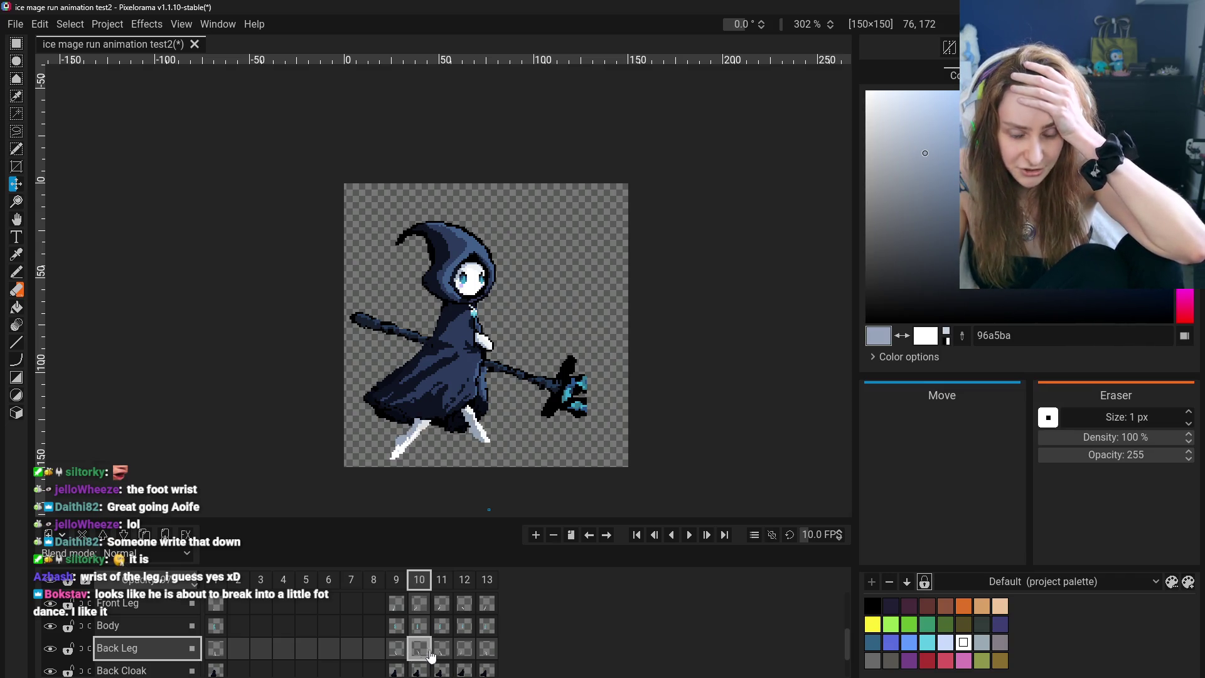
{"action": "left_click", "coordinate": [442, 653]}
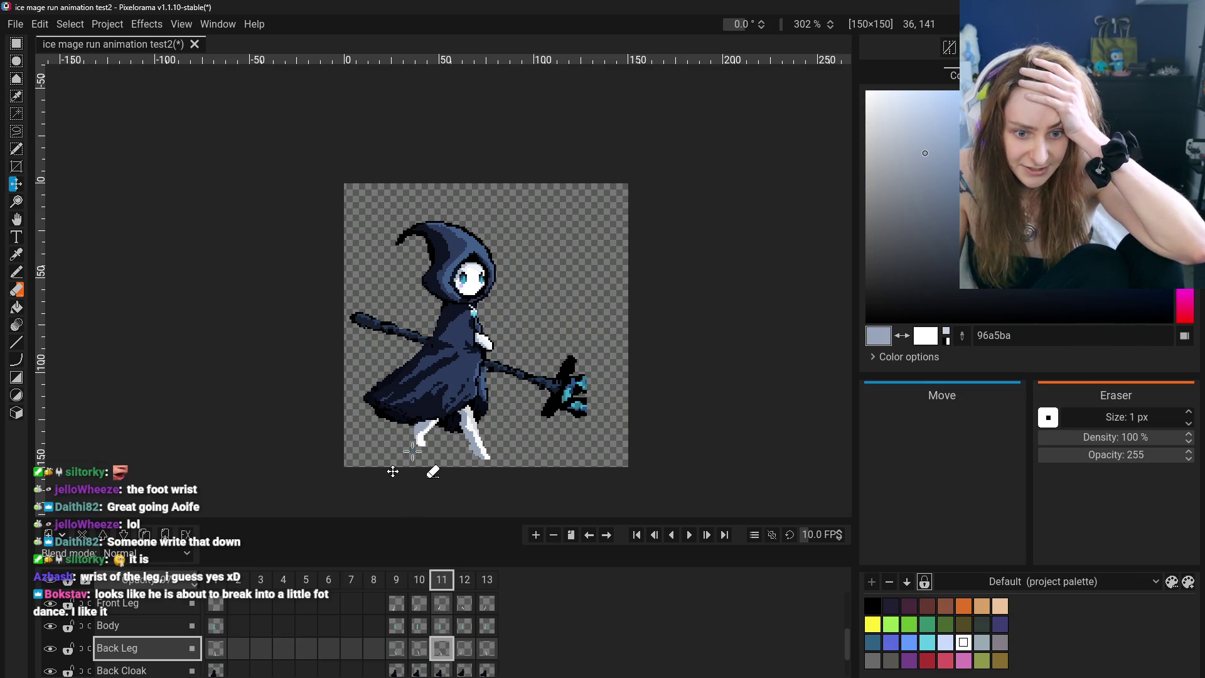
{"action": "left_click", "coordinate": [420, 653]}
{"action": "left_click", "coordinate": [443, 654]}
{"action": "left_click", "coordinate": [420, 653]}
{"action": "left_click", "coordinate": [442, 653]}
{"action": "left_click", "coordinate": [419, 654]}
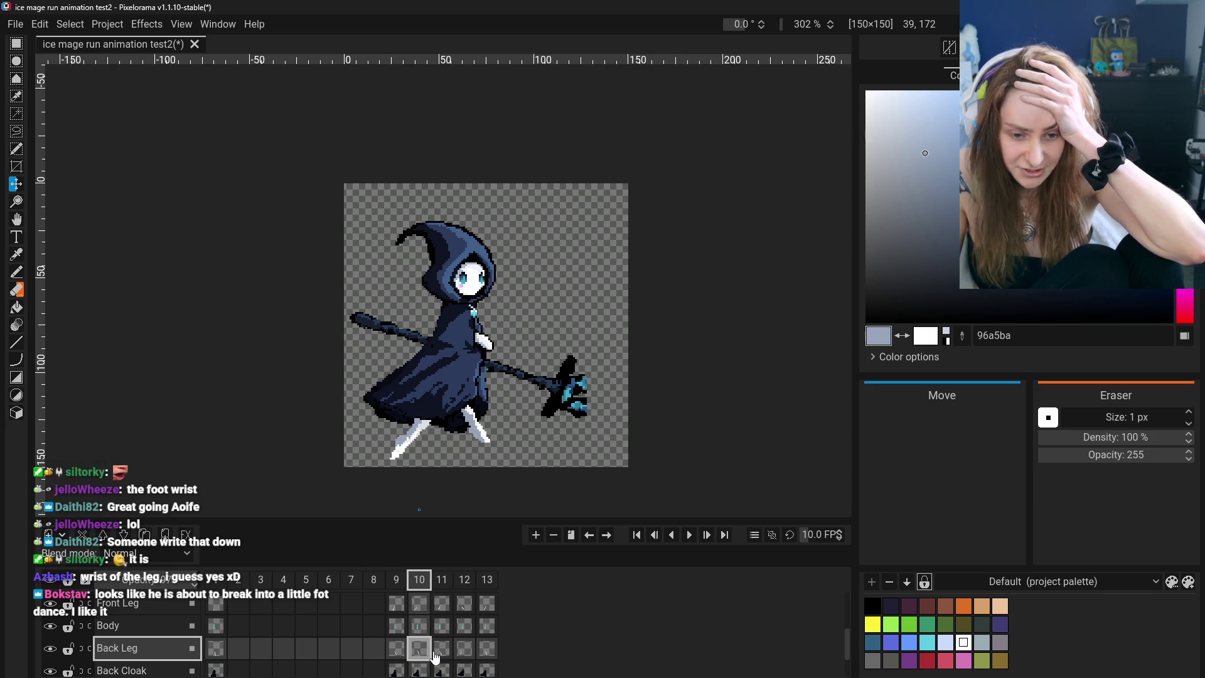
{"action": "left_click", "coordinate": [444, 655]}
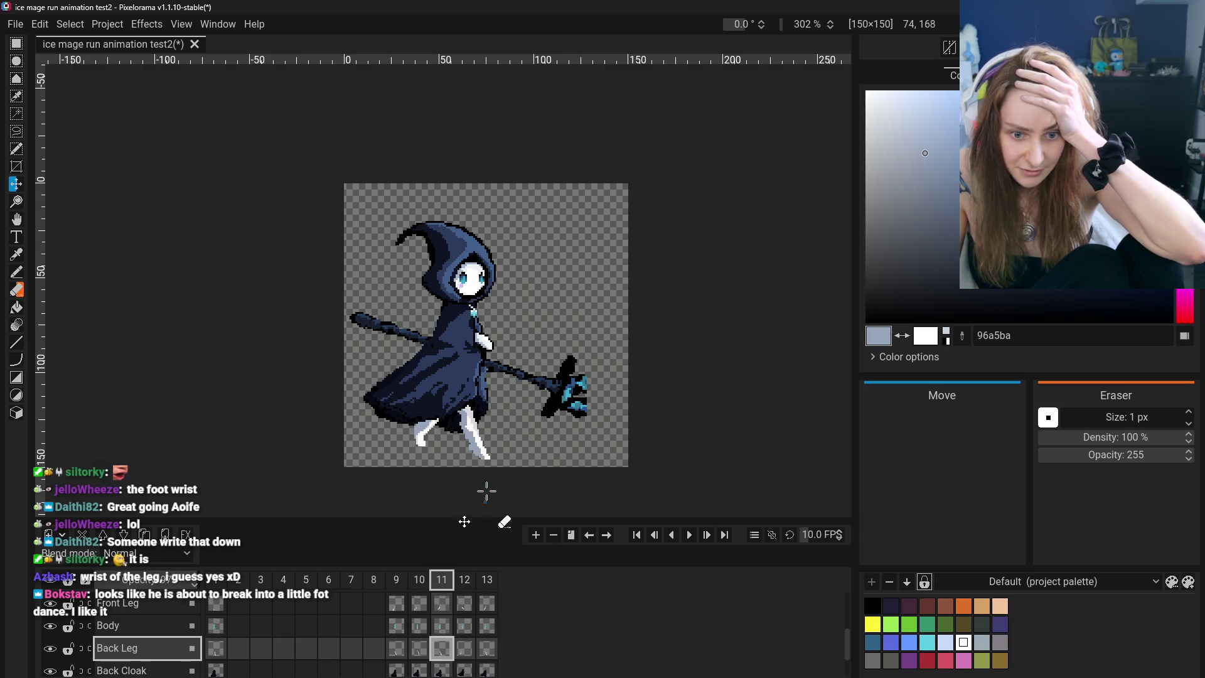
{"action": "left_click", "coordinate": [420, 653]}
{"action": "left_click", "coordinate": [445, 656]}
{"action": "left_click", "coordinate": [414, 654]}
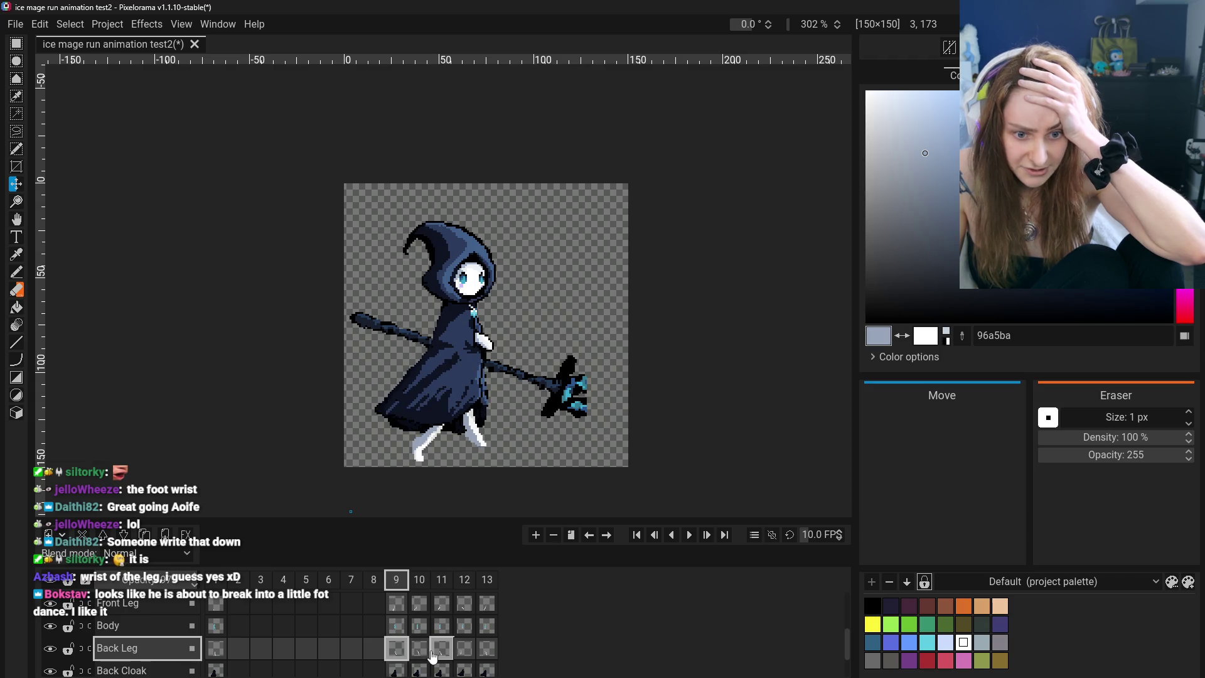
{"action": "left_click", "coordinate": [445, 656]}
{"action": "left_click", "coordinate": [407, 656]}
{"action": "left_click", "coordinate": [442, 653]}
{"action": "left_click", "coordinate": [463, 649]}
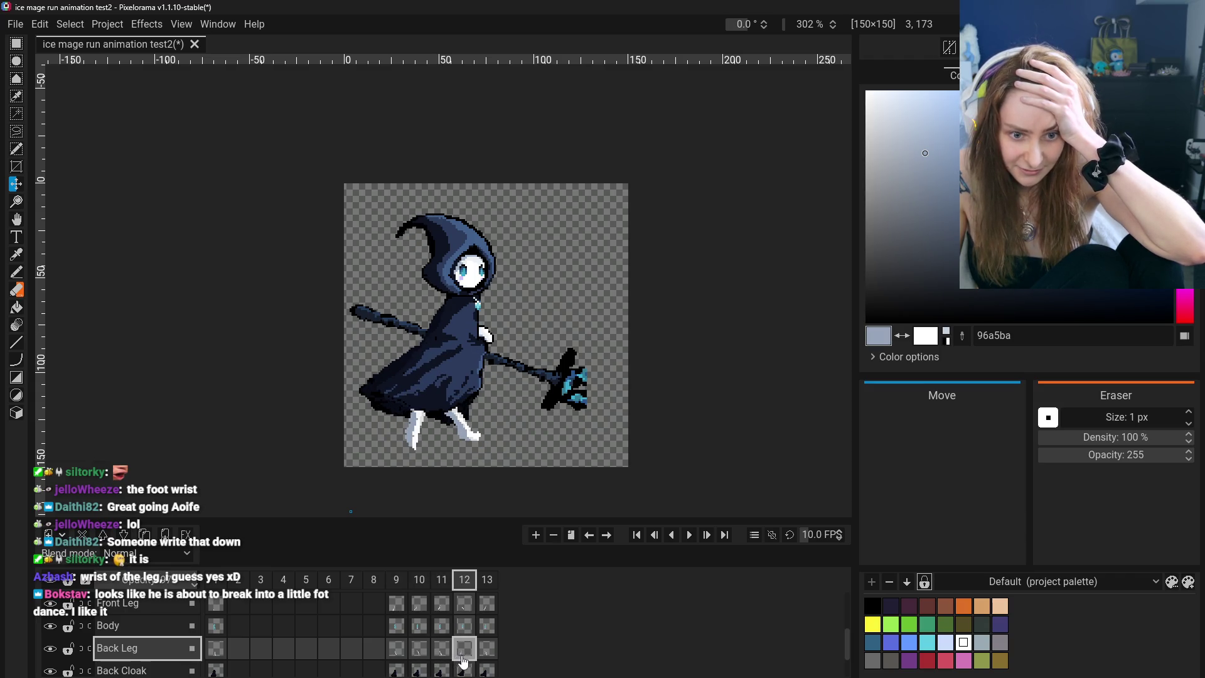
{"action": "left_click", "coordinate": [397, 654]}
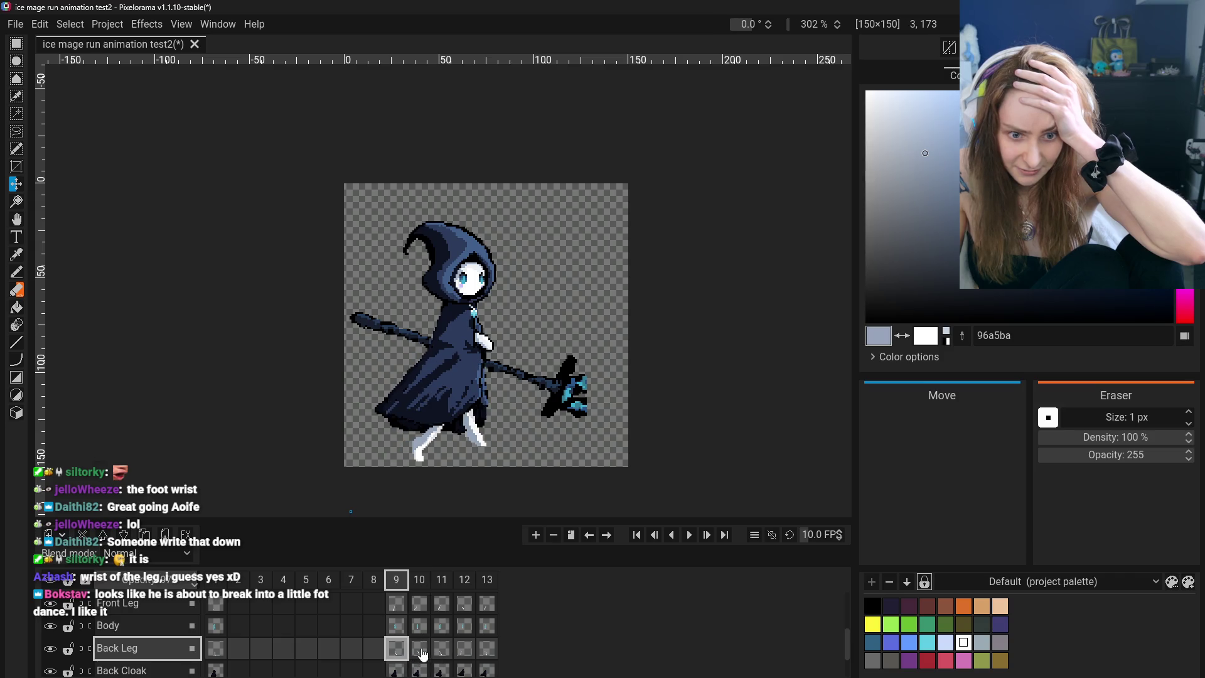
{"action": "left_click", "coordinate": [425, 654]}
{"action": "left_click", "coordinate": [447, 654]}
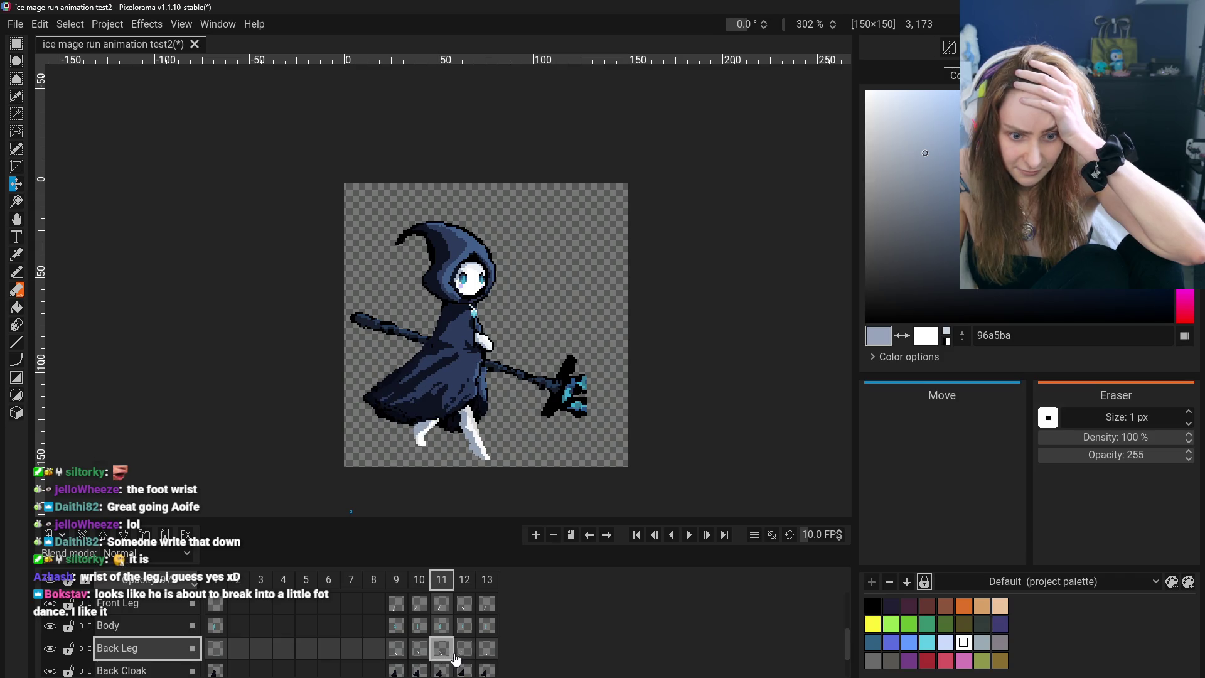
{"action": "left_click", "coordinate": [464, 656]}
{"action": "left_click", "coordinate": [441, 649]}
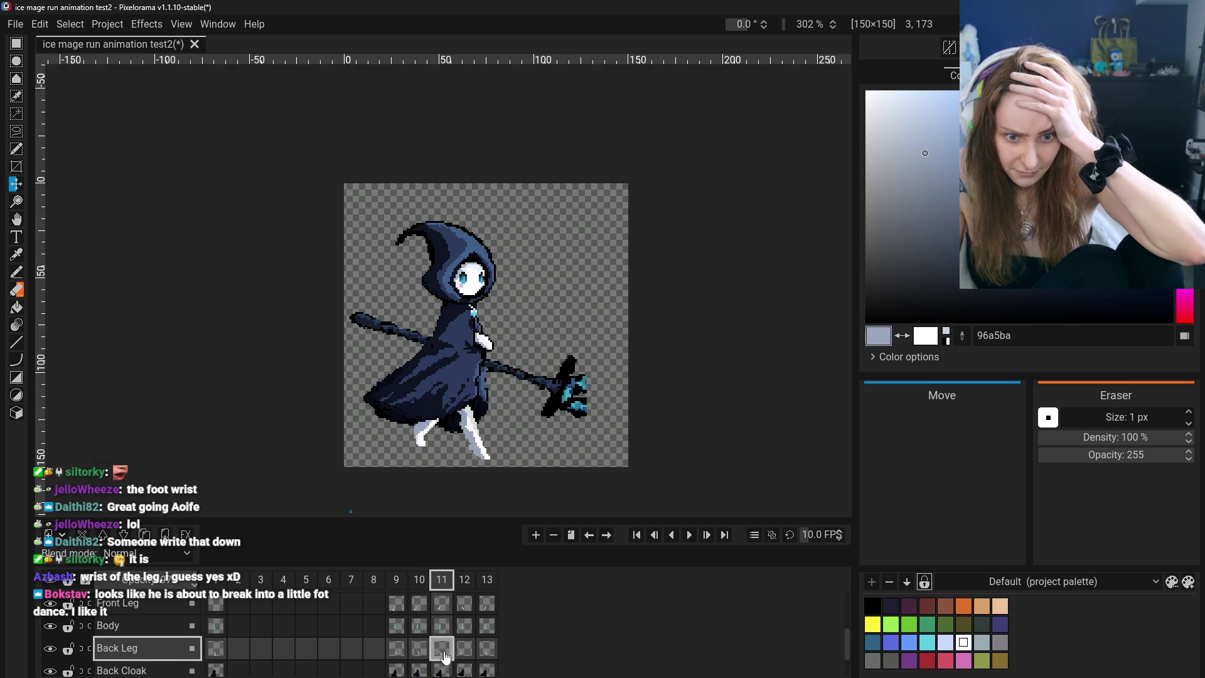
Shift the frame 11 back leg left and preview the leg motion across frames 9–12
{"action": "mouse_move", "coordinate": [477, 430]}
{"action": "left_mouse_down"}
{"action": "mouse_move", "coordinate": [400, 453]}
{"action": "mouse_move", "coordinate": [457, 455]}
{"action": "left_mouse_up"}
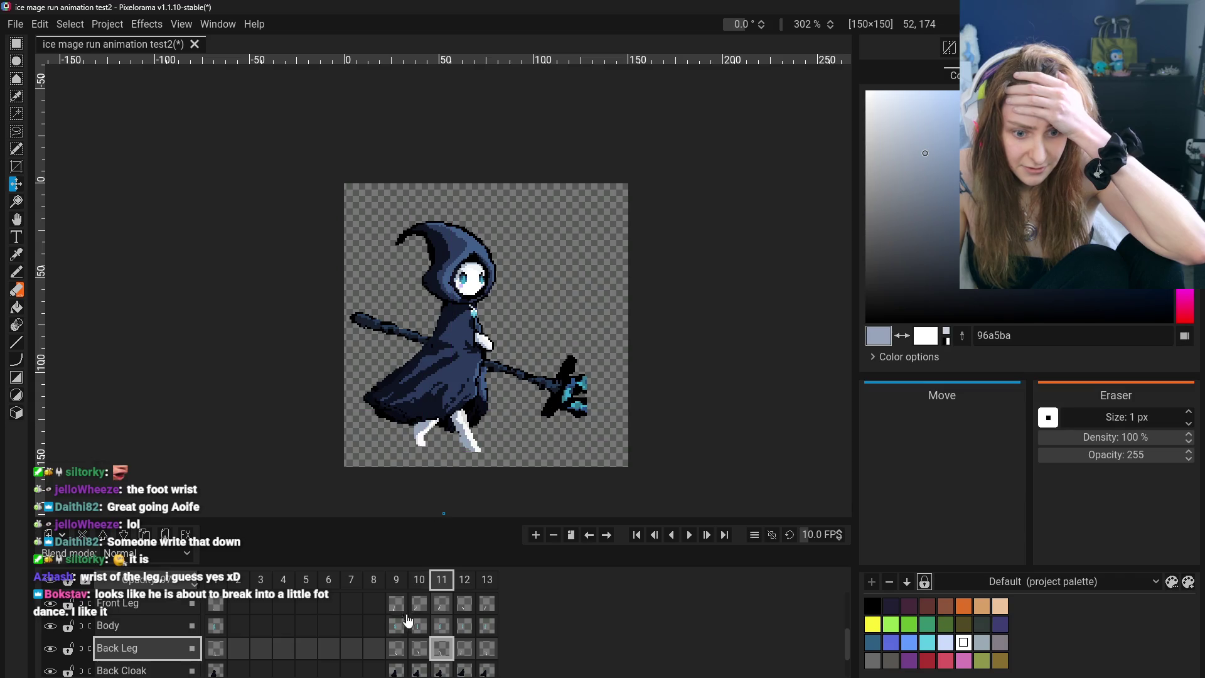
{"action": "left_click", "coordinate": [397, 647]}
{"action": "left_click", "coordinate": [419, 648]}
{"action": "left_click", "coordinate": [443, 653]}
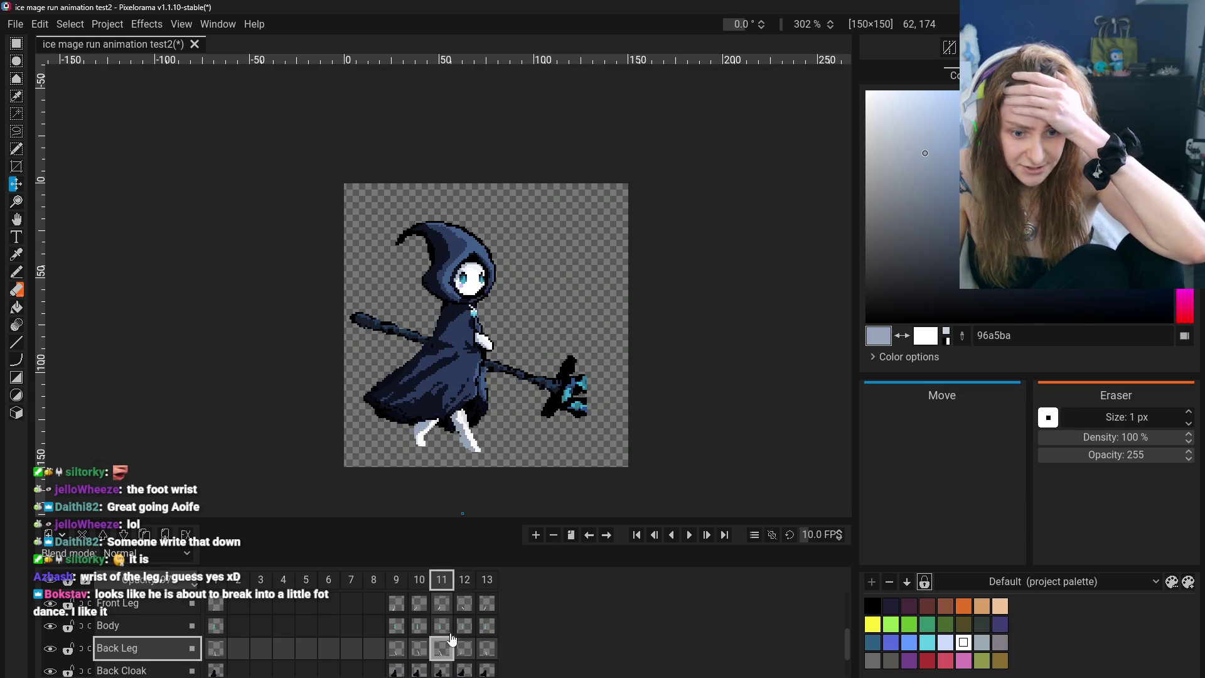
{"action": "left_click", "coordinate": [462, 647]}
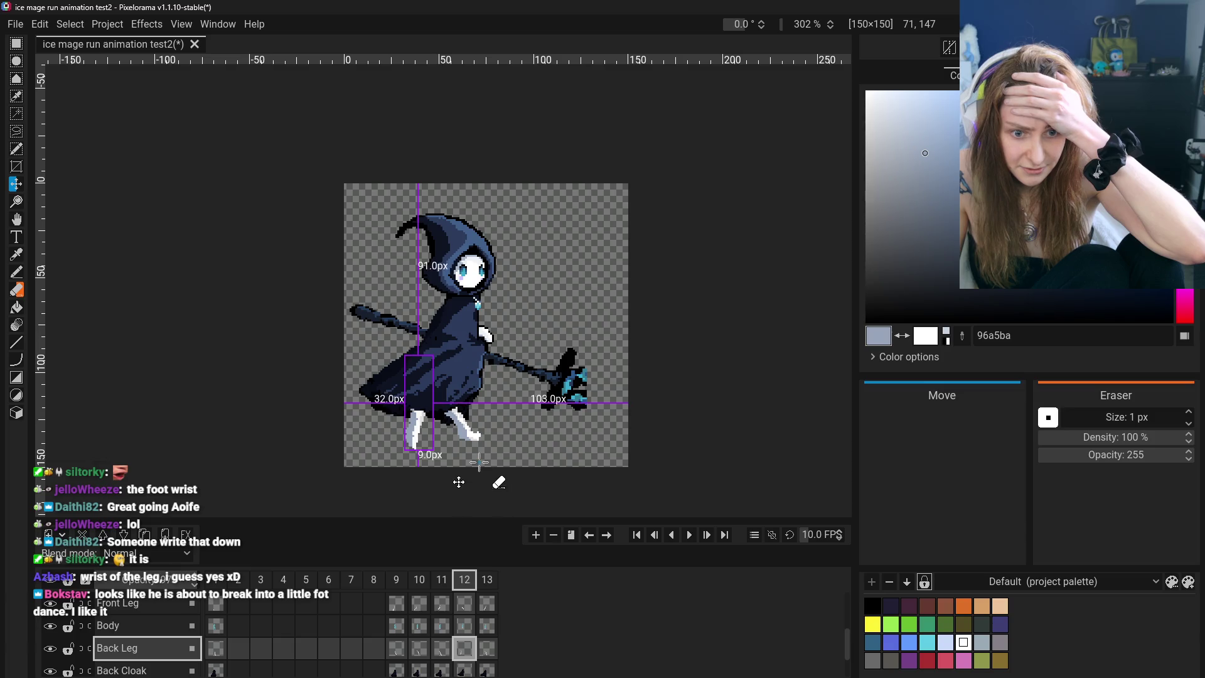
{"action": "left_click", "coordinate": [442, 652]}
{"action": "left_click", "coordinate": [465, 653]}
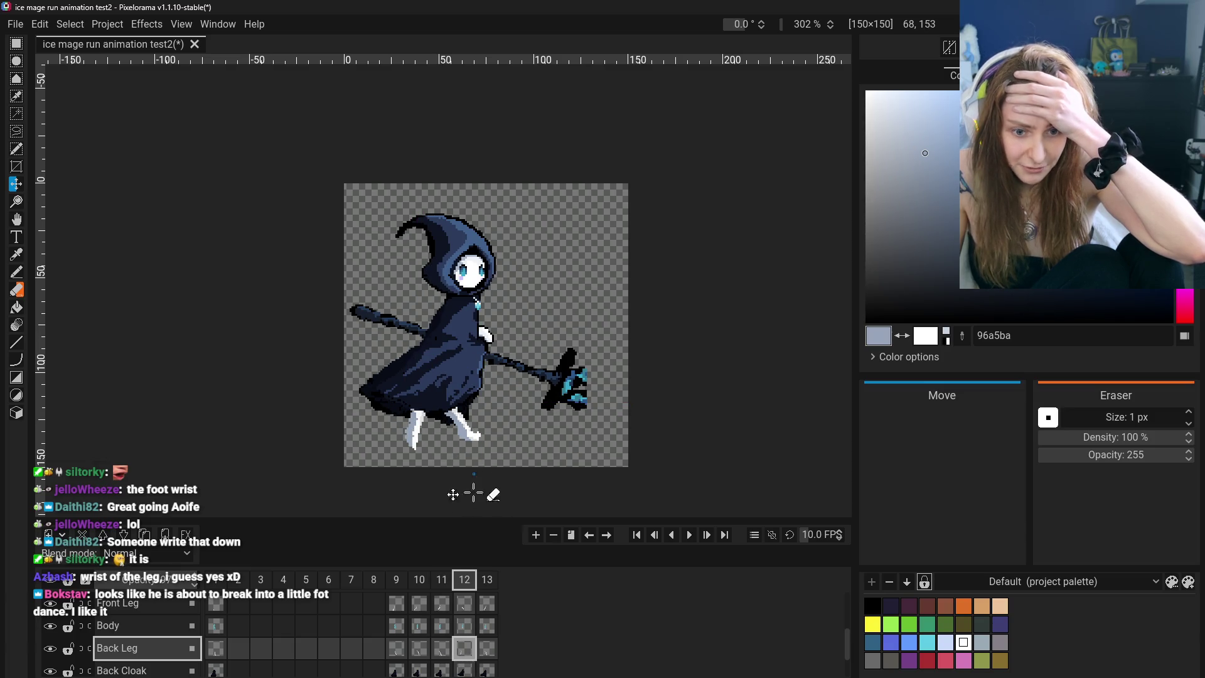
Nudge the back leg further left in frame 11
{"action": "left_click", "coordinate": [441, 651]}
{"action": "left_click_drag", "start_coordinate": [491, 460], "coordinate": [475, 452]}
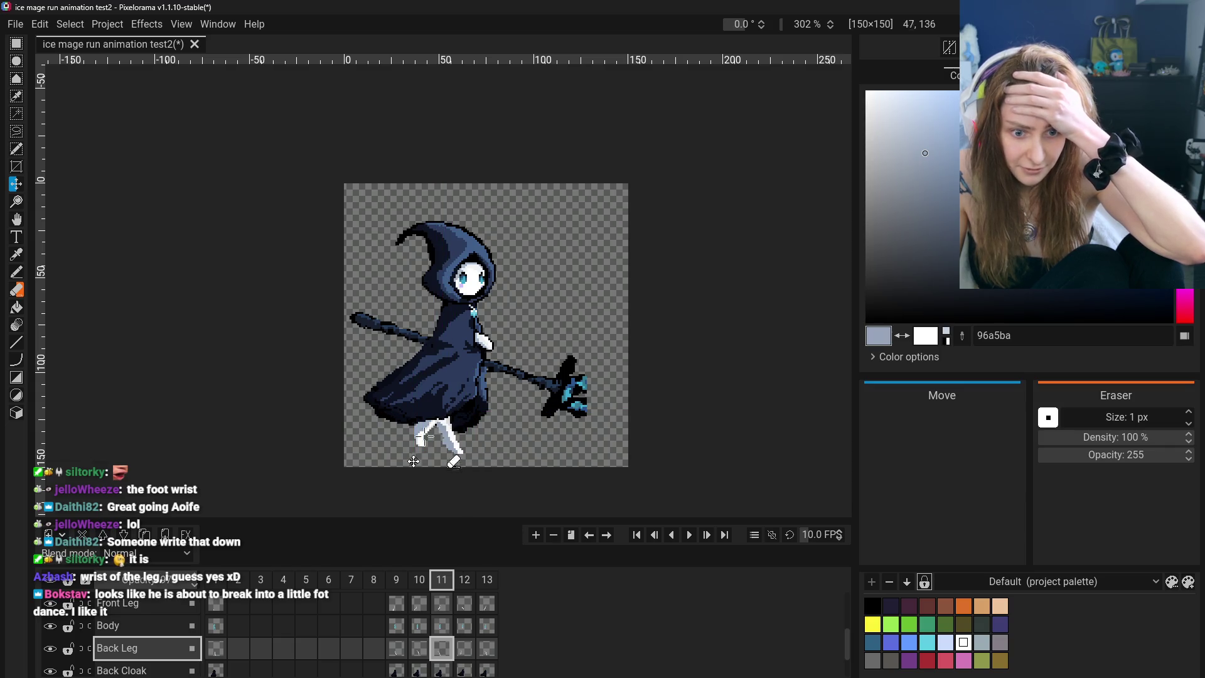
{"action": "scroll", "coordinate": [54, 624], "scroll_direction": "up", "scroll_amount": 3}
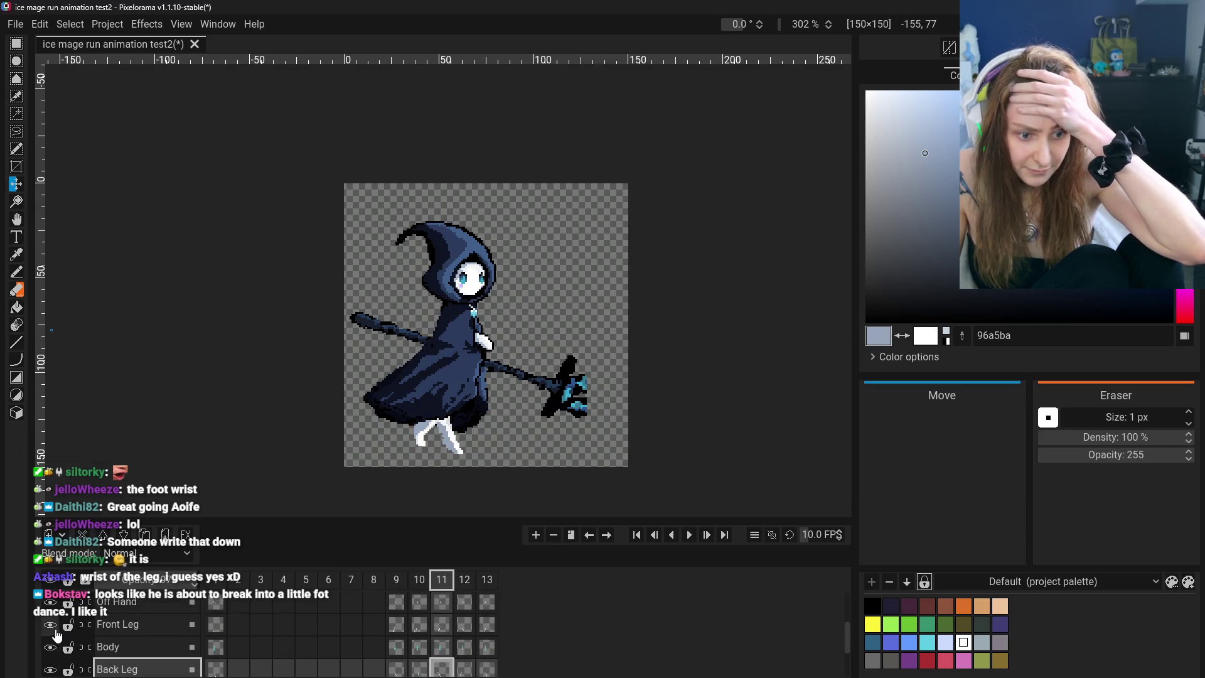
Hide the Front Cloak layer and ready a 3 px Eraser on the Front Leg layer
{"action": "left_click", "coordinate": [50, 612]}
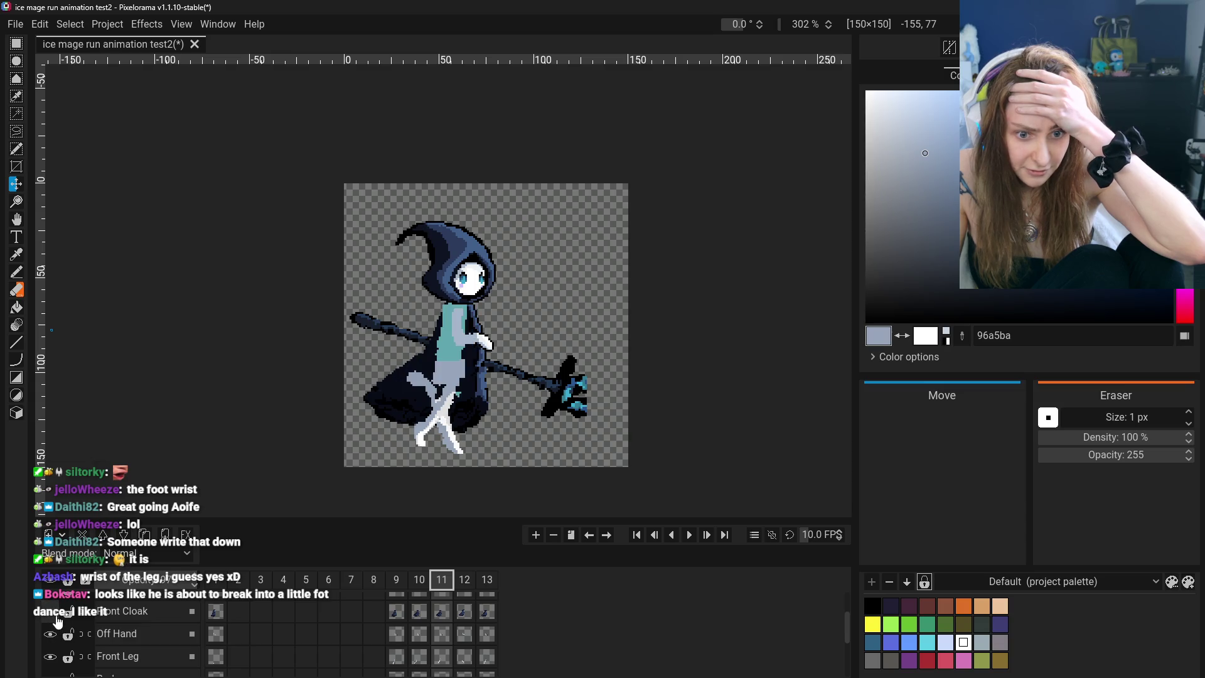
{"action": "left_click", "coordinate": [17, 290]}
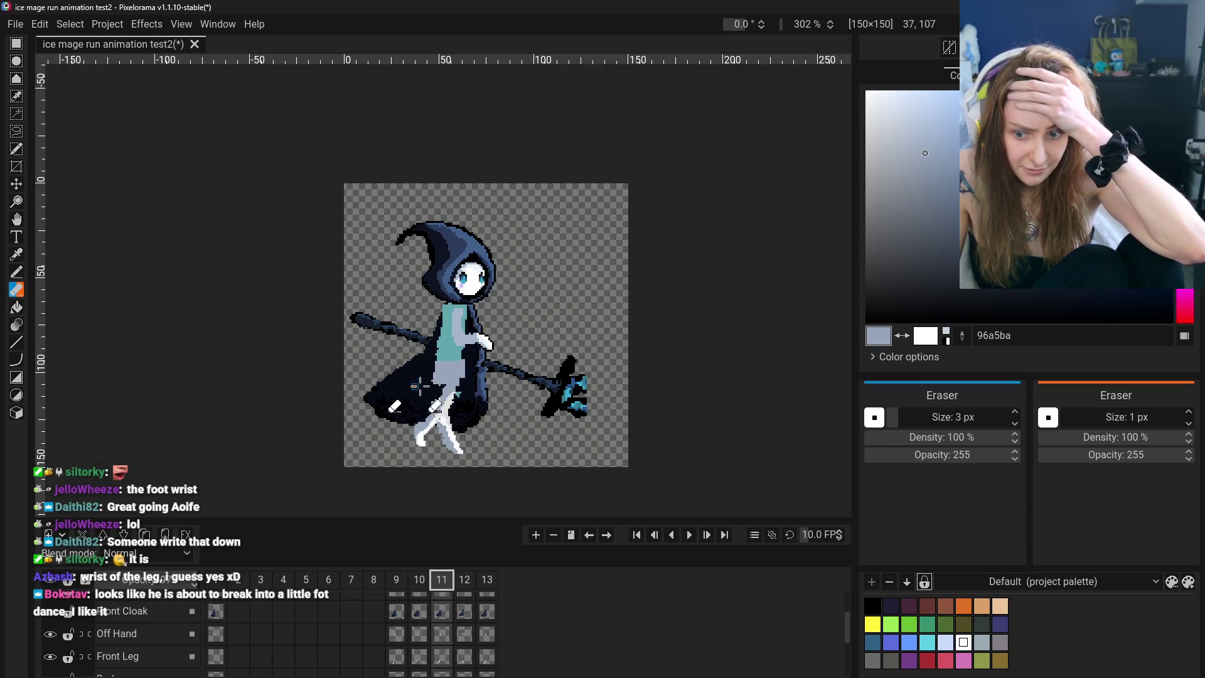
{"action": "scroll", "coordinate": [143, 653], "scroll_direction": "down", "scroll_amount": 2}
{"action": "left_click", "coordinate": [143, 656]}
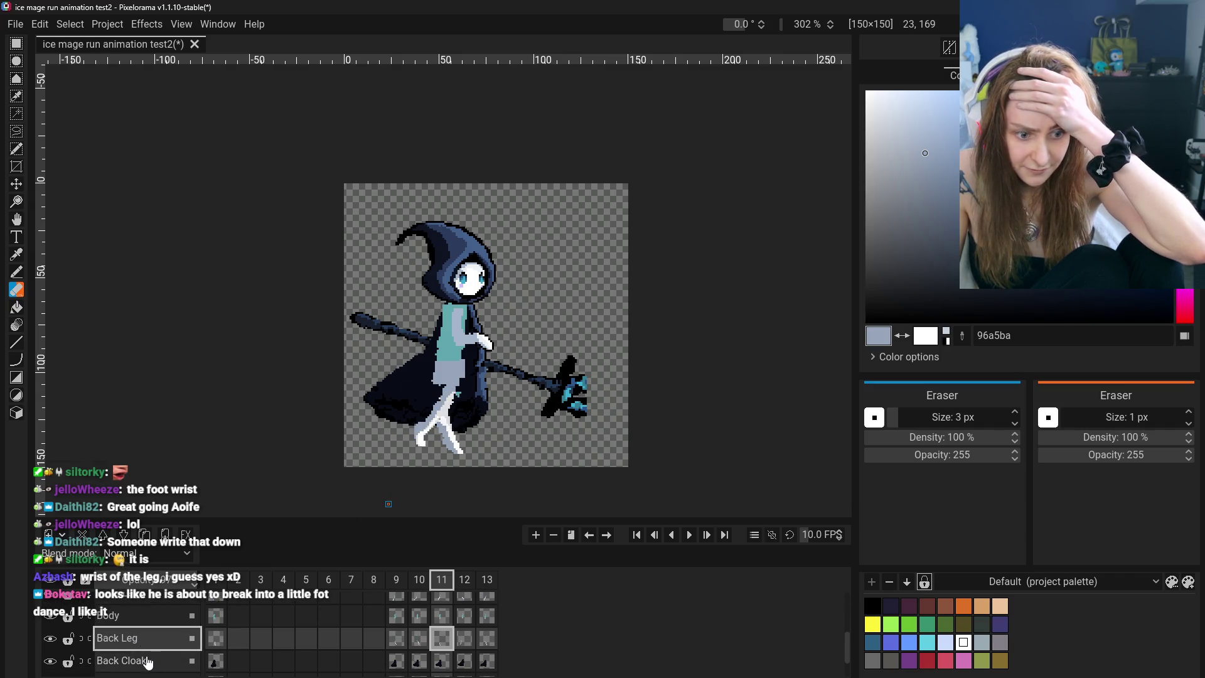
{"action": "scroll", "coordinate": [147, 662], "scroll_direction": "up", "scroll_amount": 1}
{"action": "left_click", "coordinate": [148, 631]}
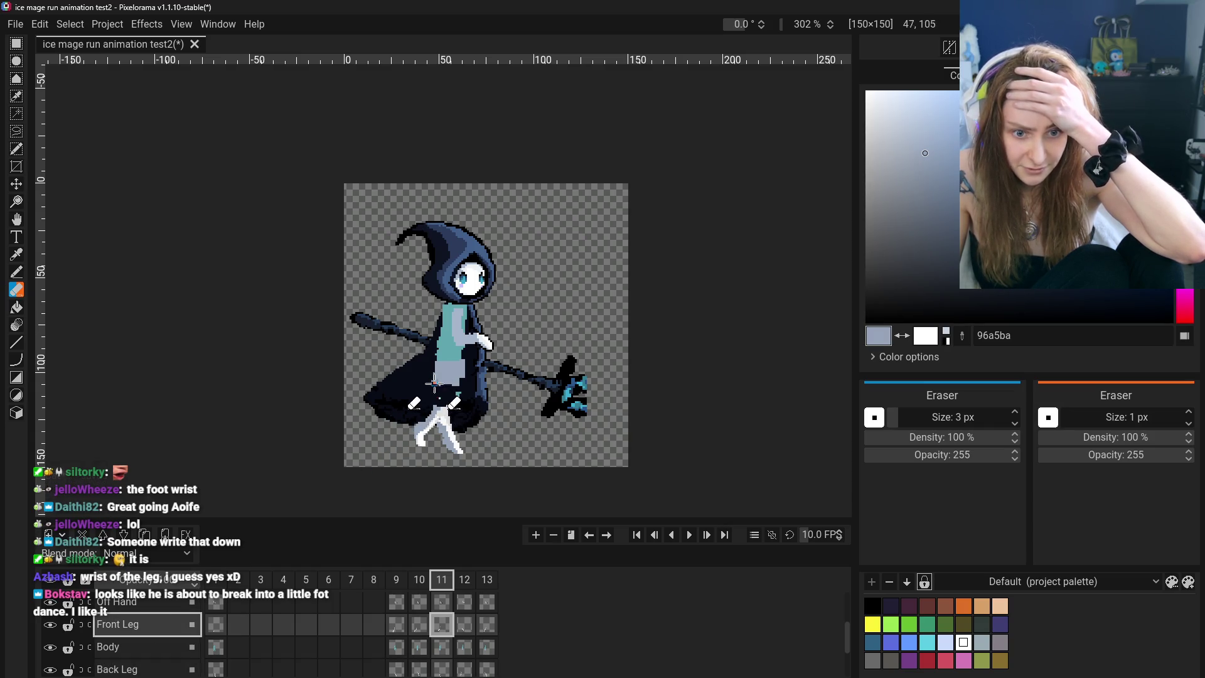
Select the Body layer and toggle the torso, back cloak, staff and front cloak to inspect the legs
{"action": "left_click", "coordinate": [110, 647]}
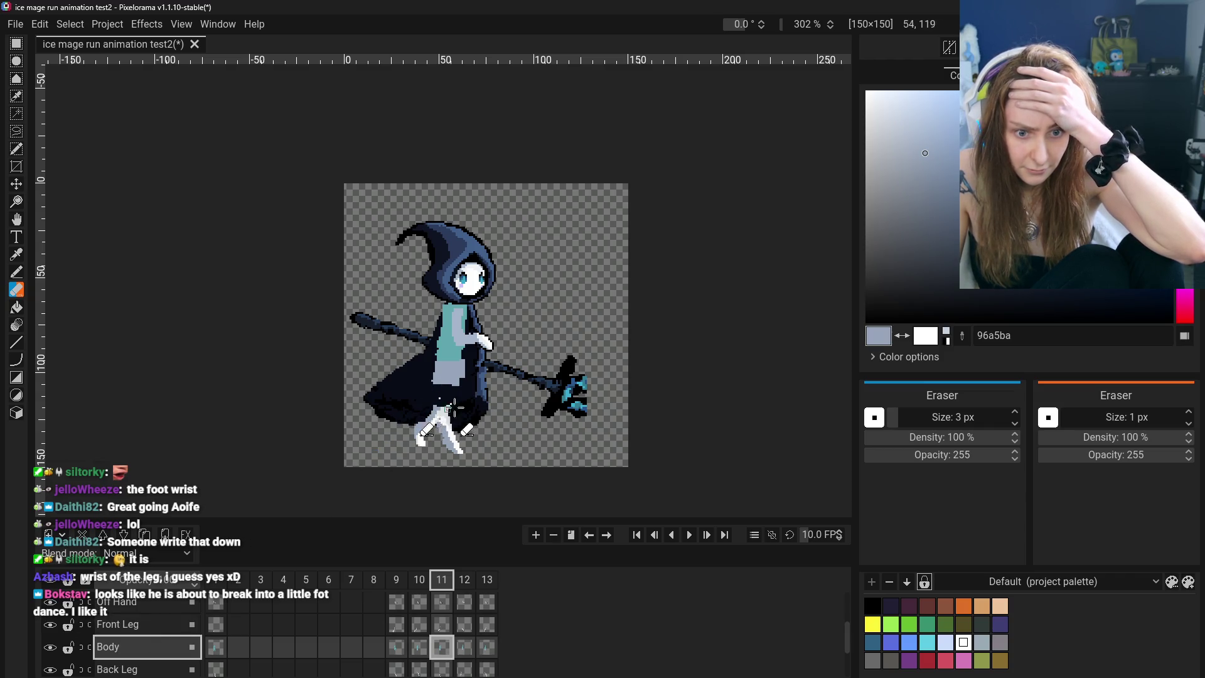
{"action": "left_click", "coordinate": [50, 648]}
{"action": "left_click", "coordinate": [50, 647]}
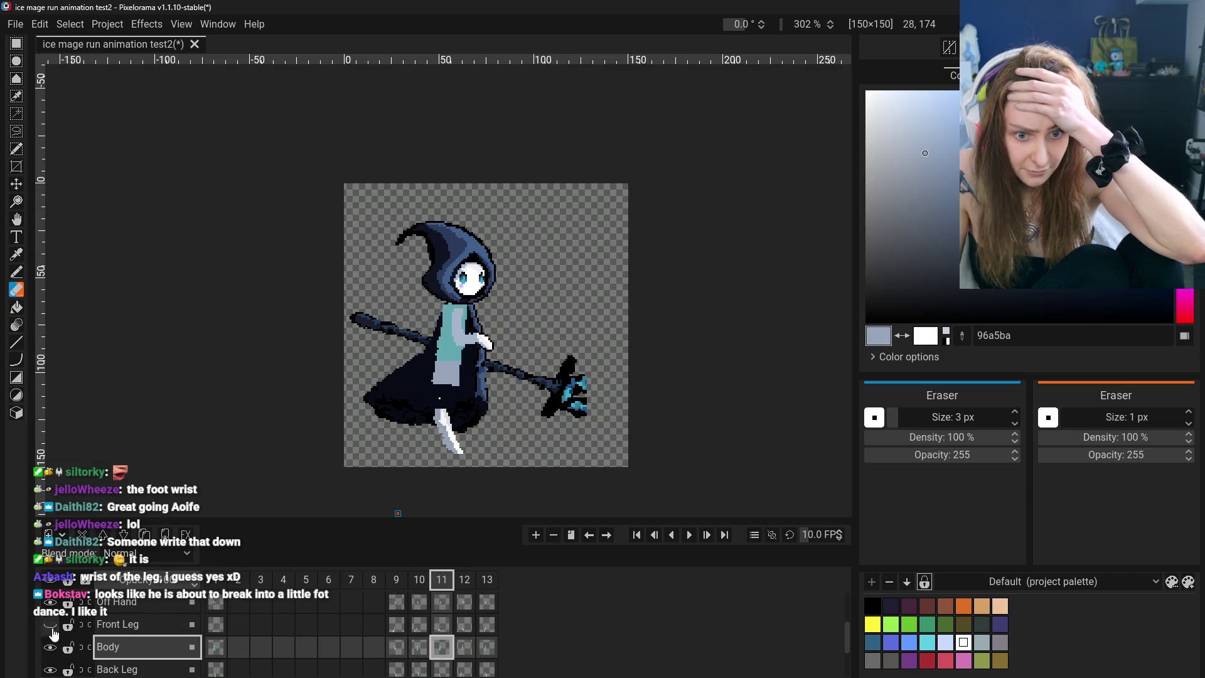
{"action": "scroll", "coordinate": [56, 633], "scroll_direction": "up", "scroll_amount": 1}
{"action": "scroll", "coordinate": [57, 625], "scroll_direction": "up", "scroll_amount": 2}
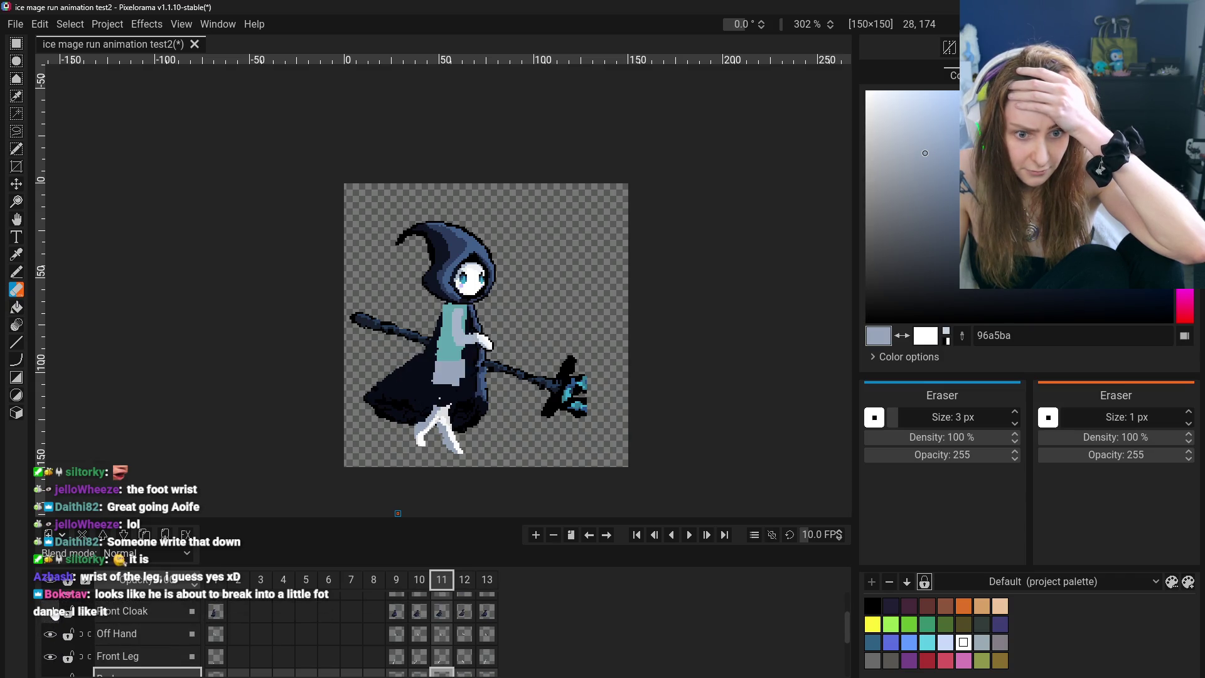
{"action": "scroll", "coordinate": [55, 618], "scroll_direction": "down", "scroll_amount": 2}
{"action": "scroll", "coordinate": [55, 621], "scroll_direction": "down", "scroll_amount": 1}
{"action": "left_click", "coordinate": [51, 639]}
{"action": "left_click", "coordinate": [50, 639]}
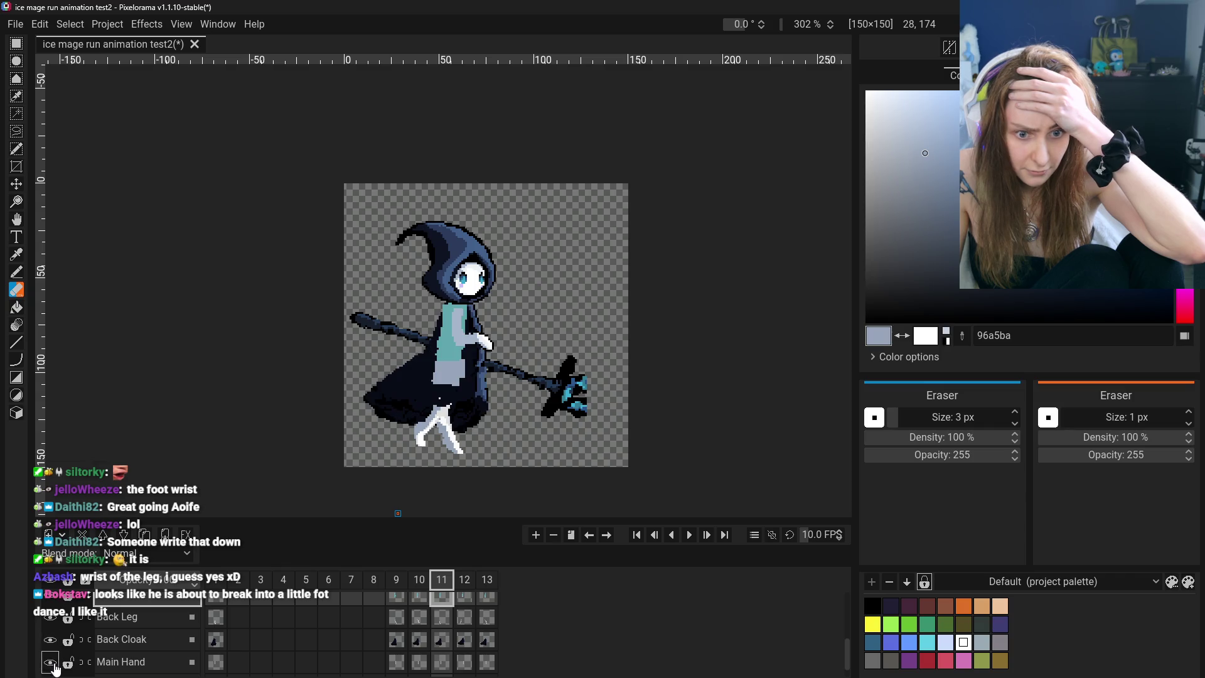
{"action": "left_click", "coordinate": [50, 662]}
{"action": "left_click", "coordinate": [50, 662]}
{"action": "scroll", "coordinate": [53, 653], "scroll_direction": "up", "scroll_amount": 1}
{"action": "scroll", "coordinate": [53, 647], "scroll_direction": "up", "scroll_amount": 2}
{"action": "left_click", "coordinate": [50, 622]}
{"action": "left_click", "coordinate": [50, 622]}
{"action": "scroll", "coordinate": [54, 630], "scroll_direction": "up", "scroll_amount": 1}
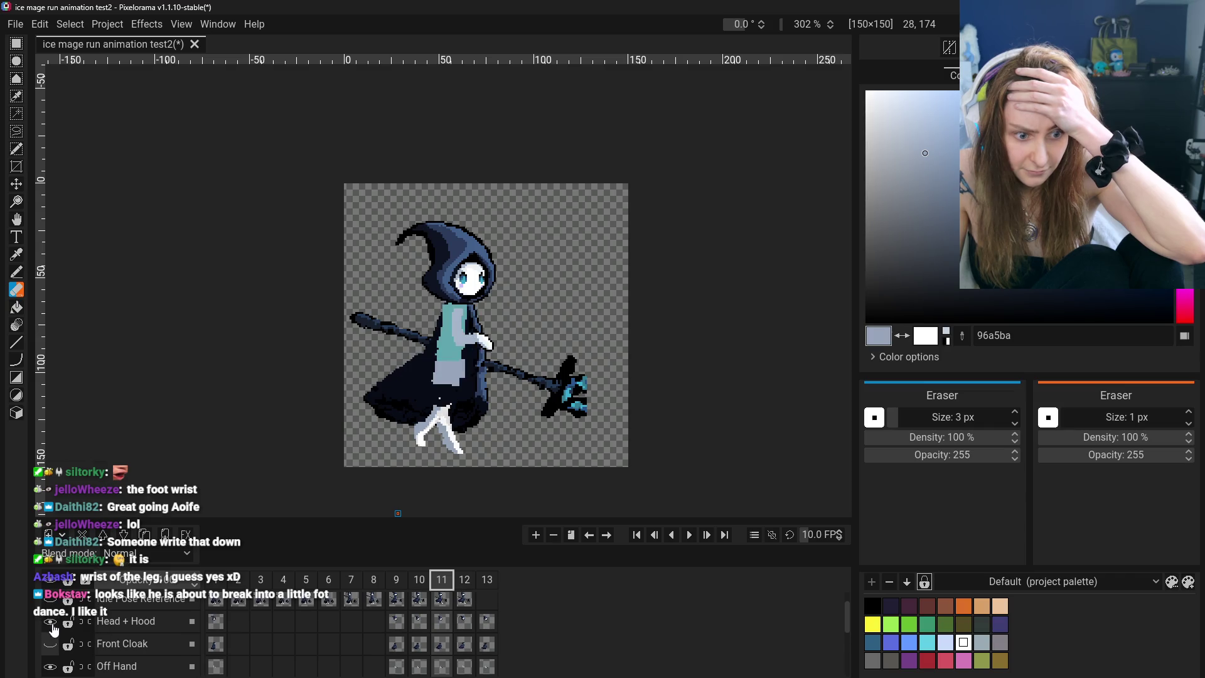
{"action": "scroll", "coordinate": [54, 627], "scroll_direction": "down", "scroll_amount": 1}
{"action": "left_click", "coordinate": [52, 621]}
{"action": "left_click", "coordinate": [51, 621]}
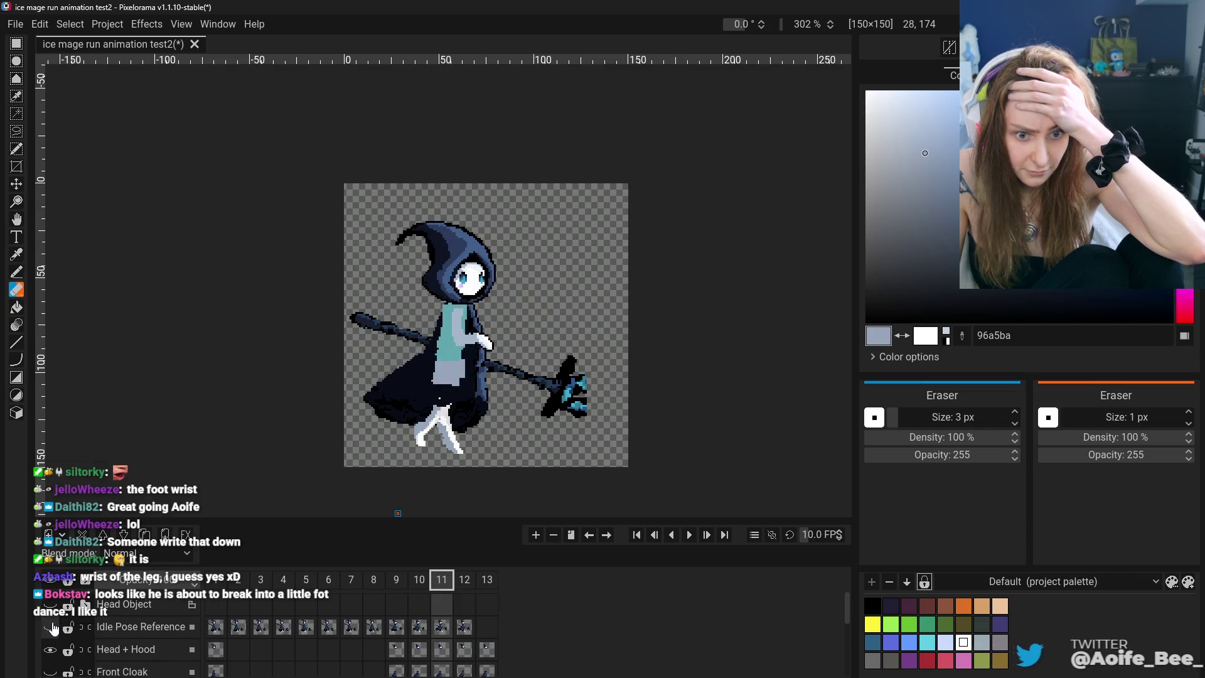
{"action": "scroll", "coordinate": [52, 624], "scroll_direction": "up", "scroll_amount": 1}
Show the Idle Pose Reference skeleton, then hide the character layers to isolate the legs
{"action": "left_click", "coordinate": [50, 596]}
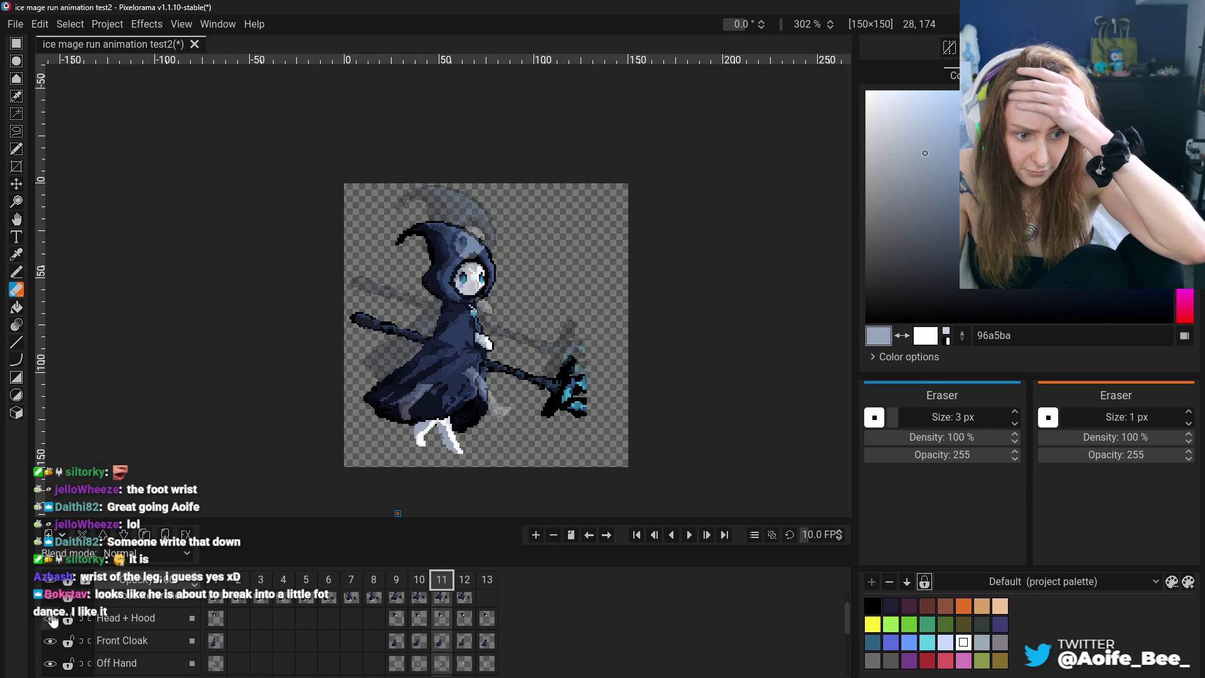
{"action": "left_click", "coordinate": [51, 596]}
{"action": "scroll", "coordinate": [56, 613], "scroll_direction": "up", "scroll_amount": 1}
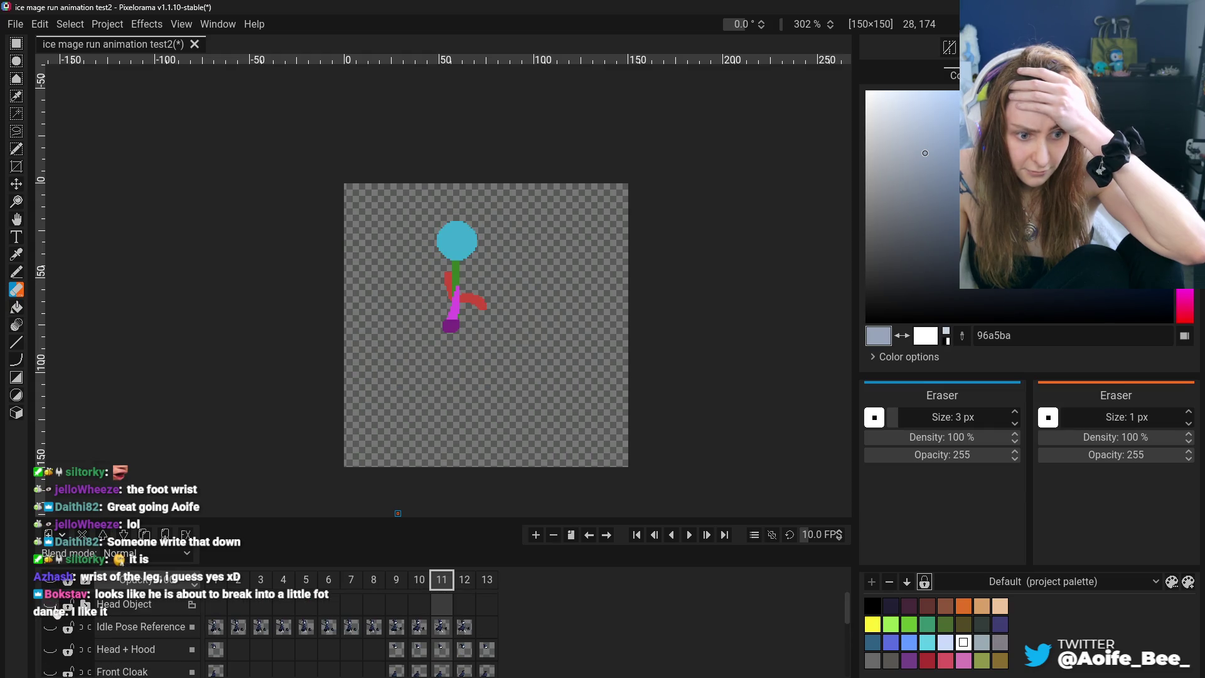
{"action": "scroll", "coordinate": [52, 618], "scroll_direction": "down", "scroll_amount": 1}
{"action": "left_click", "coordinate": [51, 651]}
{"action": "left_click", "coordinate": [52, 651]}
{"action": "scroll", "coordinate": [52, 656], "scroll_direction": "down", "scroll_amount": 1}
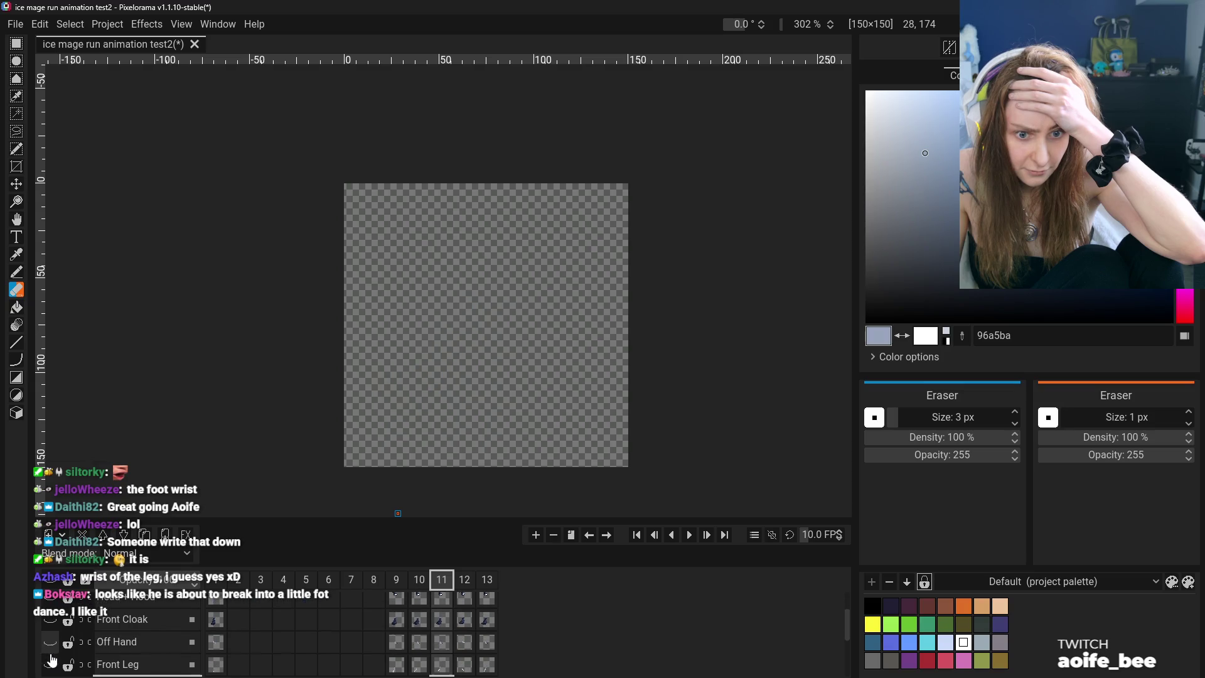
{"action": "scroll", "coordinate": [52, 659], "scroll_direction": "down", "scroll_amount": 1}
{"action": "scroll", "coordinate": [53, 656], "scroll_direction": "down", "scroll_amount": 1}
{"action": "left_click", "coordinate": [53, 657]}
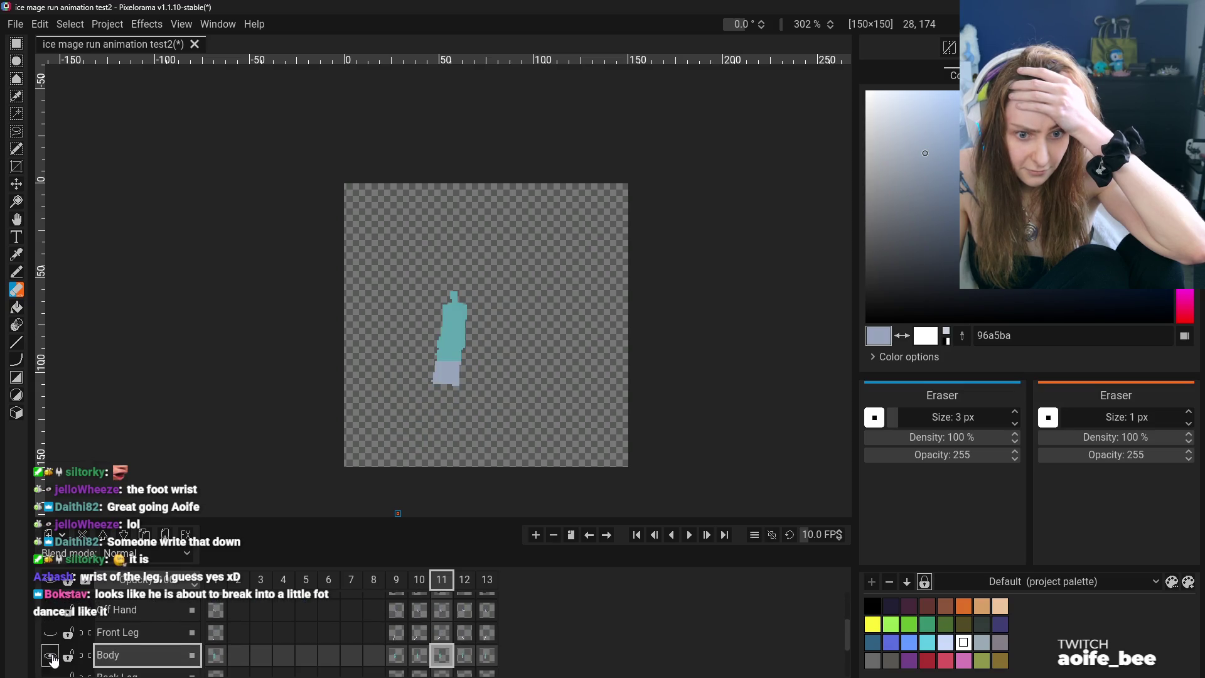
{"action": "left_click", "coordinate": [53, 657]}
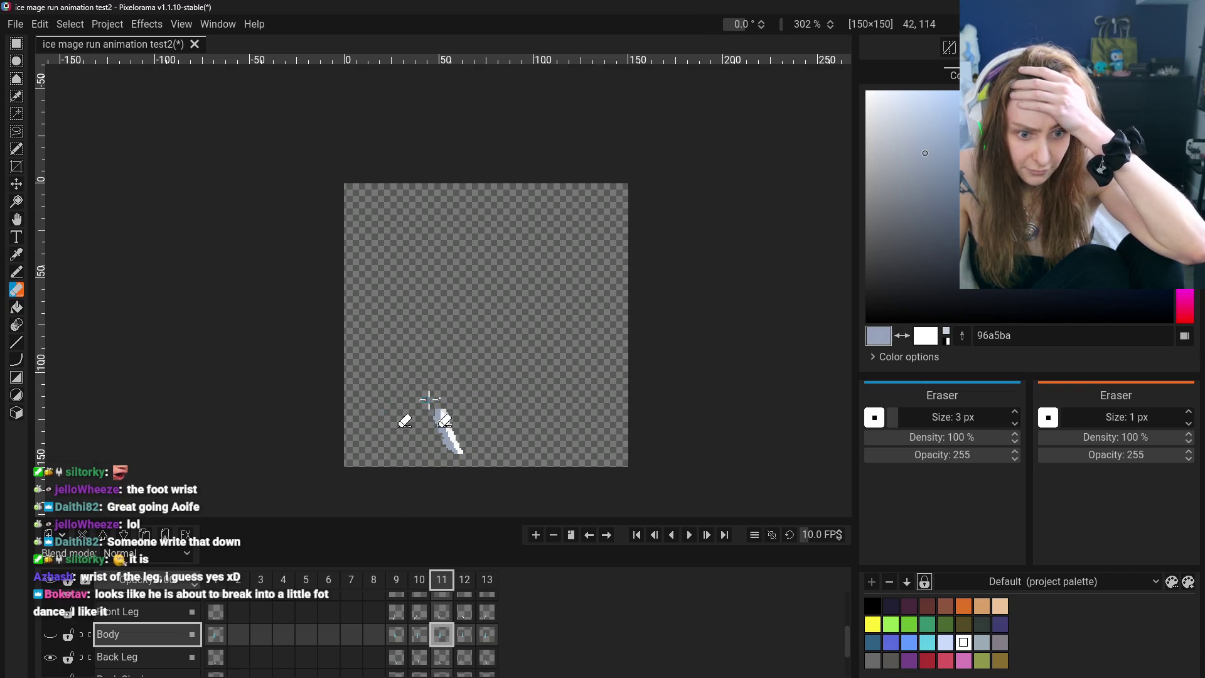
Restore the Back Cloak and erase the light leg patch on frame 11's Front Leg cel
{"action": "left_click", "coordinate": [49, 663]}
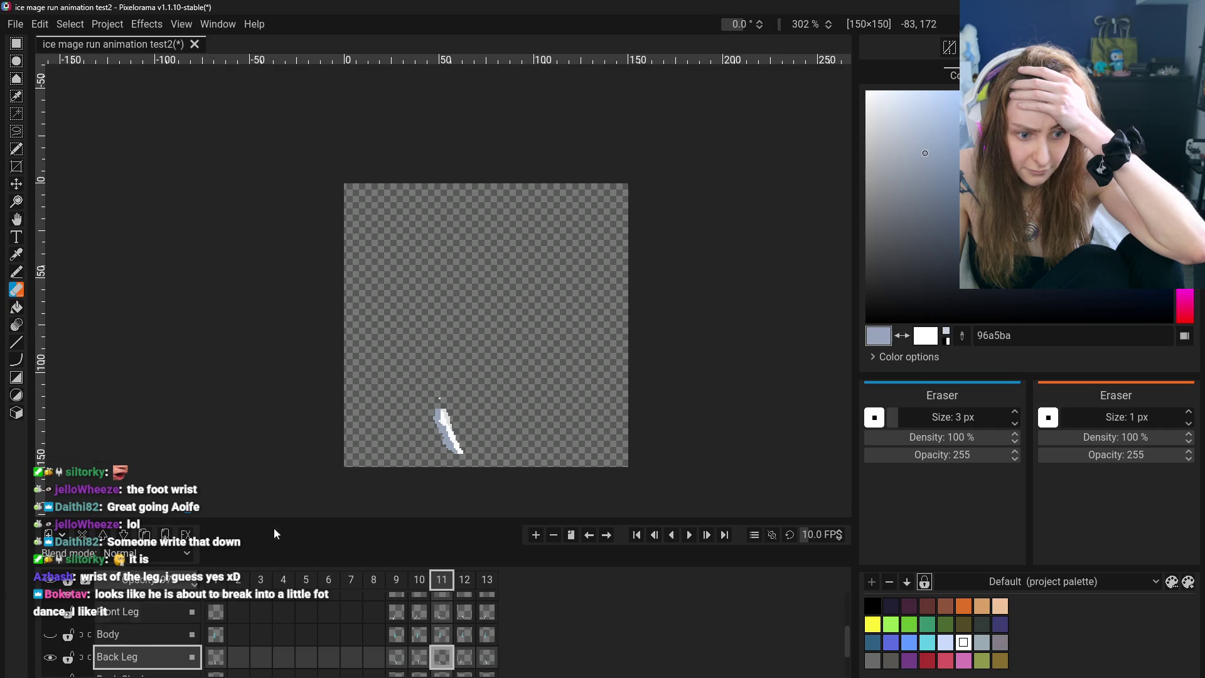
{"action": "scroll", "coordinate": [50, 656], "scroll_direction": "down", "scroll_amount": 2}
{"action": "left_click", "coordinate": [50, 631]}
{"action": "scroll", "coordinate": [56, 659], "scroll_direction": "up", "scroll_amount": 1}
{"action": "scroll", "coordinate": [56, 656], "scroll_direction": "up", "scroll_amount": 2}
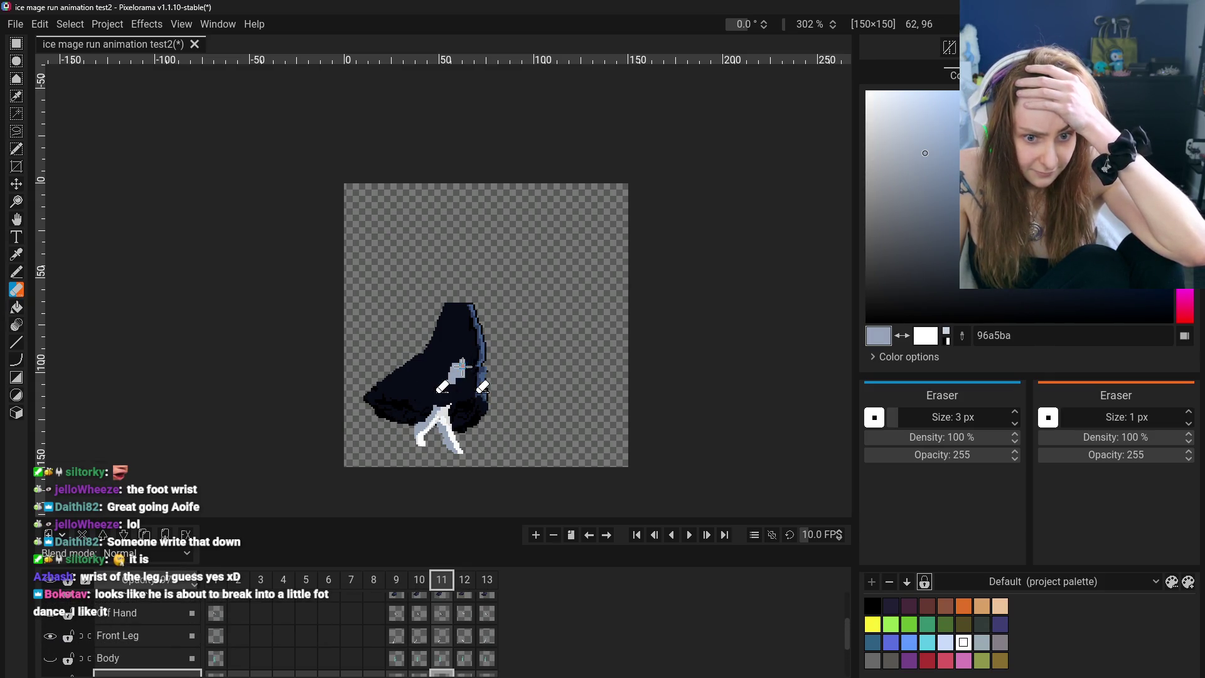
{"action": "left_click", "coordinate": [126, 635]}
{"action": "left_click_drag", "start_coordinate": [455, 373], "coordinate": [443, 369]}
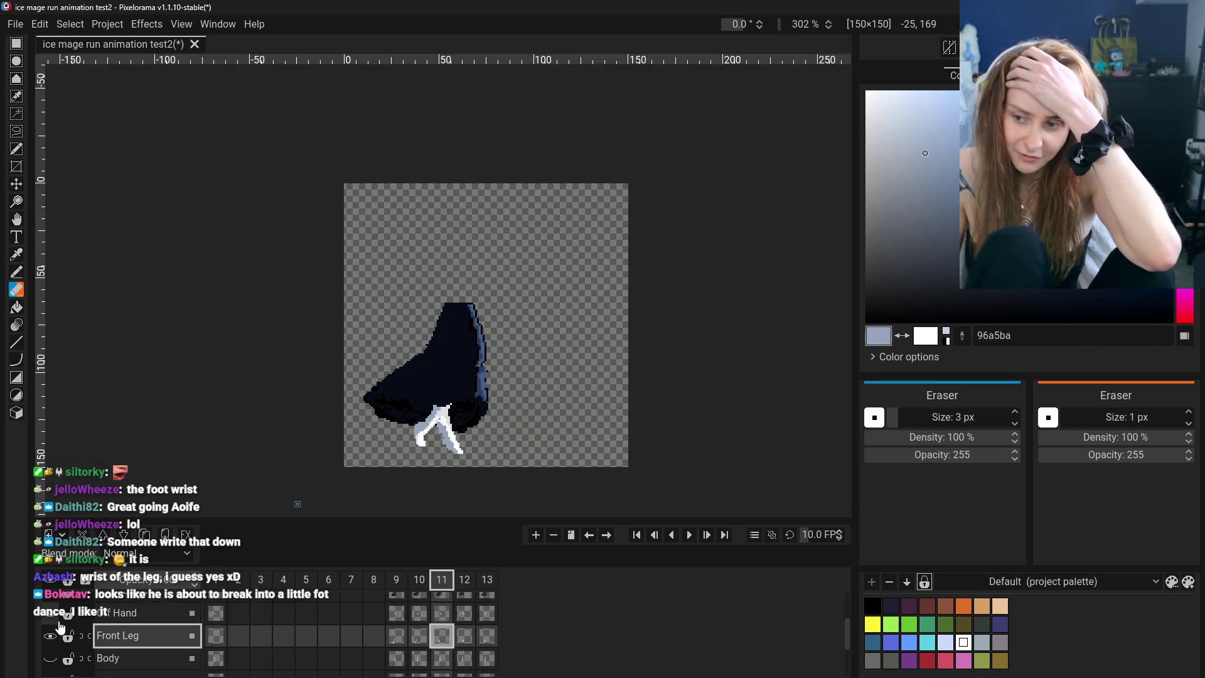
Show the Off Hand, Front Cloak and Head + Hood layers again
{"action": "scroll", "coordinate": [122, 640], "scroll_direction": "up", "scroll_amount": 2}
{"action": "scroll", "coordinate": [122, 649], "scroll_direction": "down", "scroll_amount": 4}
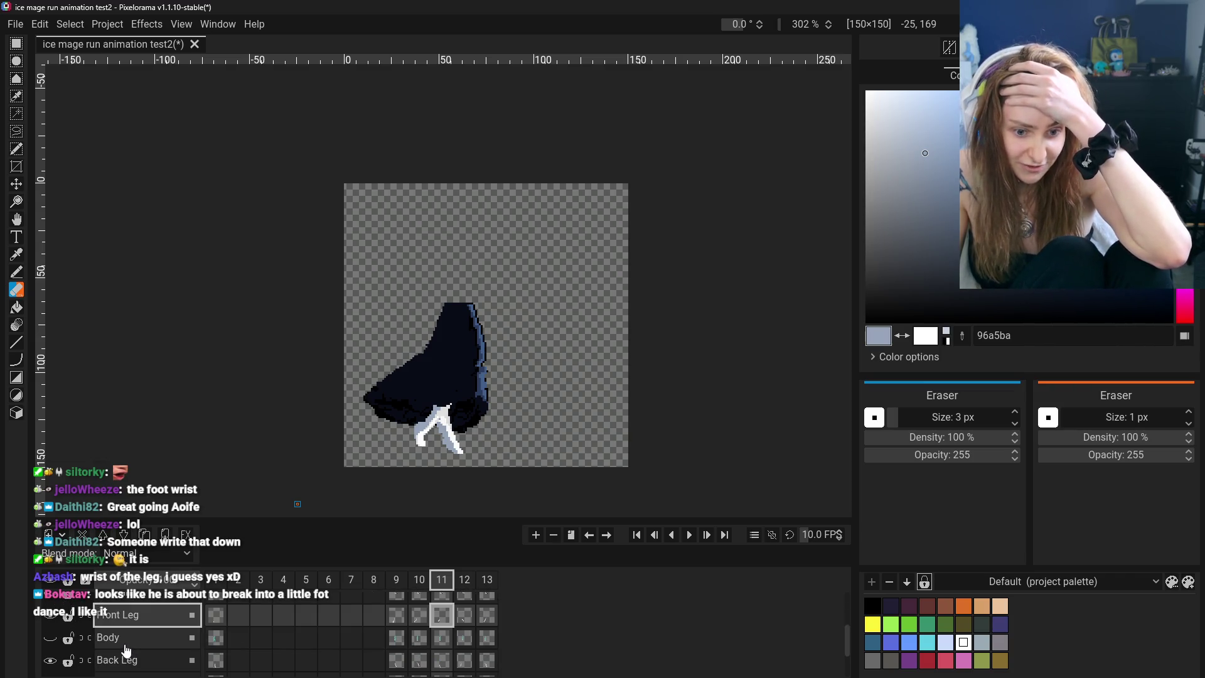
{"action": "scroll", "coordinate": [125, 650], "scroll_direction": "up", "scroll_amount": 1}
{"action": "scroll", "coordinate": [126, 650], "scroll_direction": "down", "scroll_amount": 1}
{"action": "scroll", "coordinate": [125, 650], "scroll_direction": "up", "scroll_amount": 3}
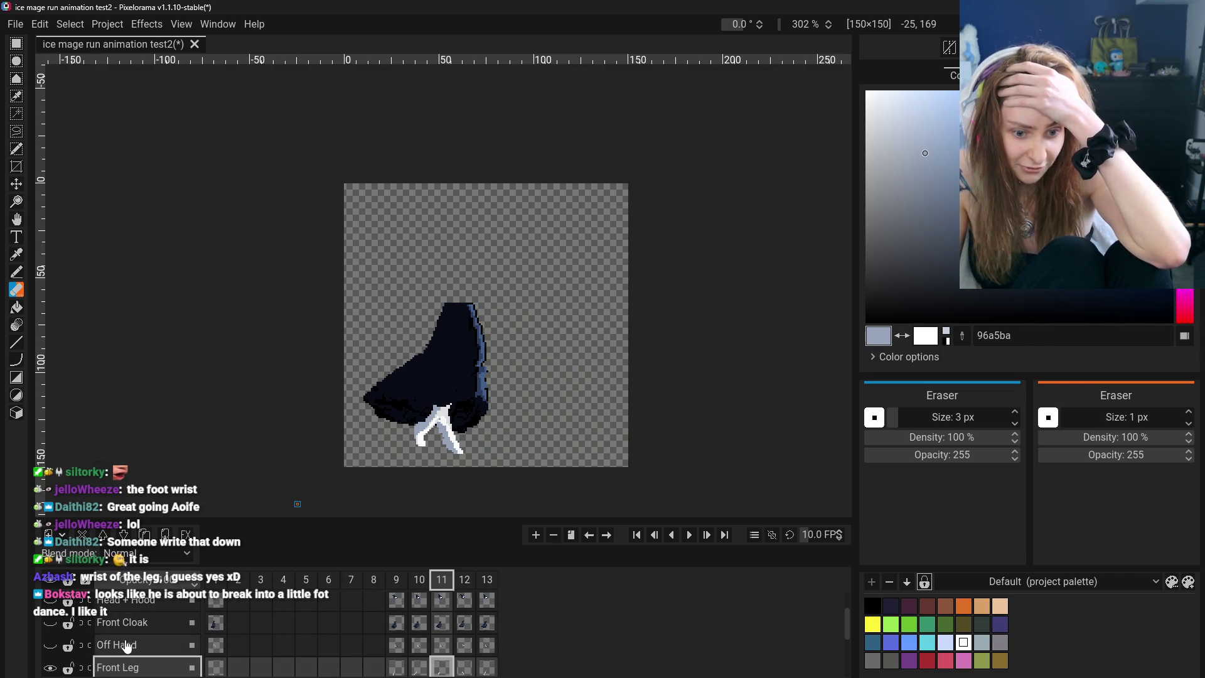
{"action": "left_click", "coordinate": [49, 646]}
{"action": "left_click", "coordinate": [49, 624]}
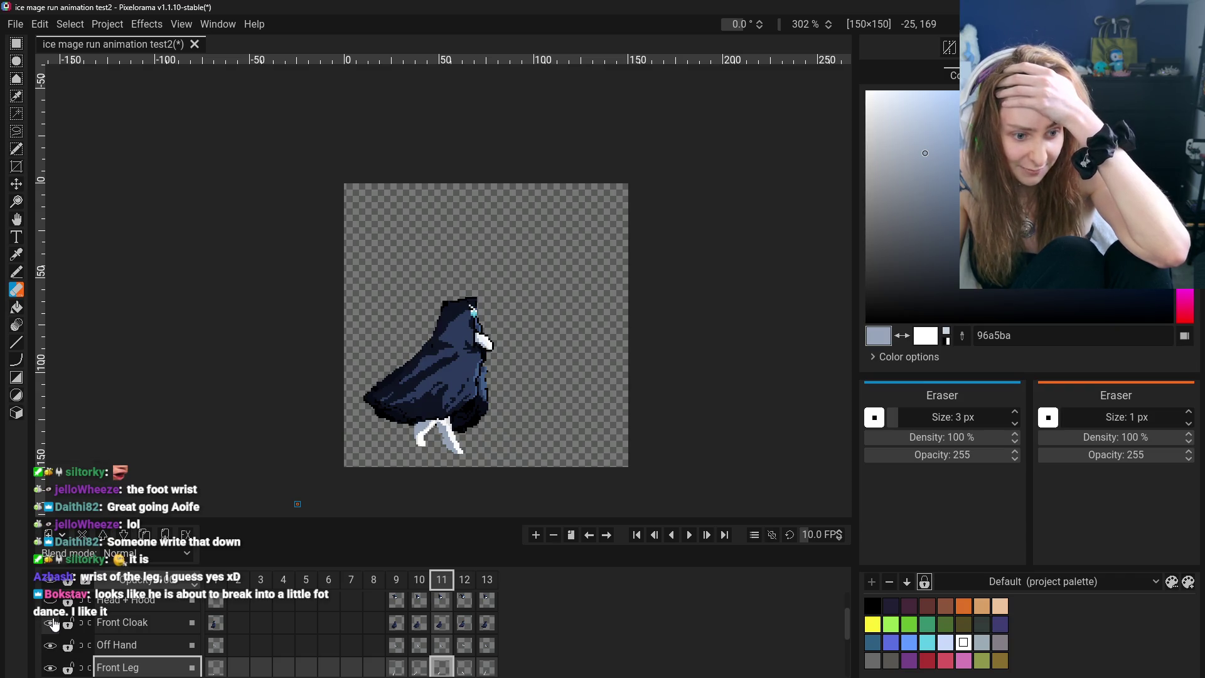
{"action": "left_click", "coordinate": [51, 602]}
{"action": "left_click", "coordinate": [50, 602]}
{"action": "left_click", "coordinate": [50, 601]}
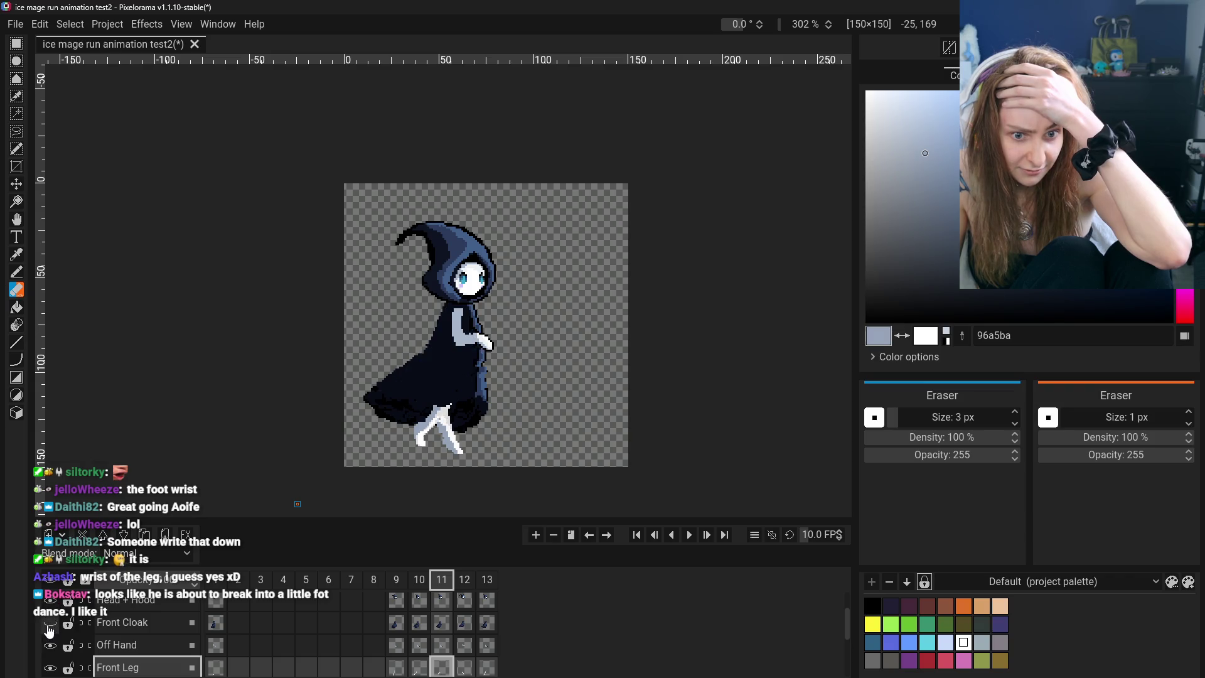
Step through the front leg poses on frames 9 to 11, glancing at frame 12
{"action": "left_click_drag", "start_coordinate": [396, 672], "coordinate": [439, 670]}
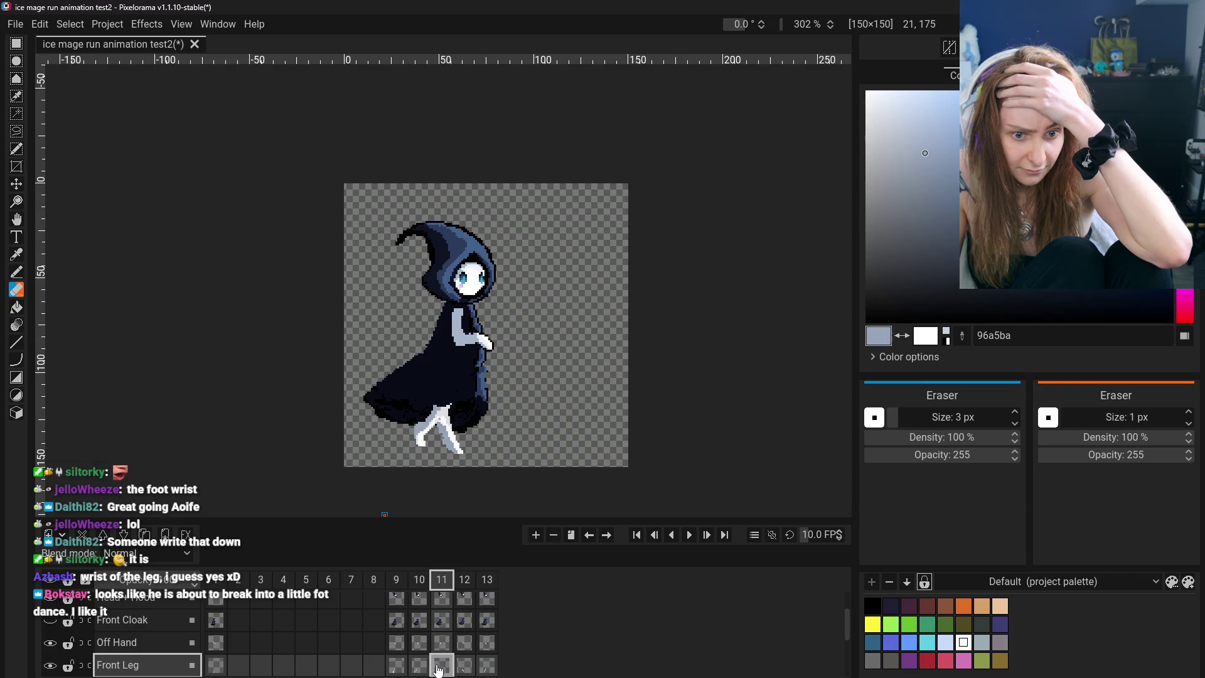
{"action": "left_click", "coordinate": [402, 666]}
{"action": "left_click", "coordinate": [420, 667]}
{"action": "left_click", "coordinate": [442, 667]}
{"action": "left_click", "coordinate": [468, 671]}
{"action": "left_click", "coordinate": [445, 670]}
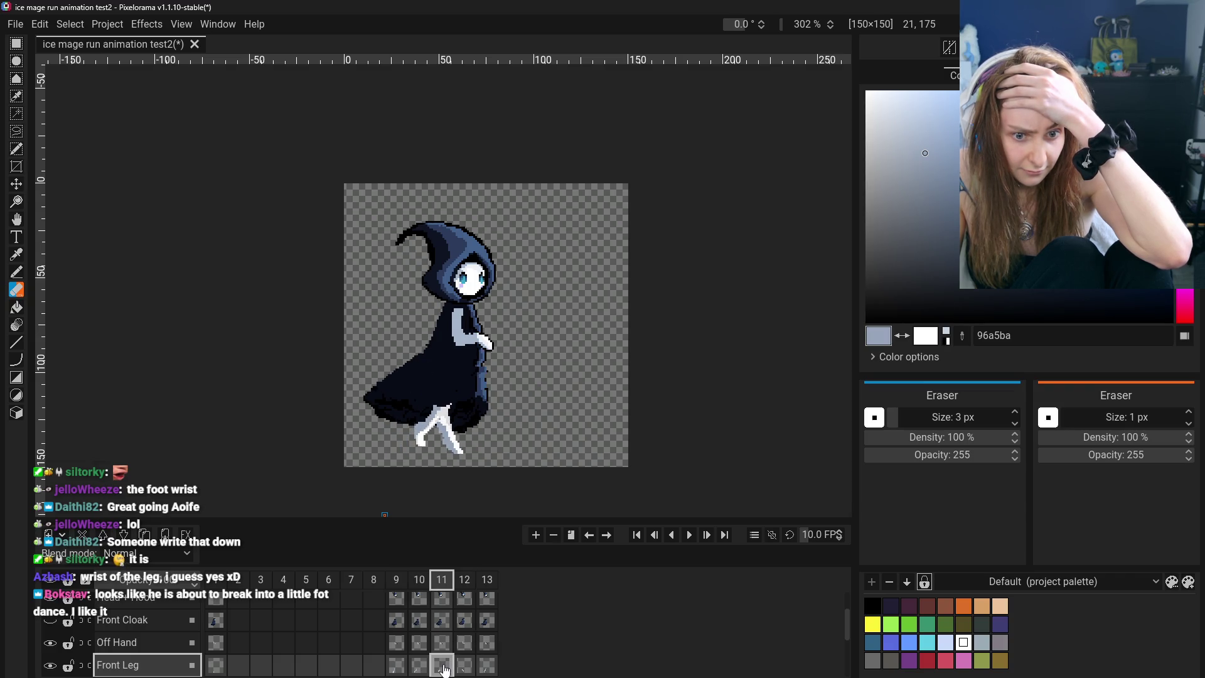
{"action": "left_click", "coordinate": [410, 668]}
{"action": "left_click", "coordinate": [442, 665]}
{"action": "left_click", "coordinate": [420, 665]}
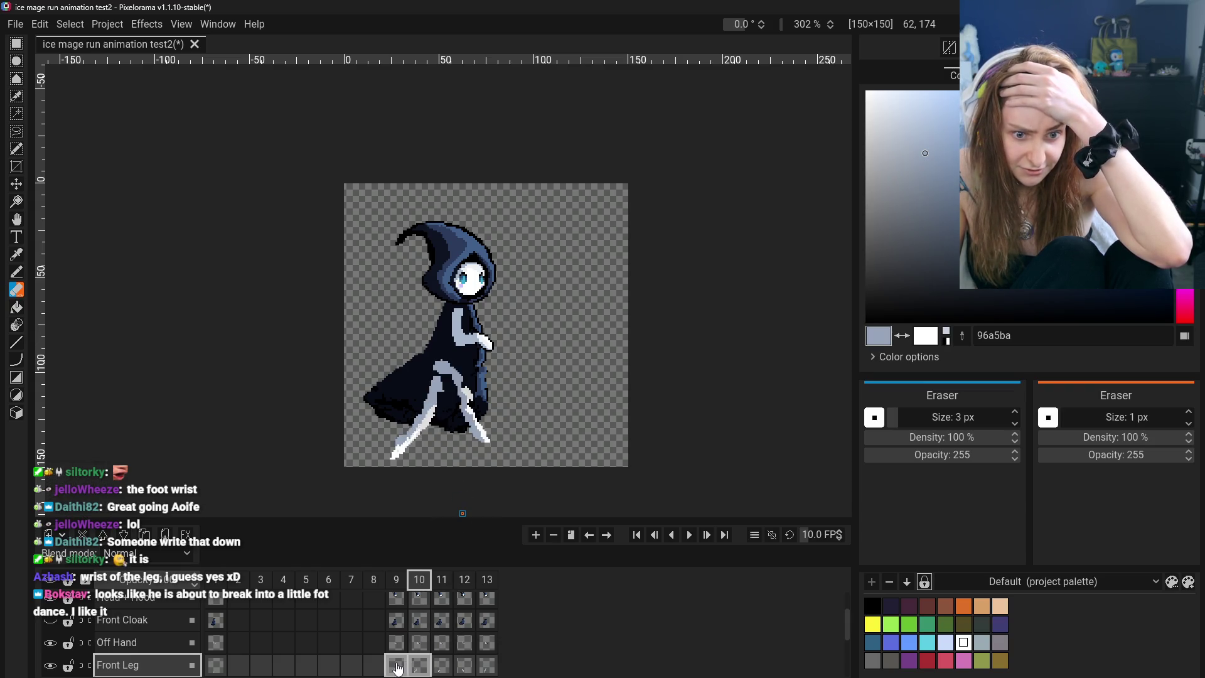
{"action": "left_click", "coordinate": [396, 665]}
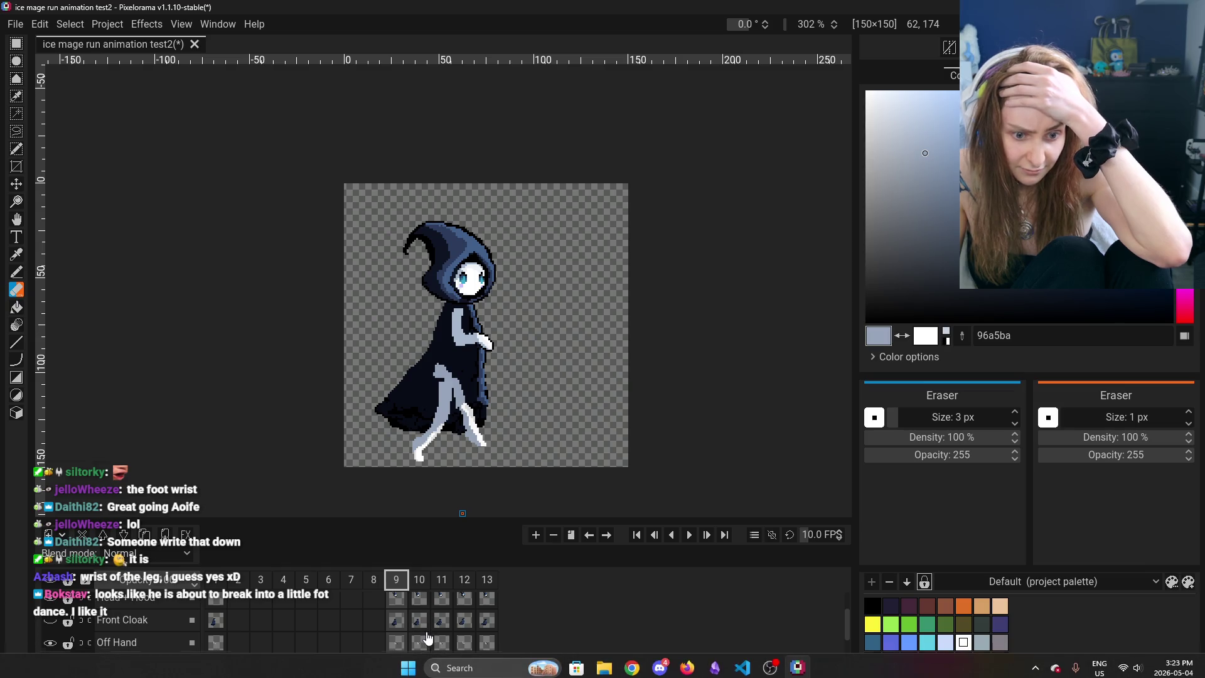
{"action": "left_click", "coordinate": [420, 666]}
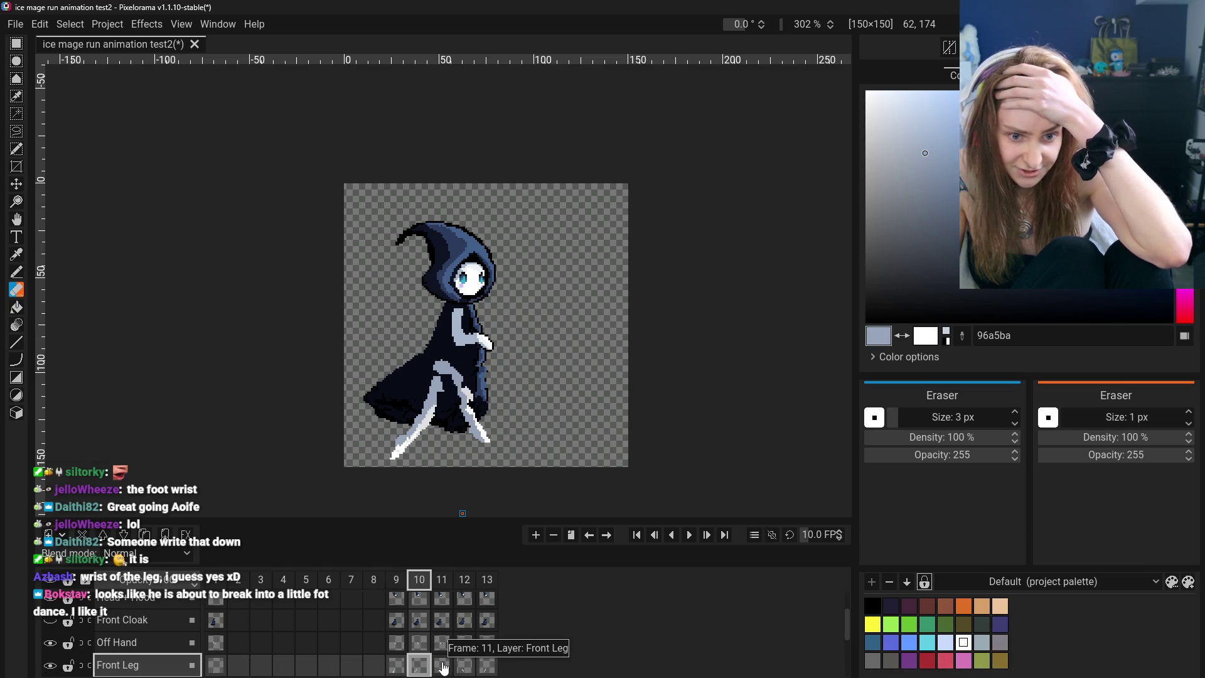
{"action": "left_click", "coordinate": [444, 667]}
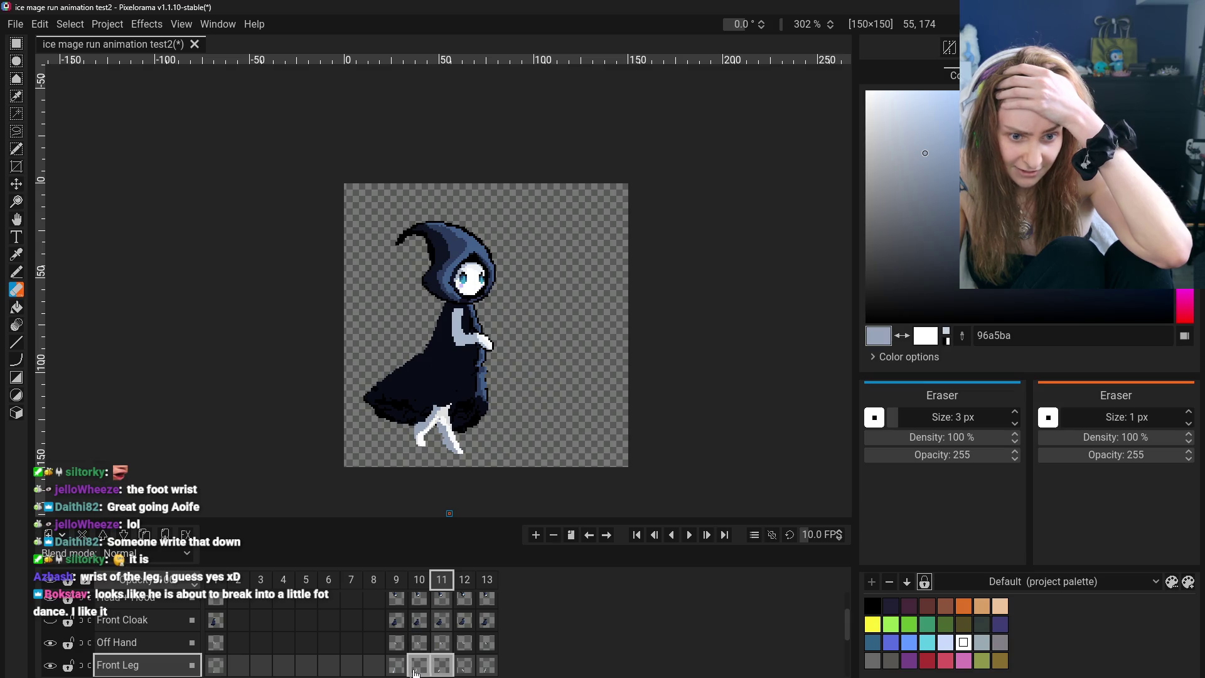
Flip between frames 9, 10 and 11 to compare the front leg poses
{"action": "left_click", "coordinate": [416, 669]}
{"action": "left_click", "coordinate": [396, 666]}
{"action": "left_click", "coordinate": [419, 666]}
{"action": "left_click", "coordinate": [446, 670]}
{"action": "left_click", "coordinate": [420, 670]}
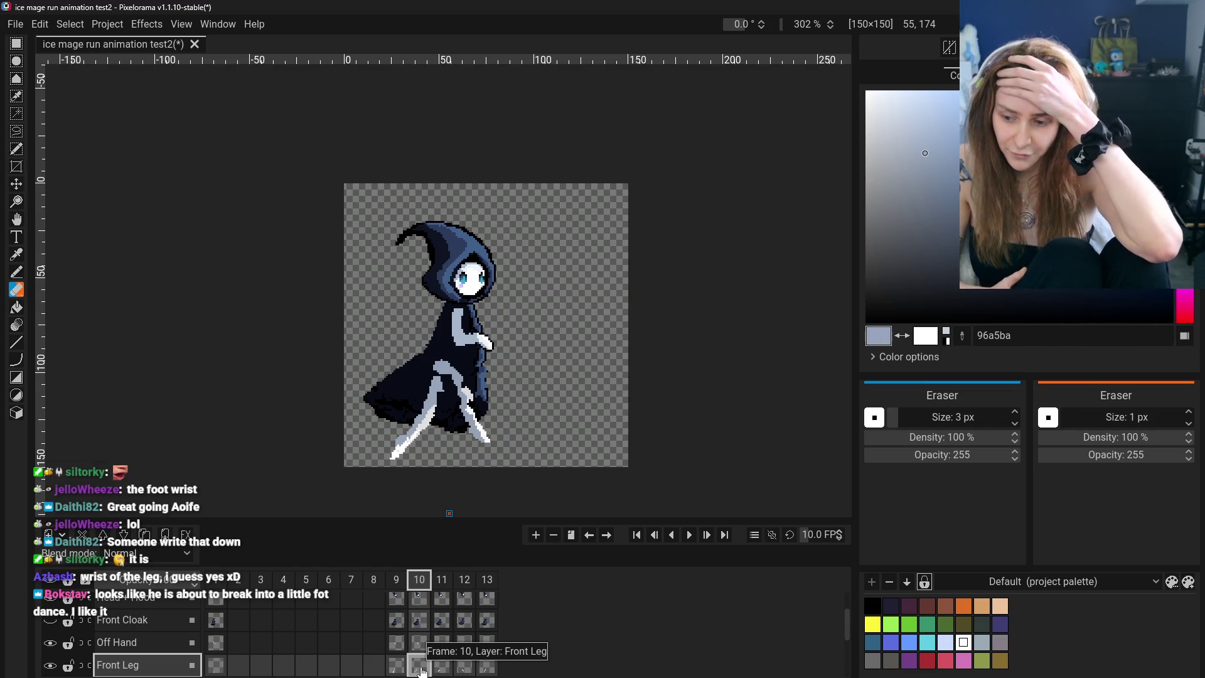
{"action": "left_click", "coordinate": [443, 664]}
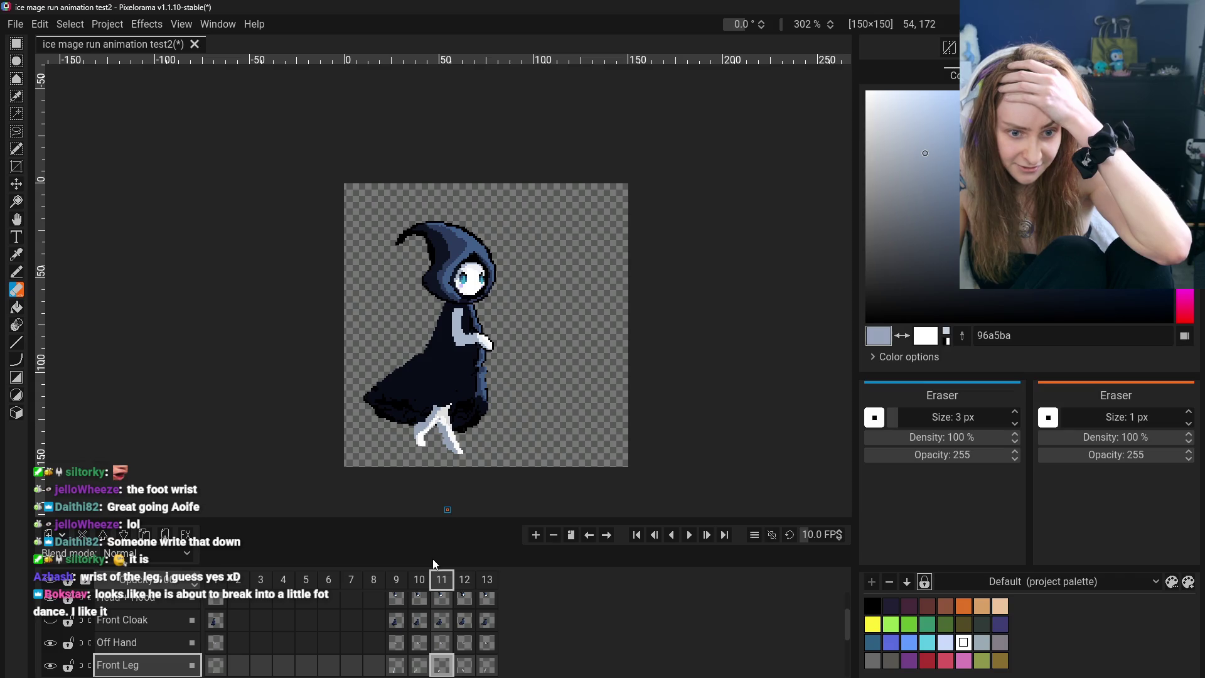
{"action": "left_click", "coordinate": [412, 658]}
{"action": "left_click", "coordinate": [446, 668]}
{"action": "left_click", "coordinate": [429, 665]}
{"action": "left_click", "coordinate": [443, 665]}
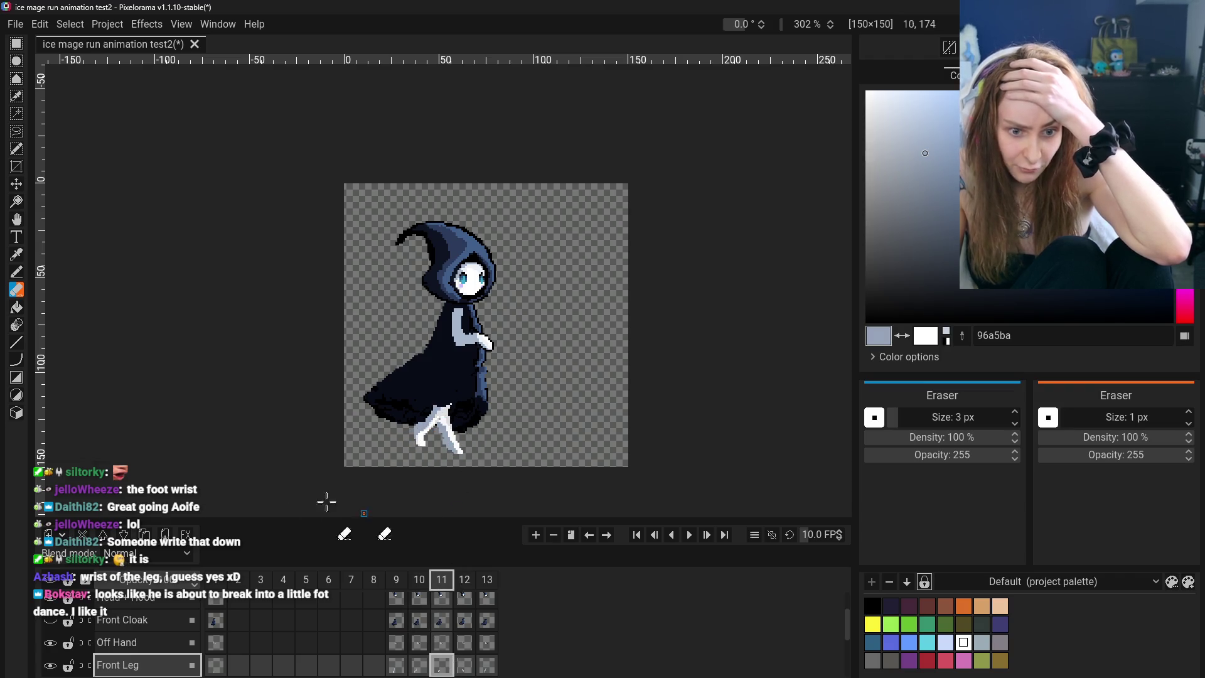
Hide the Front Cloak layer again, return to the Eraser, and select frame 11's Back Leg cel
{"action": "left_click", "coordinate": [50, 620]}
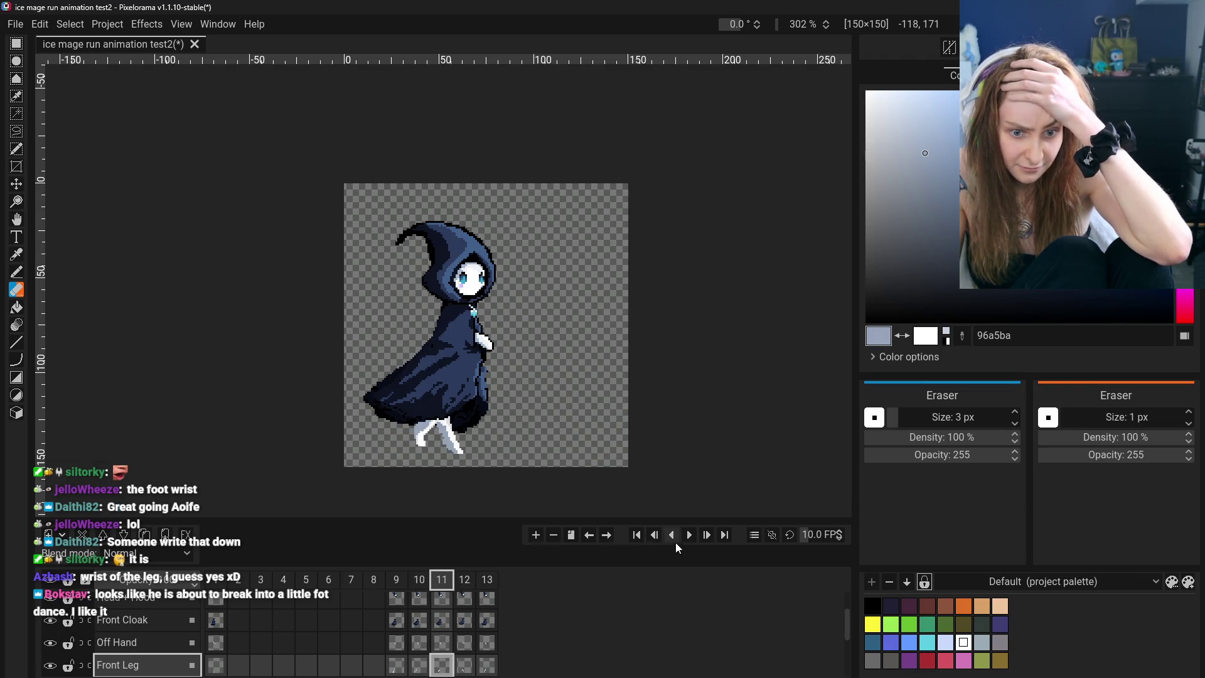
{"action": "left_click", "coordinate": [16, 184]}
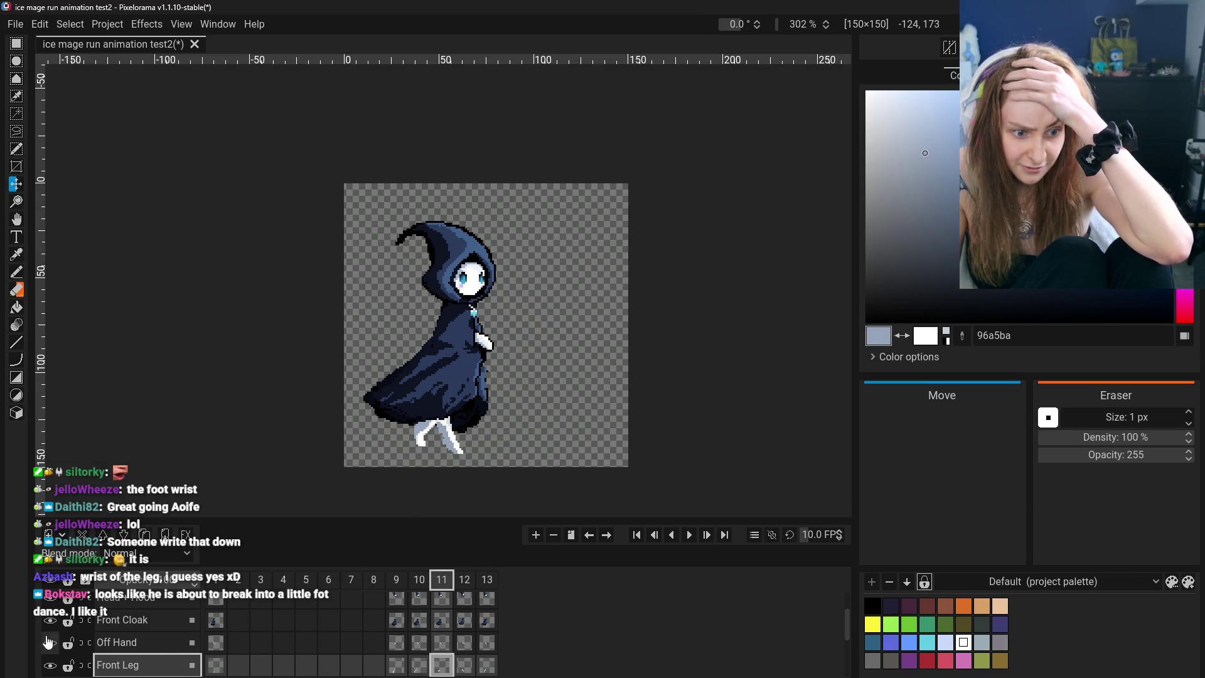
{"action": "left_click", "coordinate": [50, 620]}
{"action": "left_click", "coordinate": [16, 289]}
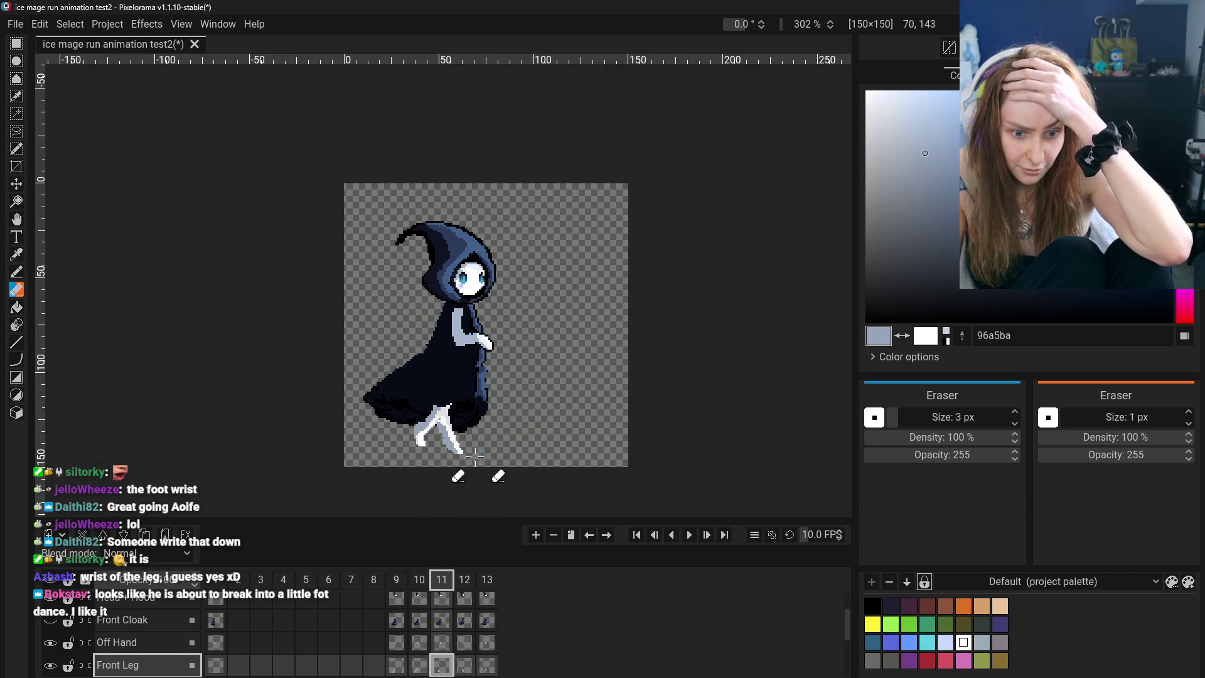
{"action": "scroll", "coordinate": [452, 656], "scroll_direction": "down", "scroll_amount": 1}
{"action": "scroll", "coordinate": [442, 667], "scroll_direction": "down", "scroll_amount": 1}
{"action": "left_click", "coordinate": [443, 659]}
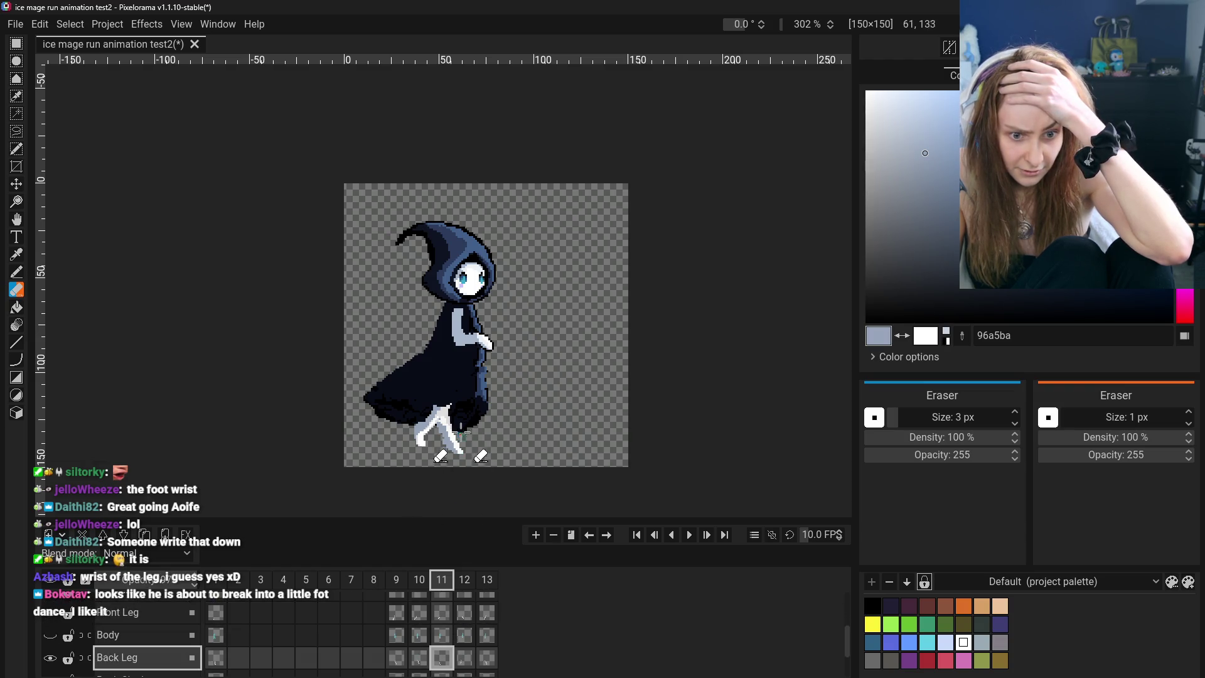
Nudge the back leg right and slightly down, then sample the leg's white for a 3 px Pencil
{"action": "left_click_drag", "start_coordinate": [437, 422], "coordinate": [454, 433]}
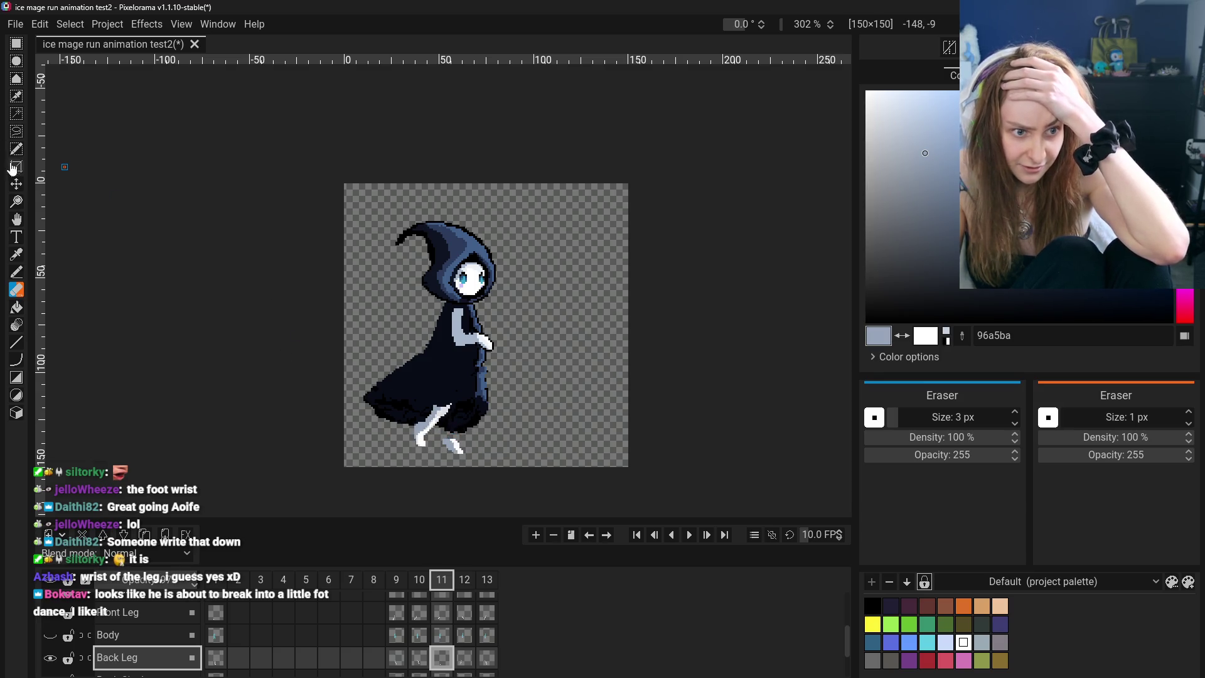
{"action": "left_click", "coordinate": [16, 254]}
{"action": "left_click", "coordinate": [17, 272]}
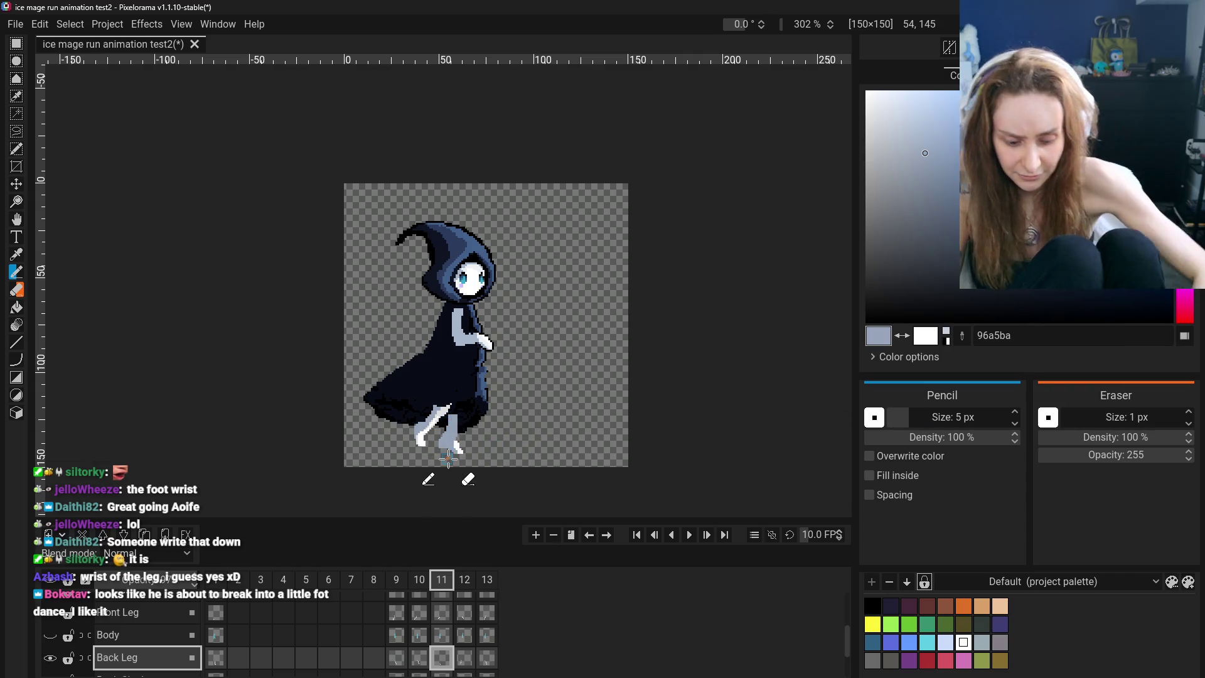
{"action": "scroll", "coordinate": [923, 418], "scroll_direction": "down", "scroll_amount": 2}
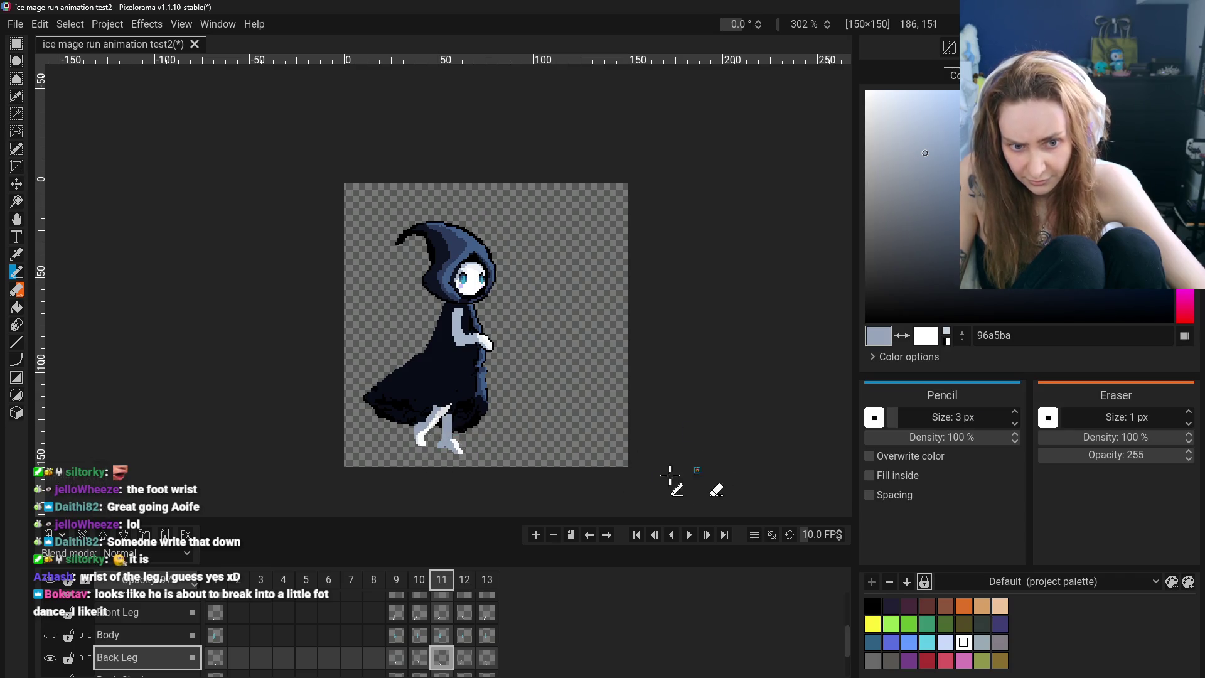
{"action": "key", "text": "o"}
{"action": "left_click", "coordinate": [441, 429]}
{"action": "key", "text": "b"}
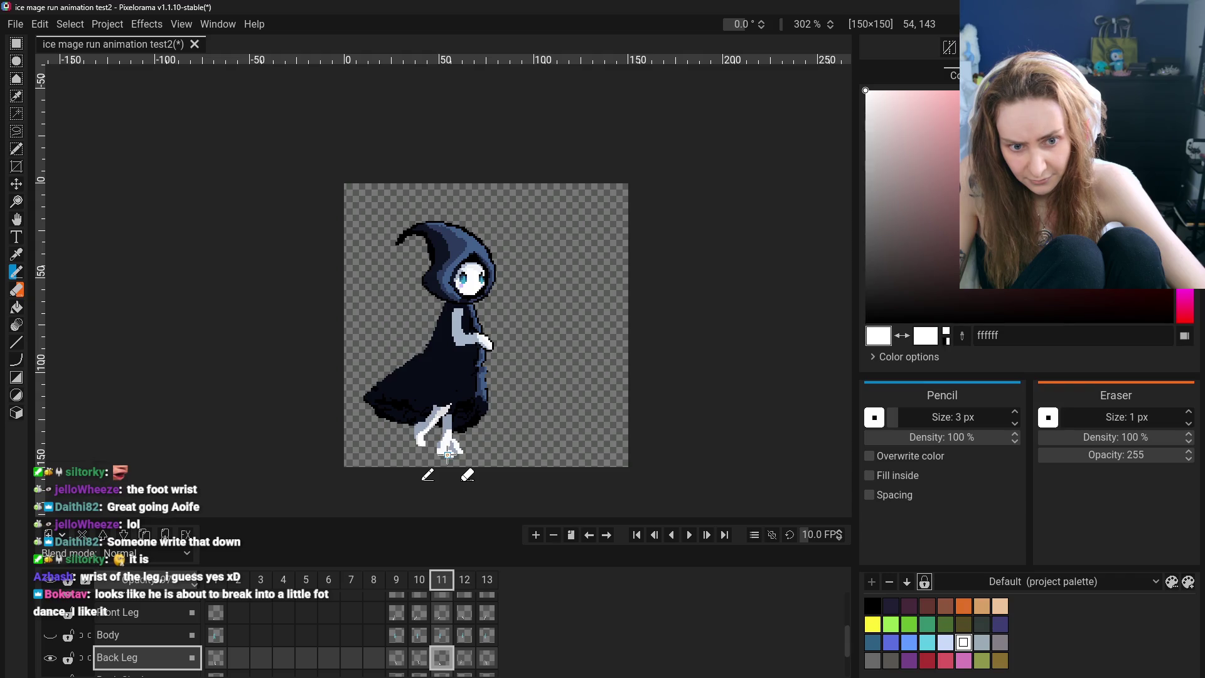
{"action": "key", "text": "e"}
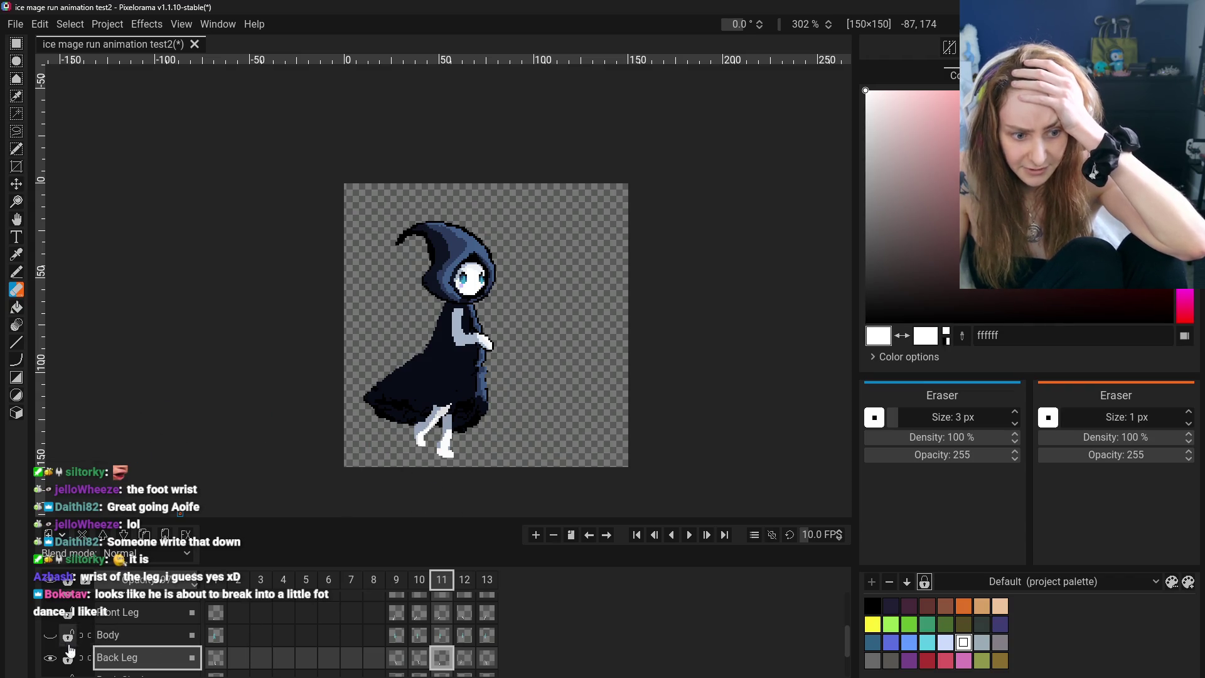
Show the Front Cloak layer and flip between frames 9–11 to compare the back leg
{"action": "scroll", "coordinate": [51, 643], "scroll_direction": "up", "scroll_amount": 1}
{"action": "scroll", "coordinate": [51, 643], "scroll_direction": "up", "scroll_amount": 2}
{"action": "left_click", "coordinate": [50, 604]}
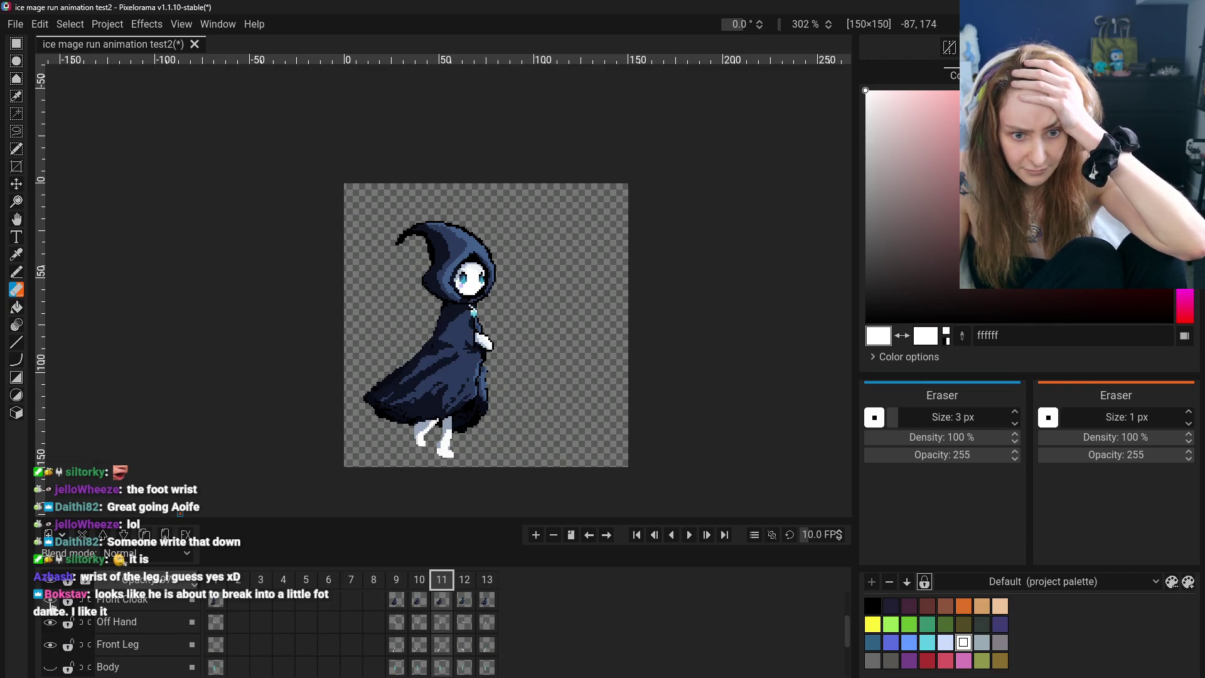
{"action": "scroll", "coordinate": [408, 653], "scroll_direction": "down", "scroll_amount": 3}
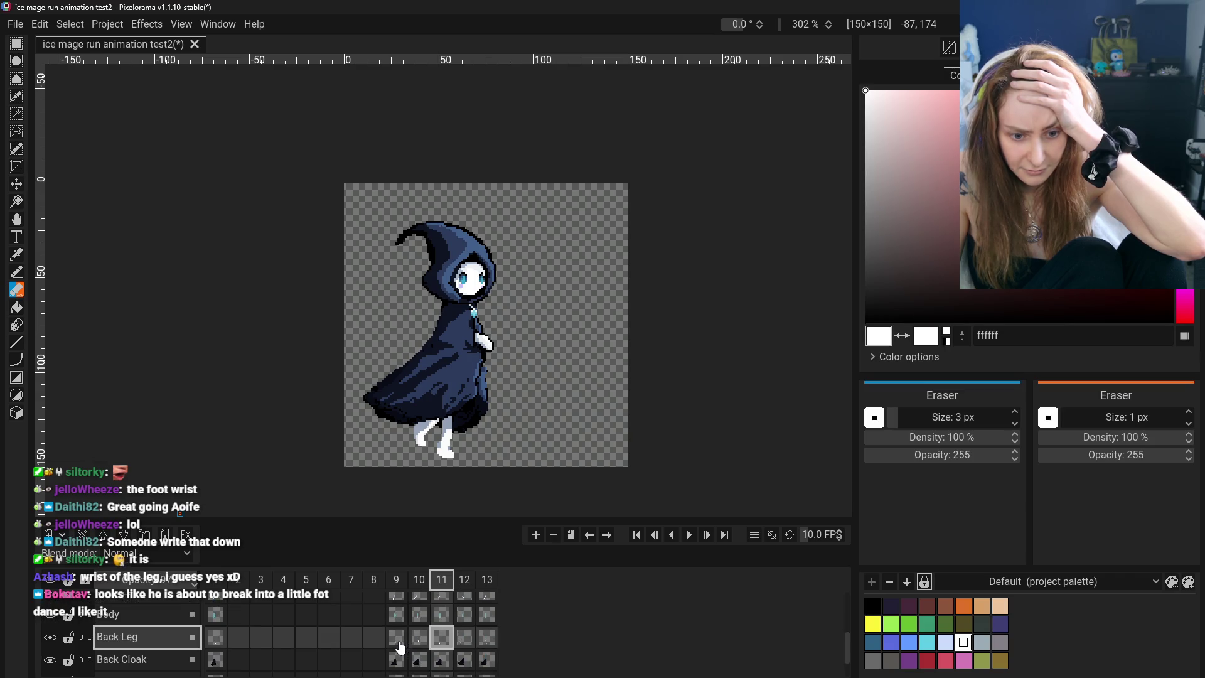
{"action": "left_click", "coordinate": [398, 641]}
{"action": "left_click", "coordinate": [419, 639]}
{"action": "left_click", "coordinate": [443, 641]}
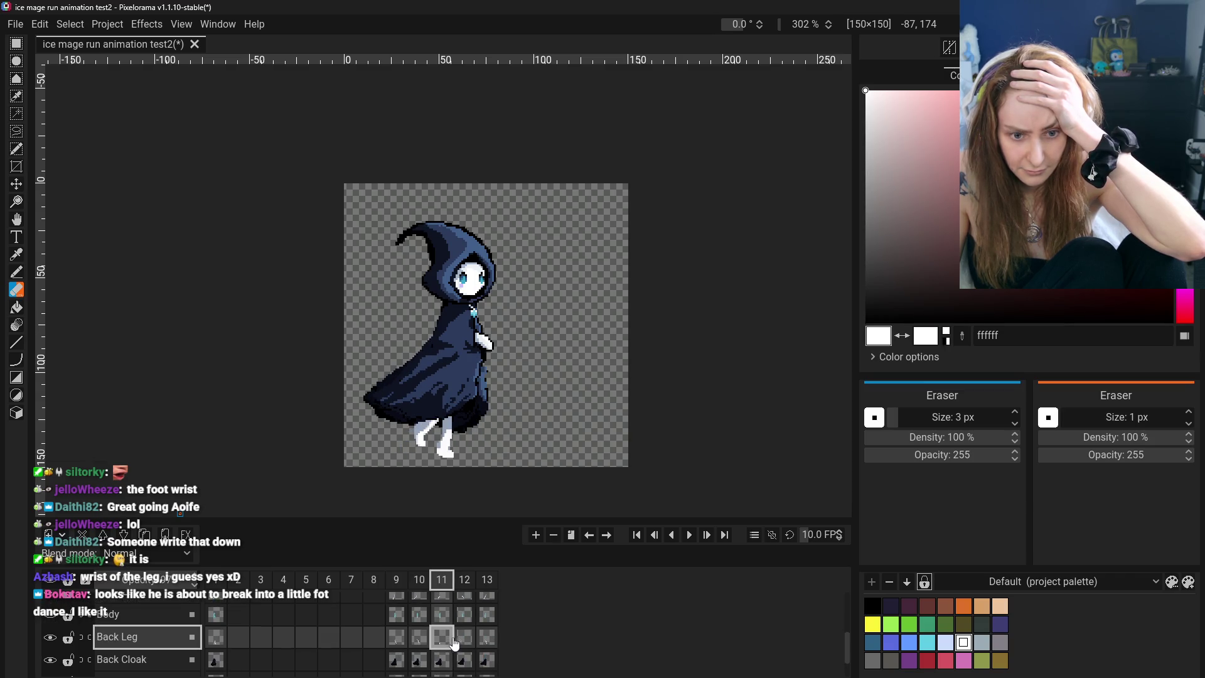
{"action": "left_click", "coordinate": [420, 639]}
{"action": "left_click", "coordinate": [442, 639]}
{"action": "left_click", "coordinate": [421, 639]}
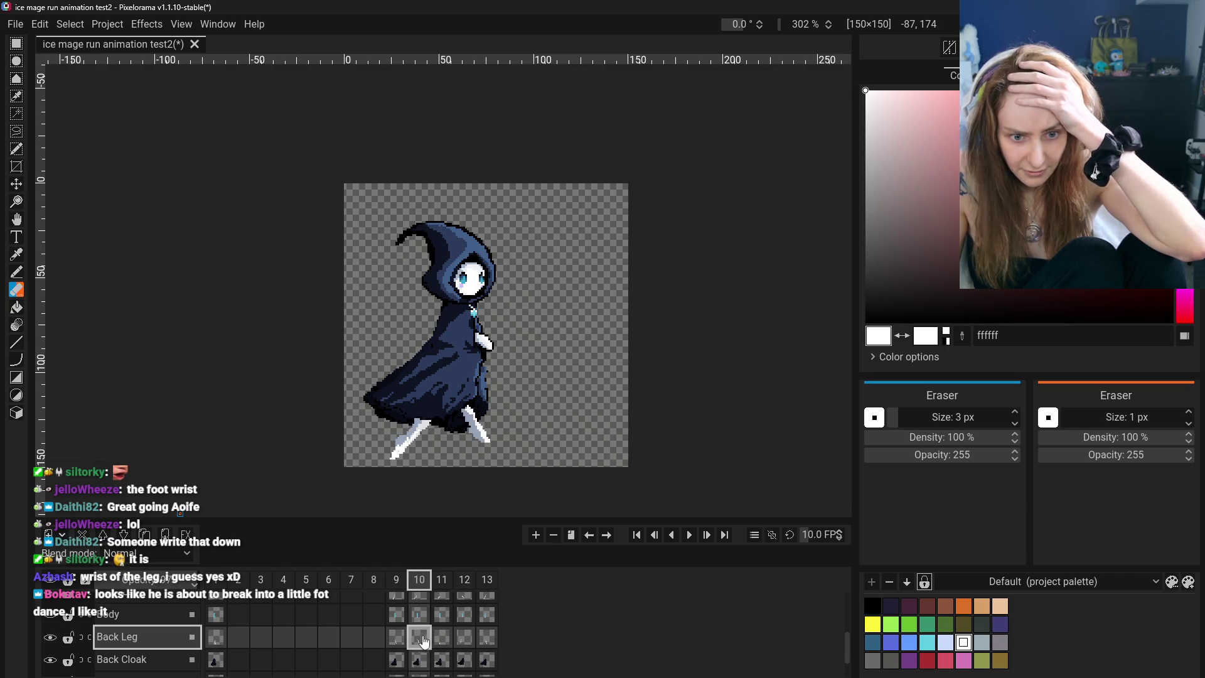
{"action": "left_click", "coordinate": [443, 640]}
{"action": "left_click", "coordinate": [426, 640]}
{"action": "left_click", "coordinate": [446, 640]}
{"action": "left_click", "coordinate": [420, 639]}
{"action": "left_click", "coordinate": [442, 639]}
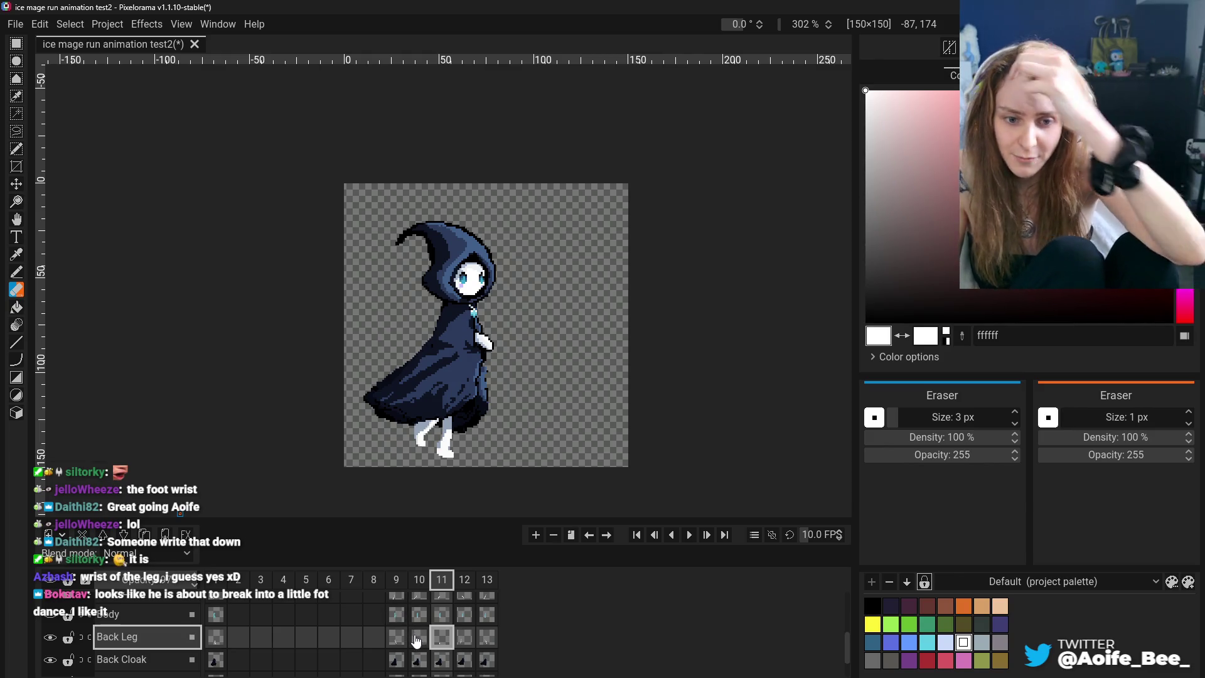
Check the frame 11 back leg against the standing pose on frame 1 and frames 10 and 12
{"action": "left_click", "coordinate": [422, 638]}
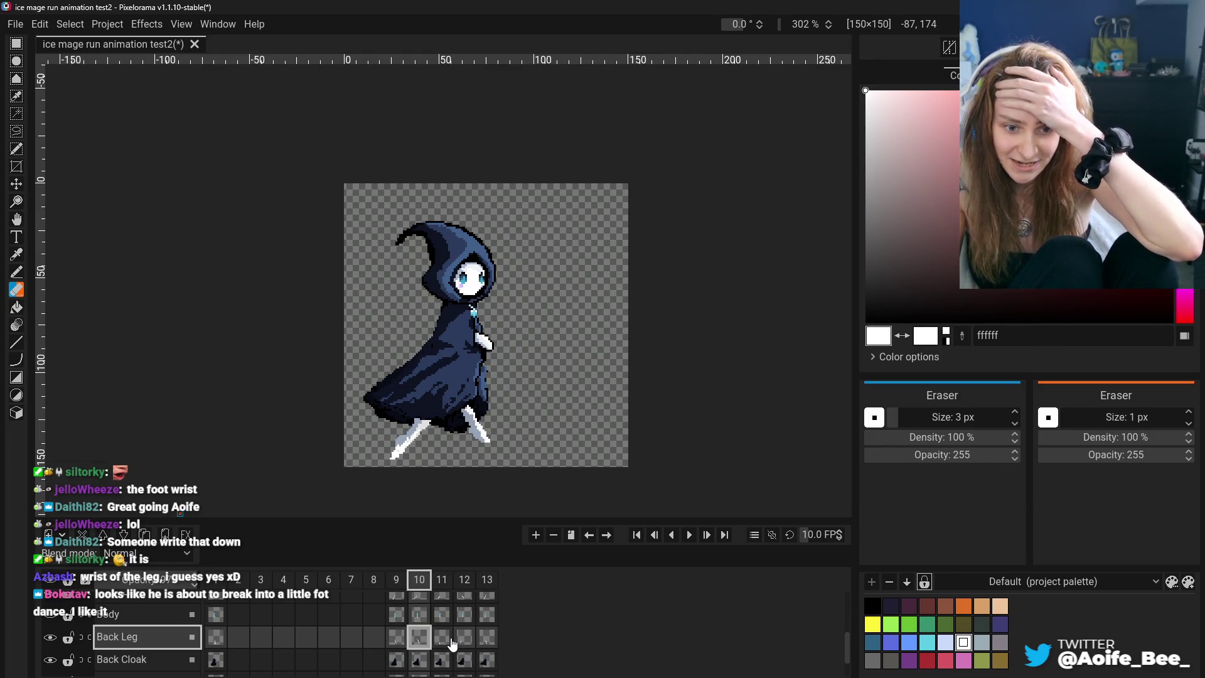
{"action": "left_click", "coordinate": [216, 637]}
{"action": "left_click", "coordinate": [396, 638]}
{"action": "left_click", "coordinate": [442, 638]}
{"action": "left_click", "coordinate": [456, 640]}
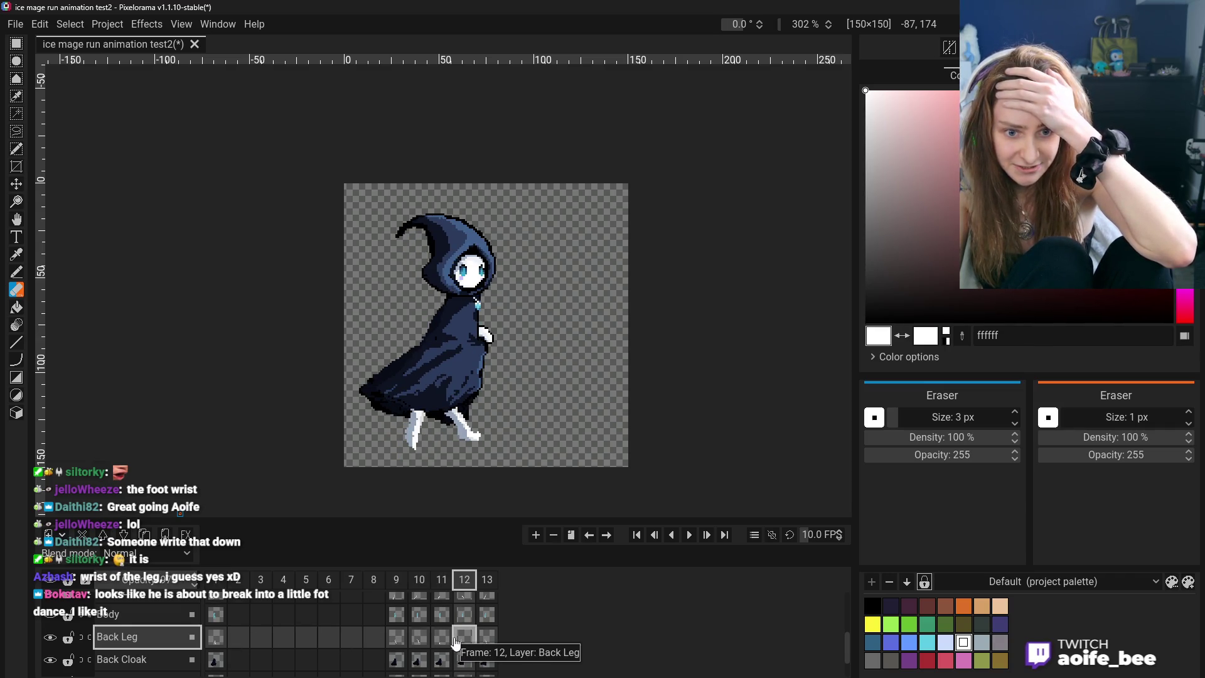
{"action": "left_click", "coordinate": [396, 638]}
{"action": "left_click", "coordinate": [419, 638]}
{"action": "left_click", "coordinate": [445, 639]}
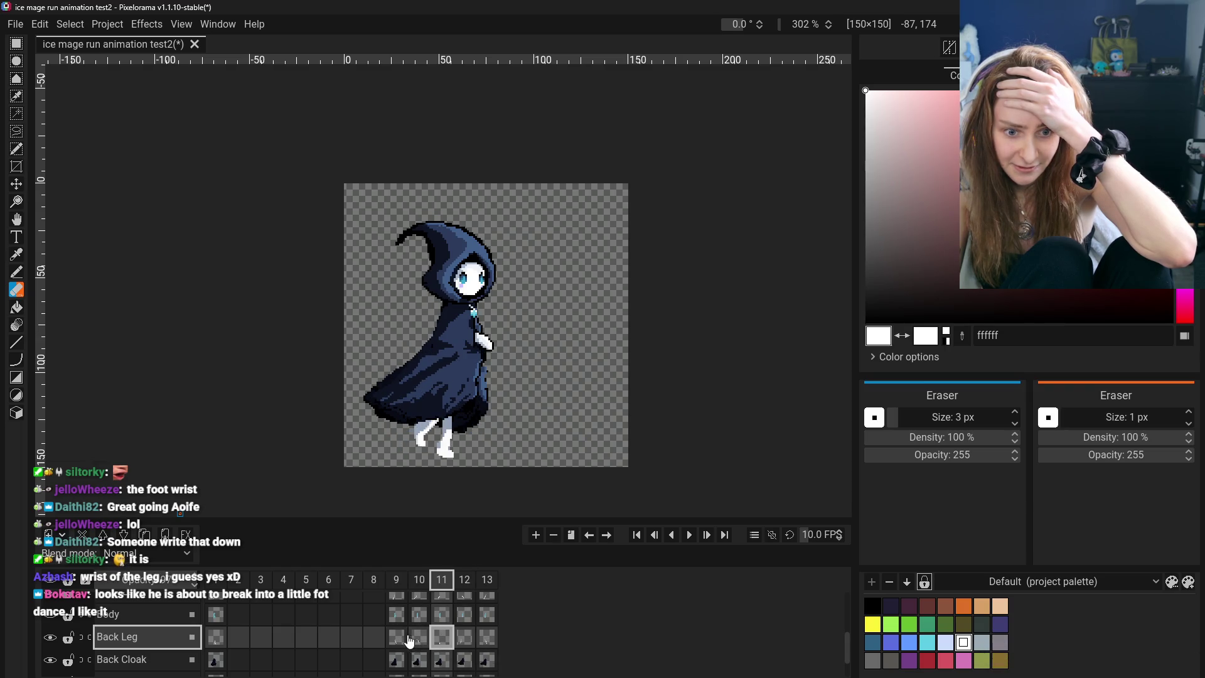
{"action": "left_click", "coordinate": [396, 638]}
{"action": "left_click", "coordinate": [425, 639]}
{"action": "left_click", "coordinate": [447, 640]}
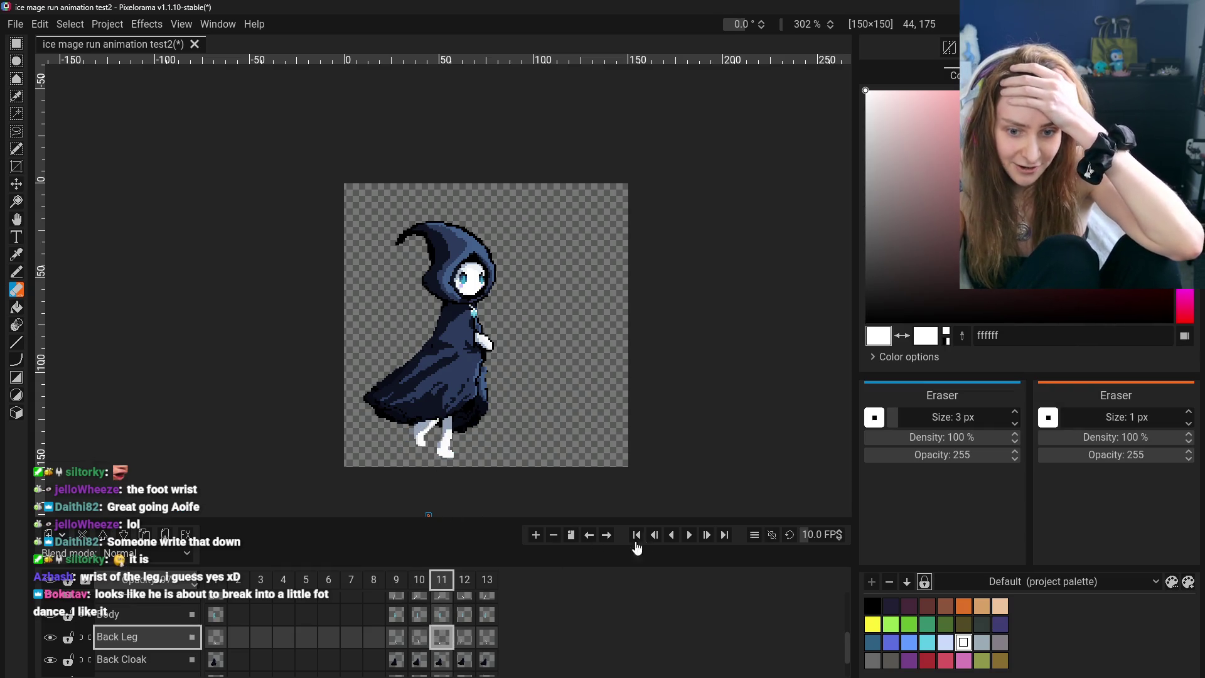
Play the run cycle animation, then compare frame 10's pose with frame 11
{"action": "left_click", "coordinate": [690, 535]}
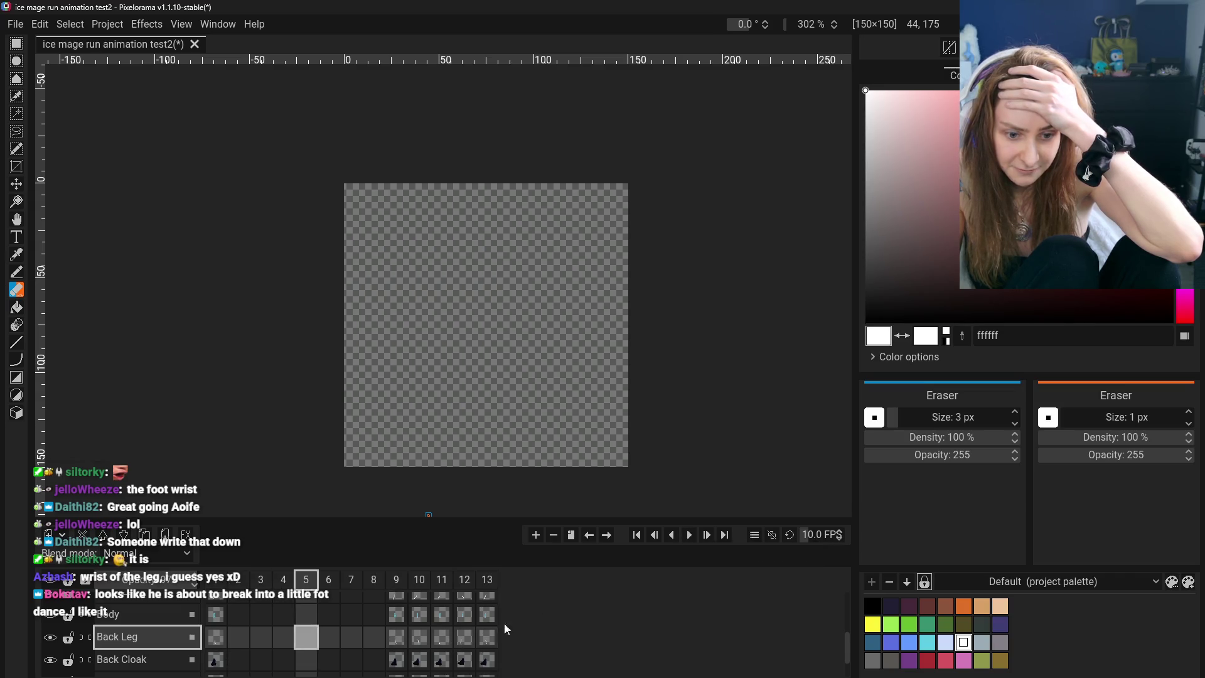
{"action": "left_click", "coordinate": [418, 637]}
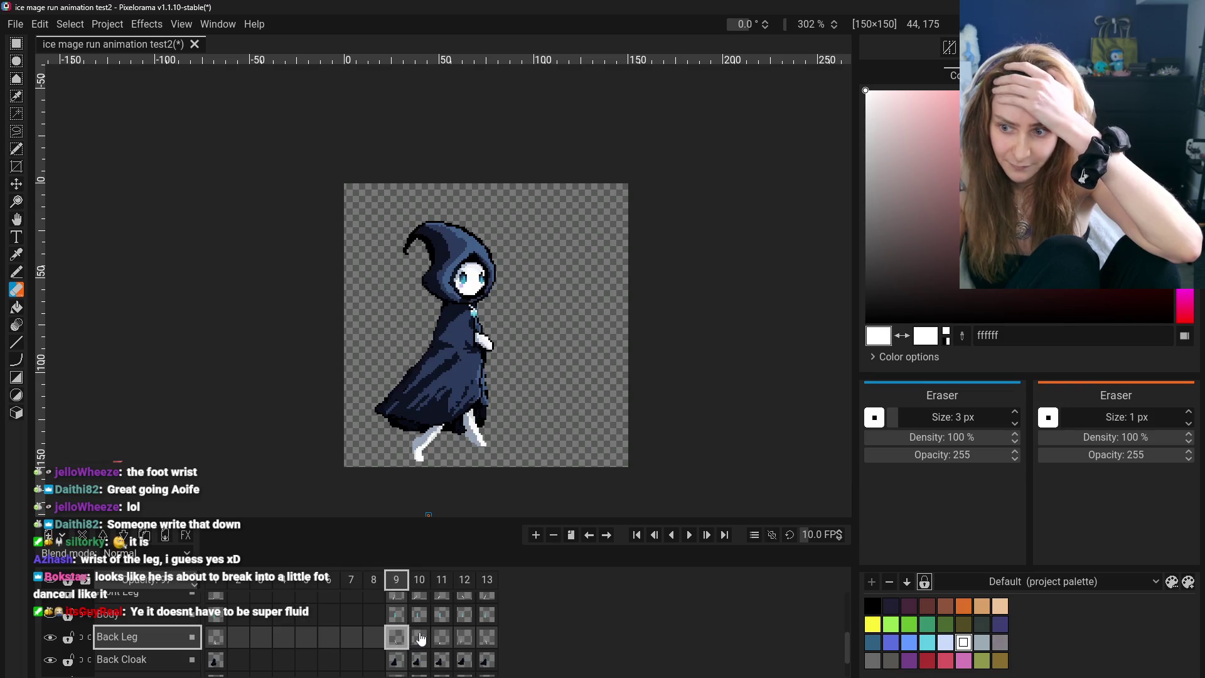
{"action": "left_click", "coordinate": [441, 638]}
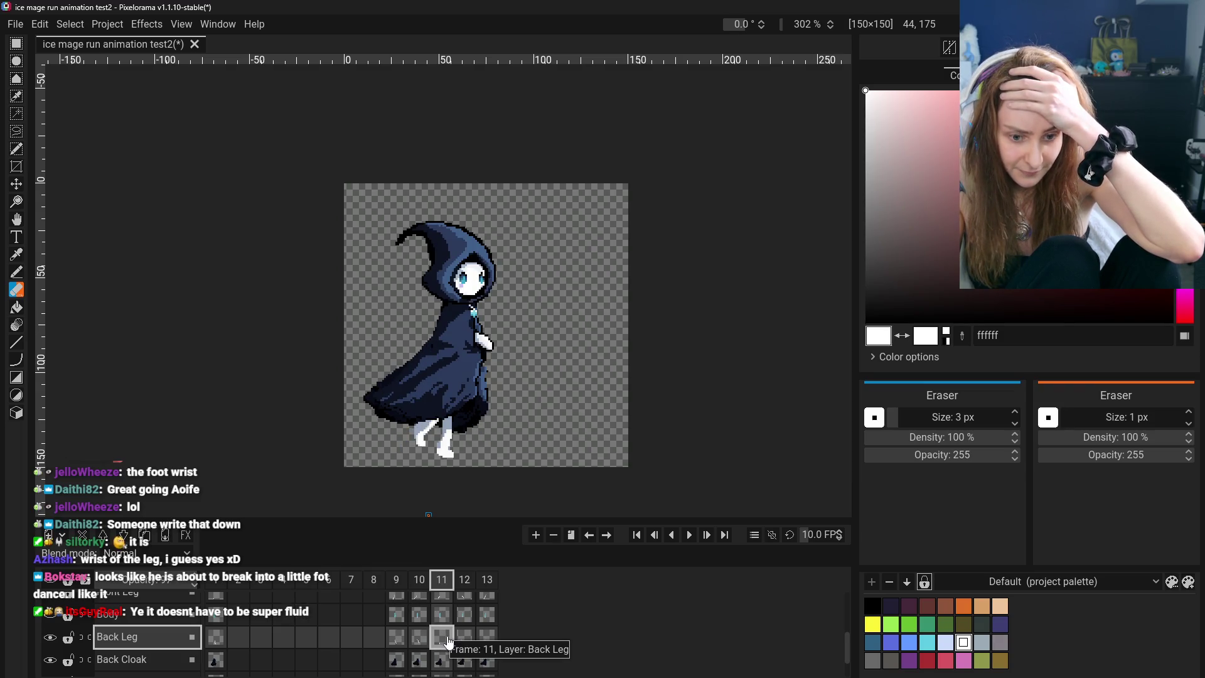
{"action": "left_click", "coordinate": [419, 637]}
{"action": "left_click", "coordinate": [442, 637]}
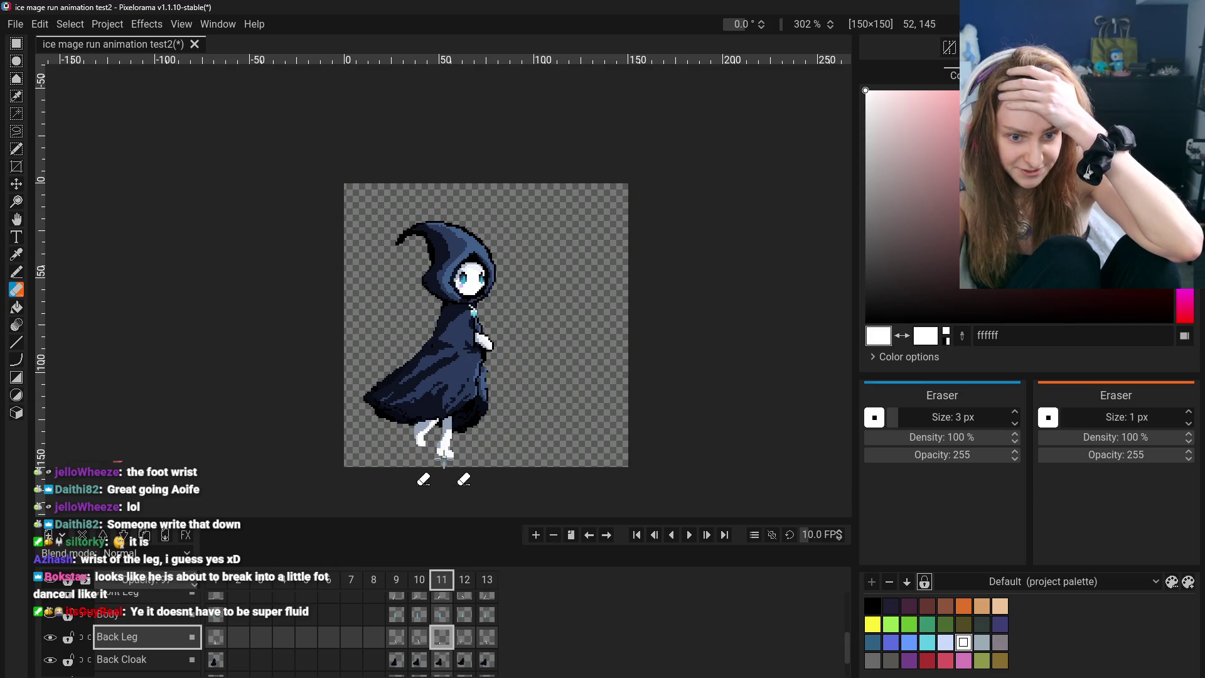
{"action": "left_click", "coordinate": [419, 637]}
{"action": "left_click", "coordinate": [442, 638]}
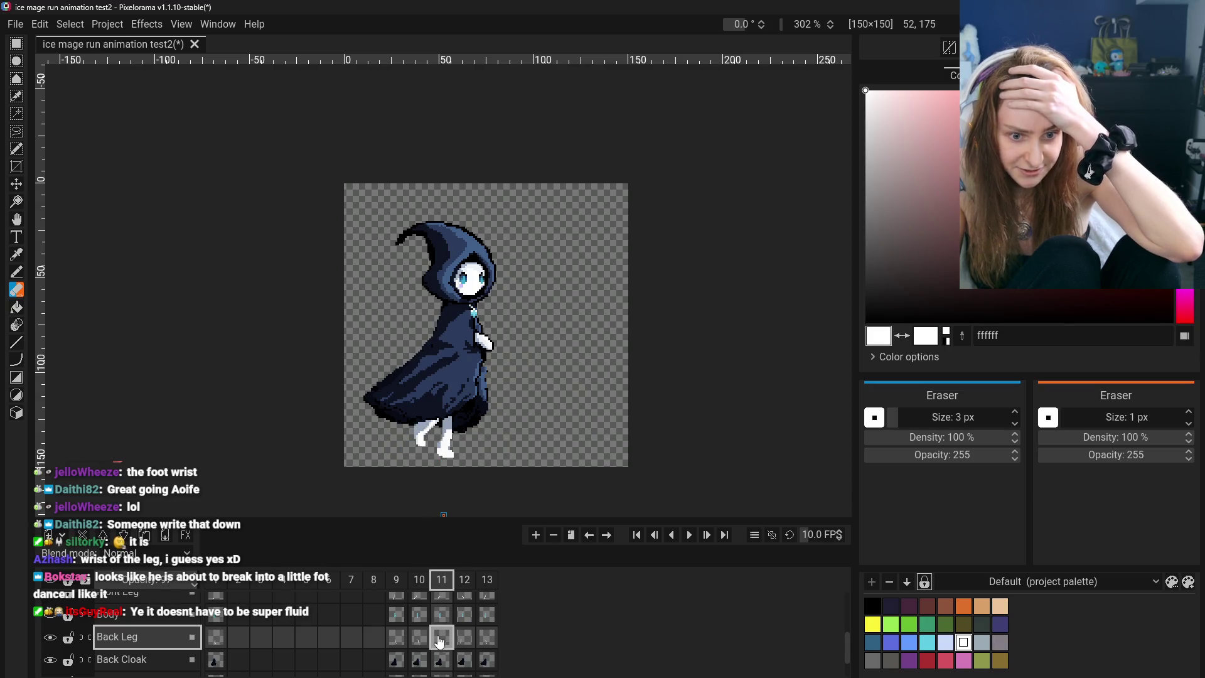
Nudge the back leg a few pixels up on frame 11, comparing against frames 9, 10 and 12
{"action": "left_click", "coordinate": [17, 184]}
{"action": "left_click_drag", "start_coordinate": [447, 479], "coordinate": [447, 471]}
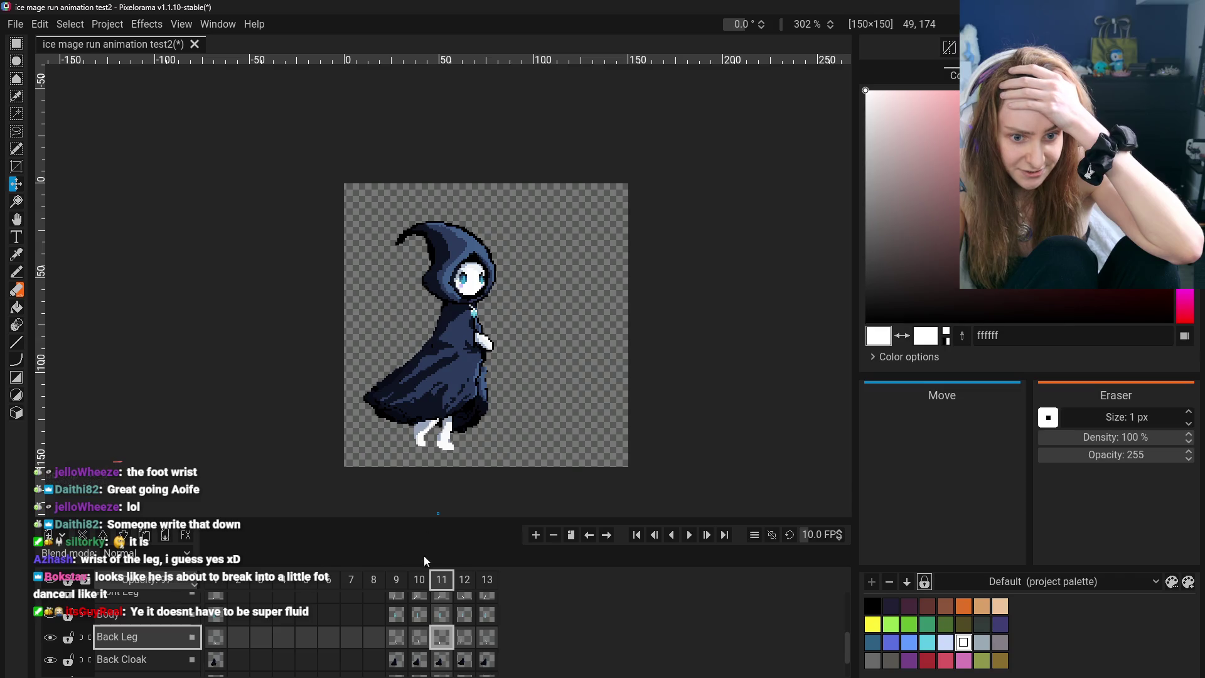
{"action": "left_click_drag", "start_coordinate": [465, 411], "coordinate": [462, 415]}
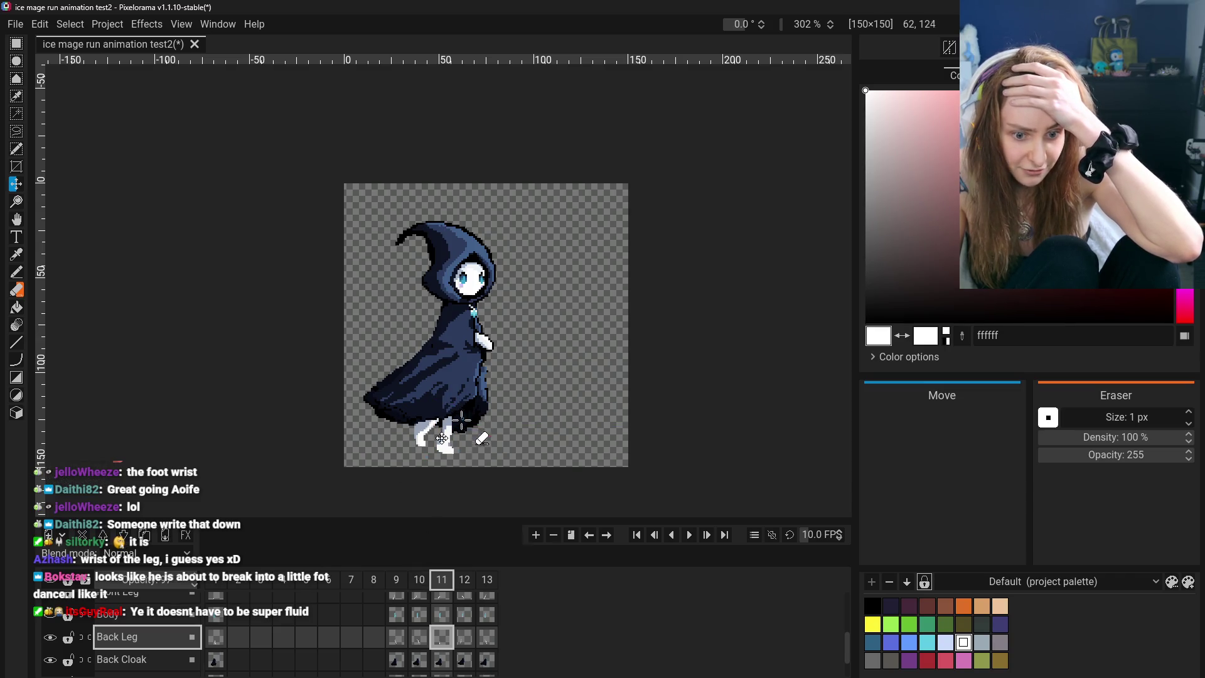
{"action": "left_click", "coordinate": [464, 646]}
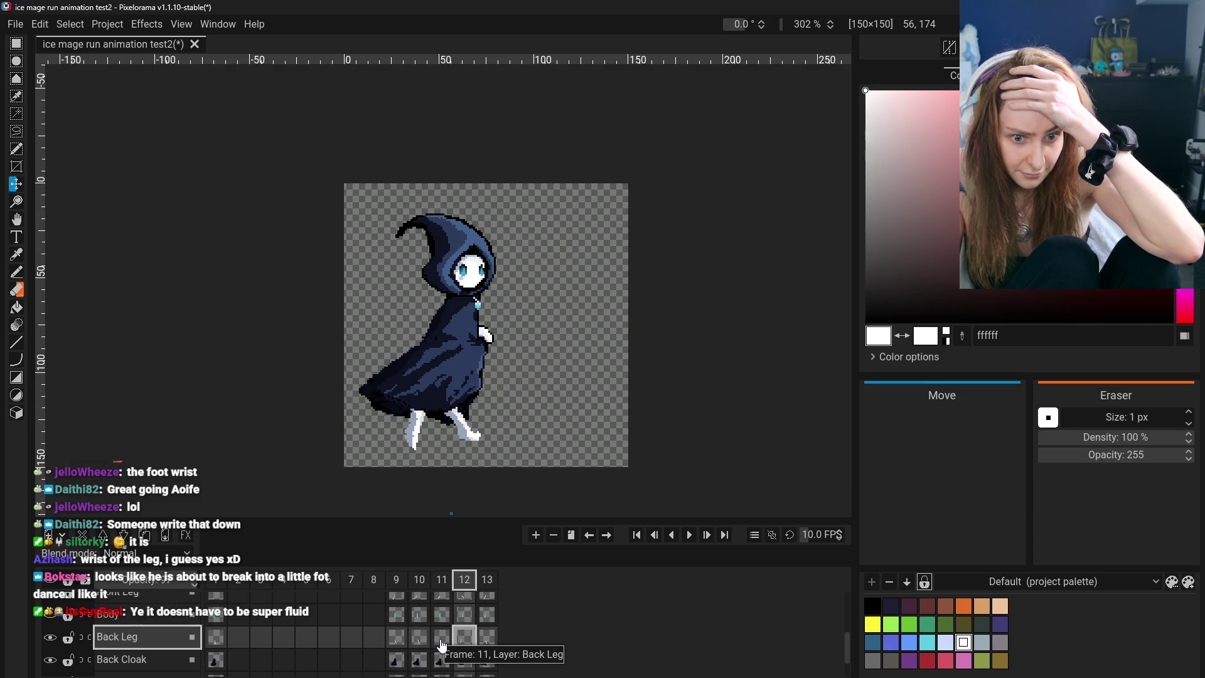
{"action": "left_click", "coordinate": [414, 642]}
{"action": "left_click", "coordinate": [403, 641]}
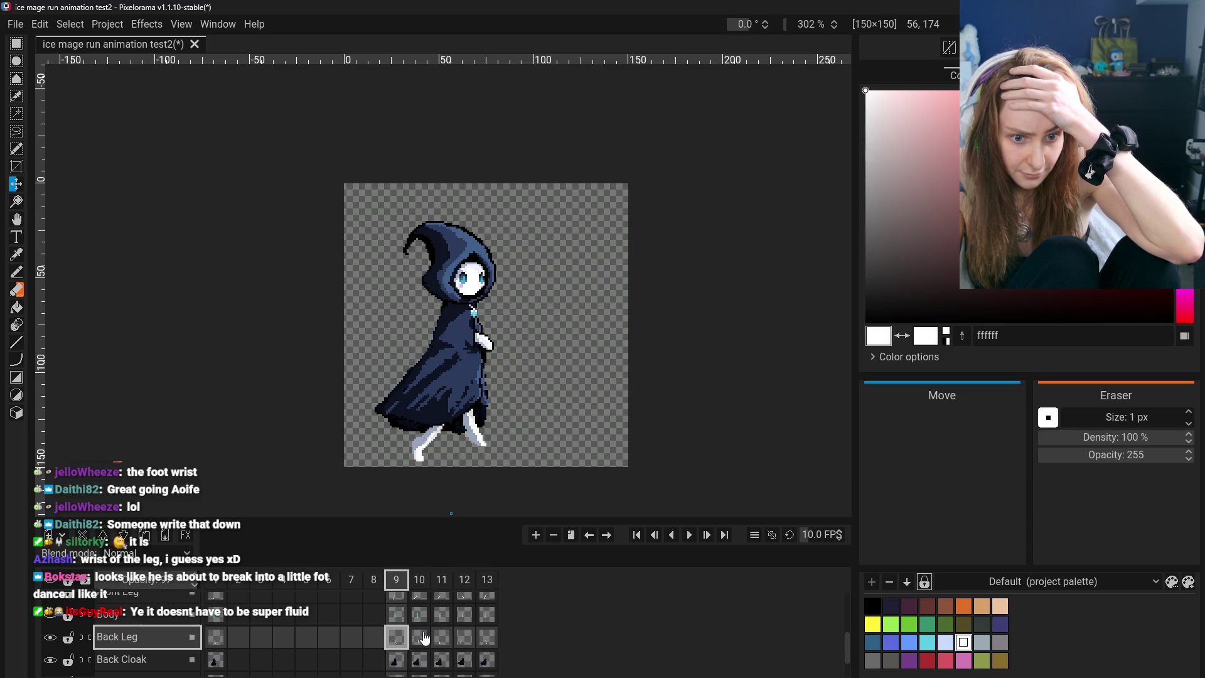
{"action": "left_click", "coordinate": [444, 641]}
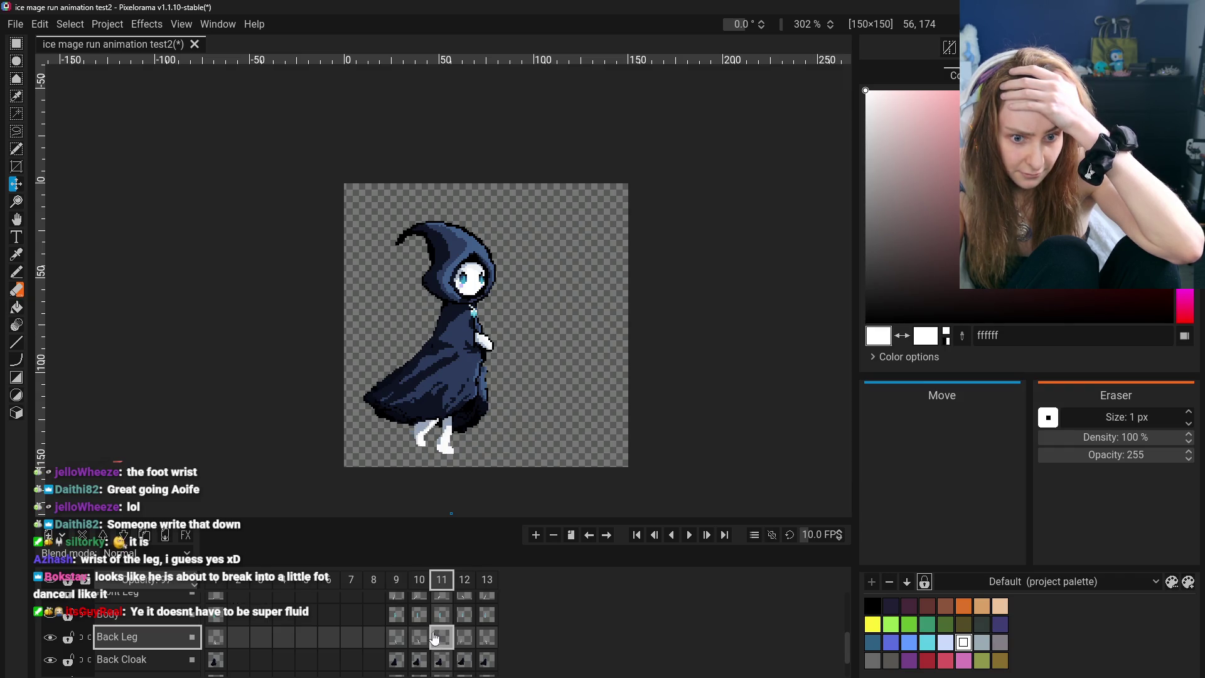
Retouch the frame 11 leg with grey-blue 96a5ba, transparency and white sampled from the canvas
{"action": "left_click", "coordinate": [16, 289]}
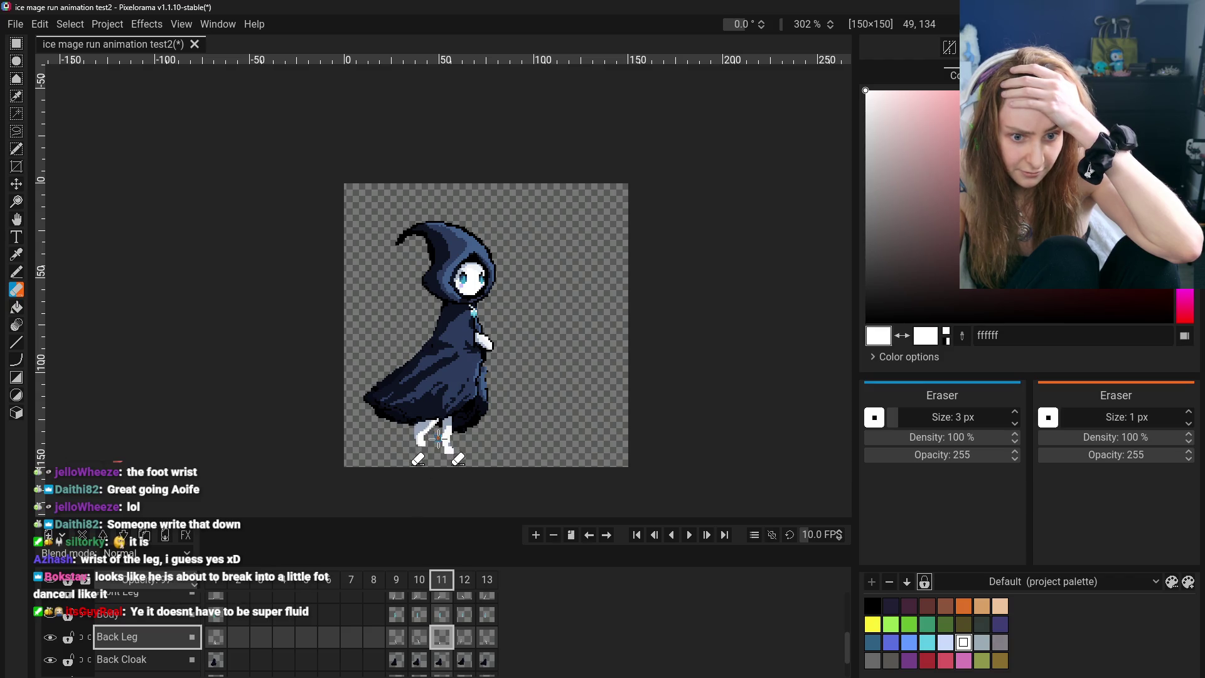
{"action": "left_click", "coordinate": [16, 254]}
{"action": "left_click", "coordinate": [440, 439]}
{"action": "key", "text": "b"}
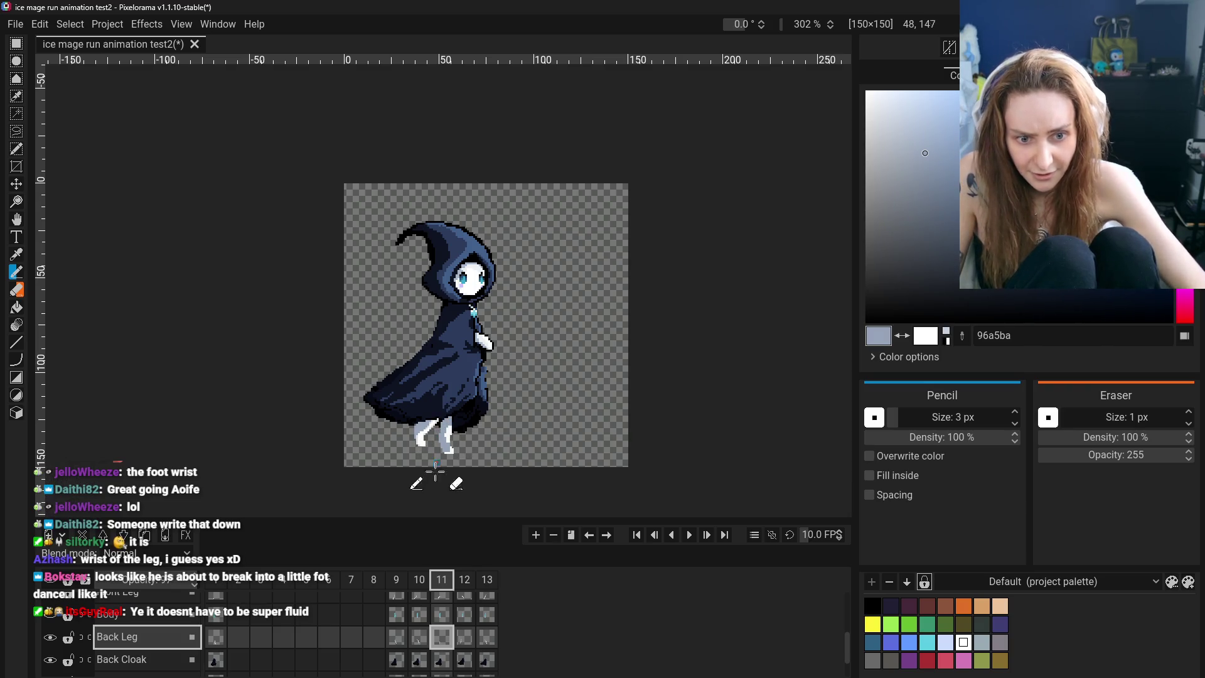
{"action": "key", "text": "o"}
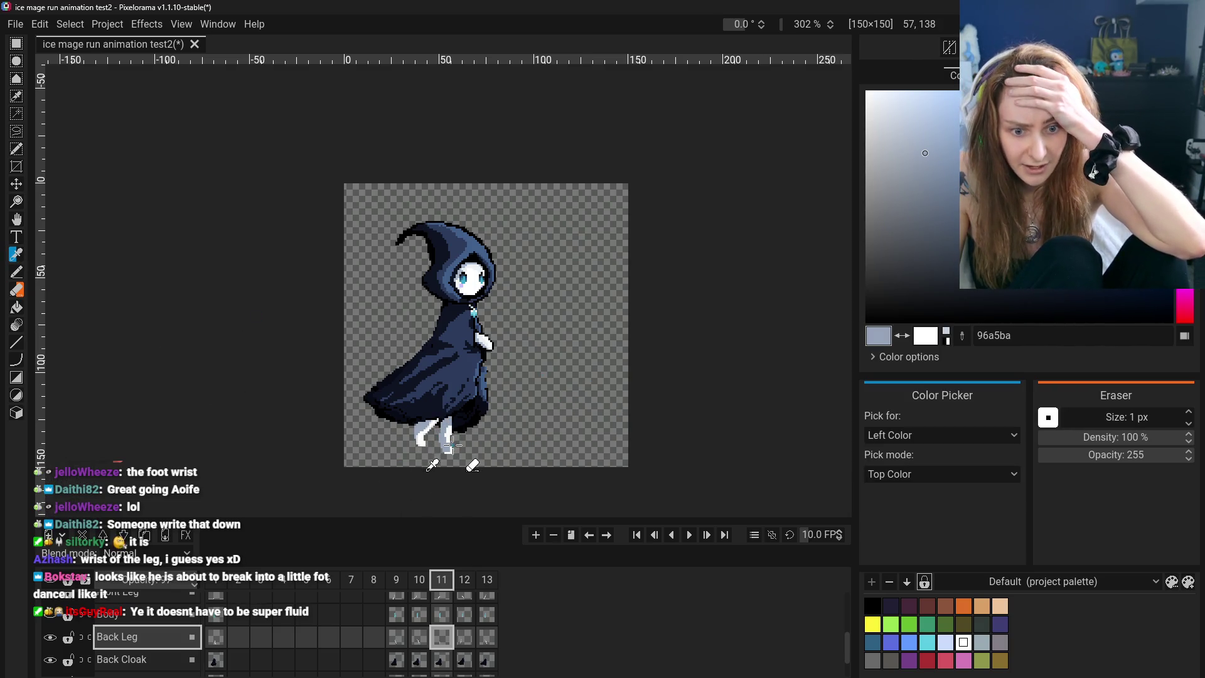
{"action": "left_click", "coordinate": [451, 451]}
{"action": "key", "text": "b"}
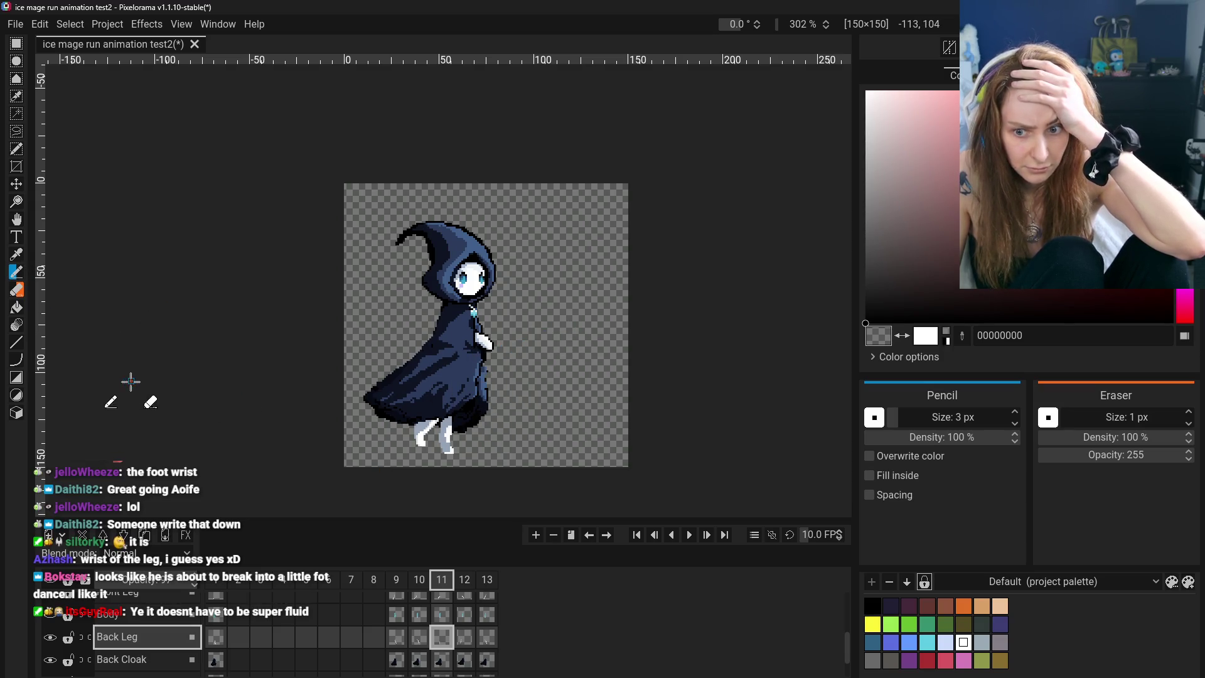
{"action": "left_click", "coordinate": [16, 254]}
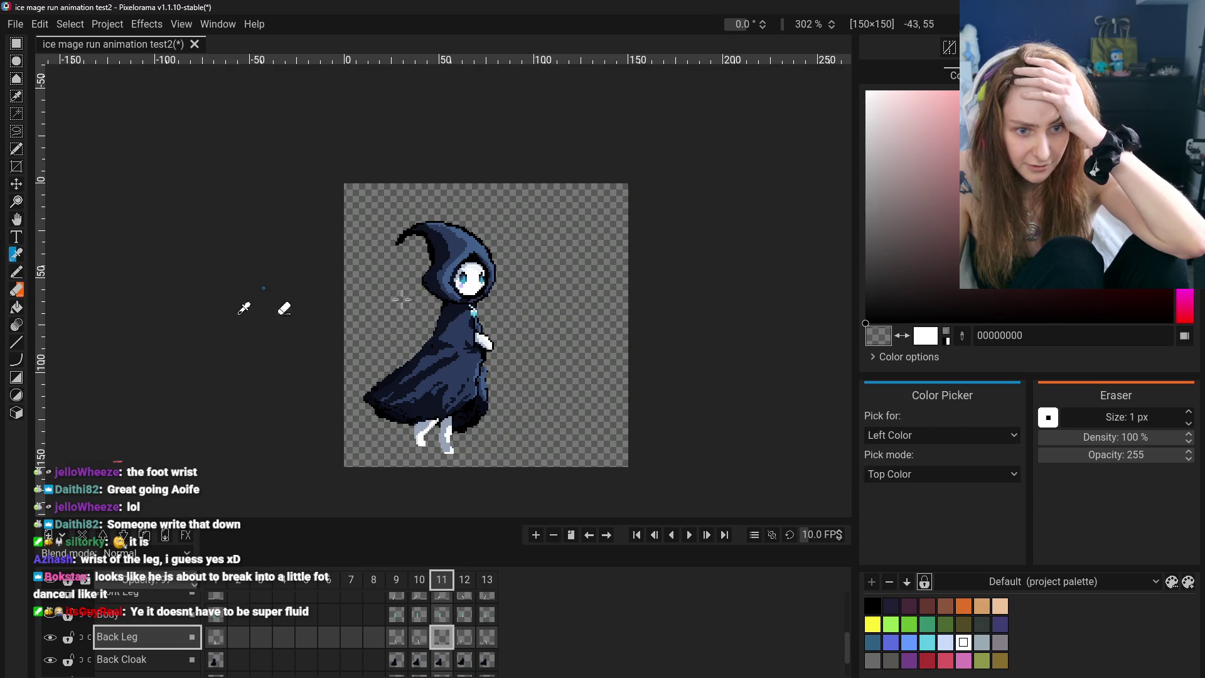
{"action": "left_click", "coordinate": [447, 435]}
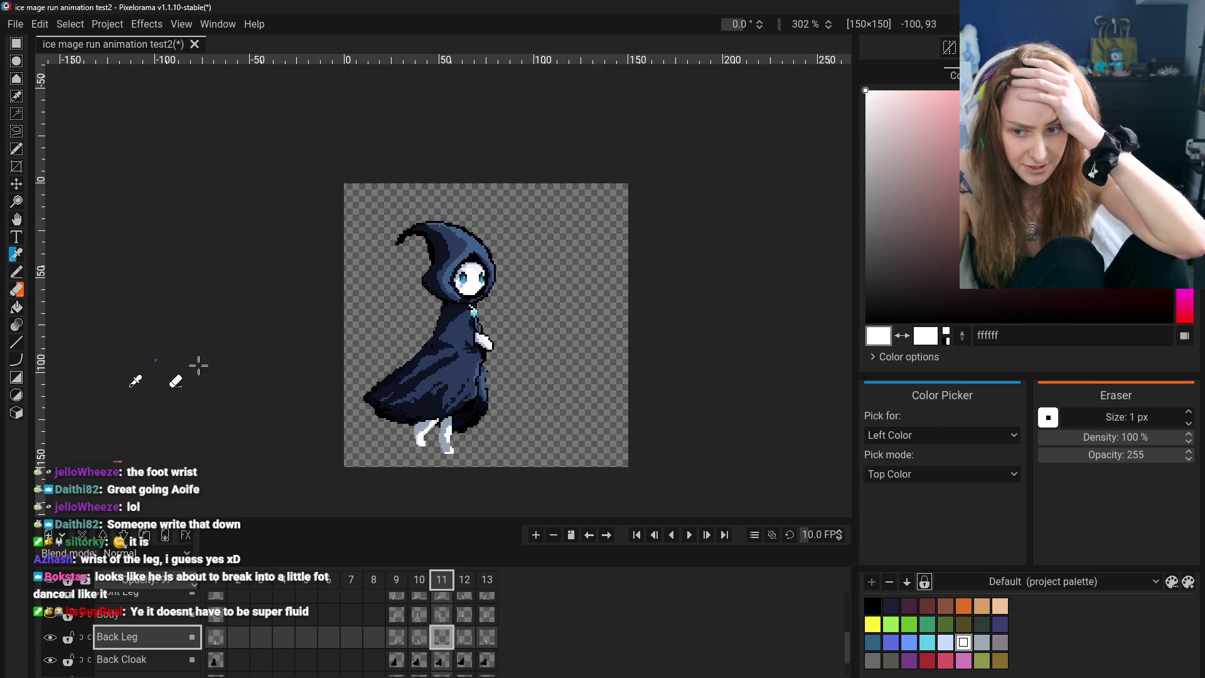
{"action": "left_click", "coordinate": [16, 274]}
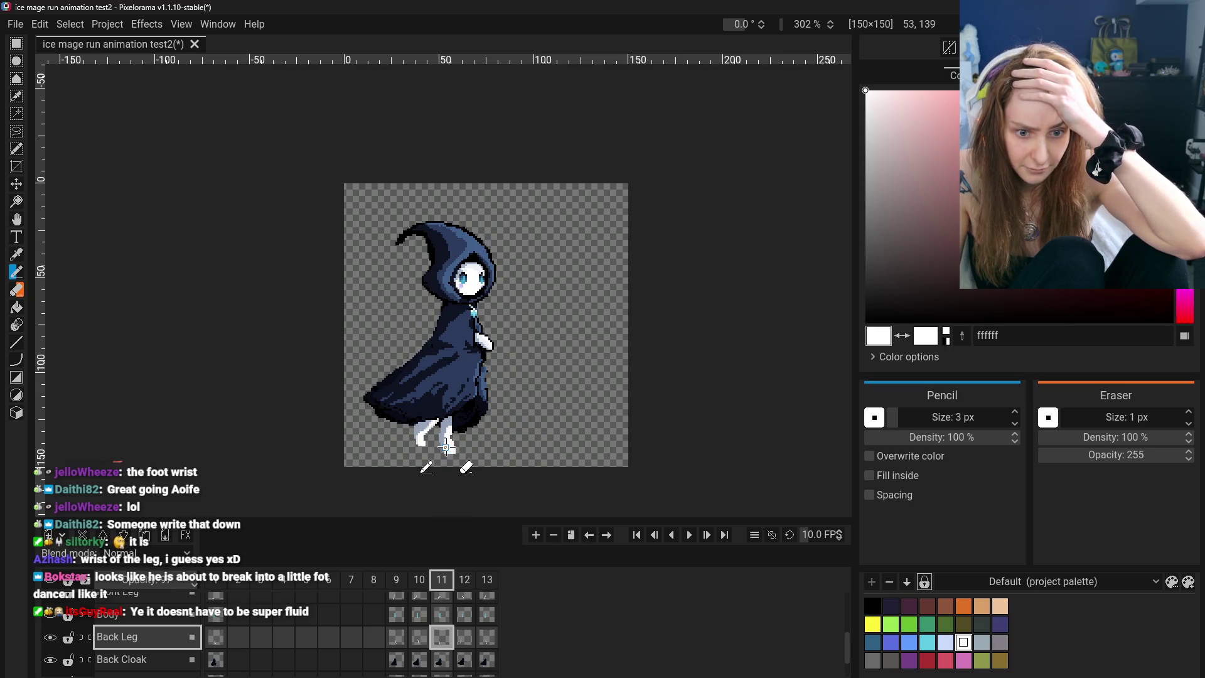
Preview frames 9 to 12 to check the retouched leg, ending back on frame 11
{"action": "left_click", "coordinate": [396, 638]}
{"action": "left_click", "coordinate": [420, 638]}
{"action": "left_click", "coordinate": [443, 638]}
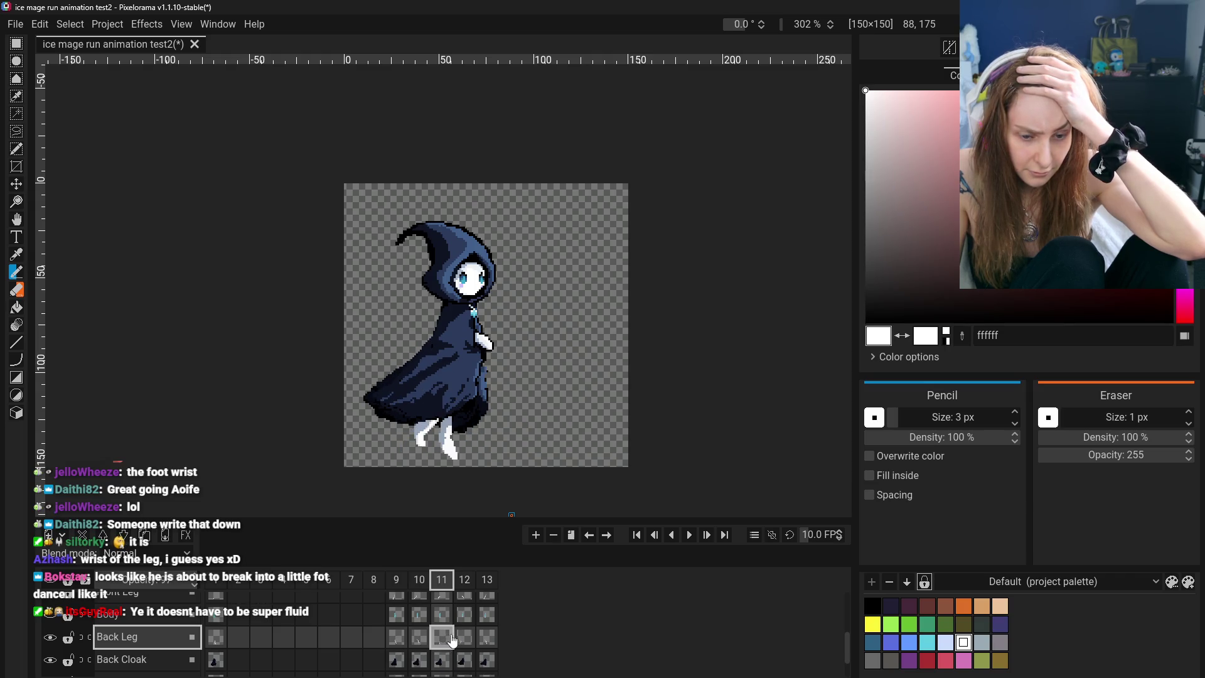
{"action": "left_click", "coordinate": [465, 638]}
{"action": "key", "text": "ctrl+Left"}
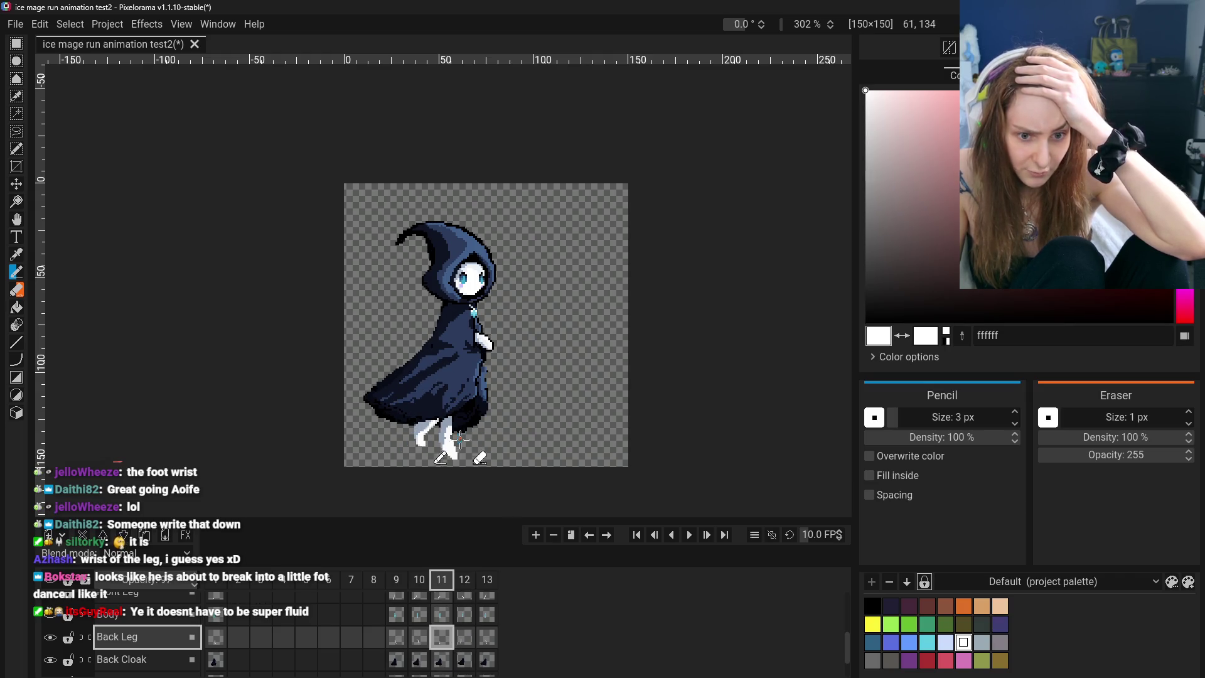
{"action": "left_click", "coordinate": [403, 641]}
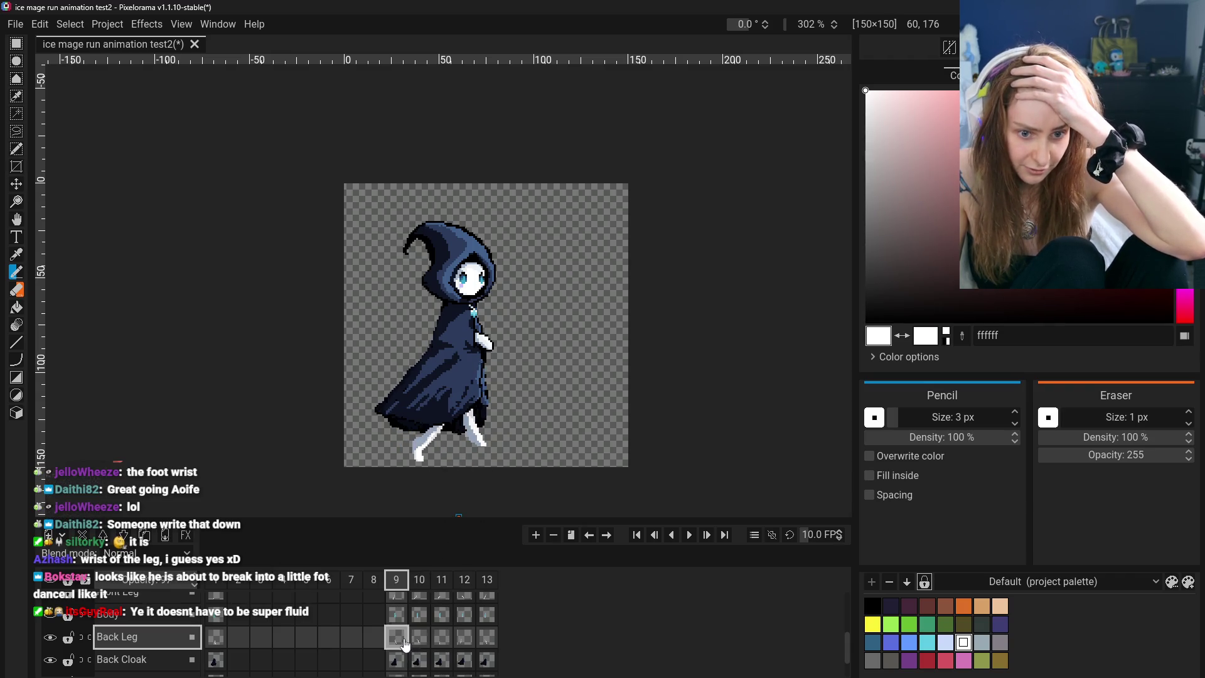
{"action": "left_click", "coordinate": [218, 639]}
{"action": "left_click", "coordinate": [396, 639]}
{"action": "left_click", "coordinate": [419, 639]}
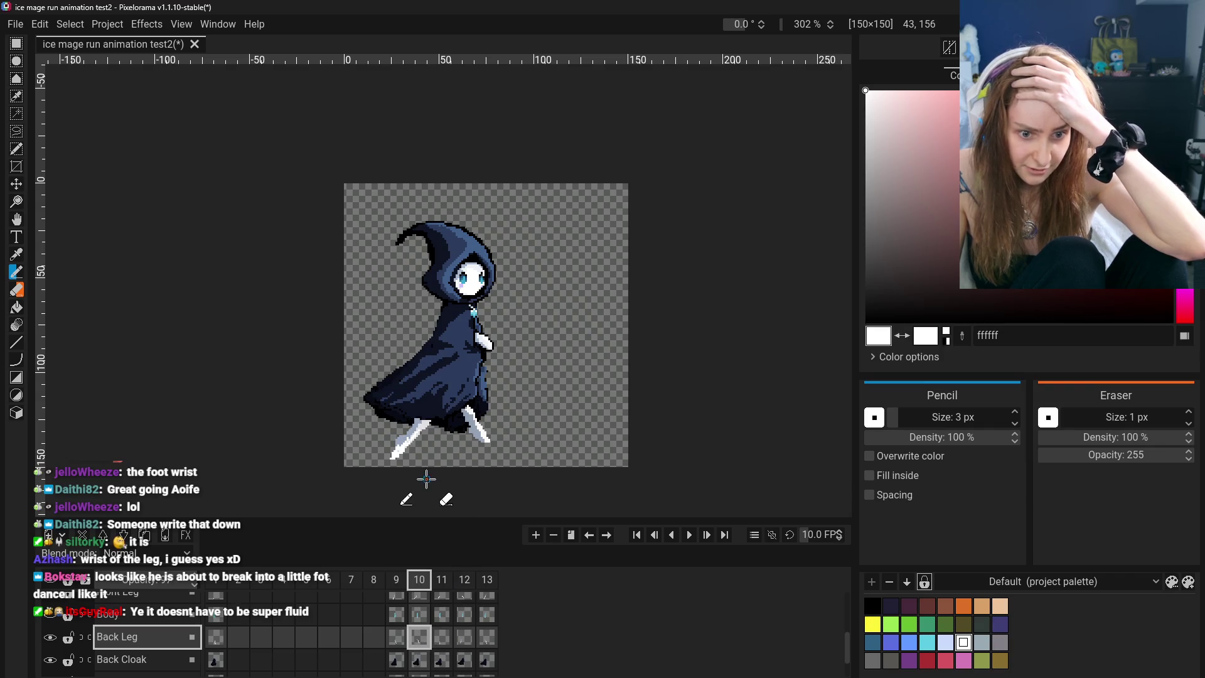
{"action": "left_click", "coordinate": [444, 645]}
{"action": "left_click", "coordinate": [16, 183]}
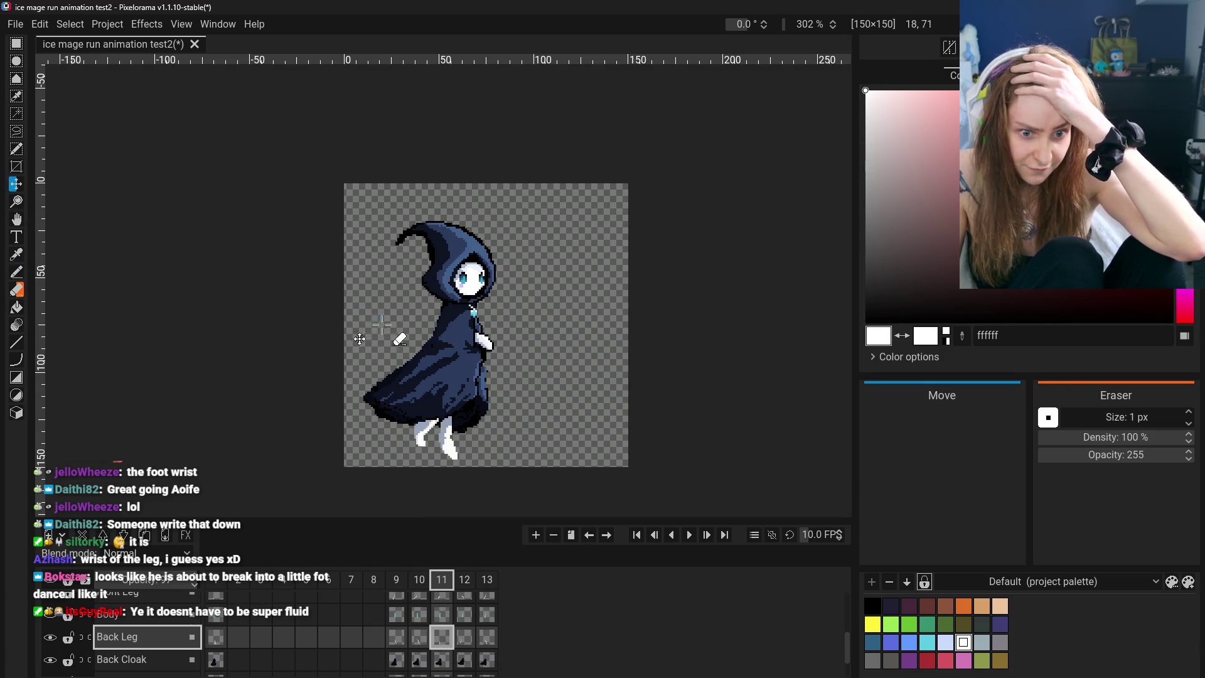
{"action": "scroll", "coordinate": [131, 618], "scroll_direction": "up", "scroll_amount": 5}
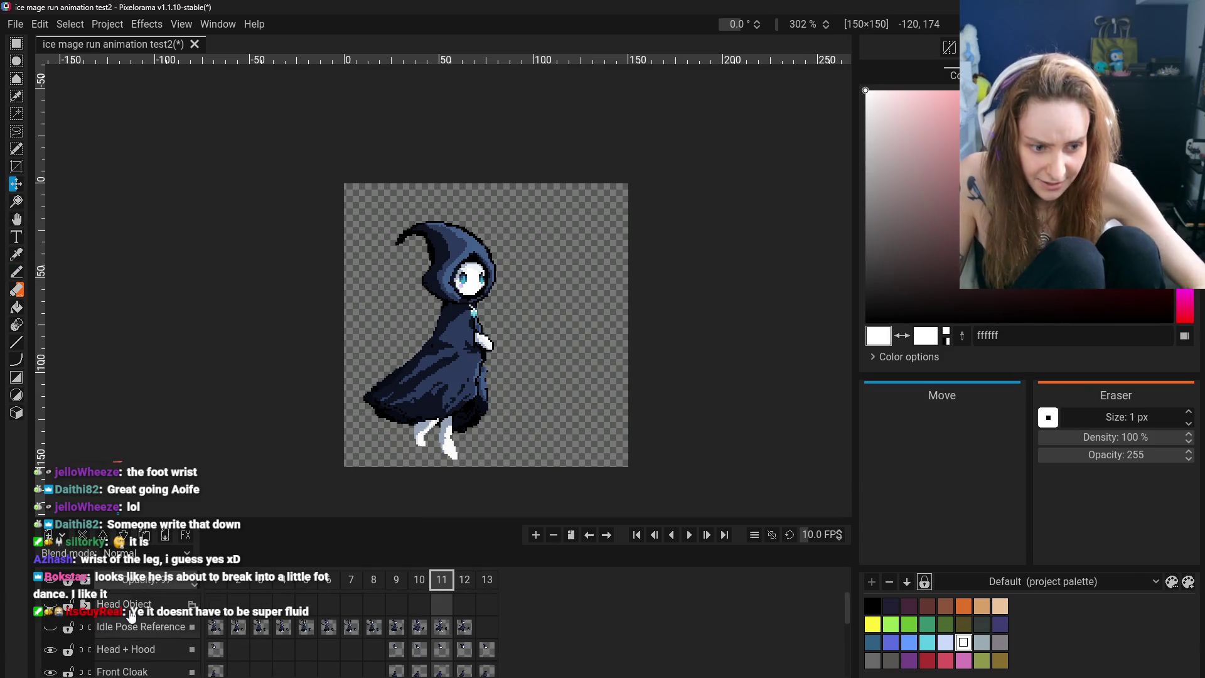
Show the Staff layer and shift the character up and to the right
{"action": "scroll", "coordinate": [130, 618], "scroll_direction": "down", "scroll_amount": 1}
{"action": "scroll", "coordinate": [136, 639], "scroll_direction": "down", "scroll_amount": 1}
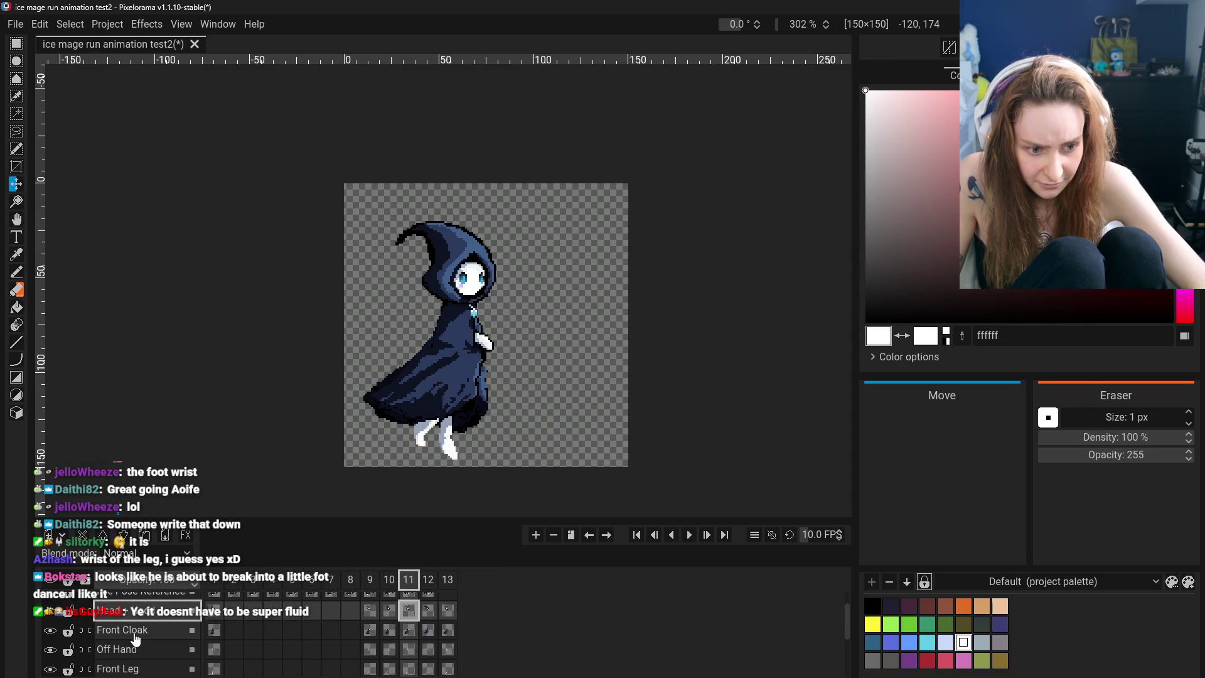
{"action": "scroll", "coordinate": [136, 638], "scroll_direction": "down", "scroll_amount": 2}
{"action": "scroll", "coordinate": [135, 646], "scroll_direction": "down", "scroll_amount": 2}
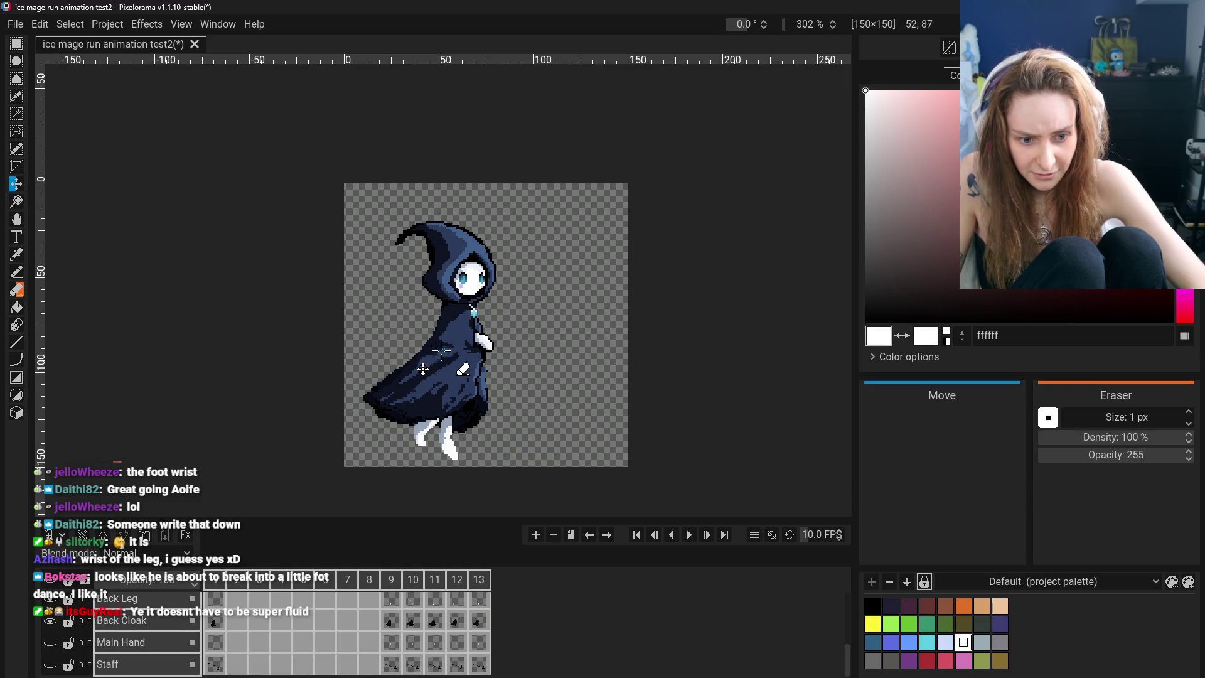
{"action": "left_click", "coordinate": [50, 664]}
{"action": "scroll", "coordinate": [56, 647], "scroll_direction": "up", "scroll_amount": 3}
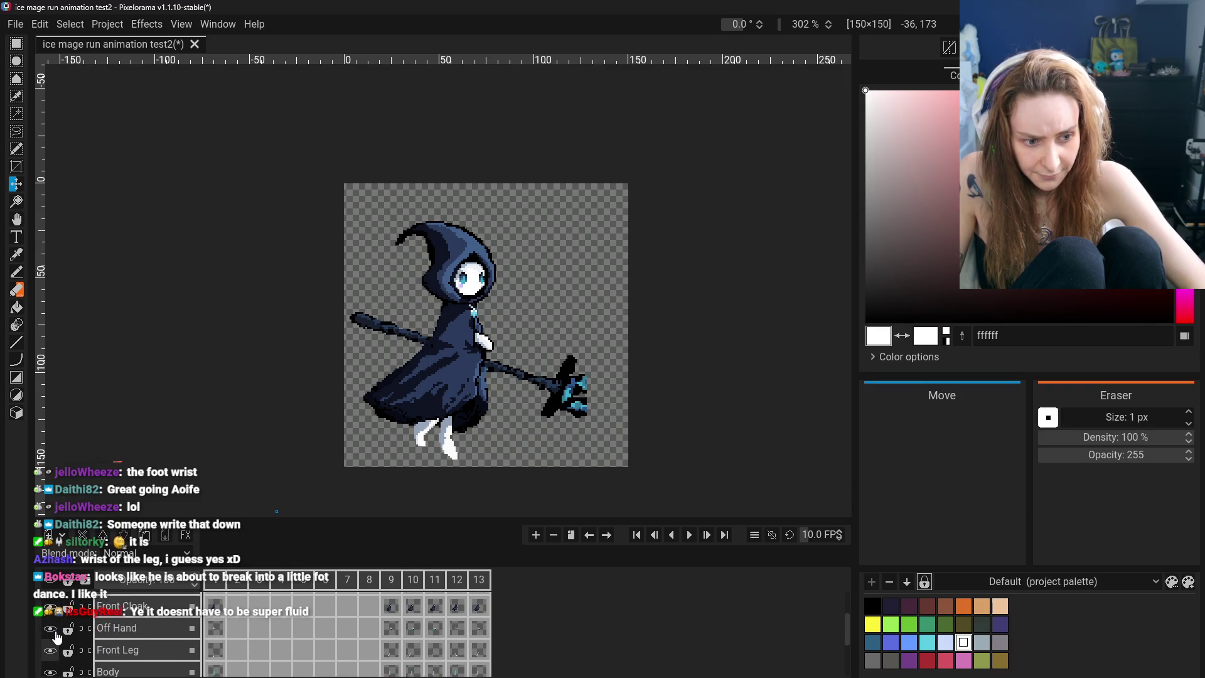
{"action": "scroll", "coordinate": [57, 637], "scroll_direction": "up", "scroll_amount": 2}
{"action": "scroll", "coordinate": [93, 625], "scroll_direction": "up", "scroll_amount": 1}
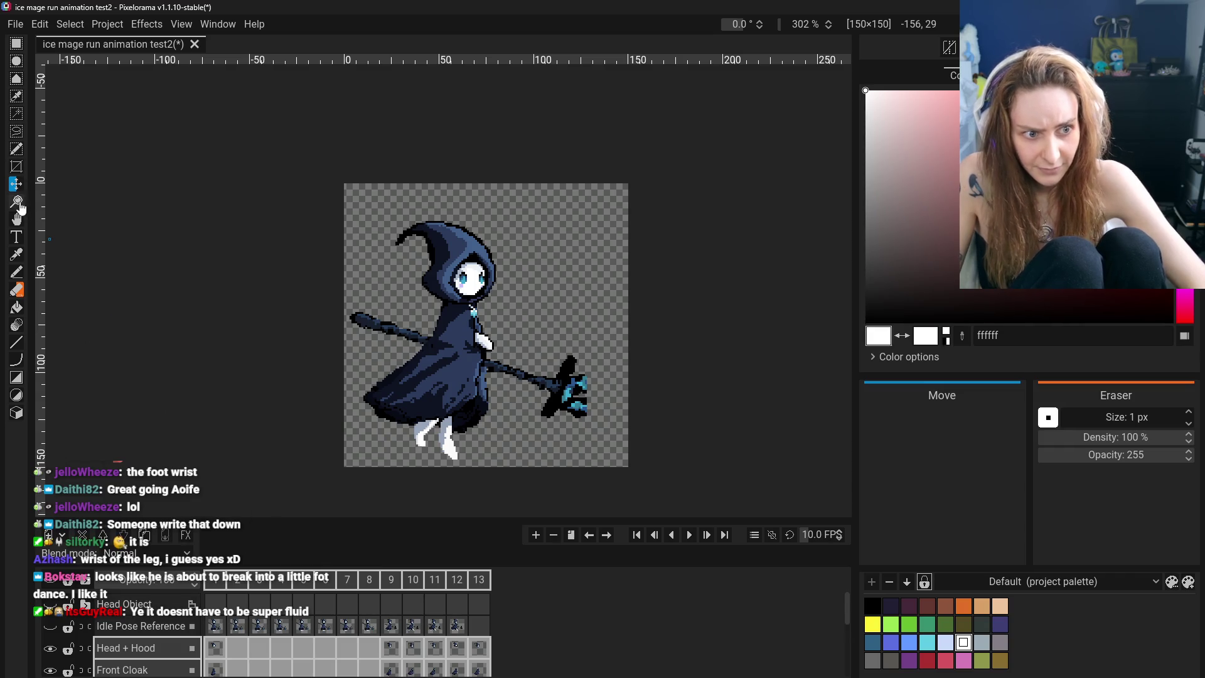
{"action": "left_click_drag", "start_coordinate": [416, 393], "coordinate": [432, 381]}
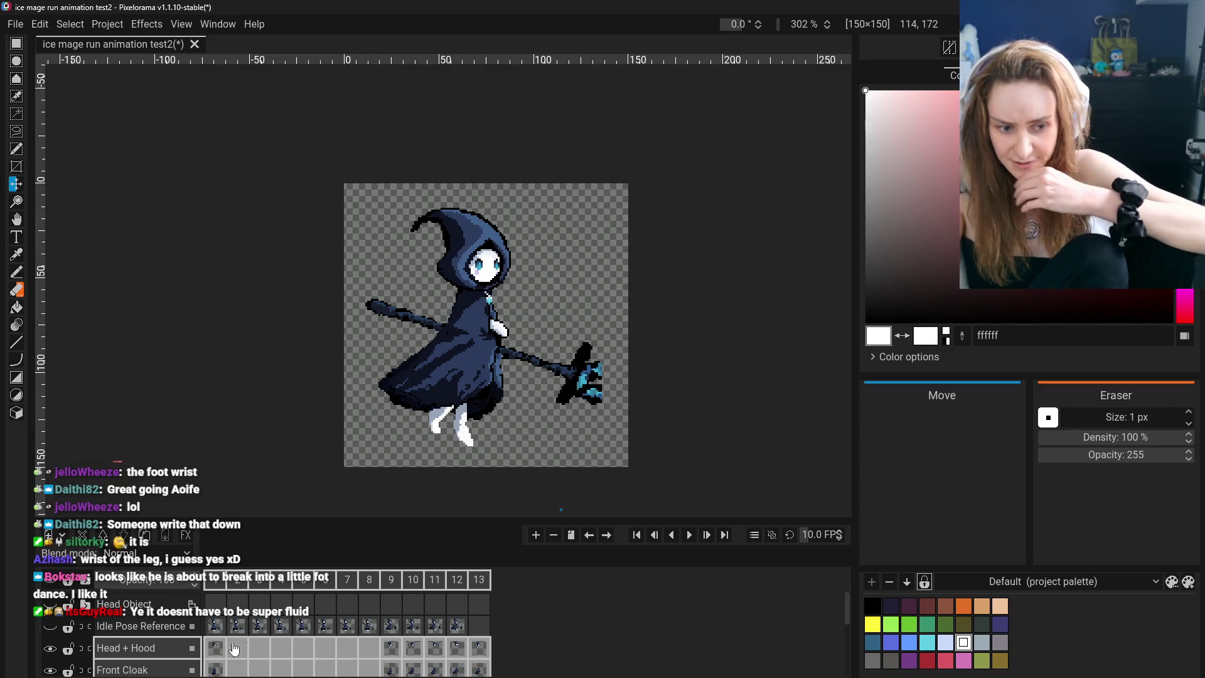
Preview the run from frame 1 through frame 11, then undo the shift and Staff visibility change
{"action": "left_click", "coordinate": [227, 586]}
{"action": "left_click", "coordinate": [368, 580]}
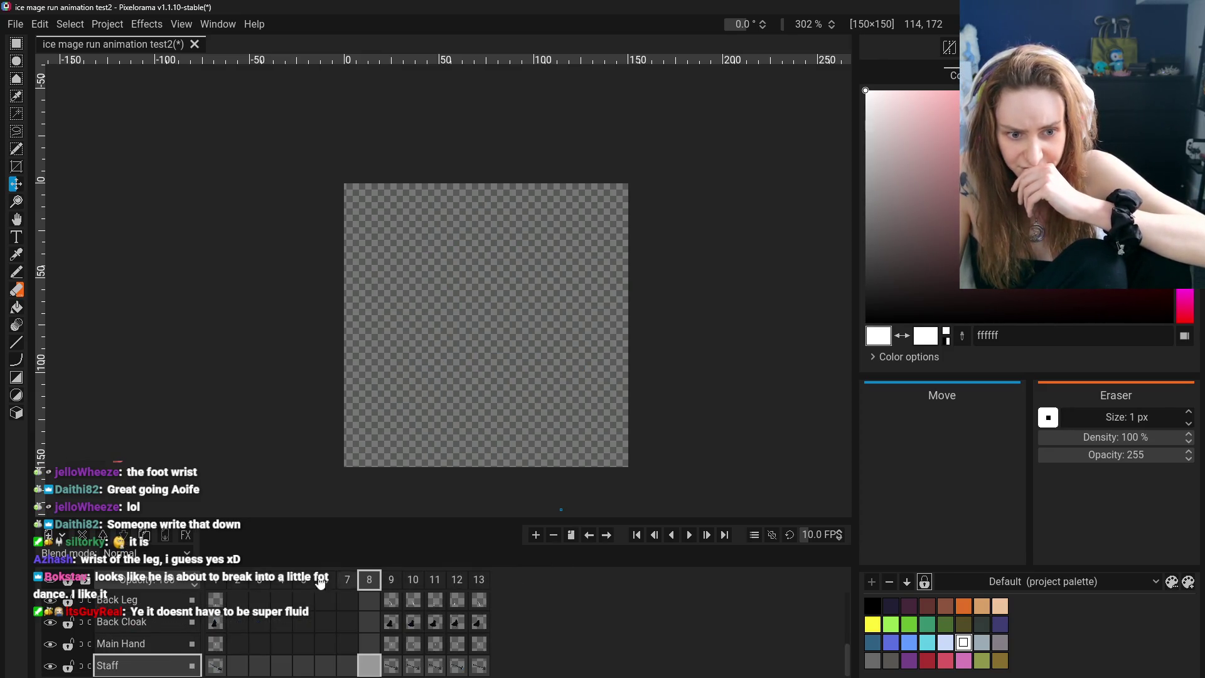
{"action": "left_click", "coordinate": [212, 584]}
{"action": "left_click", "coordinate": [370, 581]}
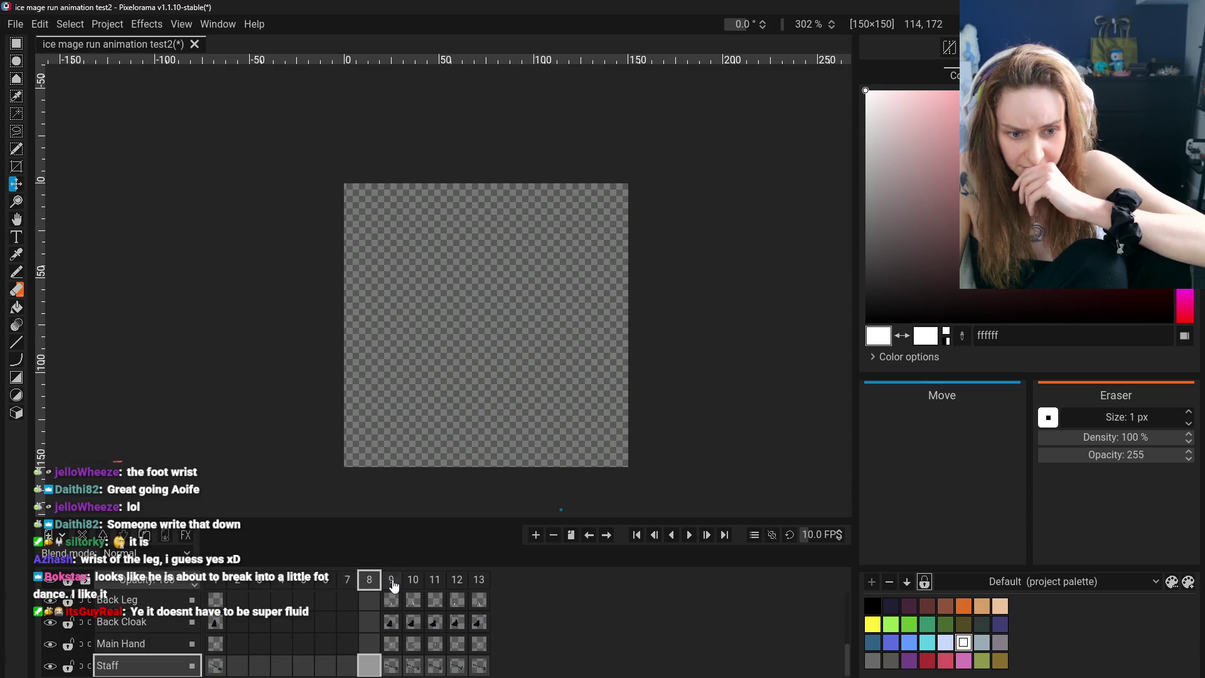
{"action": "left_click", "coordinate": [391, 581]}
{"action": "left_click", "coordinate": [413, 581]}
{"action": "left_click", "coordinate": [436, 584]}
{"action": "left_click", "coordinate": [413, 581]}
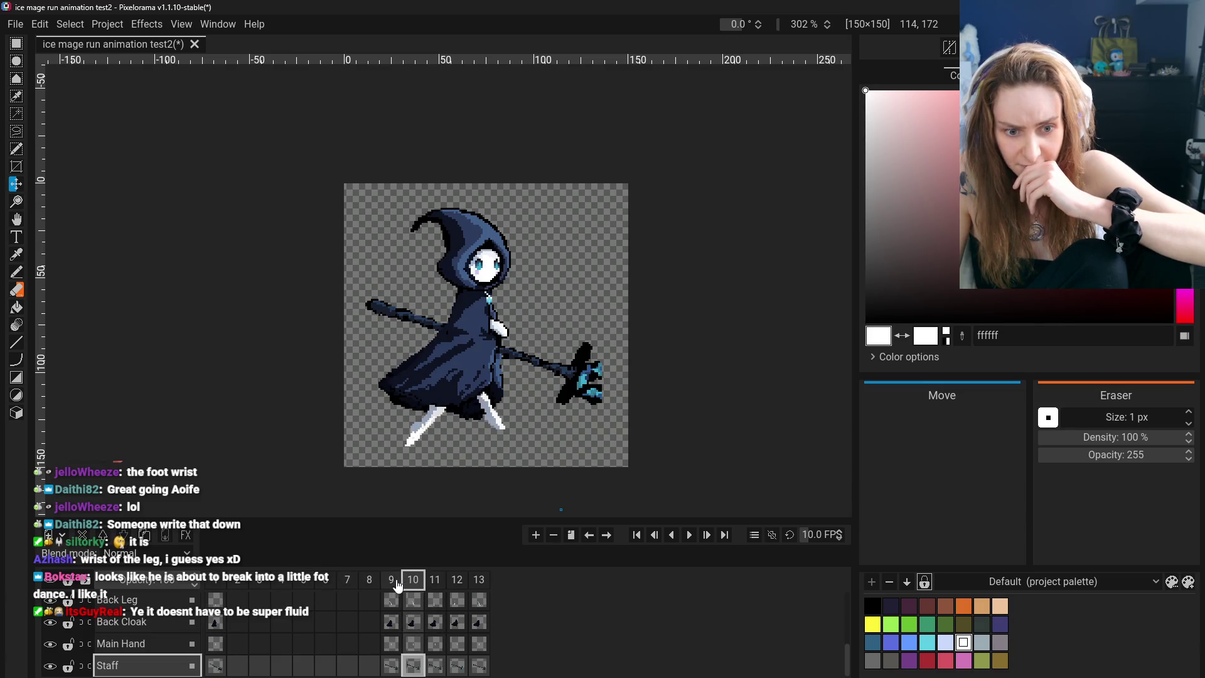
{"action": "left_click", "coordinate": [391, 582]}
{"action": "left_click", "coordinate": [214, 584]}
{"action": "key", "text": "ctrl+z"}
{"action": "key", "text": "ctrl+z"}
Try moving the whole character up on frame 11 across all layers, then undo the moves
{"action": "left_click", "coordinate": [414, 581]}
{"action": "left_click", "coordinate": [435, 583]}
{"action": "left_click", "coordinate": [413, 581]}
{"action": "left_click", "coordinate": [435, 581]}
{"action": "scroll", "coordinate": [445, 606], "scroll_direction": "down", "scroll_amount": 1}
{"action": "scroll", "coordinate": [433, 666], "scroll_direction": "up", "scroll_amount": 2}
{"action": "scroll", "coordinate": [434, 653], "scroll_direction": "up", "scroll_amount": 2}
{"action": "scroll", "coordinate": [433, 640], "scroll_direction": "up", "scroll_amount": 2}
{"action": "scroll", "coordinate": [433, 628], "scroll_direction": "up", "scroll_amount": 1}
{"action": "left_click", "coordinate": [433, 627], "text": "shift"}
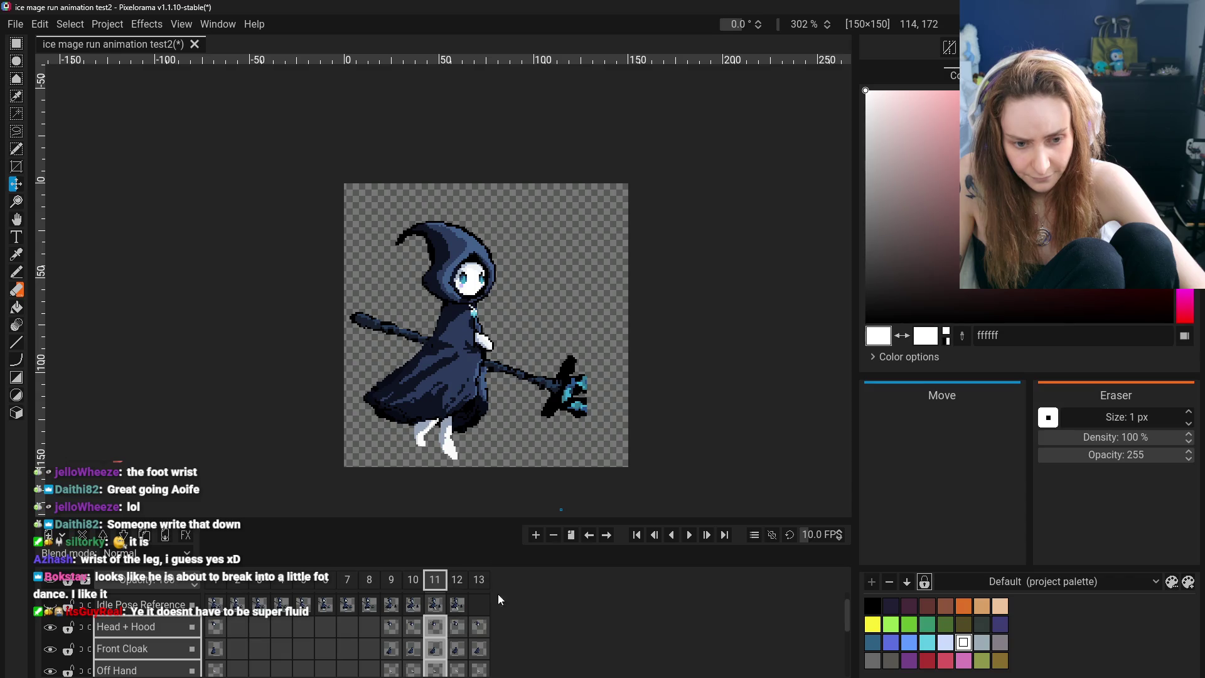
{"action": "left_click_drag", "start_coordinate": [458, 399], "coordinate": [467, 390]}
{"action": "key", "text": "ctrl+z"}
{"action": "key", "text": "ctrl+z"}
{"action": "left_click_drag", "start_coordinate": [460, 397], "coordinate": [461, 372]}
{"action": "key", "text": "ctrl+z"}
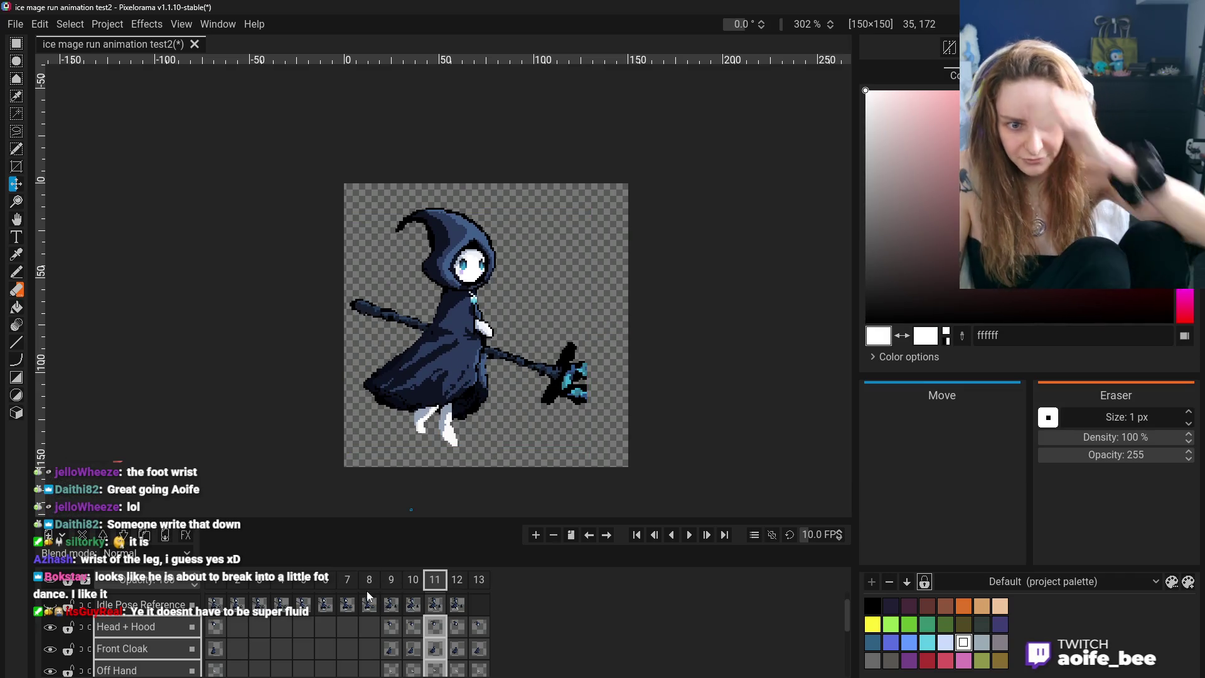
Compare frame 1's standing pose with the stride poses of frames 9 to 12
{"action": "left_click", "coordinate": [218, 585]}
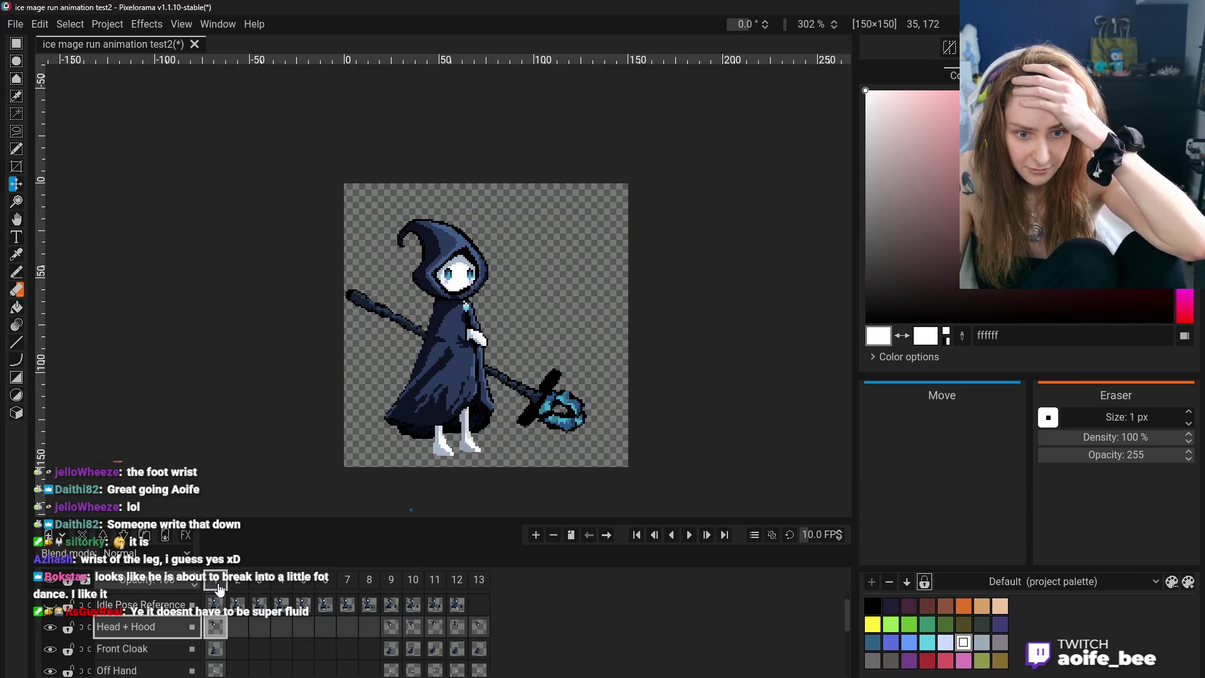
{"action": "left_click", "coordinate": [391, 581]}
{"action": "left_click", "coordinate": [413, 581]}
{"action": "left_click", "coordinate": [435, 582]}
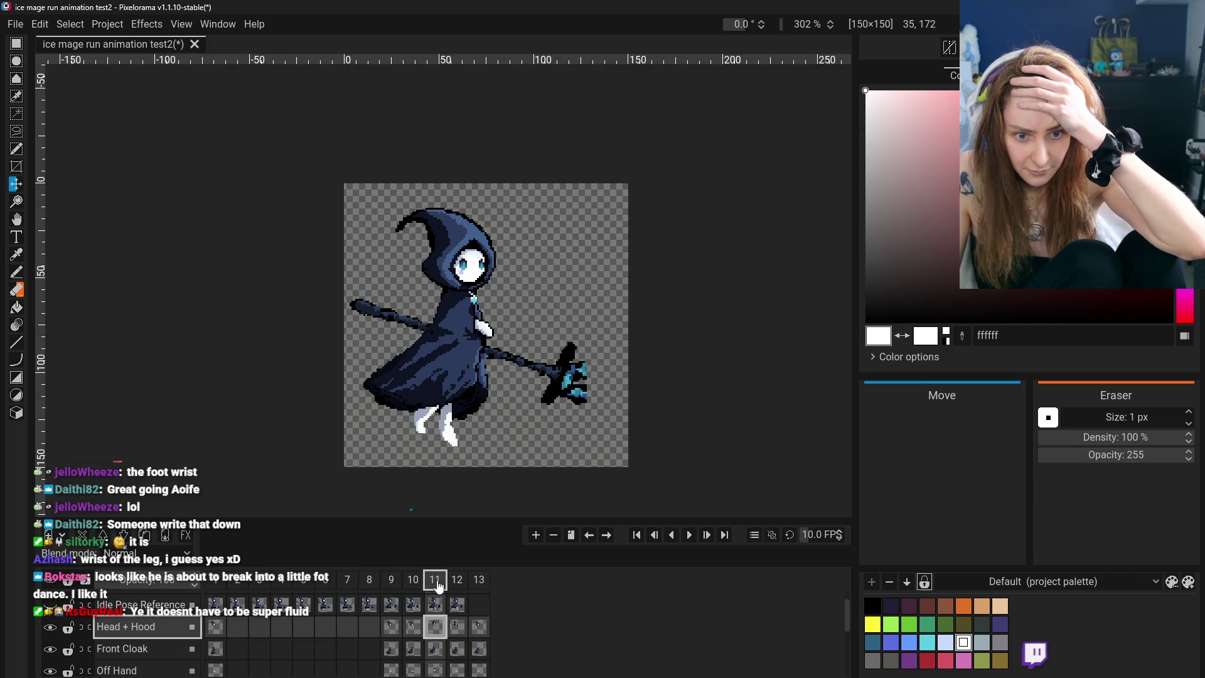
{"action": "left_click", "coordinate": [415, 582]}
{"action": "left_click", "coordinate": [391, 581]}
{"action": "left_click", "coordinate": [413, 581]}
{"action": "left_click", "coordinate": [436, 580]}
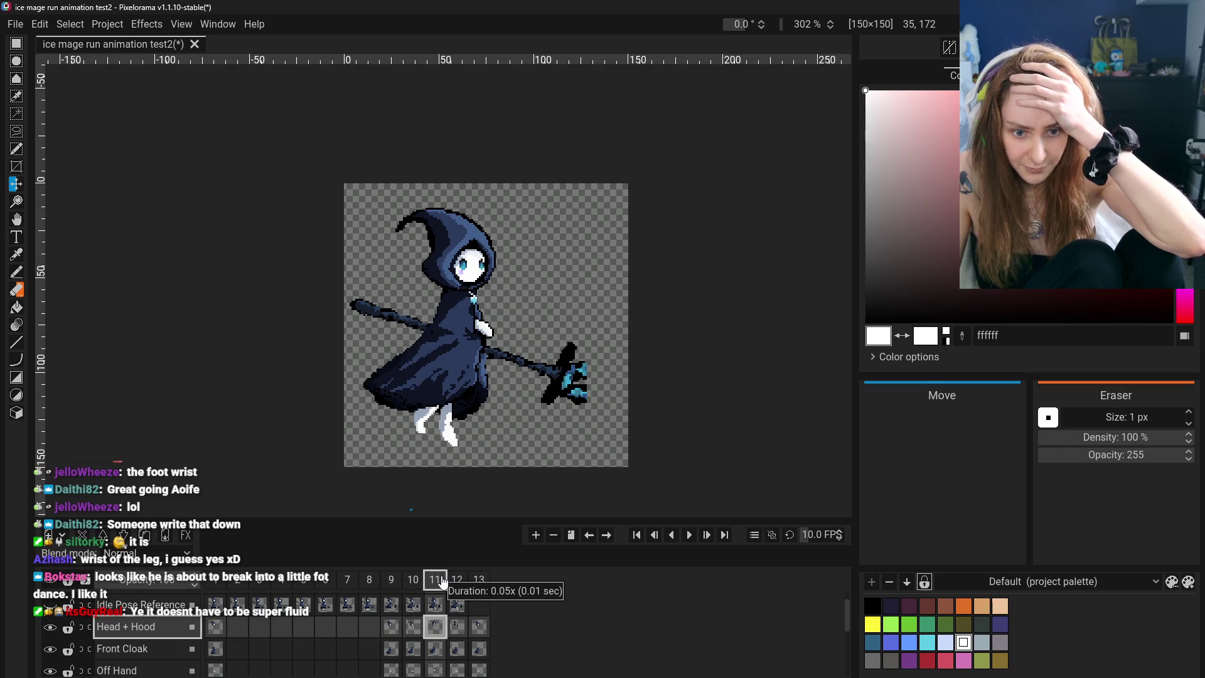
{"action": "left_click", "coordinate": [458, 581]}
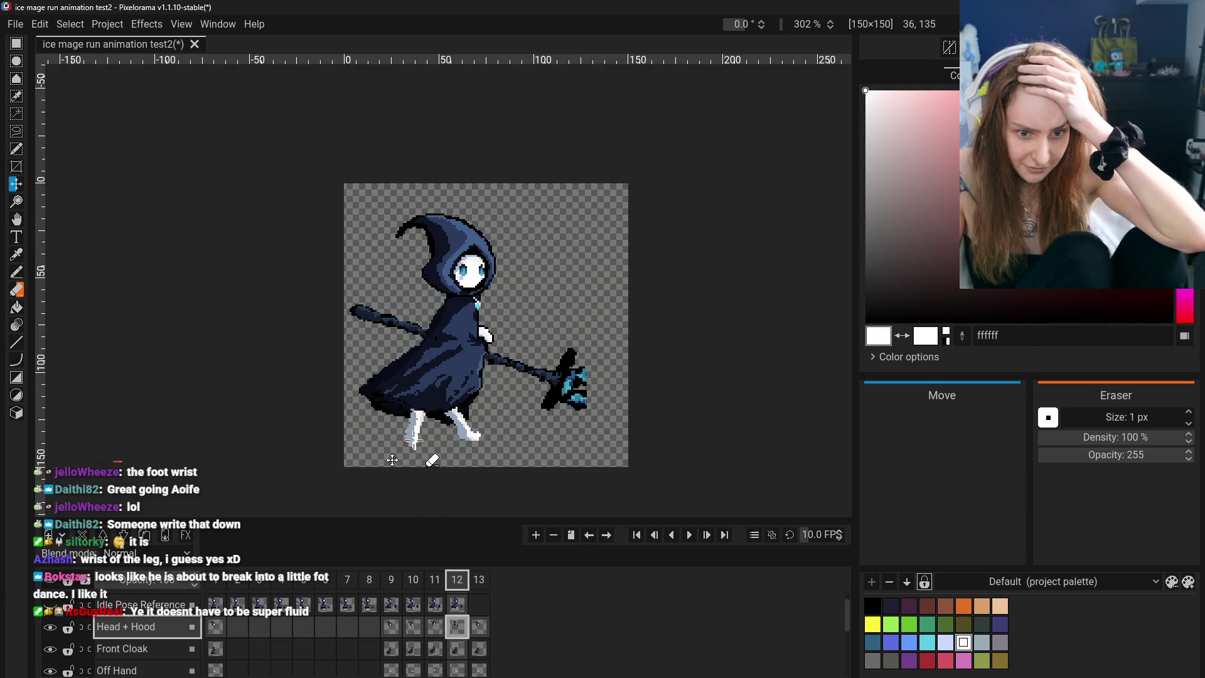
{"action": "left_click", "coordinate": [435, 581]}
{"action": "left_click", "coordinate": [413, 581]}
{"action": "left_click", "coordinate": [435, 581]}
{"action": "left_click", "coordinate": [413, 581]}
{"action": "left_click", "coordinate": [391, 580]}
{"action": "left_click", "coordinate": [413, 581]}
{"action": "left_click", "coordinate": [435, 580]}
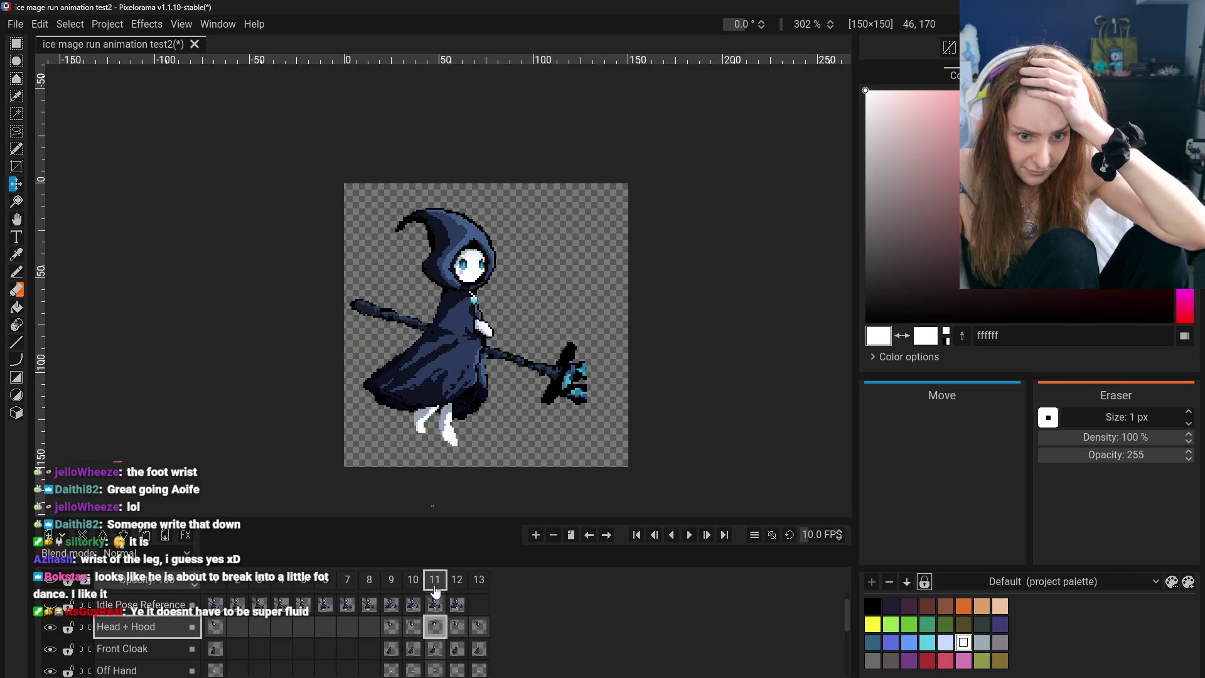
Flip between frames 9, 10, 11 and 12 to check the stride, settling on frame 12
{"action": "left_click", "coordinate": [391, 581]}
{"action": "left_click", "coordinate": [414, 581]}
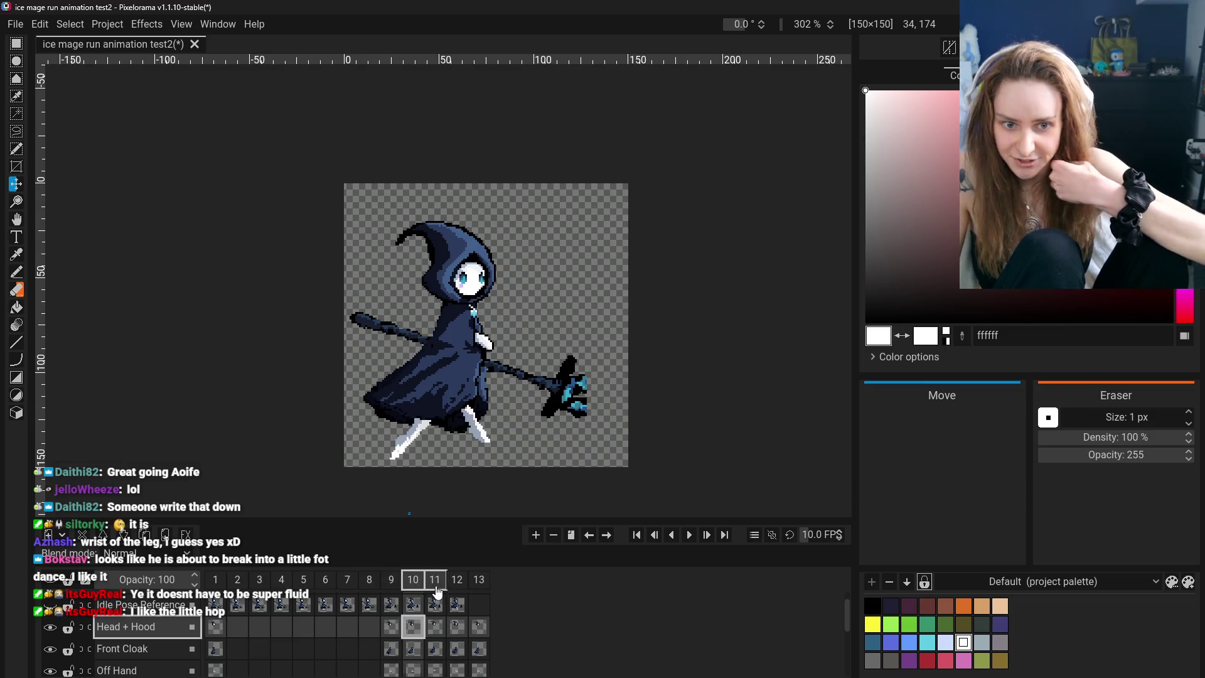
{"action": "left_click", "coordinate": [438, 589]}
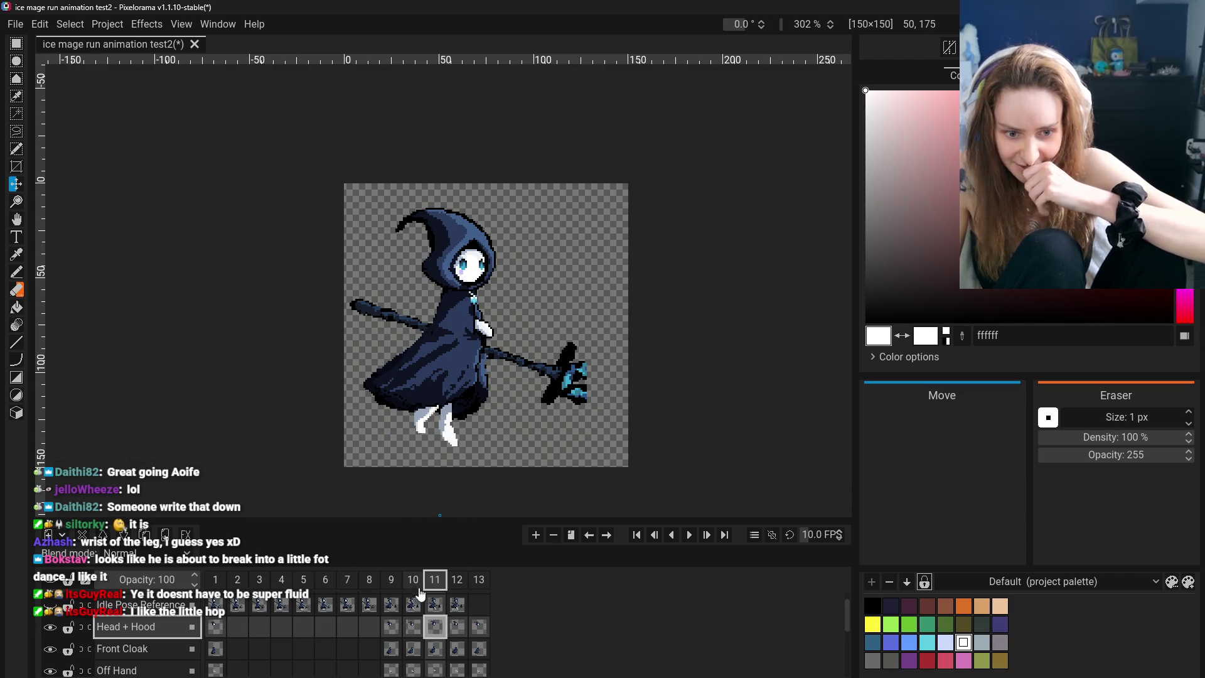
{"action": "left_click", "coordinate": [413, 581]}
{"action": "left_click", "coordinate": [435, 581]}
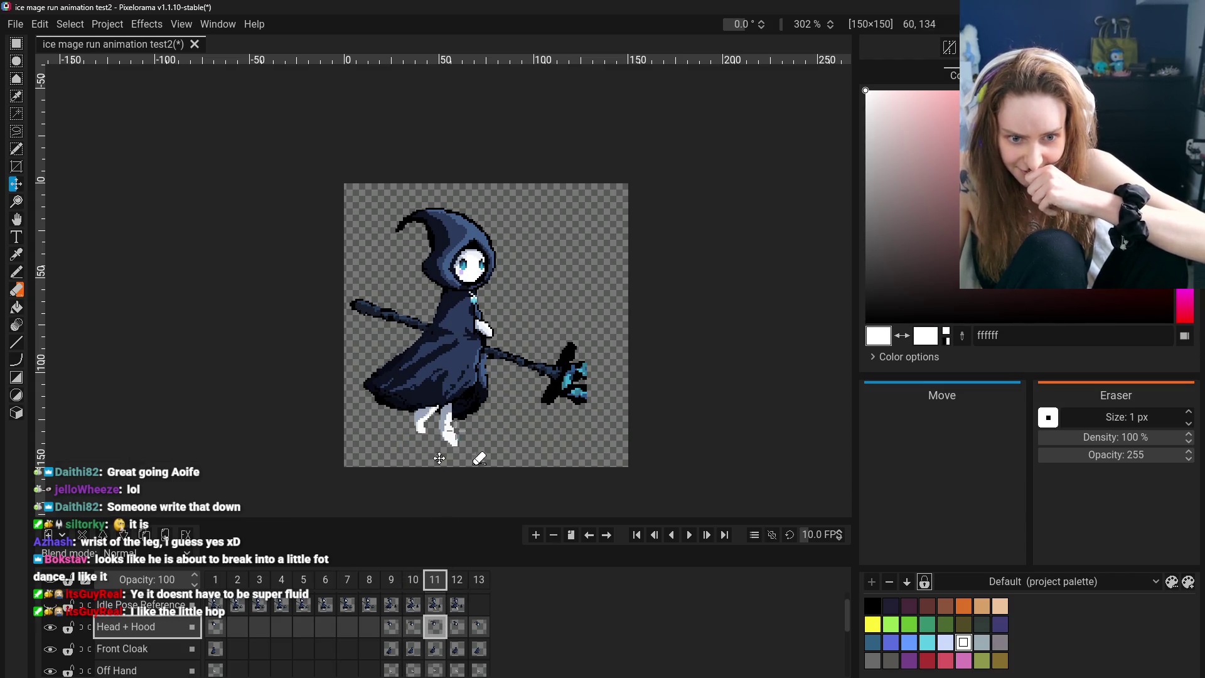
{"action": "left_click", "coordinate": [456, 583]}
{"action": "left_click", "coordinate": [435, 579]}
{"action": "left_click", "coordinate": [458, 579]}
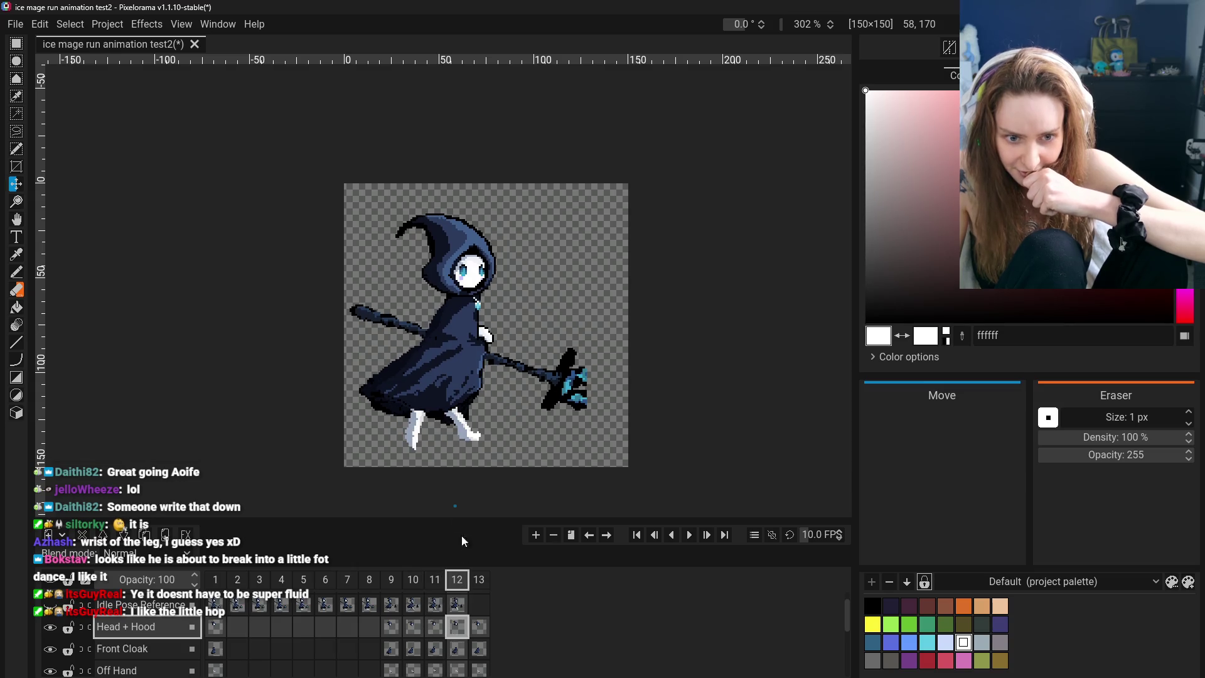
{"action": "left_click", "coordinate": [432, 596]}
{"action": "left_click", "coordinate": [456, 593]}
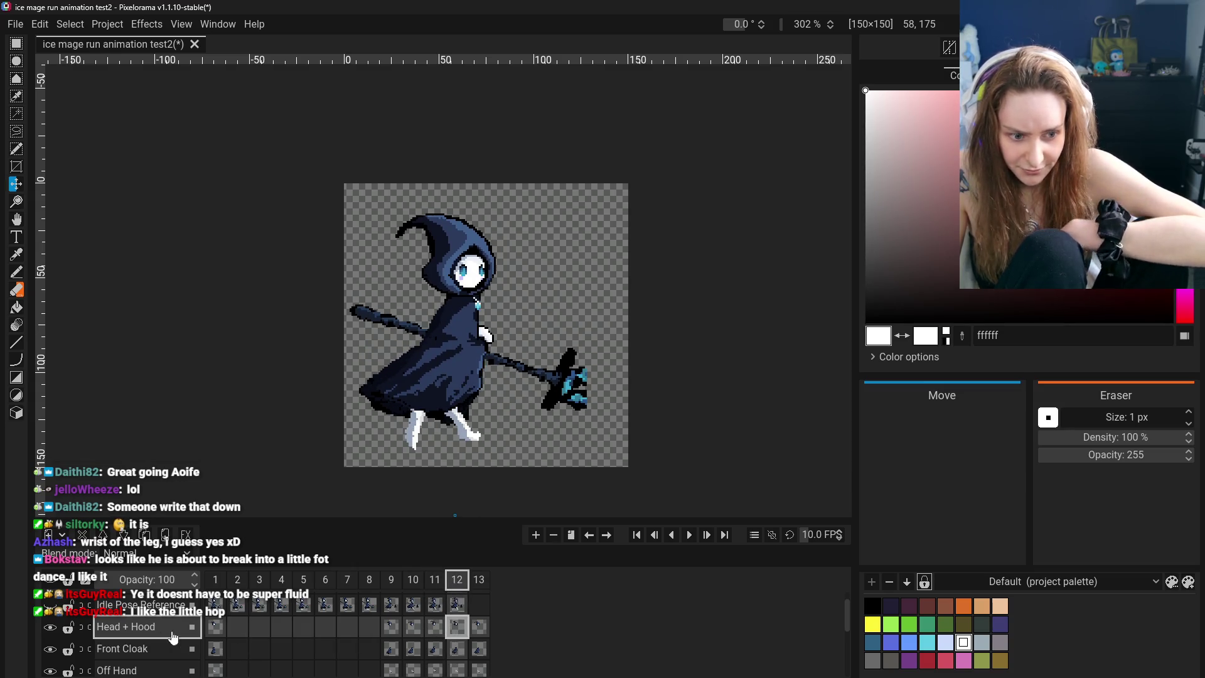
{"action": "scroll", "coordinate": [54, 634], "scroll_direction": "up", "scroll_amount": 1}
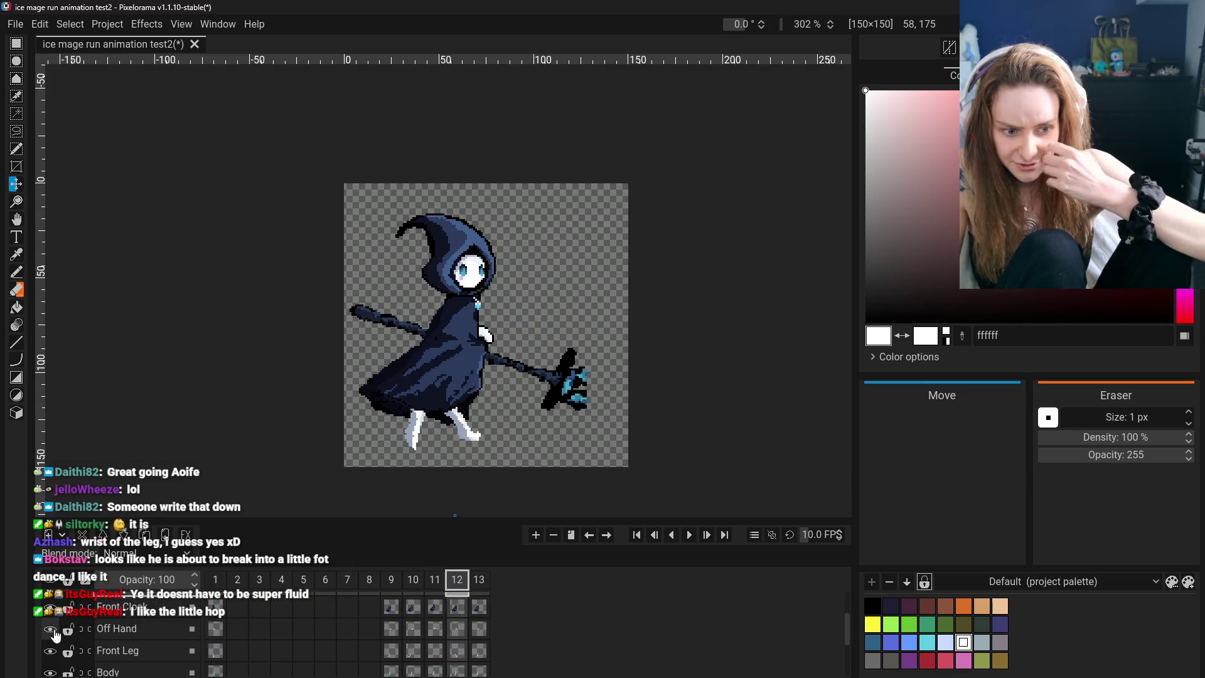
Compare frame 12 against frames 10 and 11, returning to frame 12 for editing
{"action": "left_click", "coordinate": [433, 584]}
{"action": "left_click", "coordinate": [449, 586]}
{"action": "left_click", "coordinate": [422, 584]}
{"action": "left_click", "coordinate": [457, 581]}
{"action": "scroll", "coordinate": [323, 646], "scroll_direction": "down", "scroll_amount": 3}
{"action": "scroll", "coordinate": [75, 653], "scroll_direction": "down", "scroll_amount": 1}
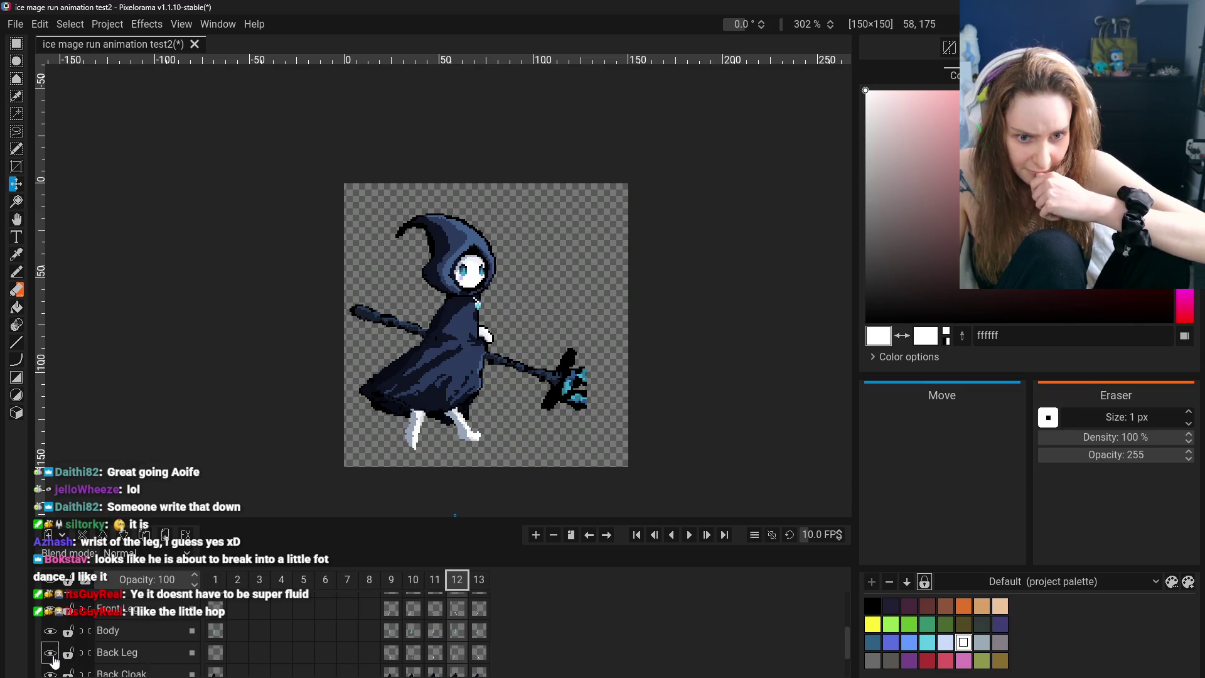
{"action": "left_click", "coordinate": [442, 585]}
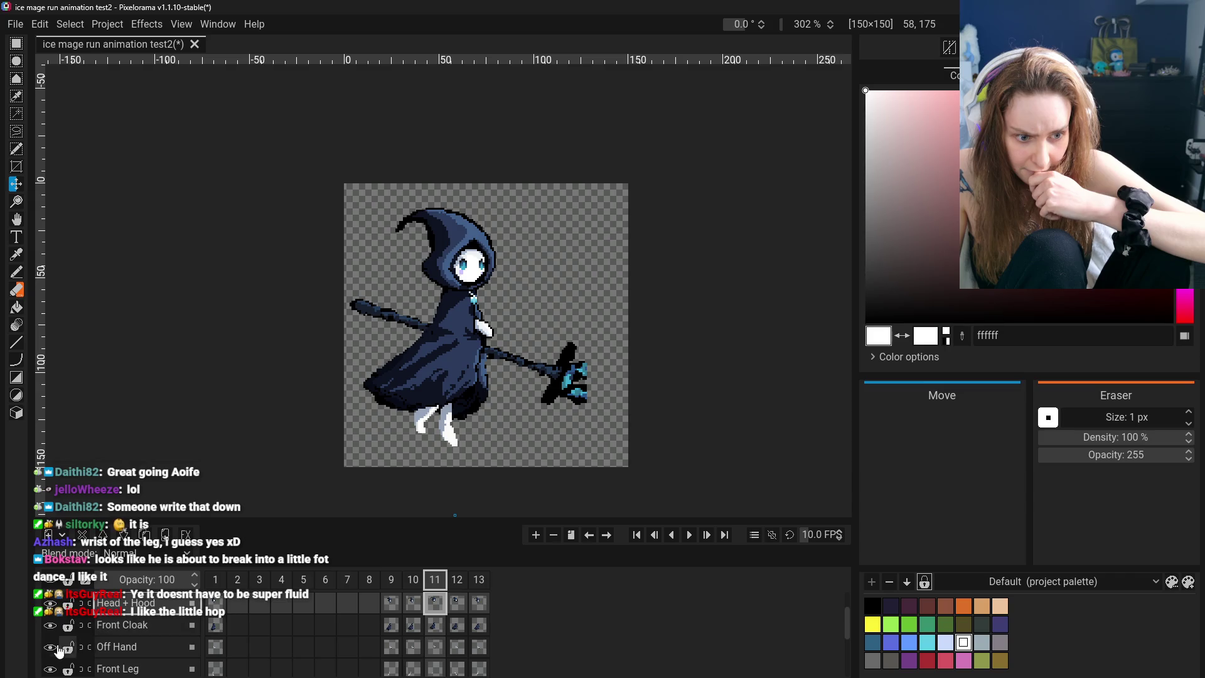
{"action": "scroll", "coordinate": [49, 671], "scroll_direction": "down", "scroll_amount": 1}
{"action": "scroll", "coordinate": [52, 671], "scroll_direction": "down", "scroll_amount": 1}
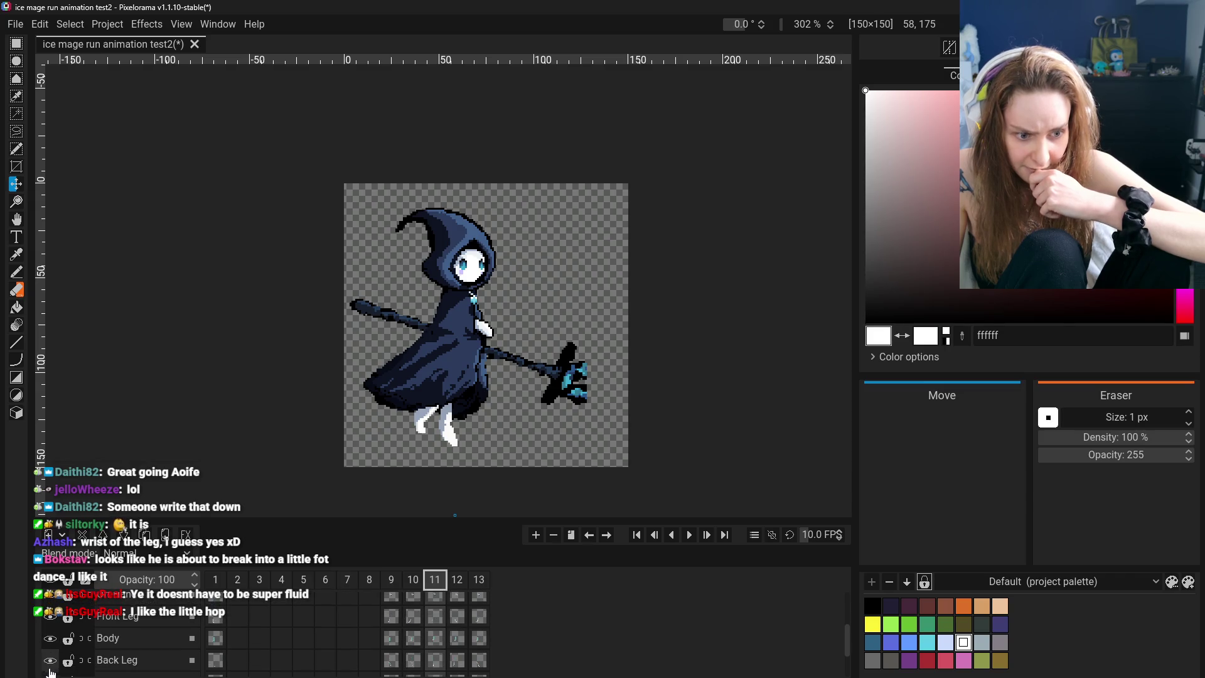
{"action": "scroll", "coordinate": [50, 664], "scroll_direction": "down", "scroll_amount": 1}
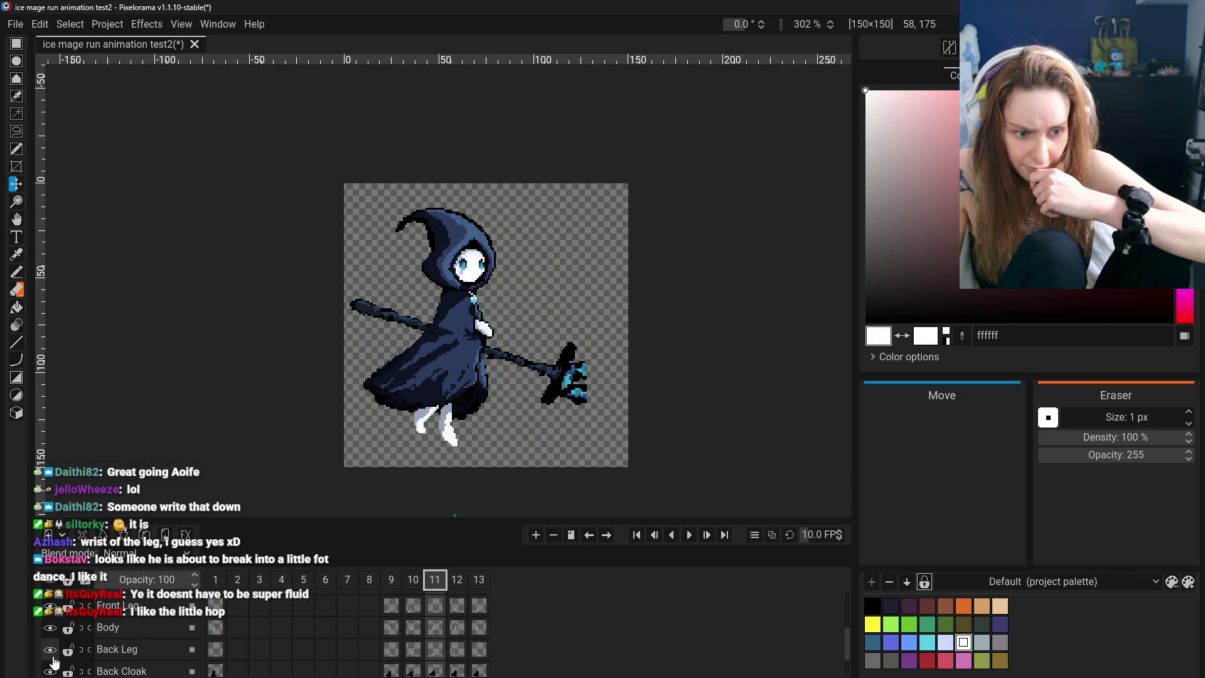
{"action": "left_click", "coordinate": [457, 587]}
{"action": "scroll", "coordinate": [61, 665], "scroll_direction": "down", "scroll_amount": 1}
{"action": "scroll", "coordinate": [61, 669], "scroll_direction": "down", "scroll_amount": 1}
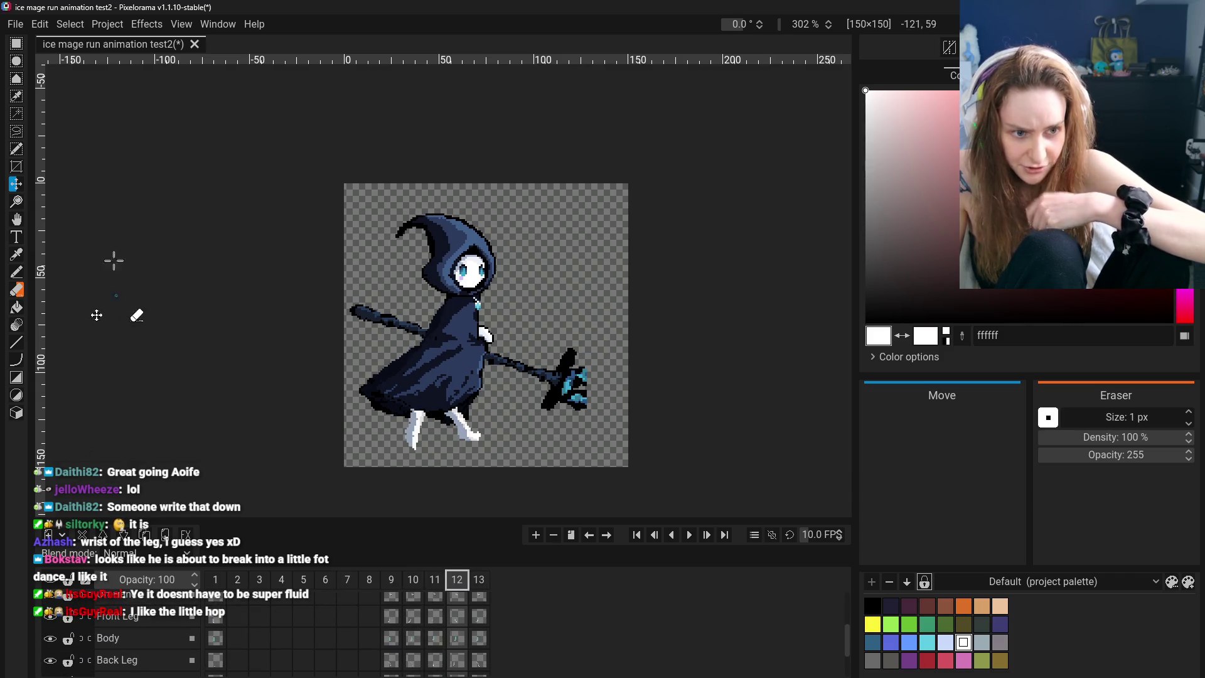
Undo an accidental sprite move, then drag the Back Leg pixels right on frame 12
{"action": "left_click_drag", "start_coordinate": [442, 430], "coordinate": [452, 415]}
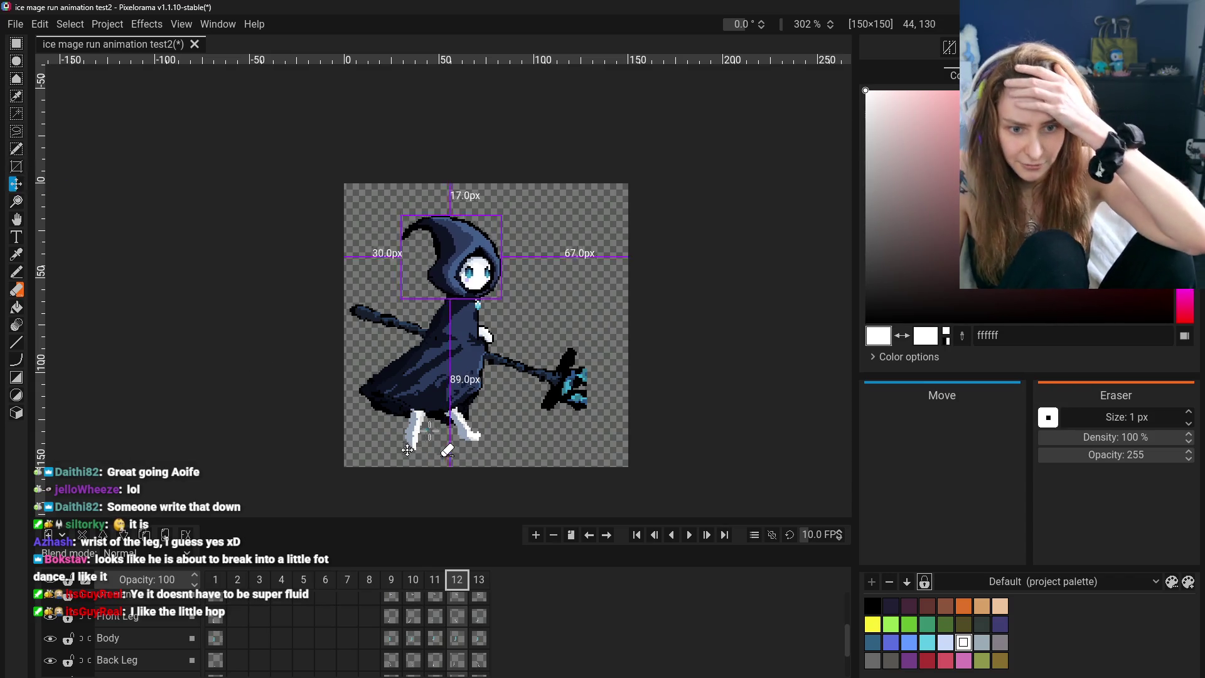
{"action": "key", "text": "ctrl+z"}
{"action": "left_click", "coordinate": [132, 615]}
{"action": "left_click", "coordinate": [117, 659]}
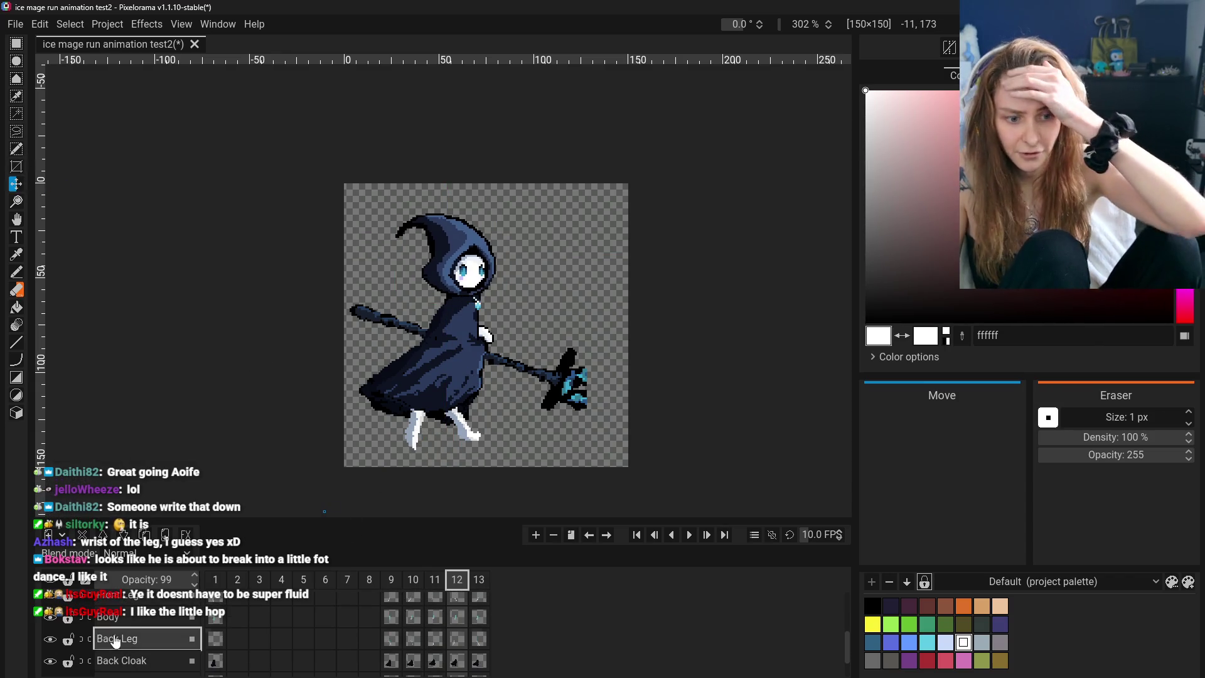
{"action": "left_click_drag", "start_coordinate": [418, 450], "coordinate": [432, 452]}
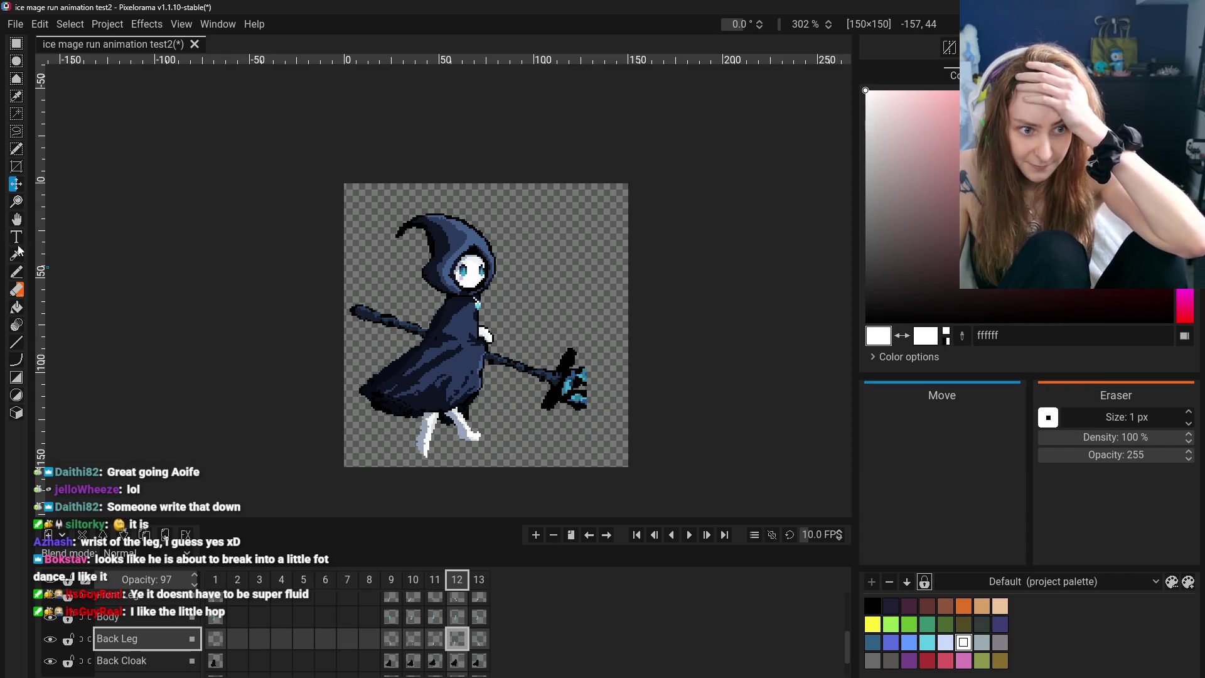
{"action": "left_click", "coordinate": [17, 221]}
{"action": "left_click_drag", "start_coordinate": [460, 434], "coordinate": [456, 438]}
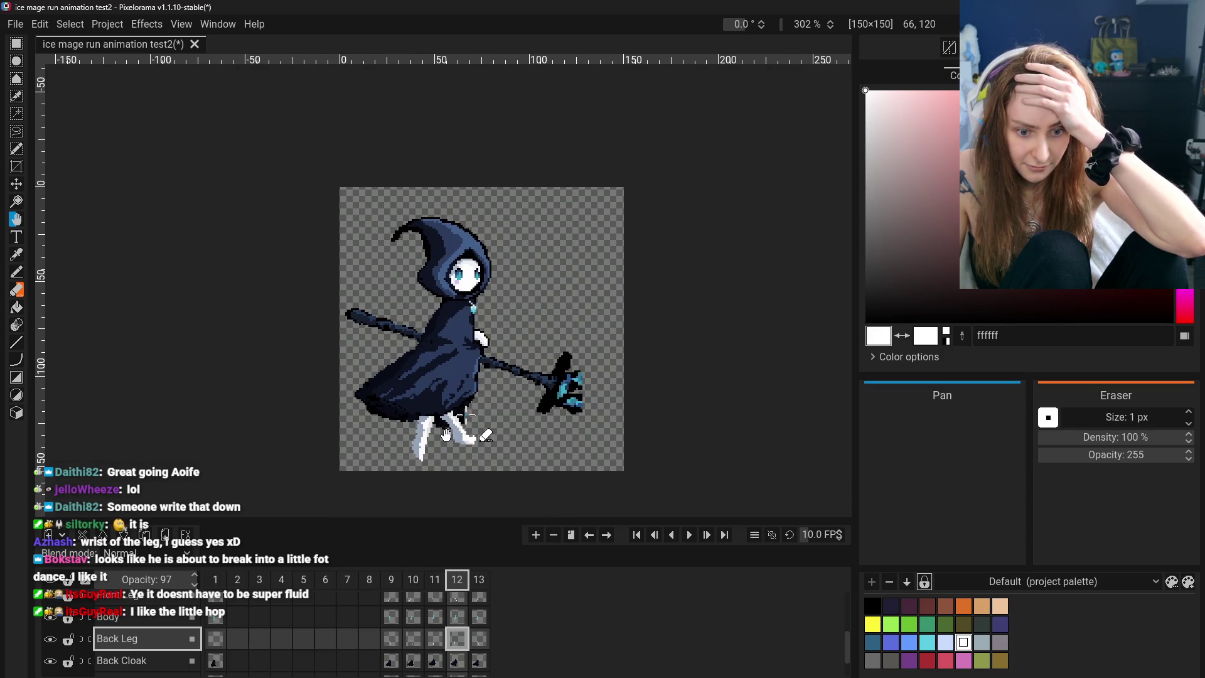
Flip between frames 9 and 10, then view the leg poses of frames 11 to 13
{"action": "left_click", "coordinate": [392, 638]}
{"action": "left_click", "coordinate": [413, 639]}
{"action": "left_click", "coordinate": [400, 644]}
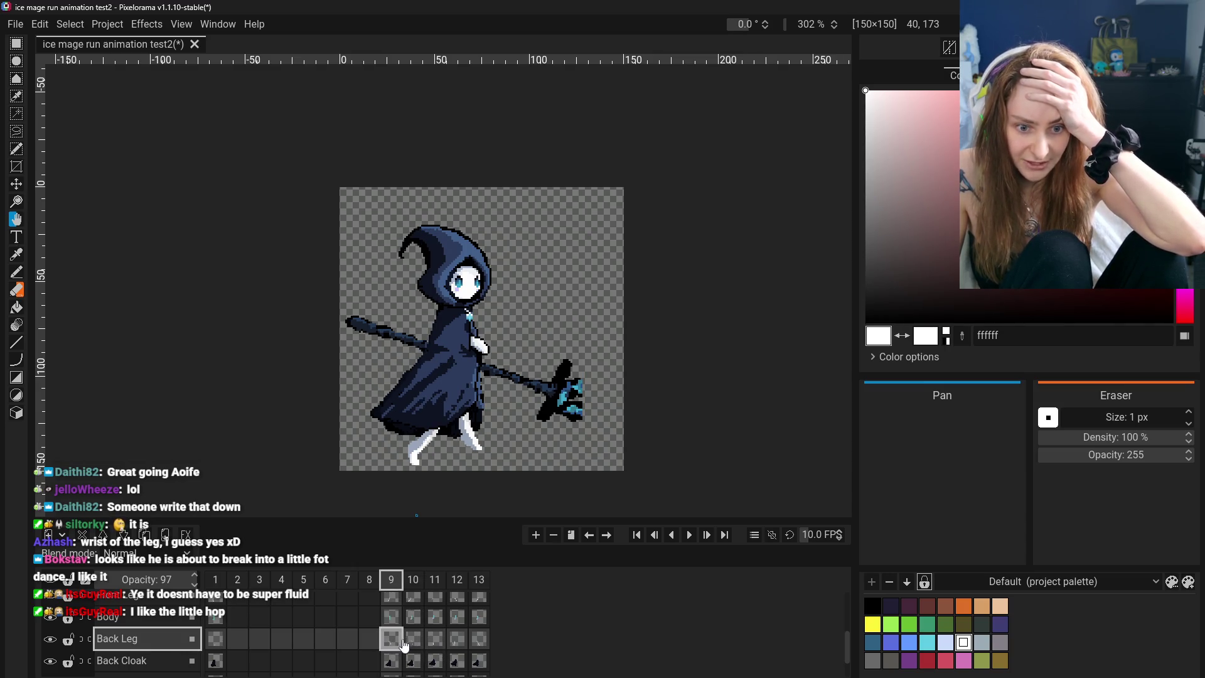
{"action": "left_click", "coordinate": [418, 645]}
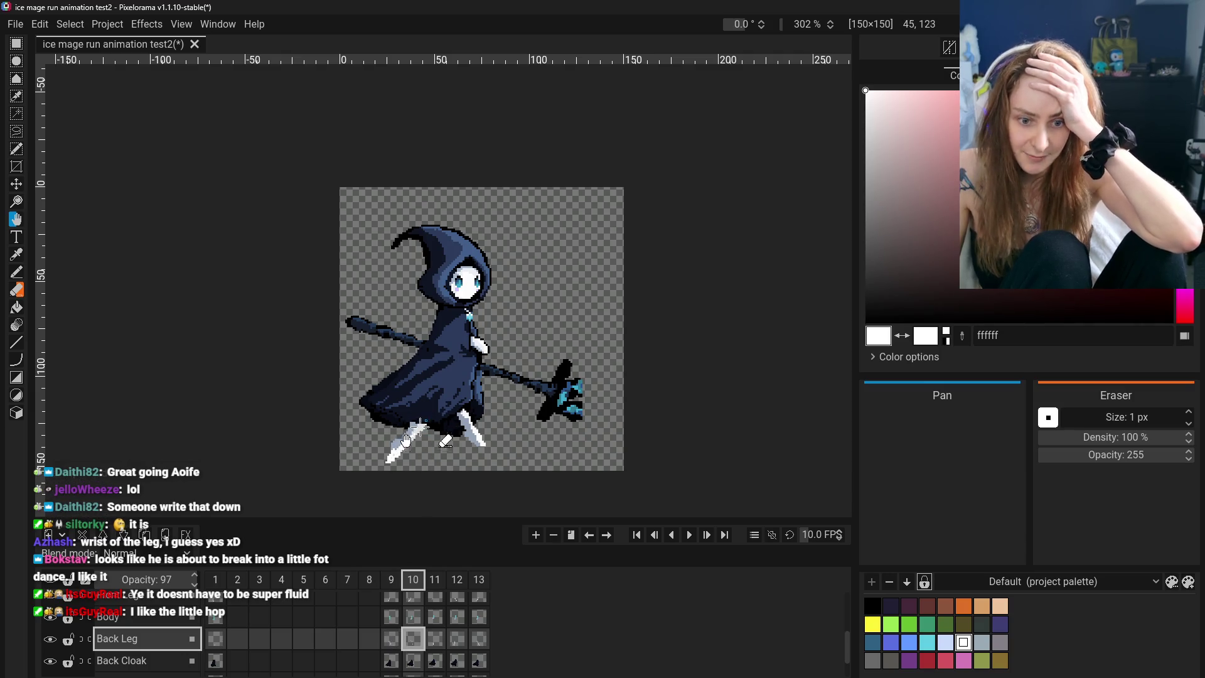
{"action": "left_click", "coordinate": [391, 641]}
{"action": "left_click", "coordinate": [413, 641]}
{"action": "left_click", "coordinate": [392, 640]}
{"action": "left_click", "coordinate": [425, 643]}
{"action": "left_click", "coordinate": [437, 640]}
{"action": "left_click", "coordinate": [461, 642]}
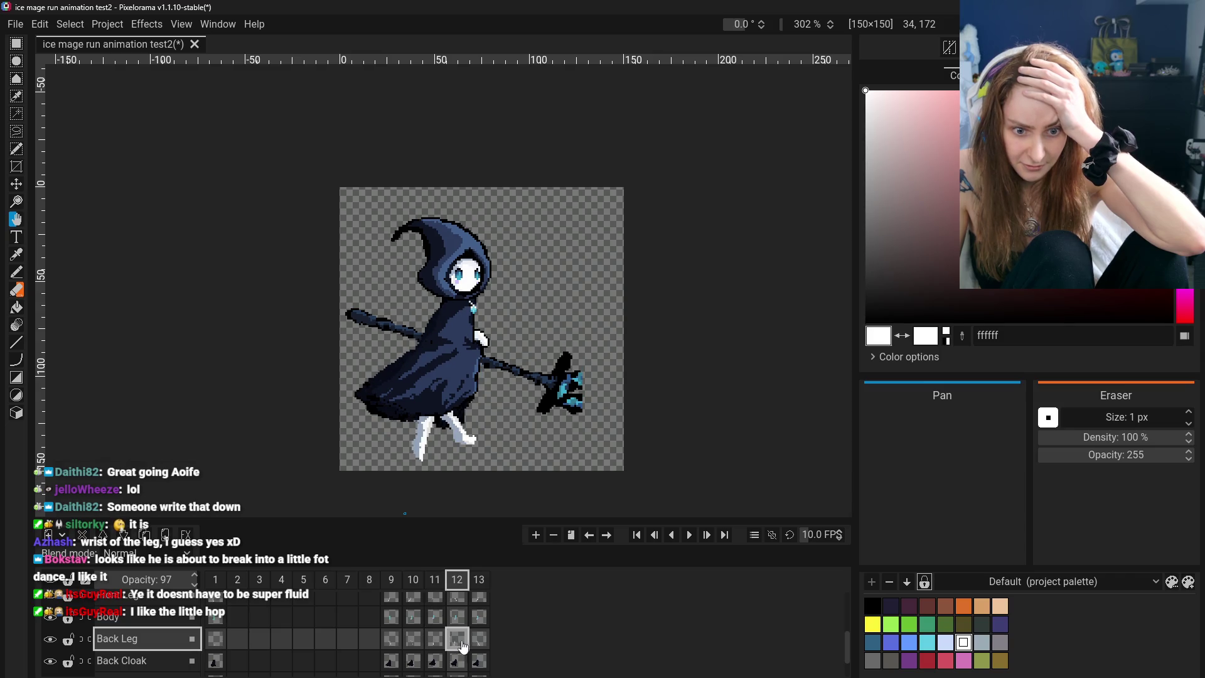
{"action": "left_click", "coordinate": [479, 643]}
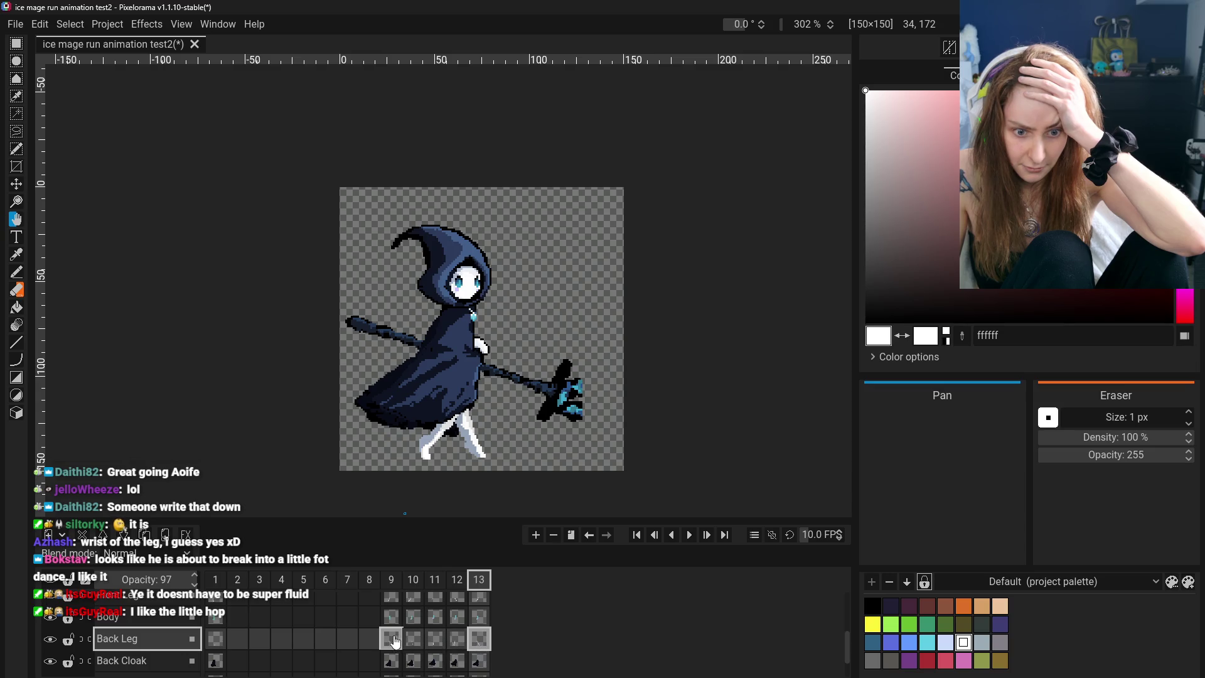
{"action": "left_click", "coordinate": [395, 641]}
{"action": "left_click", "coordinate": [414, 641]}
{"action": "left_click", "coordinate": [458, 648]}
Step through frames 9 to 13 in order and compare frame 9 with frame 13
{"action": "left_click", "coordinate": [396, 643]}
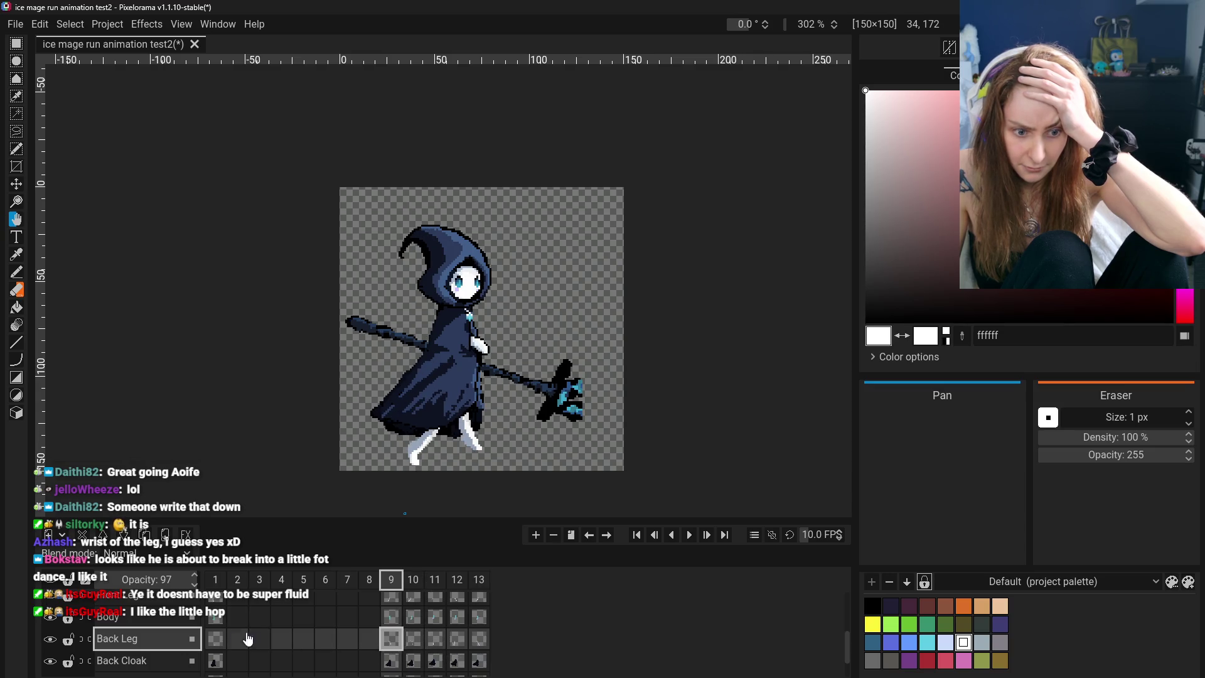
{"action": "left_click", "coordinate": [414, 640]}
{"action": "left_click", "coordinate": [441, 646]}
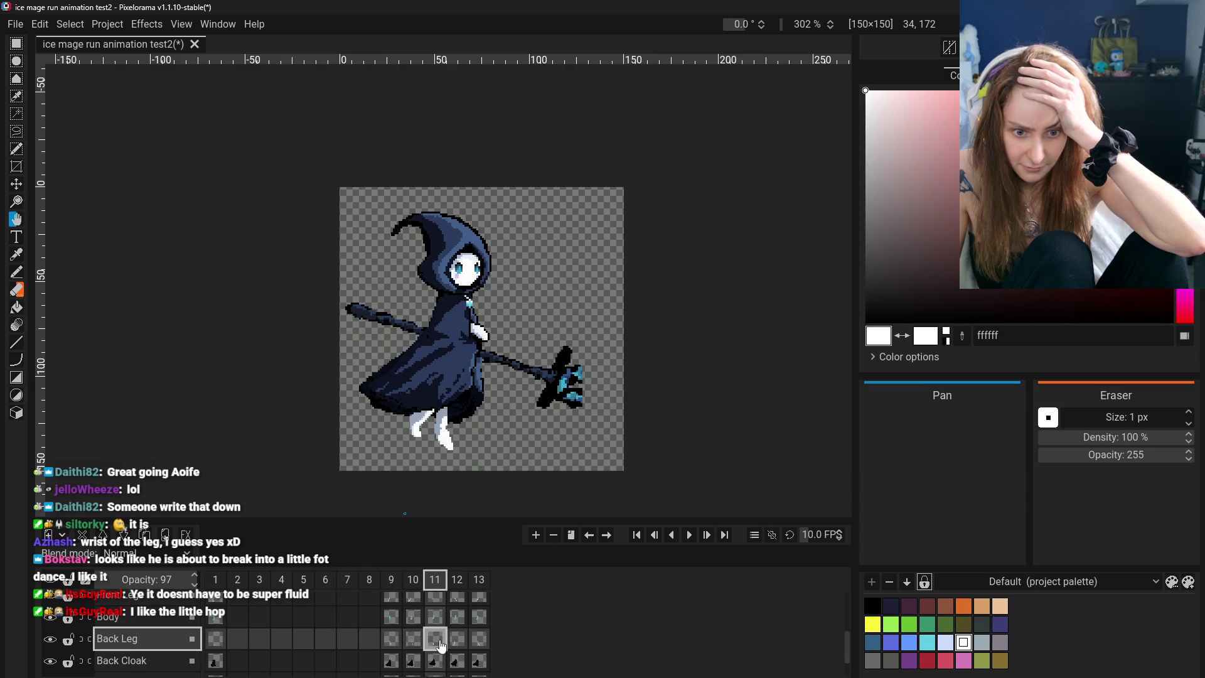
{"action": "left_click", "coordinate": [460, 643]}
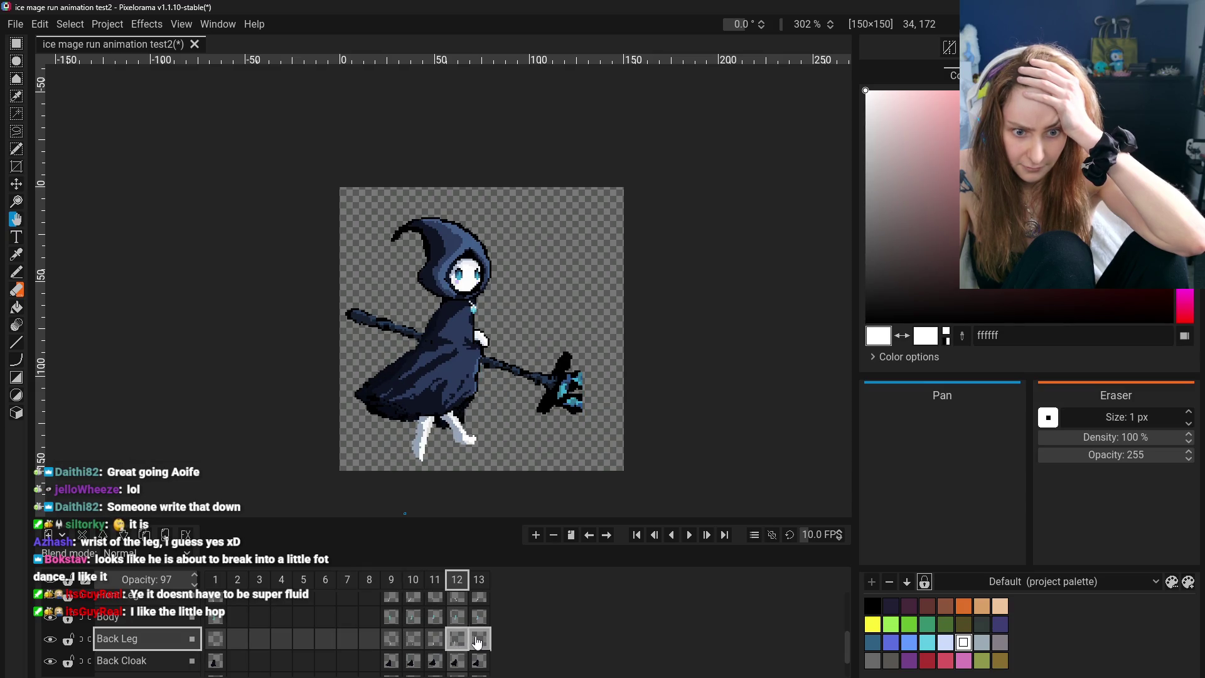
{"action": "left_click", "coordinate": [477, 641]}
{"action": "left_click", "coordinate": [389, 643]}
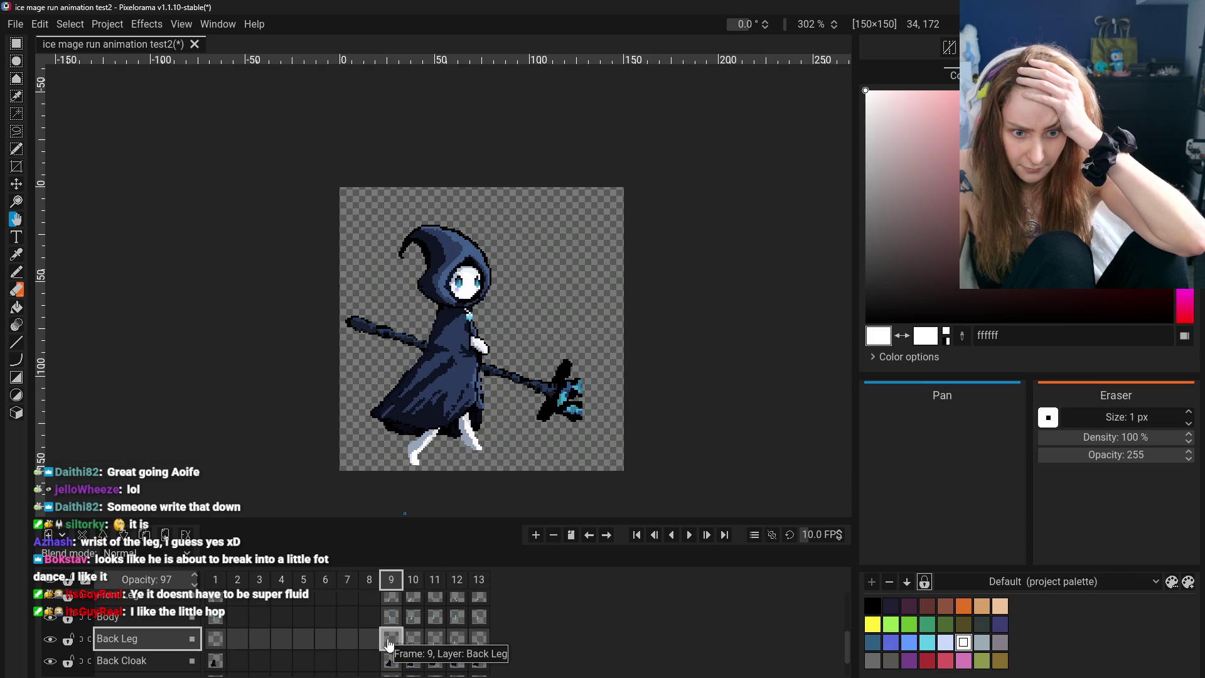
{"action": "left_click", "coordinate": [479, 640]}
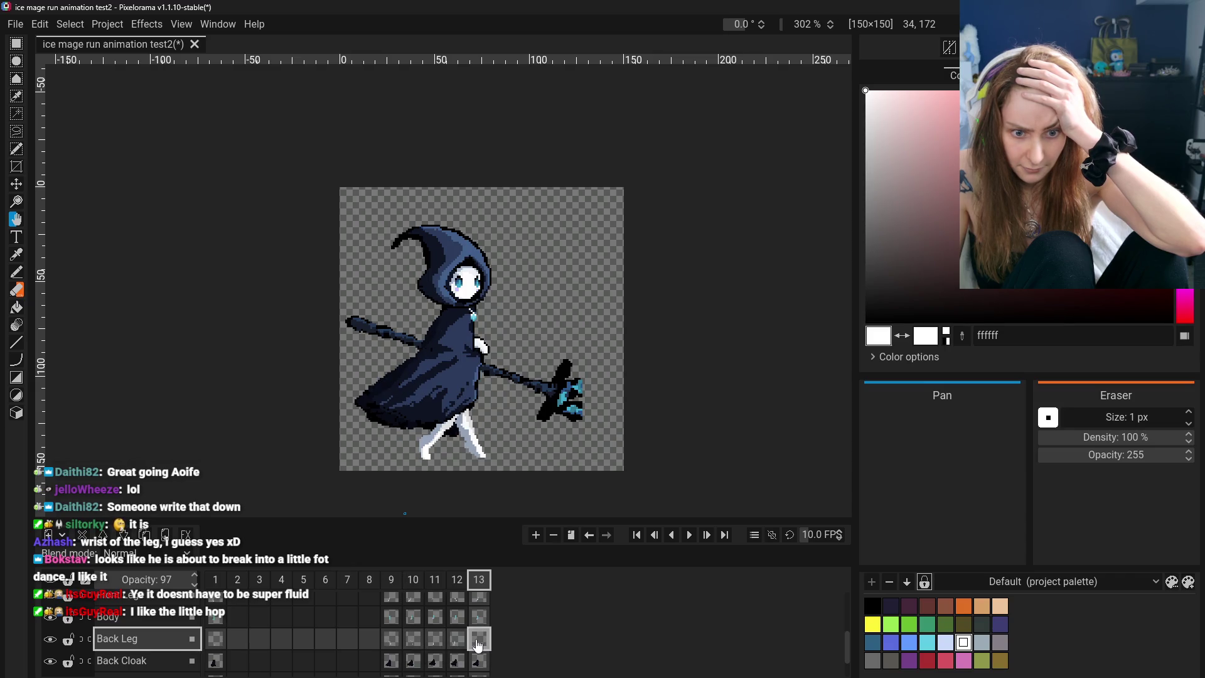
{"action": "left_click", "coordinate": [391, 641]}
{"action": "left_click", "coordinate": [478, 641]}
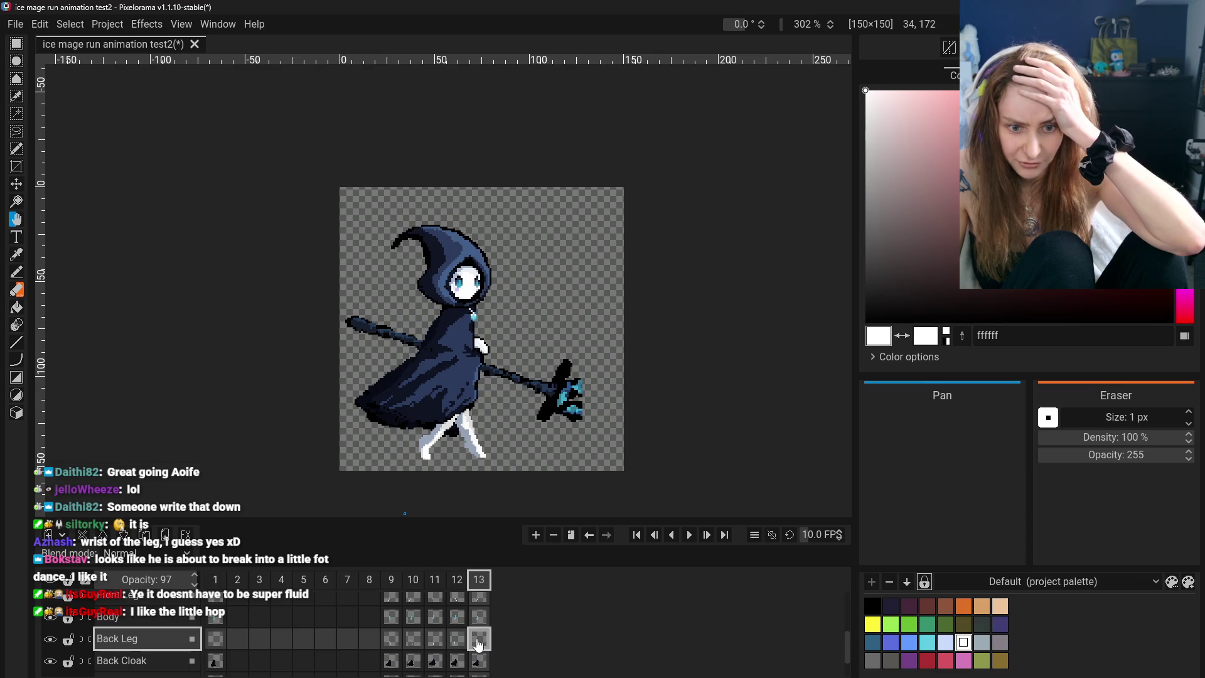
Advance through frames 9 to 12, ending on frame 13's back leg pose
{"action": "left_click", "coordinate": [400, 642]}
{"action": "left_click", "coordinate": [413, 640]}
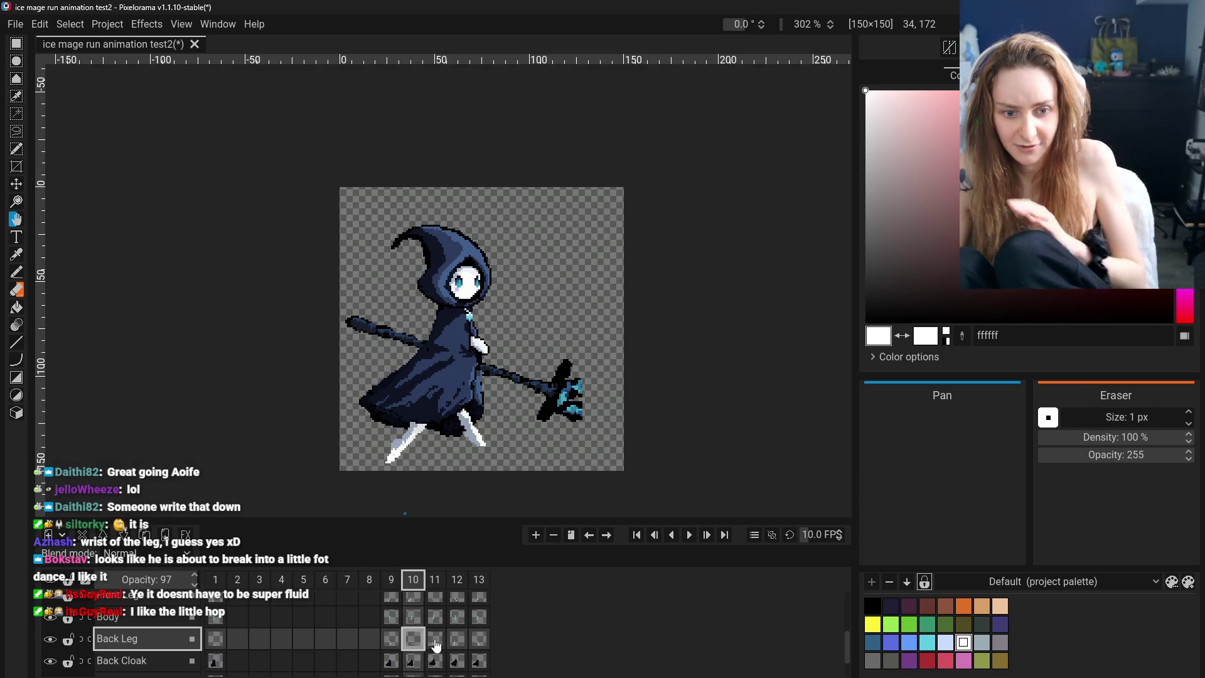
{"action": "left_click", "coordinate": [435, 640]}
{"action": "left_click", "coordinate": [457, 640]}
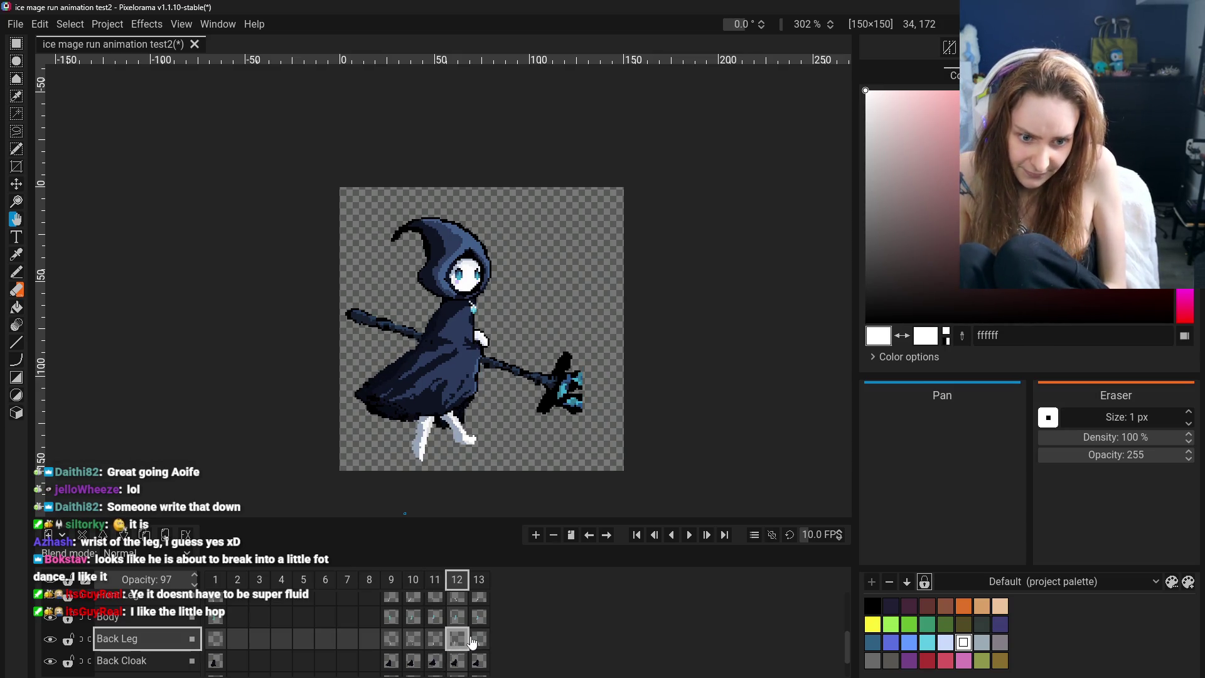
{"action": "left_click", "coordinate": [472, 640]}
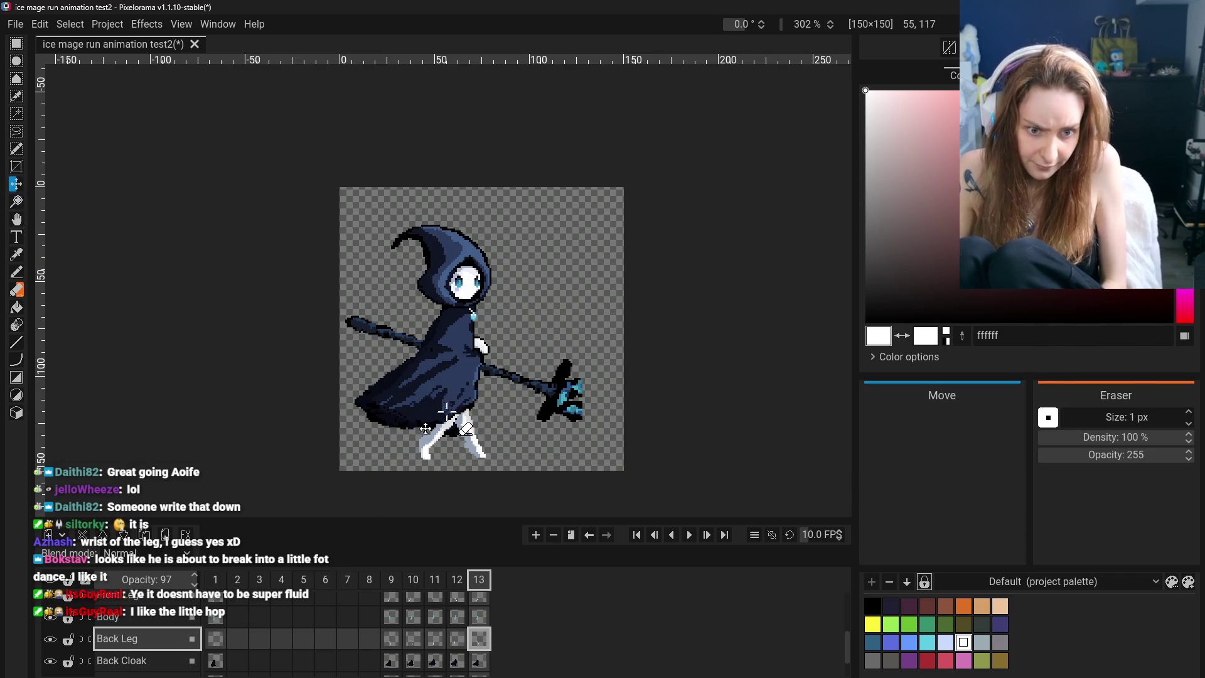
Raise the back leg by one pixel on frame 13 with the Move tool
{"action": "left_click_drag", "start_coordinate": [444, 419], "coordinate": [445, 415]}
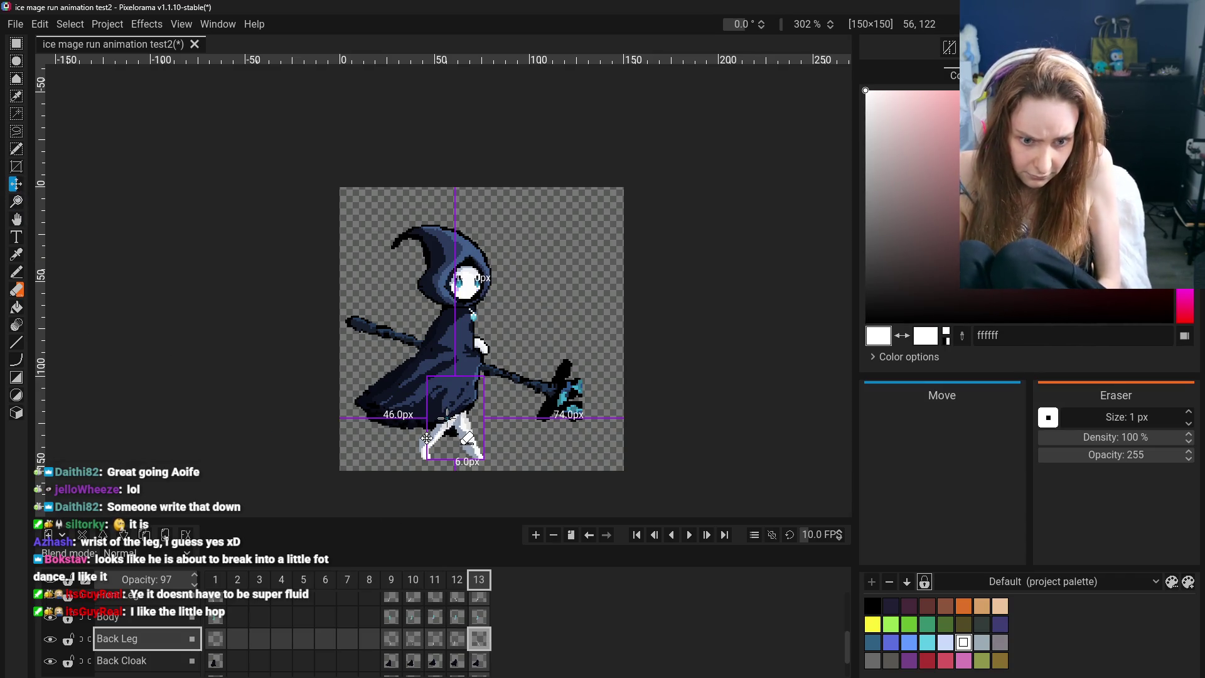
{"action": "left_click_drag", "start_coordinate": [446, 417], "coordinate": [446, 415]}
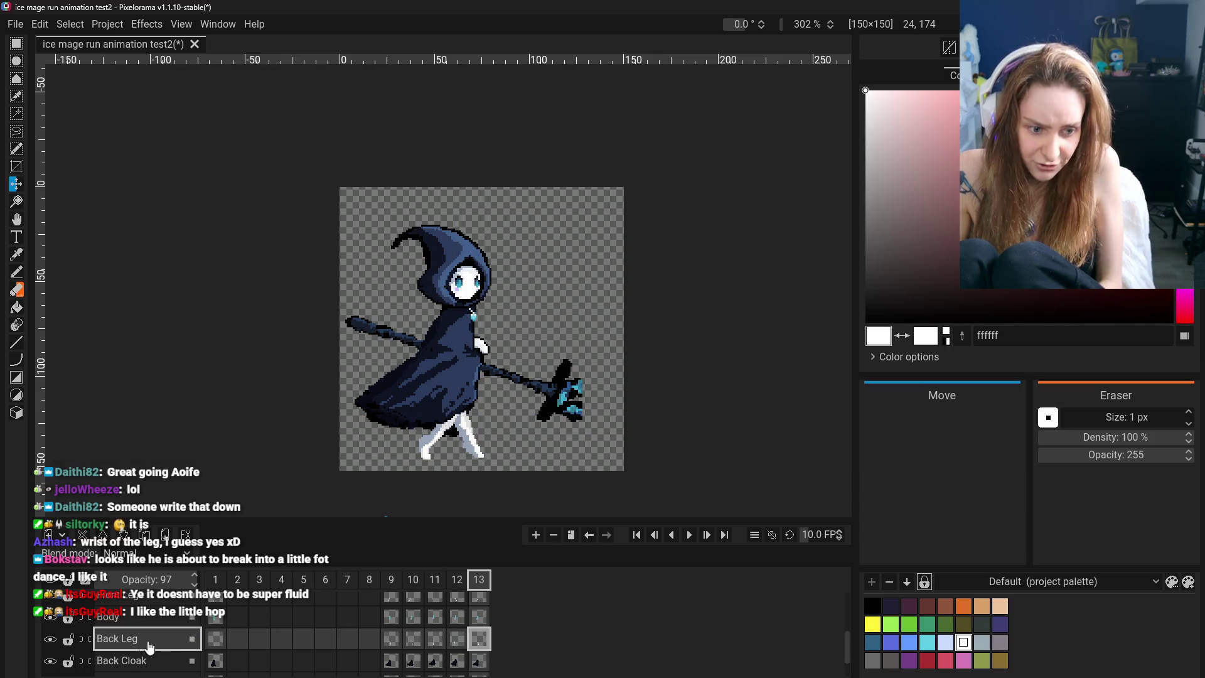
{"action": "scroll", "coordinate": [496, 655], "scroll_direction": "up", "scroll_amount": 1}
Select the Front Leg cel on frame 13 and pick Rectangular Selection
{"action": "left_click", "coordinate": [479, 613]}
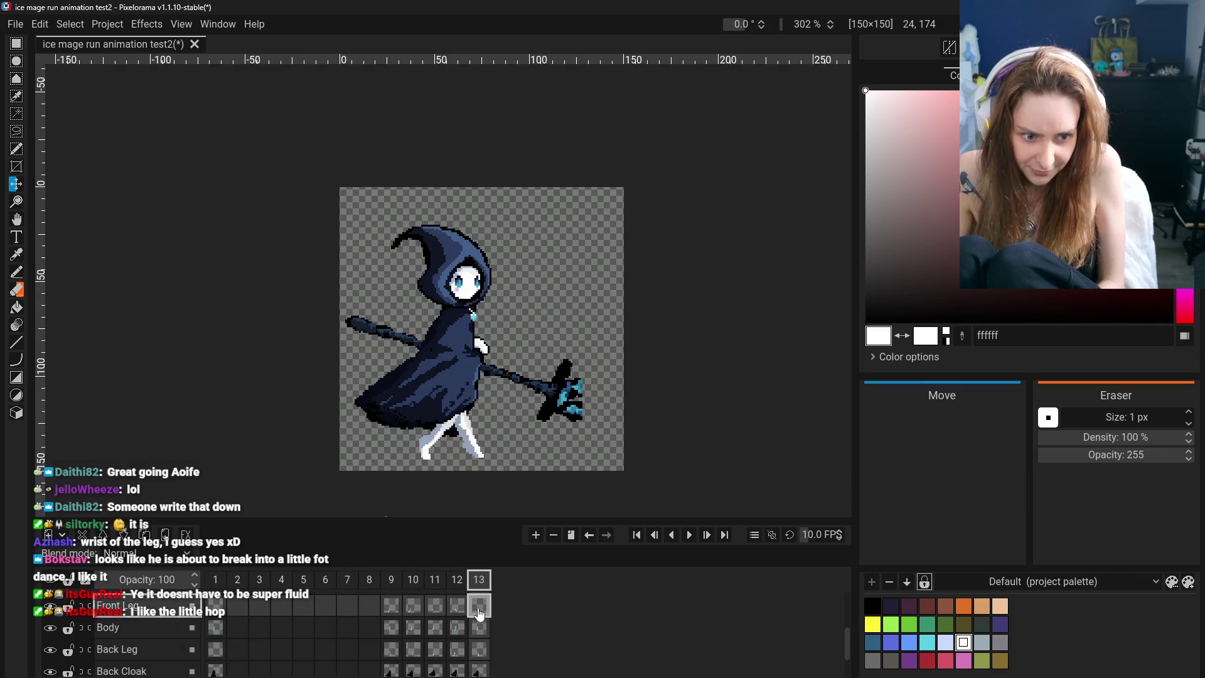
{"action": "left_click", "coordinate": [442, 609]}
{"action": "left_click", "coordinate": [481, 606]}
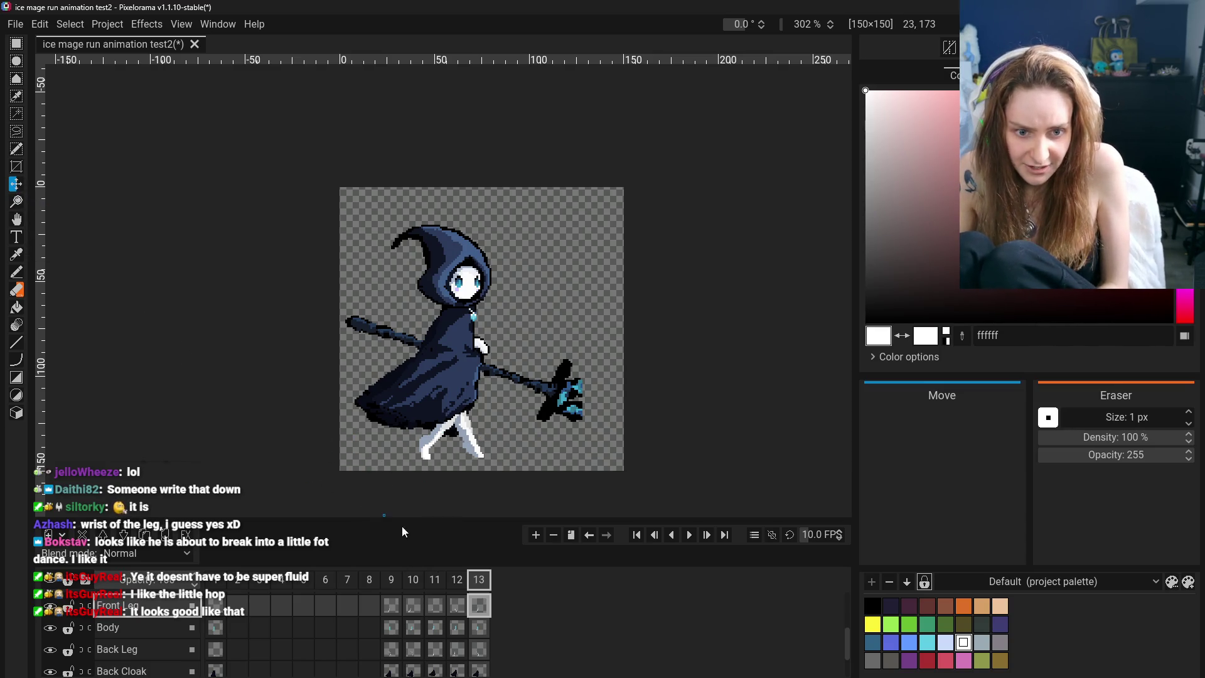
{"action": "scroll", "coordinate": [477, 625], "scroll_direction": "up", "scroll_amount": 1}
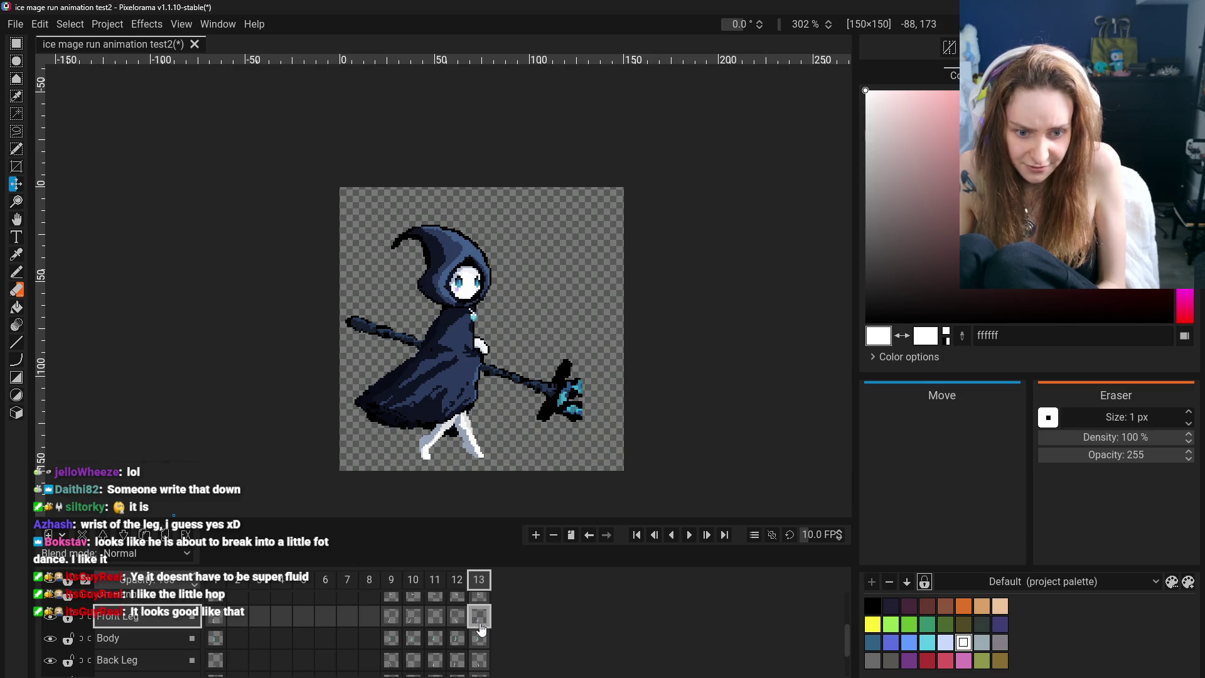
{"action": "left_click", "coordinate": [17, 44]}
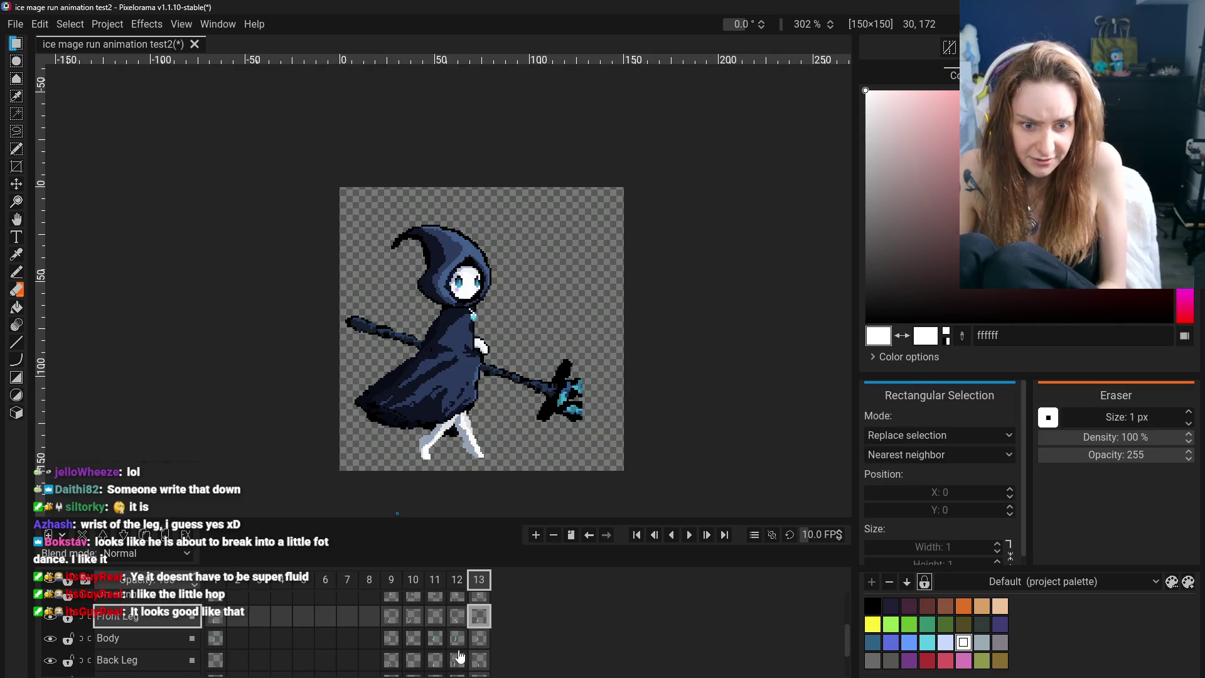
Hide the Front Cloak and select the lower body and leg area on Back Leg
{"action": "scroll", "coordinate": [55, 624], "scroll_direction": "up", "scroll_amount": 3}
{"action": "left_click", "coordinate": [52, 625]}
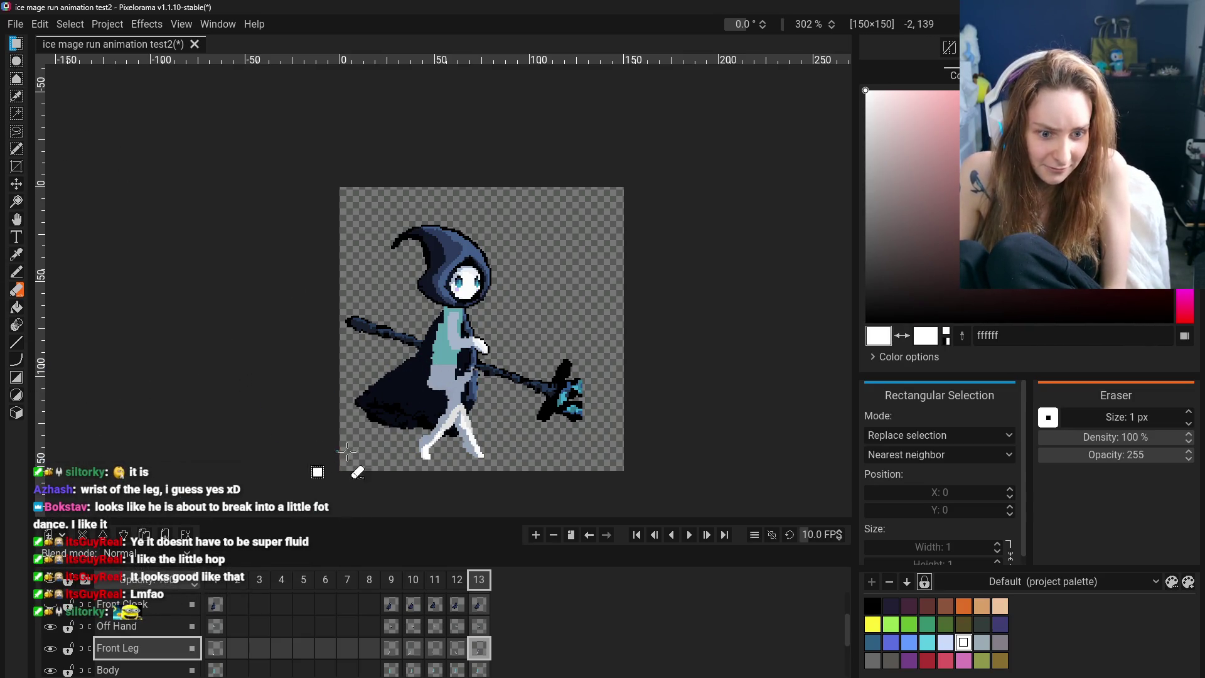
{"action": "left_click", "coordinate": [16, 184]}
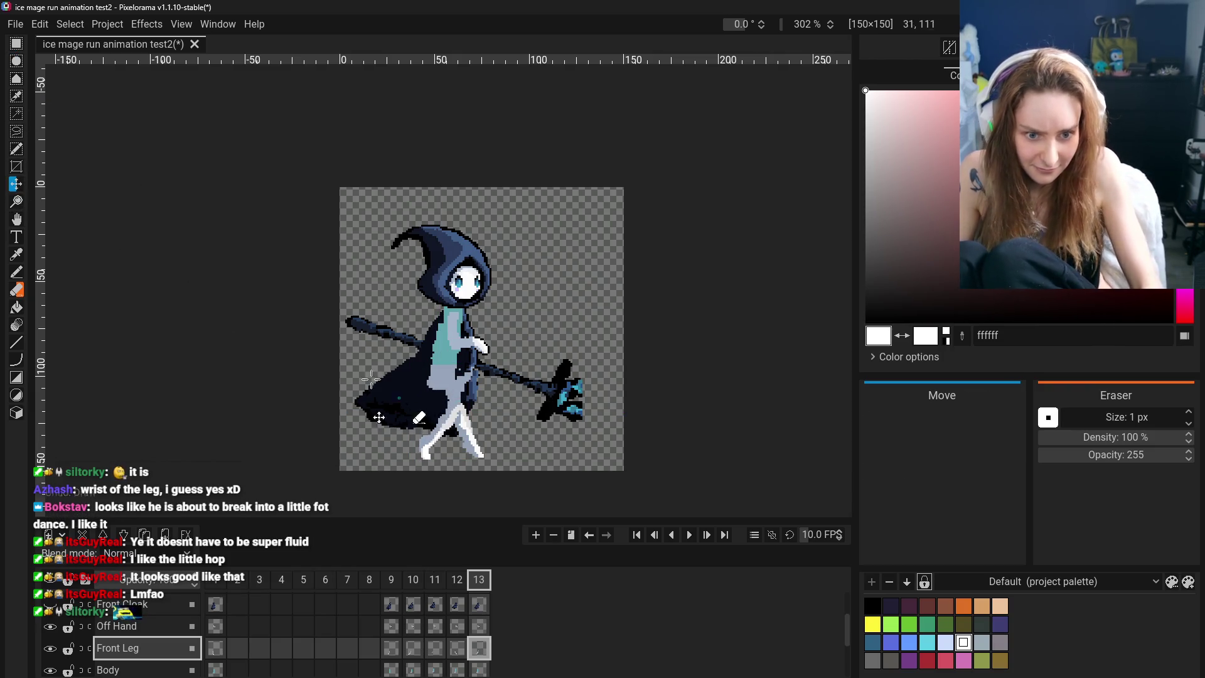
{"action": "key", "text": "r"}
{"action": "left_click_drag", "start_coordinate": [377, 321], "coordinate": [514, 470]}
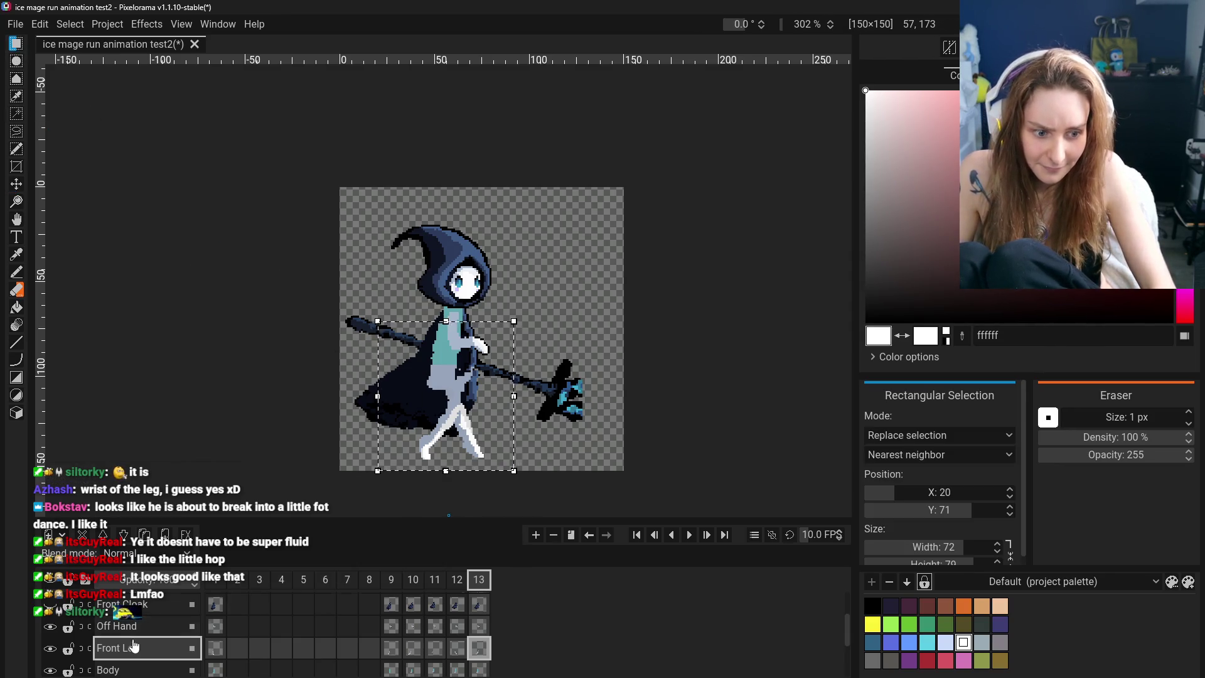
{"action": "scroll", "coordinate": [134, 647], "scroll_direction": "down", "scroll_amount": 1}
{"action": "left_click", "coordinate": [126, 659]}
Move the back leg piece to the upper right and back down, then undo the move
{"action": "mouse_move", "coordinate": [450, 414]}
{"action": "left_mouse_down"}
{"action": "mouse_move", "coordinate": [452, 307]}
{"action": "mouse_move", "coordinate": [540, 282]}
{"action": "left_mouse_up"}
{"action": "left_click", "coordinate": [652, 342]}
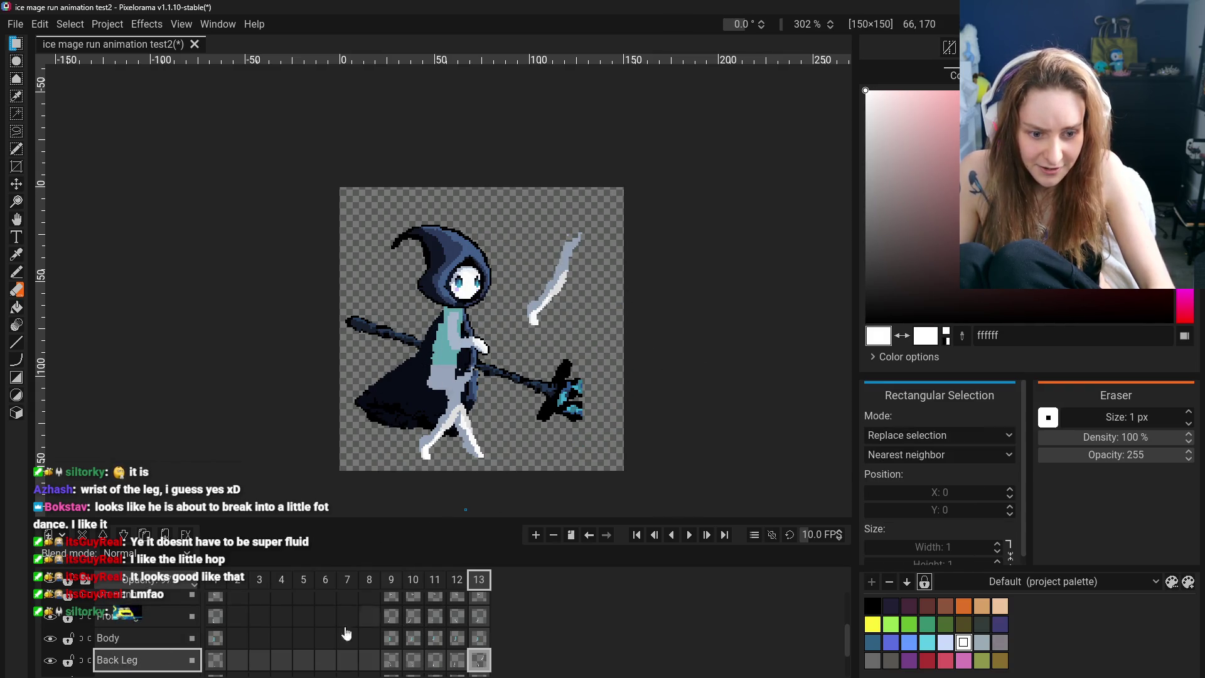
{"action": "scroll", "coordinate": [135, 653], "scroll_direction": "down", "scroll_amount": 1}
{"action": "scroll", "coordinate": [135, 656], "scroll_direction": "down", "scroll_amount": 1}
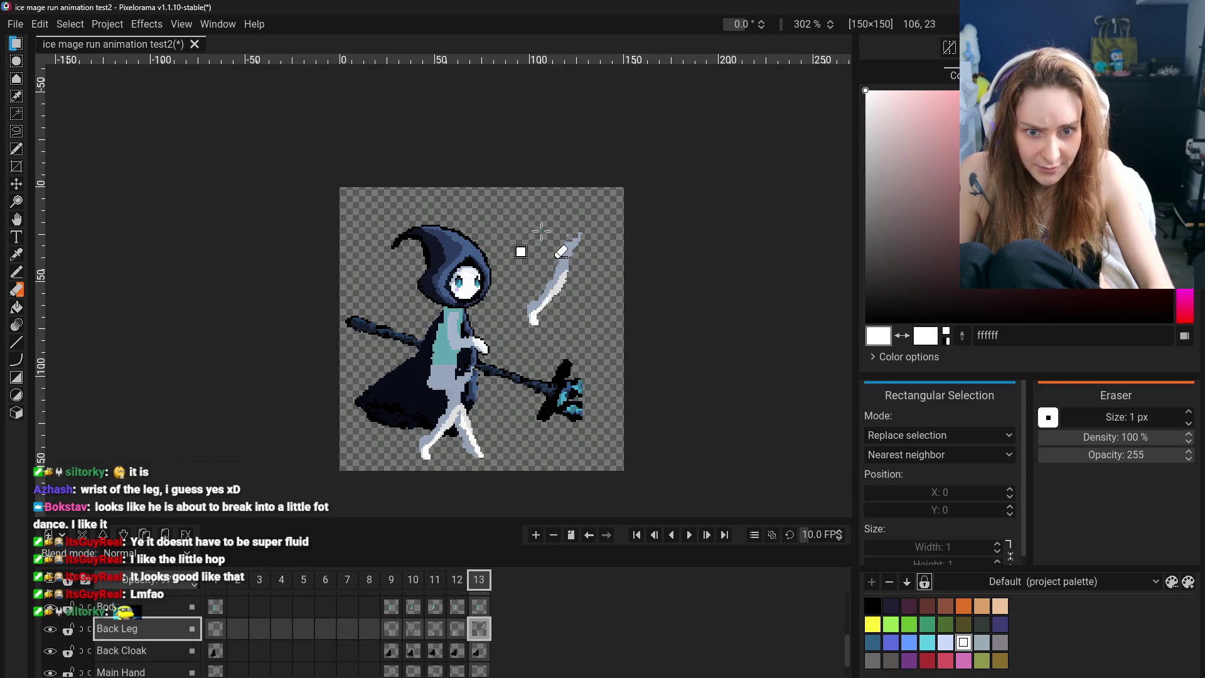
{"action": "left_click_drag", "start_coordinate": [529, 213], "coordinate": [578, 333]}
{"action": "left_click_drag", "start_coordinate": [506, 228], "coordinate": [618, 334]}
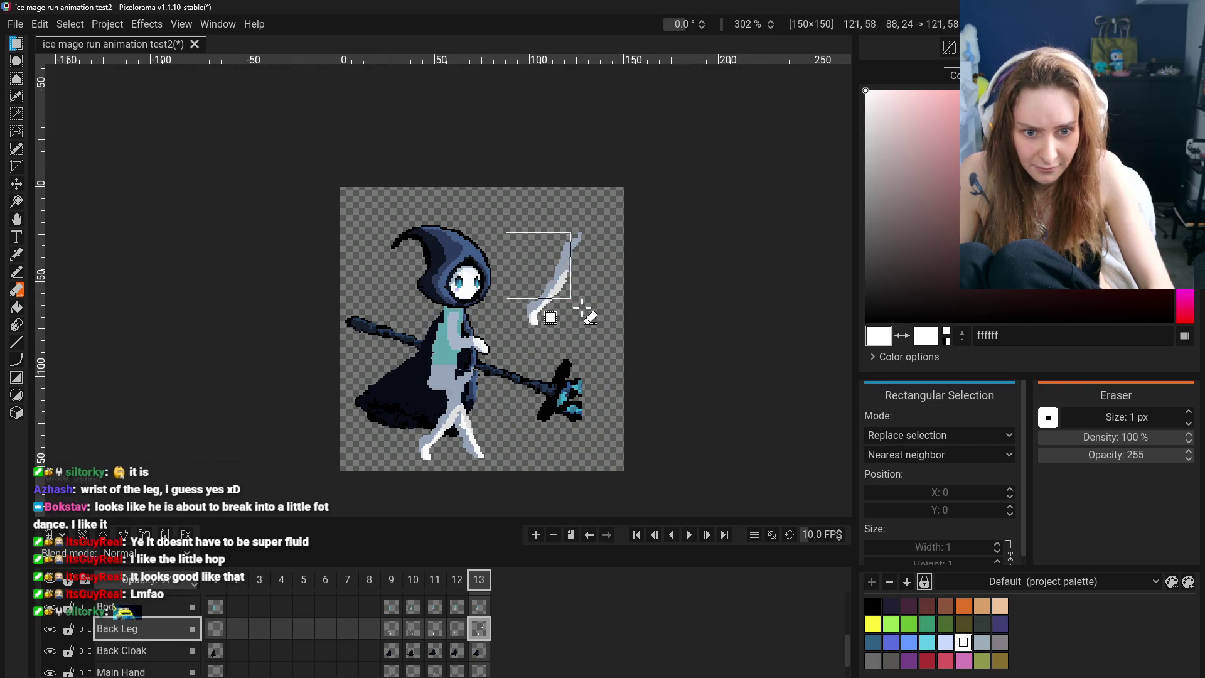
{"action": "key", "text": "ctrl+z"}
{"action": "left_click_drag", "start_coordinate": [504, 214], "coordinate": [609, 349]}
{"action": "left_click_drag", "start_coordinate": [580, 293], "coordinate": [472, 427]}
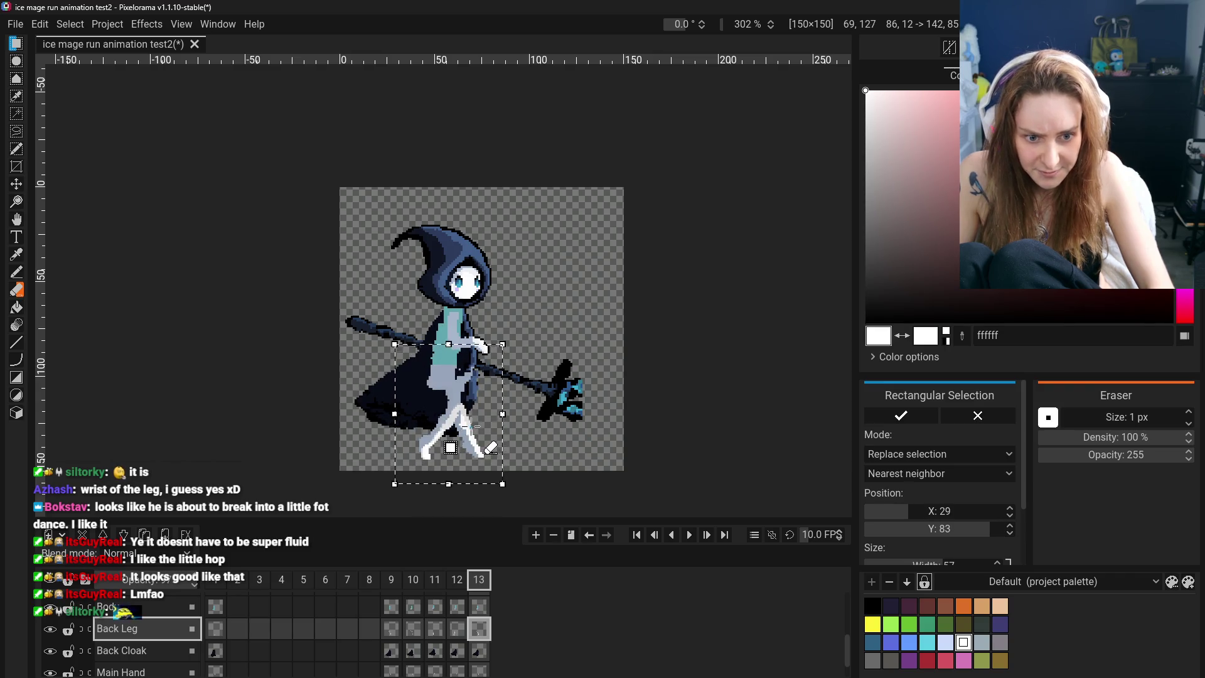
{"action": "left_click", "coordinate": [610, 401]}
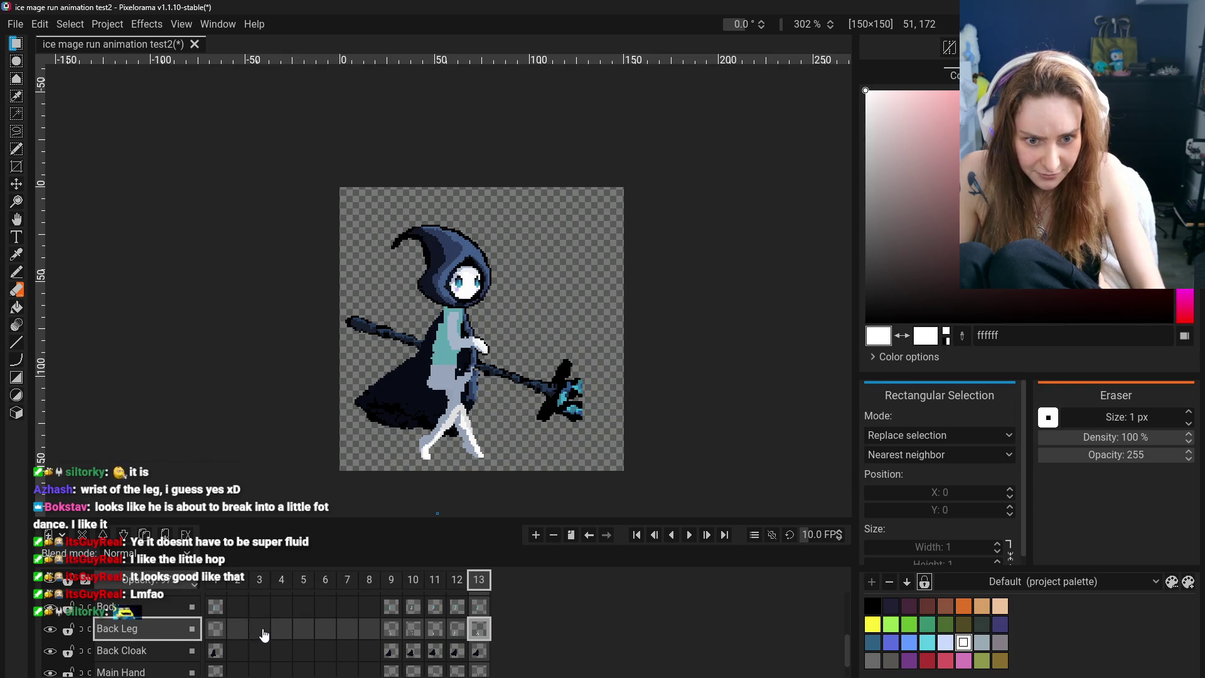
{"action": "key", "text": "ctrl+z"}
{"action": "key", "text": "ctrl+z"}
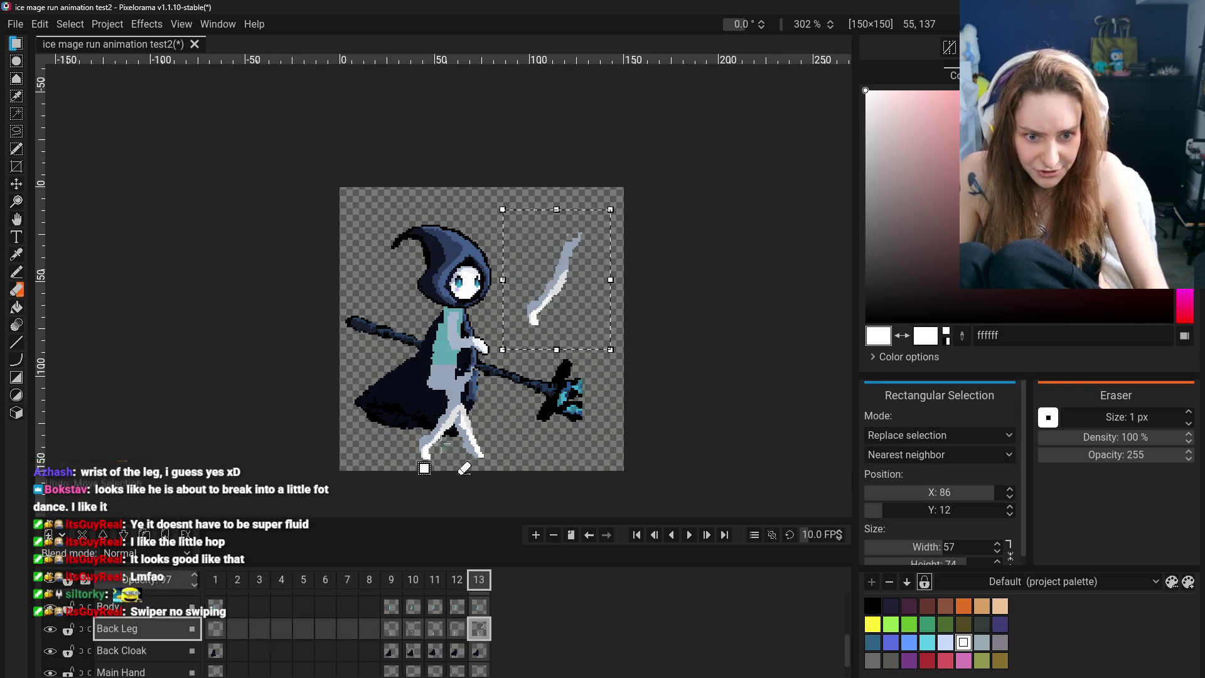
Reselect the leg area and reposition the front leg on the Front Leg layer
{"action": "double_click", "coordinate": [48, 631]}
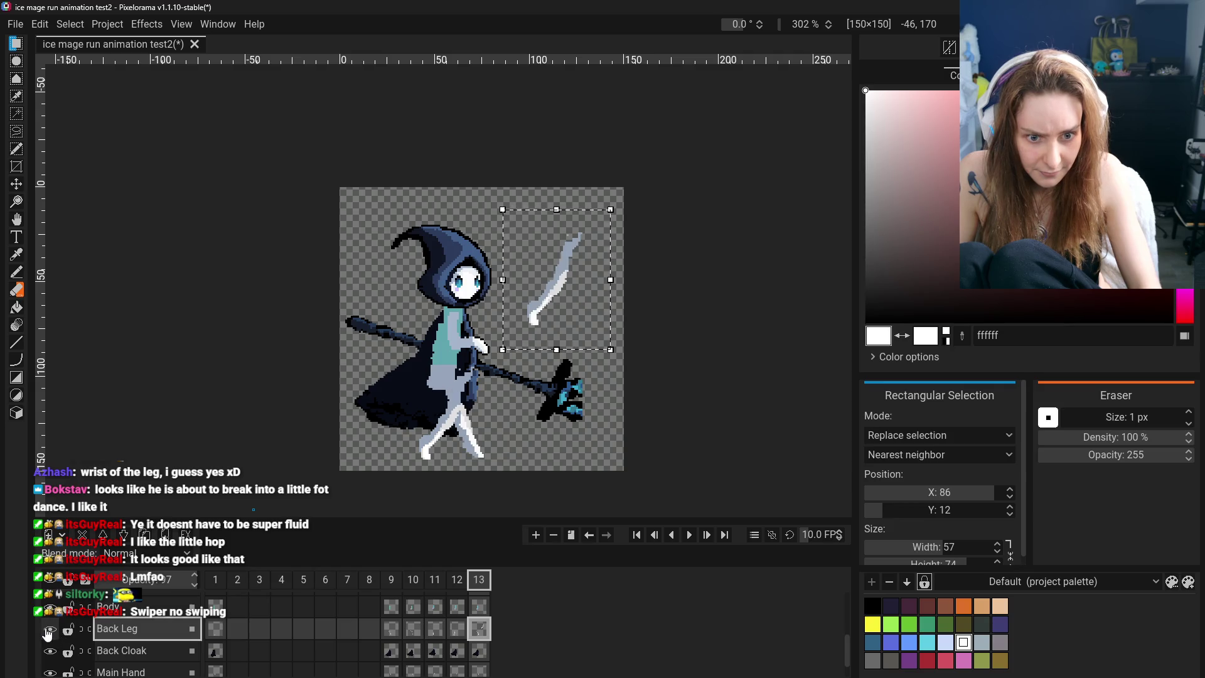
{"action": "left_click", "coordinate": [418, 358]}
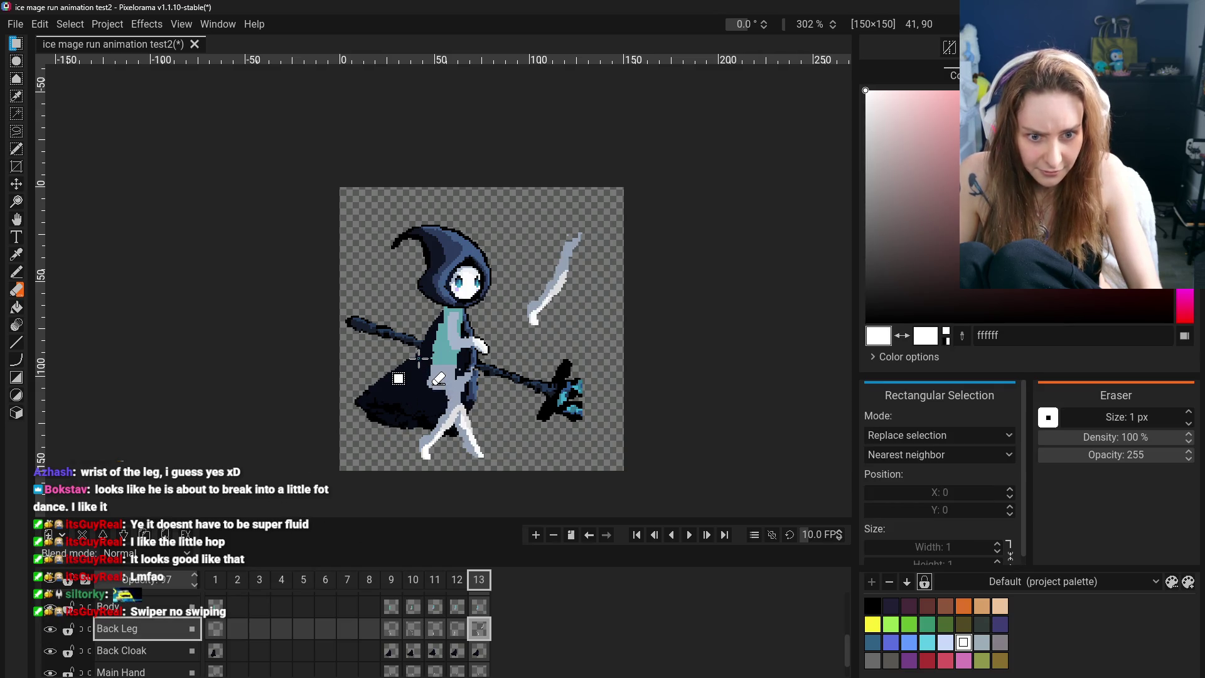
{"action": "left_click_drag", "start_coordinate": [426, 362], "coordinate": [508, 468]}
{"action": "scroll", "coordinate": [145, 650], "scroll_direction": "up", "scroll_amount": 1}
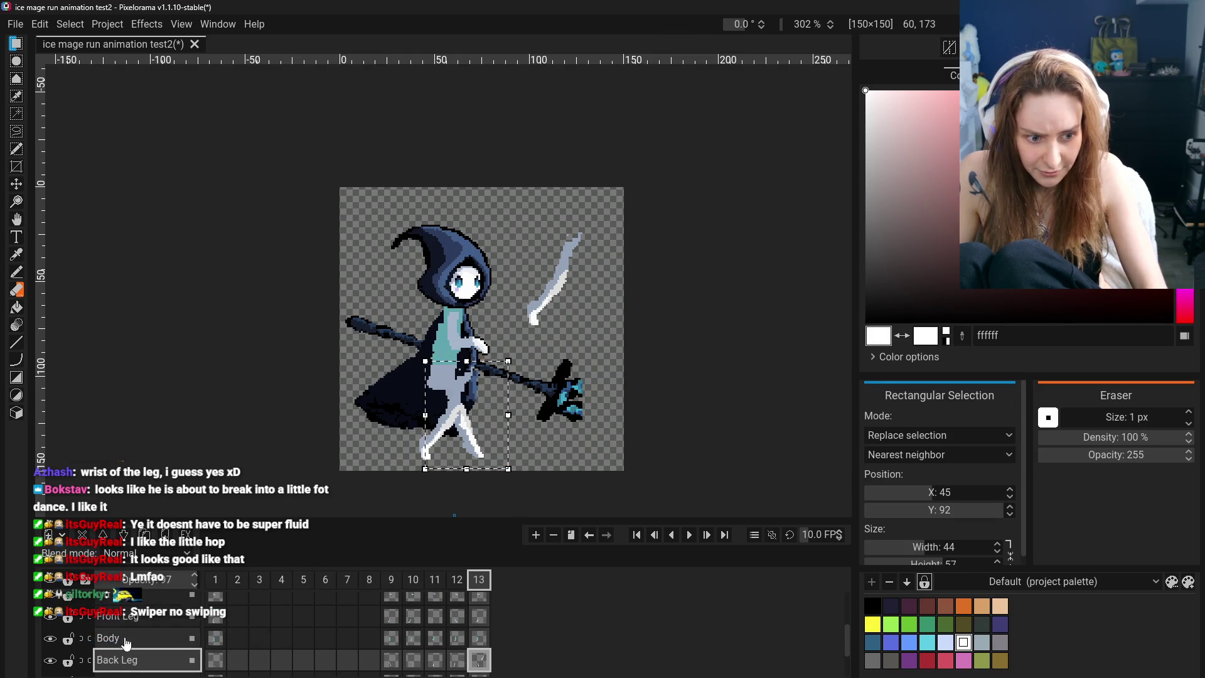
{"action": "left_click", "coordinate": [126, 607]}
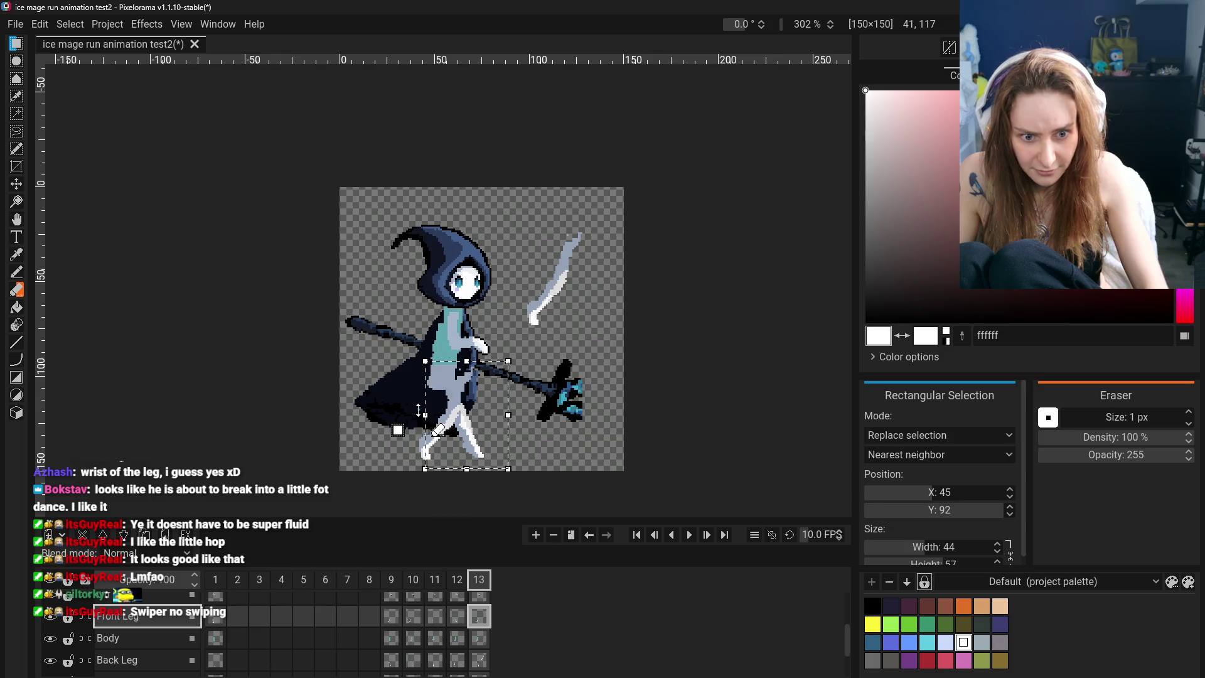
{"action": "left_click_drag", "start_coordinate": [418, 410], "coordinate": [484, 431]}
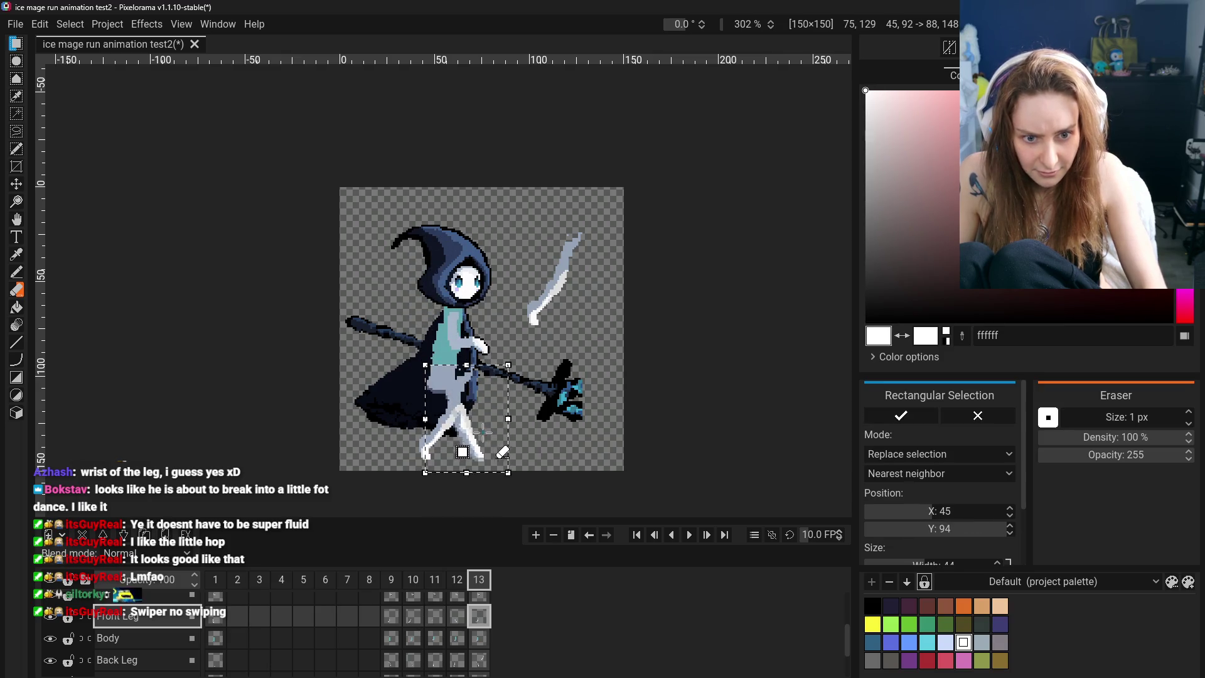
{"action": "left_click_drag", "start_coordinate": [483, 432], "coordinate": [484, 428]}
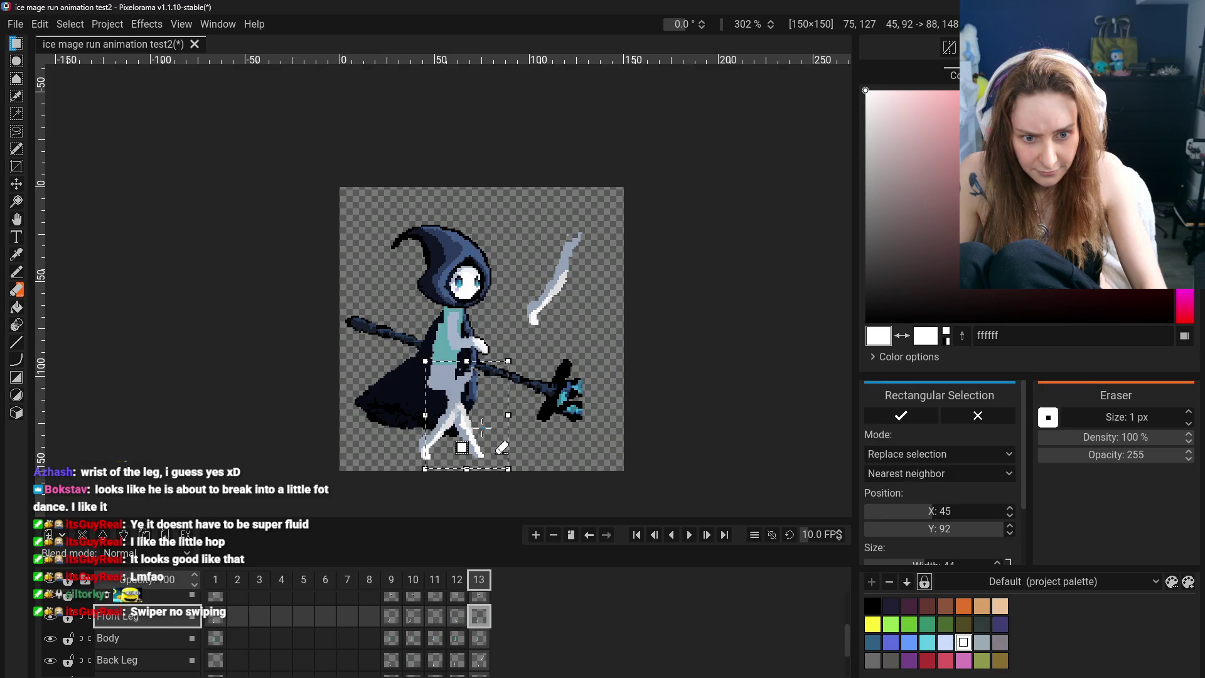
{"action": "left_click", "coordinate": [616, 439]}
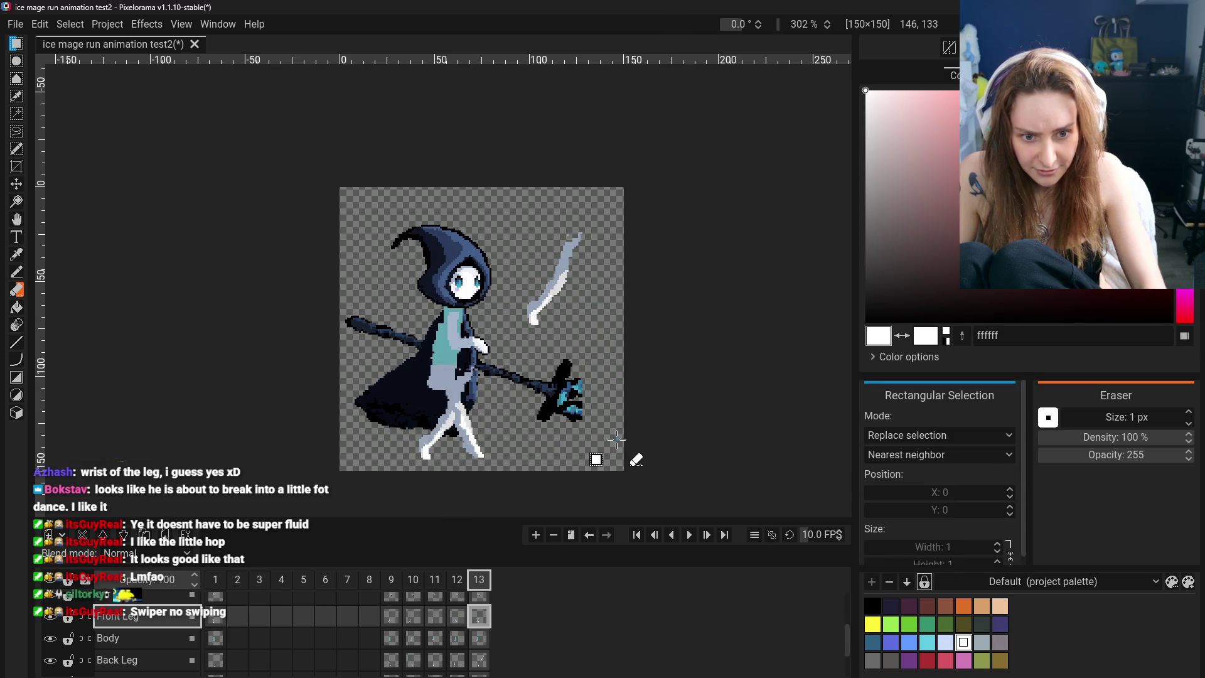
Toggle the Front Leg layer's visibility repeatedly to compare the leg poses
{"action": "left_click", "coordinate": [54, 620]}
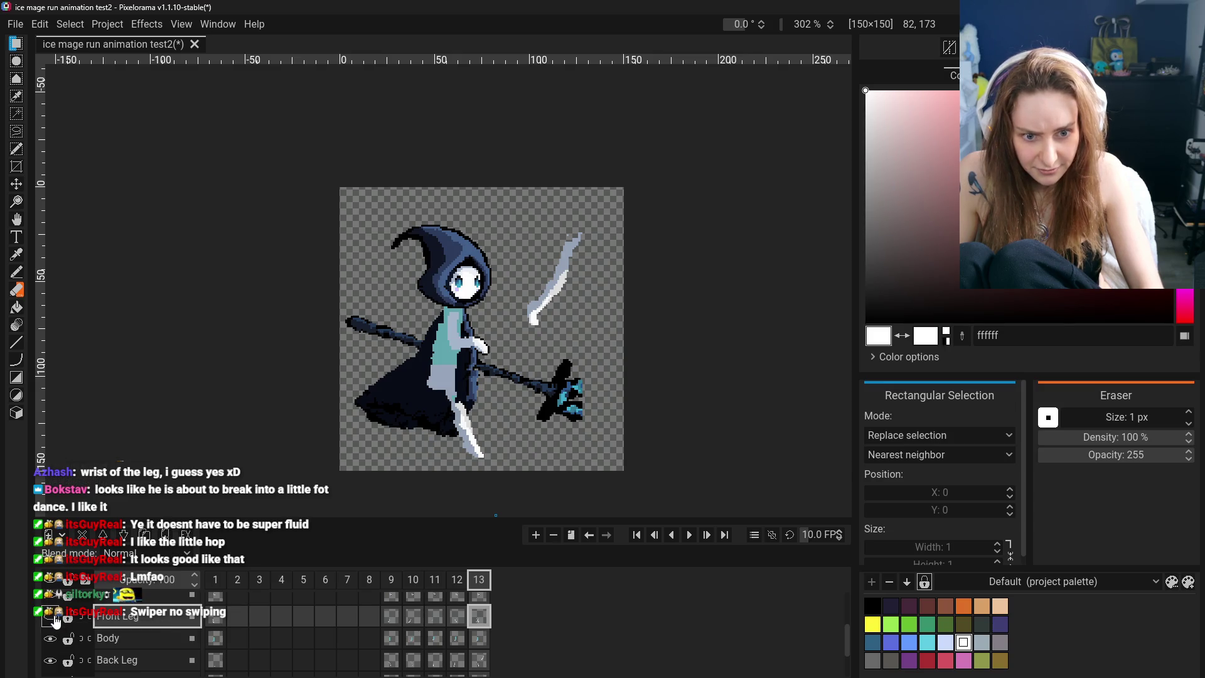
{"action": "left_click", "coordinate": [54, 620]}
{"action": "left_click", "coordinate": [50, 620]}
{"action": "left_click", "coordinate": [50, 619]}
{"action": "left_click", "coordinate": [50, 620]}
{"action": "scroll", "coordinate": [54, 650], "scroll_direction": "down", "scroll_amount": 1}
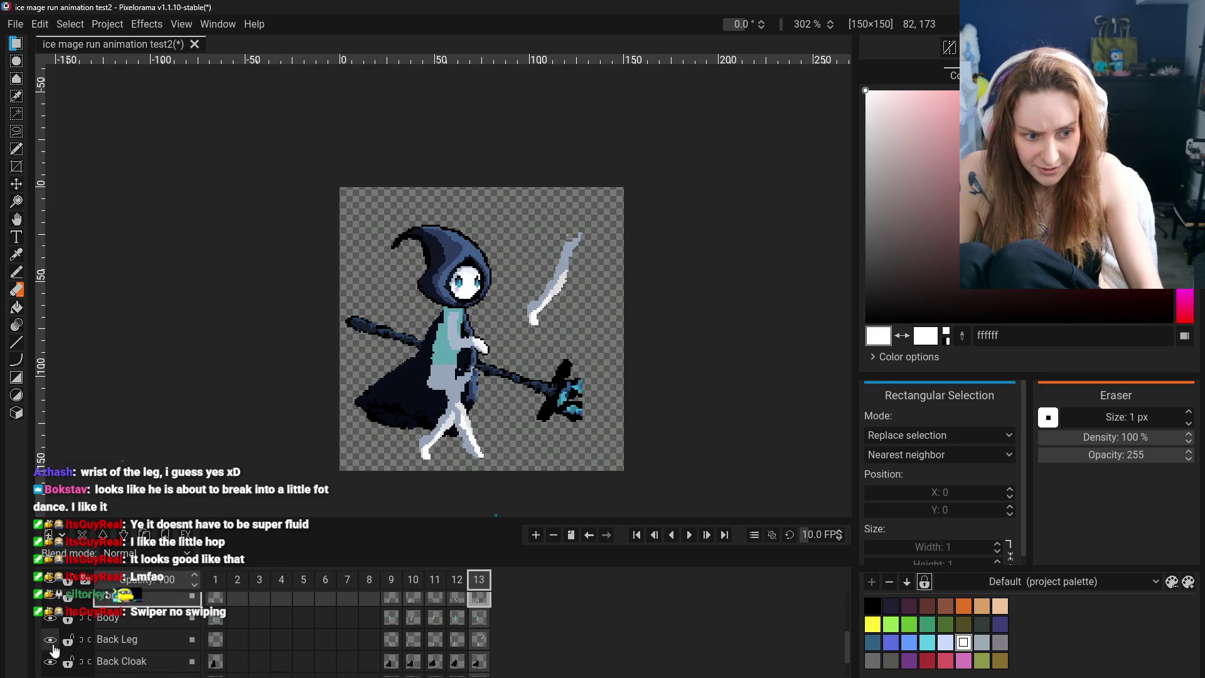
{"action": "scroll", "coordinate": [54, 651], "scroll_direction": "up", "scroll_amount": 1}
{"action": "left_click", "coordinate": [50, 620]}
{"action": "left_click", "coordinate": [51, 619]}
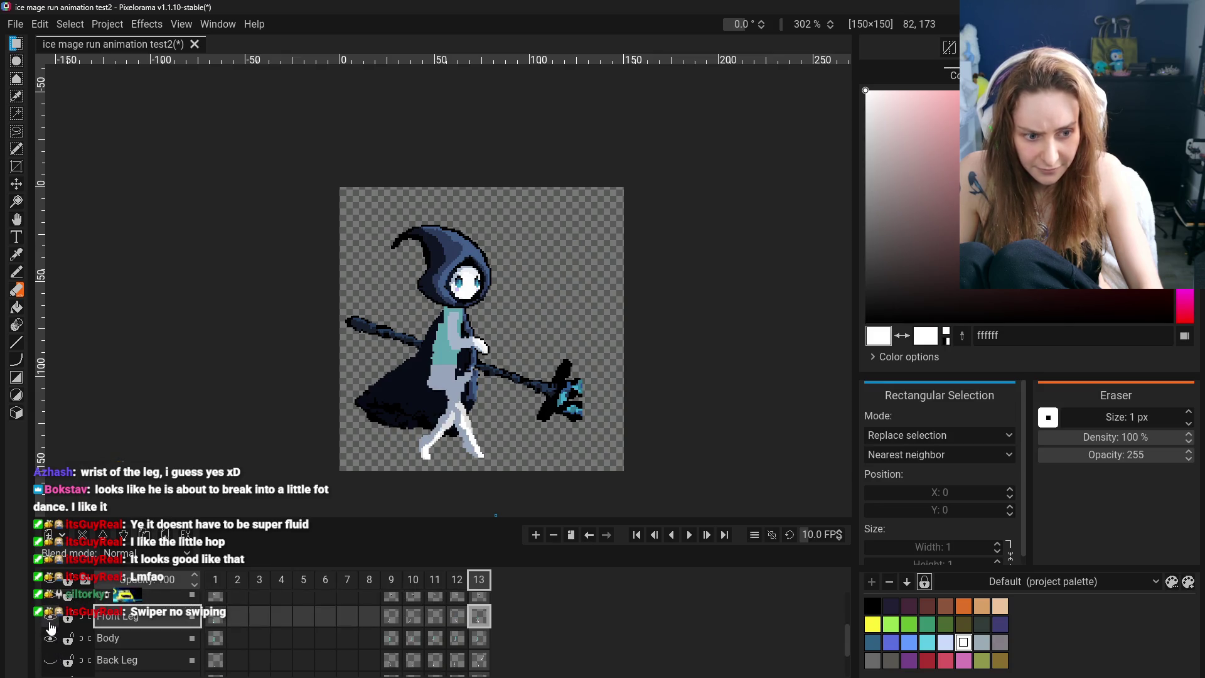
{"action": "left_click", "coordinate": [51, 624]}
Show the Back Leg layer, compare it against the front leg, and select Back Leg
{"action": "left_click", "coordinate": [49, 660]}
{"action": "left_click", "coordinate": [50, 620]}
{"action": "left_click", "coordinate": [50, 620]}
{"action": "left_click", "coordinate": [50, 620]}
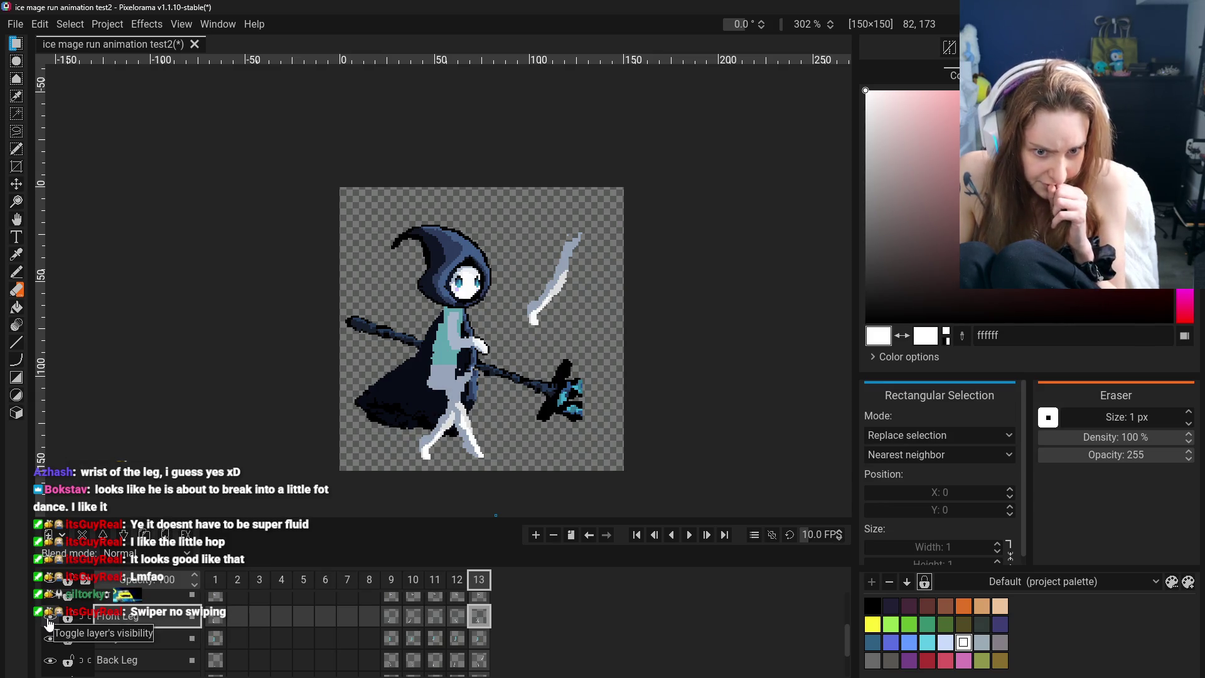
{"action": "left_click", "coordinate": [50, 620]}
{"action": "left_click", "coordinate": [50, 622]}
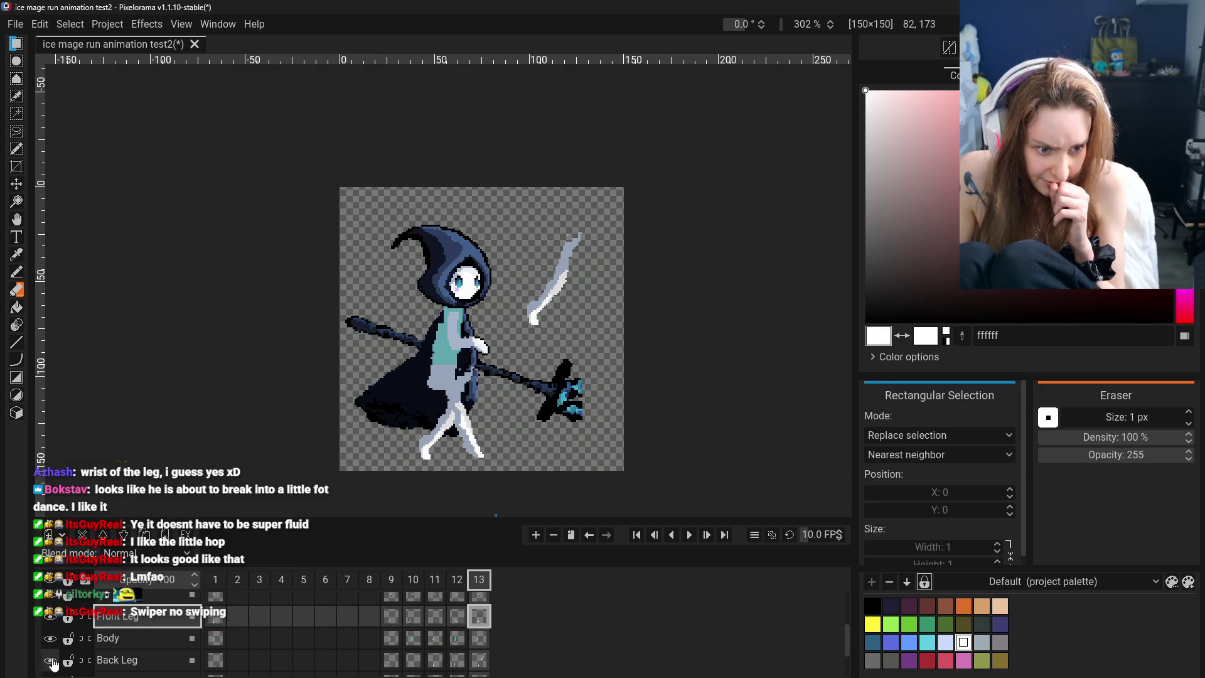
{"action": "left_click", "coordinate": [50, 659]}
{"action": "left_click", "coordinate": [51, 622]}
{"action": "left_click", "coordinate": [52, 621]}
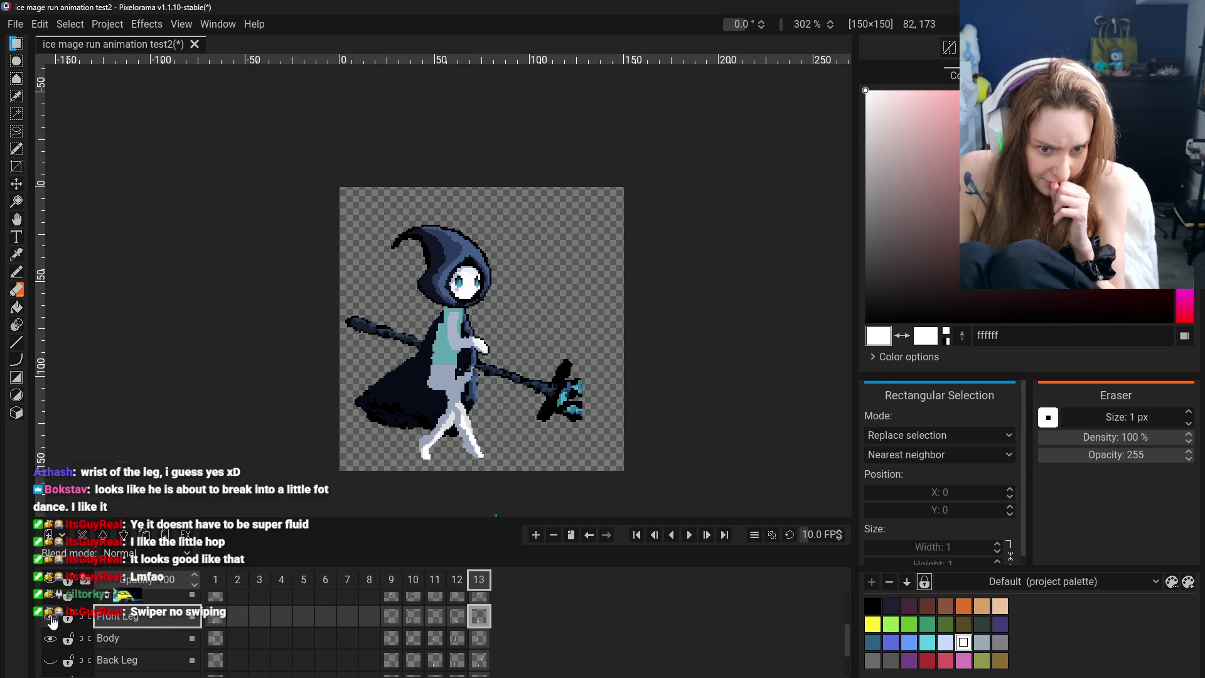
{"action": "left_click", "coordinate": [52, 659]}
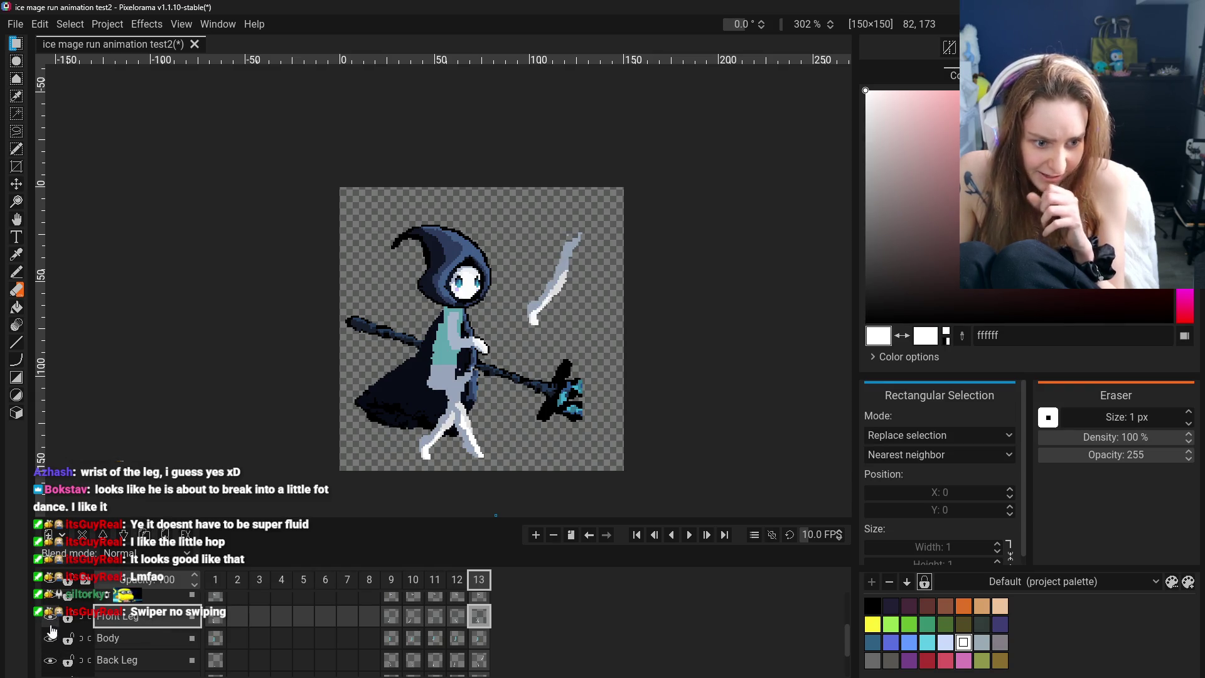
{"action": "left_click", "coordinate": [158, 657]}
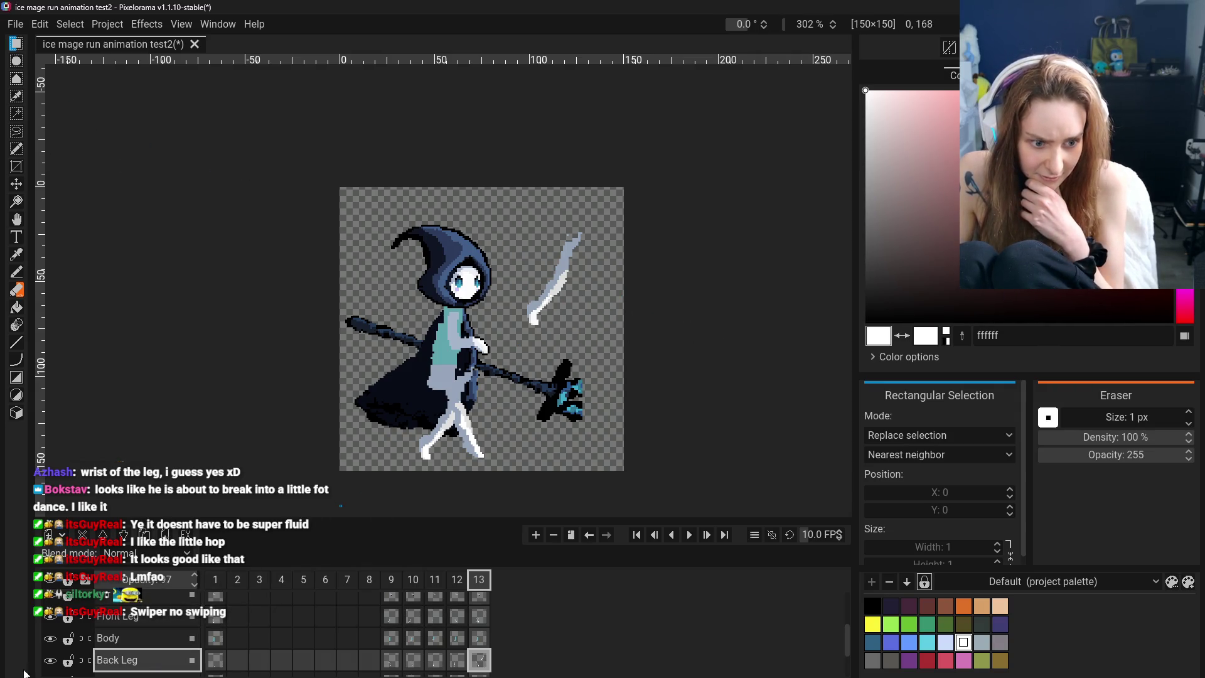
Move the white slash shape down onto the leg as the back leg and commit it
{"action": "mouse_move", "coordinate": [526, 207]}
{"action": "left_mouse_down"}
{"action": "mouse_move", "coordinate": [598, 341]}
{"action": "mouse_move", "coordinate": [461, 441]}
{"action": "left_mouse_up"}
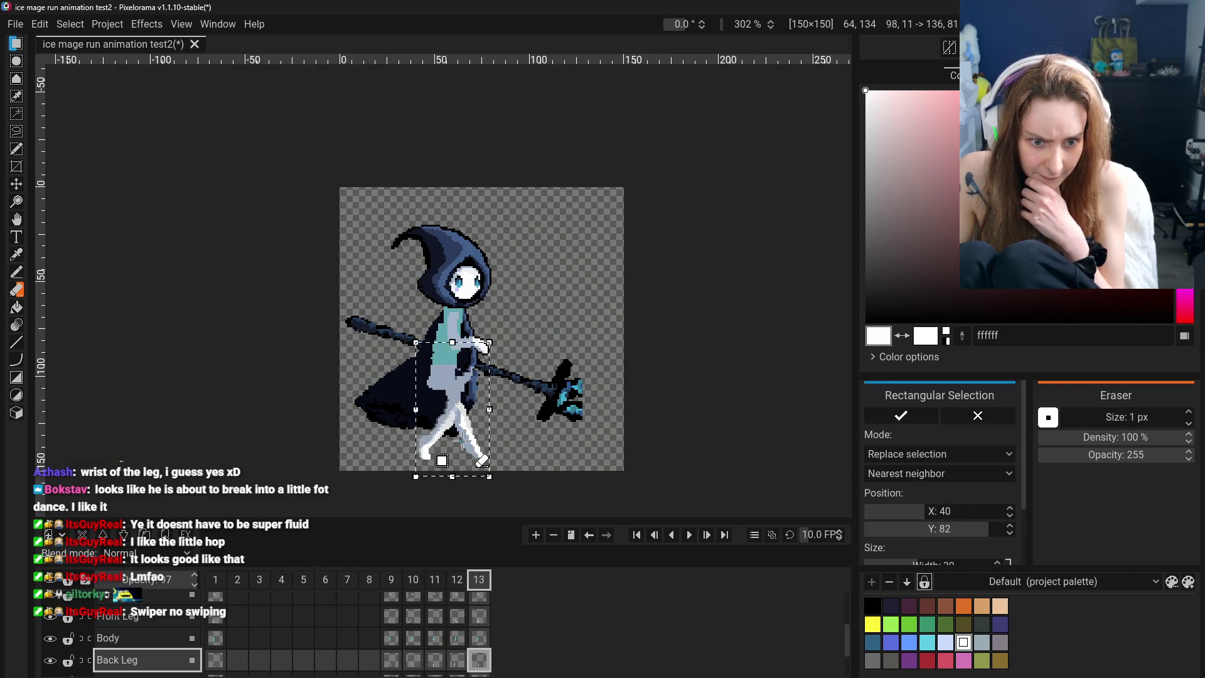
{"action": "key", "text": "ctrl+d"}
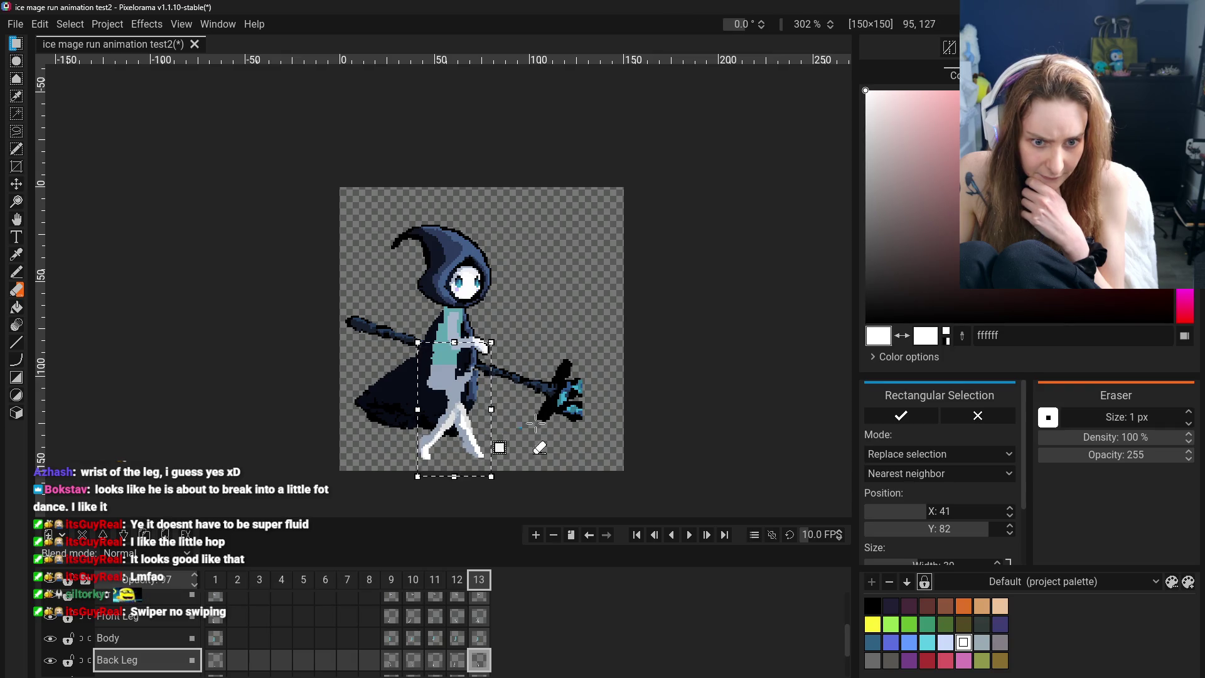
{"action": "left_click", "coordinate": [16, 290]}
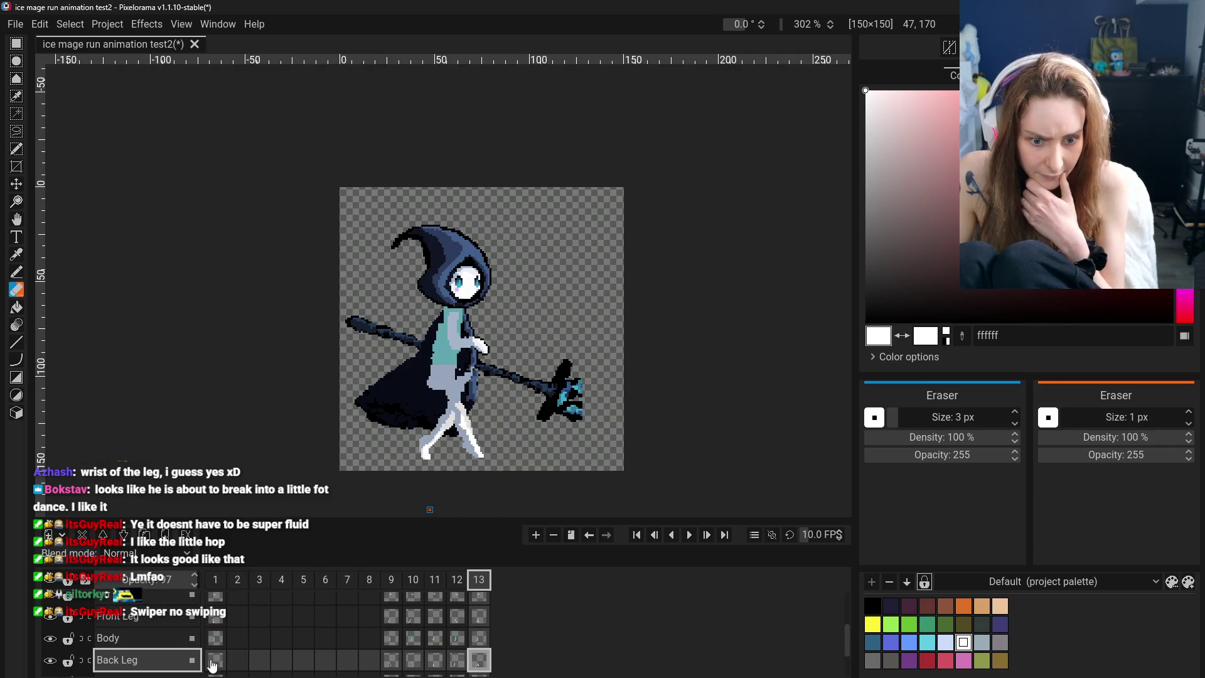
Compare legs via Front Leg visibility, hide Back Leg, and select the Front Leg layer
{"action": "left_click", "coordinate": [48, 618]}
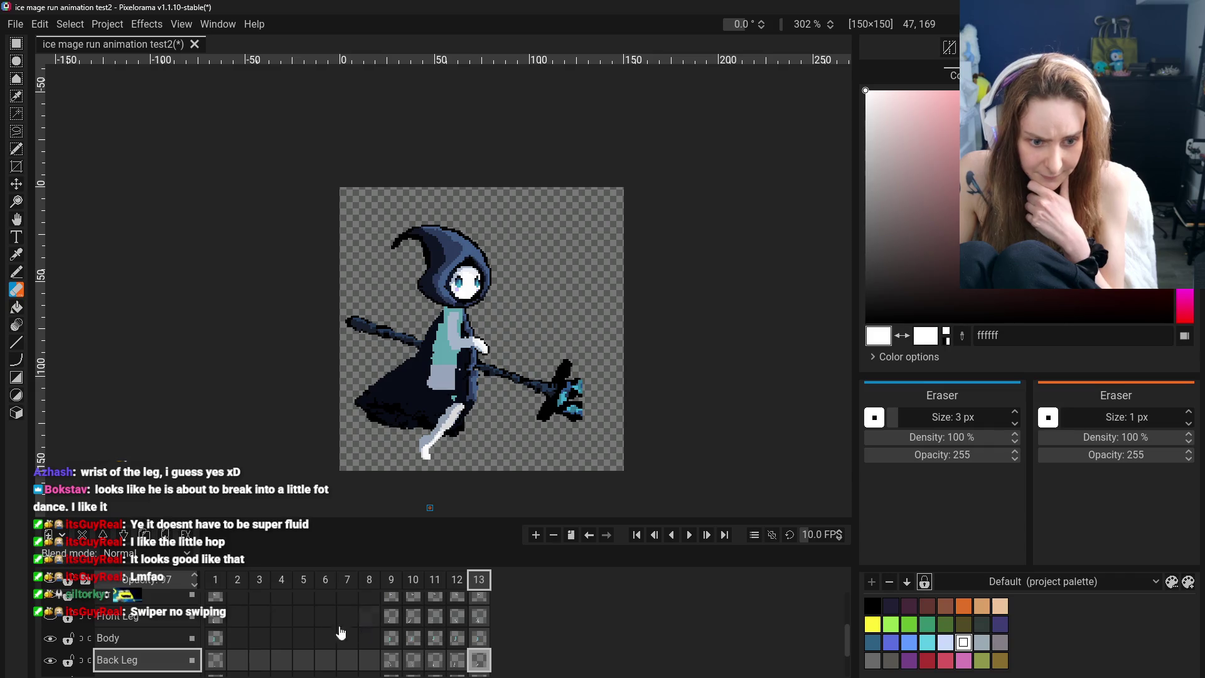
{"action": "left_click", "coordinate": [51, 618]}
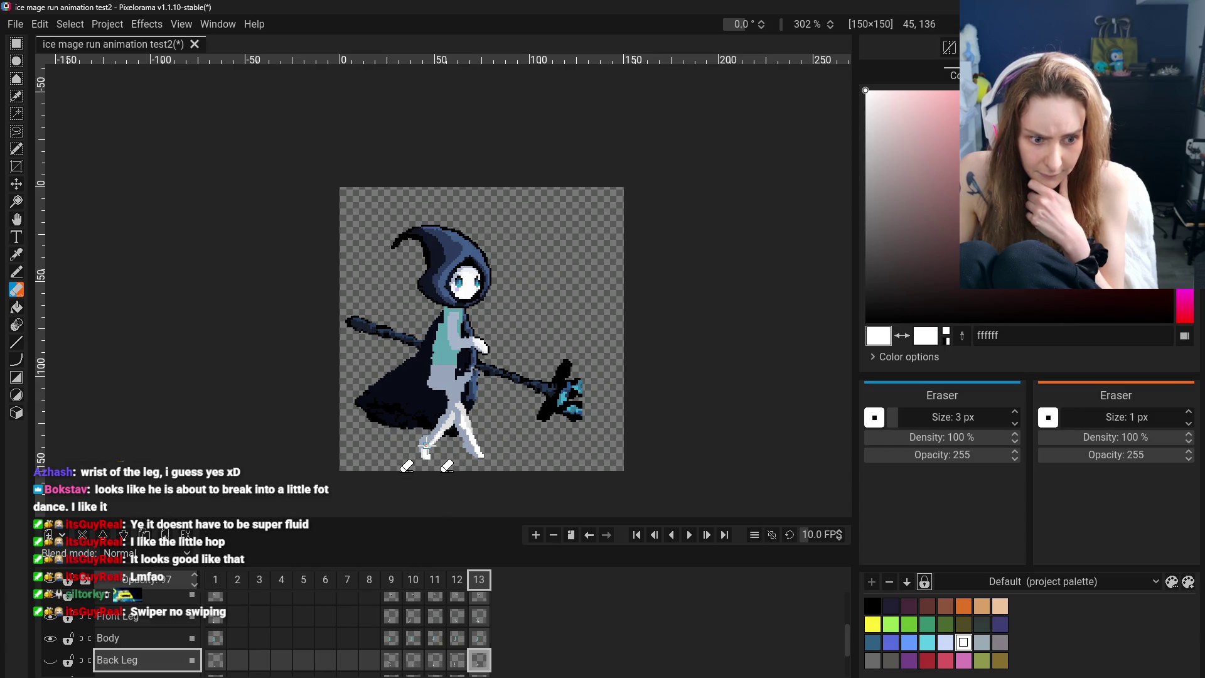
{"action": "left_click", "coordinate": [50, 618]}
{"action": "left_click", "coordinate": [51, 618]}
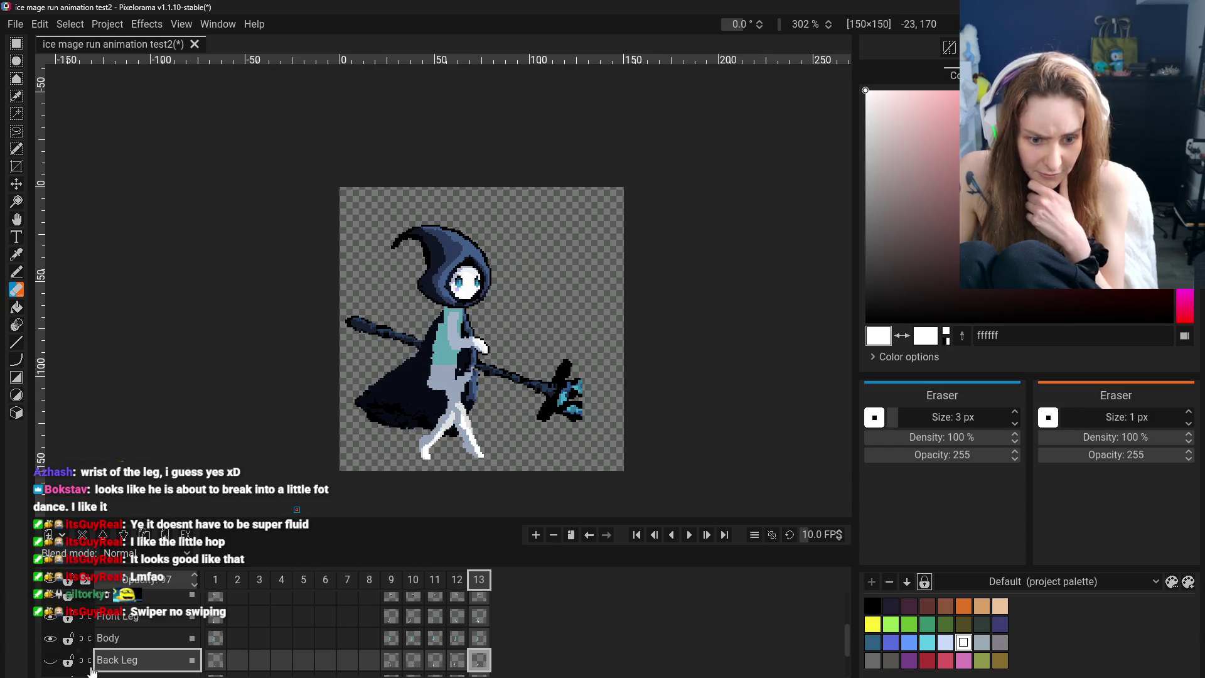
{"action": "left_click", "coordinate": [50, 661]}
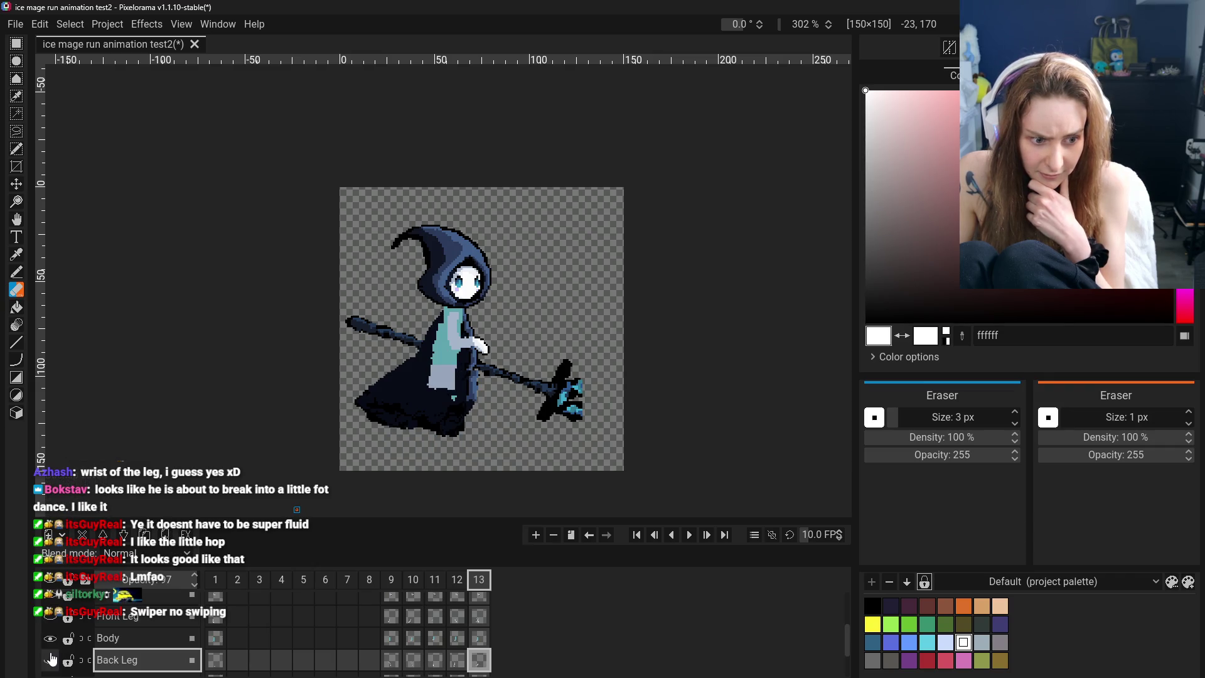
{"action": "left_click", "coordinate": [120, 617]}
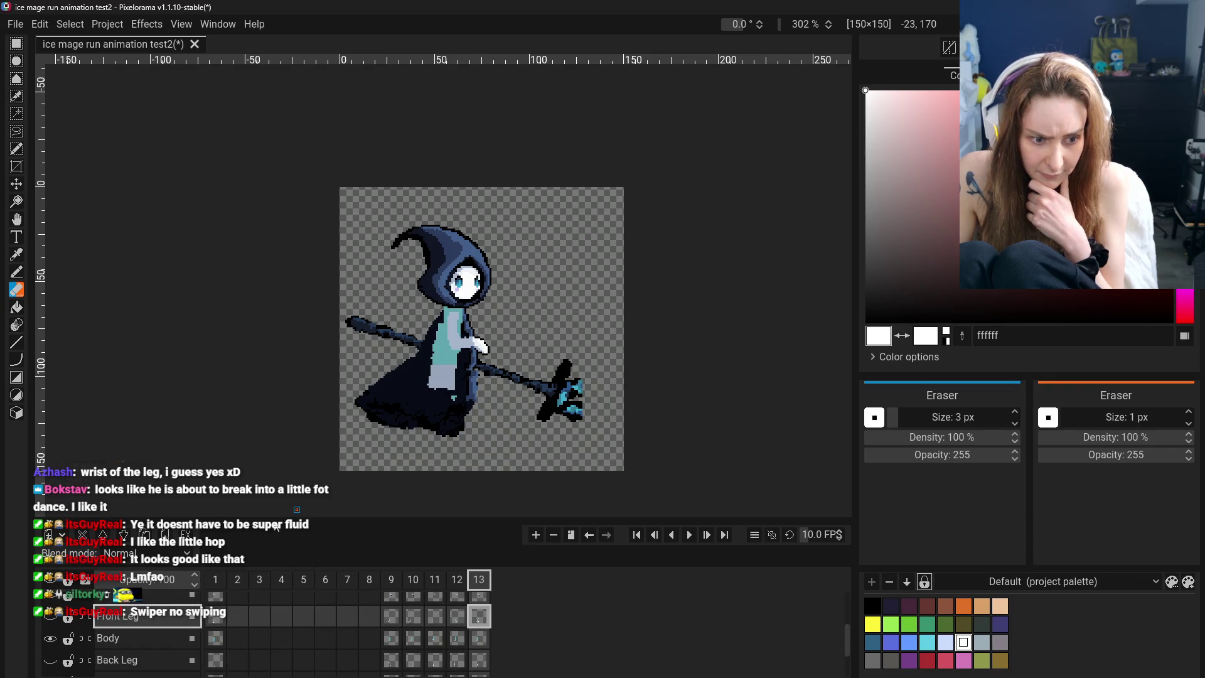
{"action": "left_click", "coordinate": [50, 618]}
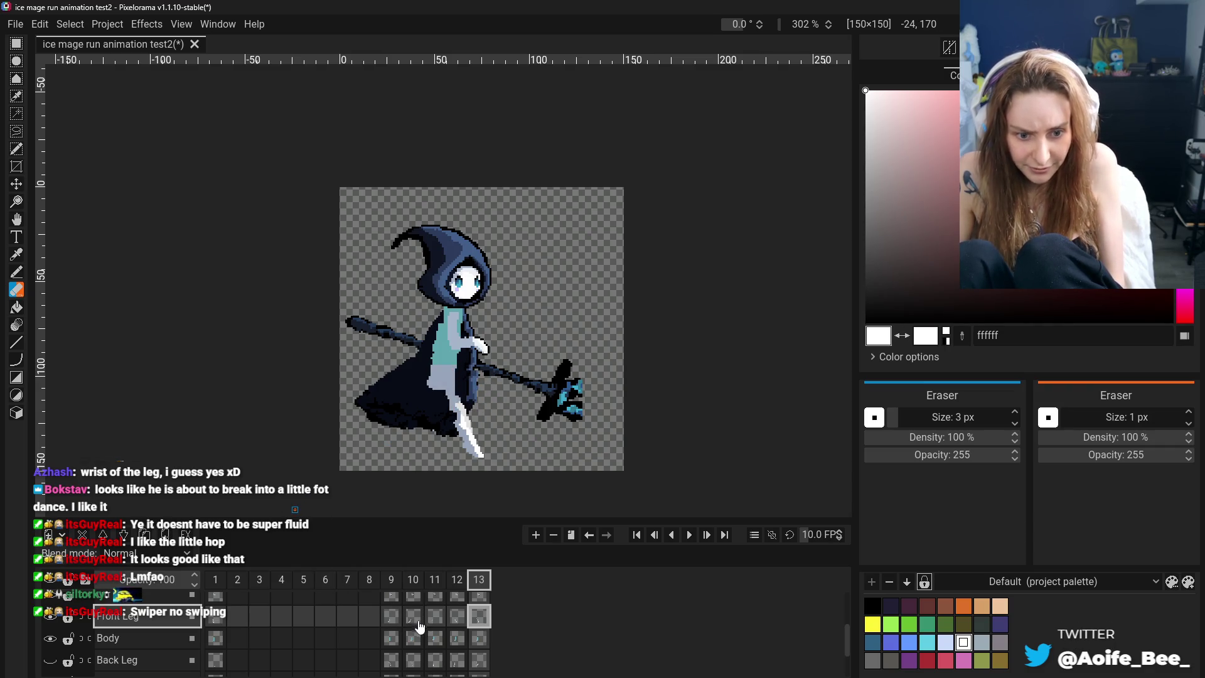
{"action": "left_click", "coordinate": [465, 617]}
Flip between frames 11–13 to compare poses, then show Back Leg and Front Cloak again
{"action": "left_click", "coordinate": [435, 617]}
{"action": "left_click", "coordinate": [413, 617]}
{"action": "left_click", "coordinate": [435, 617]}
{"action": "left_click", "coordinate": [457, 617]}
{"action": "left_click", "coordinate": [479, 617]}
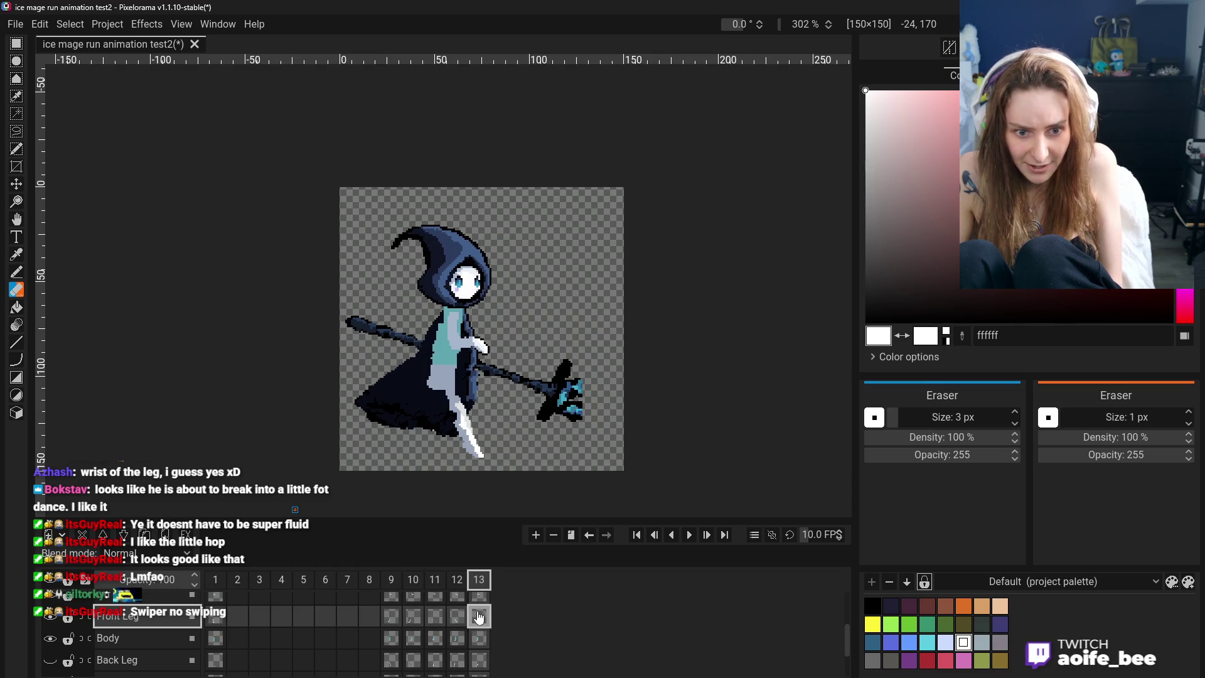
{"action": "left_click", "coordinate": [457, 617]}
{"action": "left_click", "coordinate": [435, 617]}
{"action": "left_click", "coordinate": [457, 617]}
{"action": "left_click", "coordinate": [472, 621]}
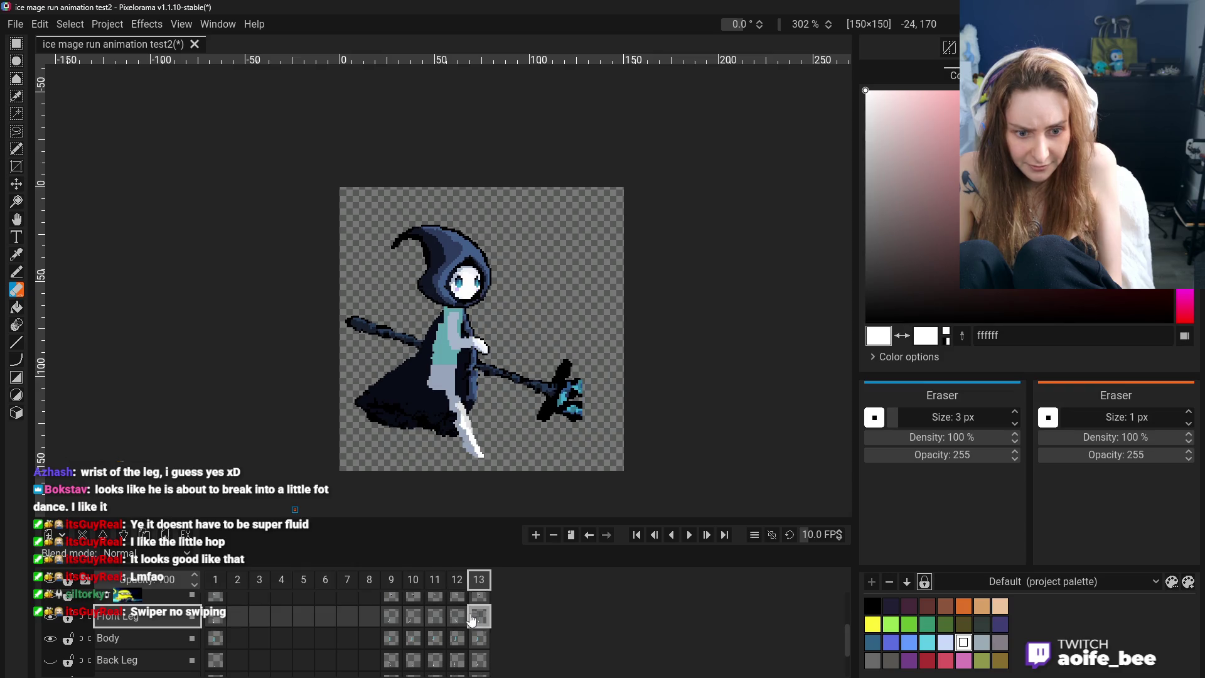
{"action": "left_click", "coordinate": [50, 661]}
{"action": "scroll", "coordinate": [115, 621], "scroll_direction": "up", "scroll_amount": 2}
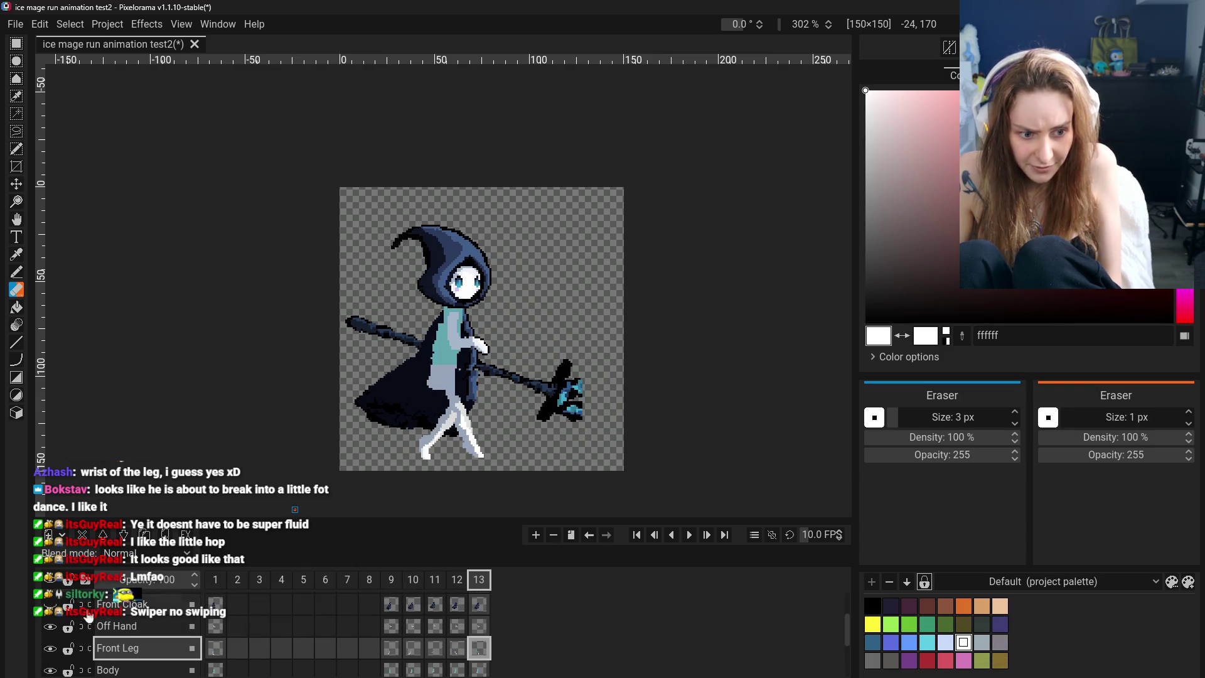
{"action": "left_click", "coordinate": [50, 604]}
Step through frames 9–13 comparing poses, then select the Back Leg layer on frame 13
{"action": "left_click", "coordinate": [399, 587]}
{"action": "left_click", "coordinate": [414, 585]}
{"action": "left_click", "coordinate": [436, 585]}
{"action": "left_click", "coordinate": [458, 585]}
{"action": "left_click", "coordinate": [480, 586]}
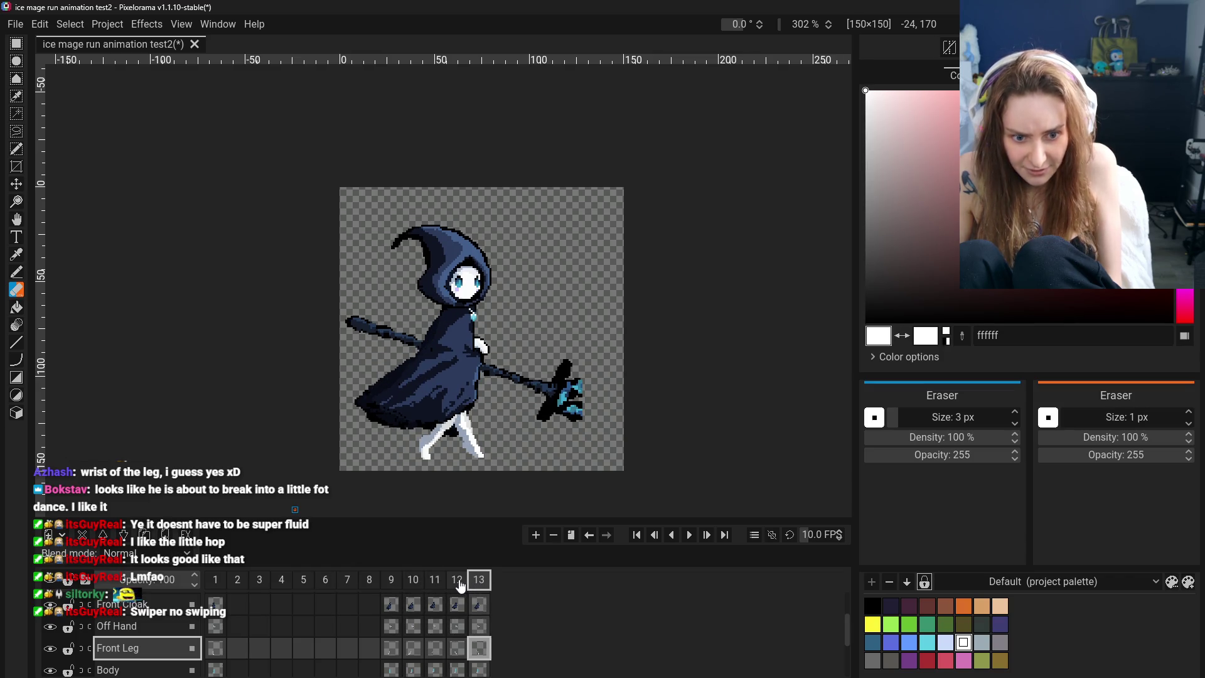
{"action": "left_click", "coordinate": [457, 582]}
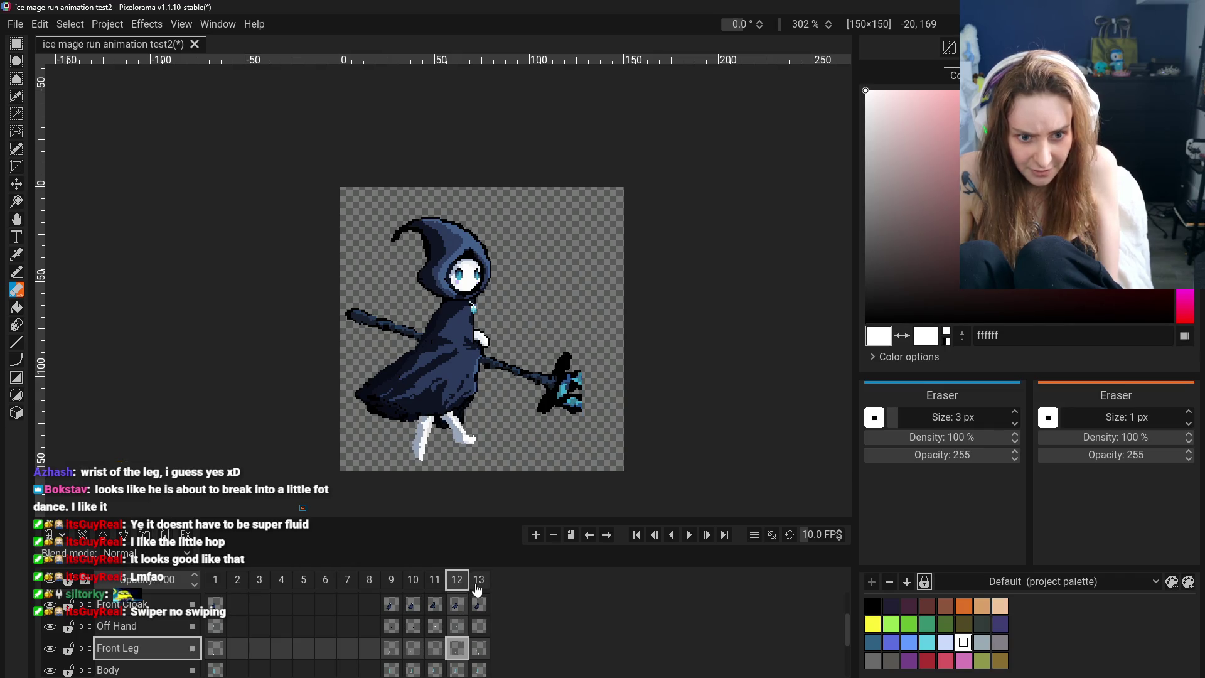
{"action": "left_click", "coordinate": [394, 585]}
{"action": "left_click", "coordinate": [457, 584]}
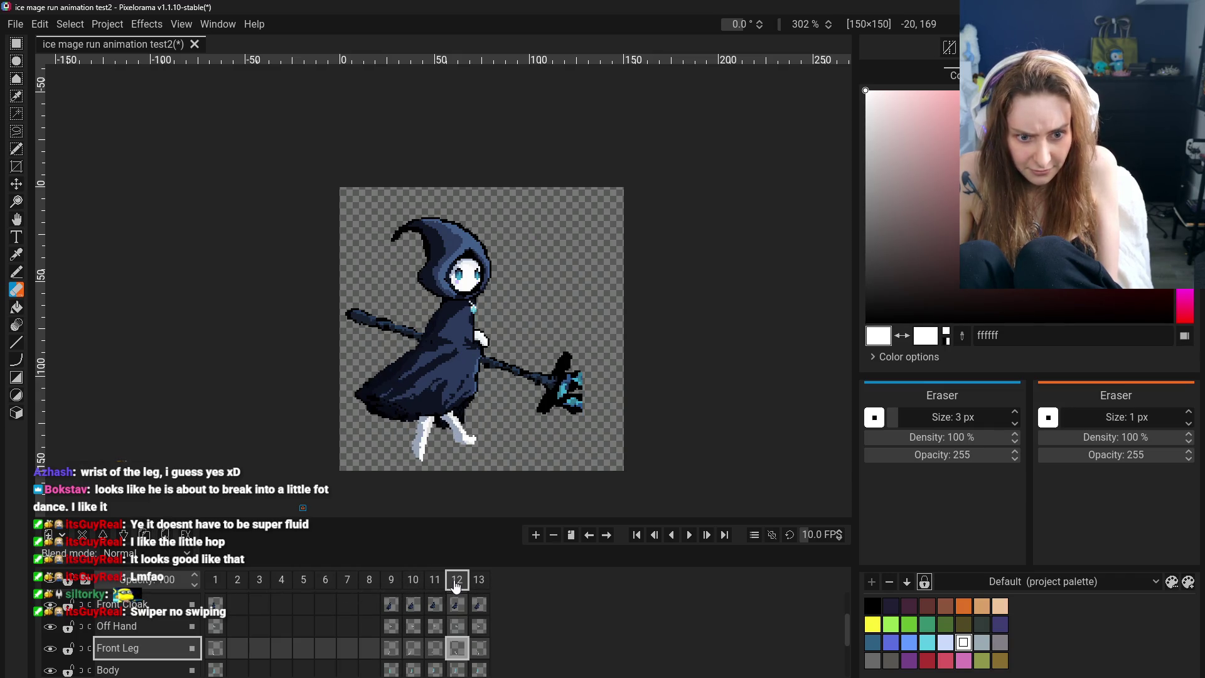
{"action": "left_click", "coordinate": [482, 585]}
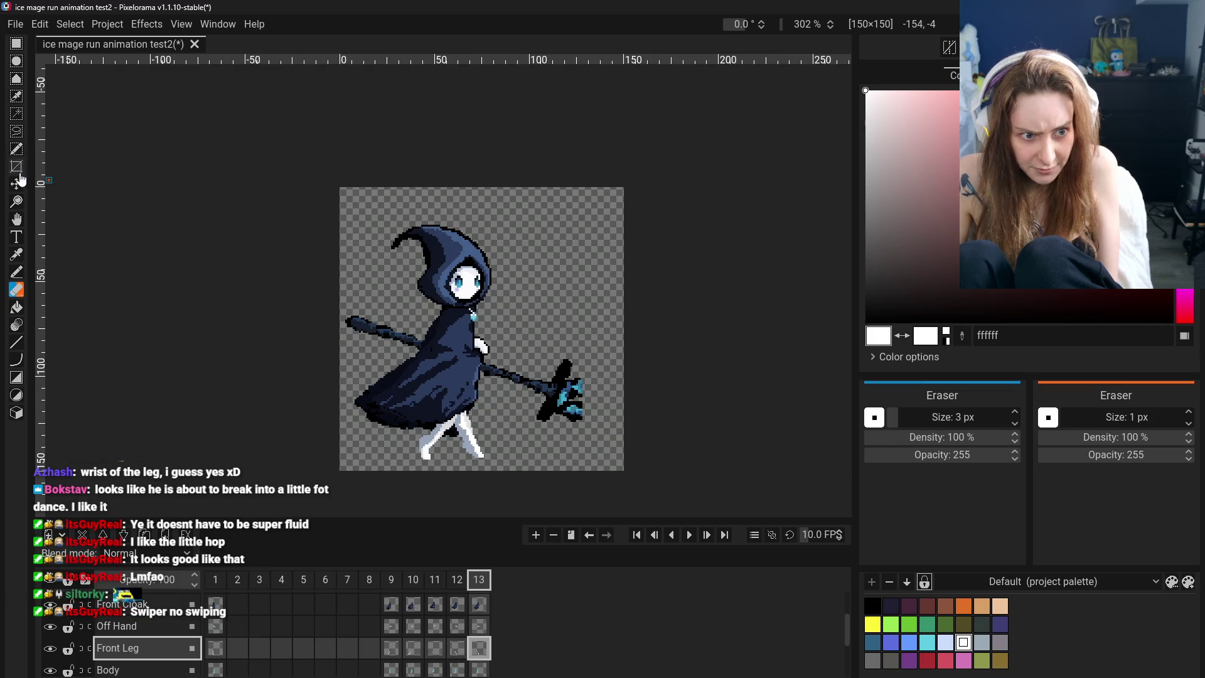
{"action": "scroll", "coordinate": [144, 656], "scroll_direction": "down", "scroll_amount": 2}
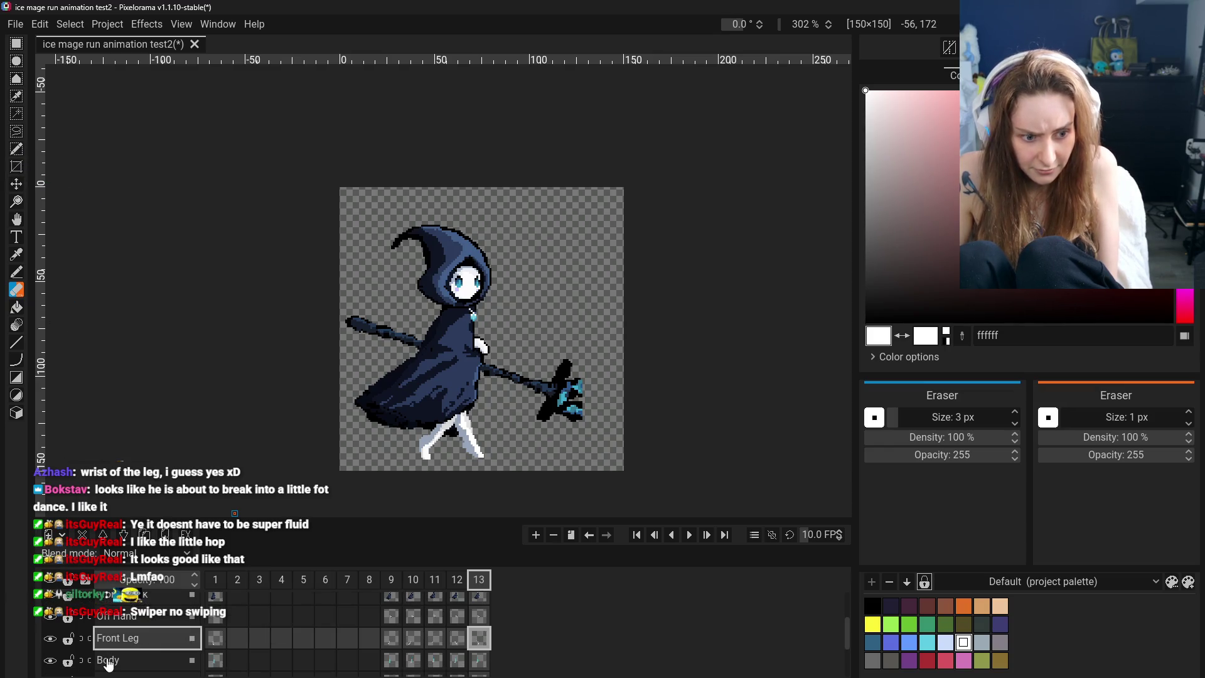
{"action": "left_click", "coordinate": [129, 657]}
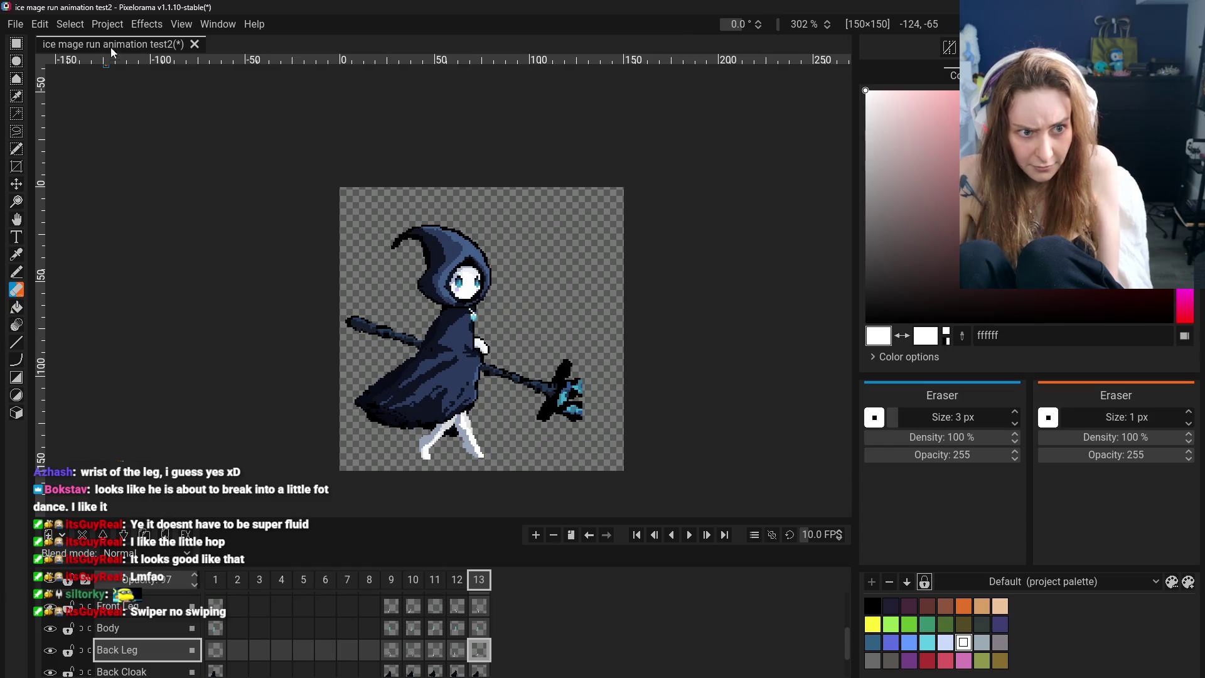
Move frame 13's back leg about 5 pixels left and 1 down, then go to frame 9
{"action": "left_click", "coordinate": [16, 184]}
{"action": "left_click_drag", "start_coordinate": [433, 410], "coordinate": [424, 411]}
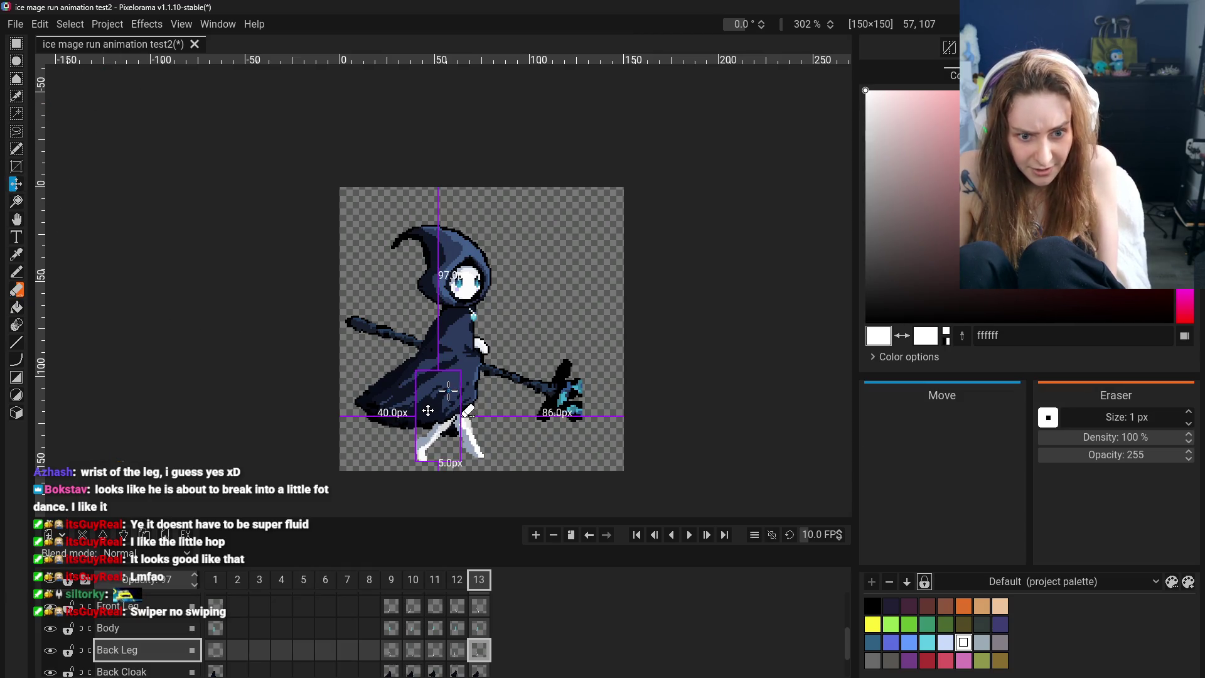
{"action": "key", "text": "Left"}
{"action": "key", "text": "Down"}
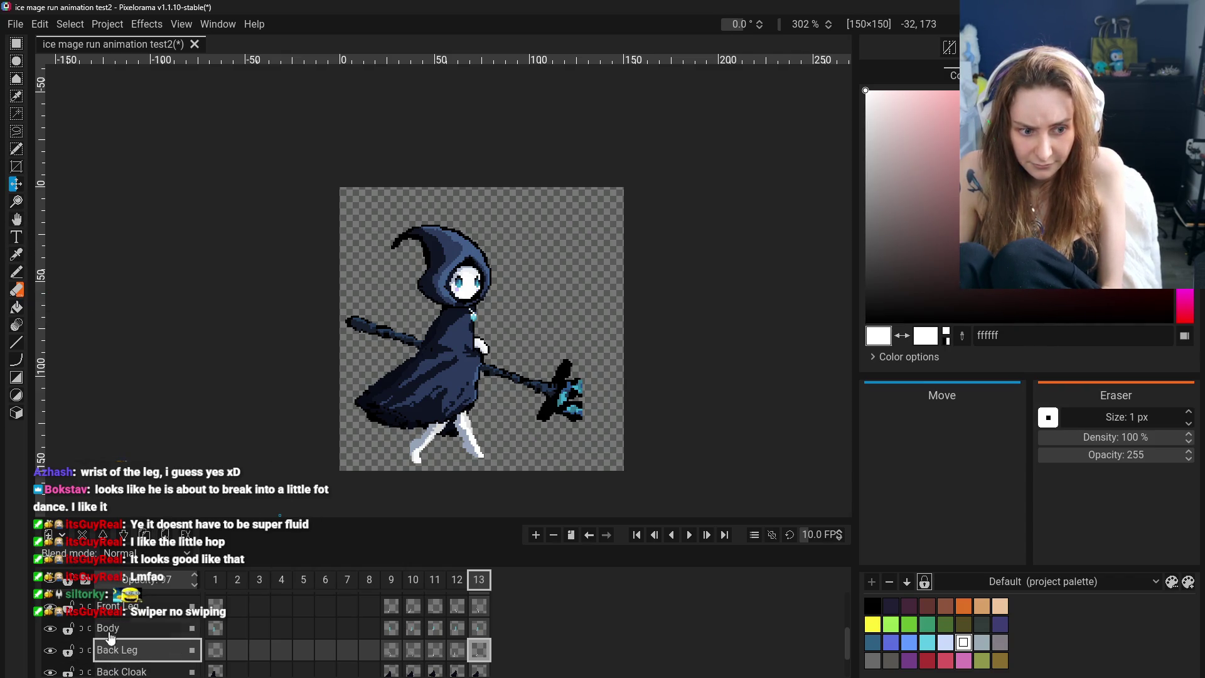
{"action": "left_click", "coordinate": [111, 608]}
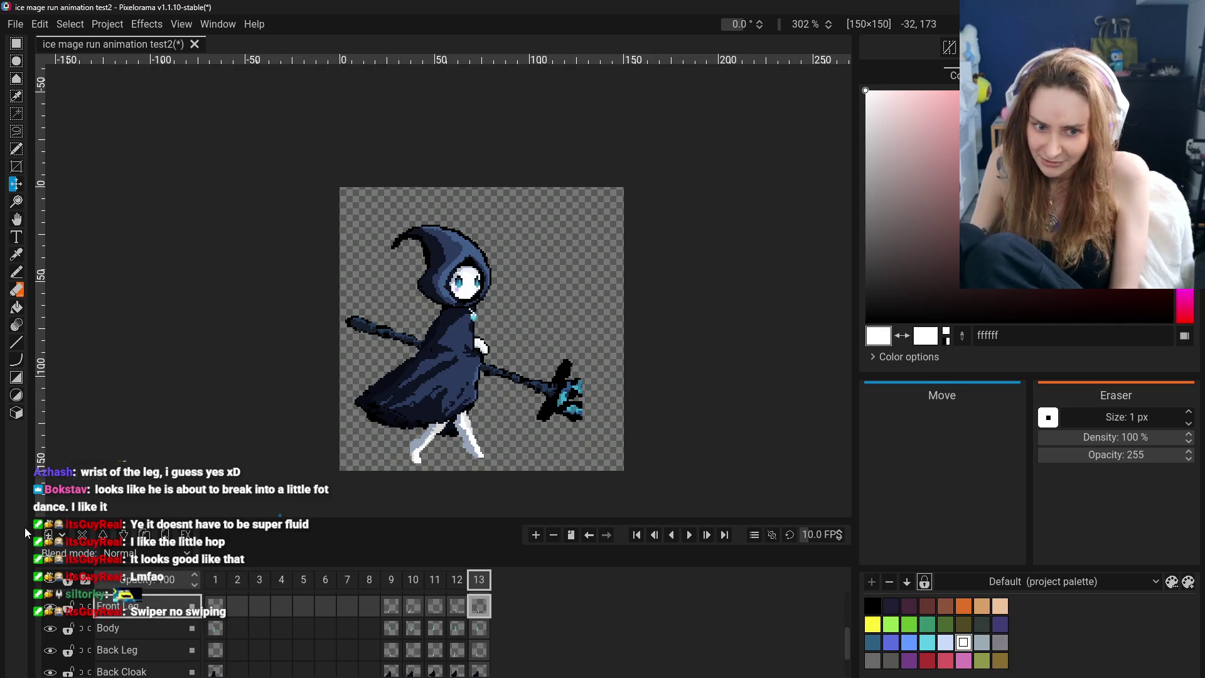
{"action": "left_click", "coordinate": [390, 612]}
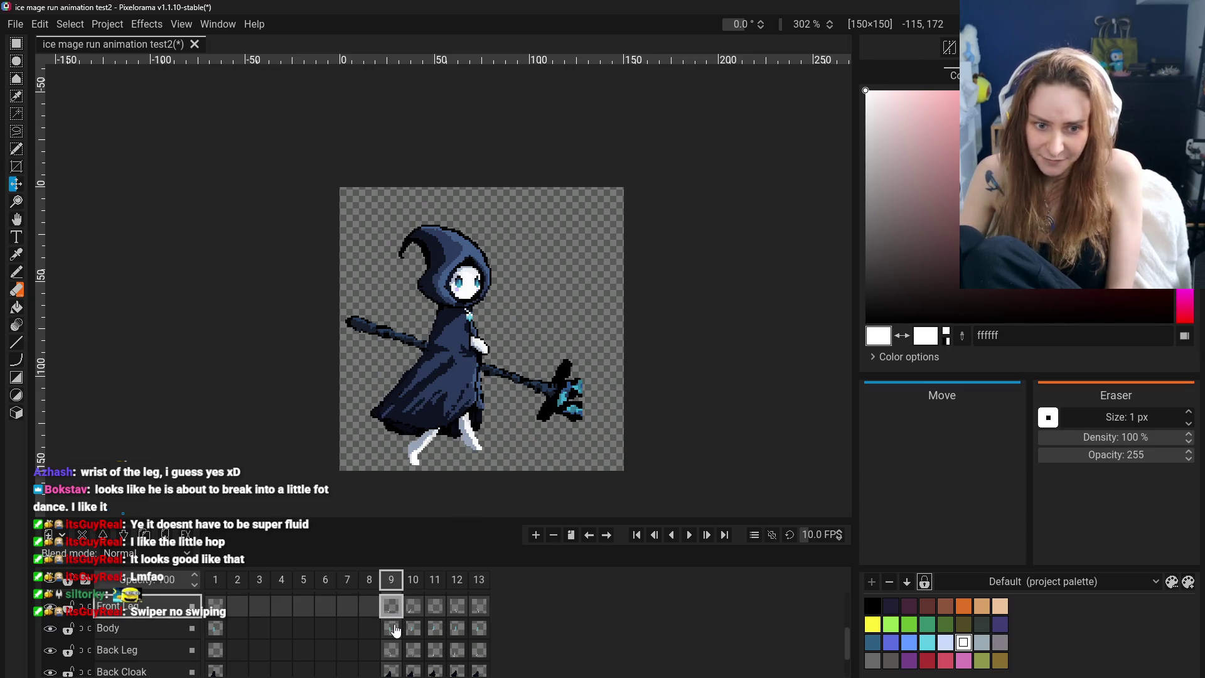
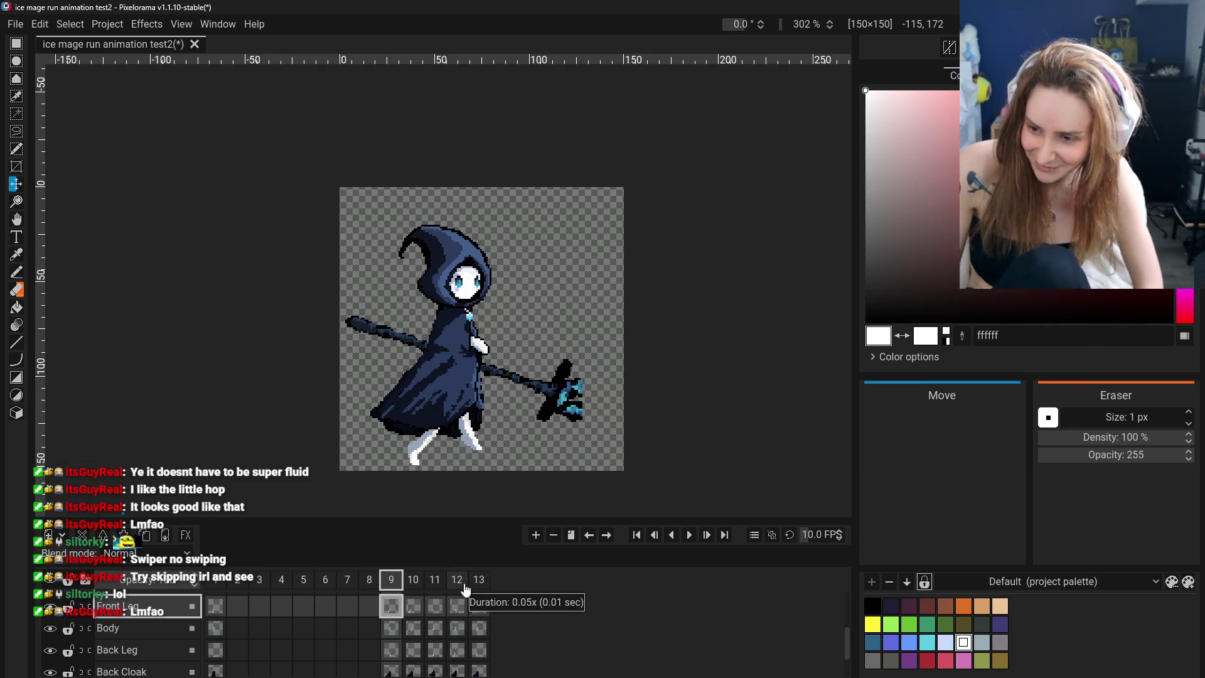
Compare the leg poses of frames 11, 12 and 13, with glances back at frames 9 and 10
{"action": "left_click", "coordinate": [435, 612]}
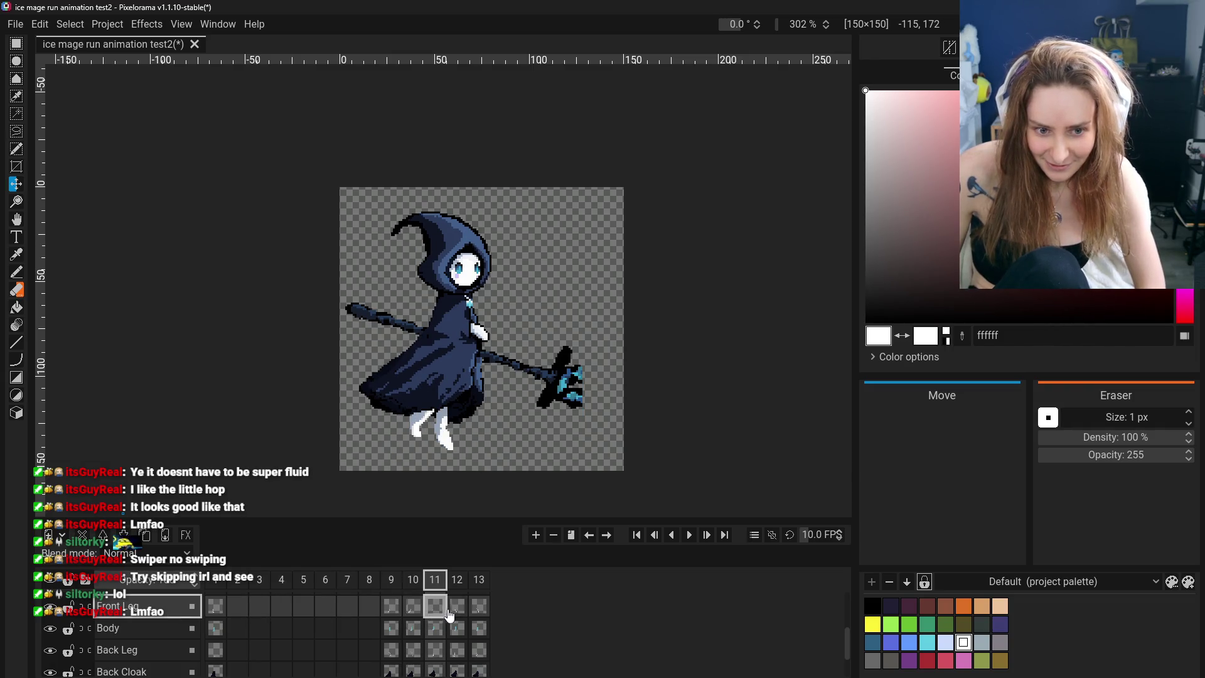
{"action": "left_click", "coordinate": [457, 612]}
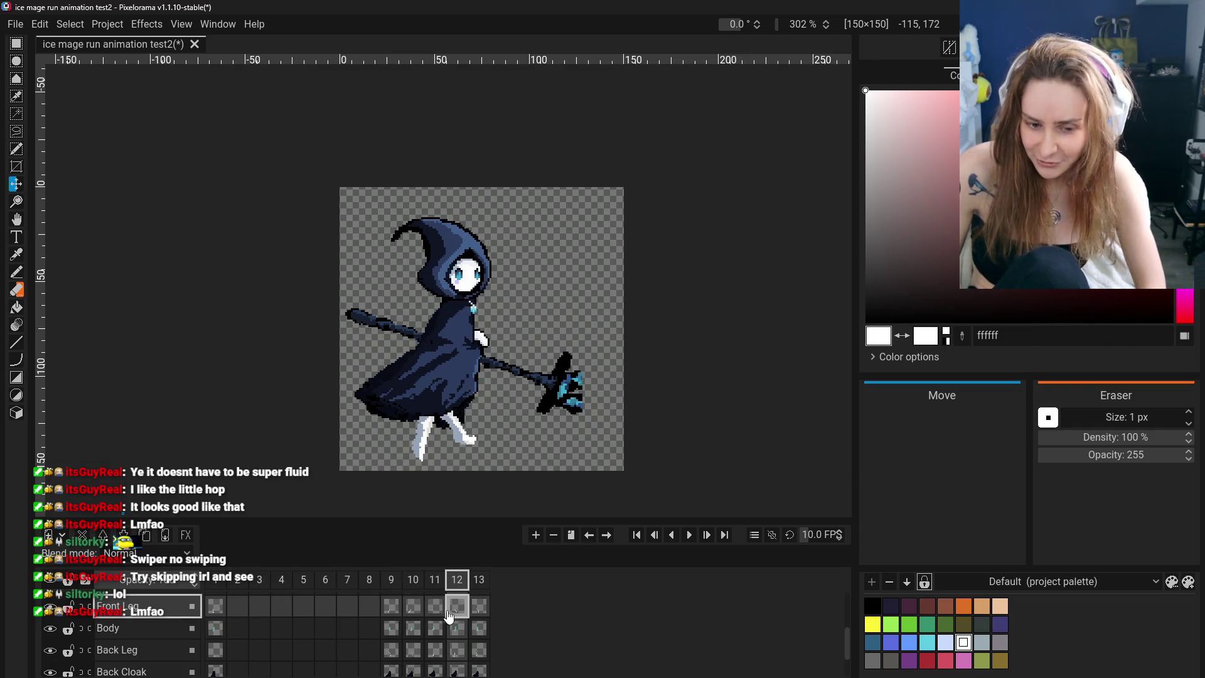
{"action": "key", "text": "Left"}
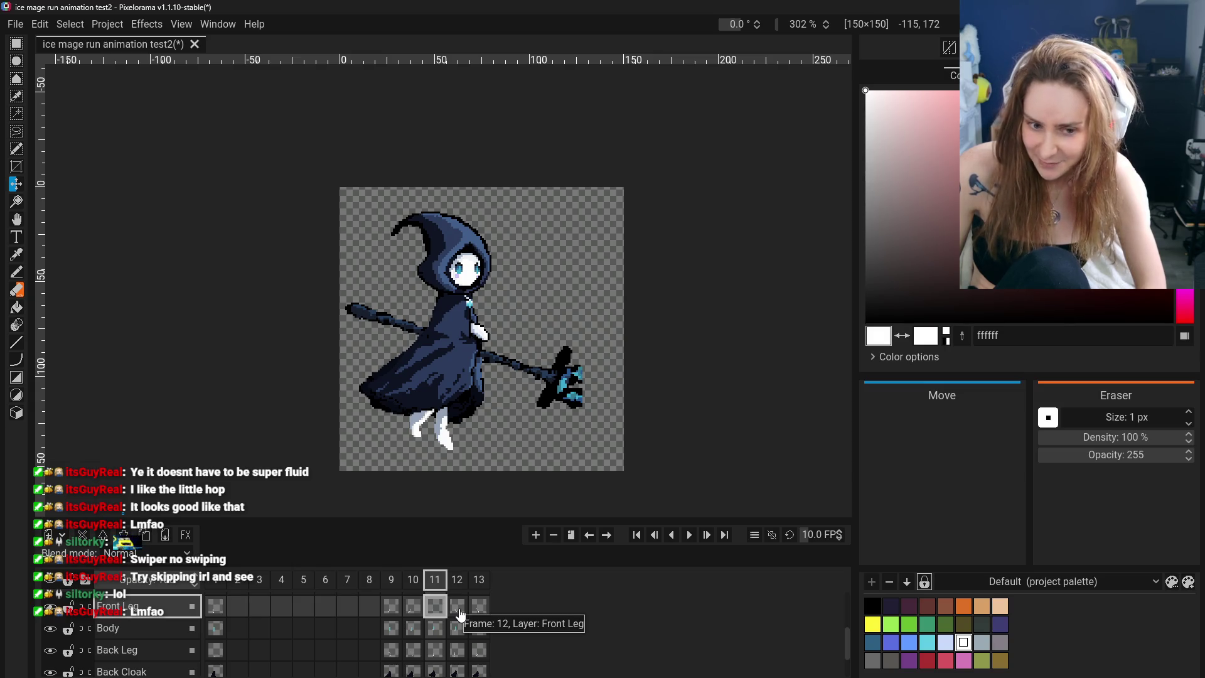
{"action": "left_click", "coordinate": [459, 609]}
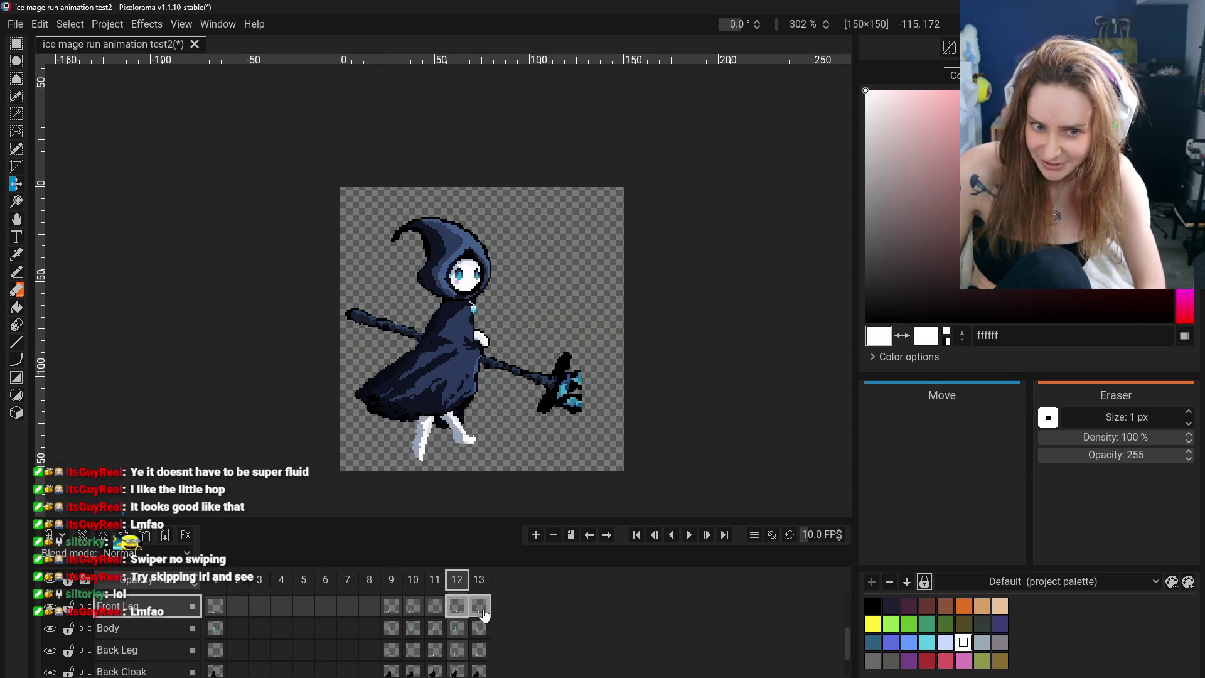
{"action": "left_click", "coordinate": [480, 609]}
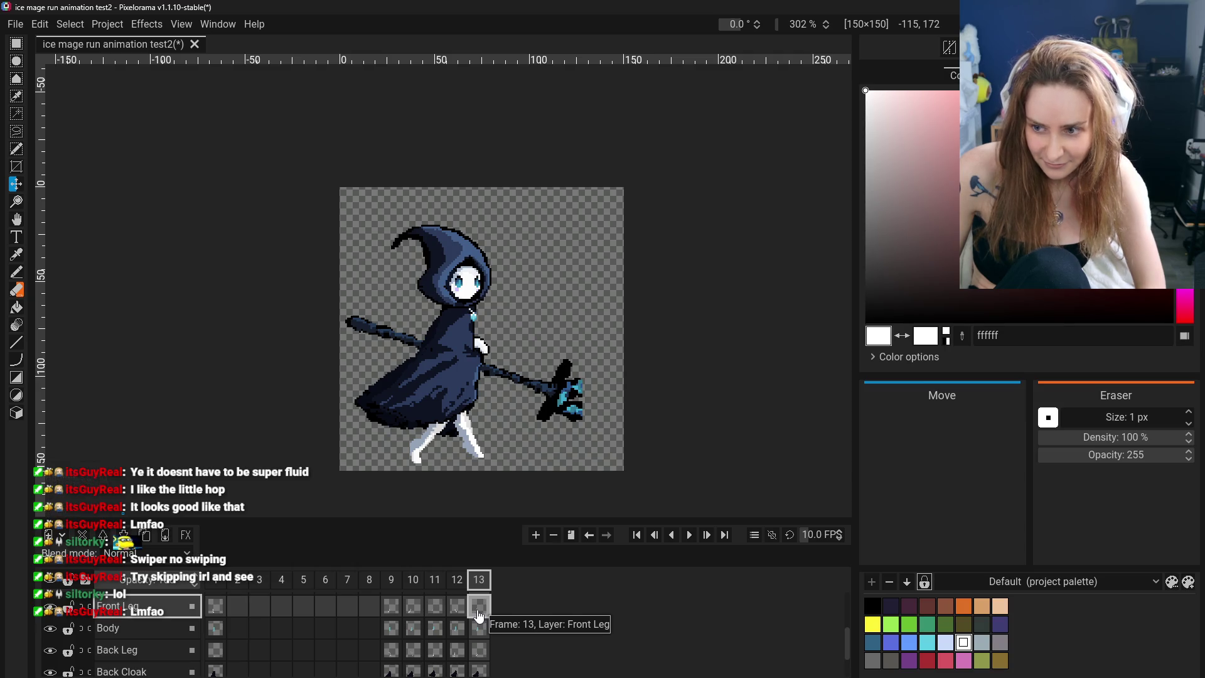
{"action": "left_click", "coordinate": [413, 608]}
{"action": "left_click", "coordinate": [391, 609]}
{"action": "left_click", "coordinate": [436, 609]}
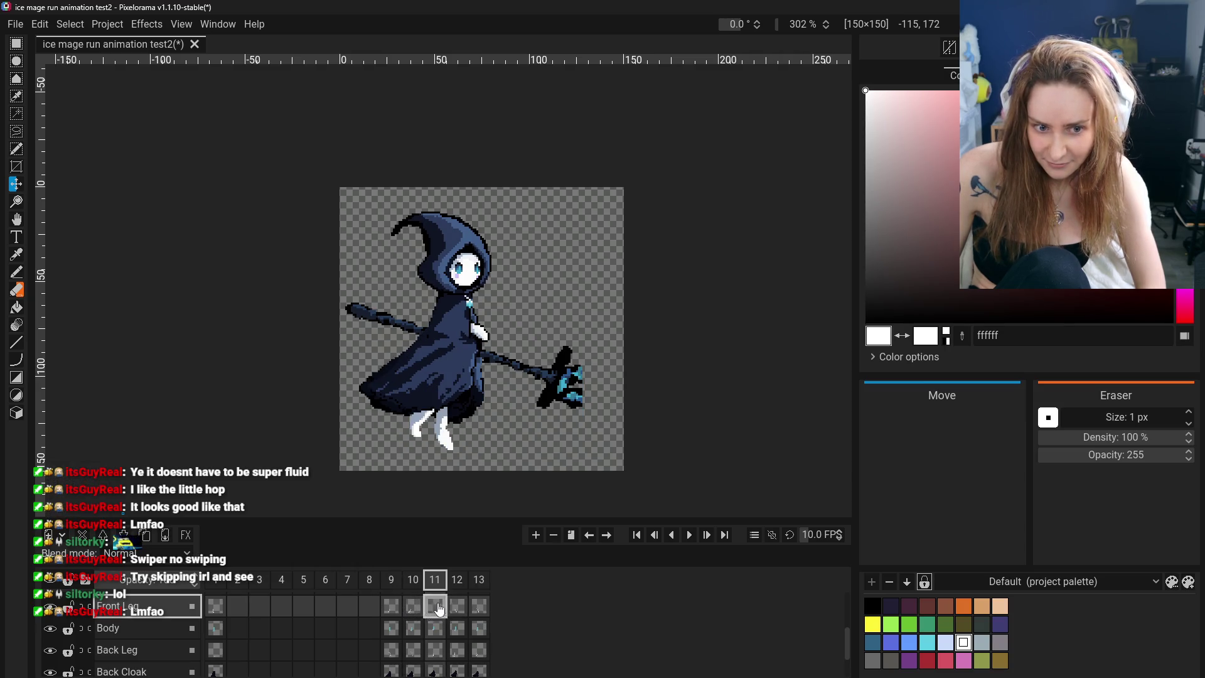
{"action": "left_click", "coordinate": [456, 608]}
{"action": "left_click", "coordinate": [479, 607]}
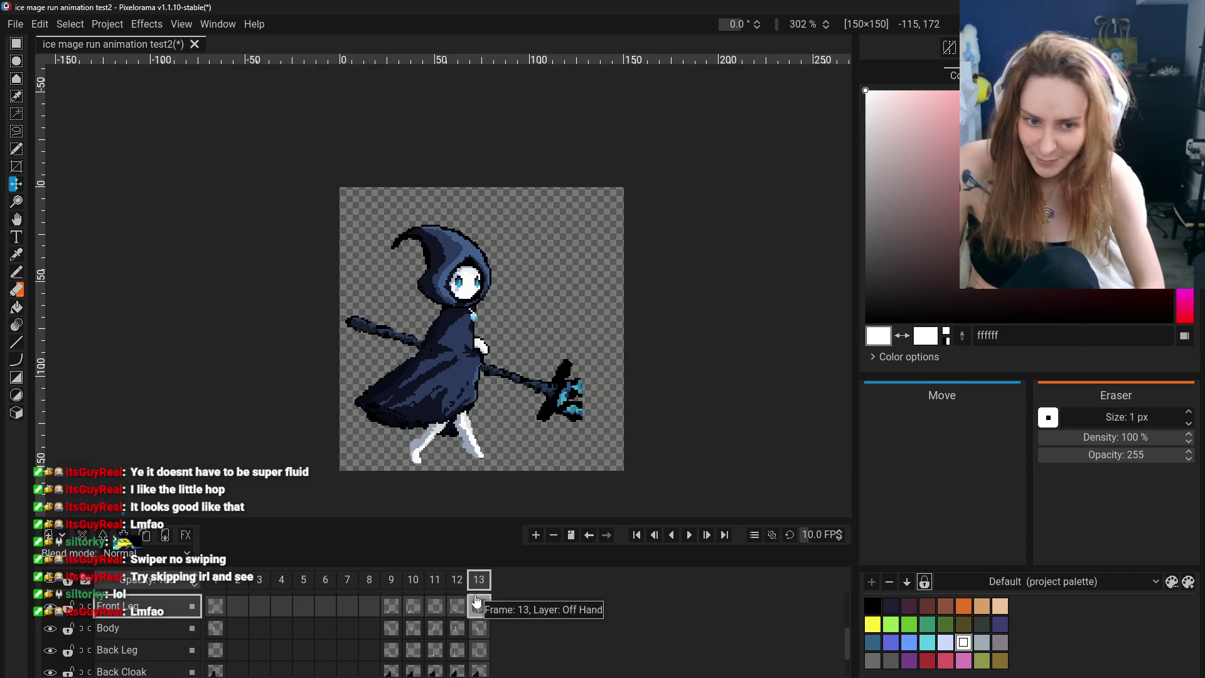
Play through frames 9 to 13 in order to see the full leg sequence
{"action": "left_click", "coordinate": [391, 608]}
{"action": "left_click", "coordinate": [435, 608]}
{"action": "left_click", "coordinate": [392, 608]}
{"action": "left_click", "coordinate": [413, 608]}
{"action": "left_click", "coordinate": [435, 608]}
{"action": "left_click", "coordinate": [457, 607]}
{"action": "left_click", "coordinate": [479, 608]}
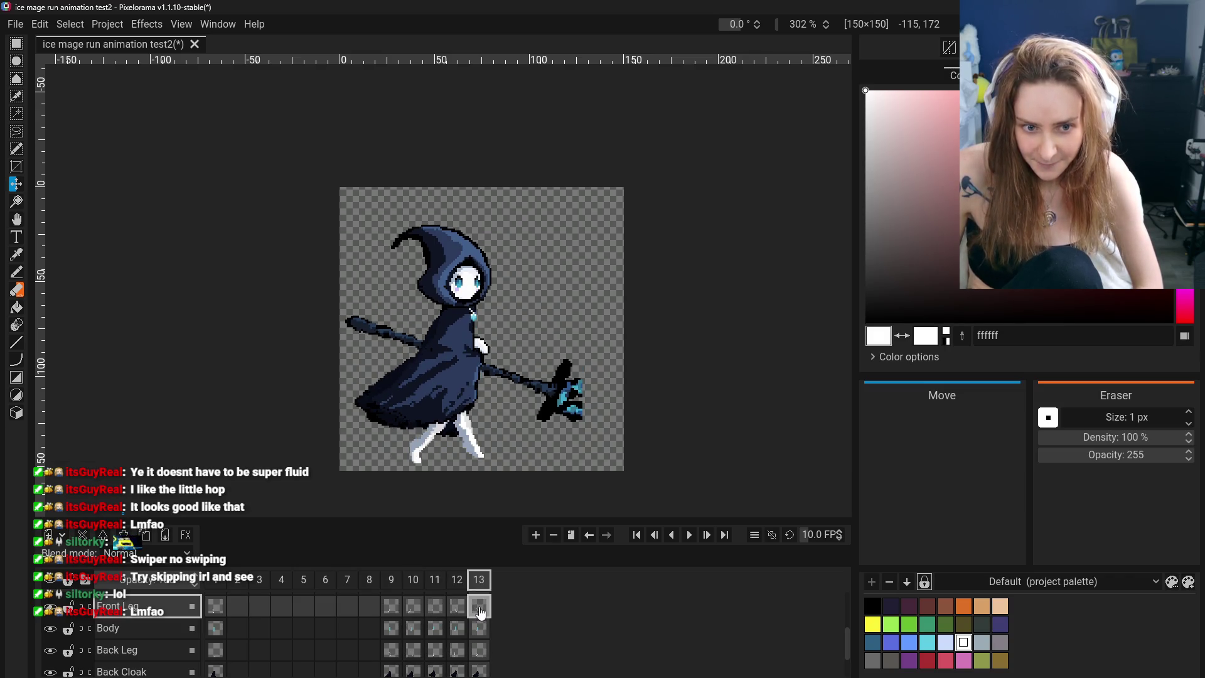
Recheck frames 9 to 13, weighing frame 11's floating pose against frame 12
{"action": "left_click", "coordinate": [400, 612]}
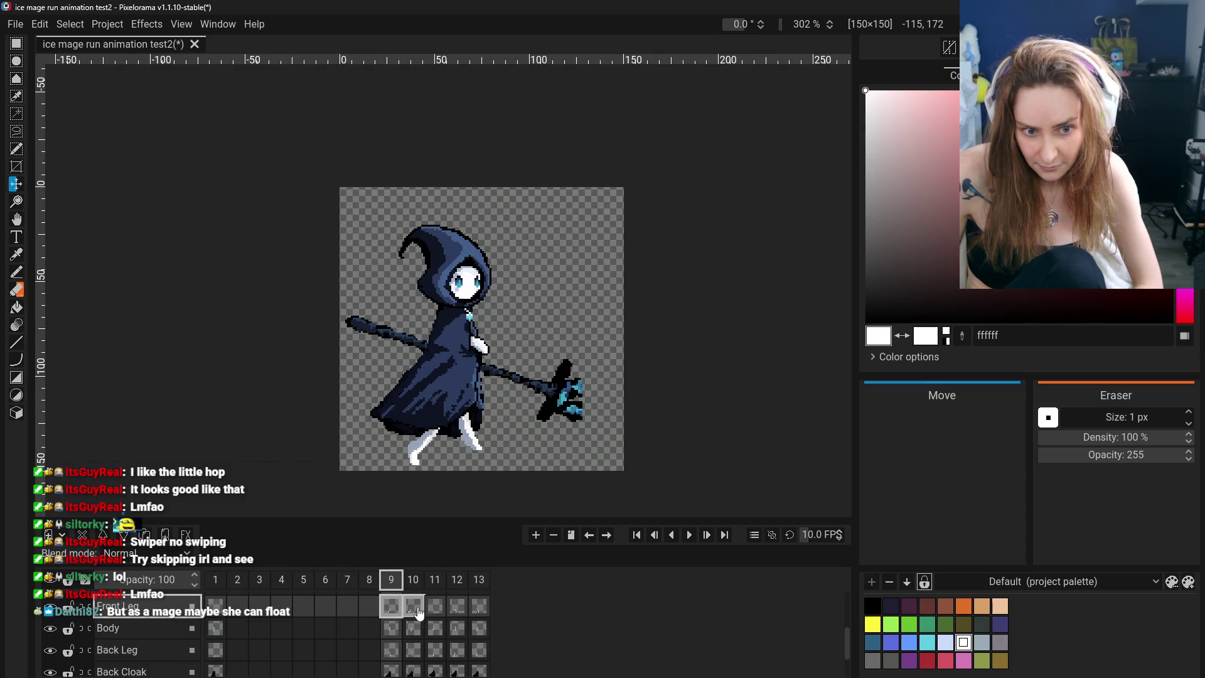
{"action": "left_click", "coordinate": [419, 612]}
{"action": "left_click", "coordinate": [445, 610]}
{"action": "left_click", "coordinate": [458, 611]}
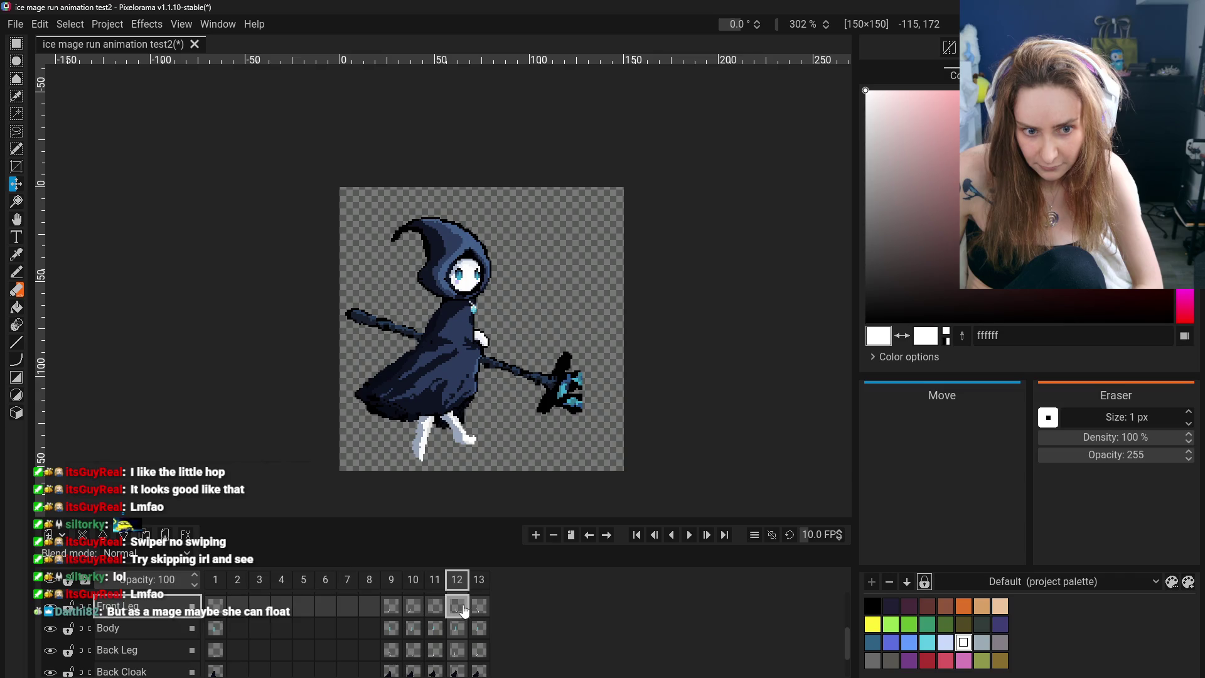
{"action": "left_click", "coordinate": [443, 611]}
{"action": "left_click", "coordinate": [458, 611]}
{"action": "left_click", "coordinate": [477, 611]}
{"action": "left_click", "coordinate": [457, 608]}
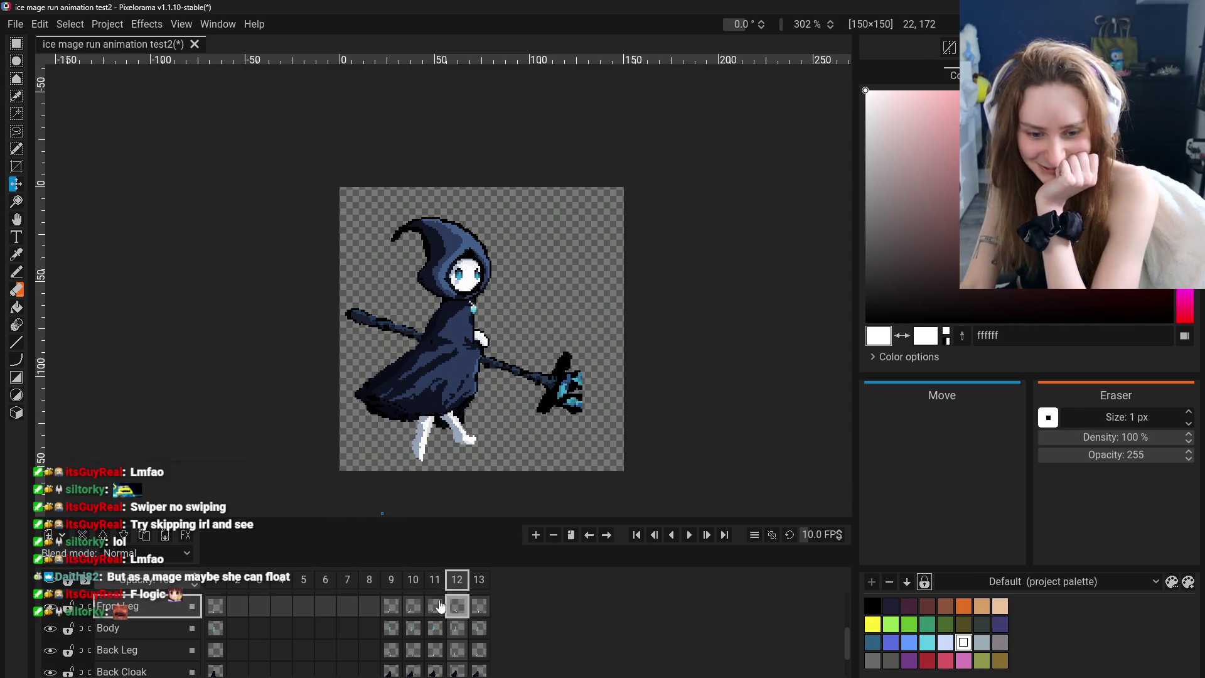
{"action": "left_click", "coordinate": [413, 610]}
{"action": "left_click", "coordinate": [435, 610]}
{"action": "left_click", "coordinate": [457, 610]}
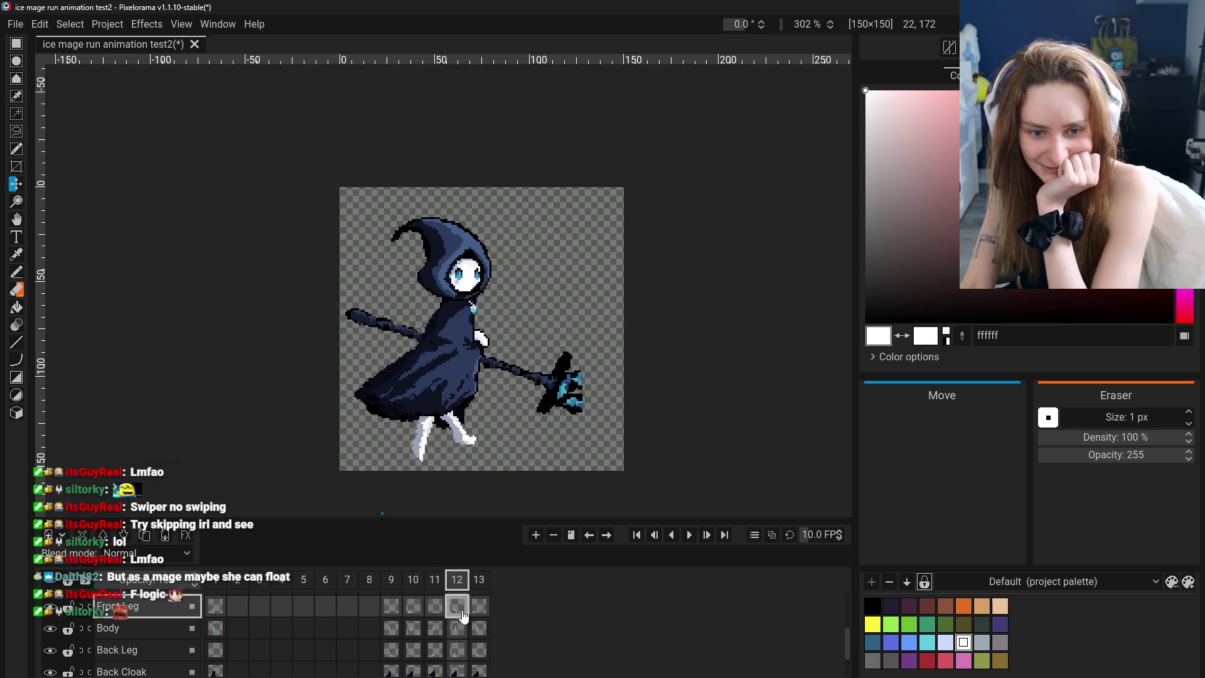
{"action": "left_click", "coordinate": [474, 619]}
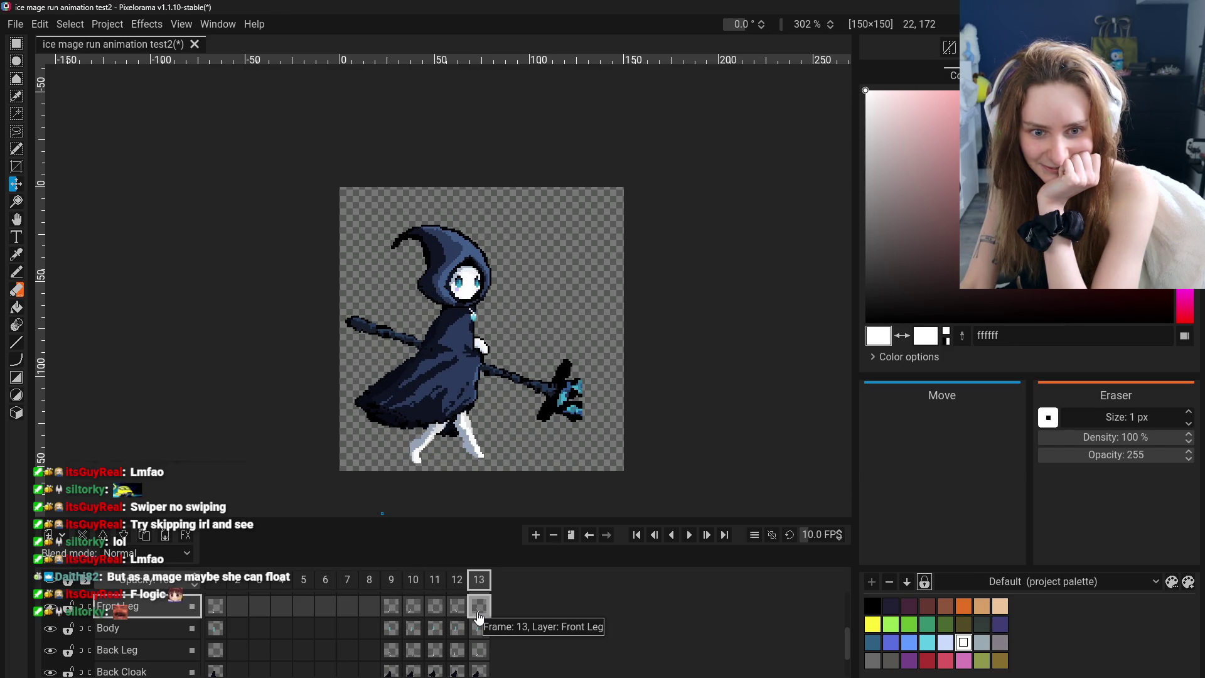
{"action": "left_click", "coordinate": [391, 618]}
{"action": "left_click", "coordinate": [434, 618]}
{"action": "left_click", "coordinate": [457, 618]}
{"action": "left_click", "coordinate": [479, 619]}
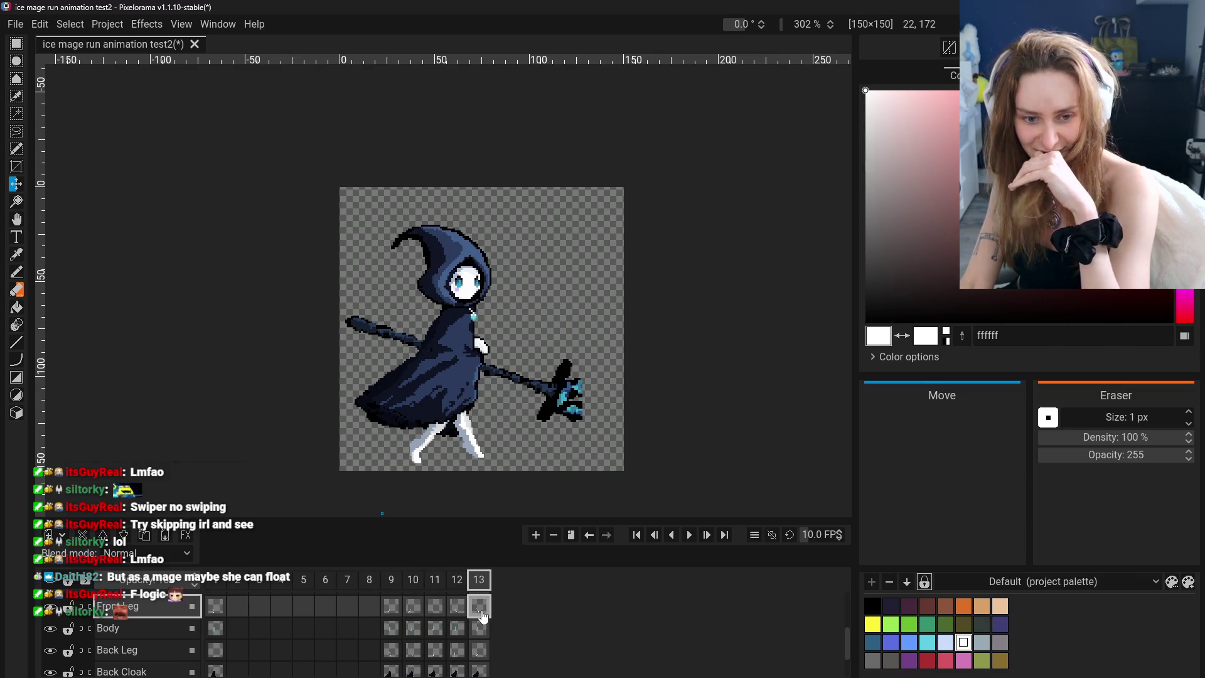
{"action": "key", "text": "ctrl+Home"}
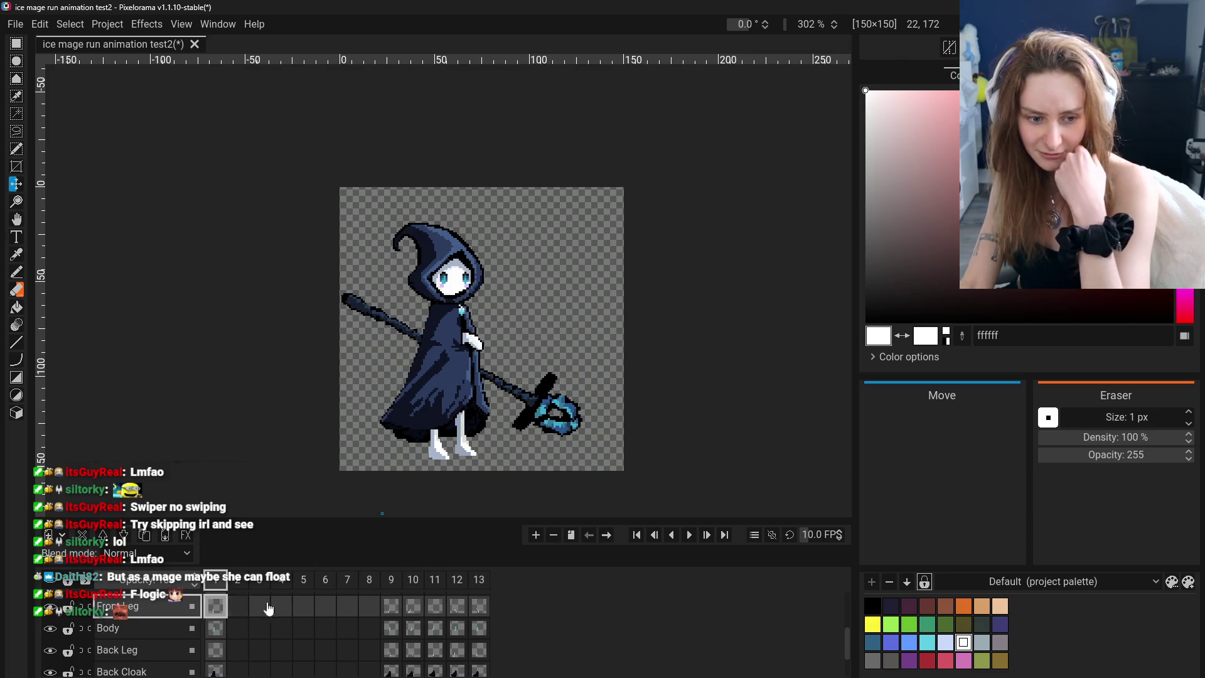
{"action": "left_click", "coordinate": [391, 608]}
{"action": "left_click", "coordinate": [413, 608]}
{"action": "left_click", "coordinate": [437, 610]}
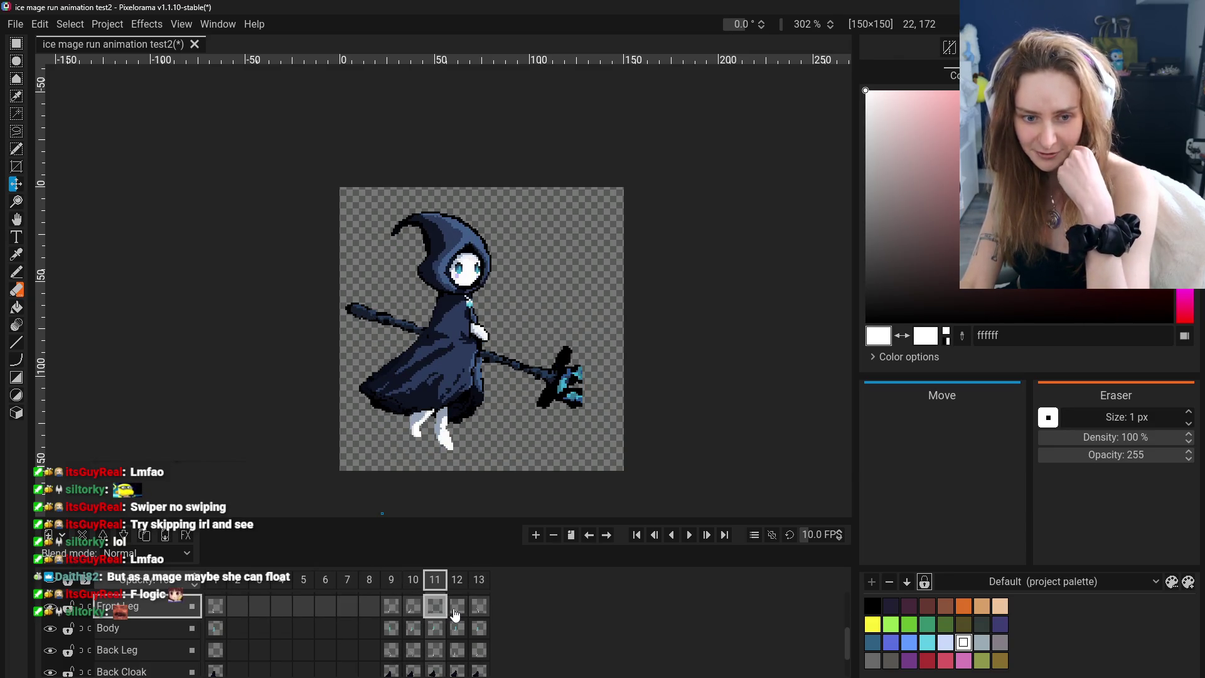
{"action": "left_click", "coordinate": [414, 608]}
{"action": "left_click", "coordinate": [444, 613]}
{"action": "left_click", "coordinate": [465, 613]}
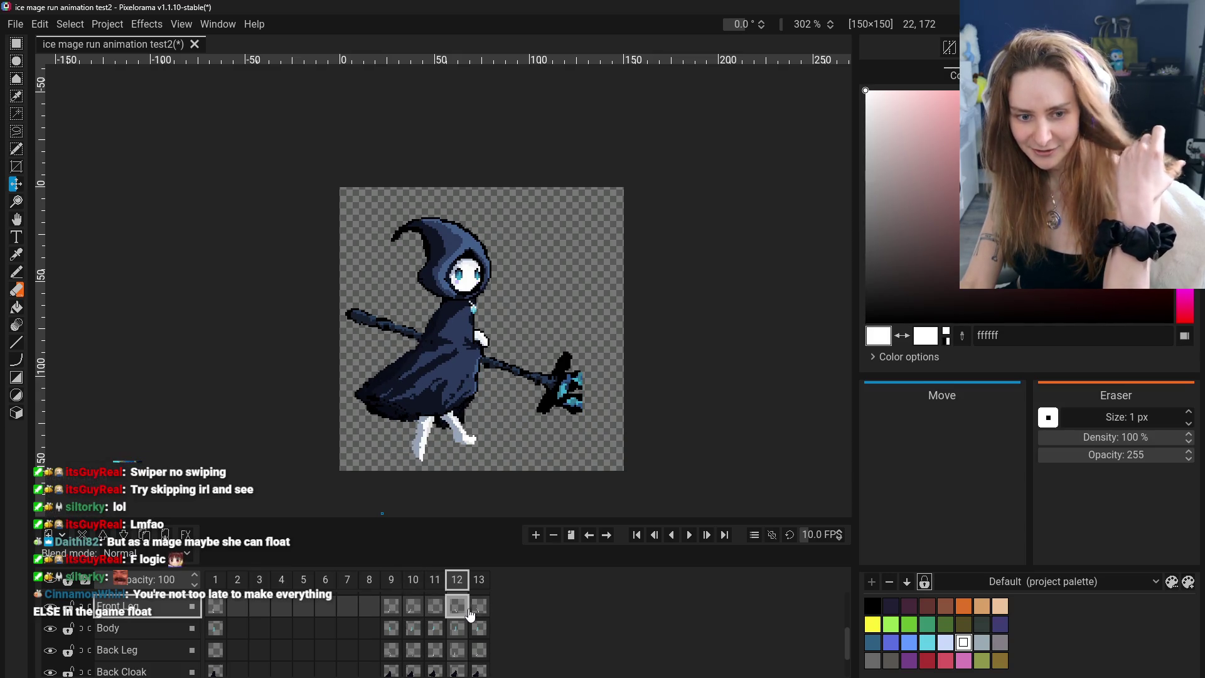
{"action": "left_click", "coordinate": [479, 607]}
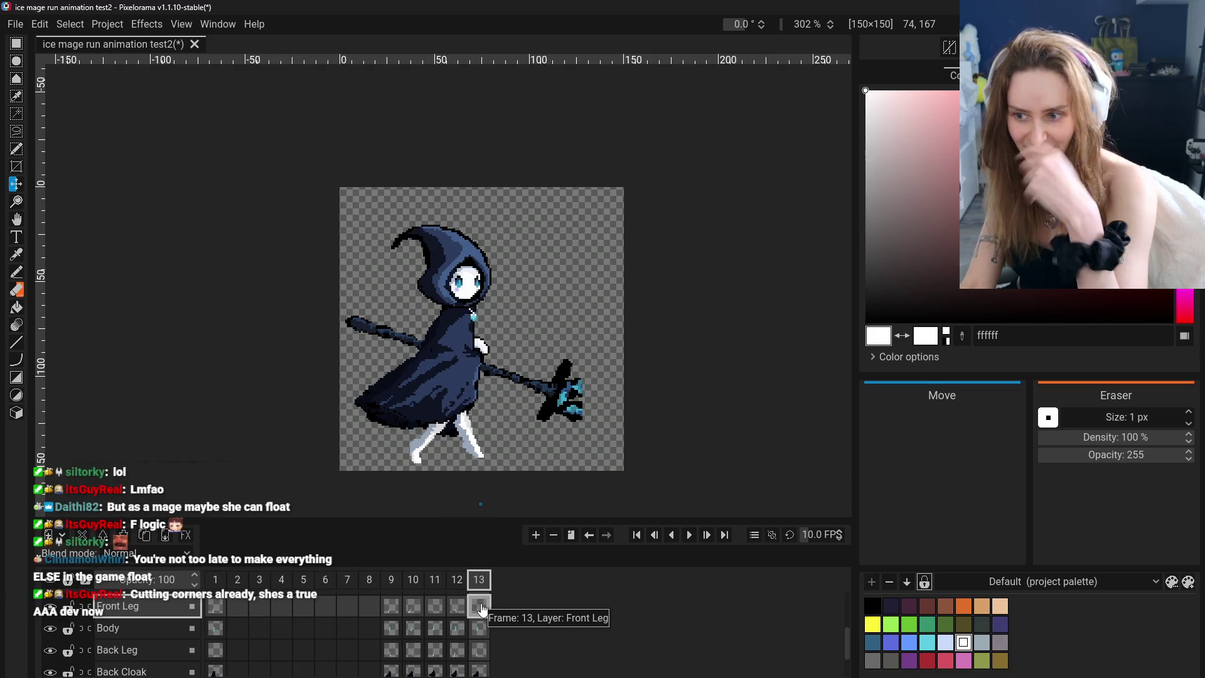
{"action": "left_click", "coordinate": [413, 615]}
{"action": "left_click", "coordinate": [435, 614]}
{"action": "left_click", "coordinate": [455, 613]}
{"action": "left_click", "coordinate": [435, 614]}
{"action": "left_click", "coordinate": [452, 613]}
{"action": "left_click", "coordinate": [413, 613]}
{"action": "left_click", "coordinate": [434, 613]}
{"action": "left_click", "coordinate": [457, 612]}
{"action": "left_click", "coordinate": [413, 613]}
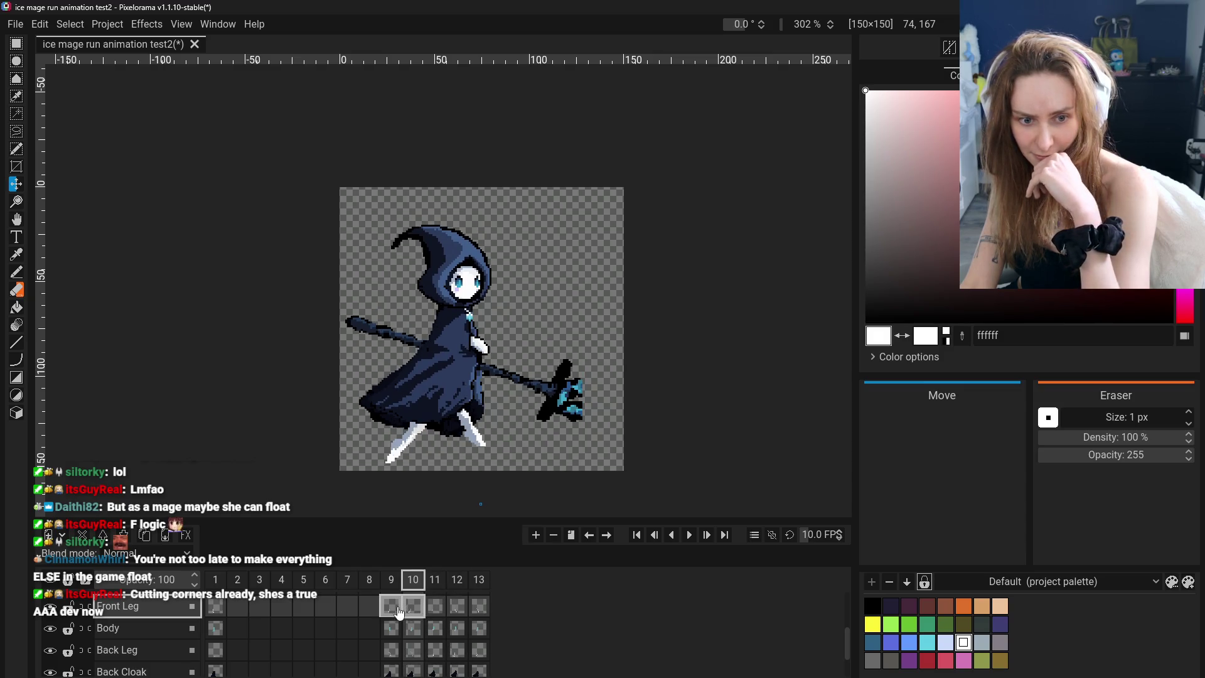
{"action": "left_click", "coordinate": [439, 614]}
{"action": "left_click", "coordinate": [457, 614]}
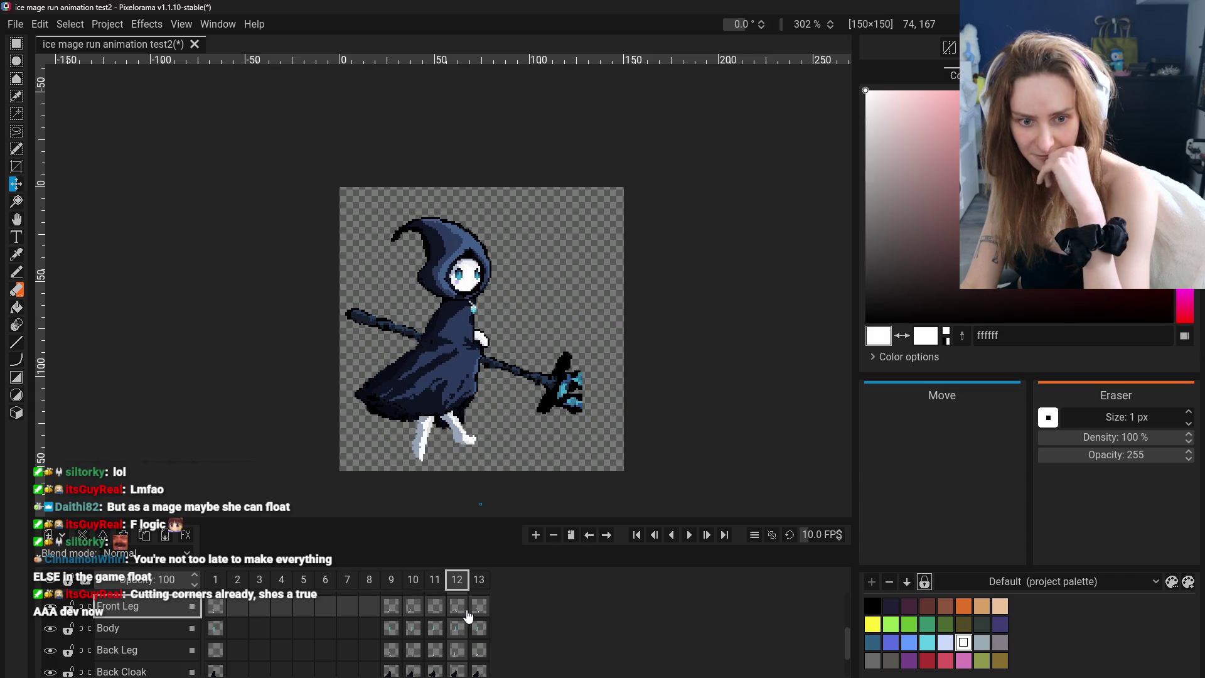
{"action": "left_click", "coordinate": [474, 613]}
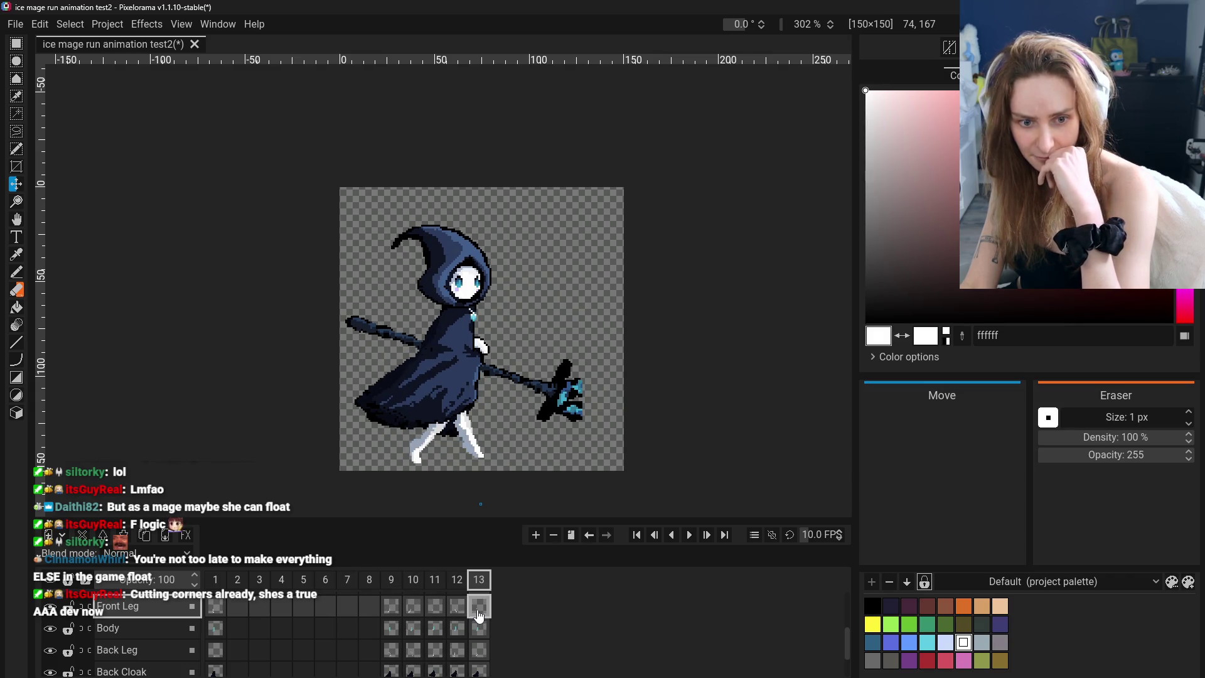
{"action": "left_click", "coordinate": [391, 612]}
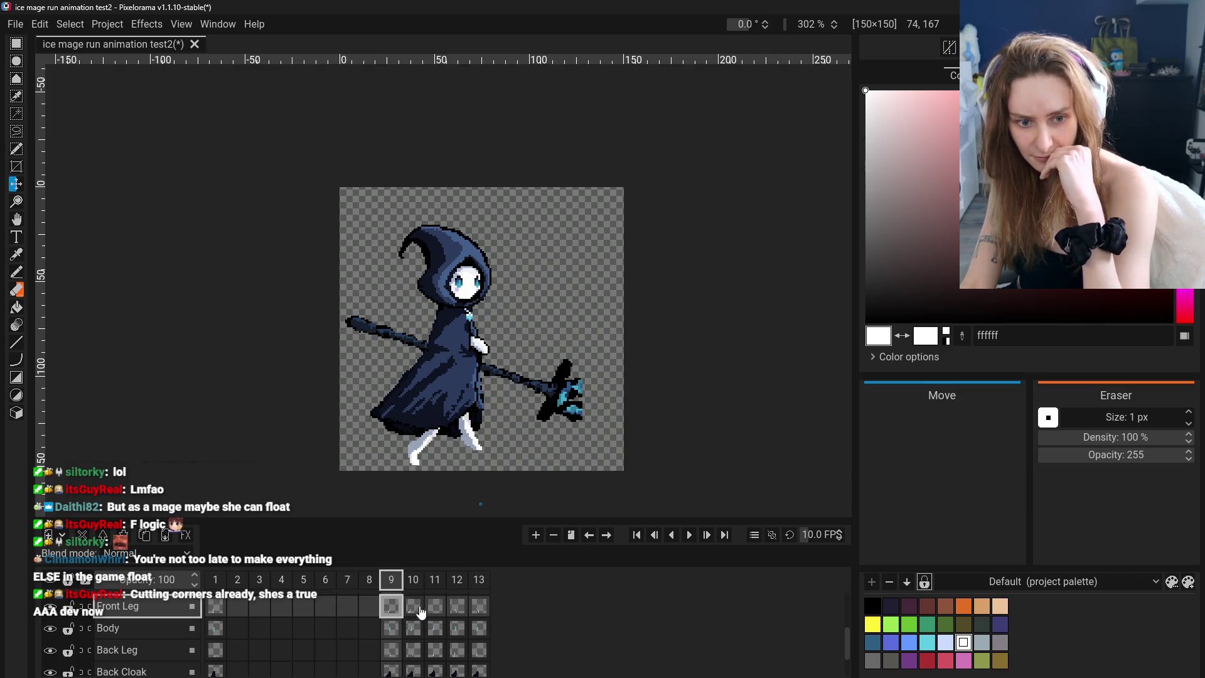
{"action": "left_click", "coordinate": [416, 611]}
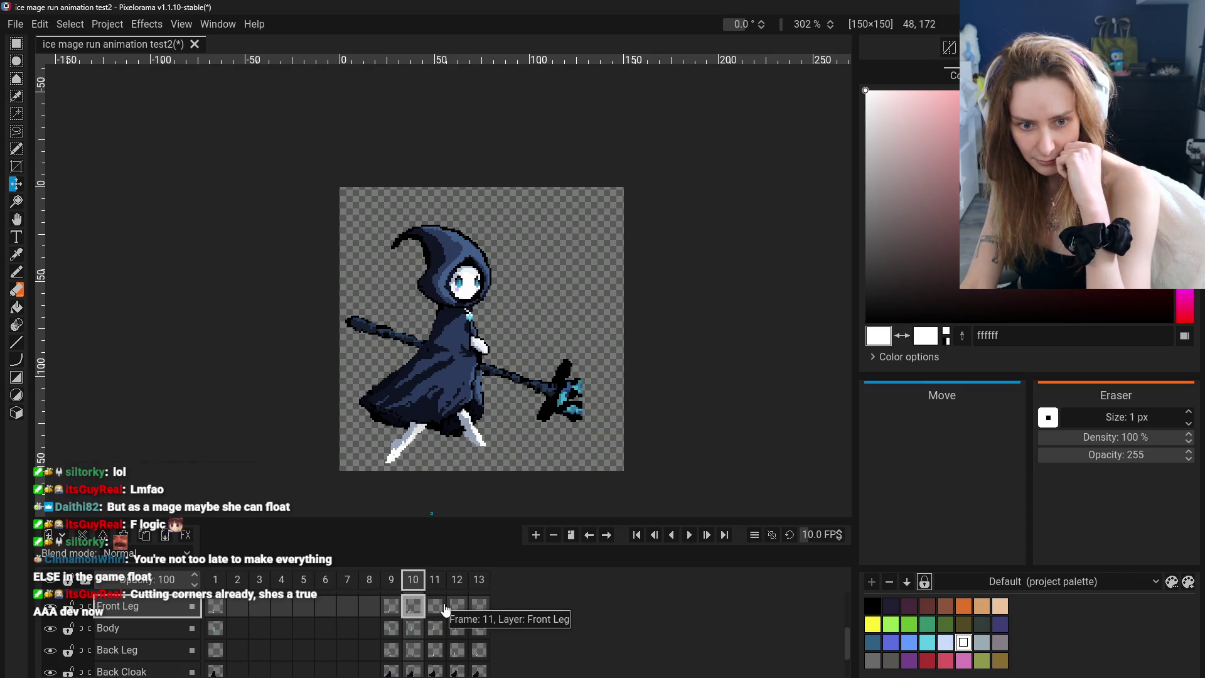
{"action": "left_click", "coordinate": [442, 608]}
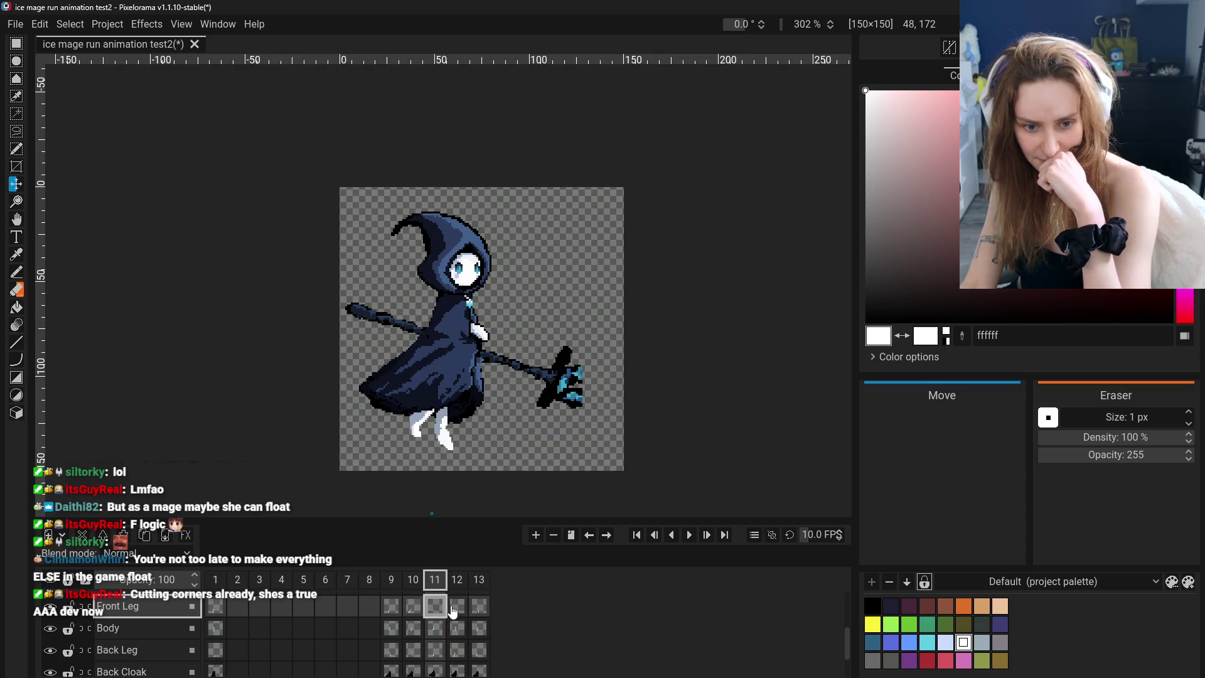
{"action": "left_click", "coordinate": [457, 610]}
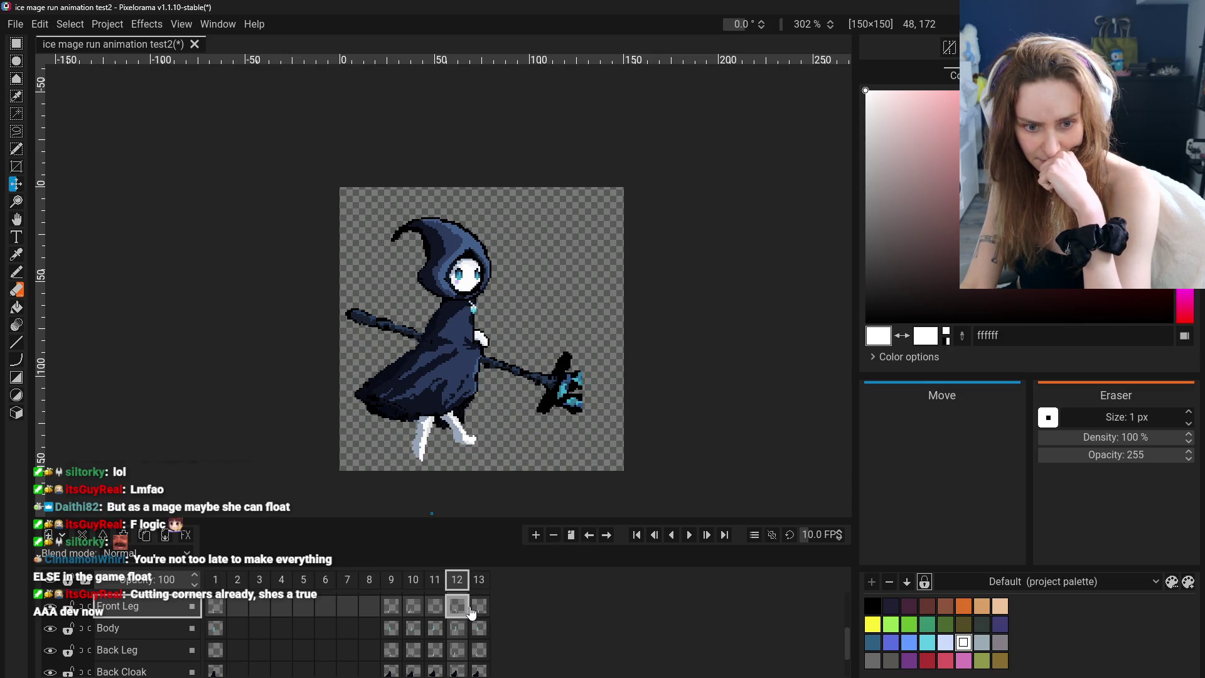
{"action": "left_click", "coordinate": [476, 611]}
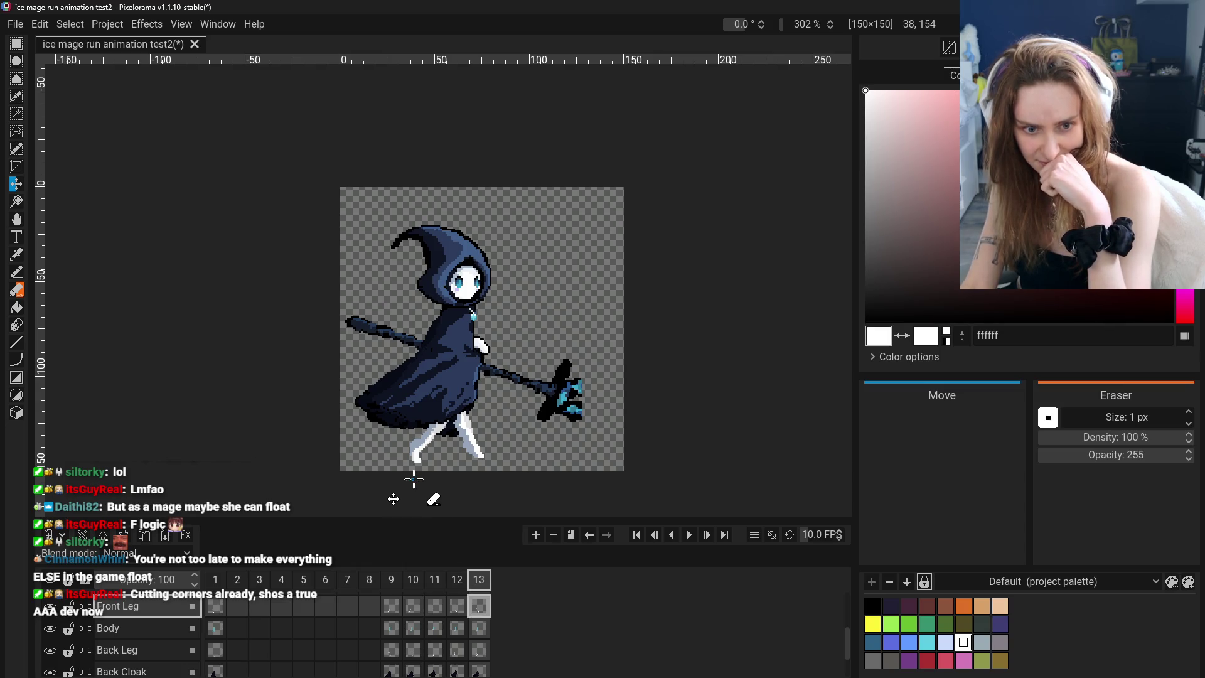
{"action": "left_click", "coordinate": [456, 605]}
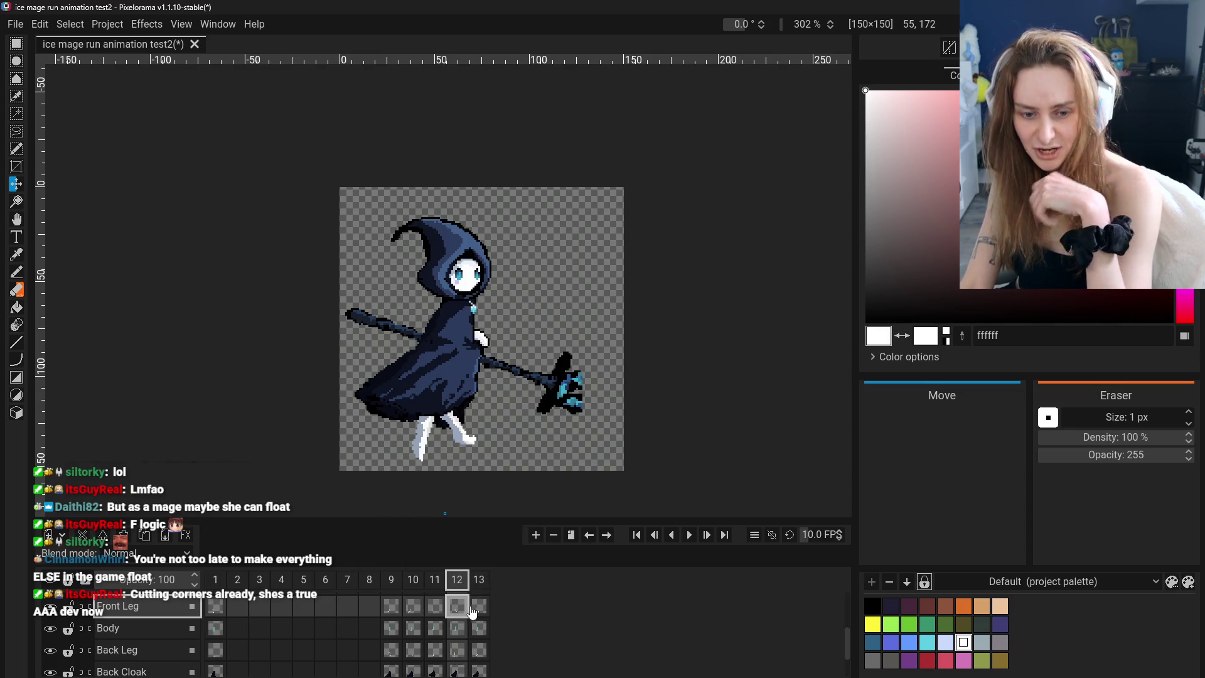
{"action": "left_click", "coordinate": [439, 607]}
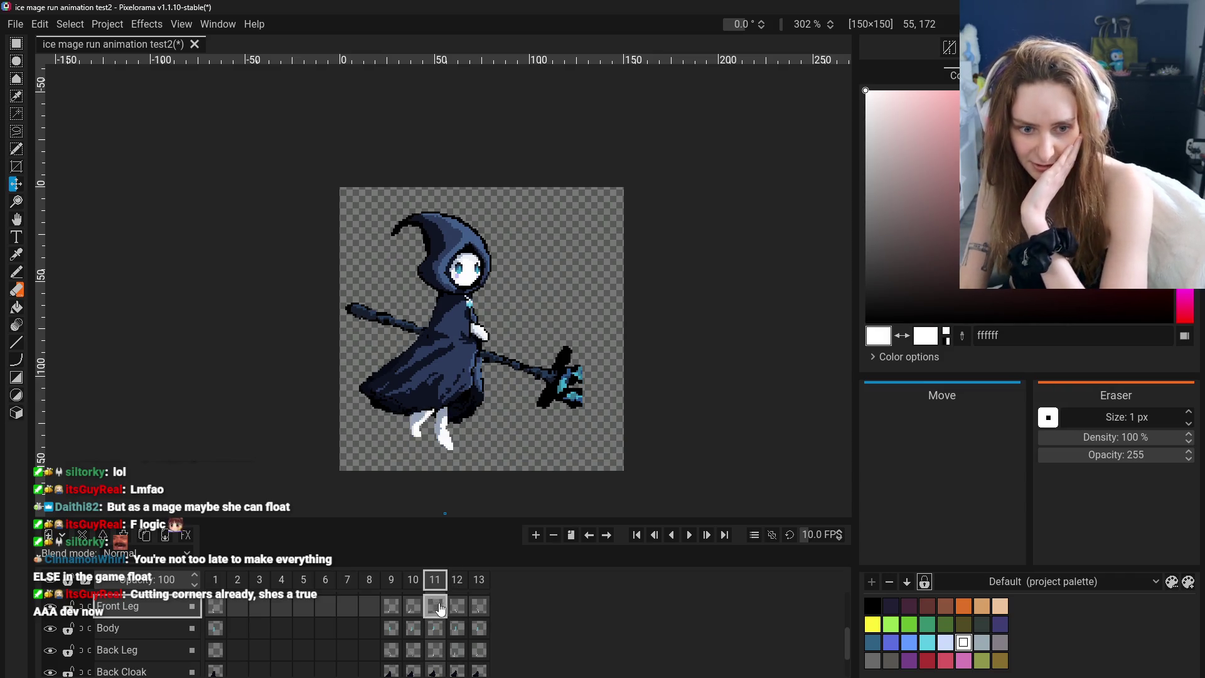
{"action": "left_click", "coordinate": [458, 610]}
{"action": "left_click", "coordinate": [479, 606]}
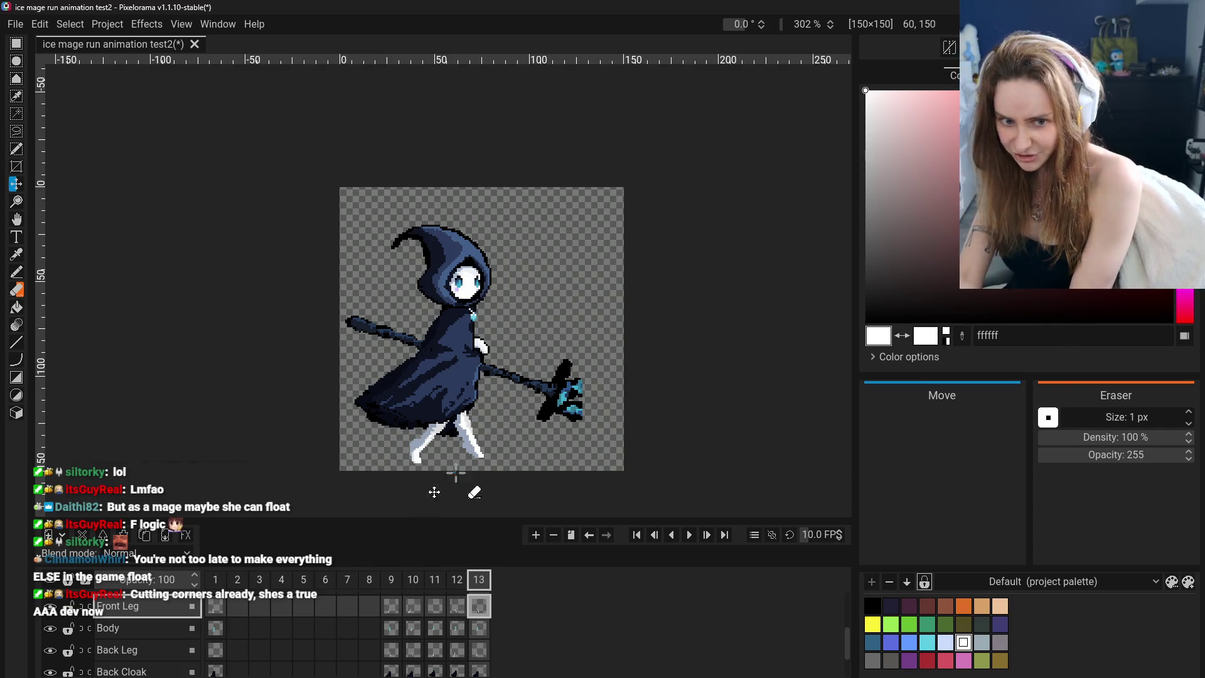
{"action": "left_click", "coordinate": [395, 614]}
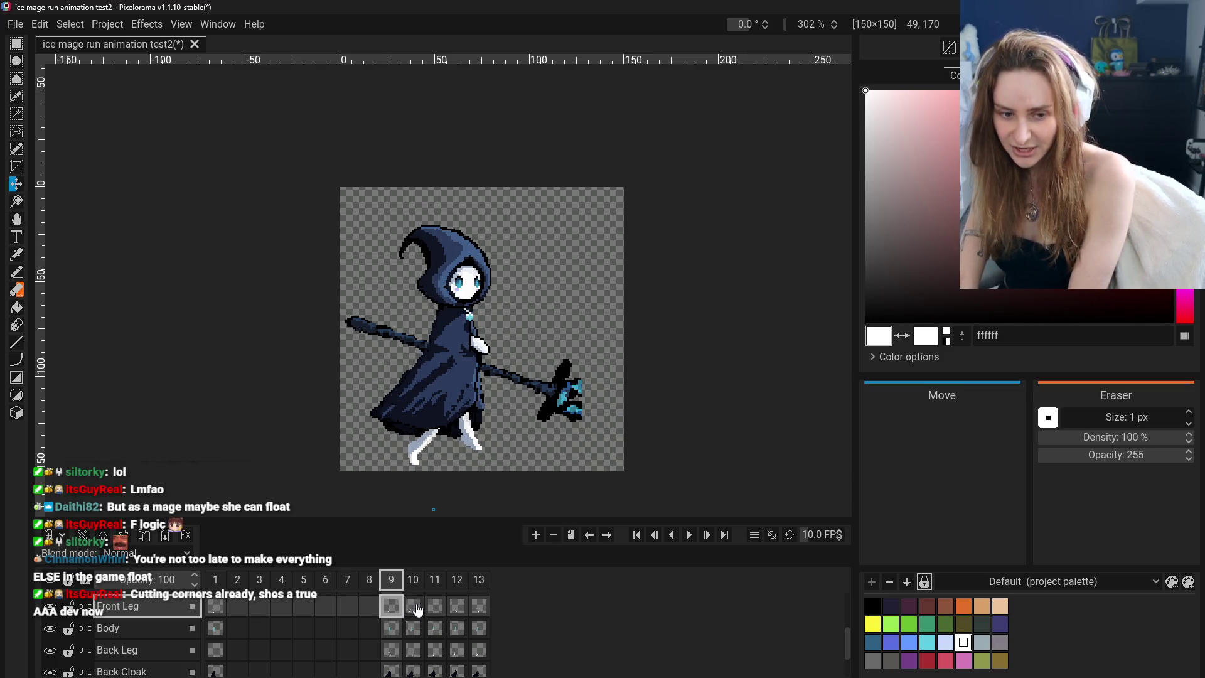
{"action": "left_click", "coordinate": [418, 610]}
{"action": "left_click", "coordinate": [435, 608]}
{"action": "left_click", "coordinate": [457, 608]}
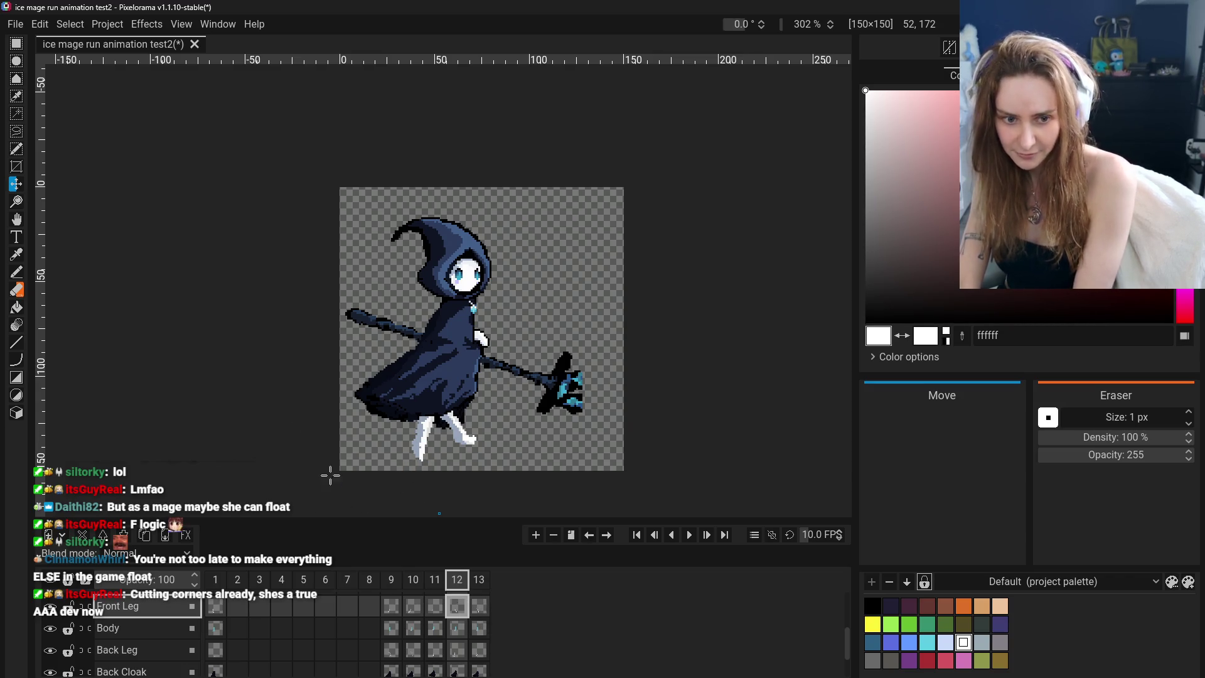
{"action": "left_click", "coordinate": [435, 607]}
{"action": "left_click", "coordinate": [458, 608]}
{"action": "left_click", "coordinate": [408, 608]}
{"action": "left_click", "coordinate": [456, 610]}
{"action": "left_click", "coordinate": [411, 608]}
{"action": "left_click", "coordinate": [391, 608]}
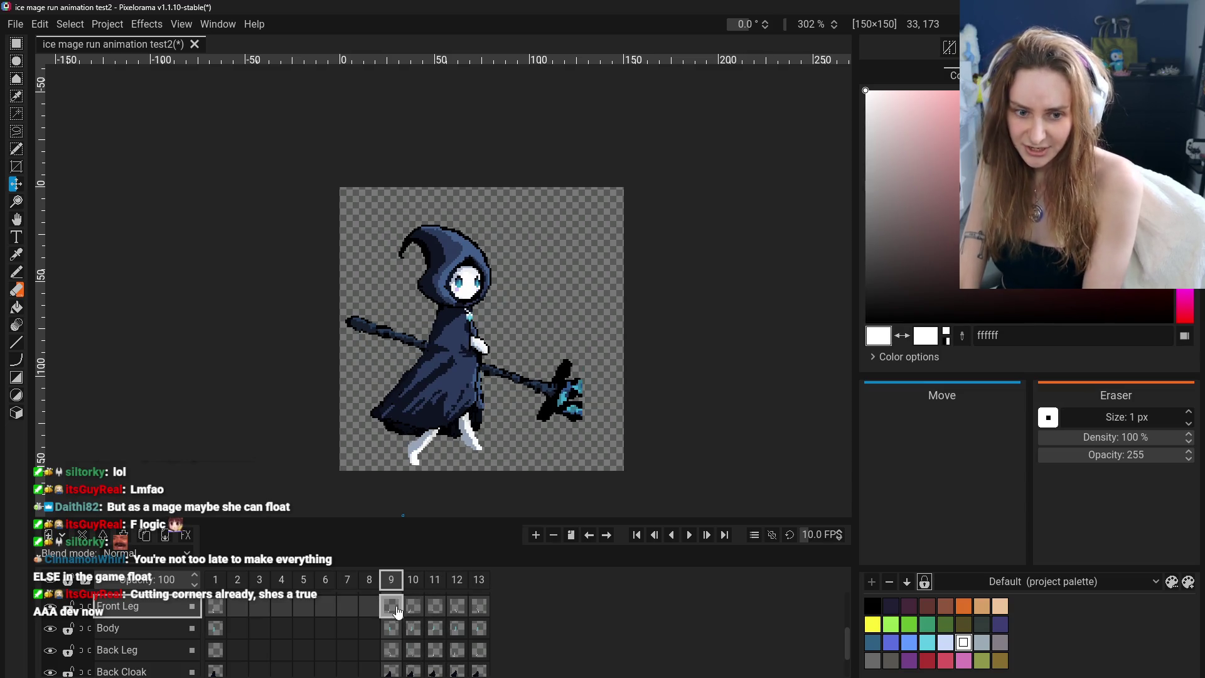
{"action": "left_click", "coordinate": [413, 608]}
{"action": "left_click", "coordinate": [435, 608]}
{"action": "left_click", "coordinate": [400, 610]}
{"action": "left_click", "coordinate": [413, 609]}
{"action": "left_click", "coordinate": [435, 609]}
{"action": "left_click", "coordinate": [458, 608]}
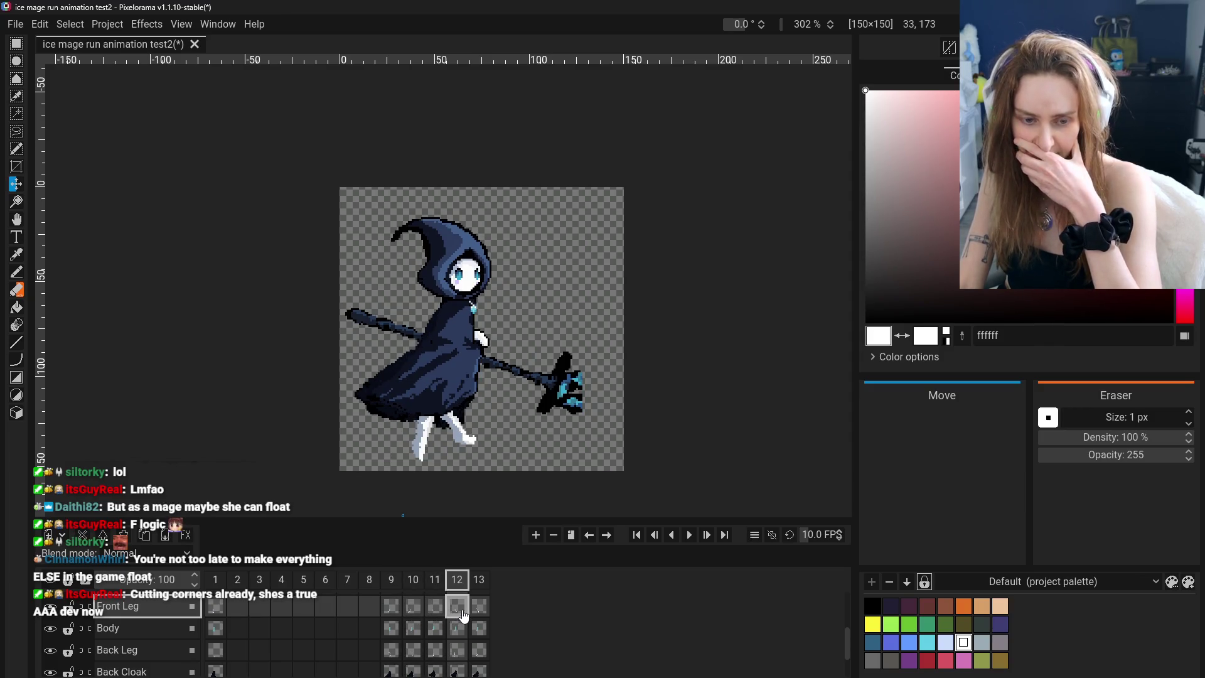
{"action": "left_click", "coordinate": [387, 609]}
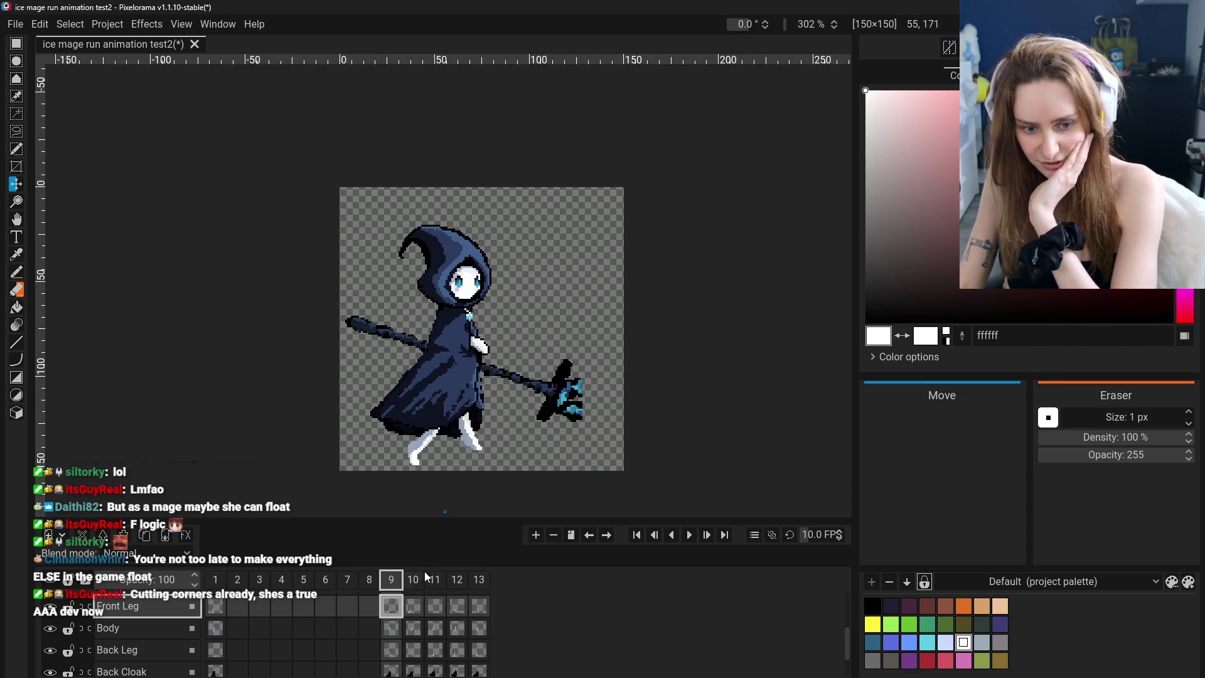
{"action": "left_click", "coordinate": [414, 610]}
{"action": "left_click", "coordinate": [439, 612]}
{"action": "left_click", "coordinate": [458, 612]}
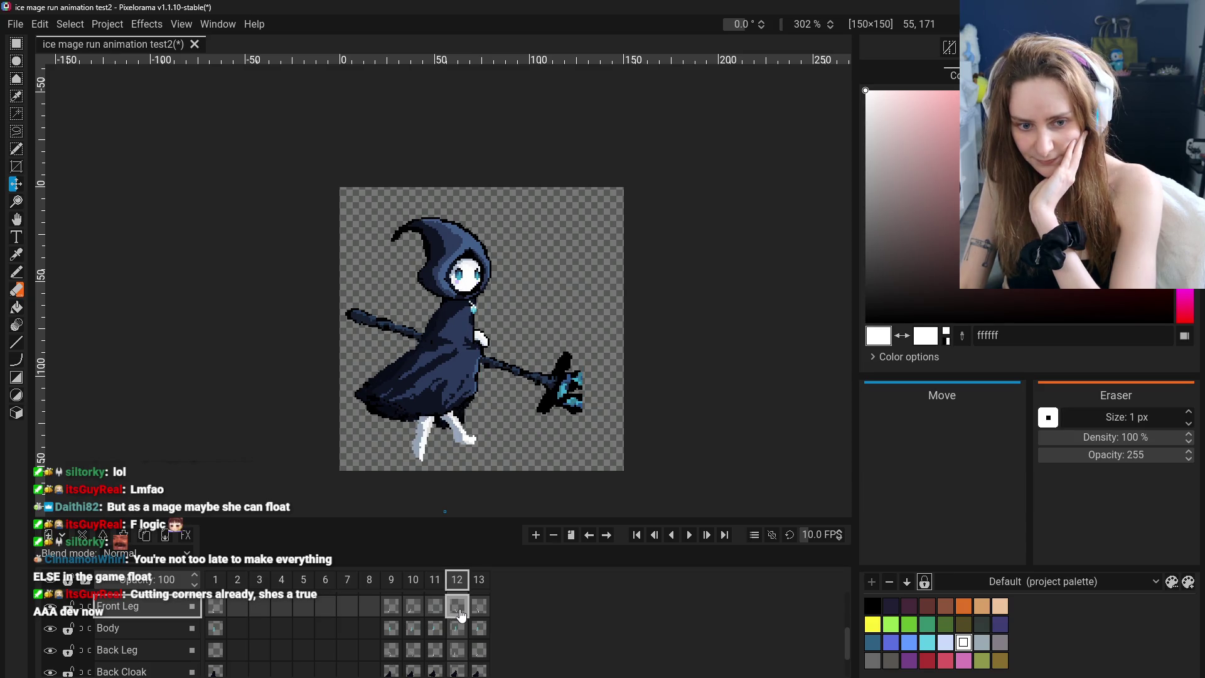
{"action": "key", "text": "ctrl+Right"}
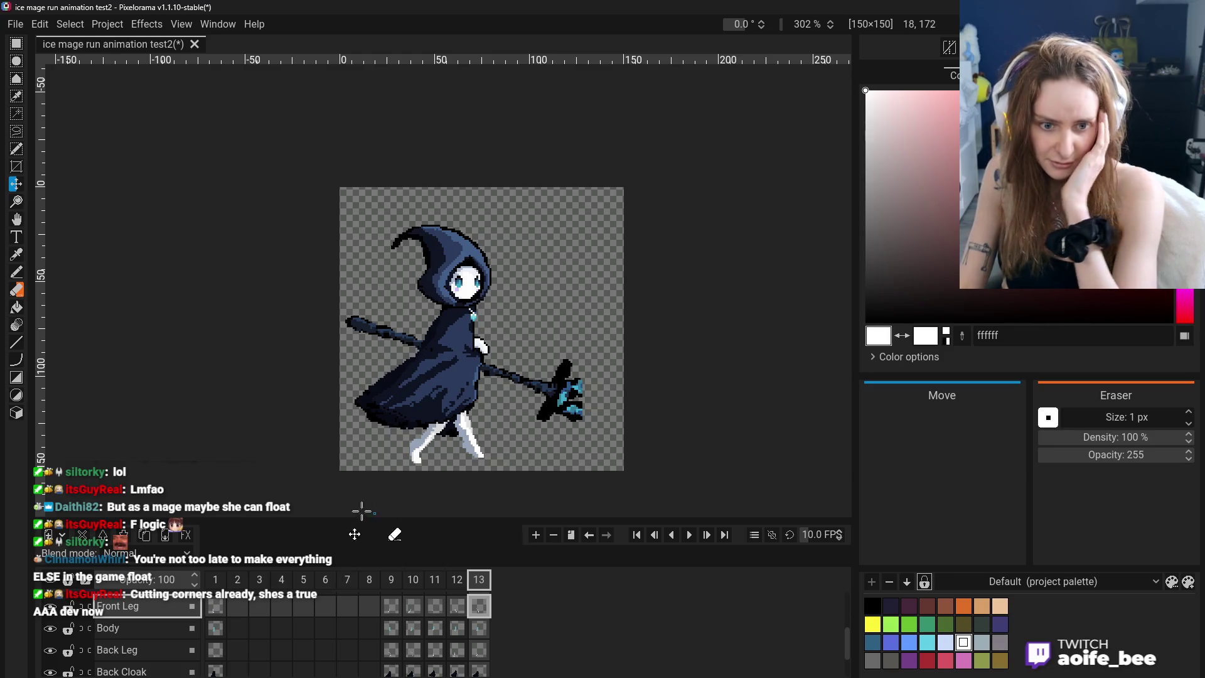
{"action": "left_click", "coordinate": [458, 607]}
{"action": "left_click", "coordinate": [481, 611]}
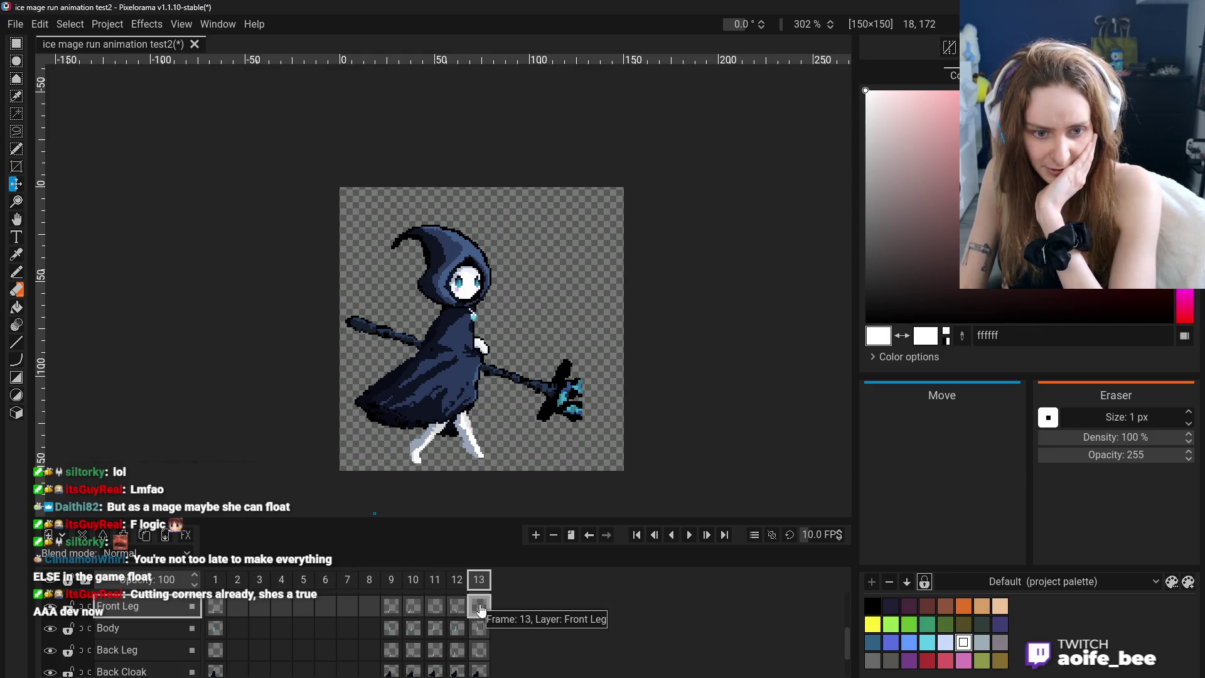
{"action": "left_click", "coordinate": [457, 579]}
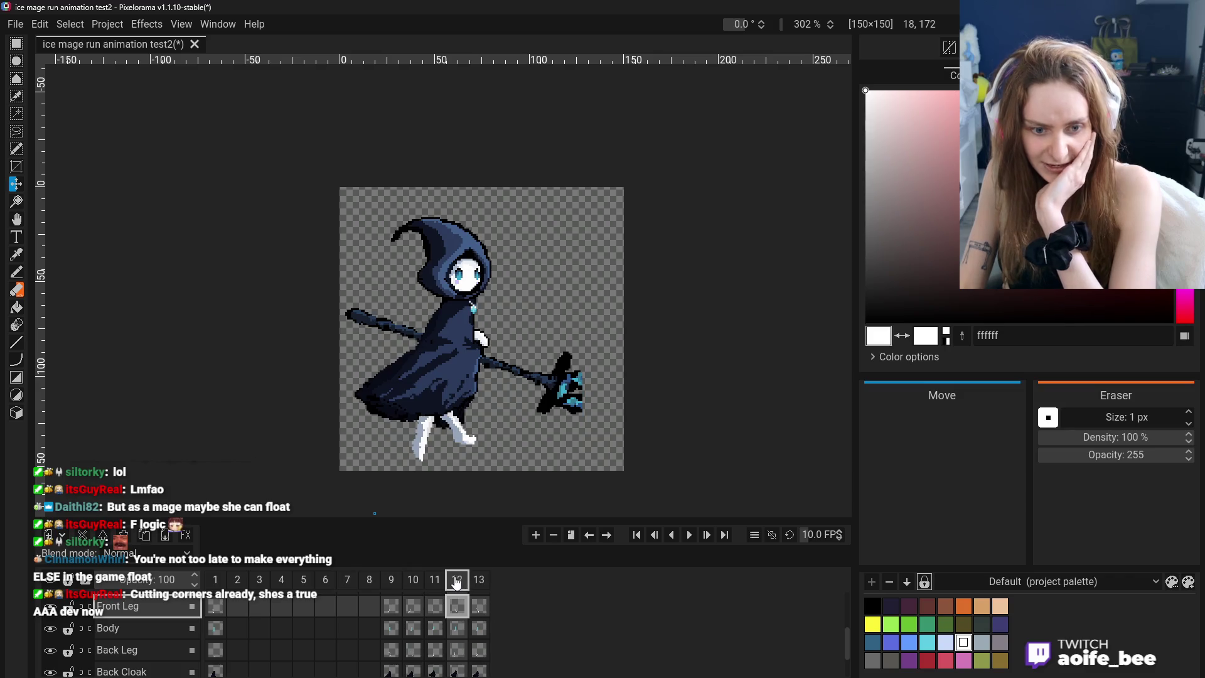
Clone frame 12 so the run cycle grows to 14 frames
{"action": "right_click", "coordinate": [455, 578]}
{"action": "left_click", "coordinate": [484, 564]}
{"action": "left_click", "coordinate": [457, 607]}
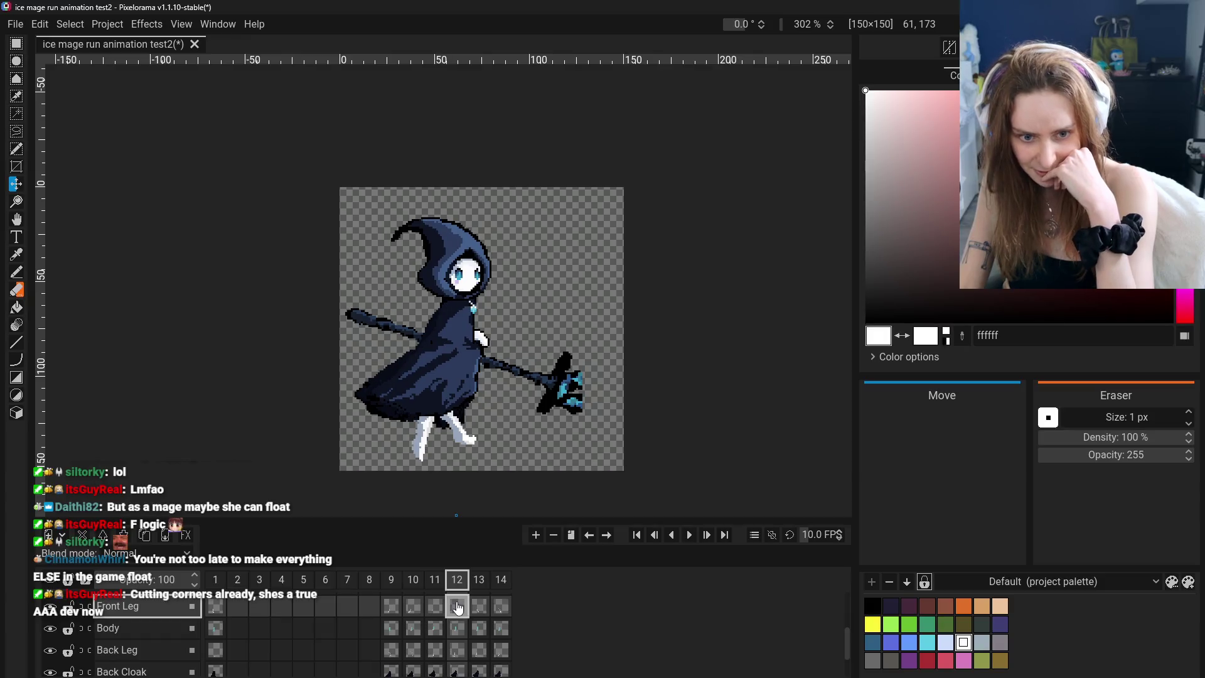
Flip between frames 10, 11 and 12 to compare the duplicated pose
{"action": "left_click", "coordinate": [435, 606]}
{"action": "left_click", "coordinate": [457, 607]}
{"action": "left_click", "coordinate": [423, 604]}
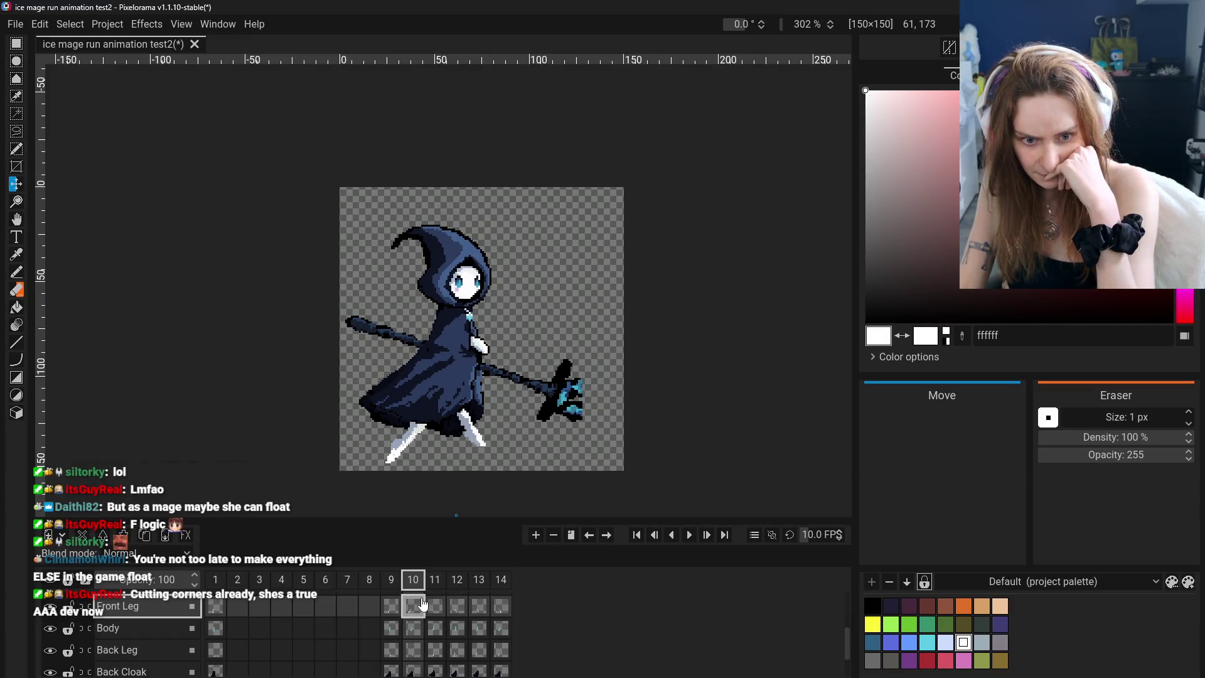
{"action": "left_click", "coordinate": [457, 606]}
{"action": "left_click", "coordinate": [479, 607]}
{"action": "left_click", "coordinate": [435, 606]}
{"action": "left_click", "coordinate": [413, 607]}
{"action": "left_click", "coordinate": [434, 607]}
{"action": "left_click", "coordinate": [455, 609]}
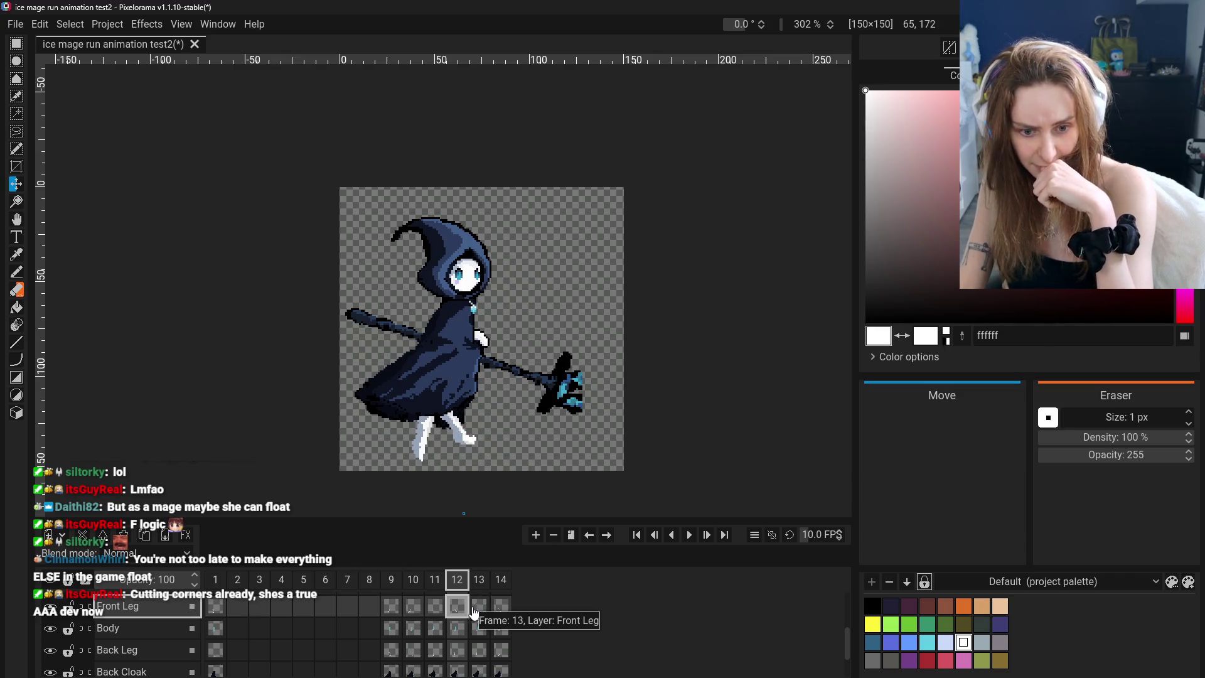
Step back and forth through frames 10 to 13 to check the new sequence
{"action": "left_click", "coordinate": [435, 612]}
{"action": "left_click", "coordinate": [413, 612]}
{"action": "left_click", "coordinate": [443, 616]}
{"action": "left_click", "coordinate": [413, 609]}
{"action": "left_click", "coordinate": [435, 609]}
{"action": "left_click", "coordinate": [457, 609]}
{"action": "left_click", "coordinate": [479, 609]}
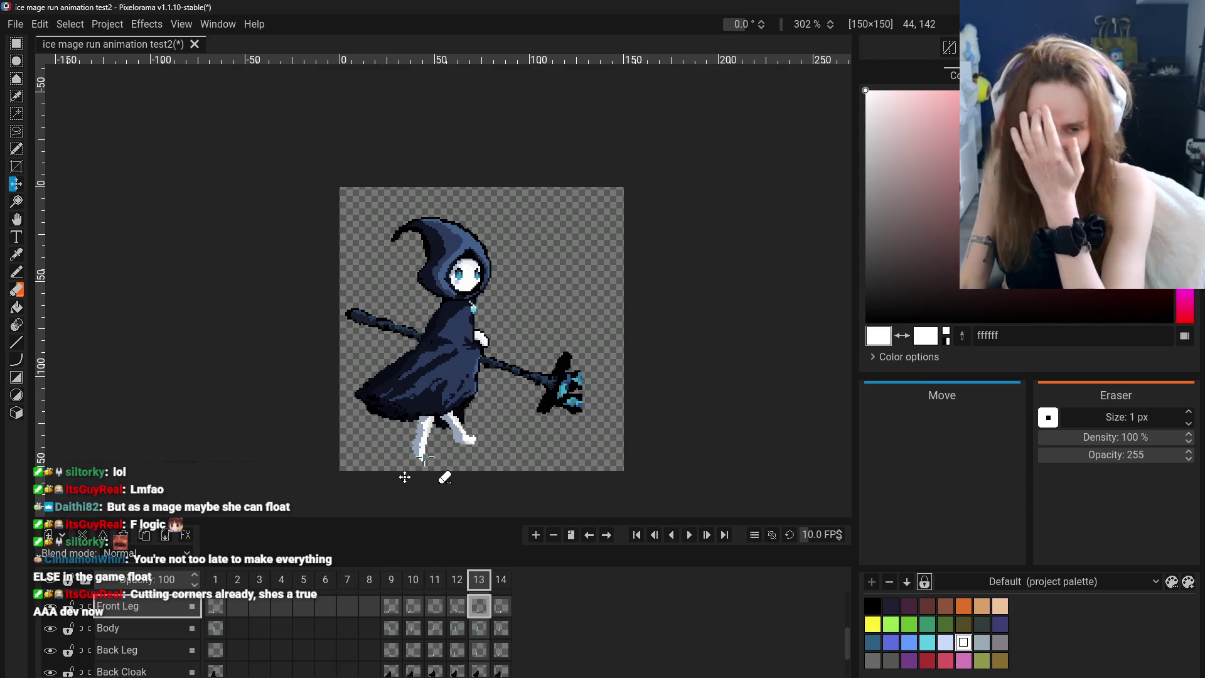
{"action": "scroll", "coordinate": [121, 626], "scroll_direction": "up", "scroll_amount": 1}
Rename the Back Leg layer to Background Leg
{"action": "scroll", "coordinate": [122, 652], "scroll_direction": "down", "scroll_amount": 1}
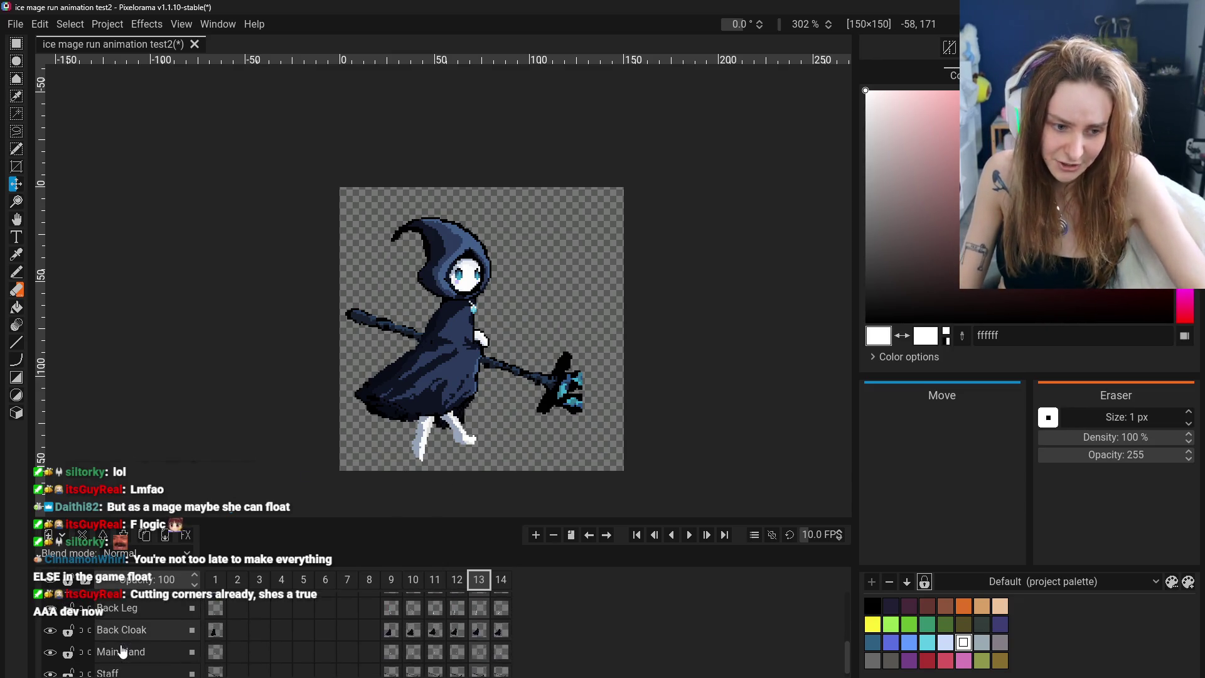
{"action": "double_click", "coordinate": [119, 631]}
{"action": "left_click", "coordinate": [123, 629]}
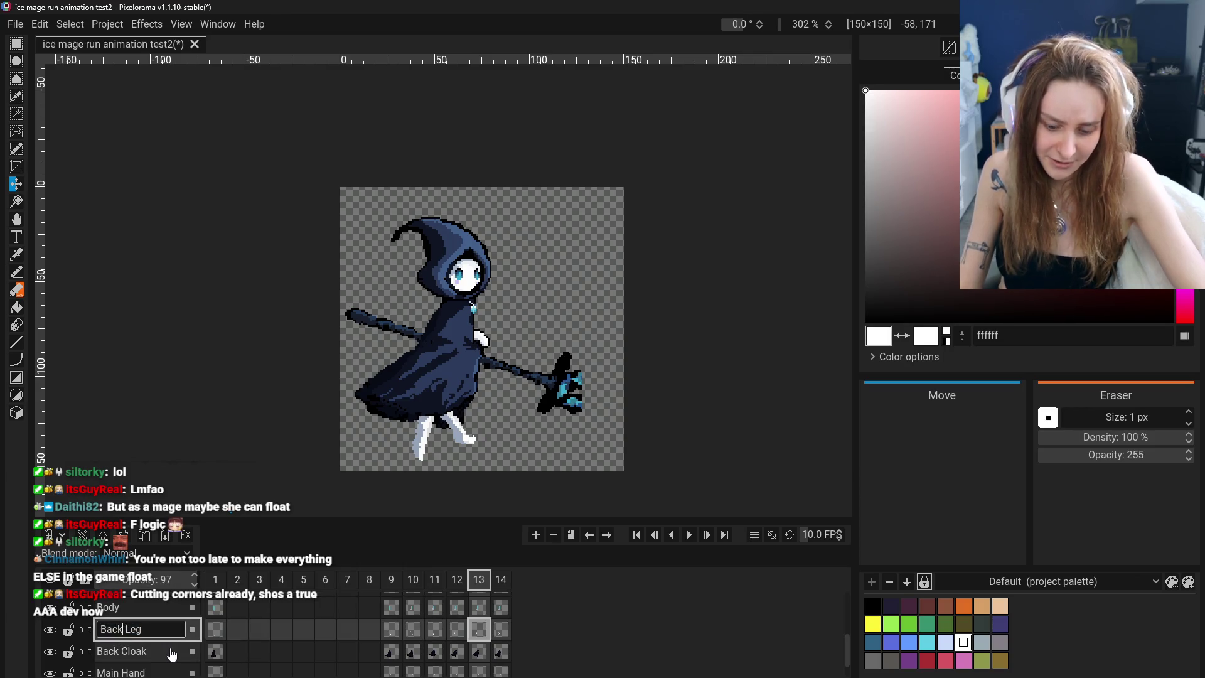
{"action": "type", "text": "ground"}
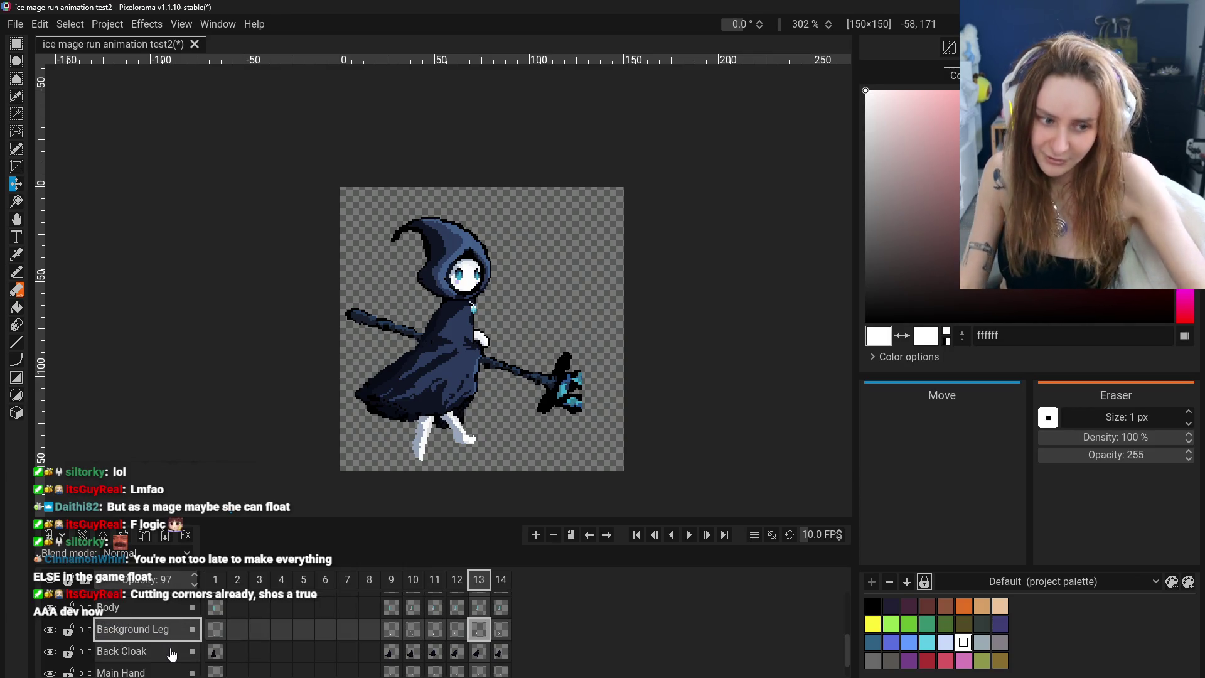
{"action": "key", "text": "Return"}
Rename the Front Leg layer to Foreground Leg
{"action": "scroll", "coordinate": [171, 654], "scroll_direction": "up", "scroll_amount": 1}
{"action": "double_click", "coordinate": [120, 607]}
{"action": "left_click", "coordinate": [121, 606]}
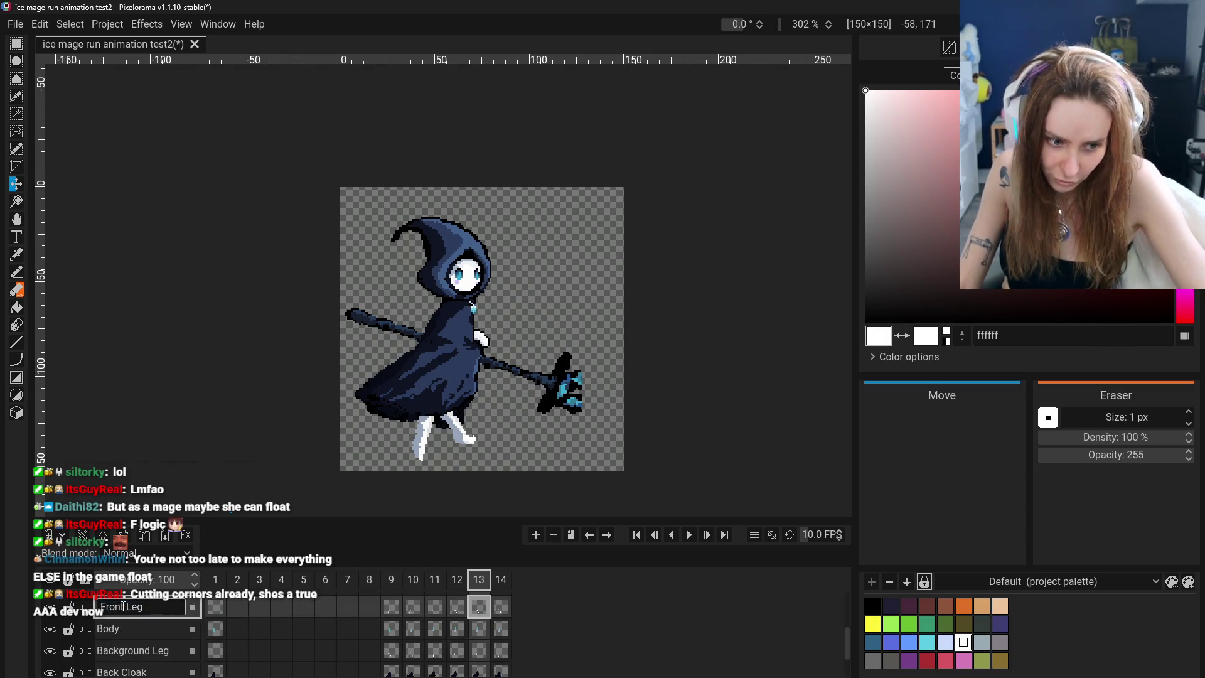
{"action": "mouse_move", "coordinate": [122, 677]}
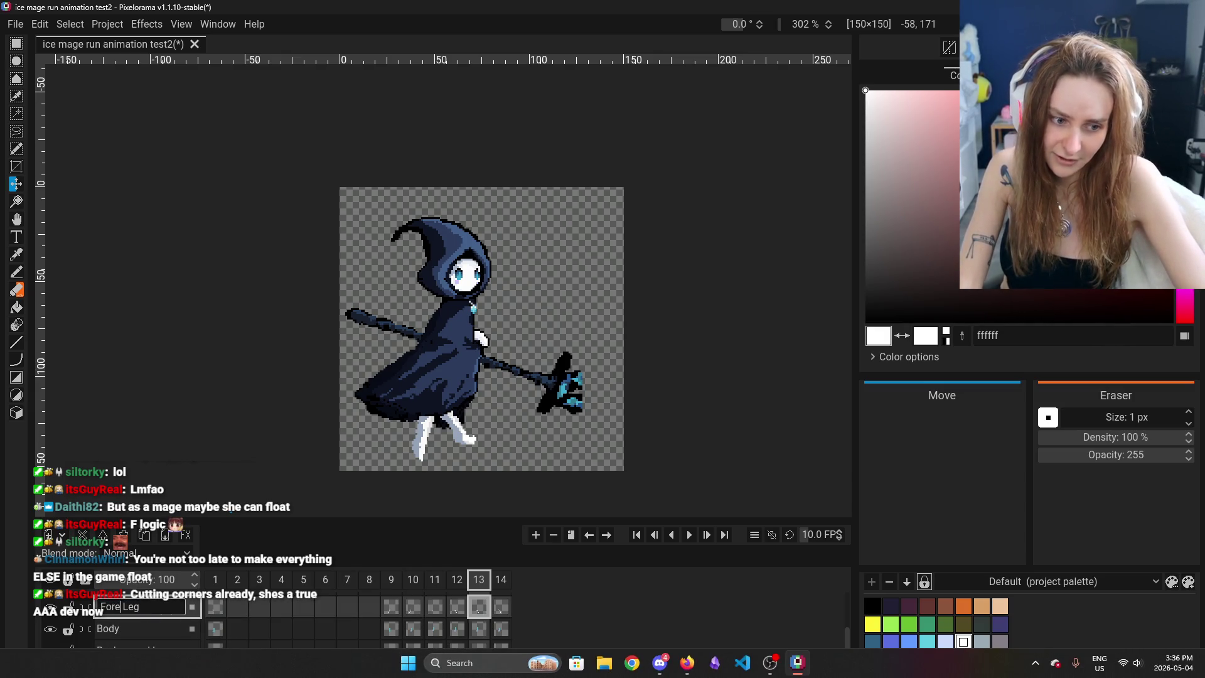
{"action": "type", "text": "ground"}
{"action": "key", "text": "Return"}
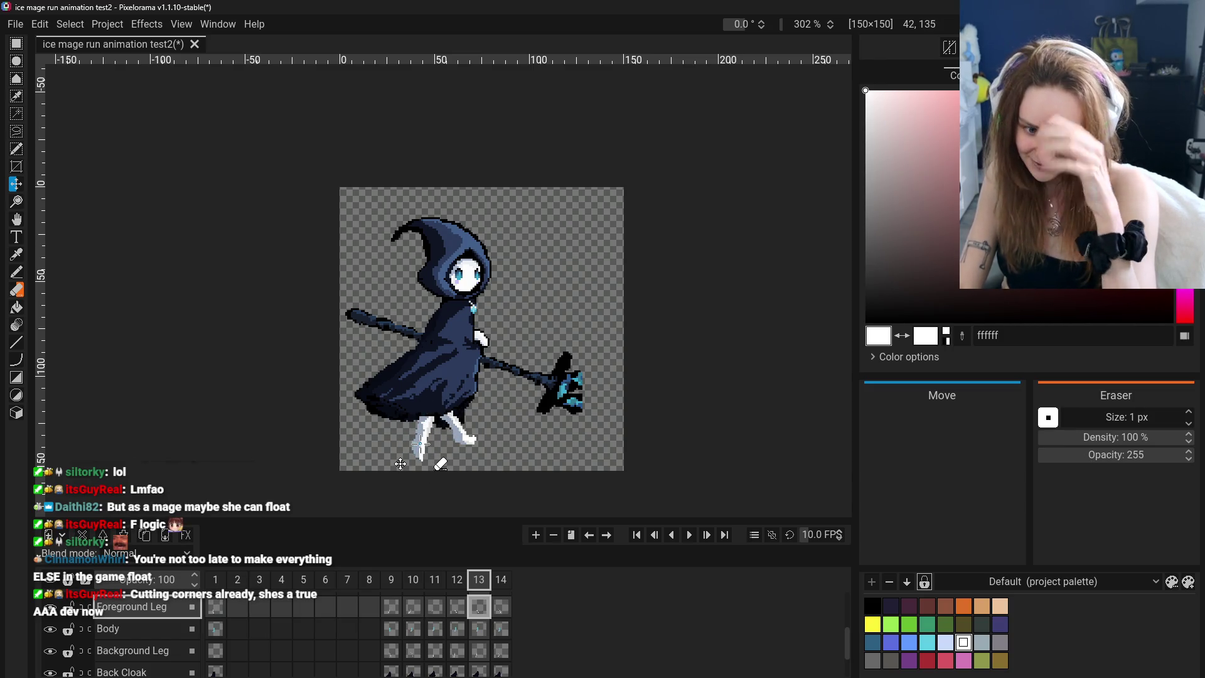
Select frame 10 on the Background Leg layer and hide the Foreground Leg layer
{"action": "scroll", "coordinate": [148, 669], "scroll_direction": "up", "scroll_amount": 1}
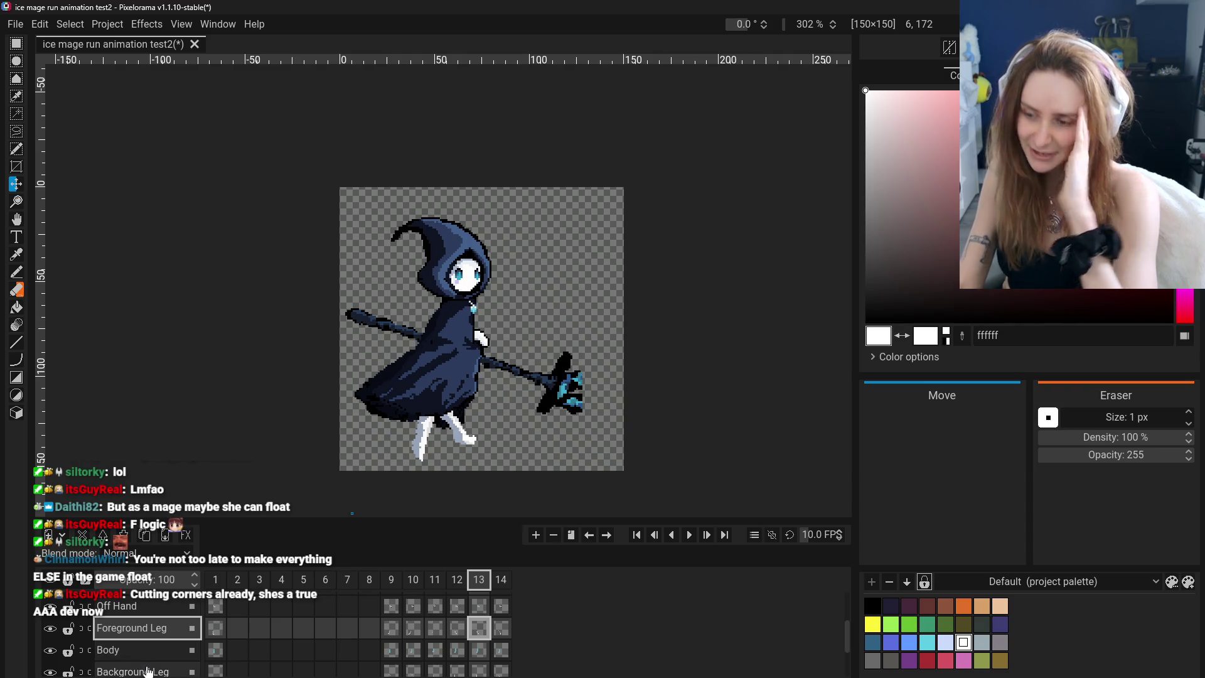
{"action": "left_click", "coordinate": [149, 670]}
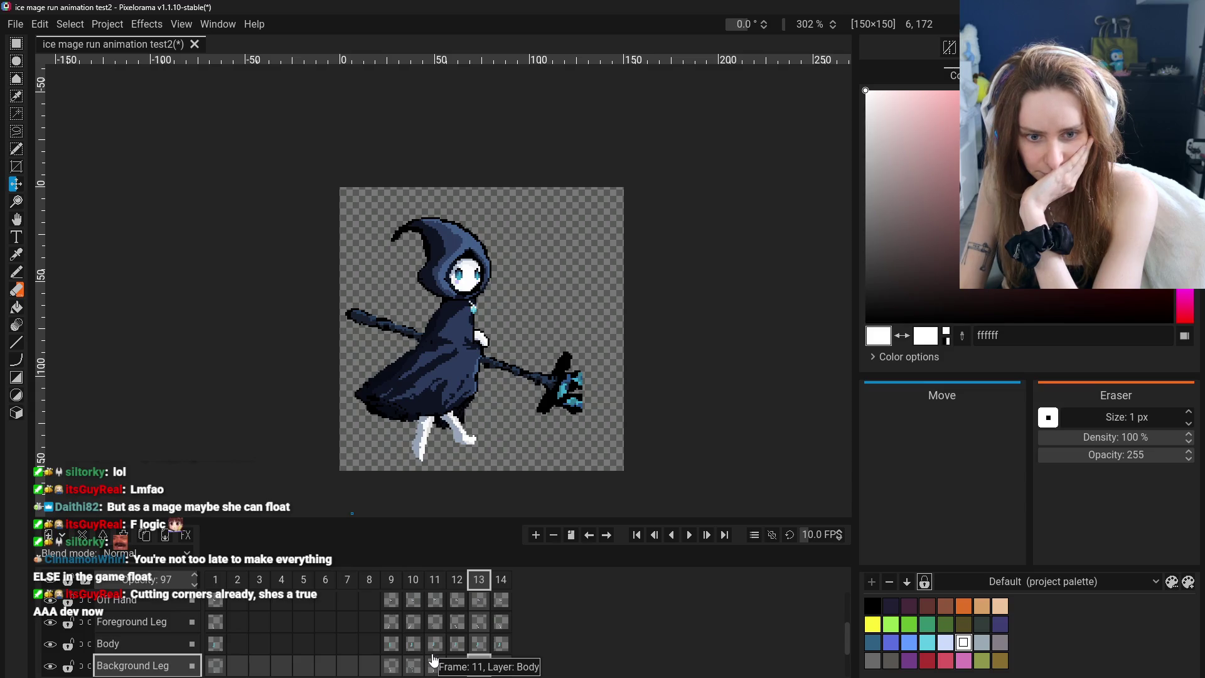
{"action": "left_click", "coordinate": [391, 665]}
{"action": "left_click", "coordinate": [413, 665]}
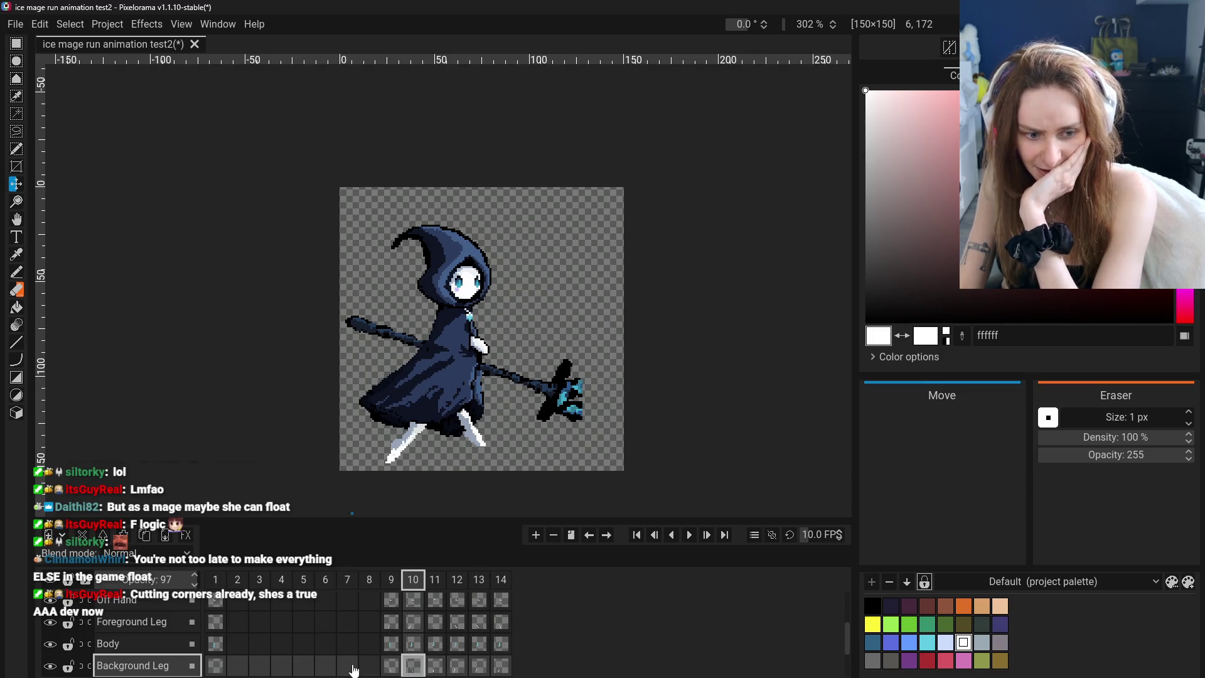
{"action": "left_click", "coordinate": [50, 623]}
Step through the background leg's frames 9 to 14 to review its poses
{"action": "left_click", "coordinate": [391, 665]}
{"action": "left_click", "coordinate": [413, 666]}
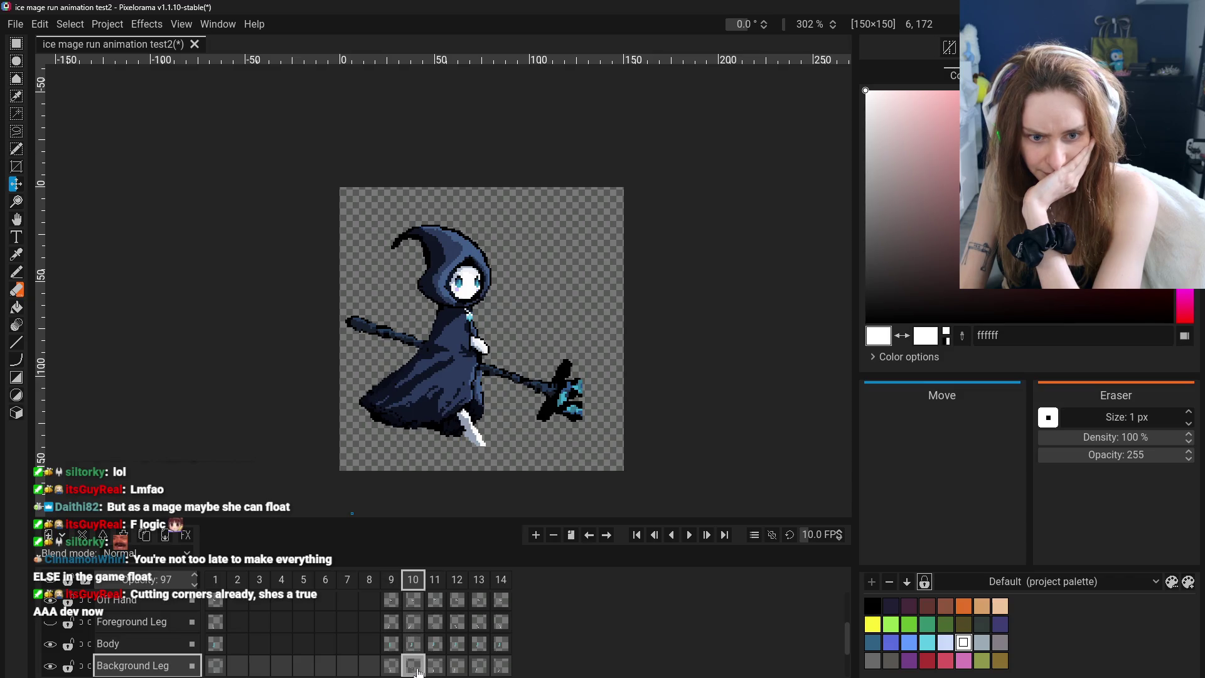
{"action": "left_click", "coordinate": [401, 669]}
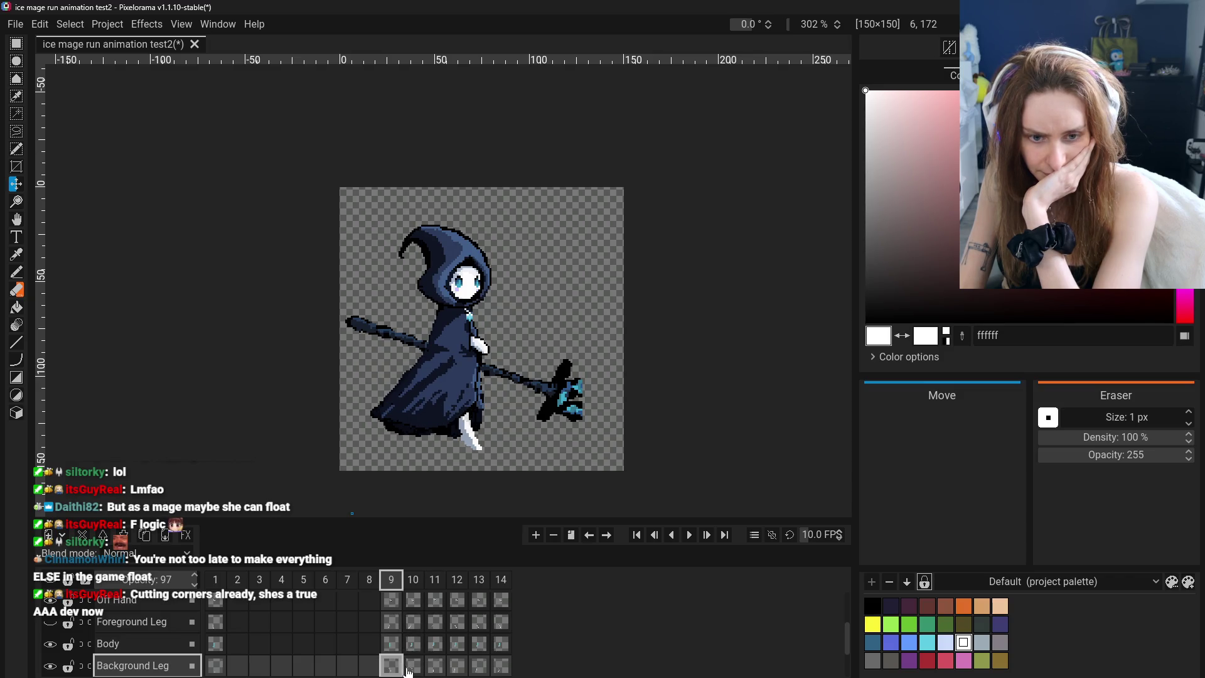
{"action": "left_click", "coordinate": [412, 669]}
{"action": "left_click", "coordinate": [435, 667]}
{"action": "left_click", "coordinate": [458, 668]}
{"action": "left_click", "coordinate": [480, 668]}
{"action": "left_click", "coordinate": [500, 667]}
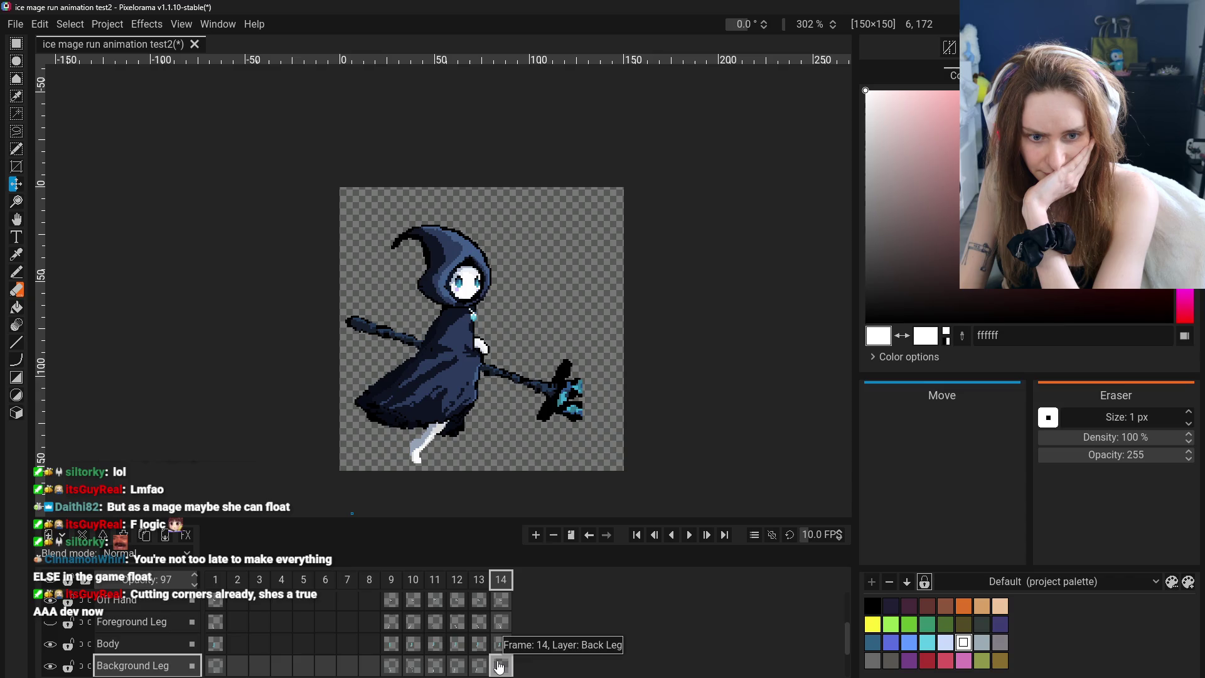
{"action": "left_click", "coordinate": [412, 670]}
Compare frames 9, 10 and 11, settle on frame 10 and pick a 3 px eraser
{"action": "left_click", "coordinate": [390, 670]}
{"action": "left_click", "coordinate": [412, 669]}
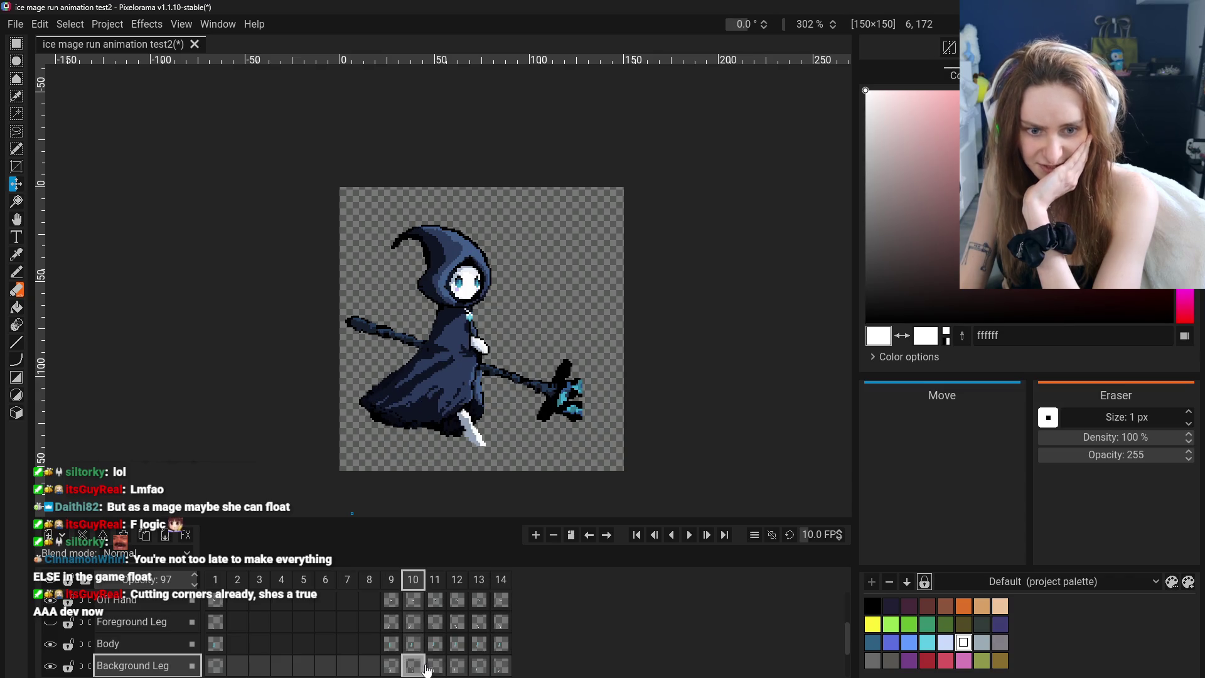
{"action": "left_click", "coordinate": [435, 669]}
{"action": "left_click", "coordinate": [412, 669]}
{"action": "left_click", "coordinate": [435, 669]}
{"action": "left_click", "coordinate": [412, 670]}
{"action": "left_click", "coordinate": [389, 669]}
{"action": "left_click", "coordinate": [413, 669]}
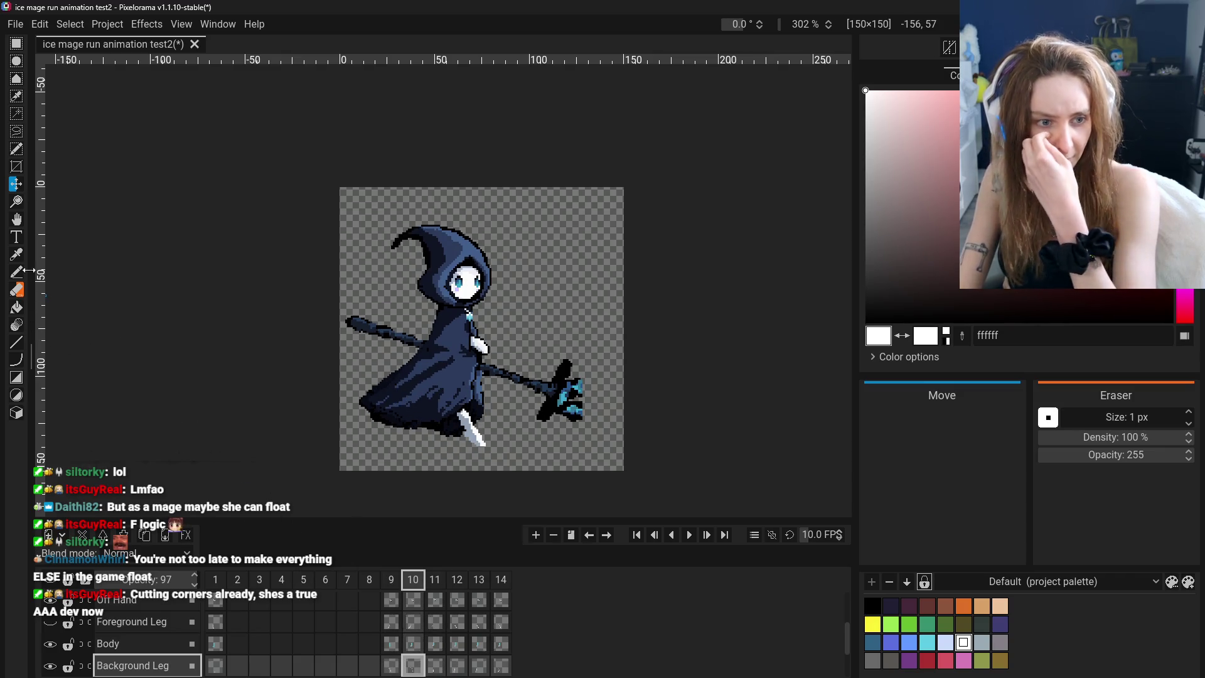
{"action": "left_click", "coordinate": [16, 289]}
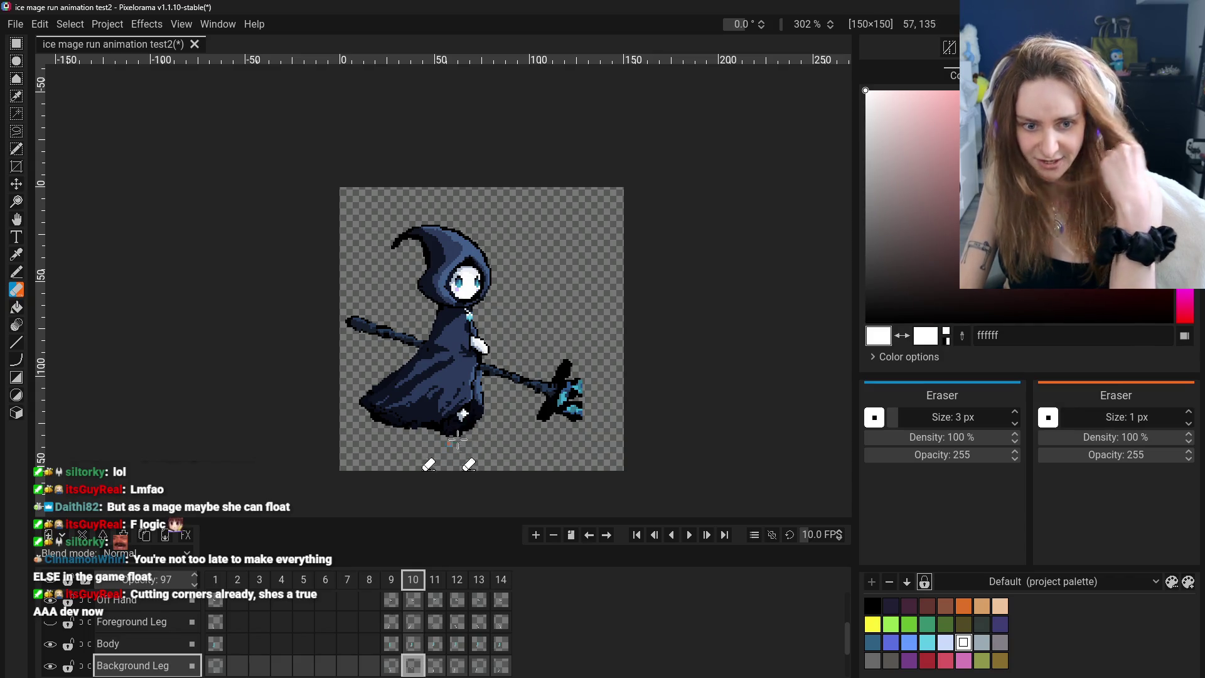
Sample the light grey-blue 96a5ba leg colour from the sprite for the pencil
{"action": "key", "text": "b"}
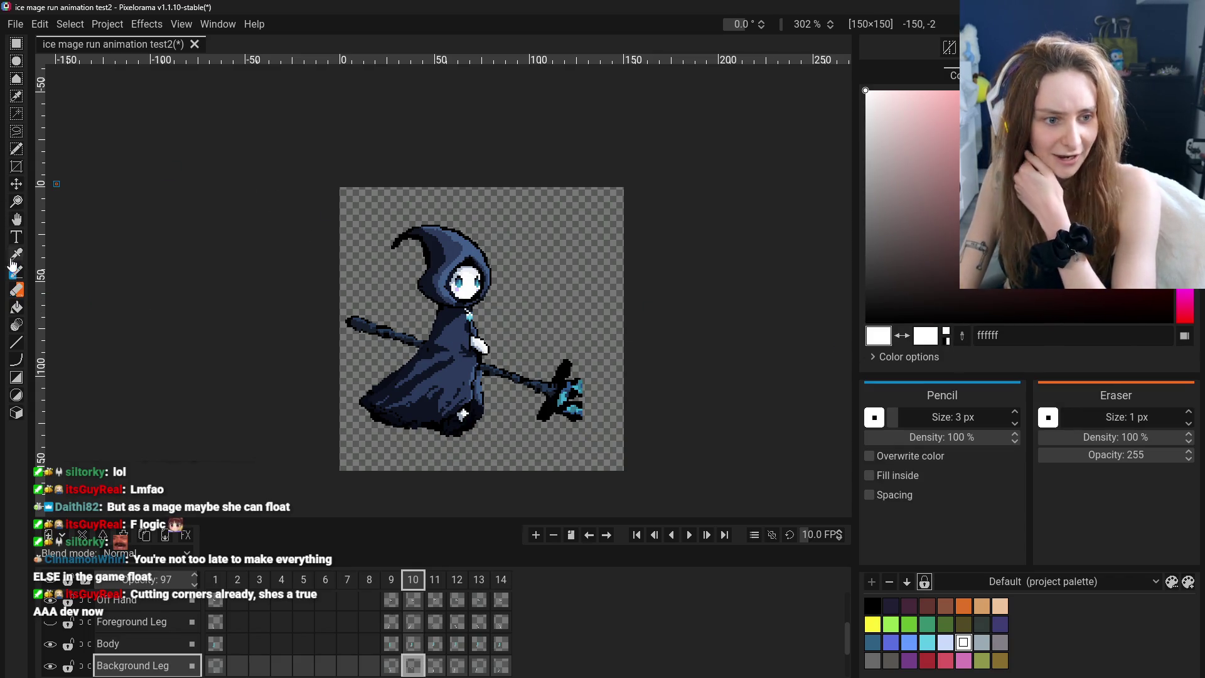
{"action": "left_click", "coordinate": [17, 254]}
{"action": "left_click", "coordinate": [461, 414]}
{"action": "key", "text": "b"}
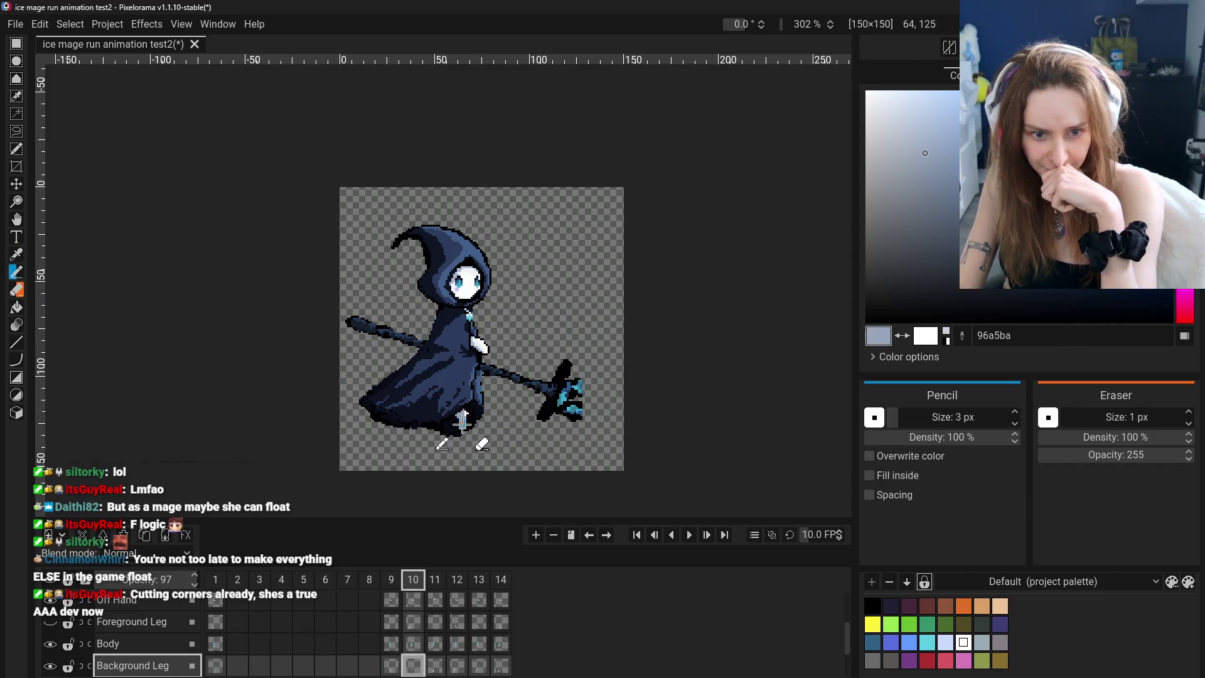
{"action": "key", "text": "o"}
{"action": "left_click", "coordinate": [272, 360]}
{"action": "key", "text": "b"}
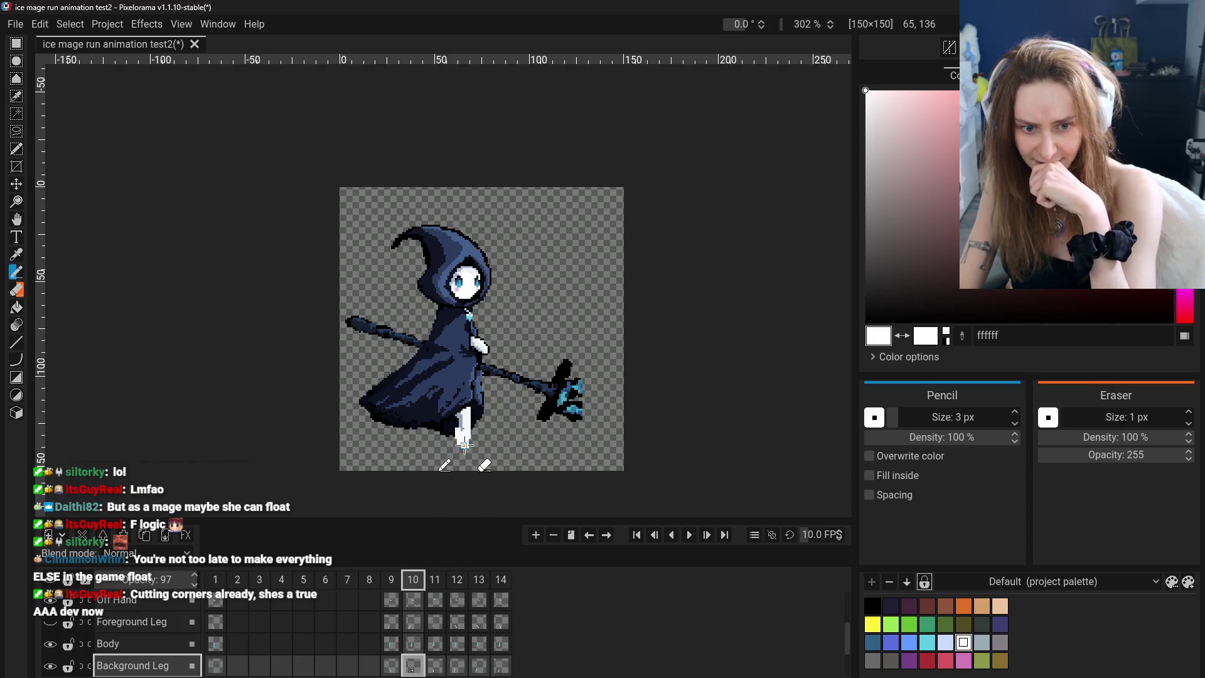
{"action": "left_click", "coordinate": [16, 254]}
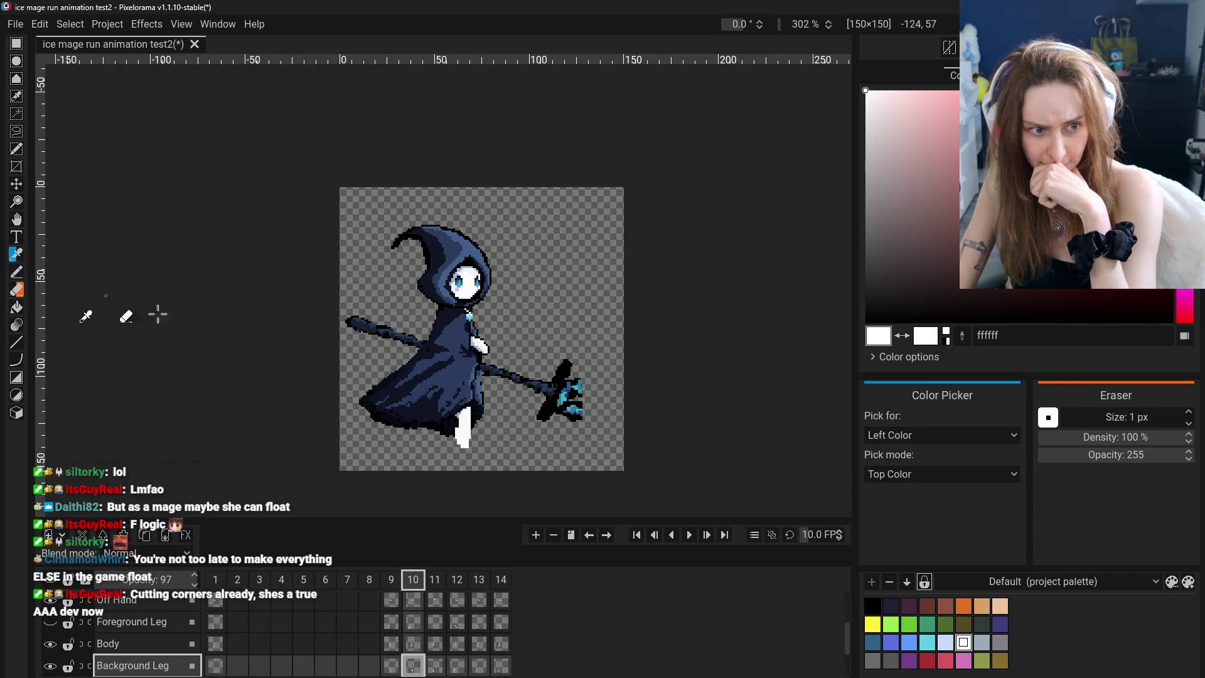
{"action": "left_click", "coordinate": [457, 412]}
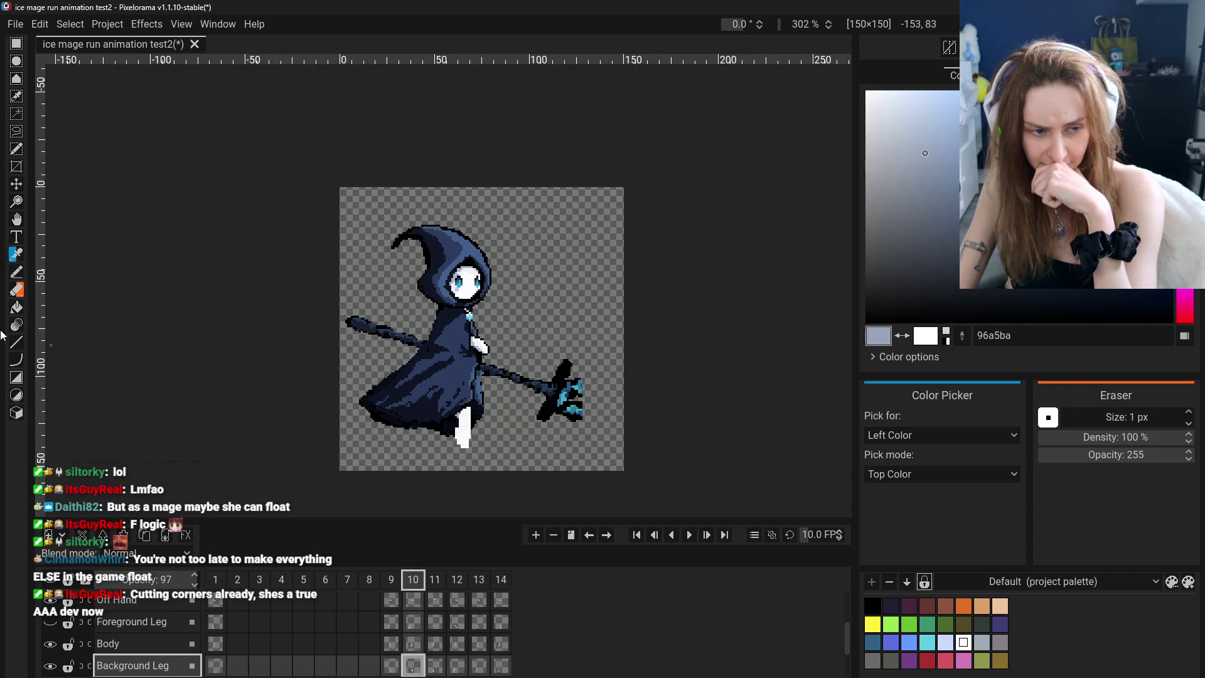
{"action": "left_click", "coordinate": [17, 271]}
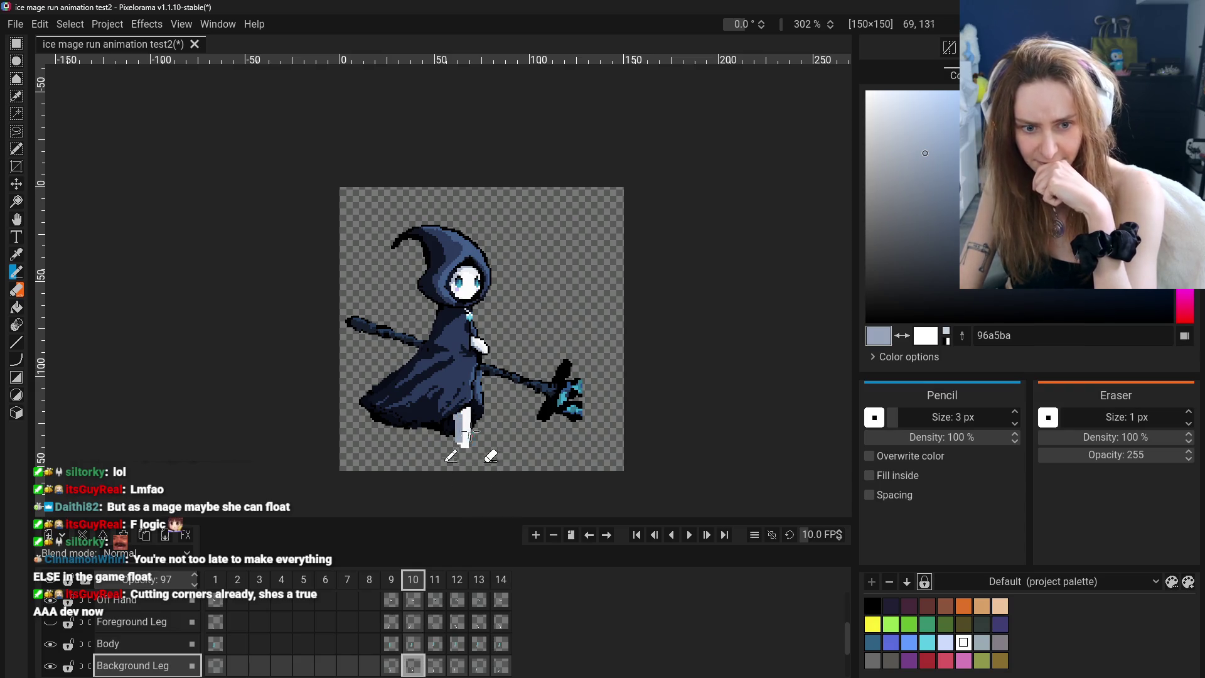
Compare frame 10's background leg against frame 9's pose
{"action": "key", "text": "e"}
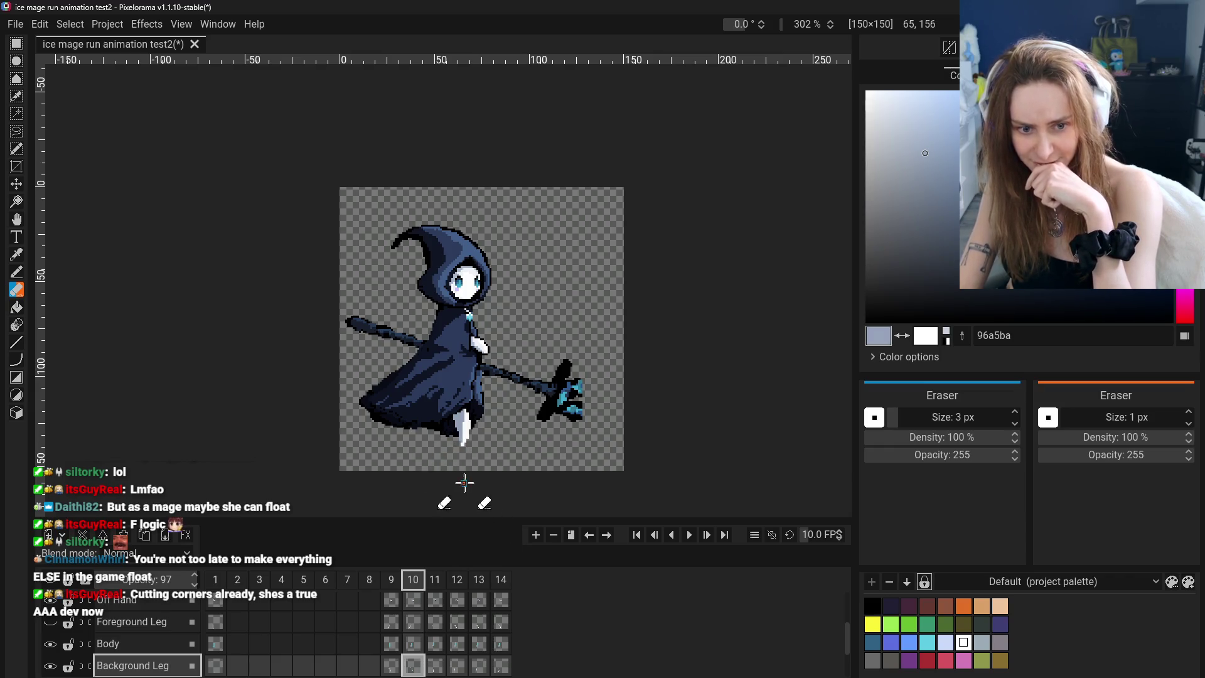
{"action": "left_click", "coordinate": [391, 664]}
{"action": "left_click", "coordinate": [413, 664]}
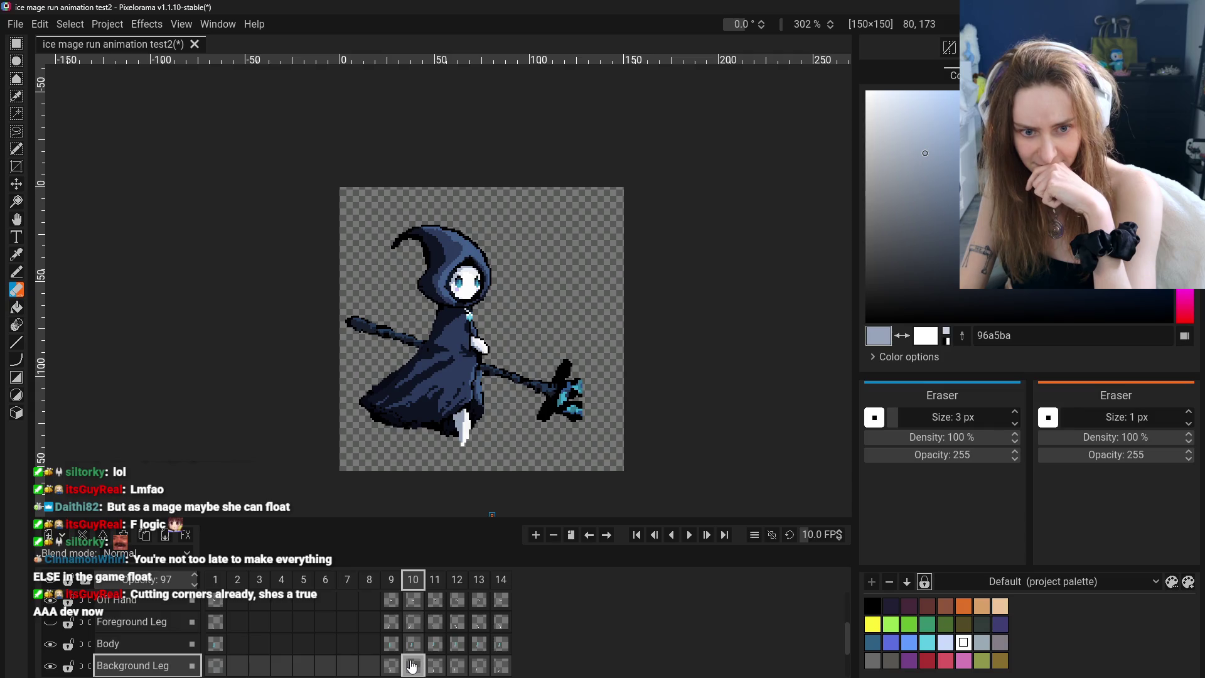
{"action": "left_click", "coordinate": [391, 669]}
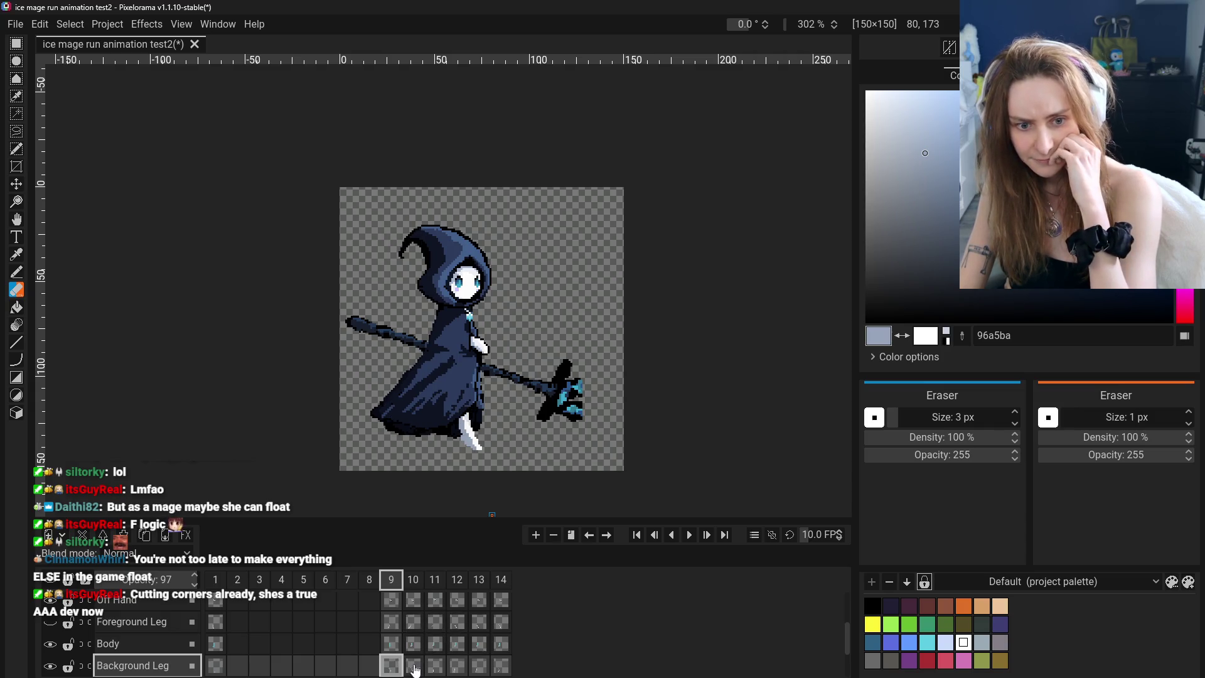
{"action": "left_click", "coordinate": [413, 668]}
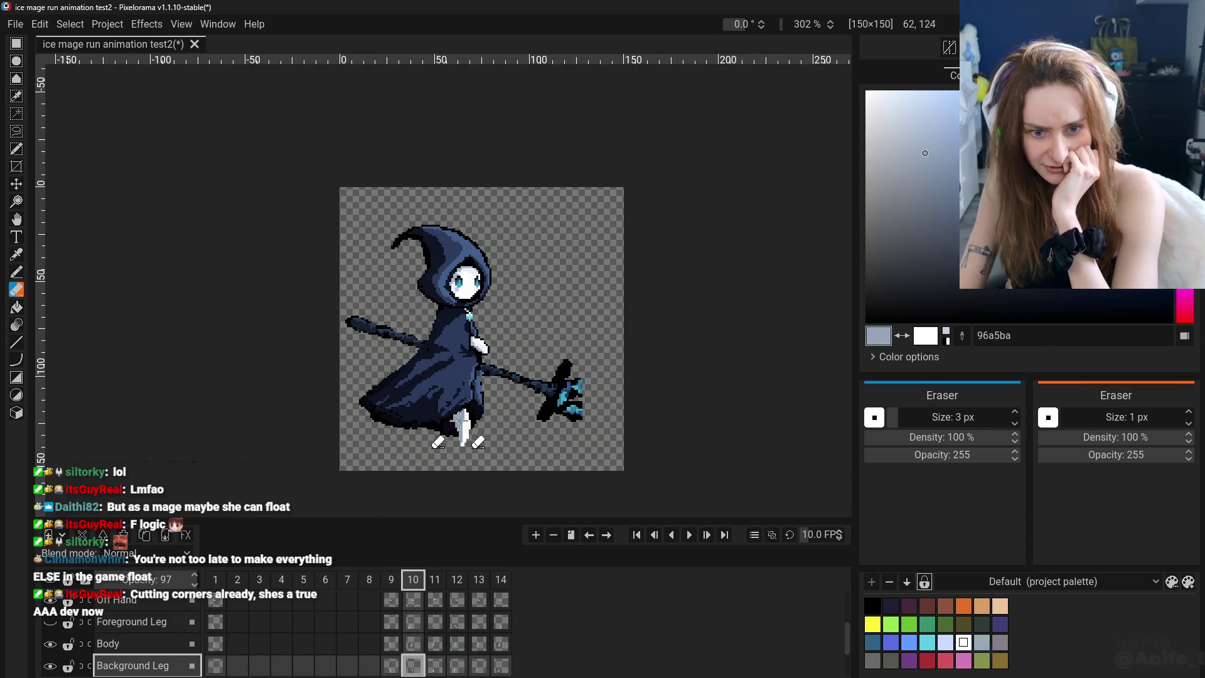
Repaint the background leg in light grey-blue, then sample white from the sprite
{"action": "key", "text": "o"}
{"action": "key", "text": "p"}
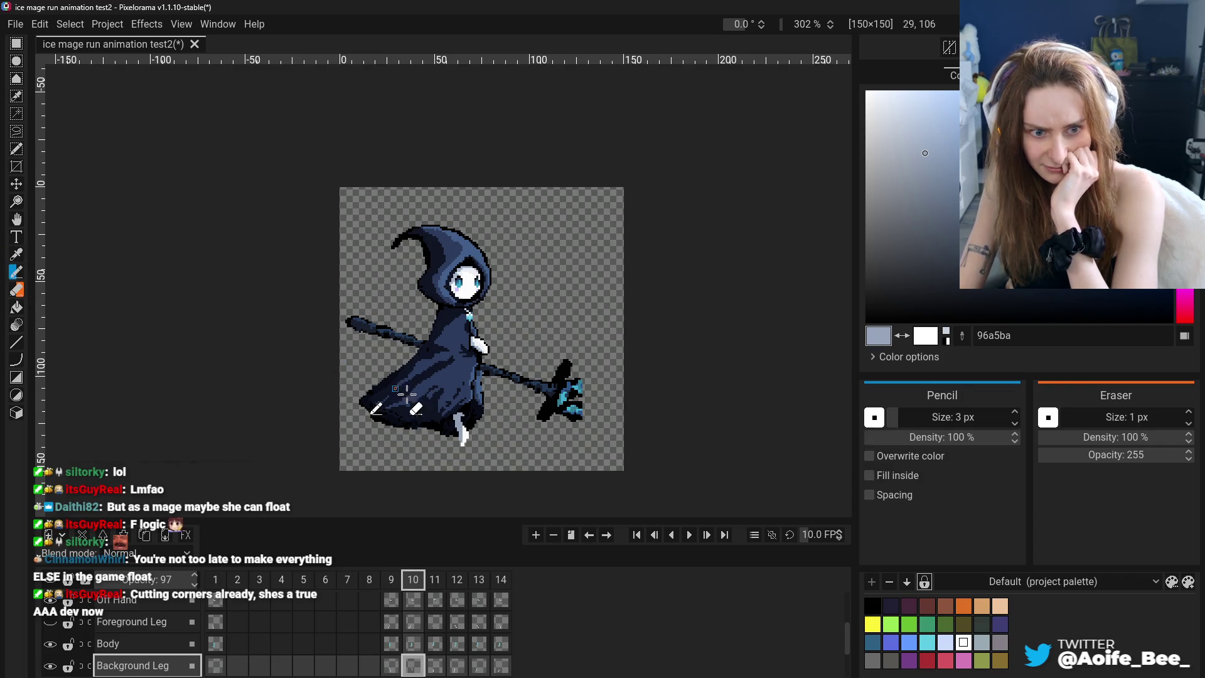
{"action": "left_click_drag", "start_coordinate": [461, 426], "coordinate": [459, 432]}
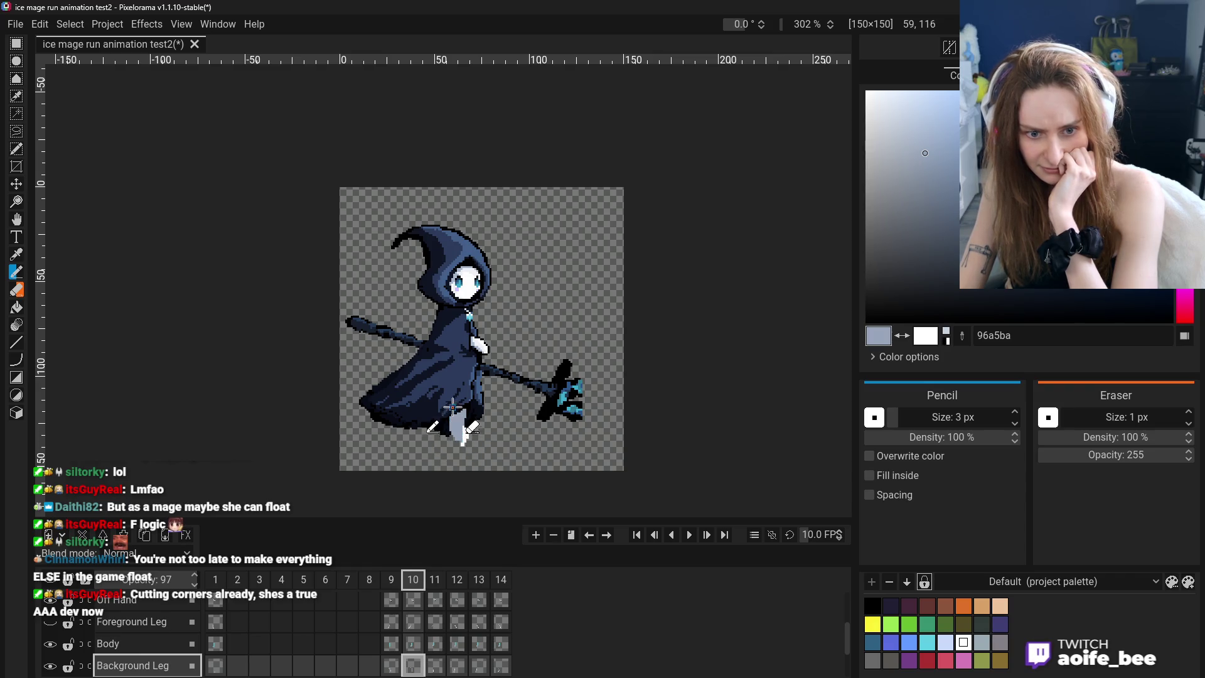
{"action": "left_click", "coordinate": [16, 254]}
{"action": "left_click", "coordinate": [463, 439]}
{"action": "scroll", "coordinate": [61, 653], "scroll_direction": "up", "scroll_amount": 2}
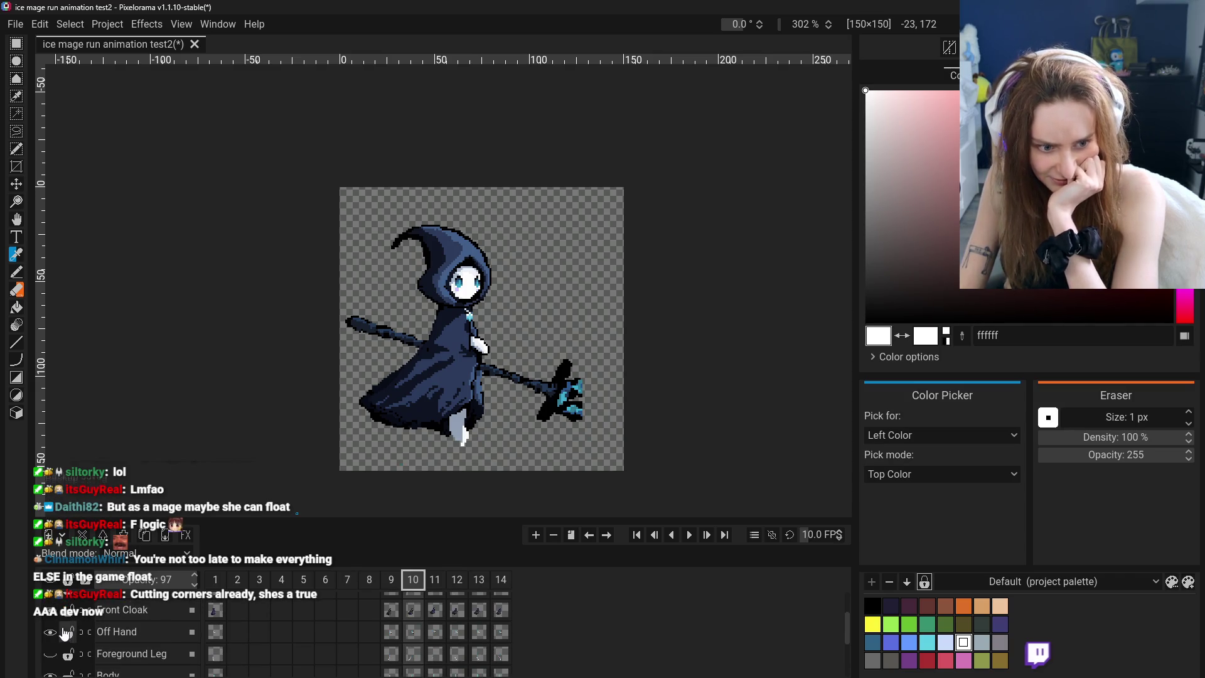
Hide the Front Cloak layer and erase the old leg pixels below the body
{"action": "left_click", "coordinate": [49, 620]}
{"action": "key", "text": "e"}
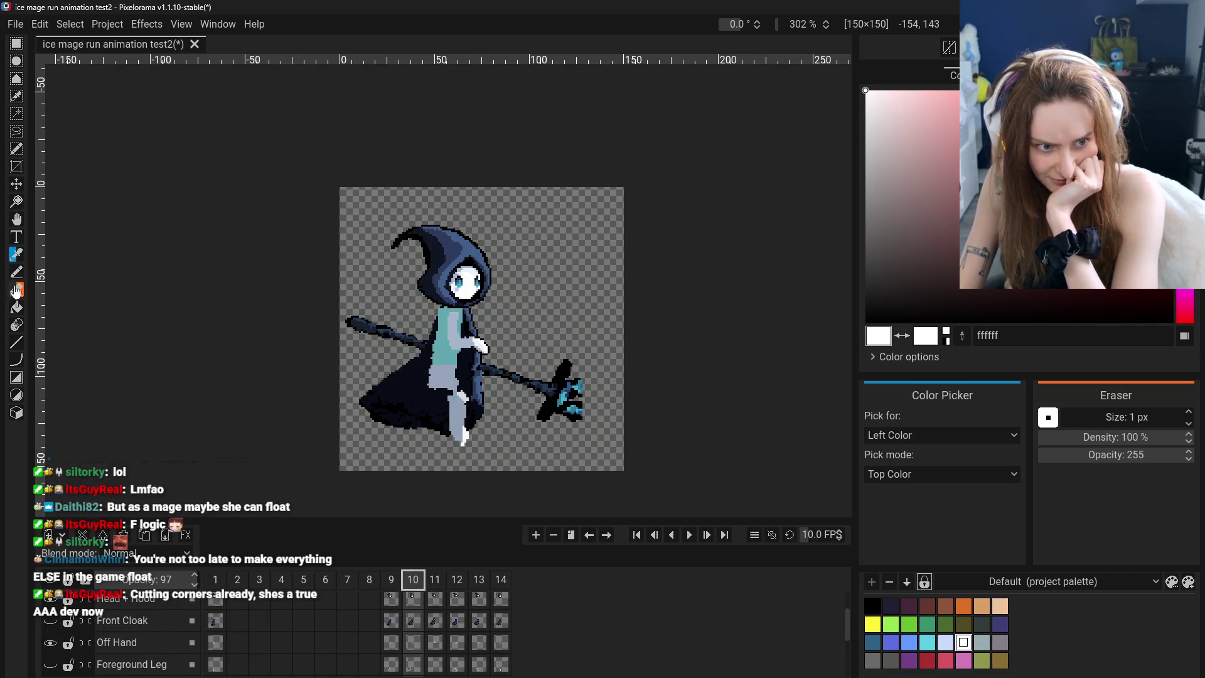
{"action": "left_click_drag", "start_coordinate": [452, 437], "coordinate": [461, 396]}
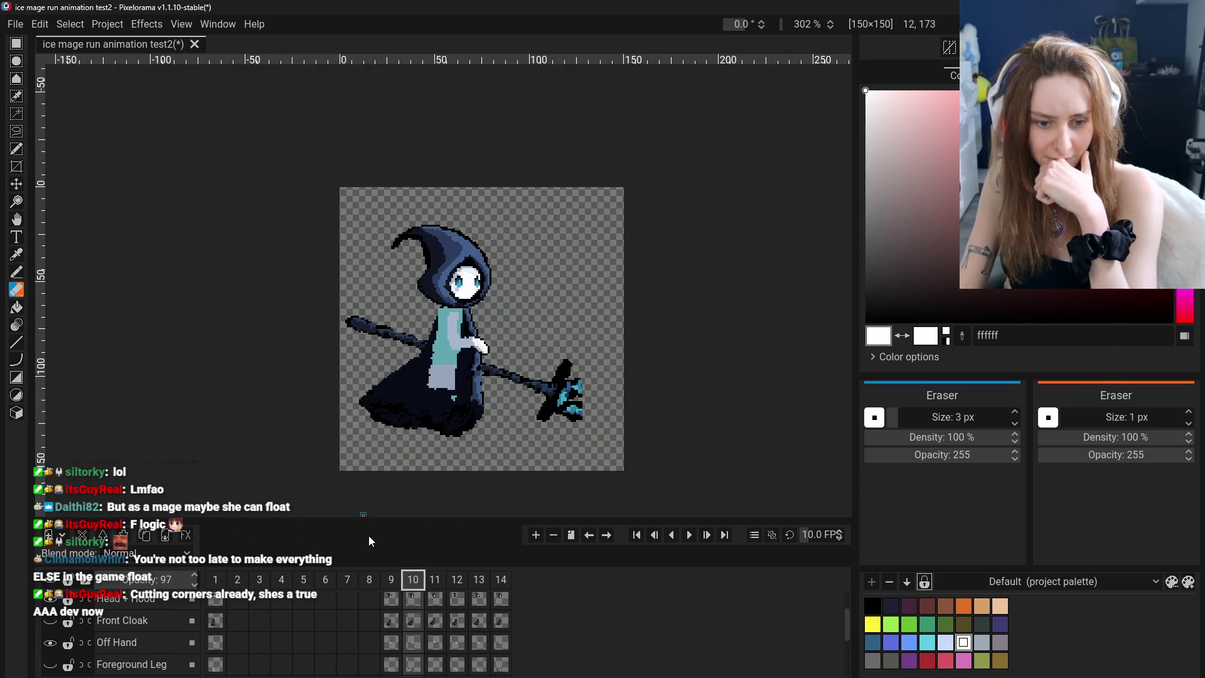
{"action": "scroll", "coordinate": [279, 463], "scroll_direction": "up", "scroll_amount": 2}
Sample the light grey-blue leg colour and extend the grey leg shape to the right
{"action": "key", "text": "o"}
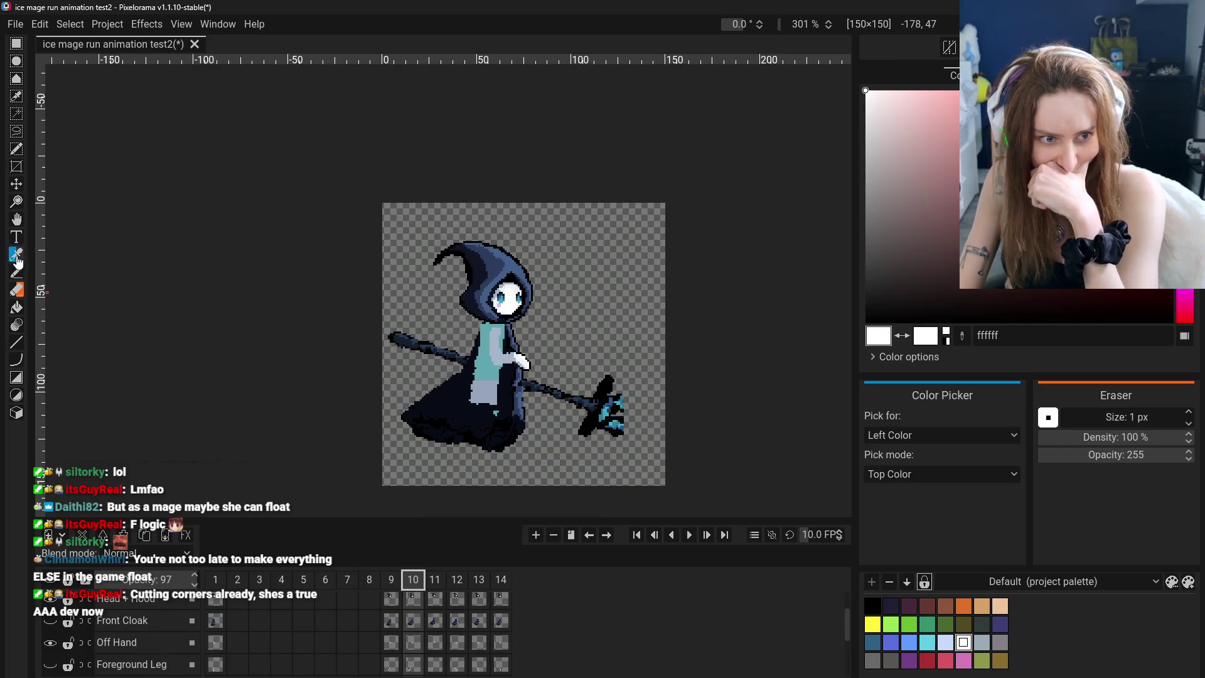
{"action": "left_click", "coordinate": [492, 402]}
{"action": "left_click", "coordinate": [494, 409]}
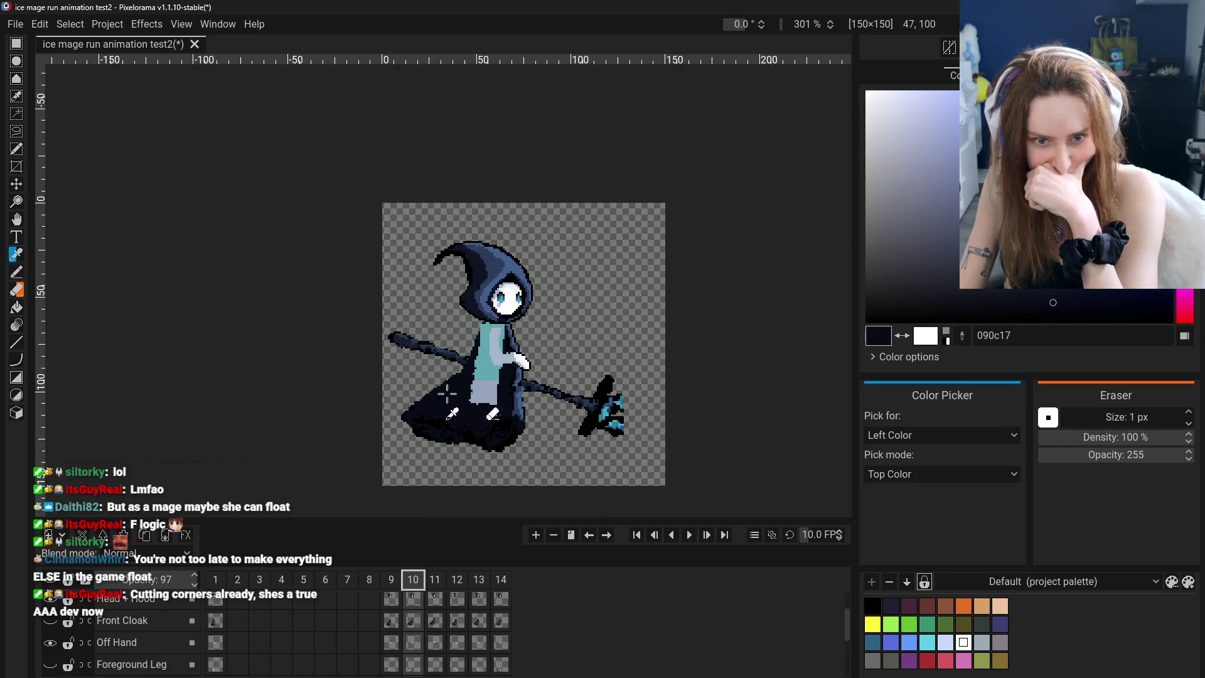
{"action": "left_click", "coordinate": [17, 272]}
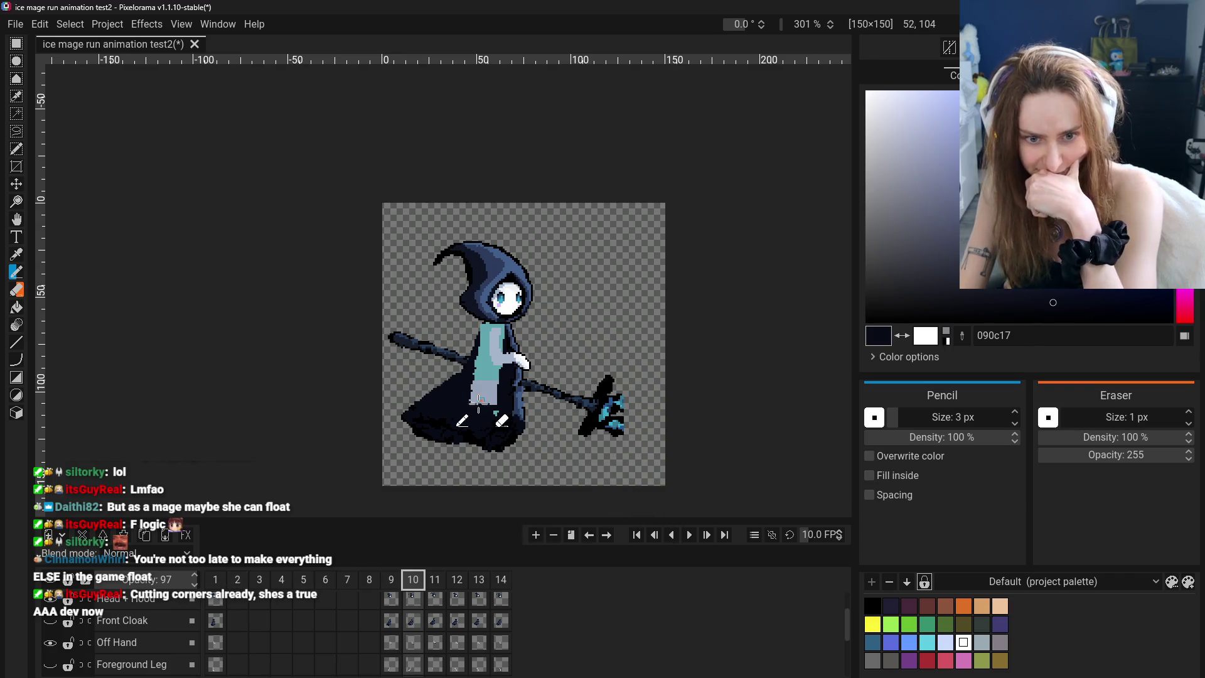
{"action": "key", "text": "o"}
{"action": "left_click", "coordinate": [496, 392]}
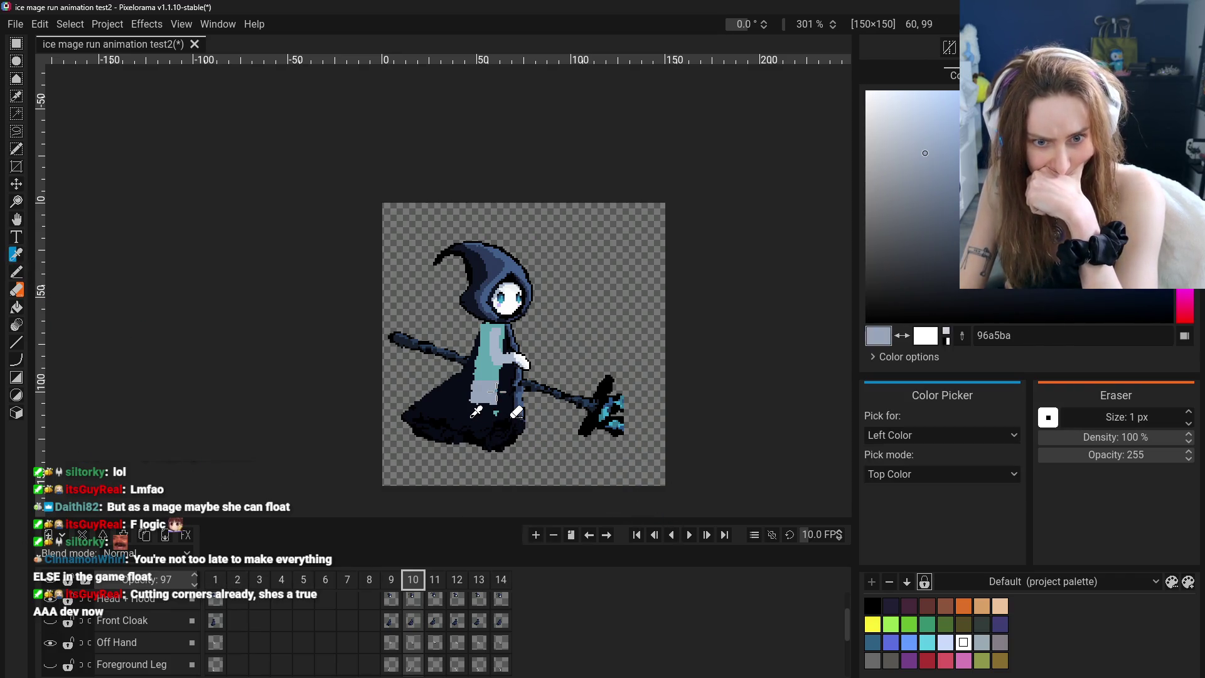
{"action": "key", "text": "p"}
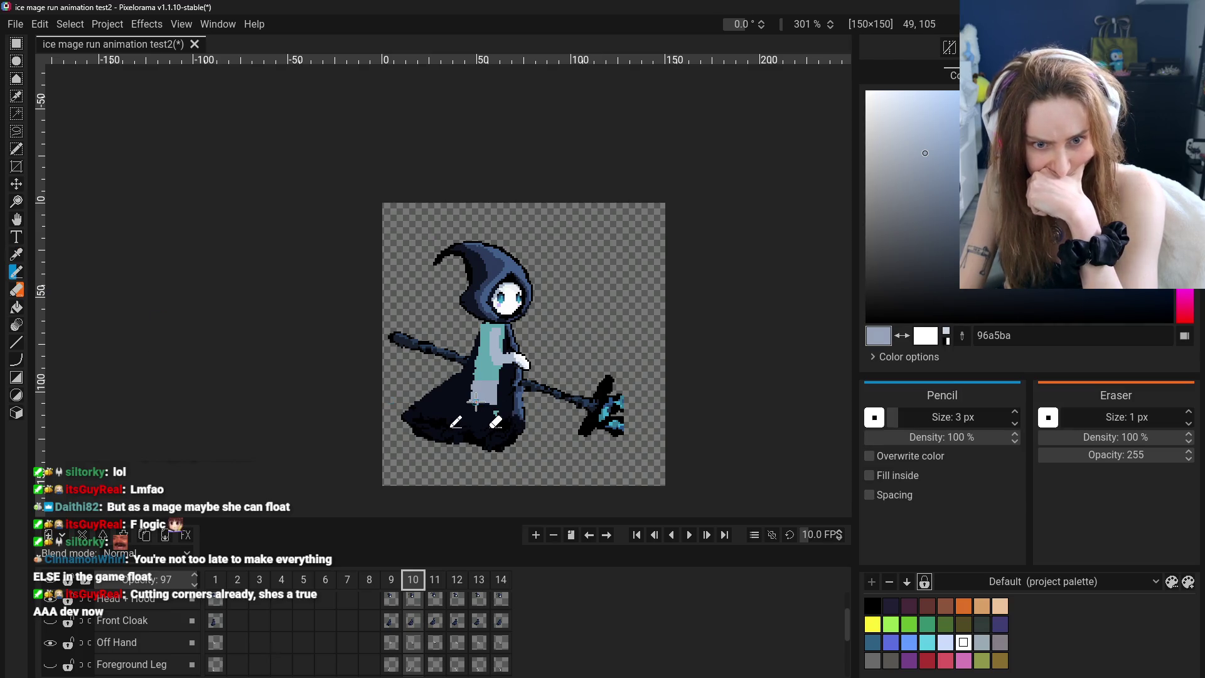
{"action": "left_click_drag", "start_coordinate": [498, 384], "coordinate": [500, 439]}
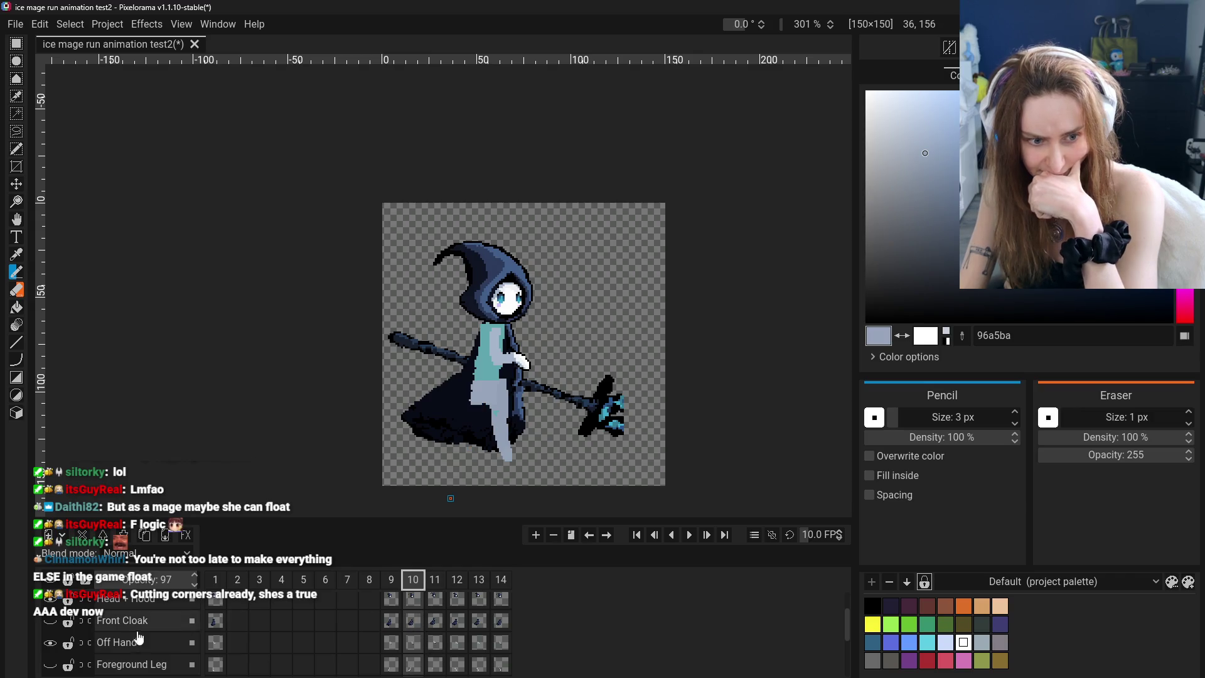
Show the Foreground Leg layer and paint muted pink strokes onto the leg
{"action": "scroll", "coordinate": [68, 646], "scroll_direction": "down", "scroll_amount": 1}
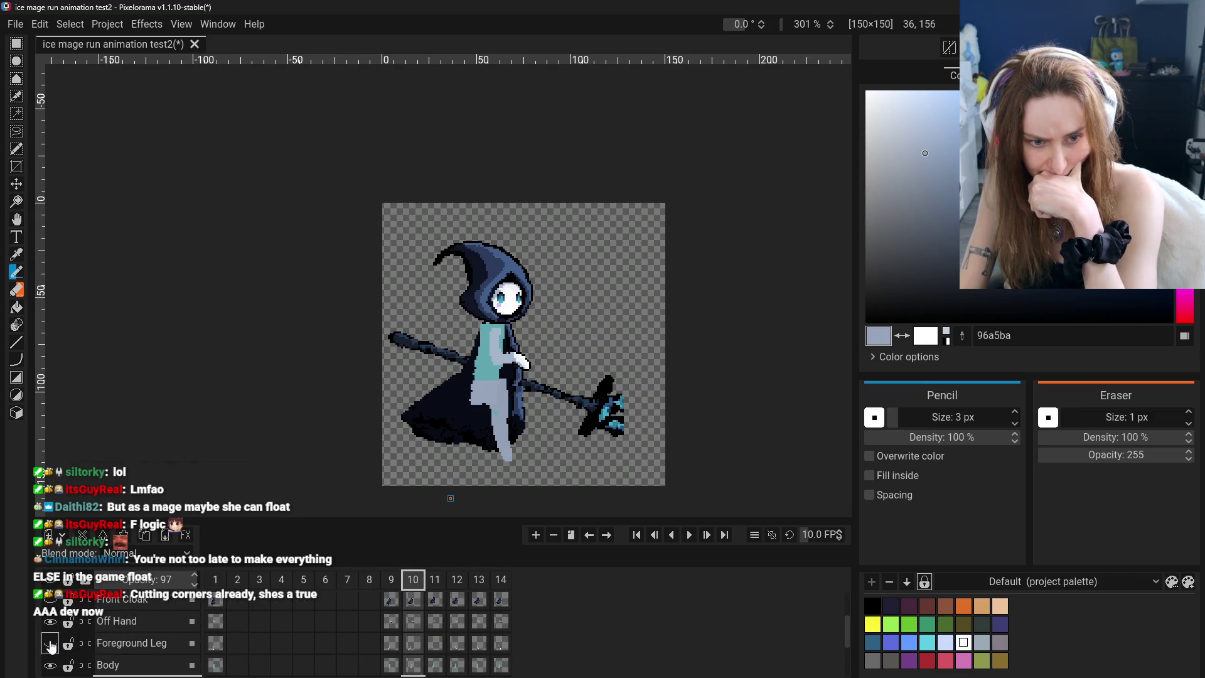
{"action": "left_click", "coordinate": [50, 644]}
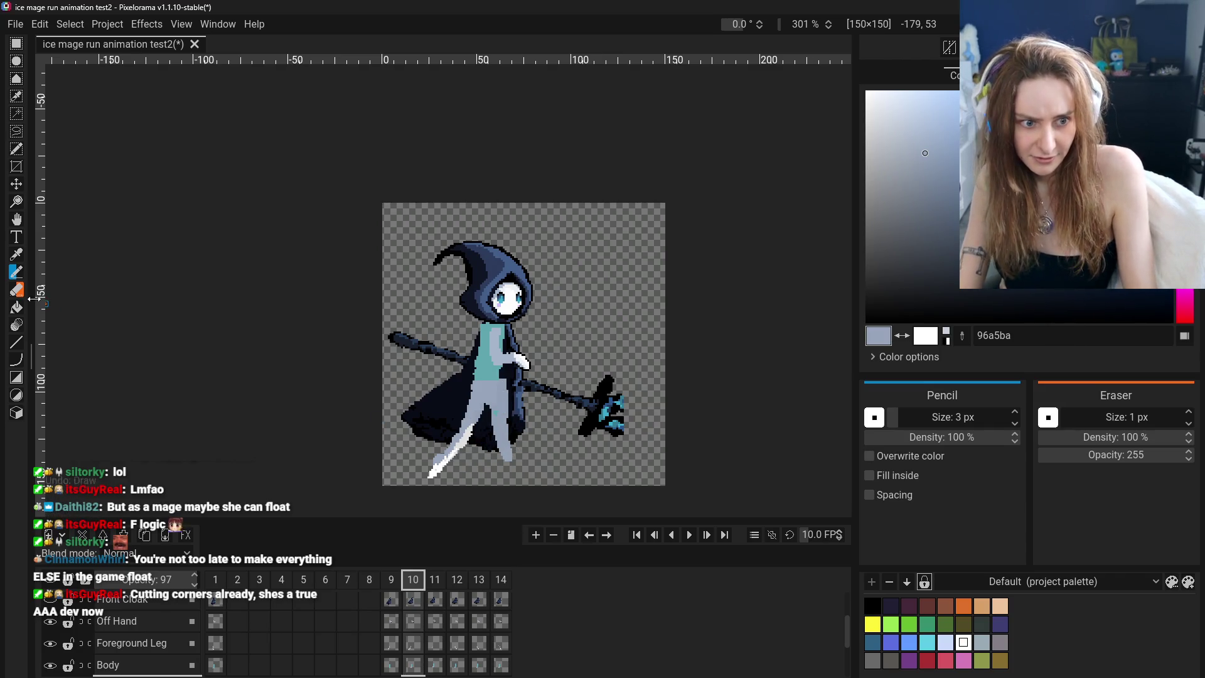
{"action": "left_click", "coordinate": [1177, 320]}
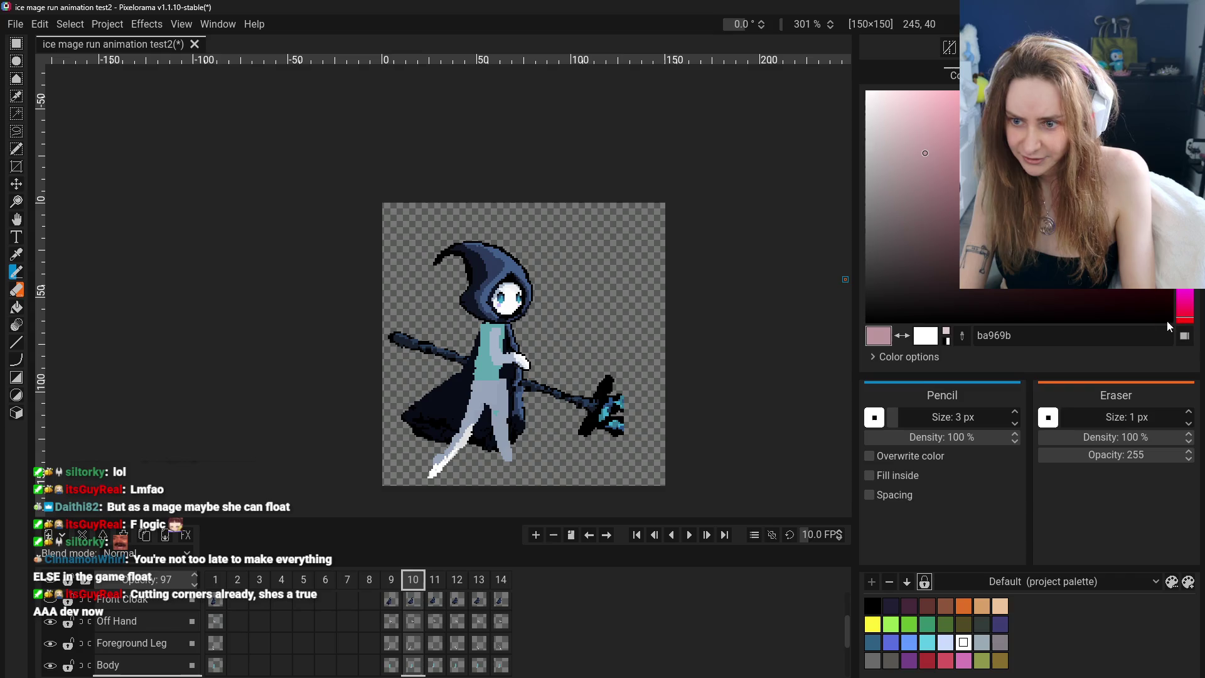
{"action": "left_click_drag", "start_coordinate": [493, 394], "coordinate": [491, 396]}
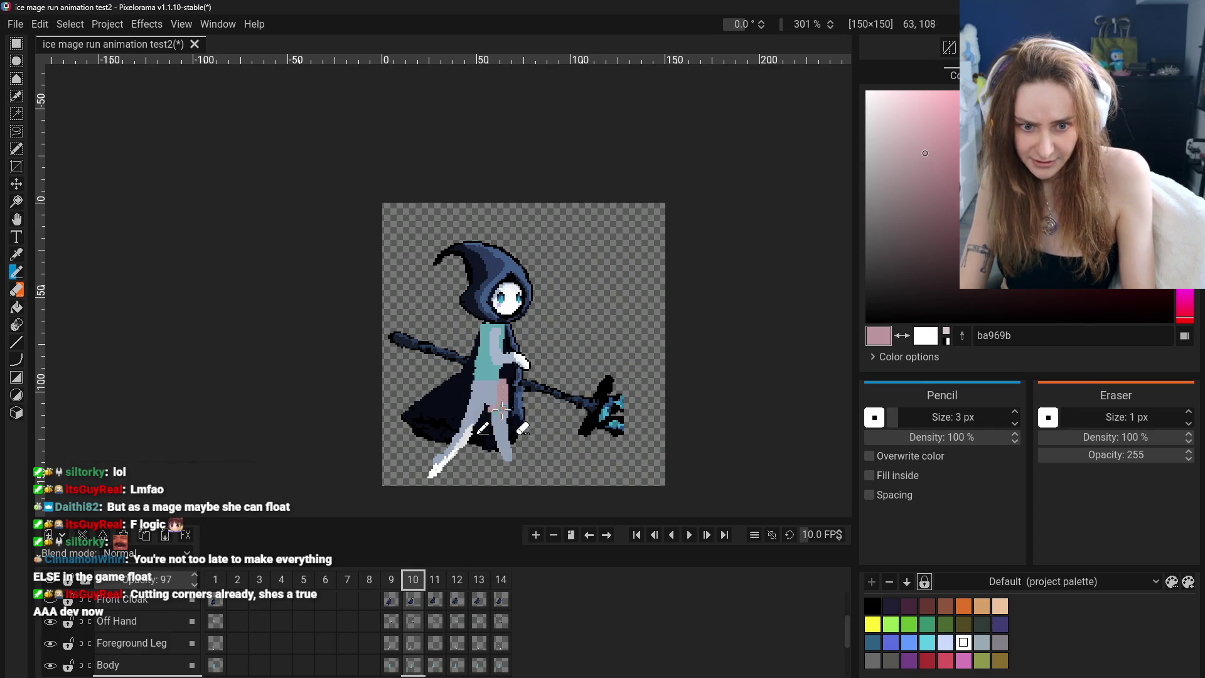
{"action": "left_click_drag", "start_coordinate": [502, 377], "coordinate": [509, 414]}
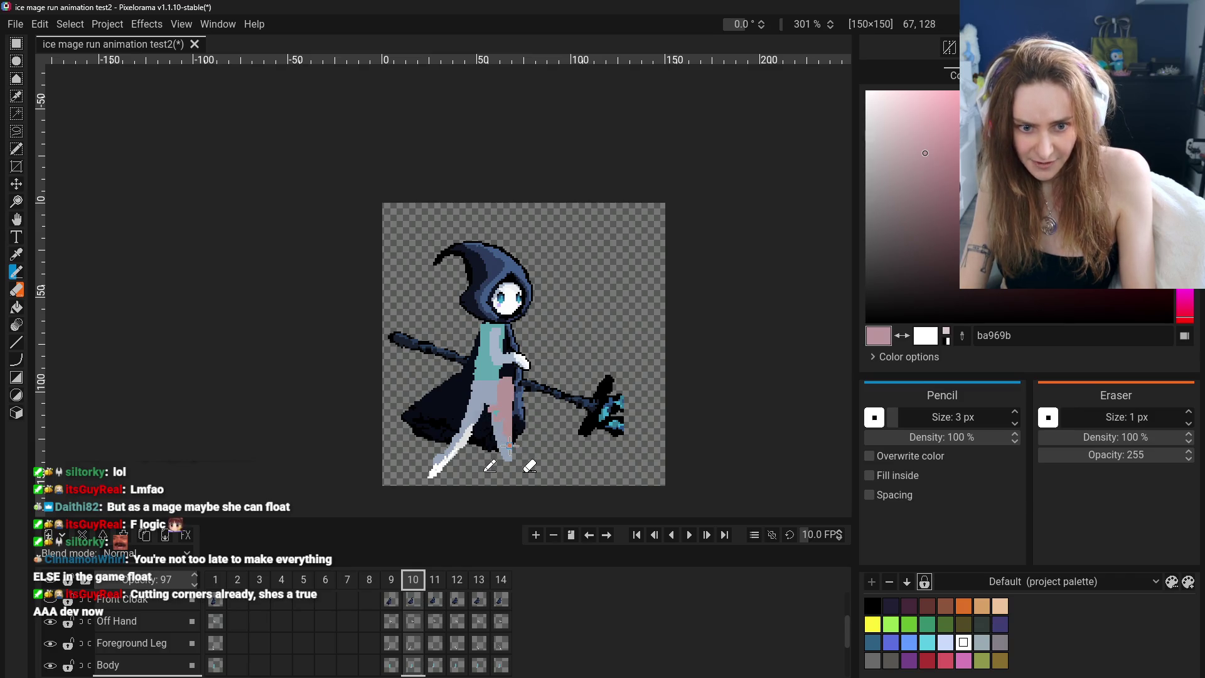
{"action": "key", "text": "g"}
{"action": "key", "text": "e"}
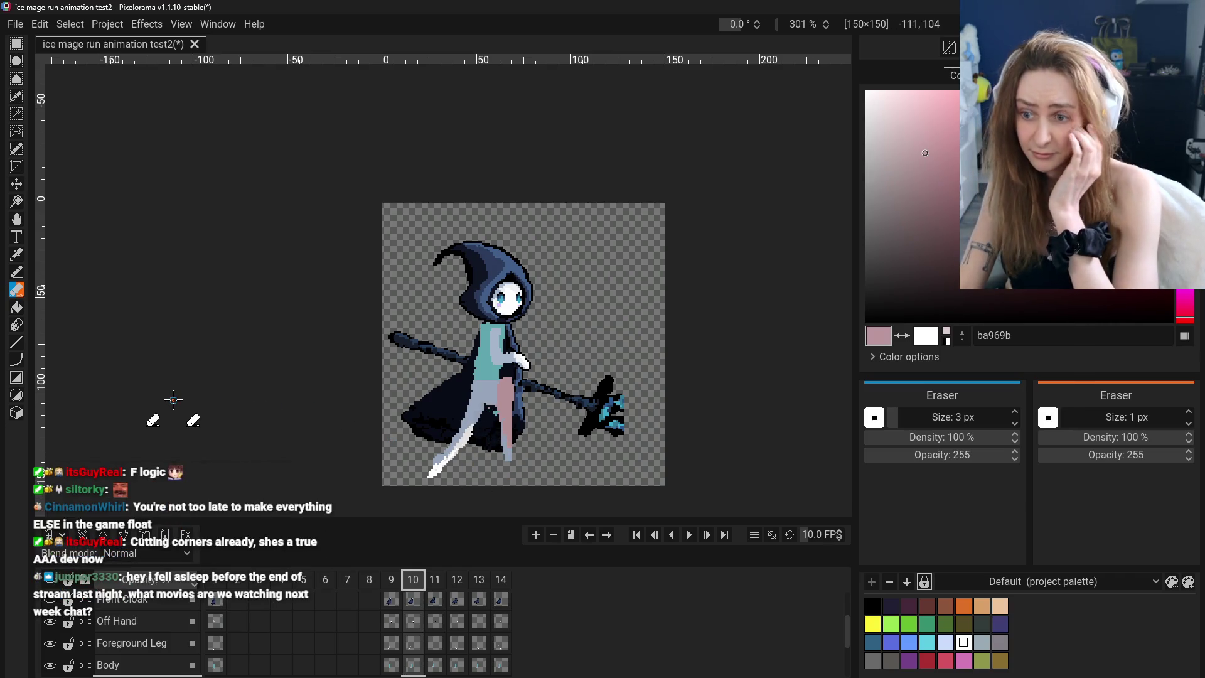
Sample grey-blue and white for the feet, then show the Front Cloak layer again
{"action": "left_click", "coordinate": [15, 269]}
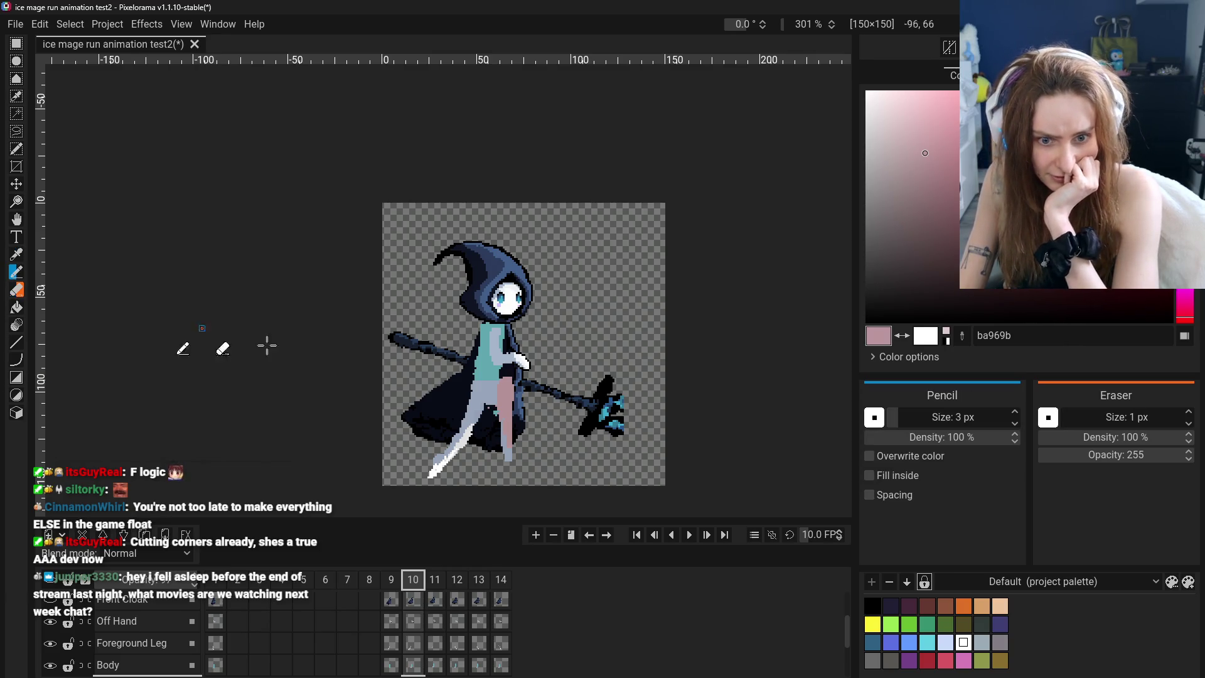
{"action": "left_click", "coordinate": [16, 254]}
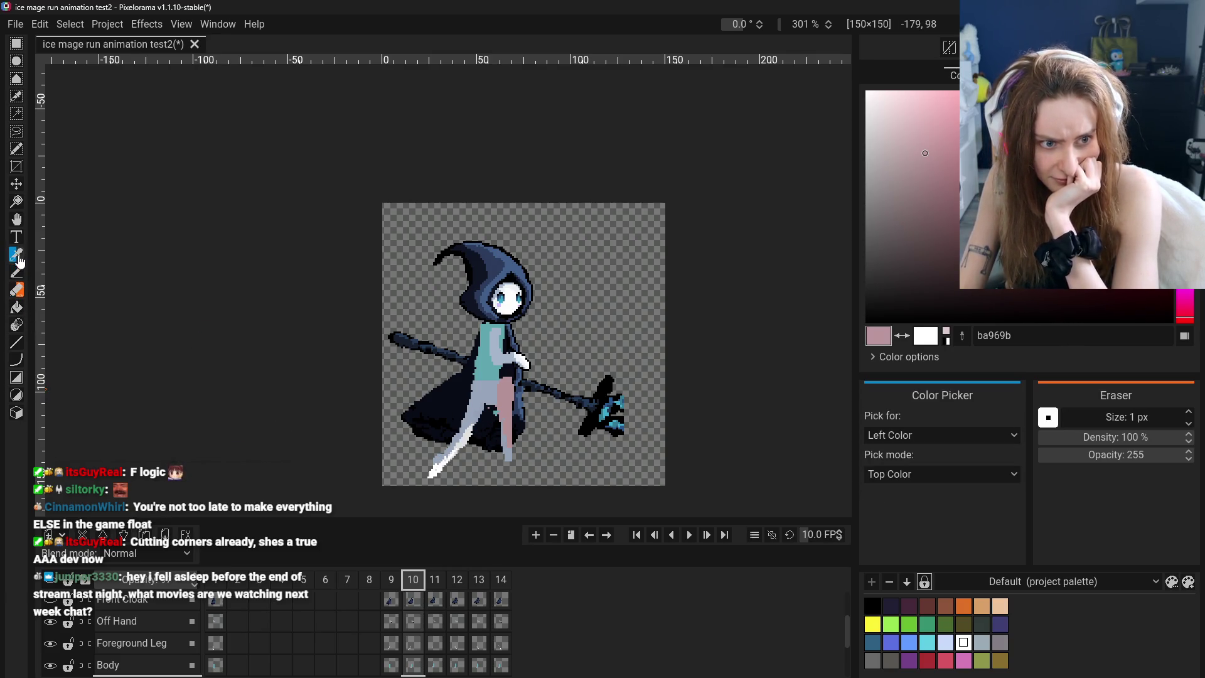
{"action": "left_click", "coordinate": [450, 442]}
{"action": "left_click", "coordinate": [18, 273]}
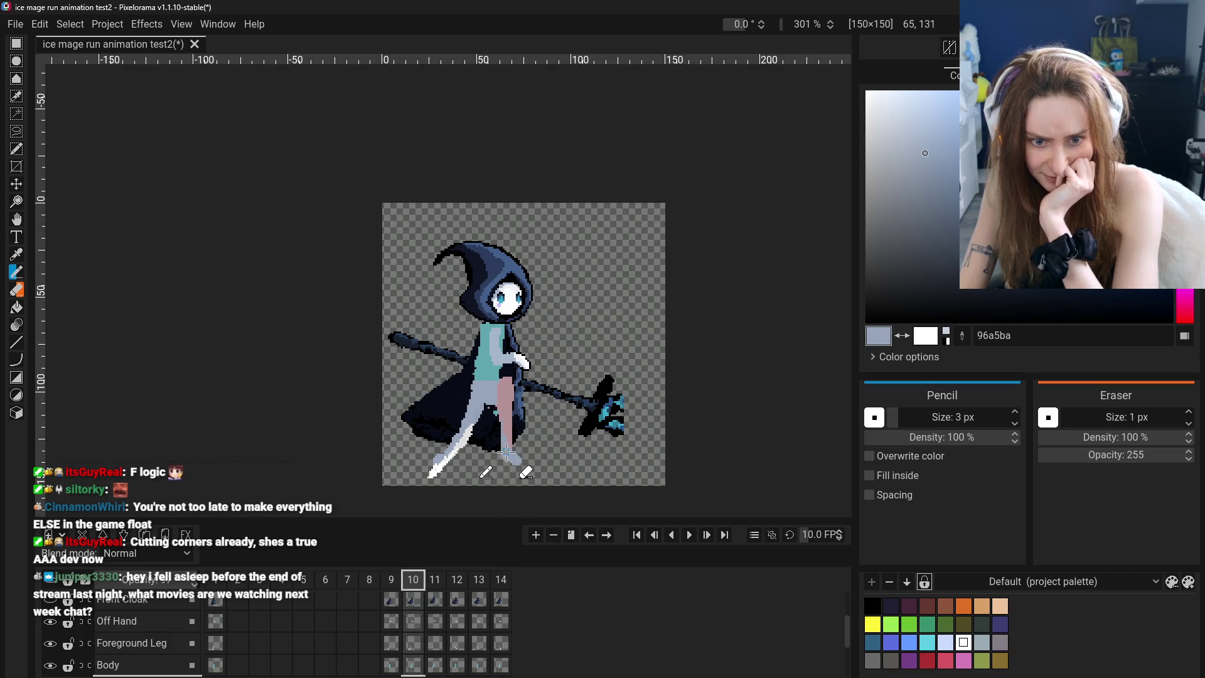
{"action": "left_click", "coordinate": [16, 254]}
{"action": "left_click", "coordinate": [442, 473]}
{"action": "left_click", "coordinate": [16, 272]}
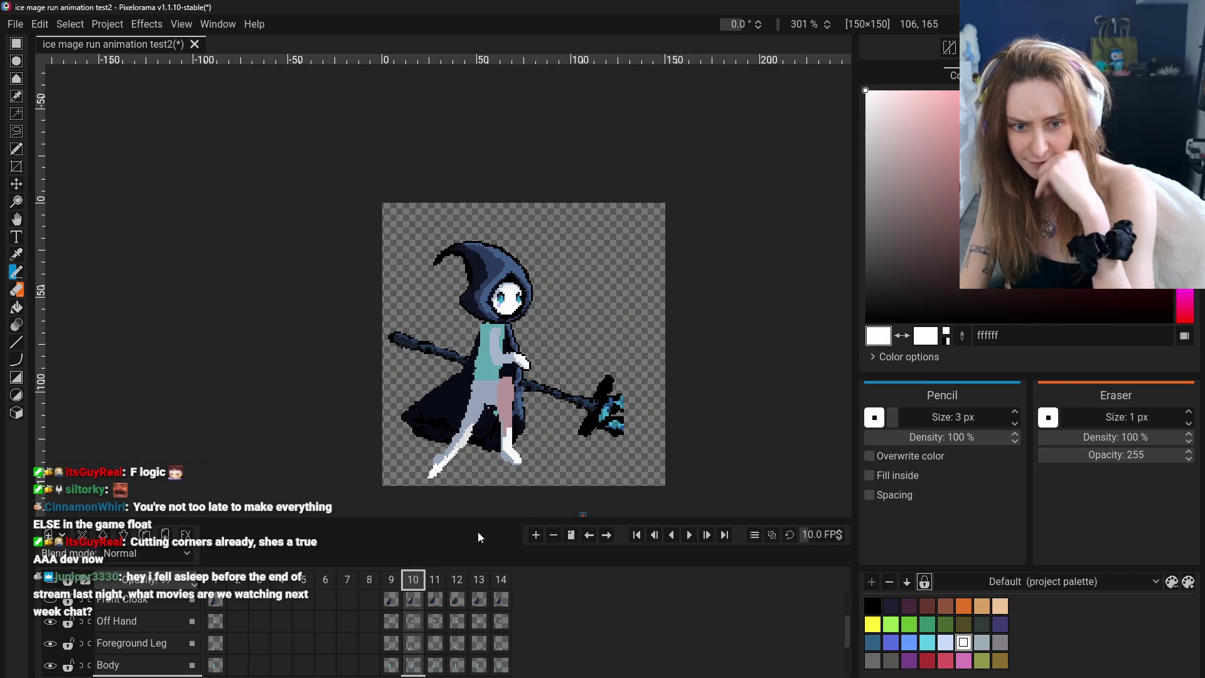
{"action": "left_click", "coordinate": [50, 601]}
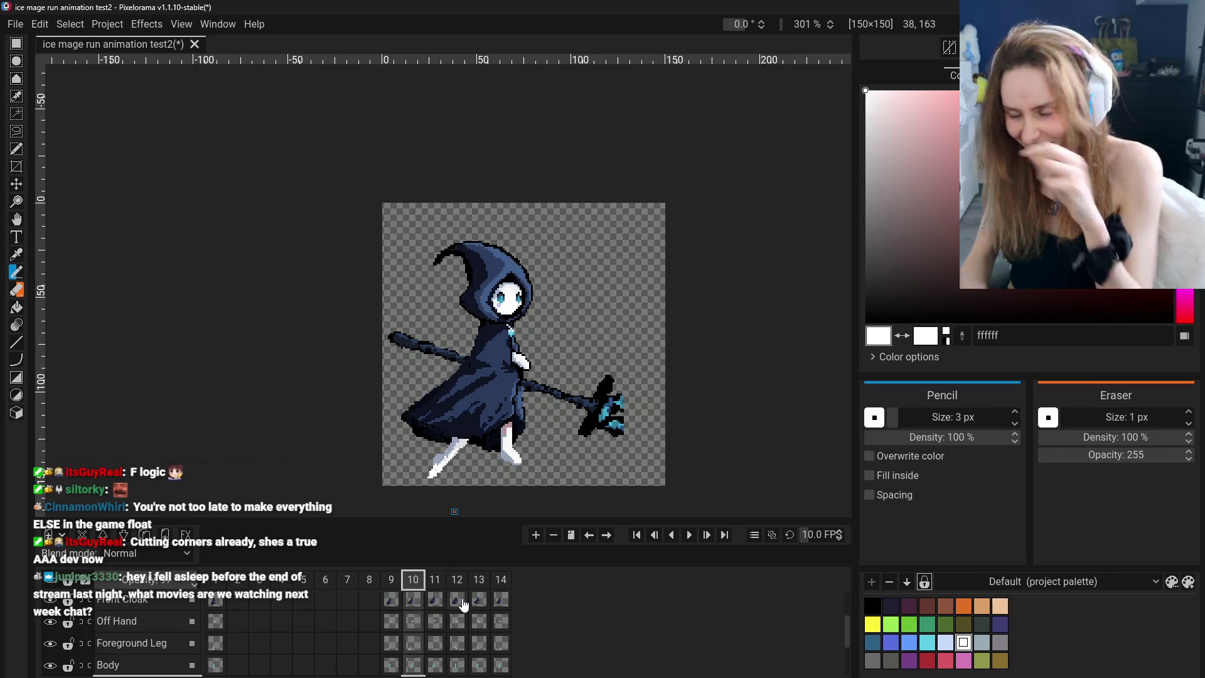
{"action": "scroll", "coordinate": [439, 628], "scroll_direction": "down", "scroll_amount": 2}
{"action": "left_click", "coordinate": [415, 645]}
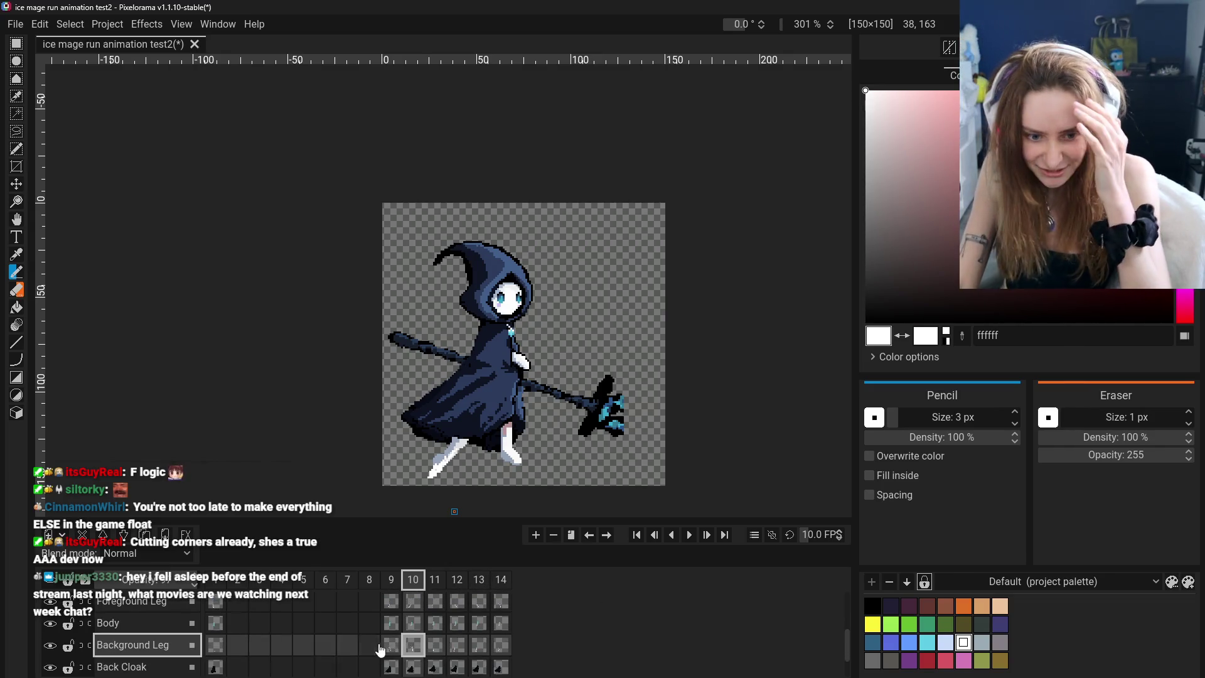
{"action": "left_click", "coordinate": [392, 645]}
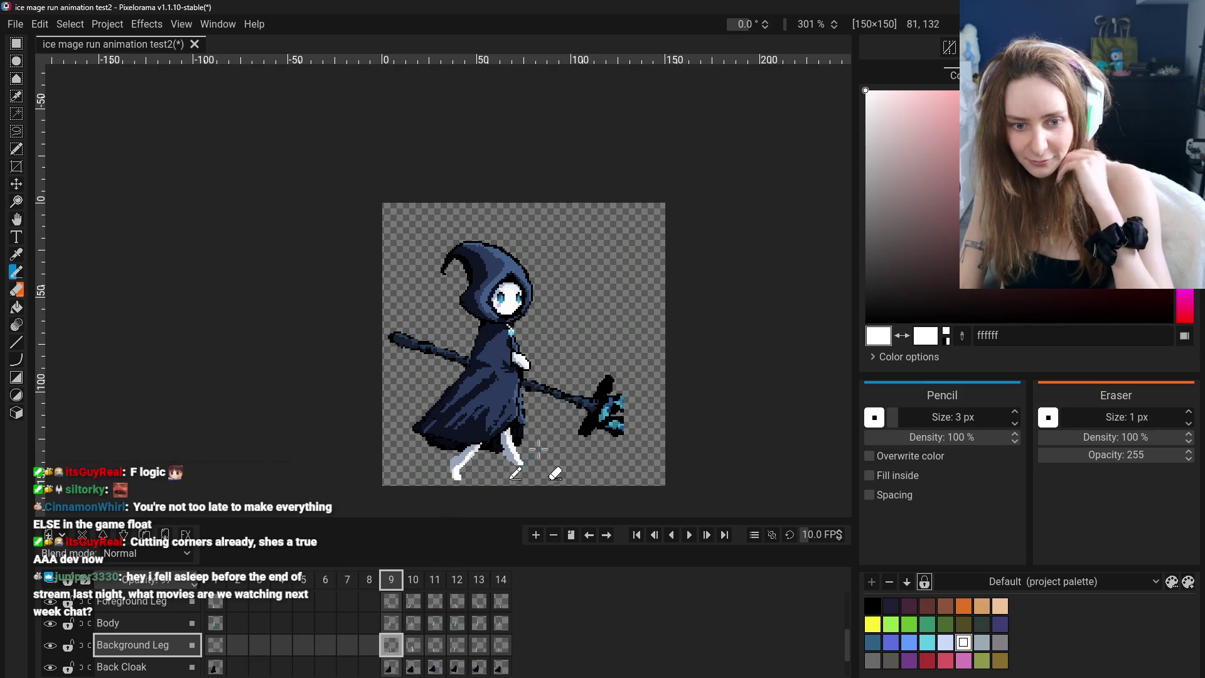
{"action": "left_click", "coordinate": [411, 647]}
{"action": "left_click", "coordinate": [389, 647]}
{"action": "left_click", "coordinate": [412, 646]}
{"action": "left_click", "coordinate": [376, 647]}
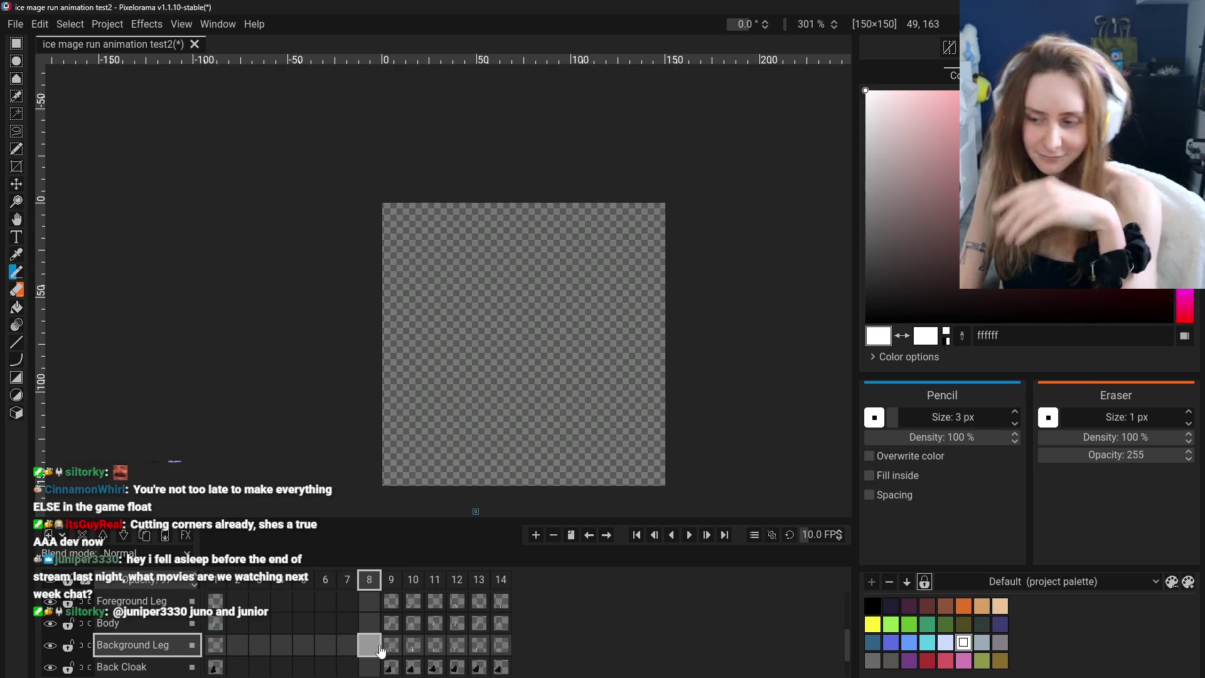
{"action": "left_click", "coordinate": [400, 649]}
{"action": "left_click", "coordinate": [412, 649]}
{"action": "left_click", "coordinate": [392, 648]}
{"action": "left_click", "coordinate": [412, 648]}
{"action": "left_click", "coordinate": [390, 648]}
{"action": "left_click", "coordinate": [411, 648]}
{"action": "left_click", "coordinate": [390, 647]}
{"action": "left_click", "coordinate": [412, 649]}
{"action": "left_click", "coordinate": [390, 648]}
{"action": "left_click", "coordinate": [415, 648]}
{"action": "key", "text": "e"}
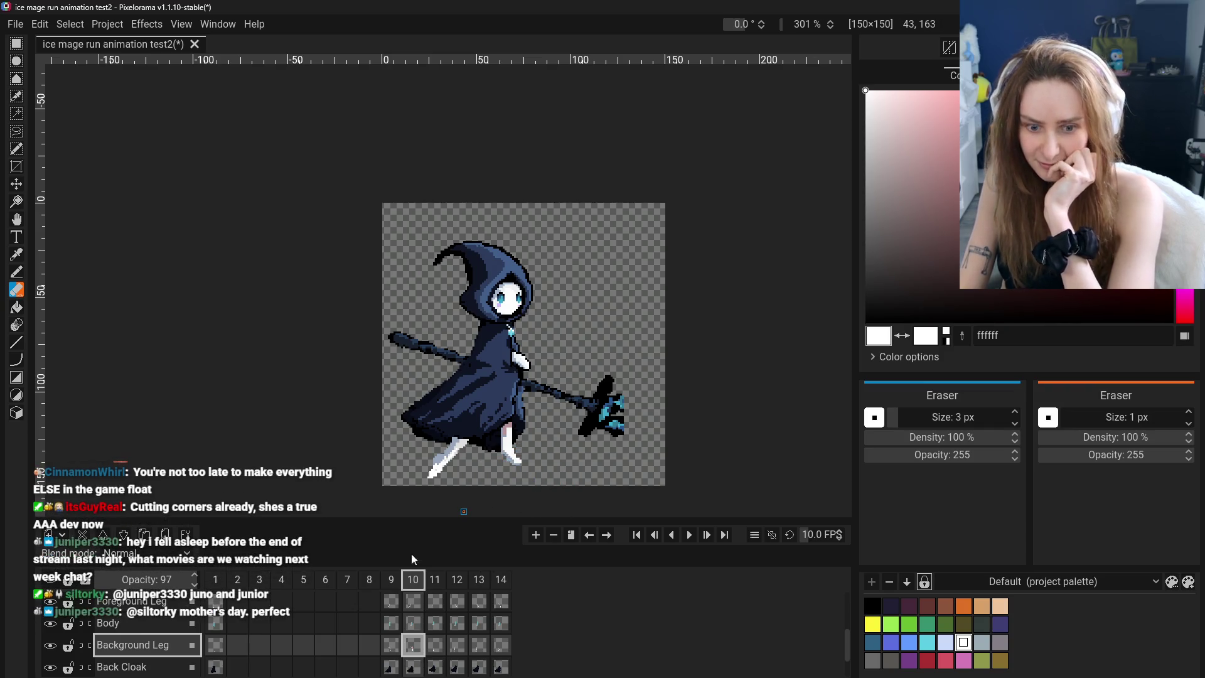
{"action": "left_click", "coordinate": [391, 645]}
{"action": "left_click", "coordinate": [413, 645]}
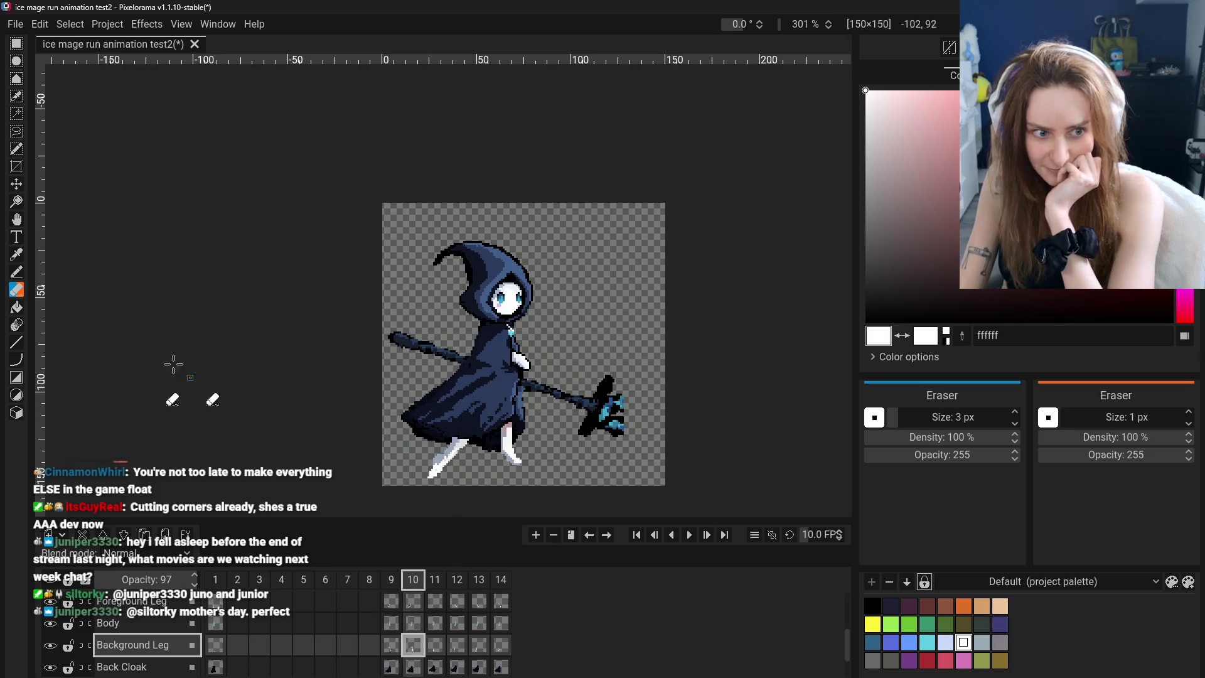
{"action": "left_click", "coordinate": [16, 184]}
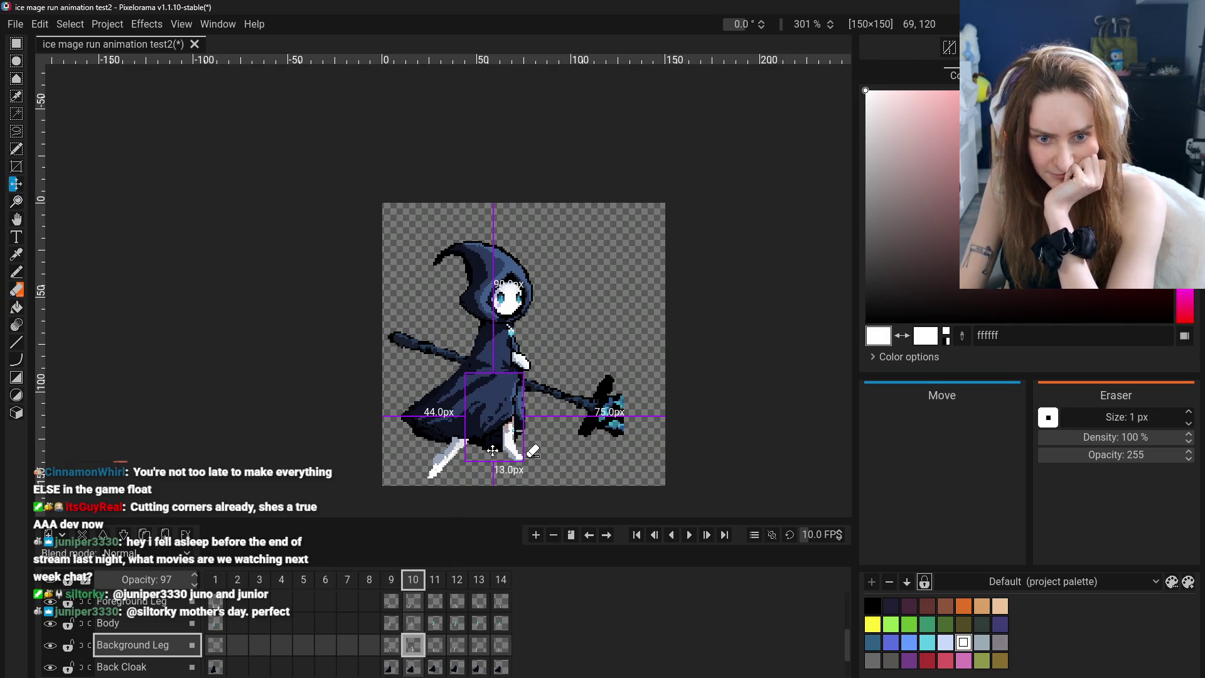
{"action": "left_click", "coordinate": [18, 291]}
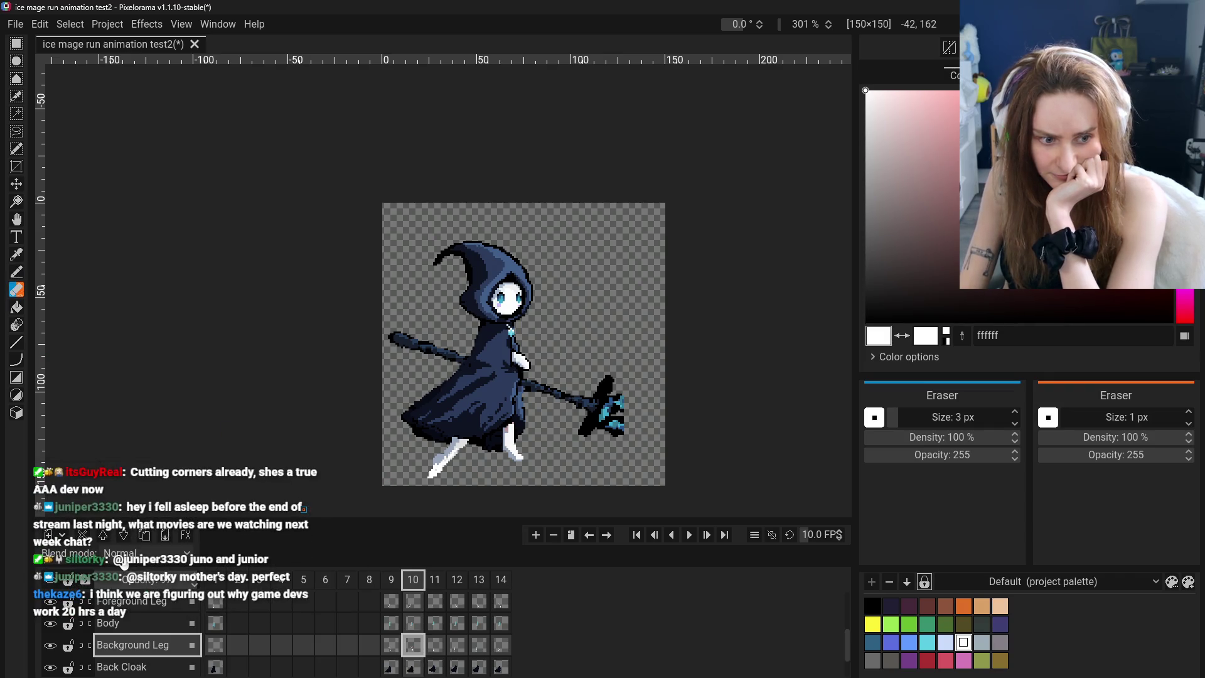
With Front Cloak hidden, bucket-fill frame 10's pink leg white, then show the cloak again
{"action": "scroll", "coordinate": [63, 608], "scroll_direction": "up", "scroll_amount": 1}
{"action": "scroll", "coordinate": [63, 608], "scroll_direction": "up", "scroll_amount": 4}
{"action": "left_click", "coordinate": [50, 621]}
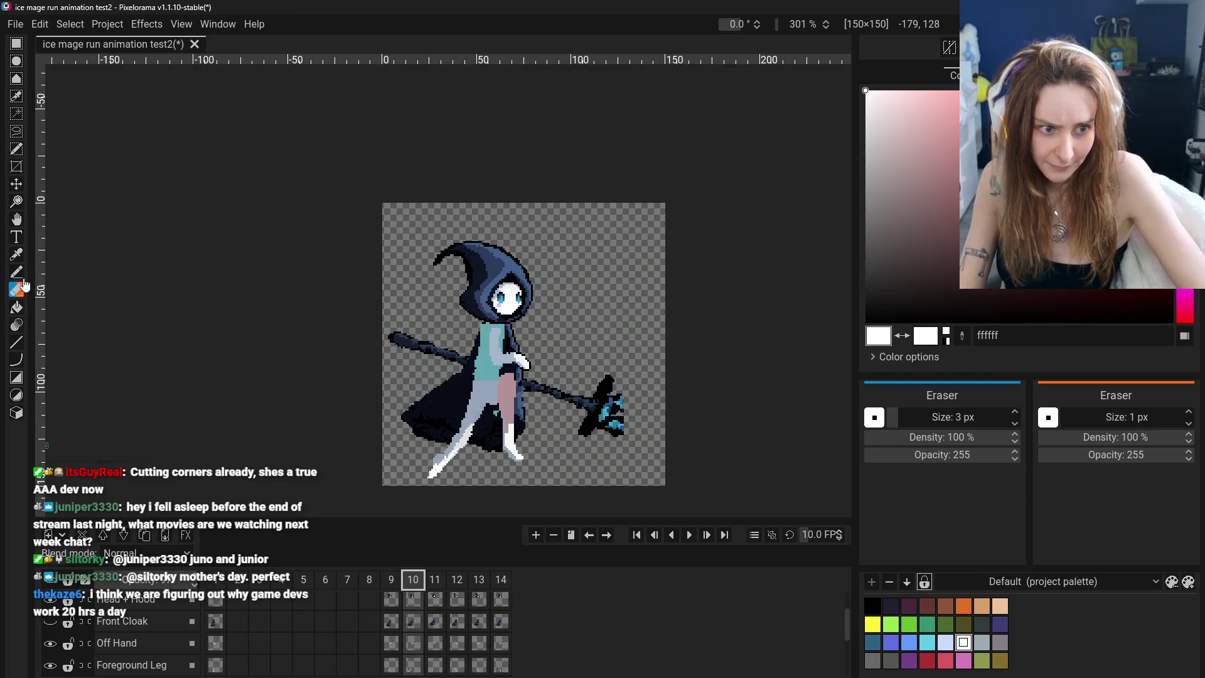
{"action": "left_click", "coordinate": [17, 307]}
{"action": "left_click", "coordinate": [504, 408]}
{"action": "key", "text": "ctrl+z"}
{"action": "left_click", "coordinate": [506, 406]}
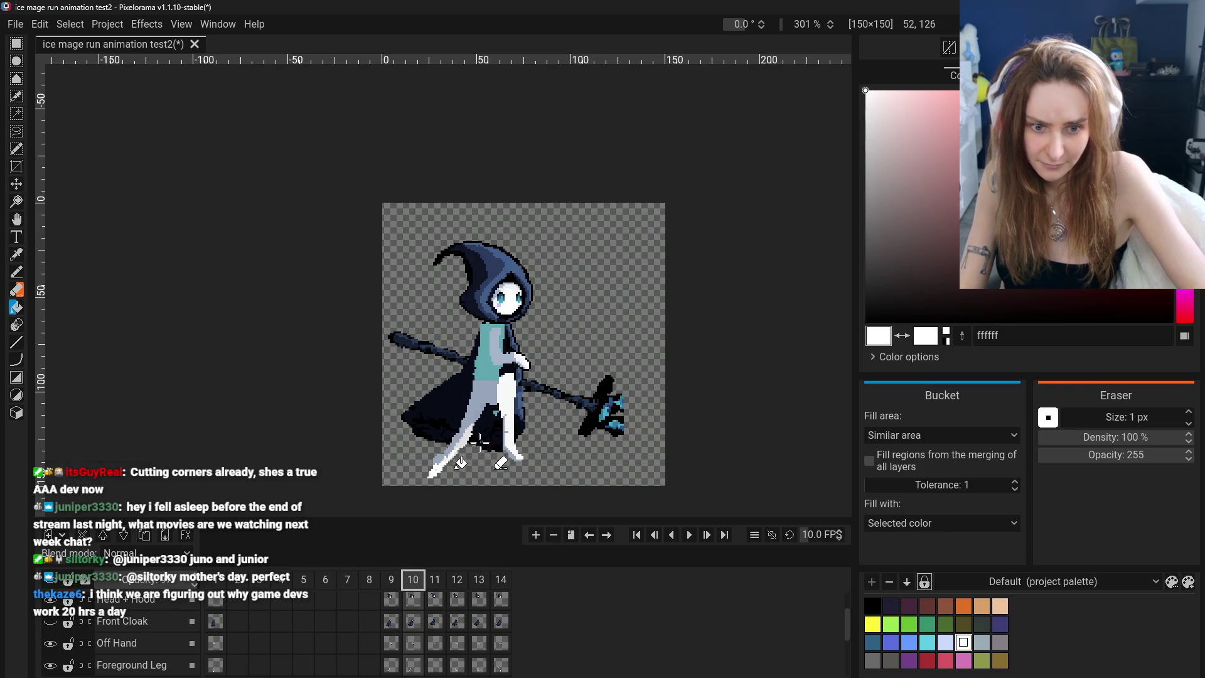
{"action": "left_click", "coordinate": [50, 621]}
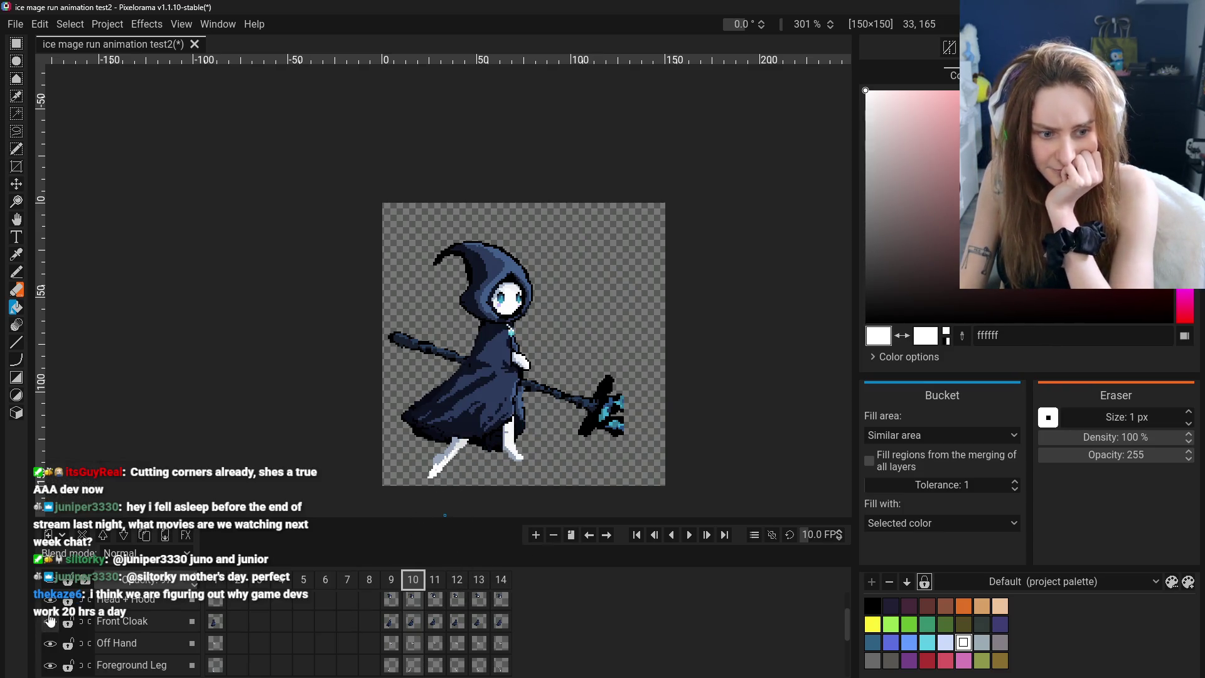
Move on to frame 11 of the run after a brief look back at frame 10
{"action": "scroll", "coordinate": [402, 594], "scroll_direction": "down", "scroll_amount": 2}
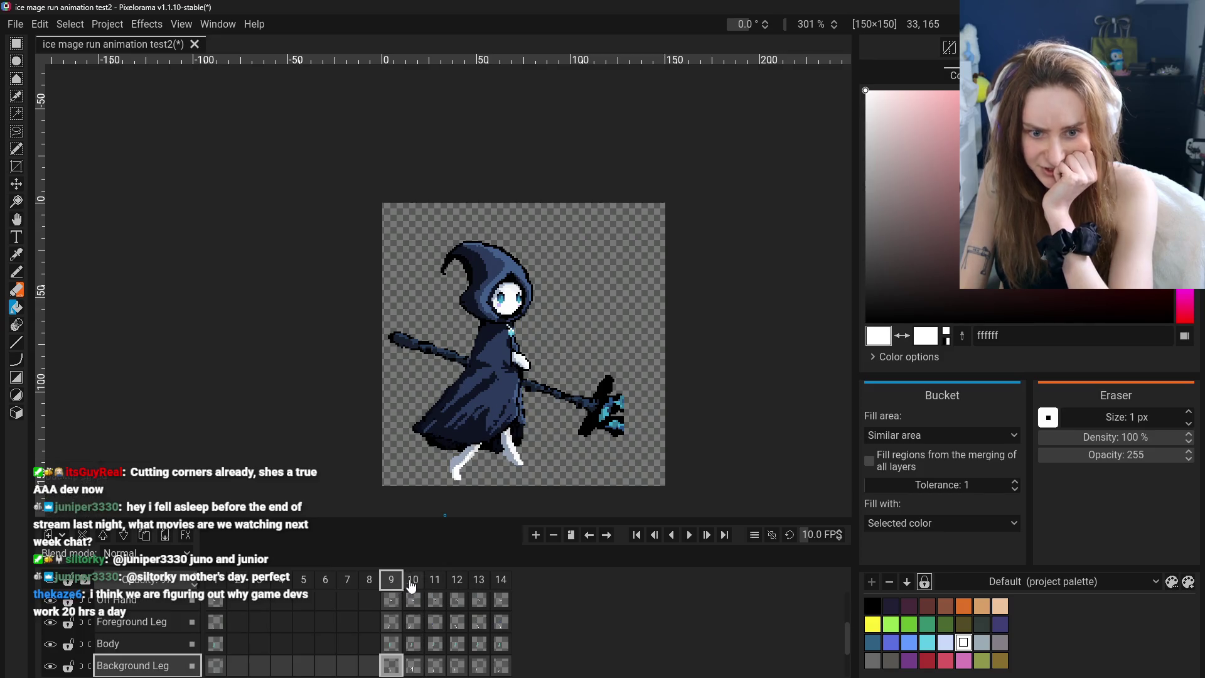
{"action": "left_click", "coordinate": [433, 584]}
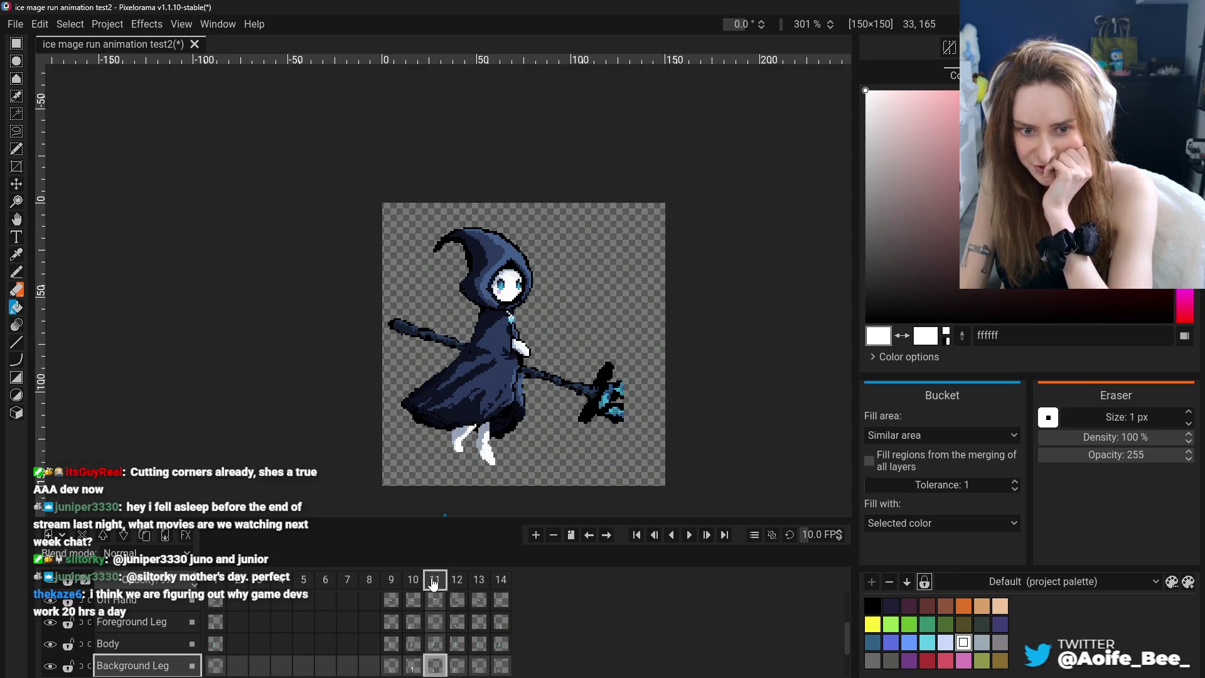
{"action": "left_click", "coordinate": [419, 585]}
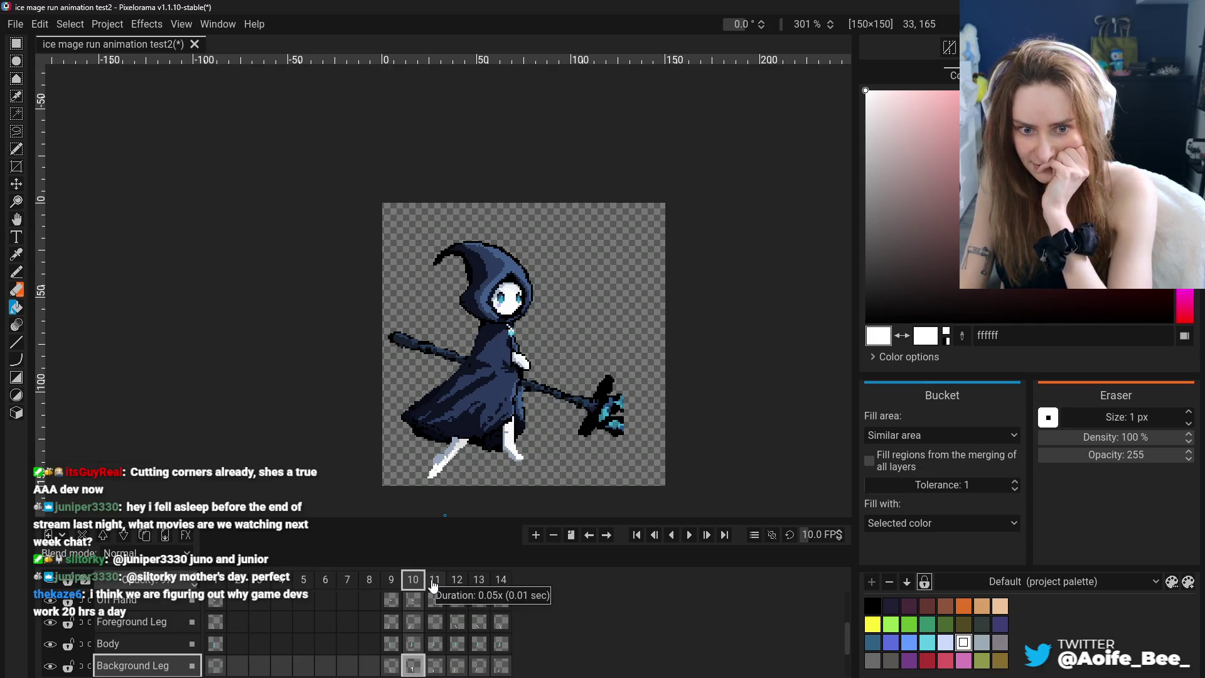
{"action": "left_click", "coordinate": [440, 584]}
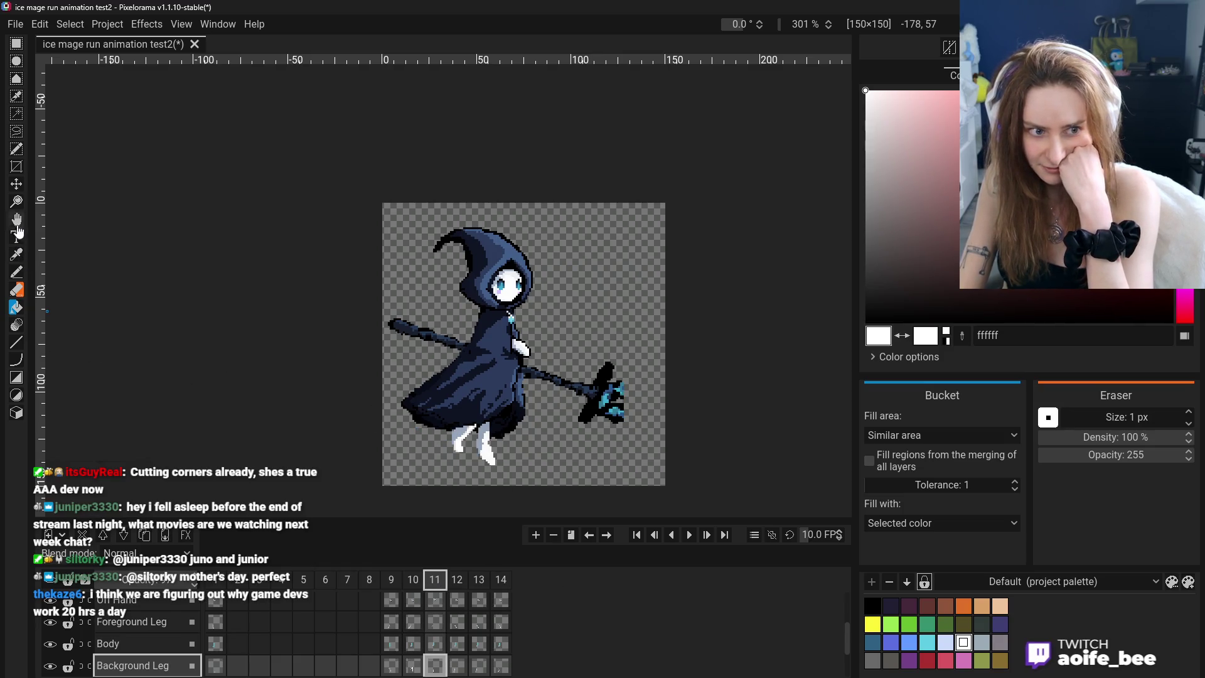
{"action": "left_click", "coordinate": [17, 185]}
Shift frame 11's Background Leg cel right and compare it against frames 9, 10 and 12
{"action": "left_click_drag", "start_coordinate": [471, 469], "coordinate": [485, 469]}
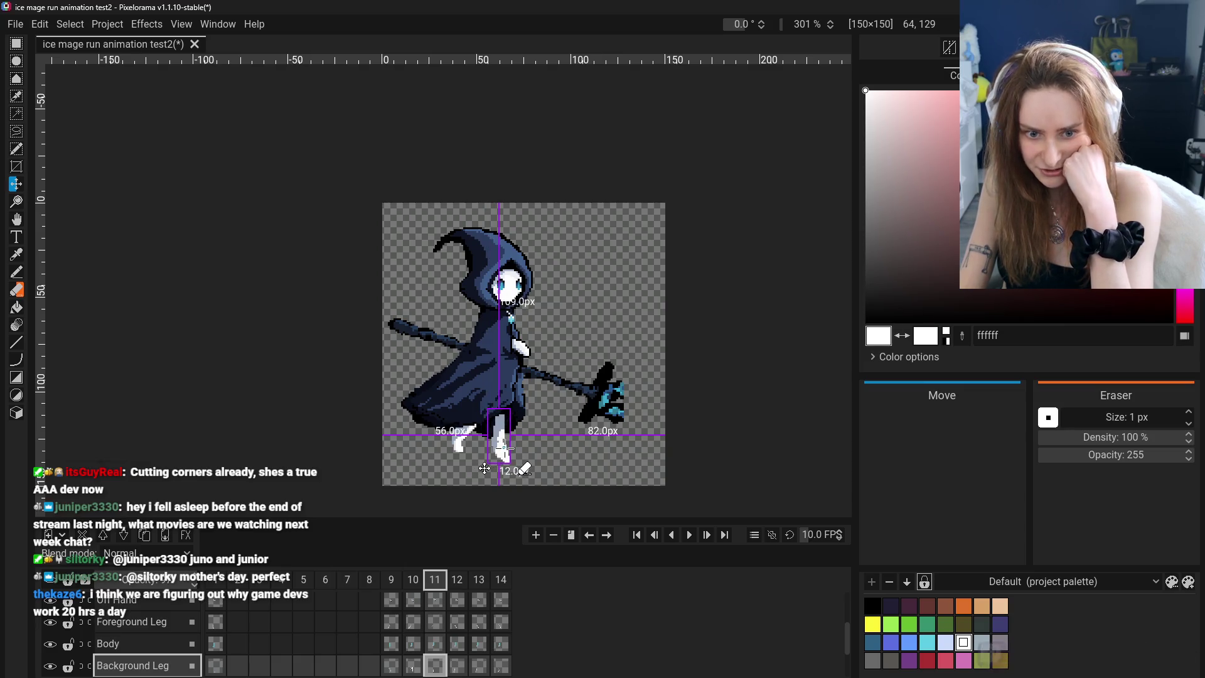
{"action": "left_click", "coordinate": [407, 586]}
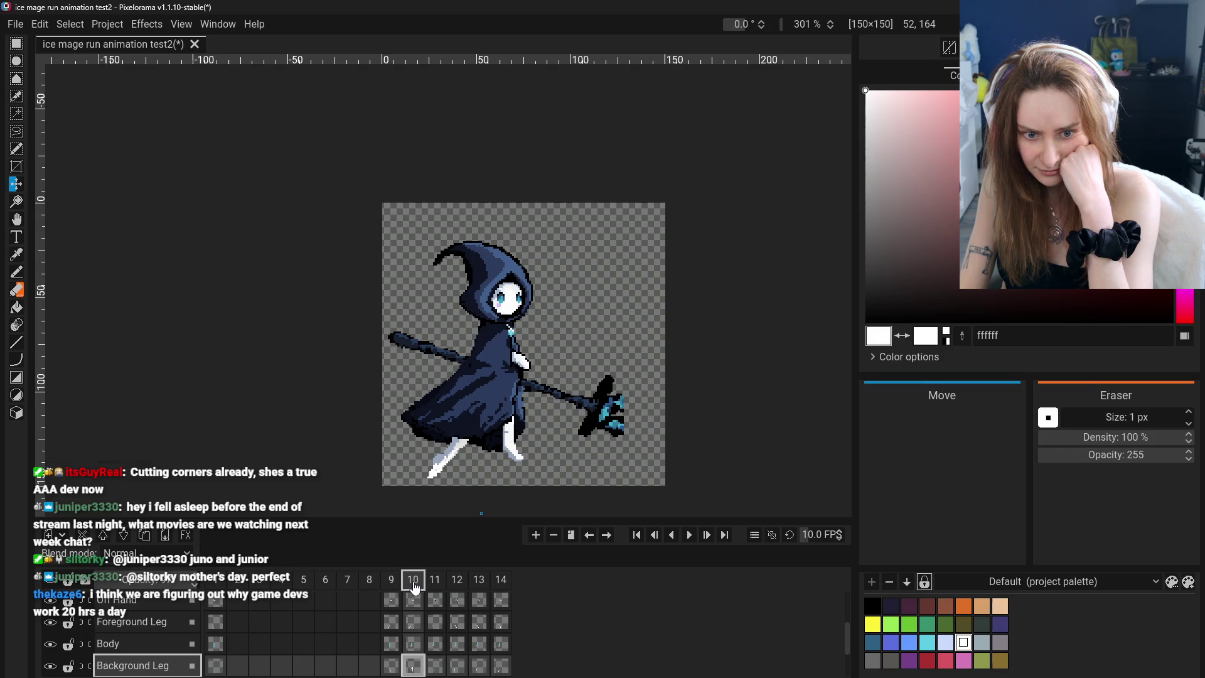
{"action": "left_click", "coordinate": [436, 581]}
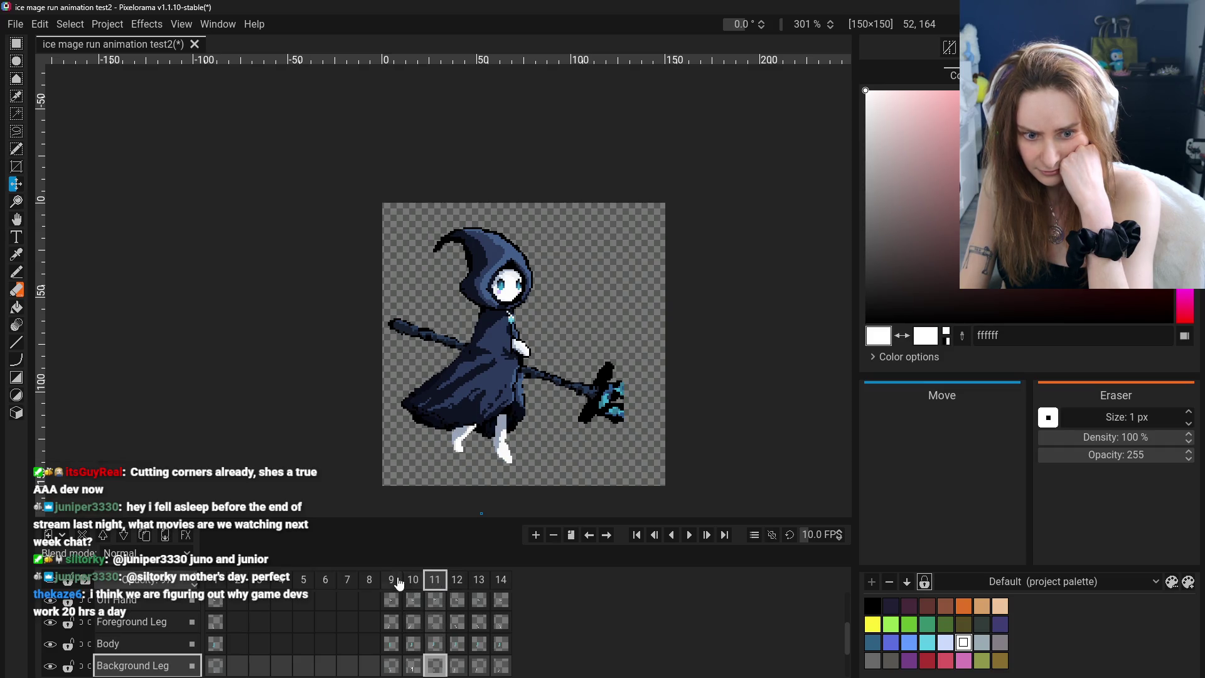
{"action": "left_click", "coordinate": [395, 583]}
{"action": "left_click", "coordinate": [414, 583]}
{"action": "left_click", "coordinate": [436, 582]}
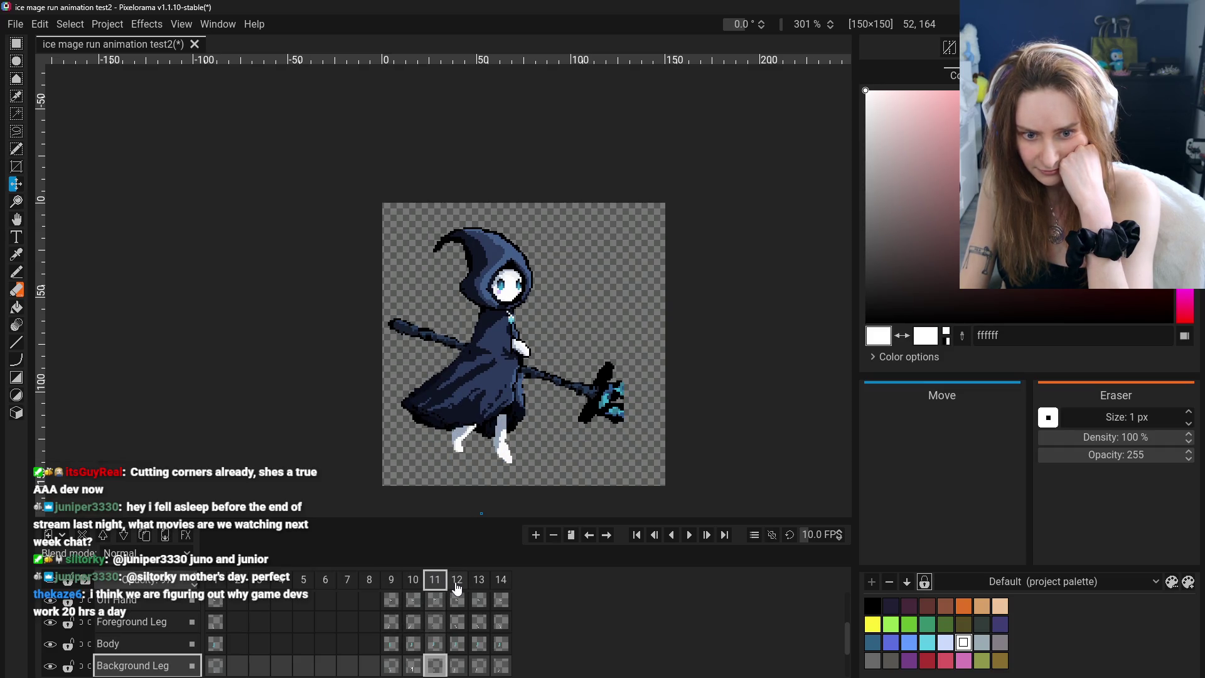
{"action": "left_click", "coordinate": [460, 586]}
{"action": "left_click", "coordinate": [413, 583]}
{"action": "left_click", "coordinate": [391, 583]}
{"action": "left_click", "coordinate": [435, 582]}
{"action": "left_click", "coordinate": [391, 583]}
{"action": "left_click", "coordinate": [413, 583]}
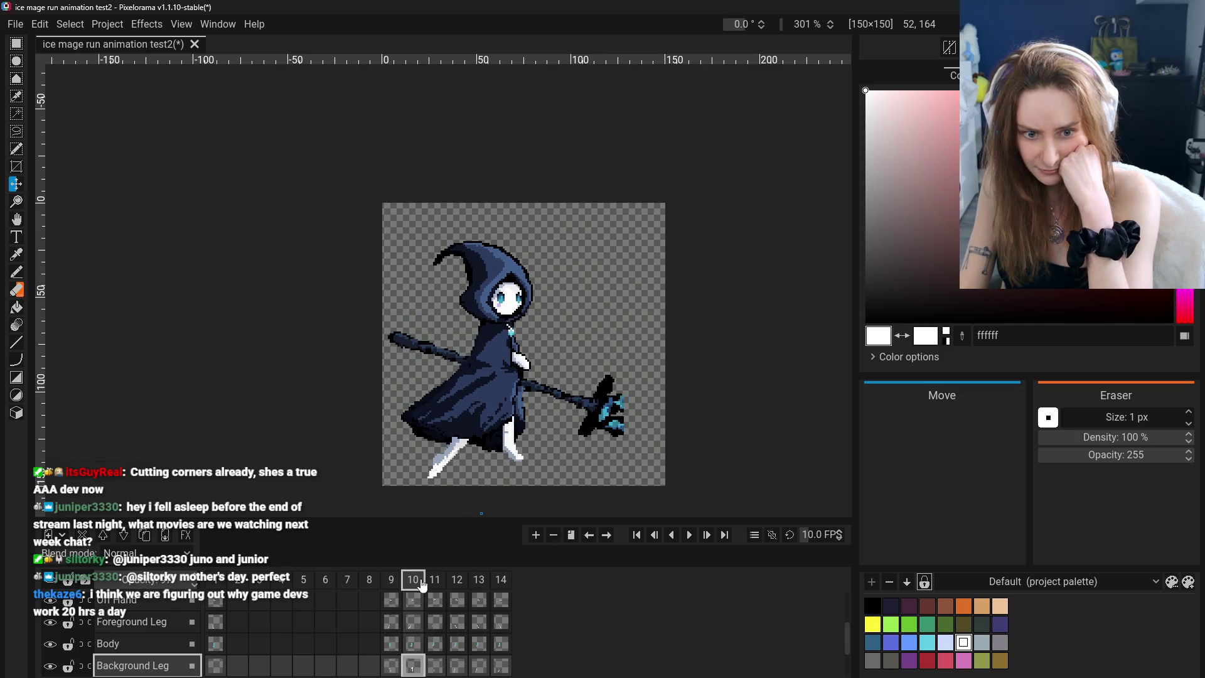
{"action": "left_click", "coordinate": [436, 585]}
Flip between frames 11 and 12, then shift frame 12's background leg right toward the staff
{"action": "left_click", "coordinate": [453, 587]}
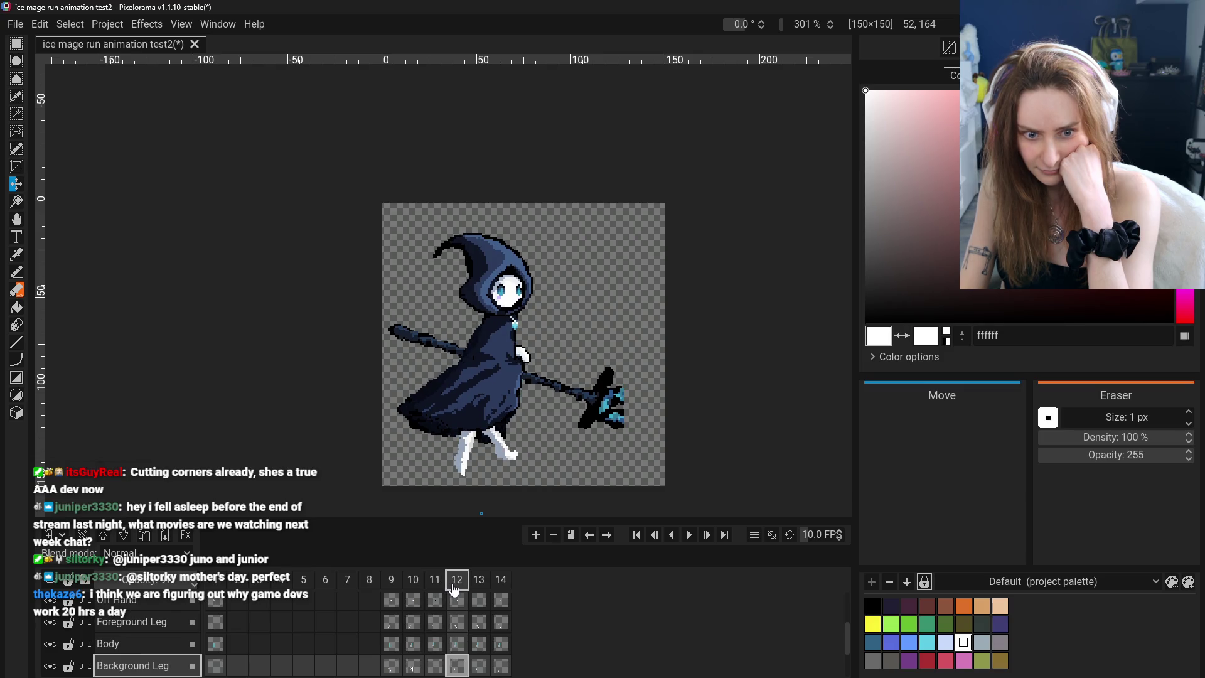
{"action": "left_click", "coordinate": [427, 585]}
{"action": "left_click", "coordinate": [414, 585]}
{"action": "left_click", "coordinate": [439, 585]}
{"action": "left_click", "coordinate": [452, 586]}
{"action": "left_click", "coordinate": [438, 584]}
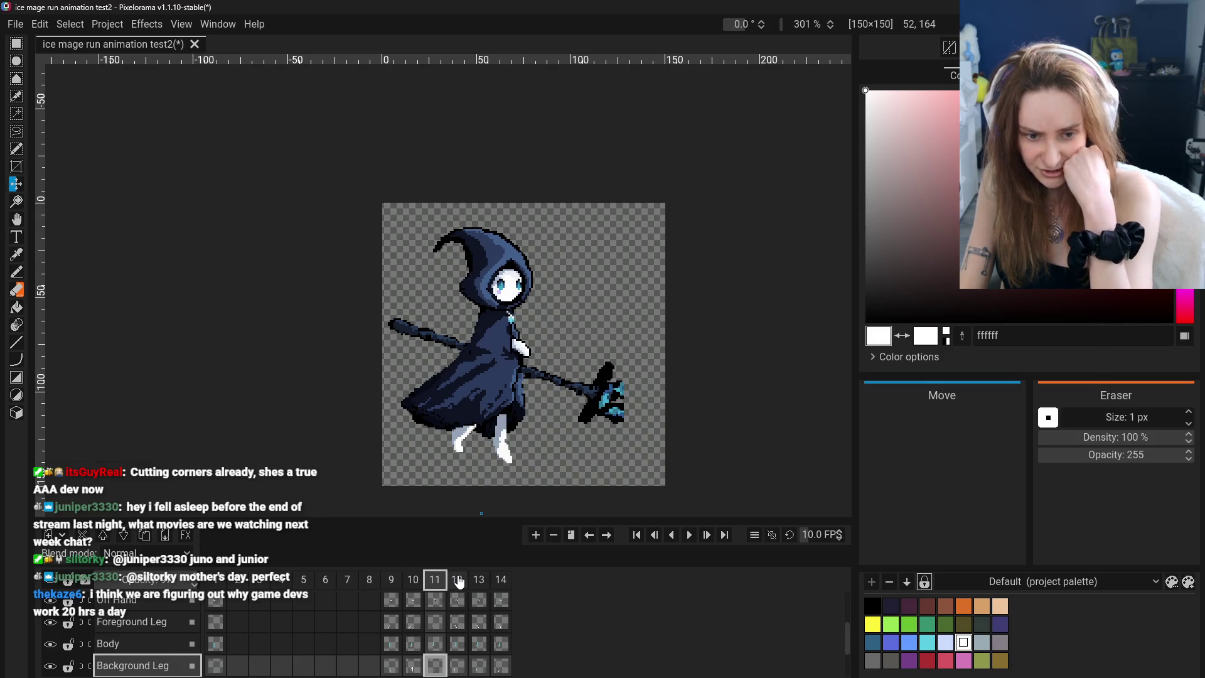
{"action": "left_click", "coordinate": [458, 579]}
{"action": "left_click", "coordinate": [438, 580]}
{"action": "left_click", "coordinate": [457, 579]}
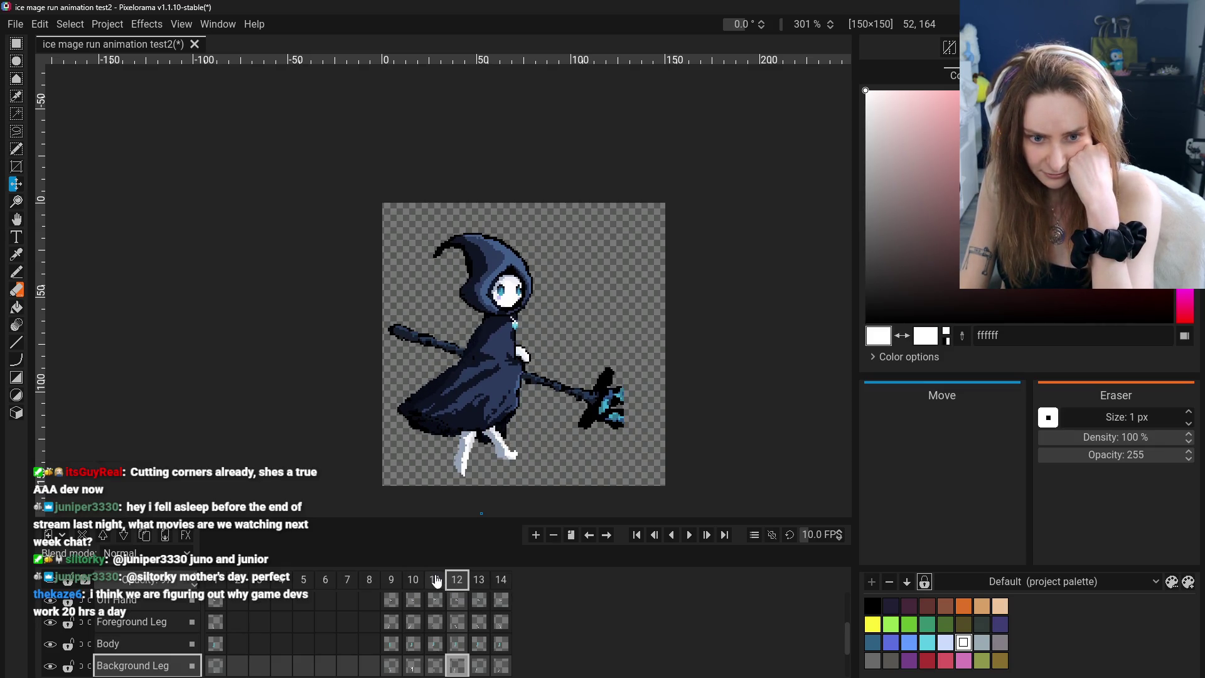
{"action": "mouse_move", "coordinate": [477, 504]}
{"action": "left_mouse_down"}
{"action": "mouse_move", "coordinate": [459, 489]}
{"action": "mouse_move", "coordinate": [505, 480]}
{"action": "left_mouse_up"}
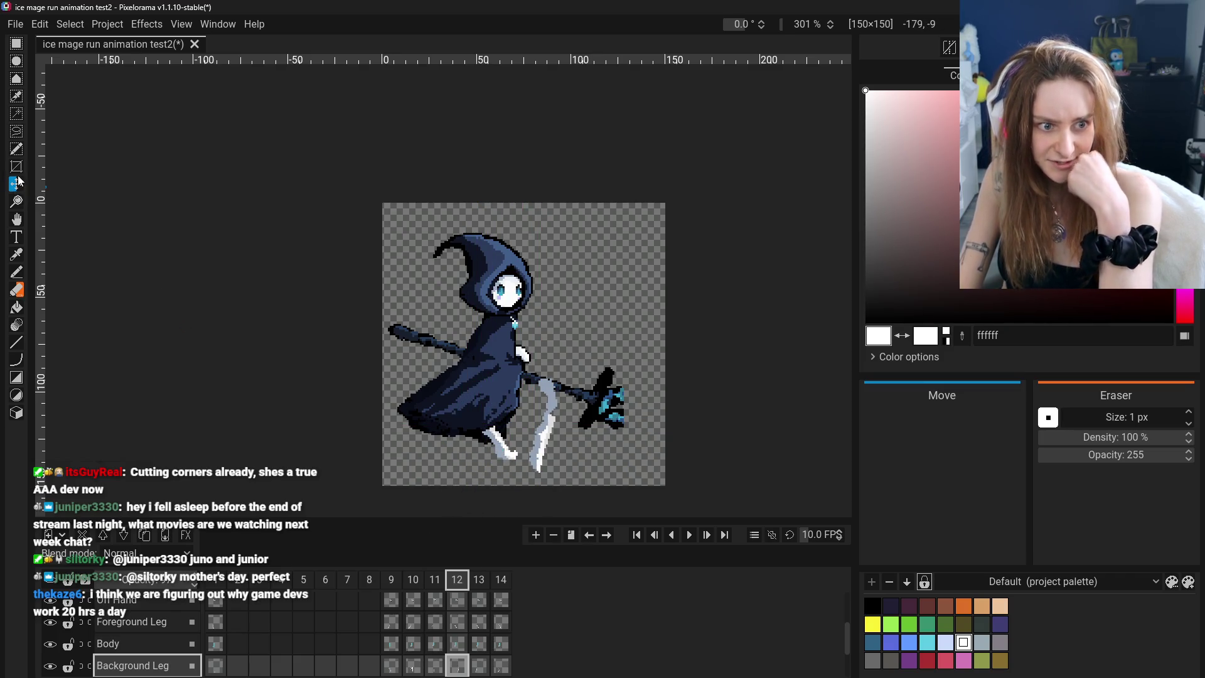
Erase frame 12's old Foreground Leg and Background Leg pixels
{"action": "left_click", "coordinate": [132, 621]}
{"action": "mouse_move", "coordinate": [462, 487]}
{"action": "left_mouse_down"}
{"action": "mouse_move", "coordinate": [402, 477]}
{"action": "mouse_move", "coordinate": [390, 490]}
{"action": "left_mouse_up"}
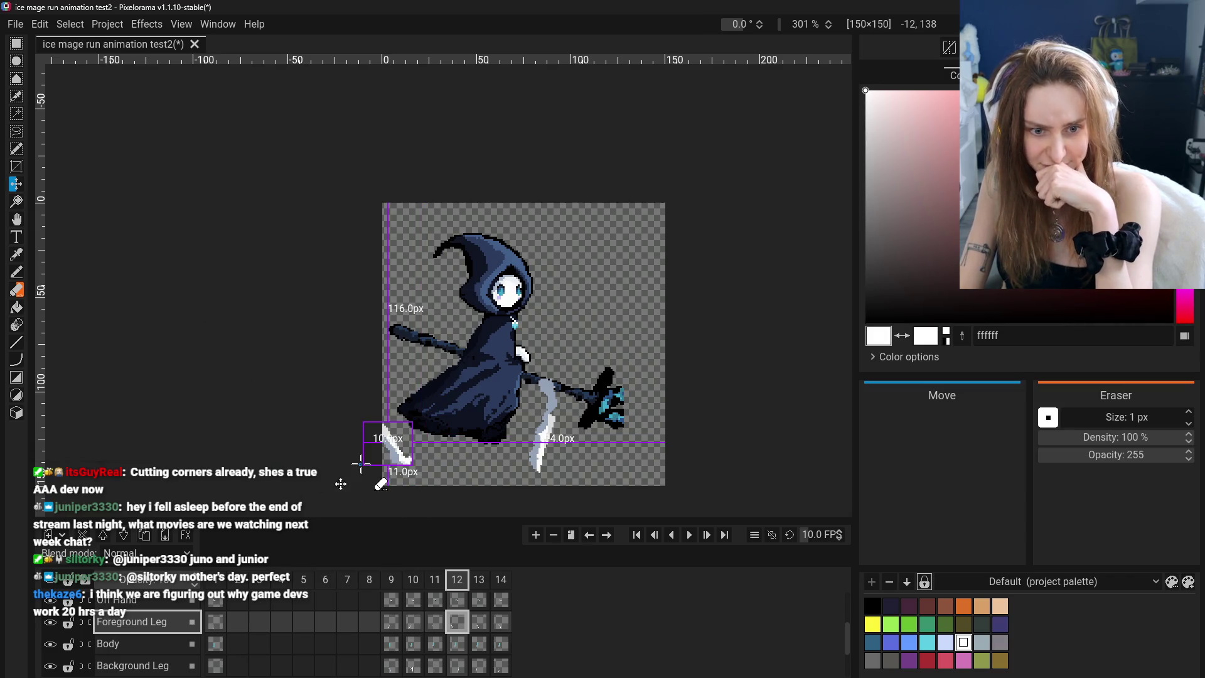
{"action": "left_click", "coordinate": [16, 290]}
{"action": "mouse_move", "coordinate": [448, 464]}
{"action": "left_mouse_down"}
{"action": "mouse_move", "coordinate": [421, 413]}
{"action": "mouse_move", "coordinate": [444, 440]}
{"action": "left_mouse_up"}
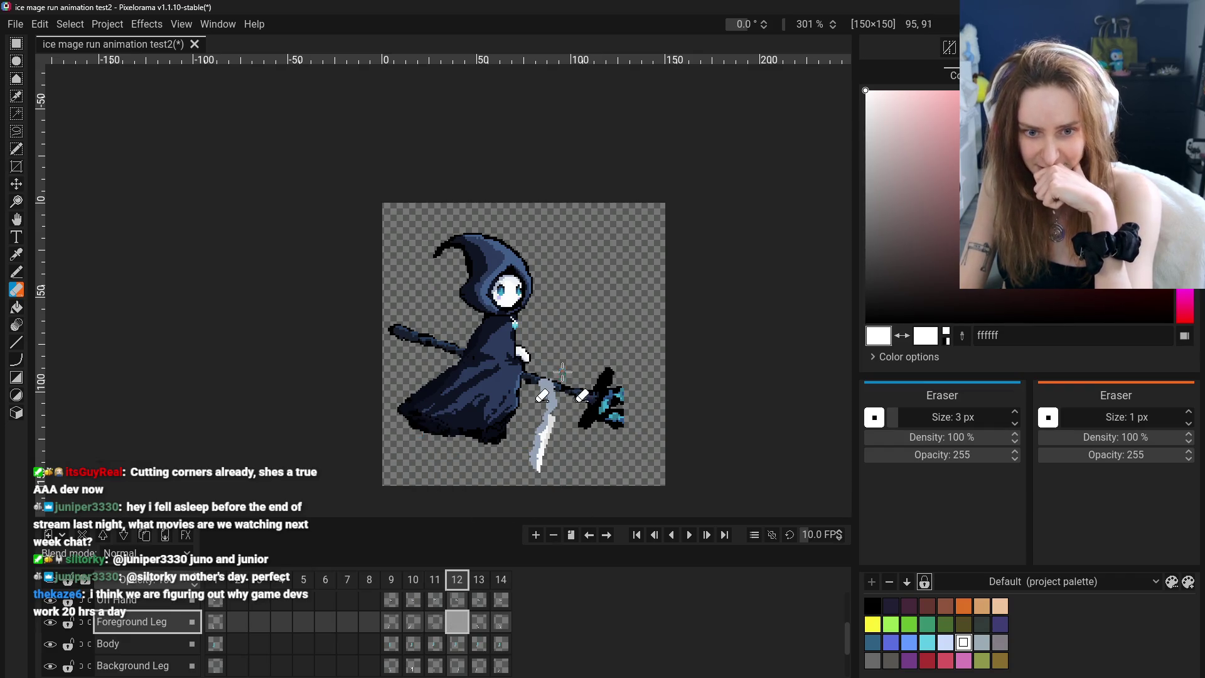
{"action": "left_click", "coordinate": [123, 668]}
{"action": "left_click_drag", "start_coordinate": [548, 458], "coordinate": [548, 477]}
{"action": "left_click_drag", "start_coordinate": [553, 435], "coordinate": [531, 452]}
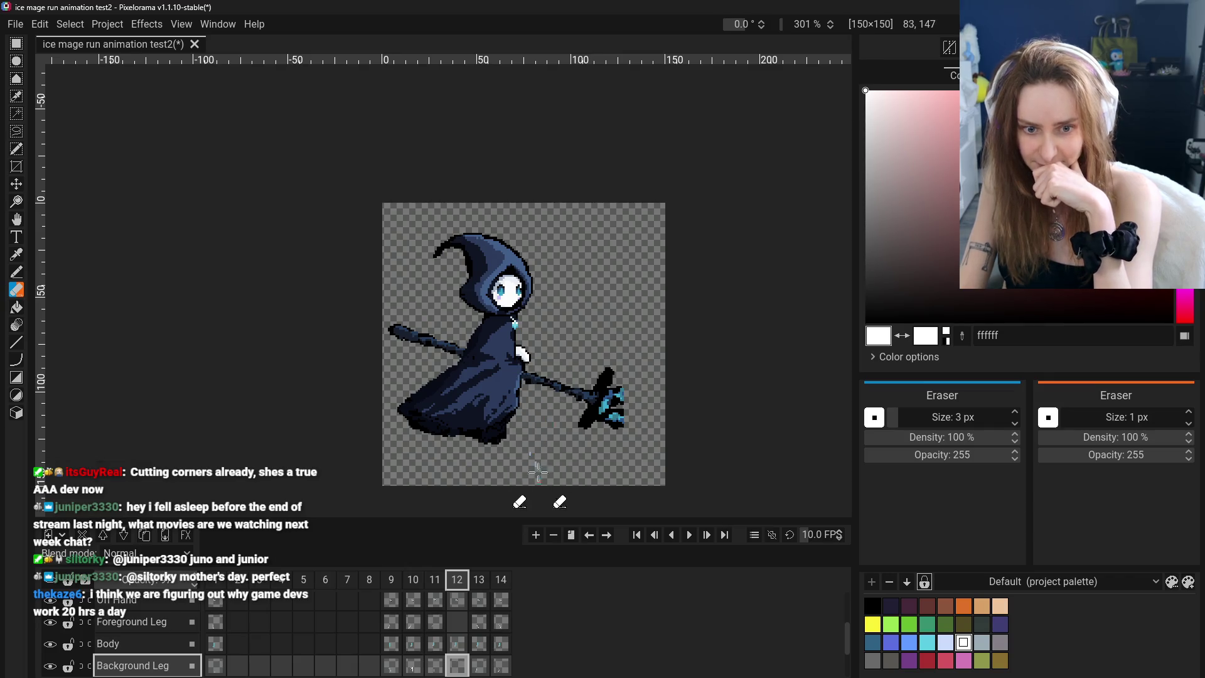
Review the legs on frames 9–11, then pencil a new white leg below frame 12's robe
{"action": "left_click", "coordinate": [435, 623]}
{"action": "left_click", "coordinate": [413, 622]}
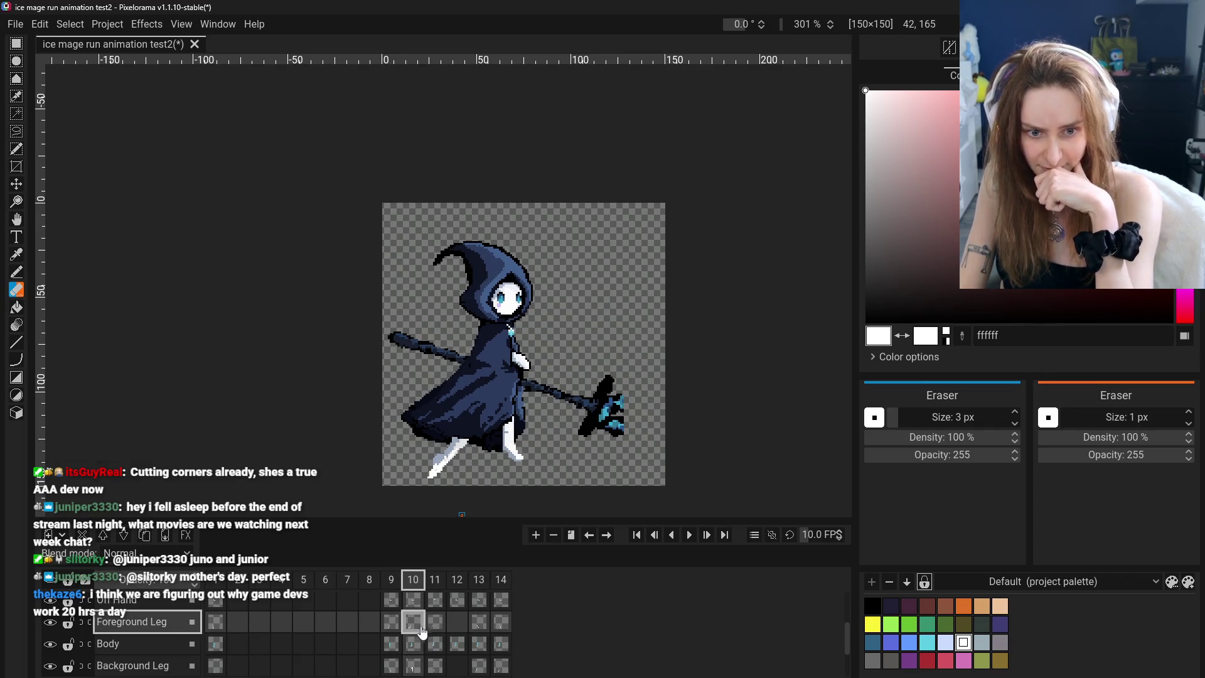
{"action": "left_click", "coordinate": [391, 623]}
{"action": "left_click", "coordinate": [420, 629]}
{"action": "left_click", "coordinate": [435, 625]}
{"action": "left_click", "coordinate": [391, 625]}
{"action": "left_click", "coordinate": [416, 625]}
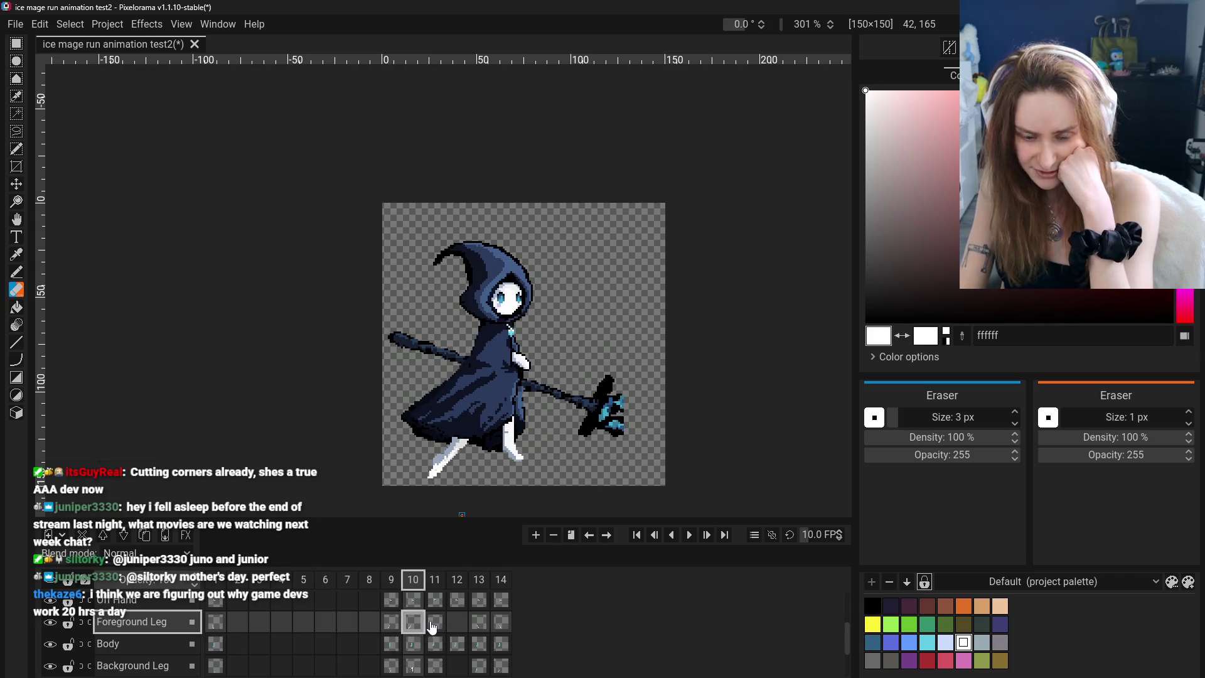
{"action": "left_click", "coordinate": [440, 627]}
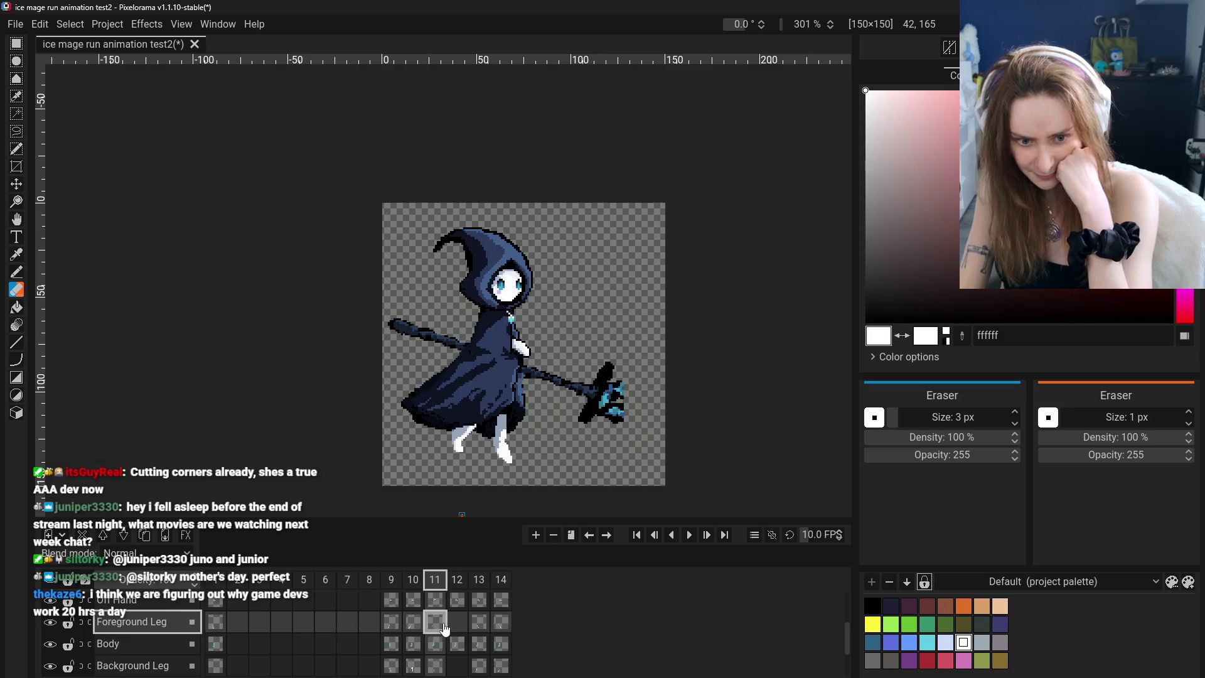
{"action": "left_click", "coordinate": [457, 623]}
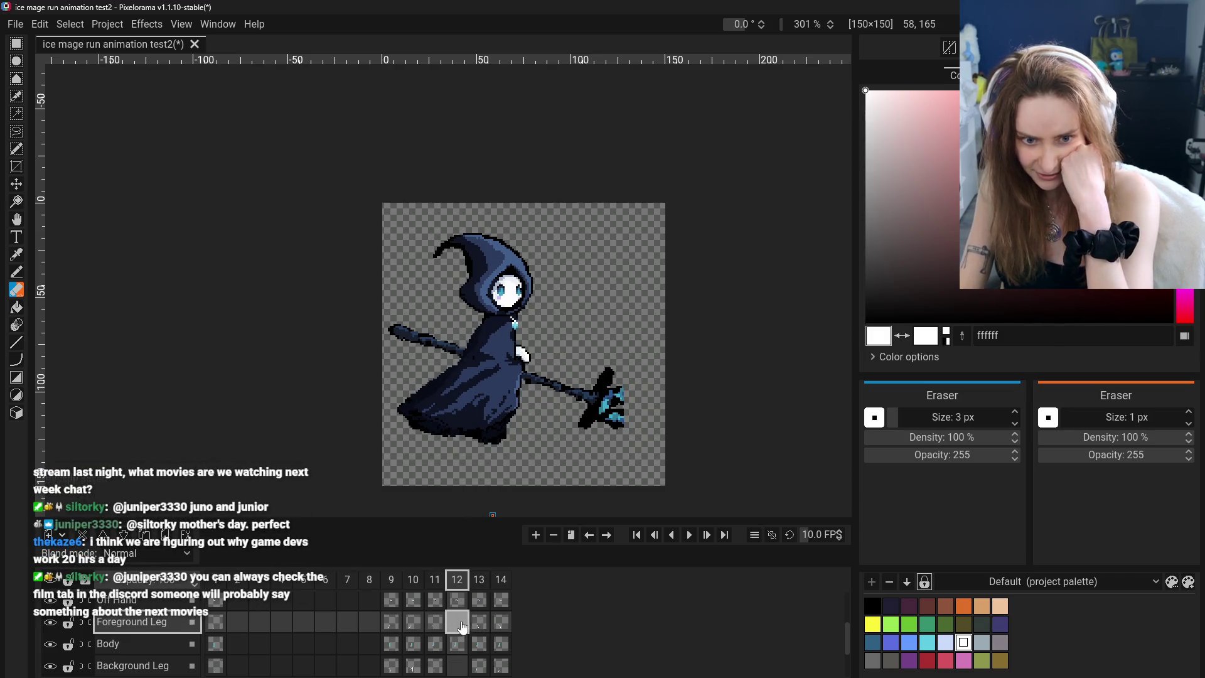
{"action": "left_click", "coordinate": [16, 271]}
{"action": "left_click_drag", "start_coordinate": [494, 426], "coordinate": [495, 455]}
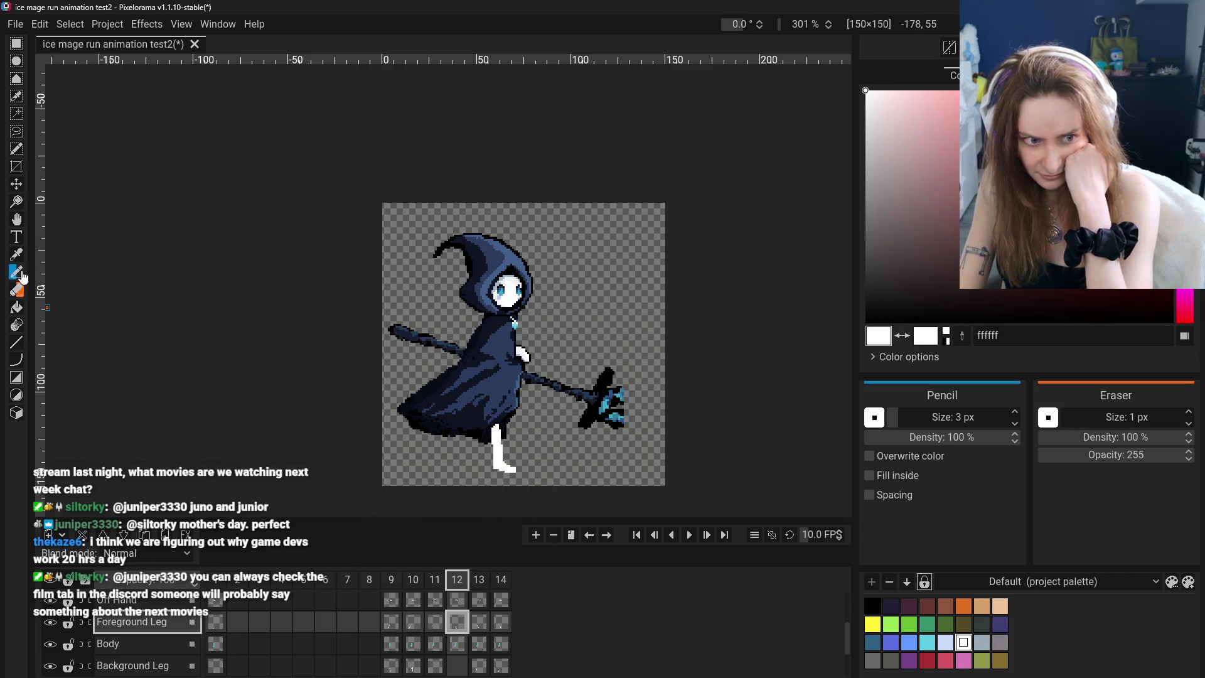
On frame 13, erase the white legs on both the Foreground Leg and Background Leg layers
{"action": "left_click", "coordinate": [479, 622]}
{"action": "left_click", "coordinate": [461, 623]}
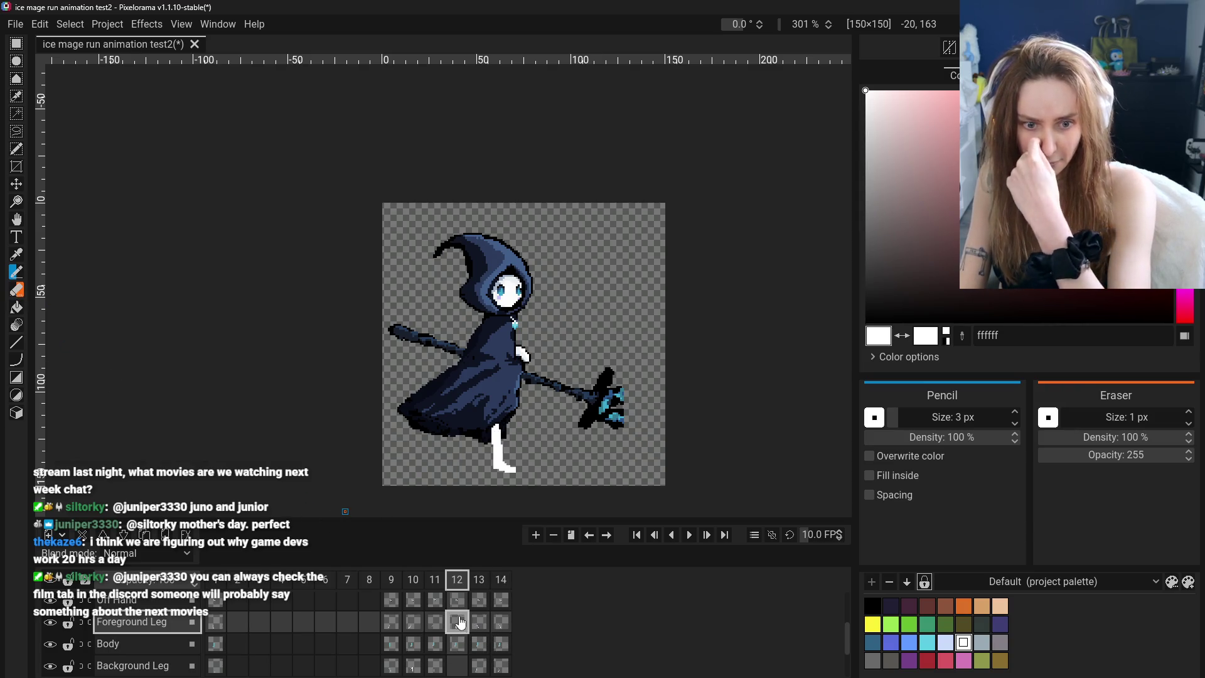
{"action": "left_click", "coordinate": [435, 622]}
{"action": "left_click", "coordinate": [457, 626]}
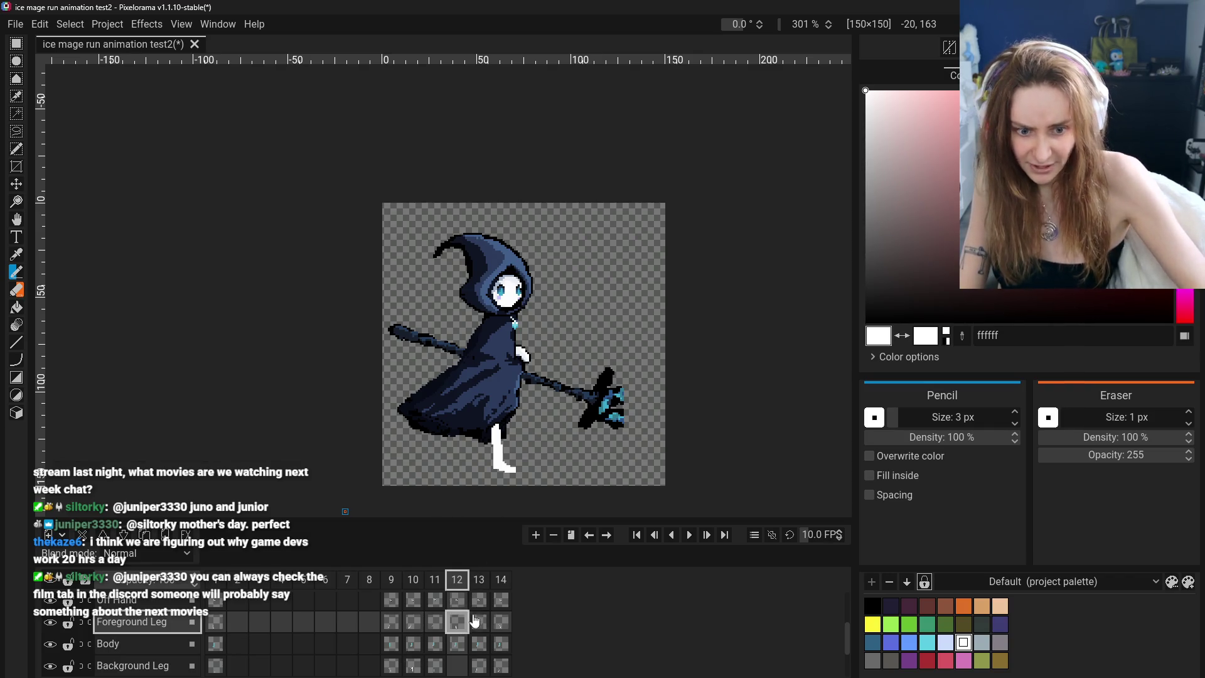
{"action": "left_click", "coordinate": [480, 622]}
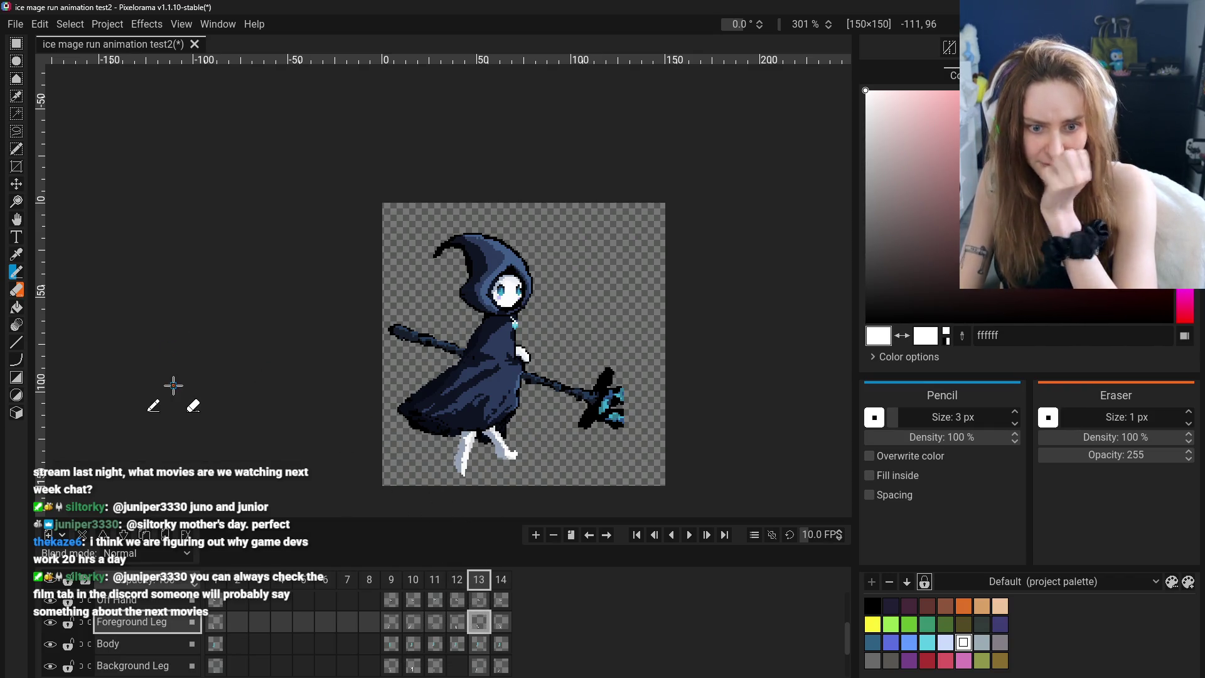
{"action": "left_click", "coordinate": [17, 290]}
{"action": "left_click_drag", "start_coordinate": [465, 433], "coordinate": [490, 434]}
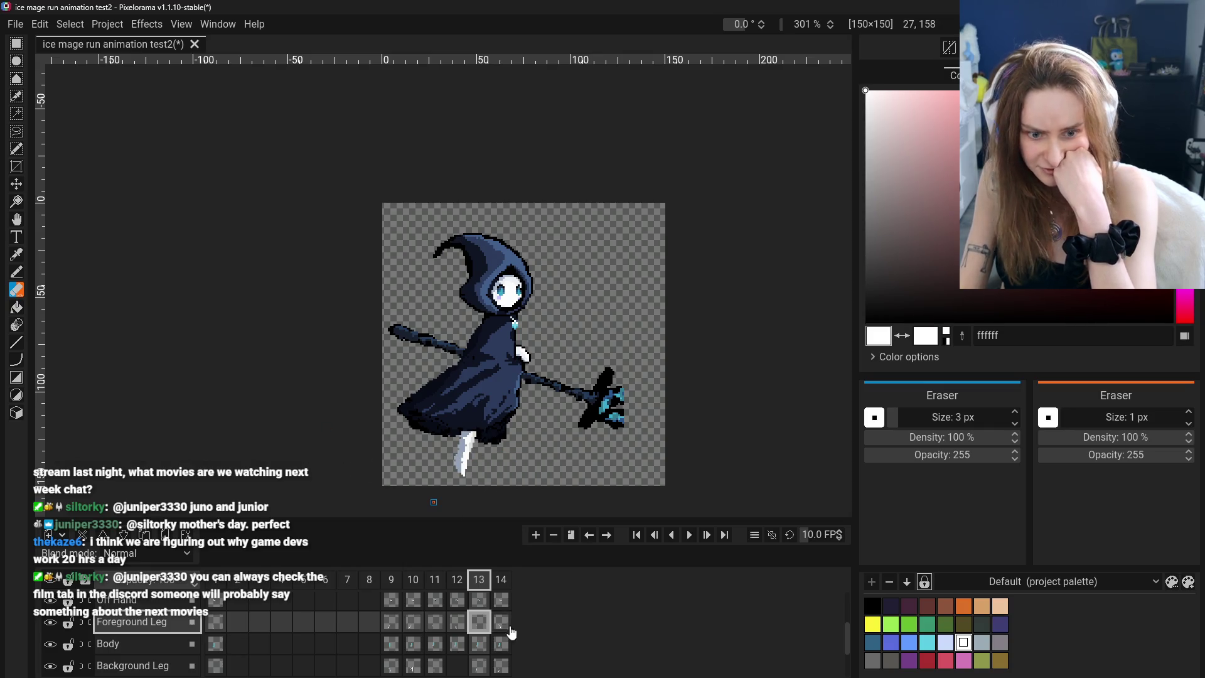
{"action": "scroll", "coordinate": [486, 622], "scroll_direction": "down", "scroll_amount": 1}
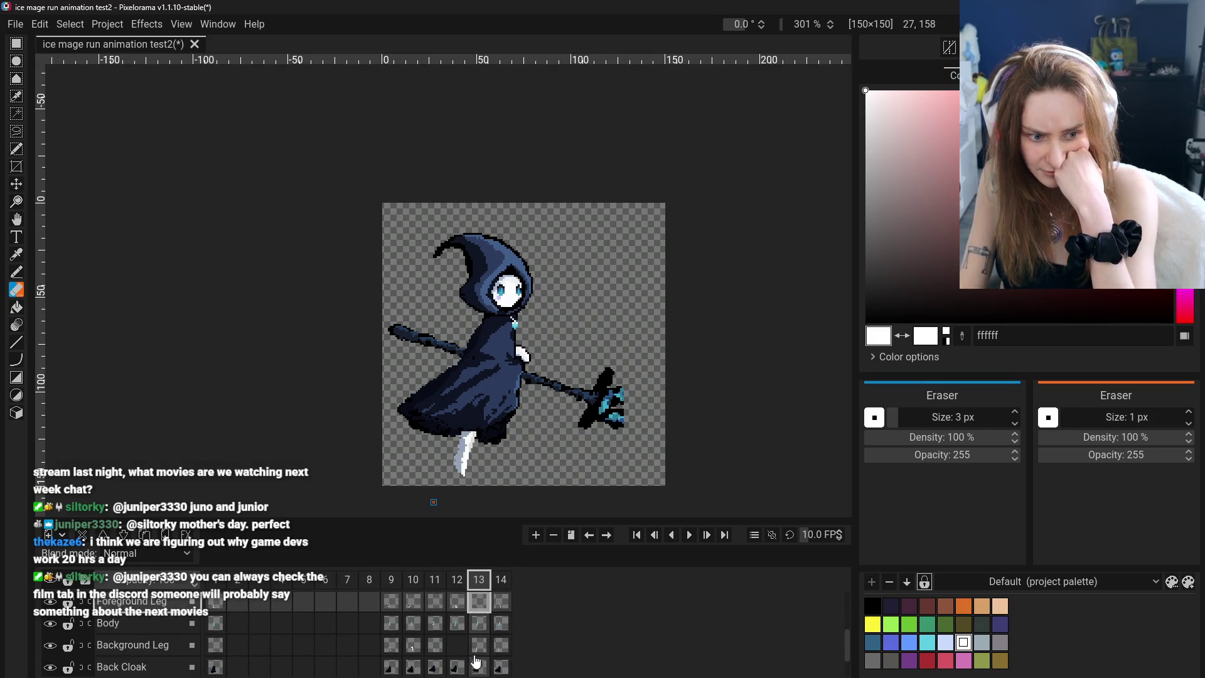
{"action": "left_click", "coordinate": [477, 655]}
{"action": "left_click_drag", "start_coordinate": [467, 474], "coordinate": [452, 472]}
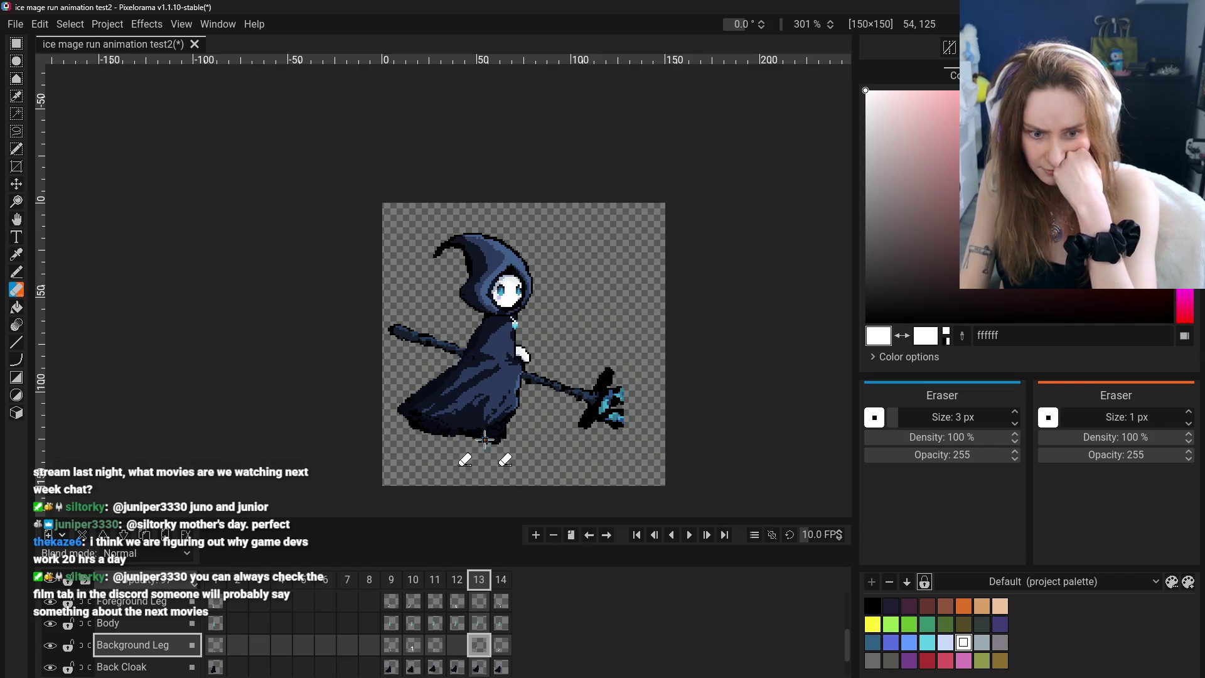
Redraw frame 13's foreground leg in a bent pose and review it against frames 10–14
{"action": "left_click", "coordinate": [457, 603]}
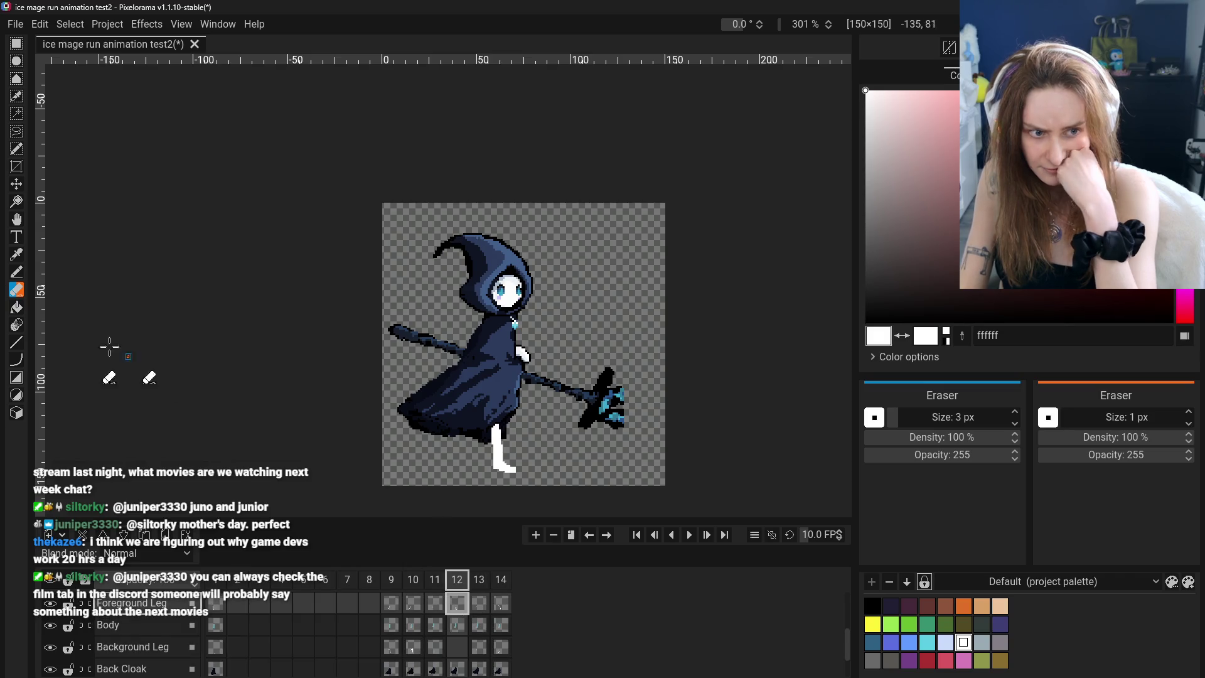
{"action": "left_click", "coordinate": [477, 605]}
{"action": "key", "text": "b"}
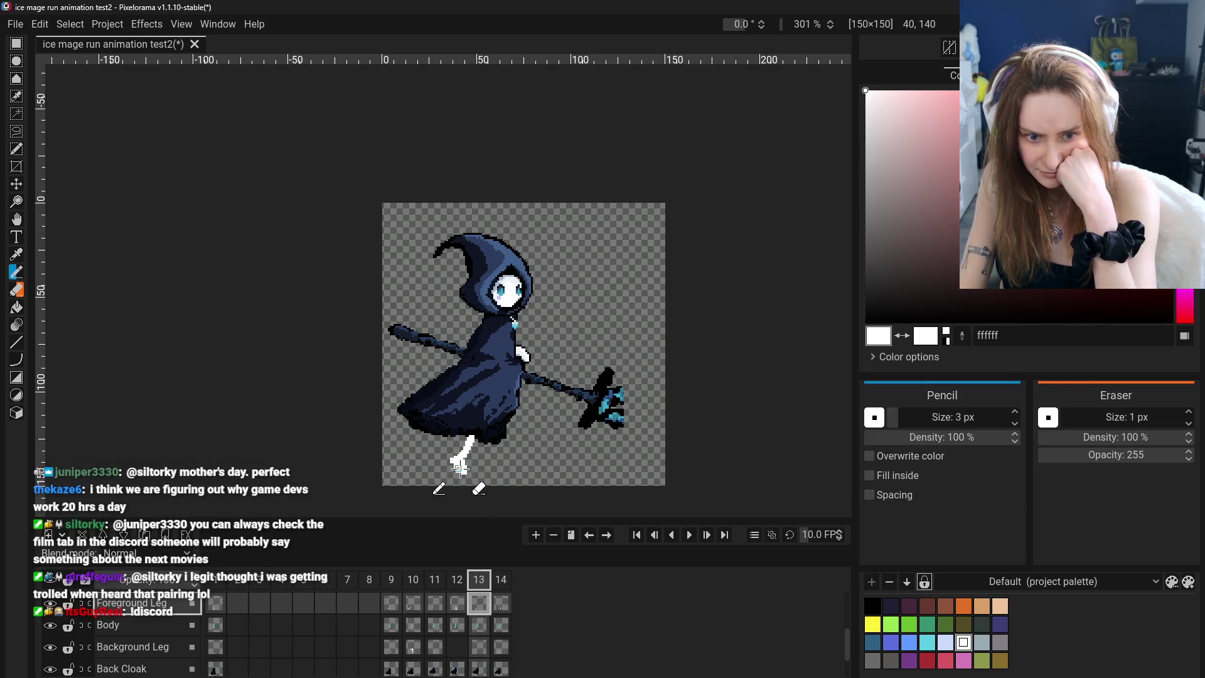
{"action": "left_click_drag", "start_coordinate": [467, 471], "coordinate": [471, 430]}
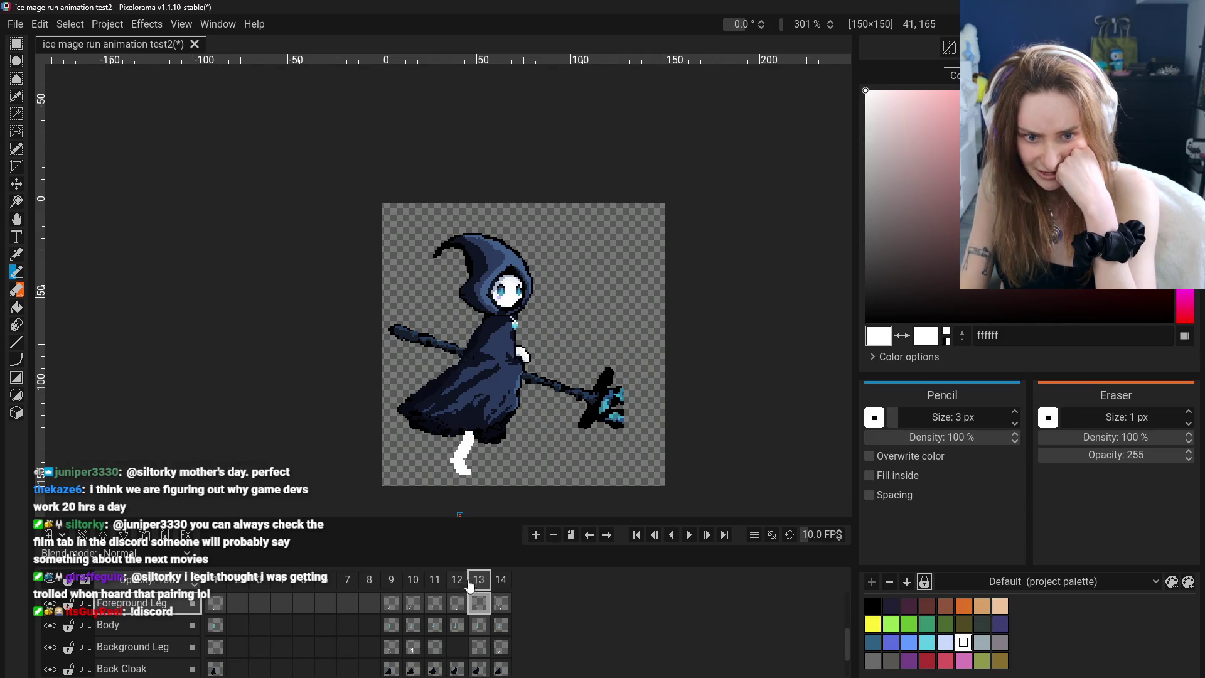
{"action": "left_click", "coordinate": [502, 604]}
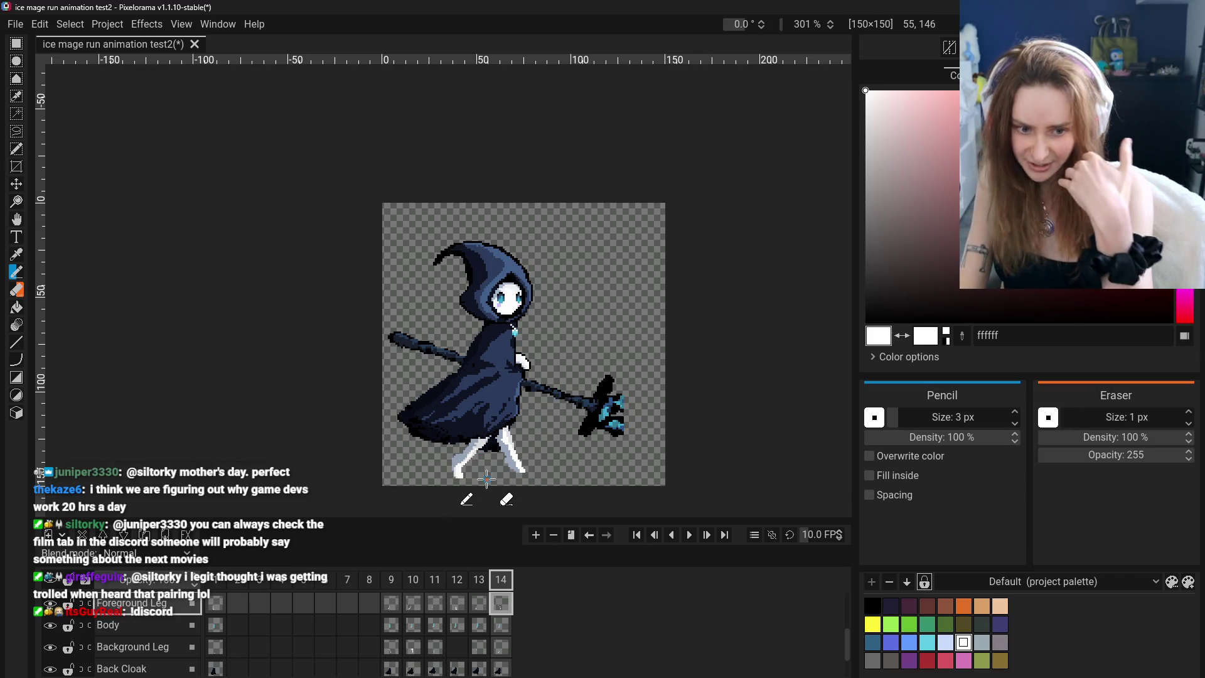
{"action": "left_click", "coordinate": [401, 603]}
{"action": "left_click", "coordinate": [414, 605]}
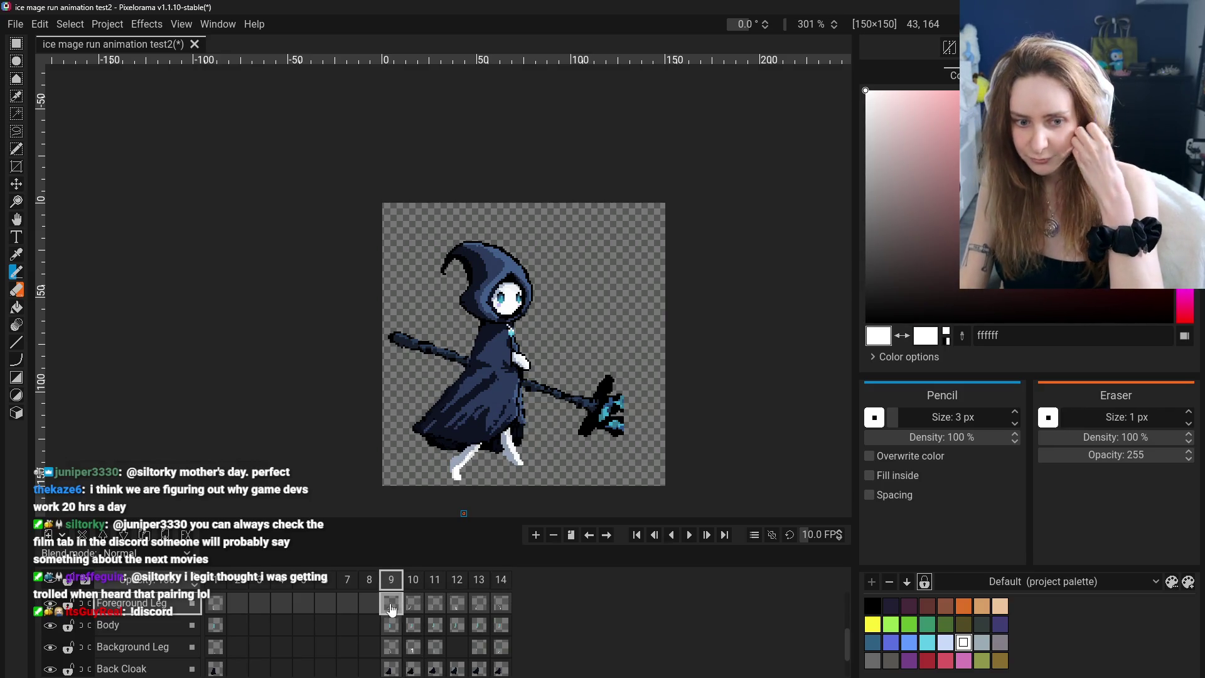
{"action": "left_click", "coordinate": [430, 609]}
{"action": "left_click", "coordinate": [457, 608]}
{"action": "left_click", "coordinate": [470, 606]}
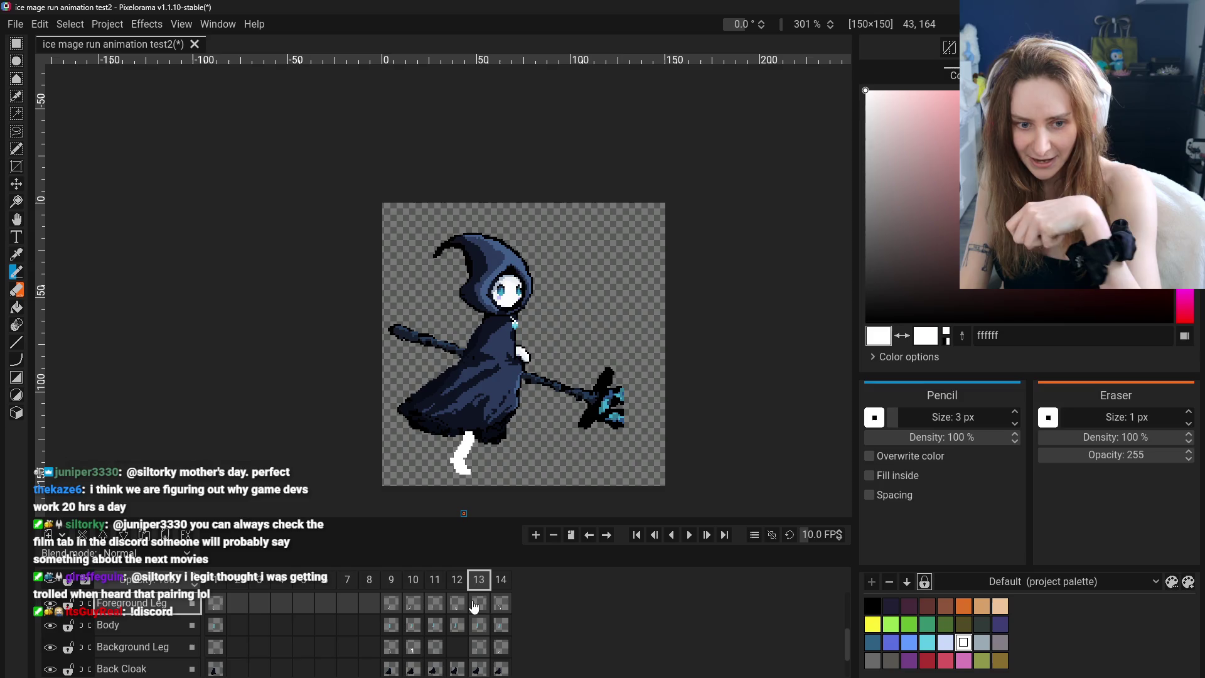
{"action": "left_click", "coordinate": [496, 604]}
{"action": "left_click", "coordinate": [480, 606]}
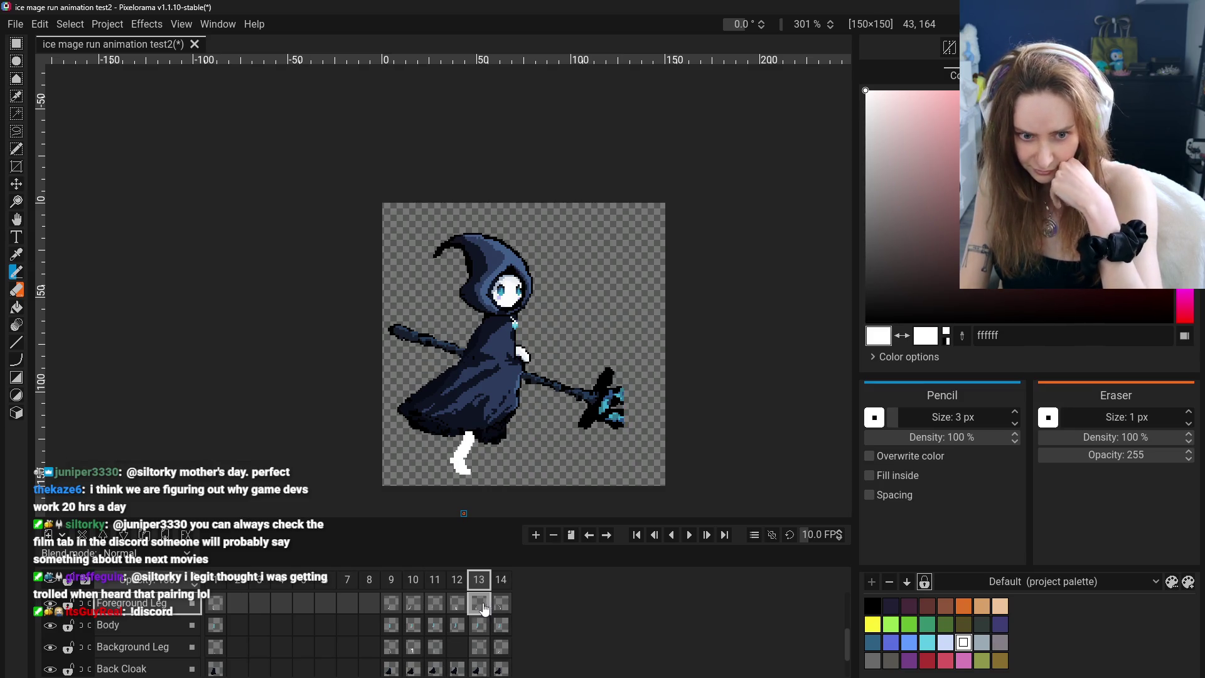
Flip between frames 12 and 13 to compare, then bring up frame 13's options menu
{"action": "scroll", "coordinate": [461, 624], "scroll_direction": "up", "scroll_amount": 1}
{"action": "left_click", "coordinate": [457, 639], "text": "shift"}
{"action": "left_click", "coordinate": [457, 639]}
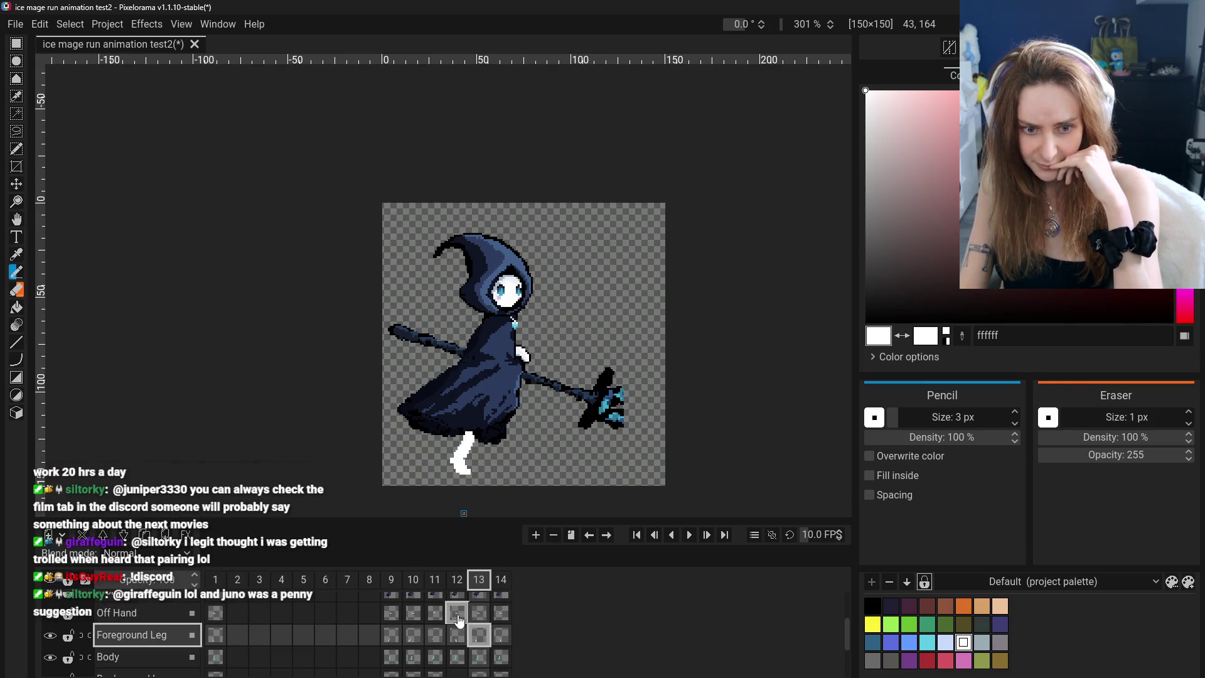
{"action": "left_click", "coordinate": [479, 613]}
{"action": "left_click", "coordinate": [462, 615]}
{"action": "left_click", "coordinate": [458, 637]}
{"action": "left_click", "coordinate": [479, 636]}
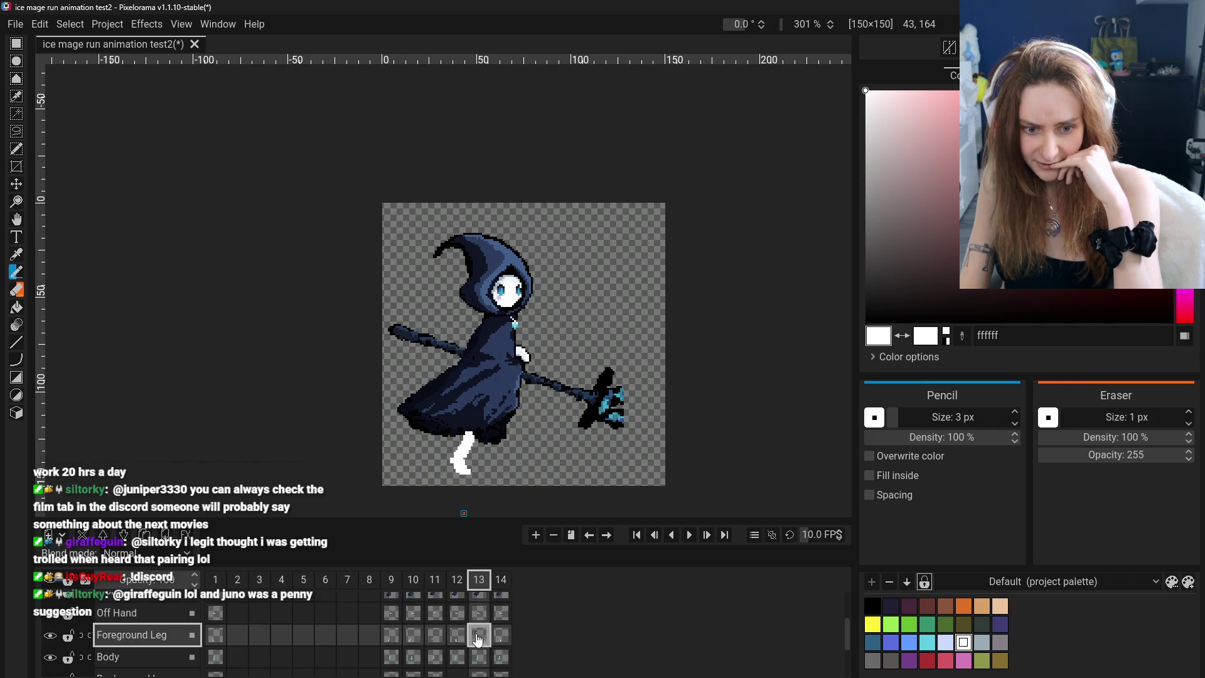
{"action": "left_click", "coordinate": [479, 622]}
{"action": "right_click", "coordinate": [479, 582]}
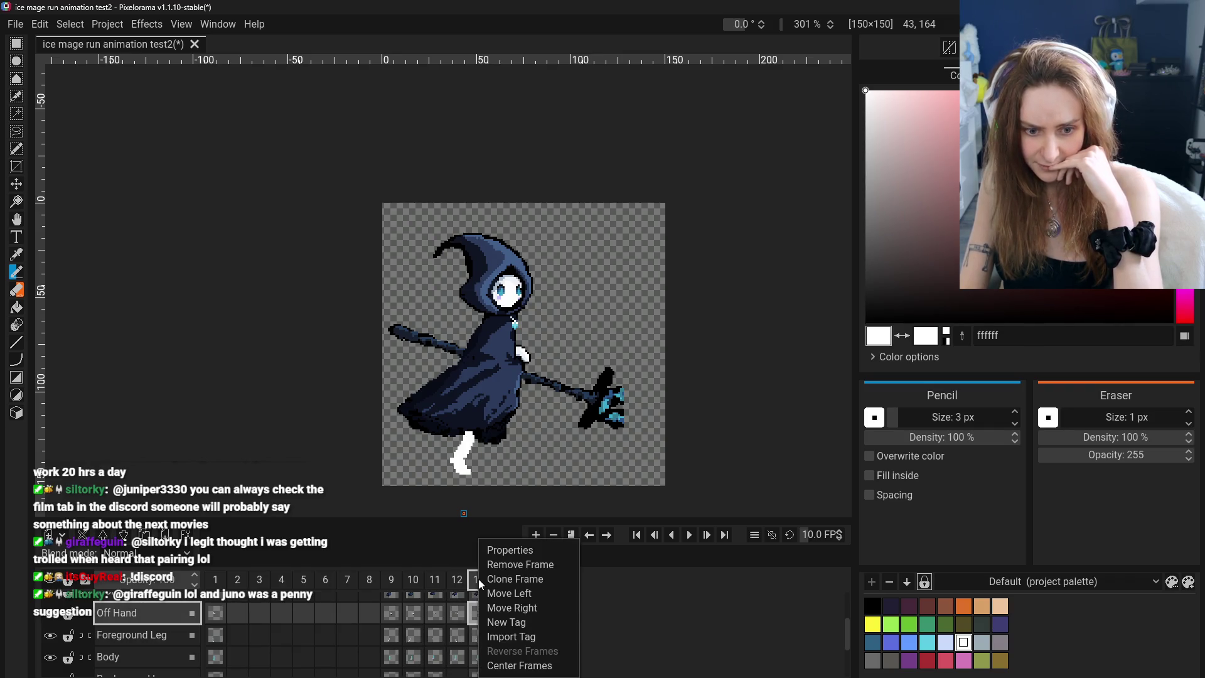
Delete frame 13, then check frames 12 and the new last frame 13
{"action": "left_click", "coordinate": [521, 564]}
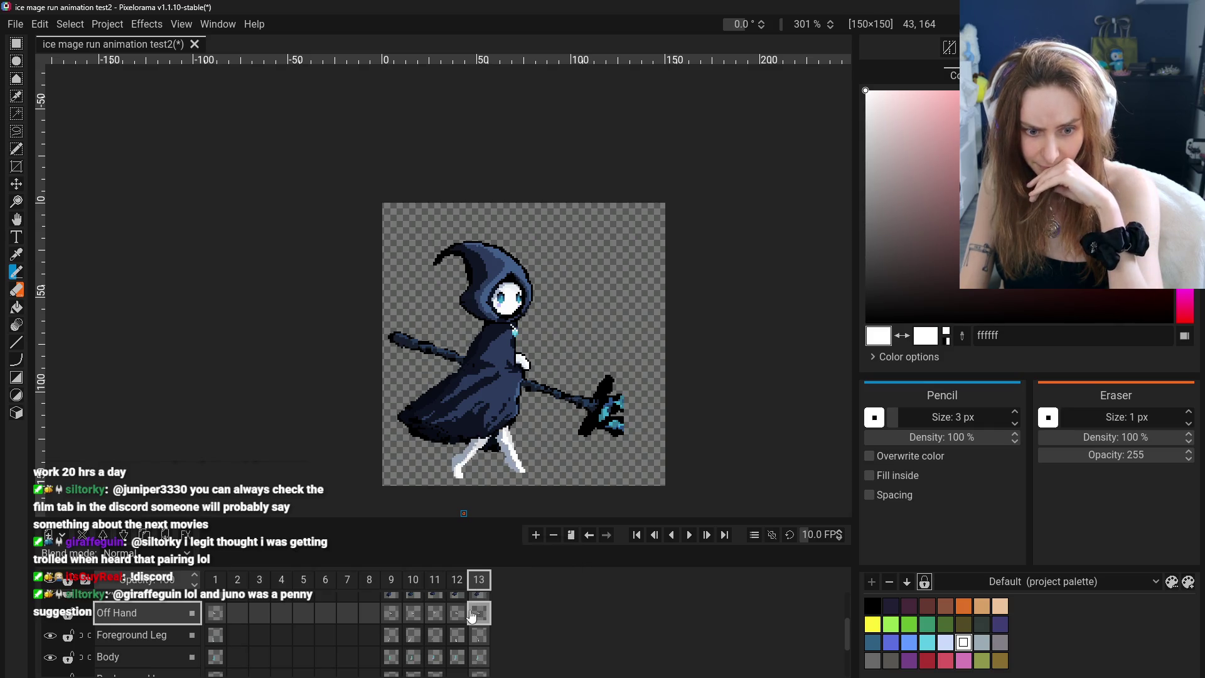
{"action": "left_click", "coordinate": [457, 579]}
{"action": "left_click", "coordinate": [479, 580]}
{"action": "left_click", "coordinate": [457, 580]}
{"action": "left_click", "coordinate": [479, 583]}
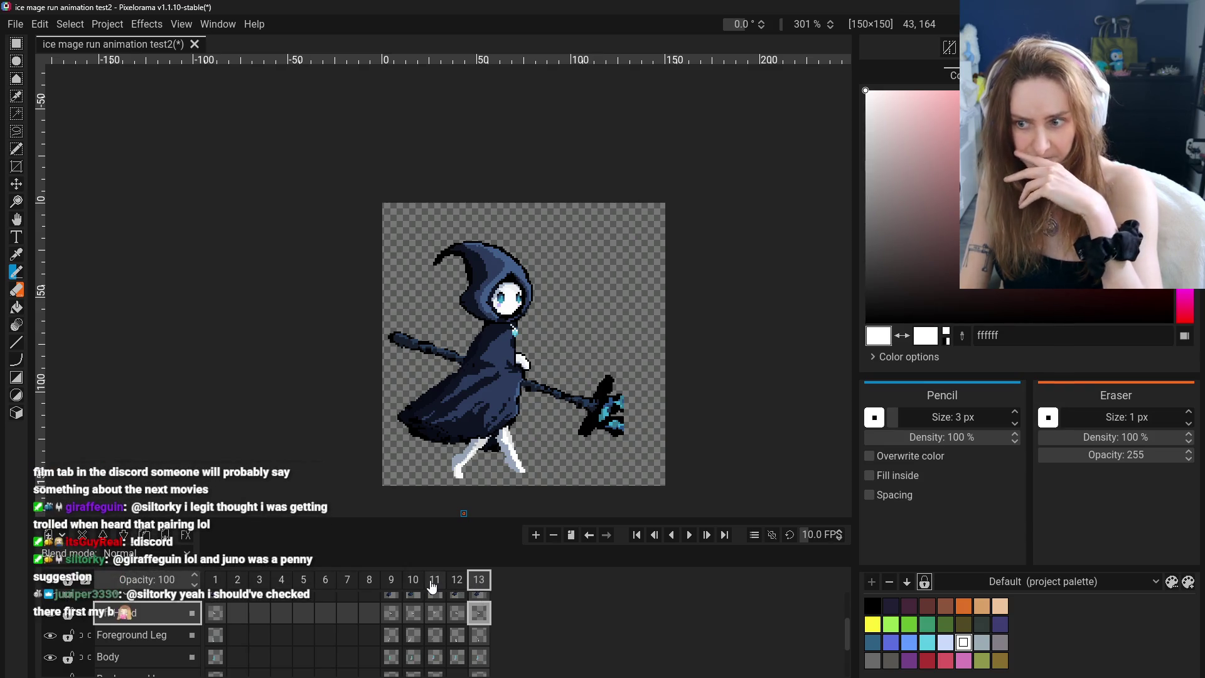
Step through frames 9 to 13, flipping between frames 11 and 12 to compare poses
{"action": "left_click", "coordinate": [391, 580]}
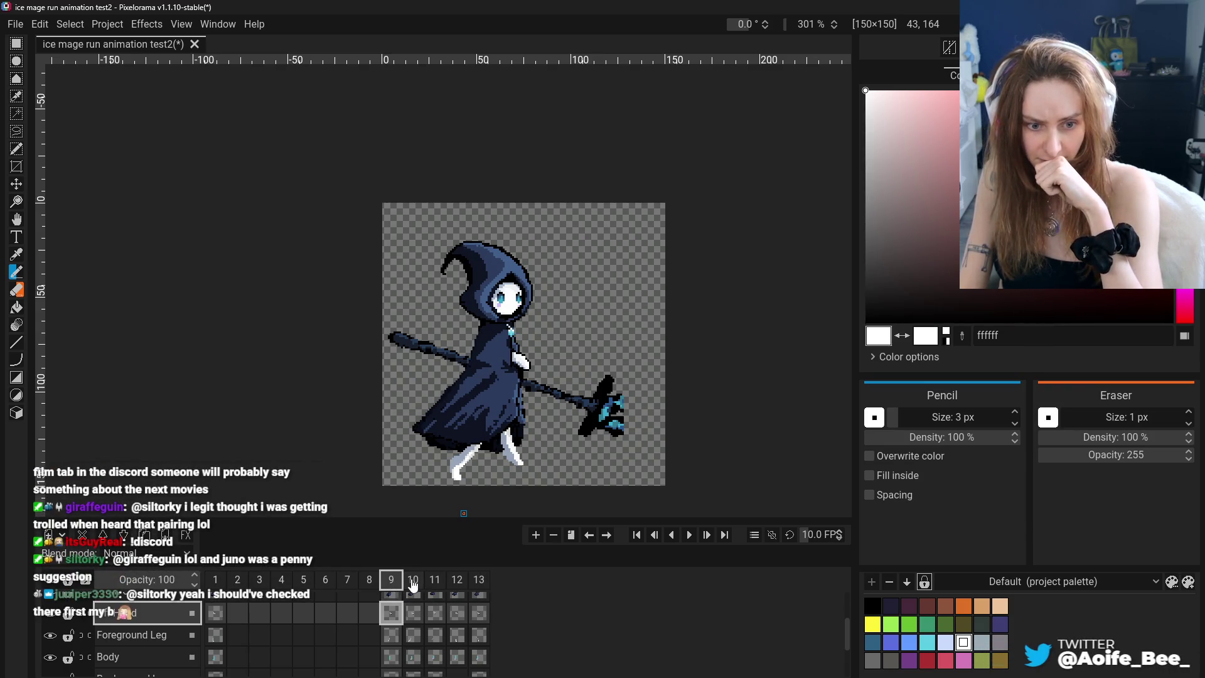
{"action": "left_click", "coordinate": [414, 581]}
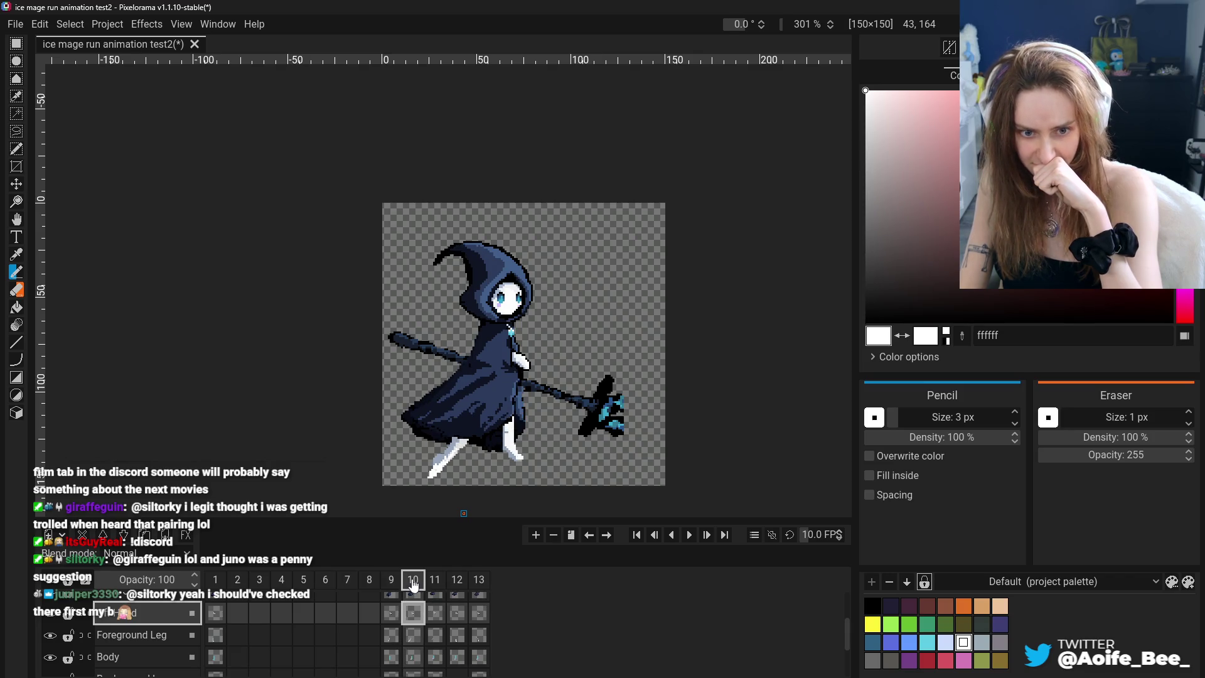
{"action": "left_click", "coordinate": [439, 583]}
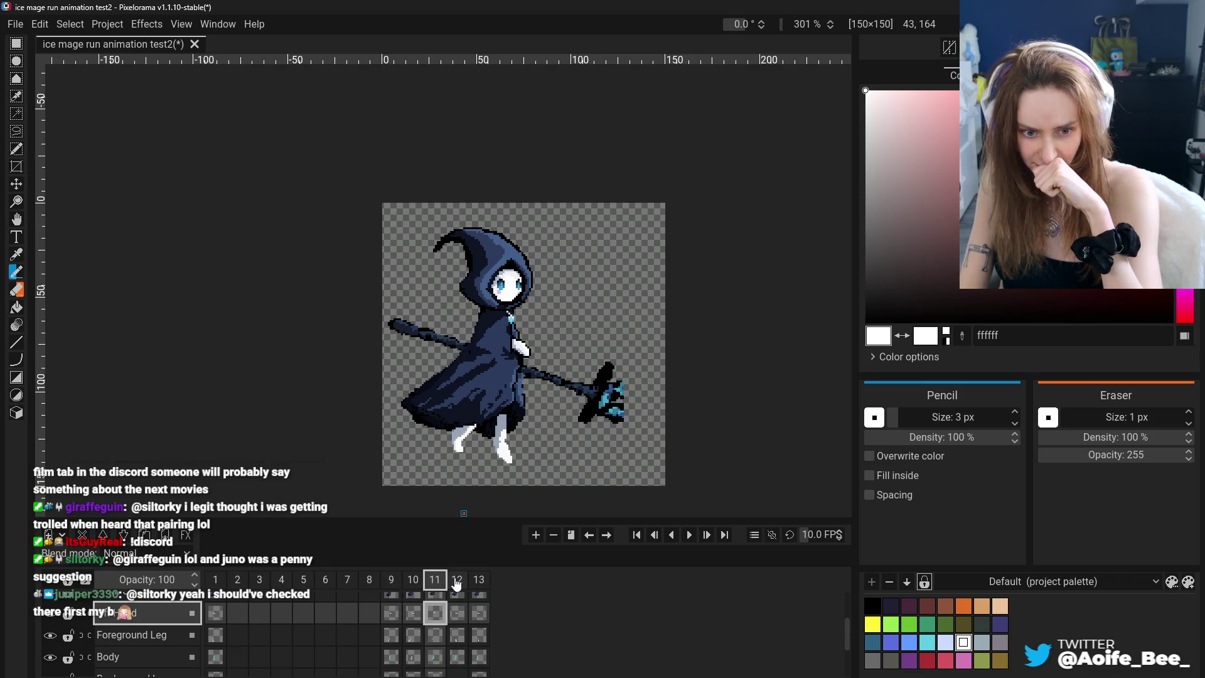
{"action": "left_click", "coordinate": [392, 581]}
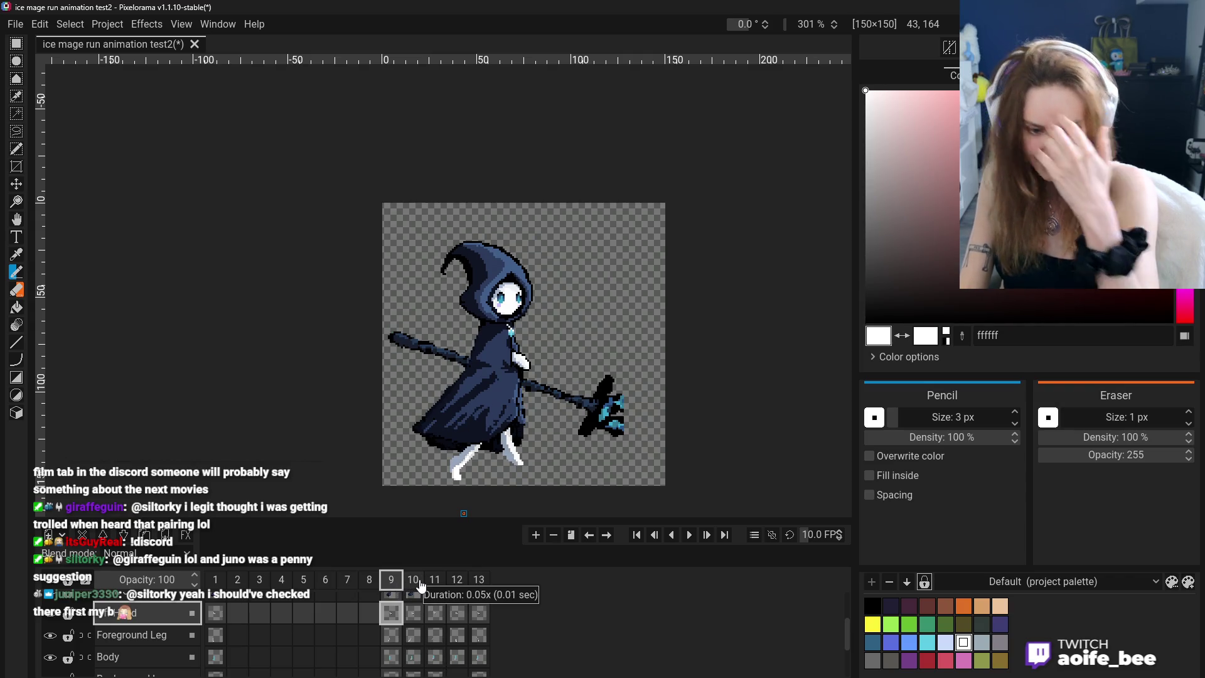
{"action": "left_click", "coordinate": [413, 583]}
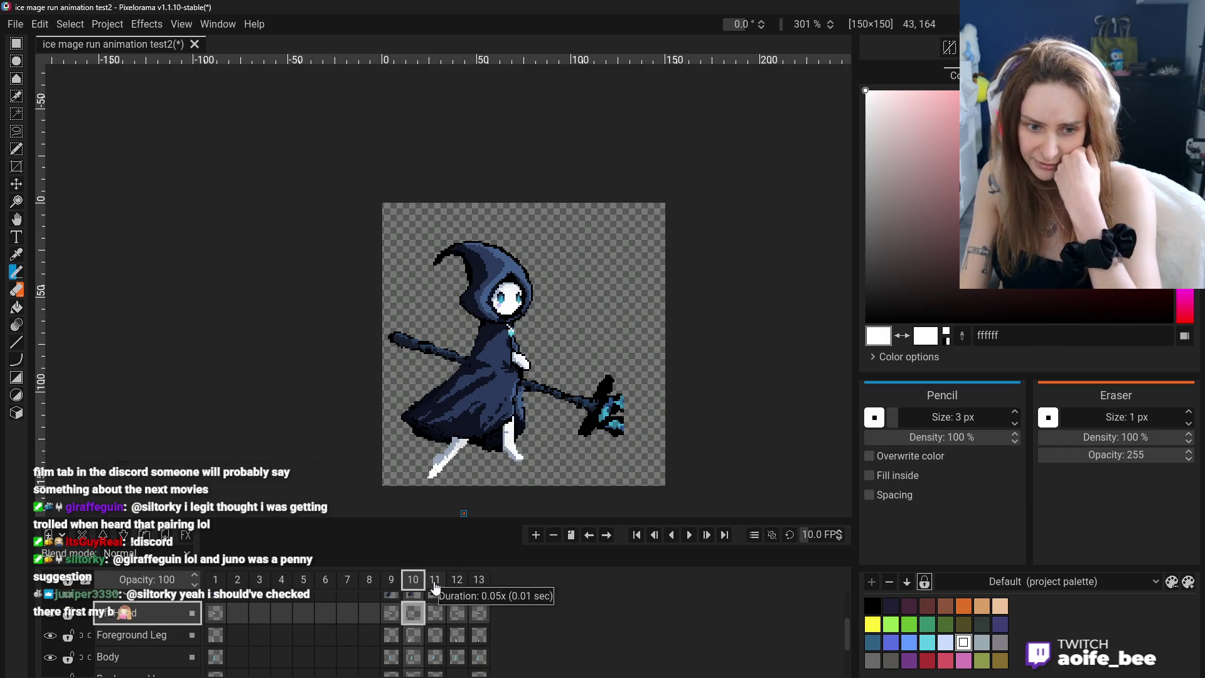
{"action": "left_click", "coordinate": [434, 581]}
{"action": "left_click", "coordinate": [457, 582]}
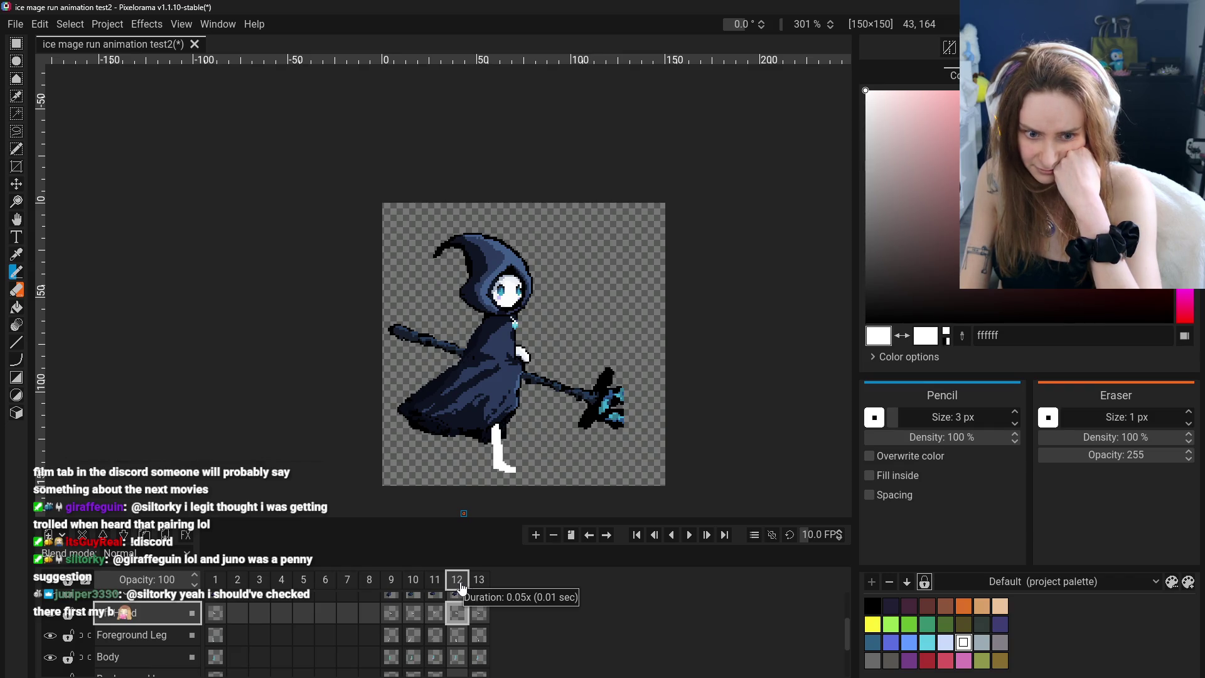
{"action": "left_click", "coordinate": [479, 582]}
{"action": "left_click", "coordinate": [457, 582]}
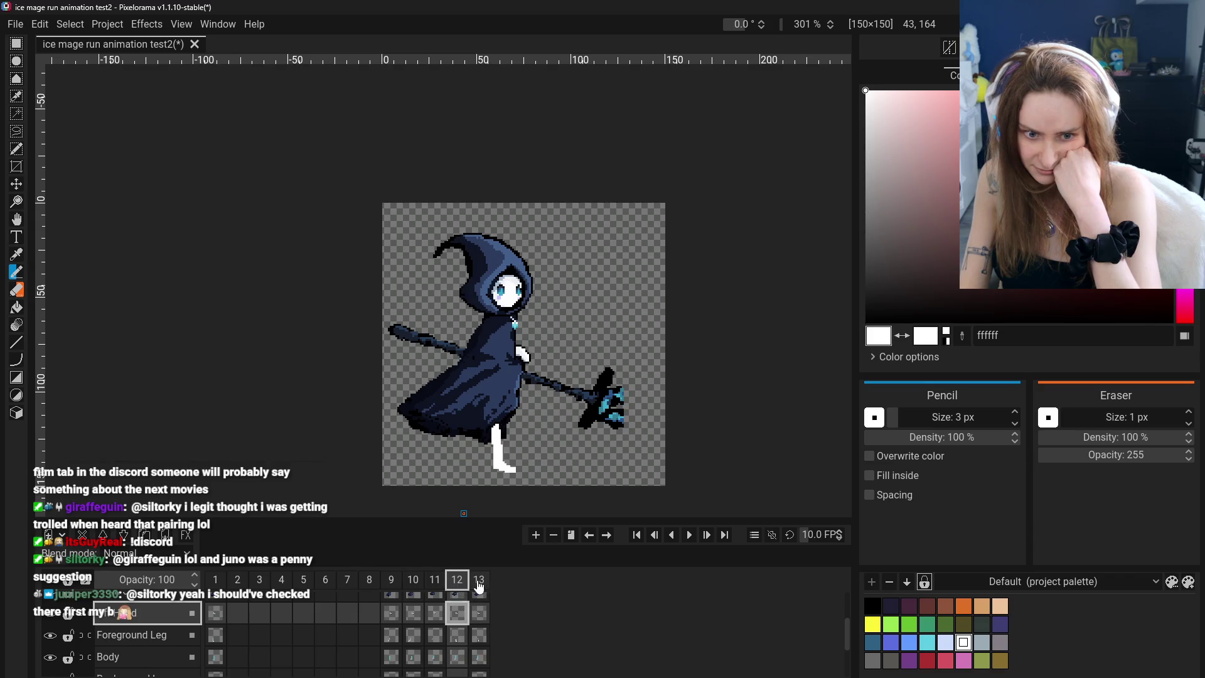
{"action": "left_click", "coordinate": [434, 584]}
{"action": "left_click", "coordinate": [457, 584]}
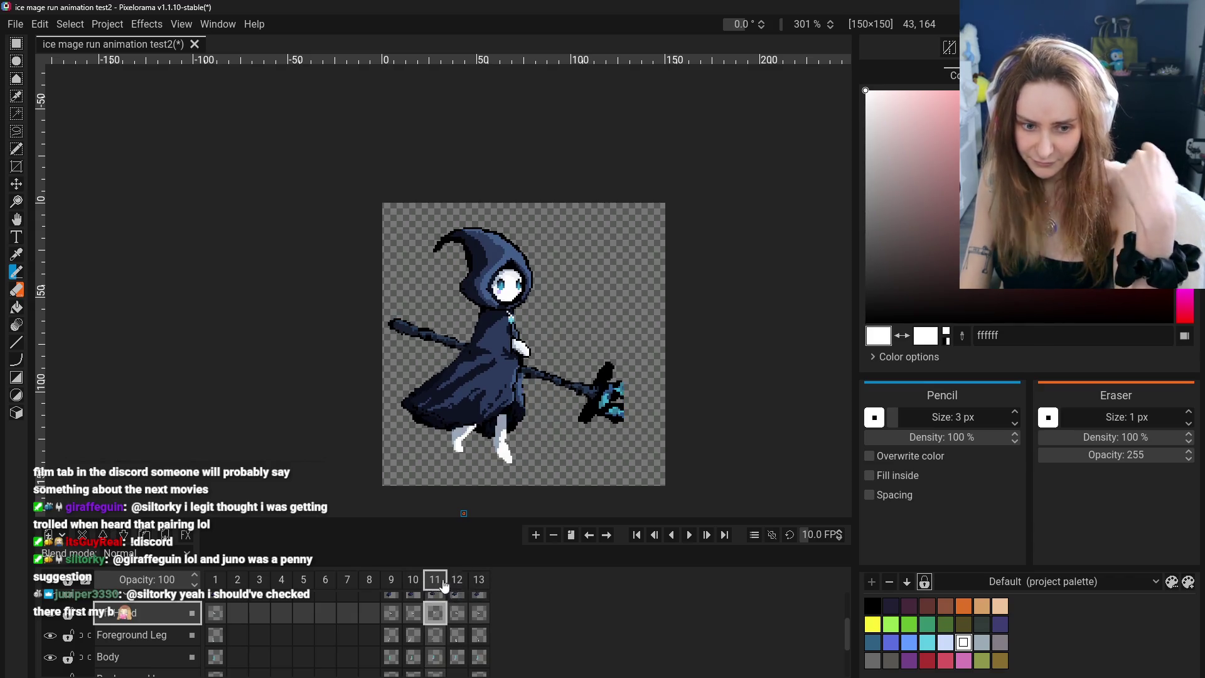
{"action": "left_click", "coordinate": [434, 584]}
{"action": "left_click", "coordinate": [457, 584]}
{"action": "left_click", "coordinate": [394, 584]}
{"action": "left_click", "coordinate": [413, 583]}
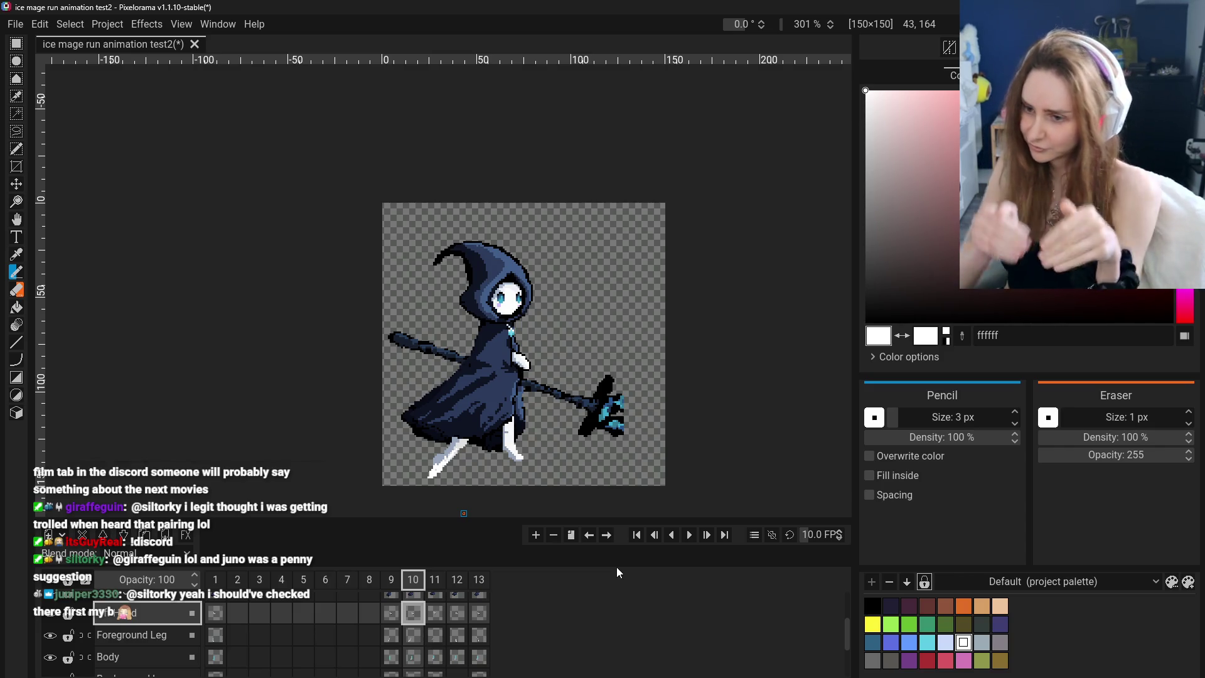
Step back and forth with the arrow keys to check the leg motion around frame 10
{"action": "key", "text": "Left"}
{"action": "key", "text": "Right"}
{"action": "key", "text": "Right"}
{"action": "key", "text": "Right"}
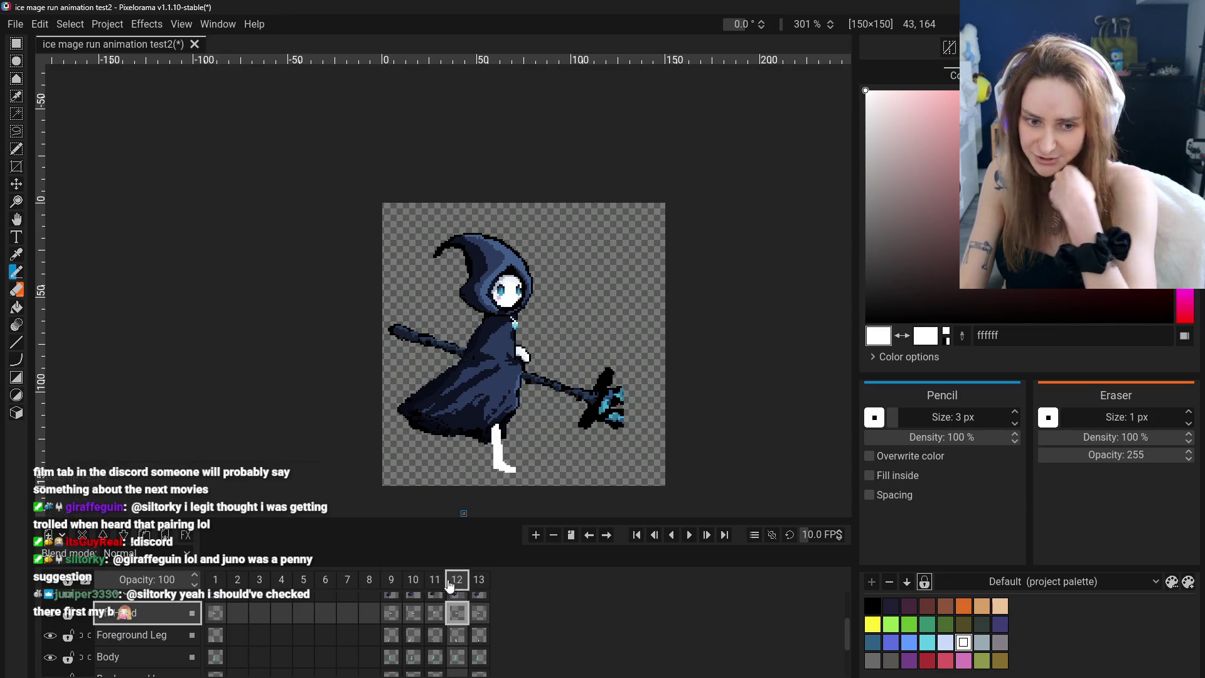
{"action": "key", "text": "Left"}
{"action": "key", "text": "Left"}
{"action": "key", "text": "Right"}
{"action": "key", "text": "Left"}
{"action": "key", "text": "Right"}
{"action": "key", "text": "Left"}
{"action": "key", "text": "Right"}
{"action": "key", "text": "Right"}
{"action": "key", "text": "Left"}
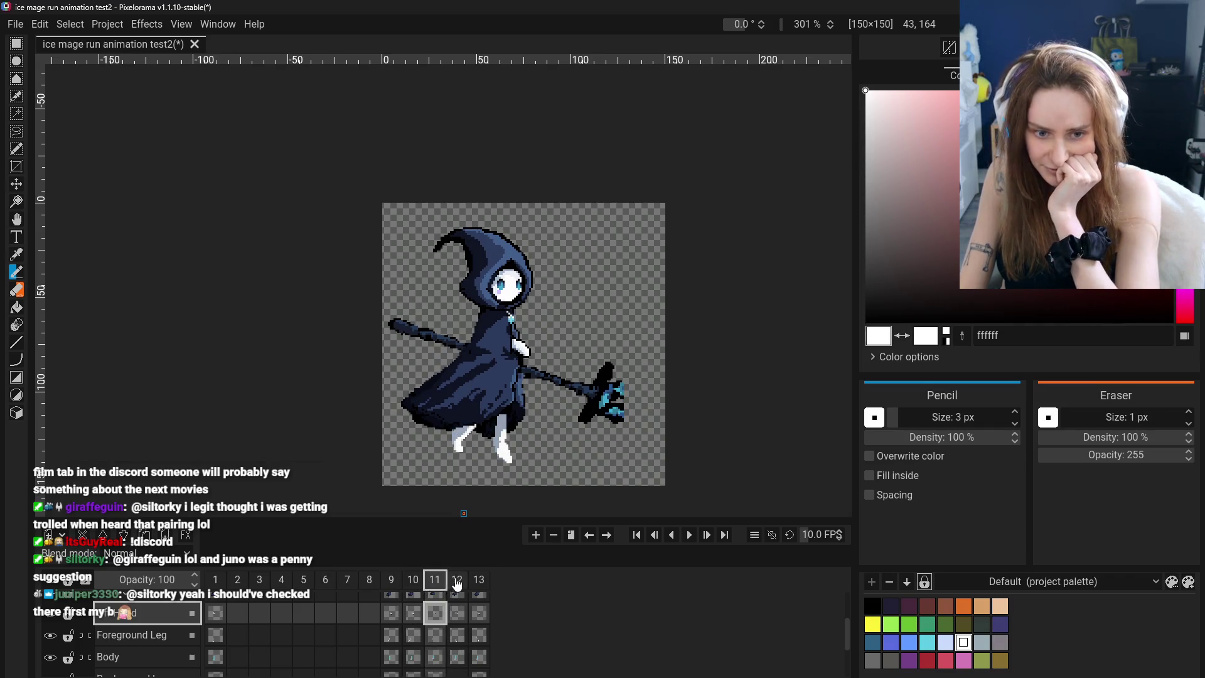
{"action": "key", "text": "Left"}
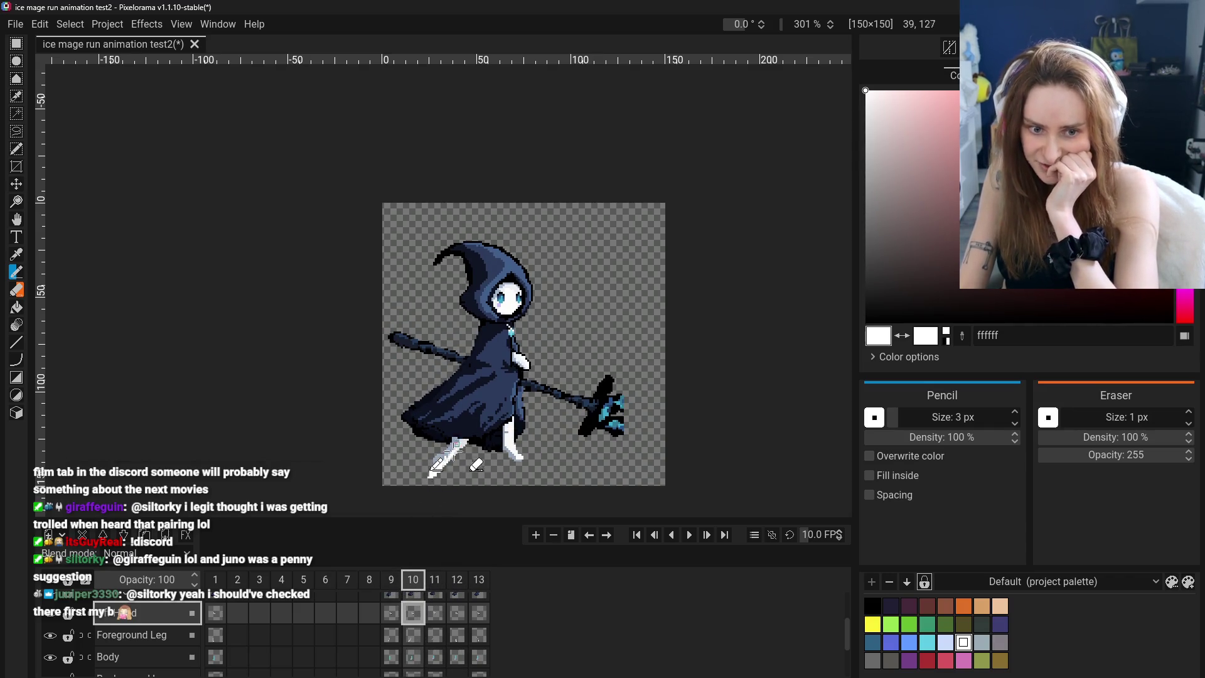
Compare the run poses of frames 9, 10 and 11 by flipping between them
{"action": "left_click", "coordinate": [395, 586]}
{"action": "left_click", "coordinate": [415, 578]}
{"action": "key", "text": "Left"}
{"action": "key", "text": "Right"}
{"action": "left_click", "coordinate": [390, 580]}
{"action": "left_click", "coordinate": [407, 582]}
{"action": "key", "text": "Left"}
{"action": "left_click", "coordinate": [407, 582]}
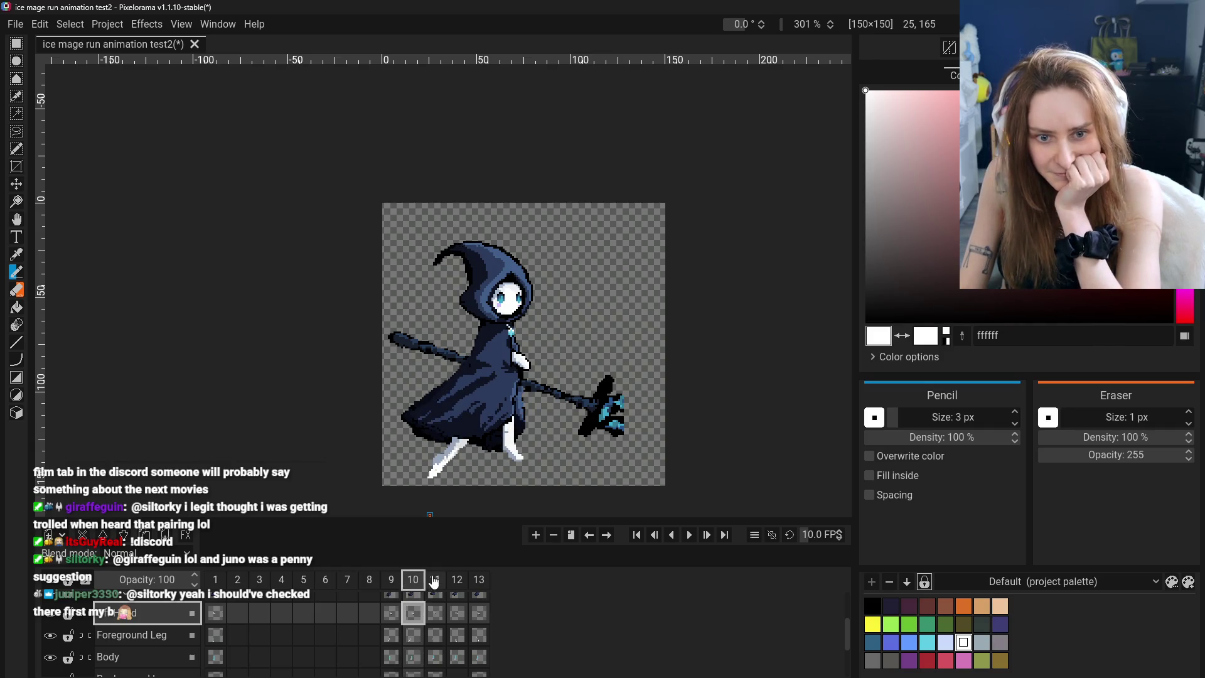
{"action": "left_click", "coordinate": [393, 581]}
{"action": "left_click", "coordinate": [414, 581]}
{"action": "left_click", "coordinate": [437, 582]}
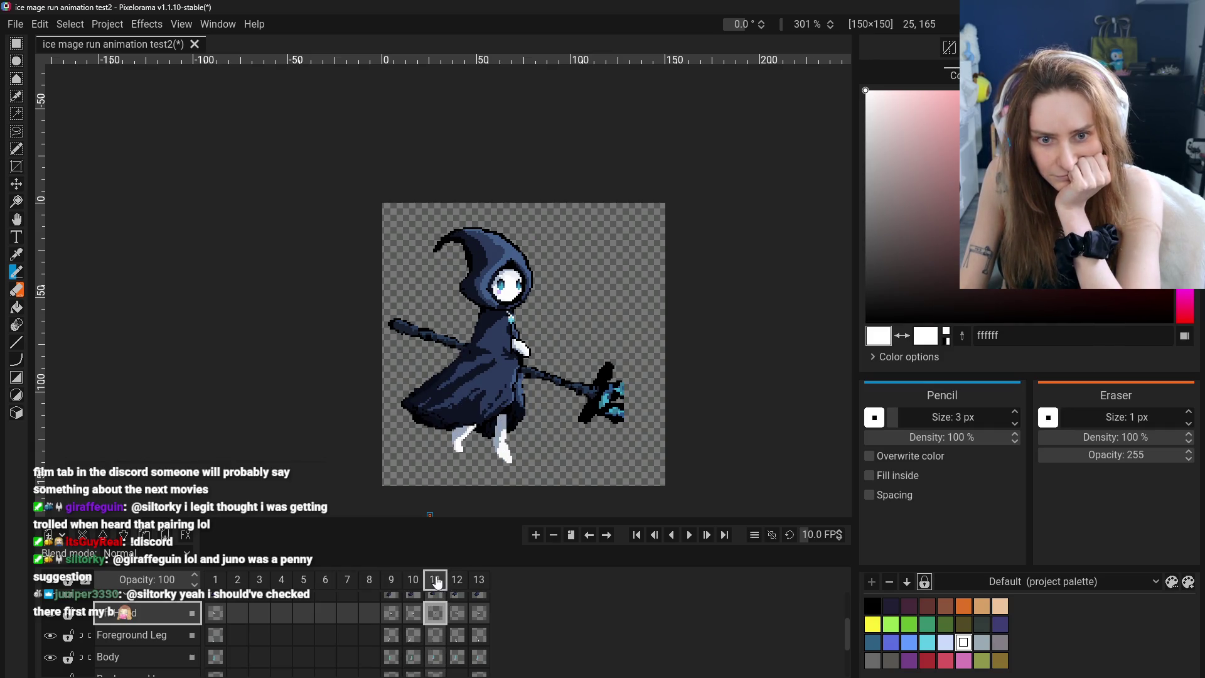
{"action": "left_click", "coordinate": [413, 580]}
{"action": "left_click", "coordinate": [435, 581]}
{"action": "left_click", "coordinate": [392, 580]}
{"action": "left_click", "coordinate": [415, 581]}
{"action": "left_click", "coordinate": [436, 583]}
{"action": "left_click", "coordinate": [414, 581]}
{"action": "left_click", "coordinate": [439, 585]}
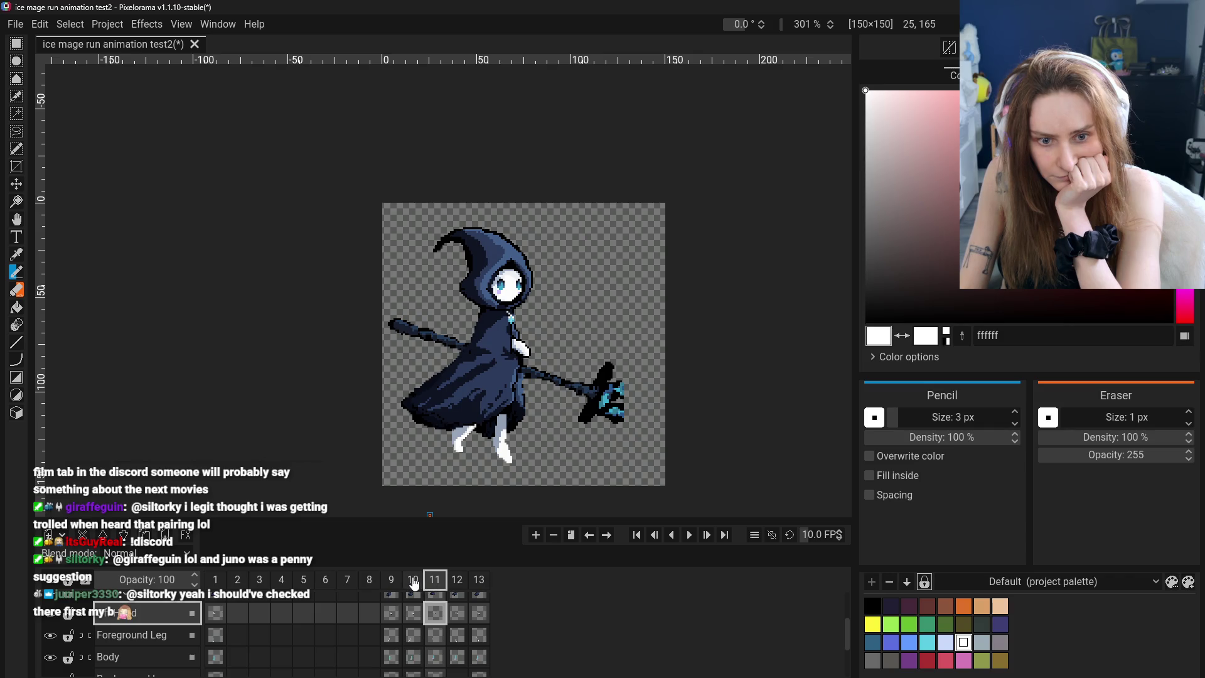
{"action": "left_click", "coordinate": [414, 583]}
{"action": "left_click", "coordinate": [437, 582]}
Compare frames 12 and 13, replay frames 9 through 13, and add an empty frame 14
{"action": "left_click", "coordinate": [458, 582]}
{"action": "left_click", "coordinate": [472, 587]}
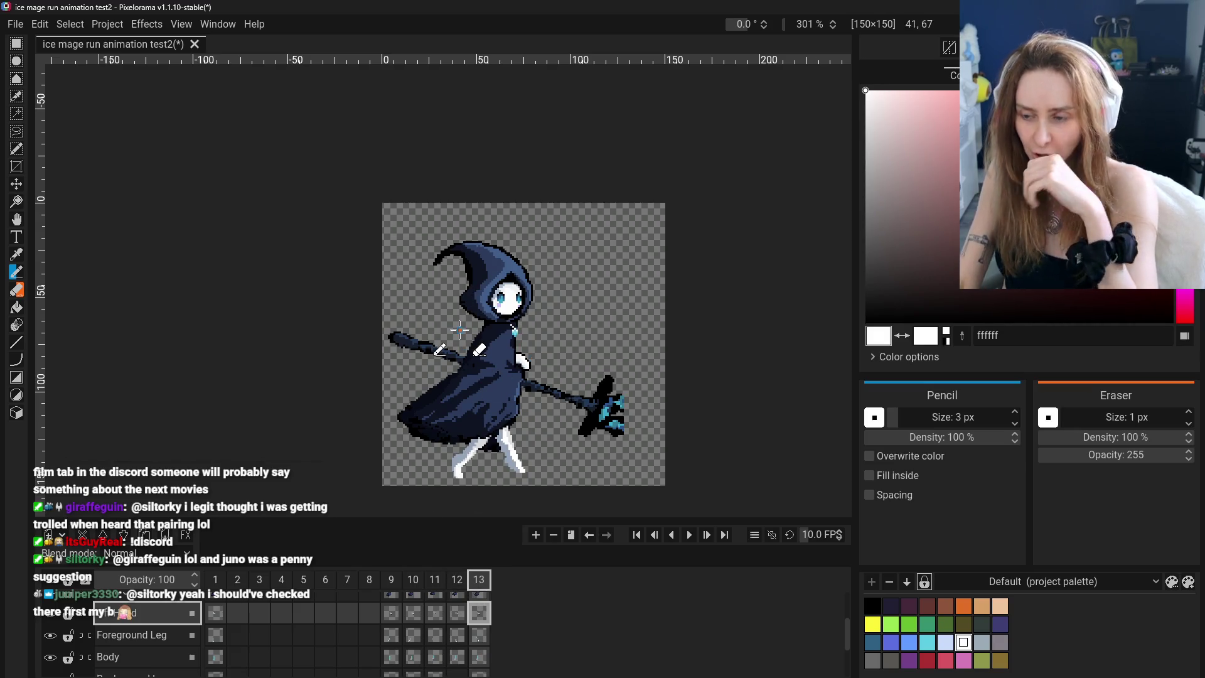
{"action": "left_click", "coordinate": [457, 581]}
{"action": "left_click", "coordinate": [434, 581]}
{"action": "left_click", "coordinate": [466, 585]}
{"action": "left_click", "coordinate": [477, 585]}
{"action": "left_click", "coordinate": [457, 585]}
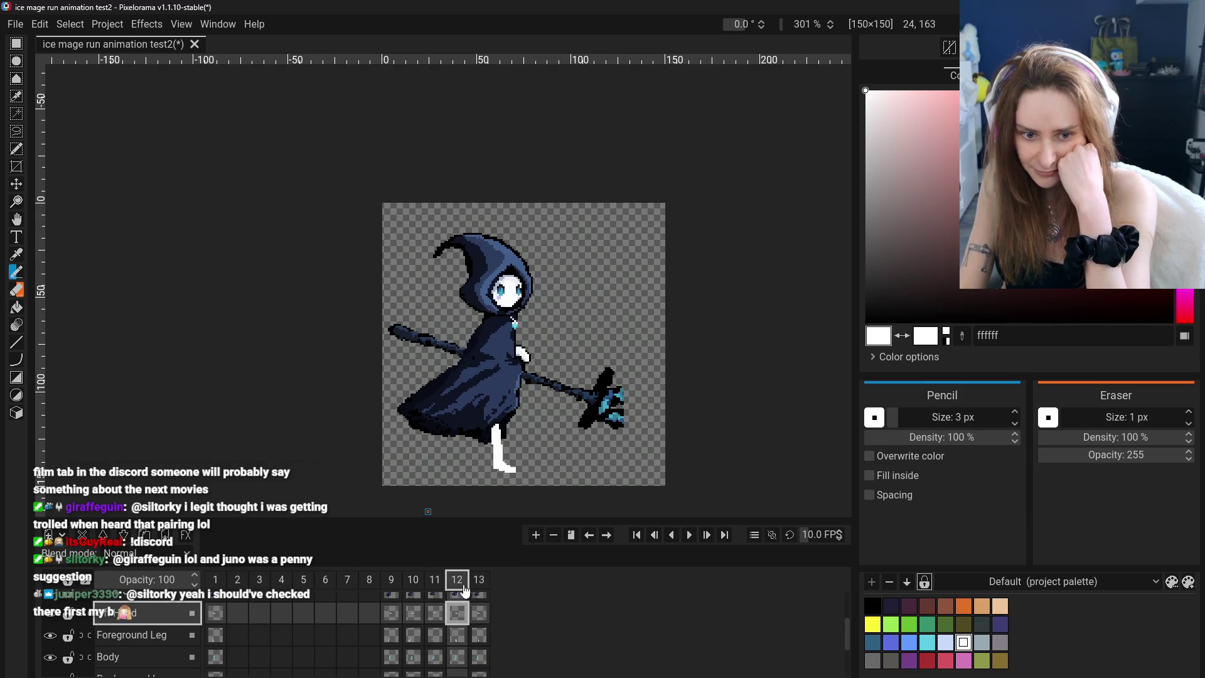
{"action": "left_click", "coordinate": [413, 580]}
{"action": "left_click", "coordinate": [391, 581]}
{"action": "left_click", "coordinate": [414, 582]}
{"action": "left_click", "coordinate": [430, 584]}
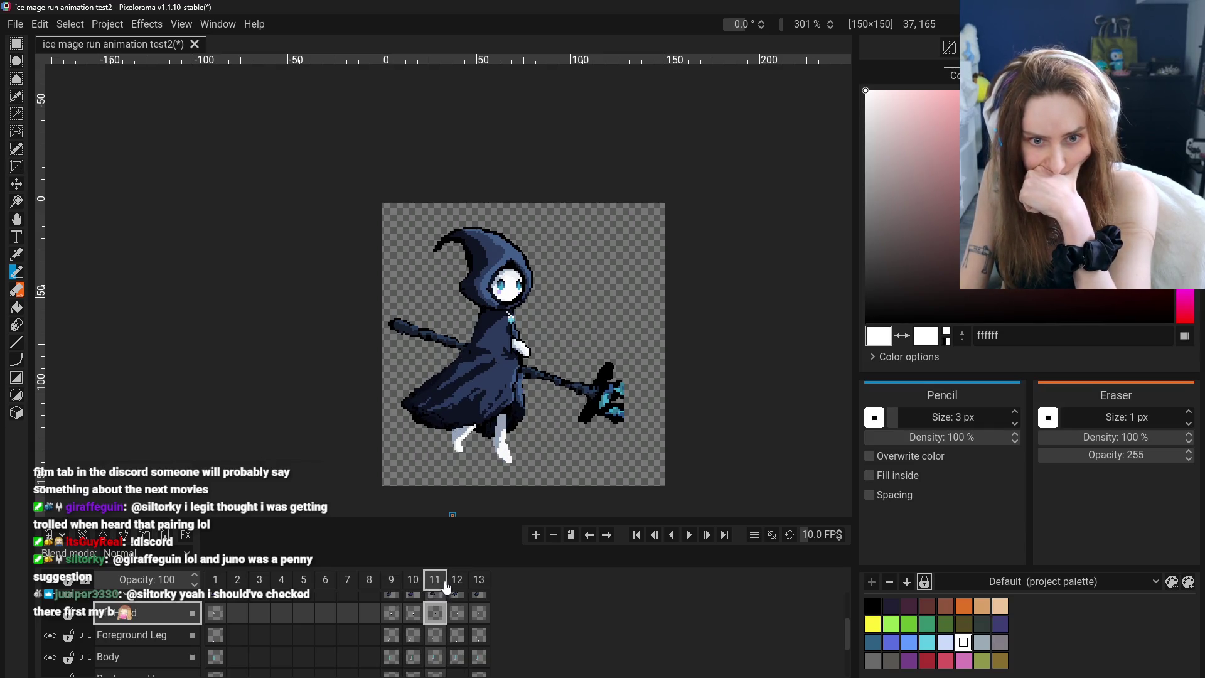
{"action": "left_click", "coordinate": [457, 585]}
{"action": "left_click", "coordinate": [477, 585]}
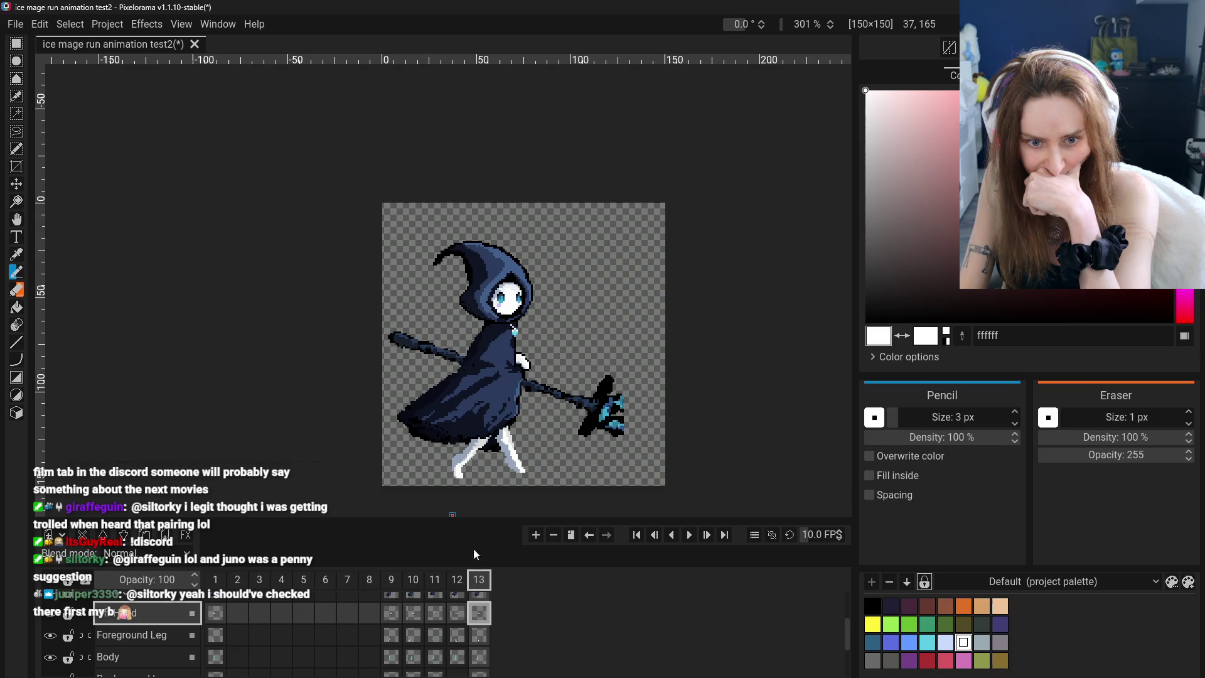
{"action": "left_click", "coordinate": [536, 535]}
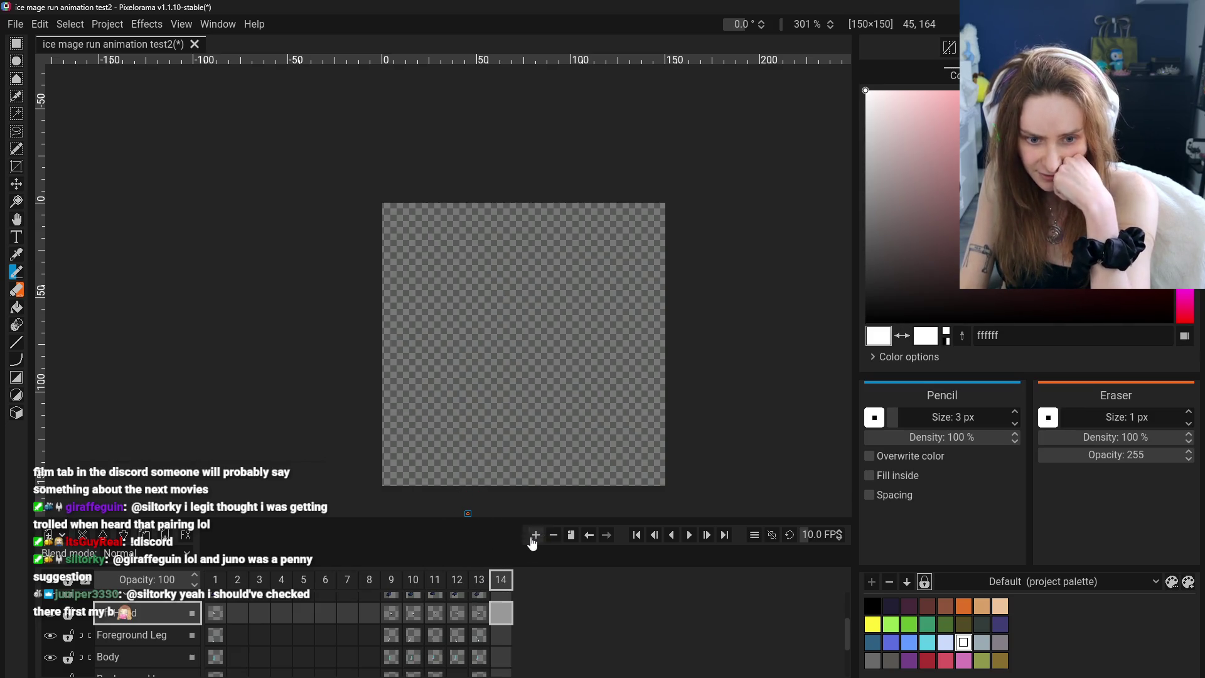
Check the leg layers and select the Foreground Leg cel in frame 10
{"action": "left_click", "coordinate": [390, 619]}
{"action": "left_click", "coordinate": [390, 634]}
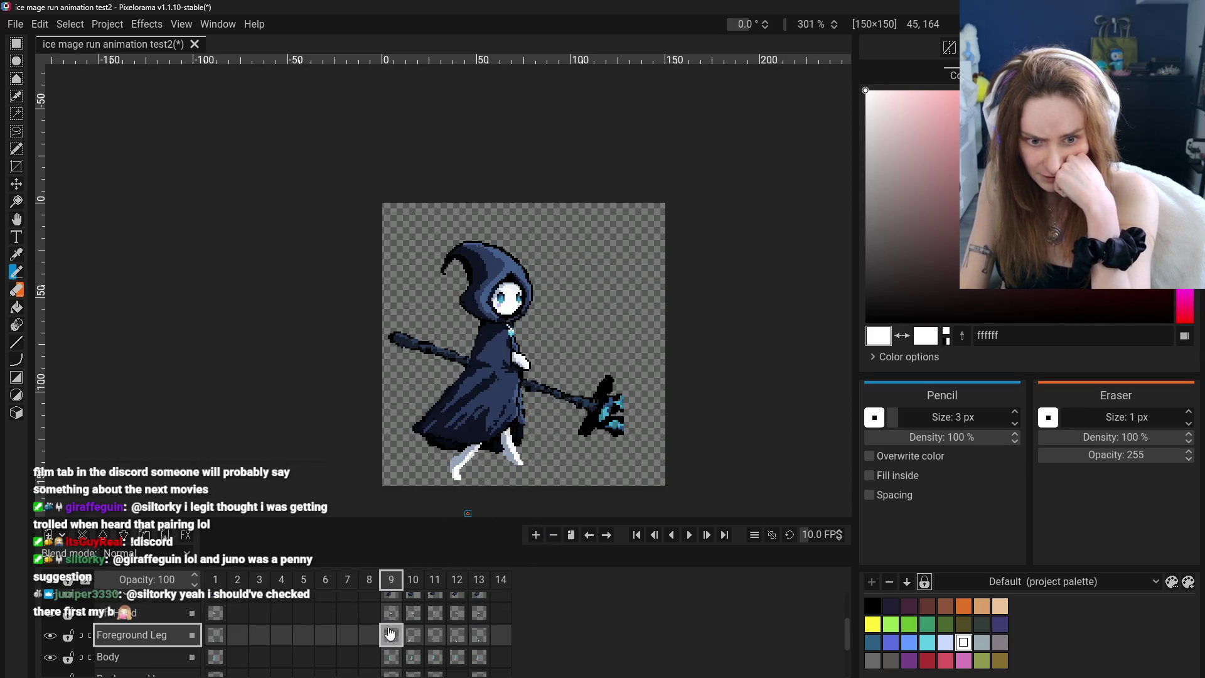
{"action": "scroll", "coordinate": [396, 653], "scroll_direction": "down", "scroll_amount": 2}
{"action": "left_click", "coordinate": [392, 637]}
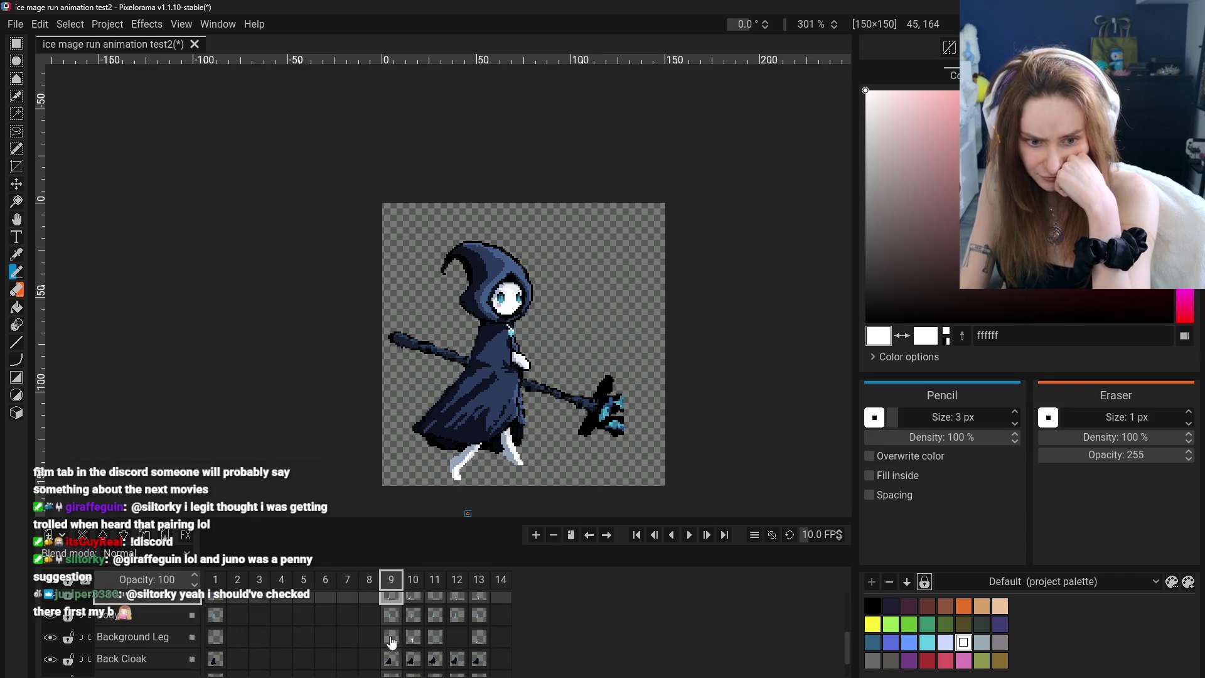
{"action": "left_click", "coordinate": [413, 641]}
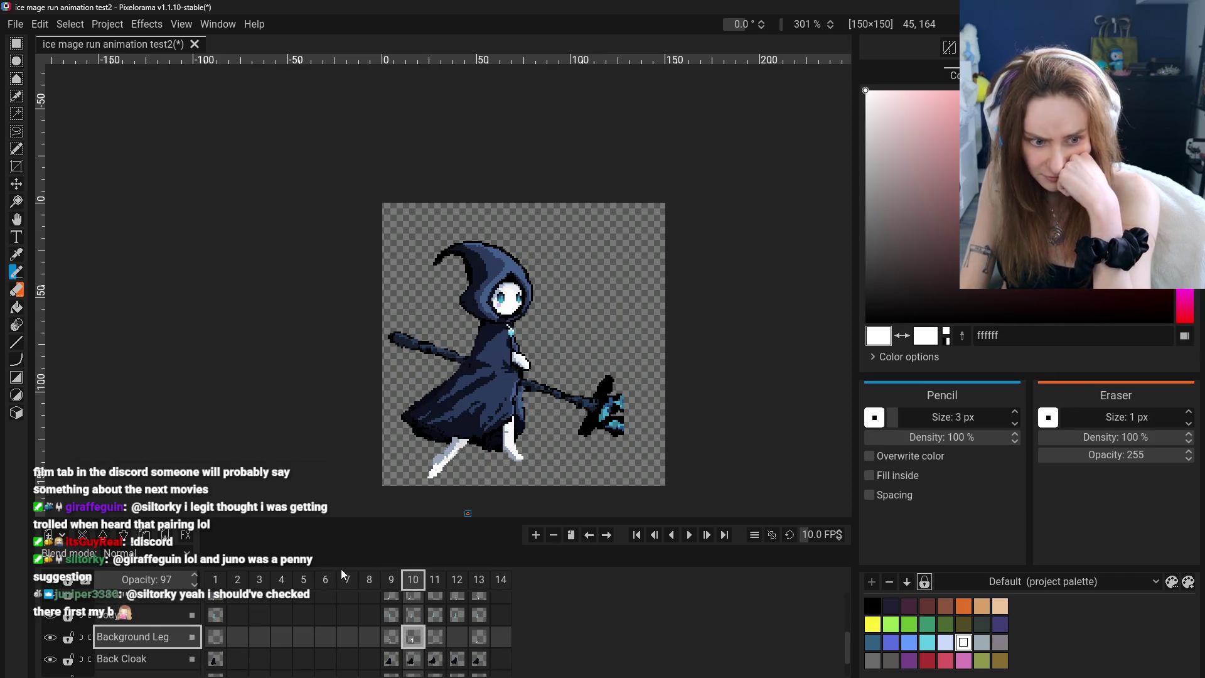
{"action": "scroll", "coordinate": [51, 643], "scroll_direction": "up", "scroll_amount": 1}
{"action": "left_click", "coordinate": [417, 625]}
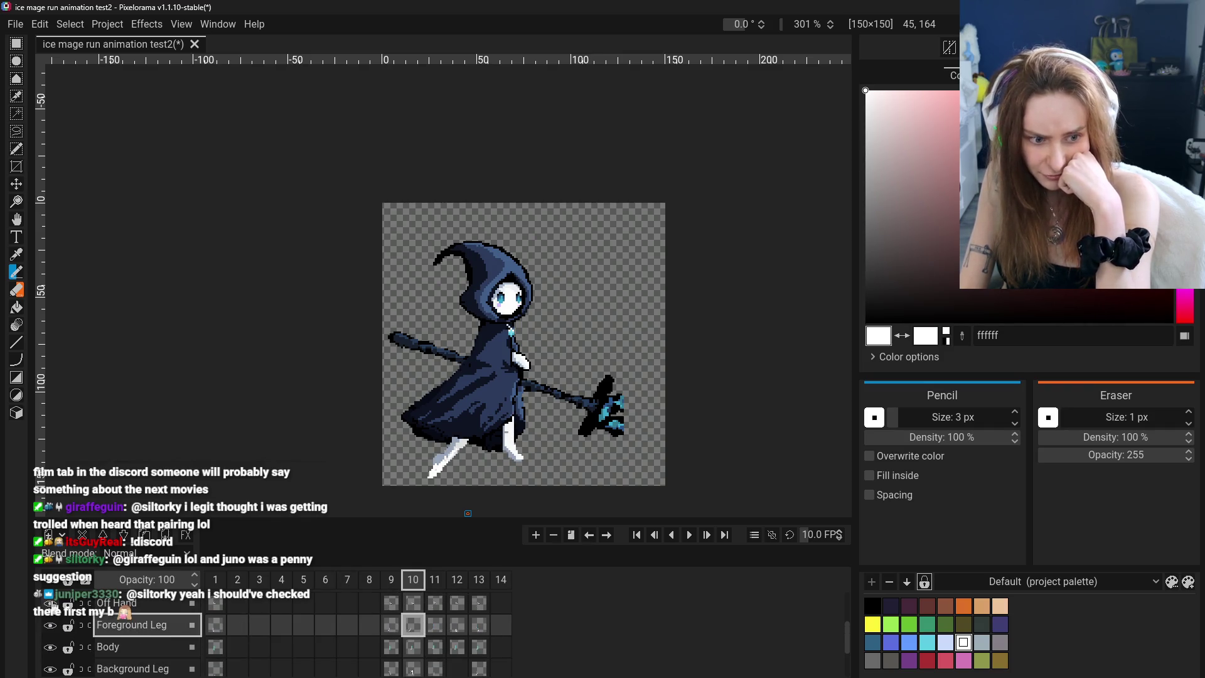
{"action": "scroll", "coordinate": [53, 605], "scroll_direction": "up", "scroll_amount": 2}
Hide the Front Cloak layer and rectangle-select the area around the legs
{"action": "left_click", "coordinate": [50, 626]}
{"action": "scroll", "coordinate": [50, 626], "scroll_direction": "down", "scroll_amount": 1}
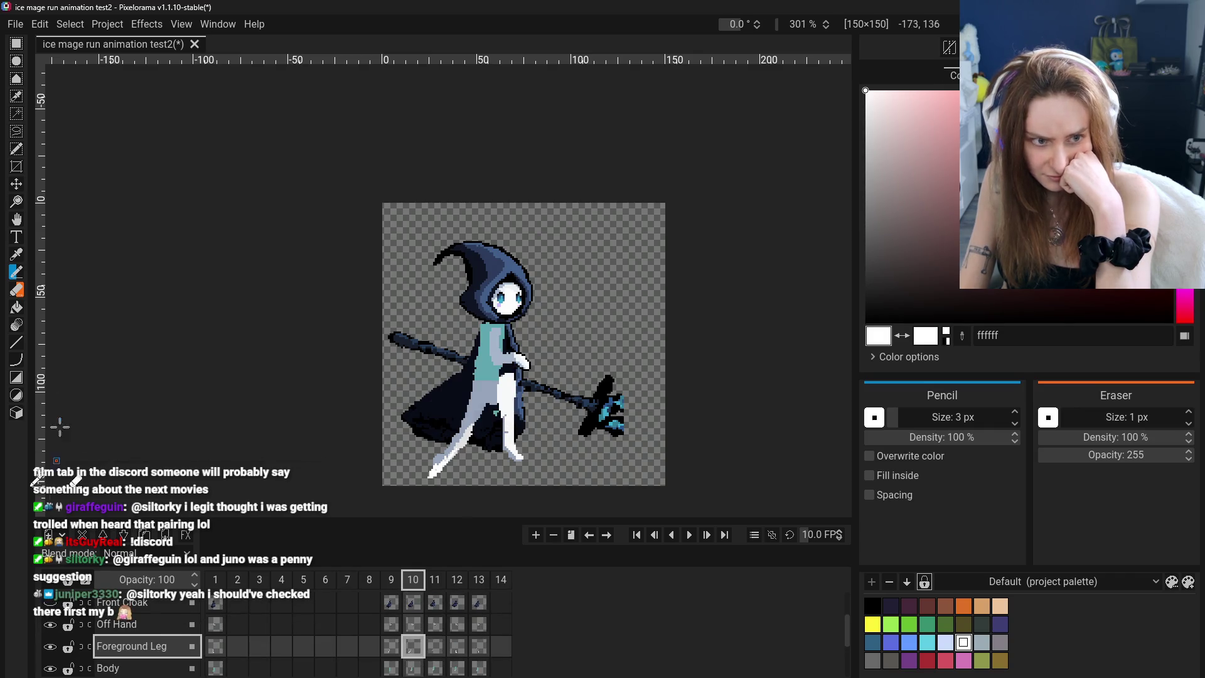
{"action": "left_click", "coordinate": [16, 42]}
{"action": "left_click_drag", "start_coordinate": [417, 368], "coordinate": [491, 484]}
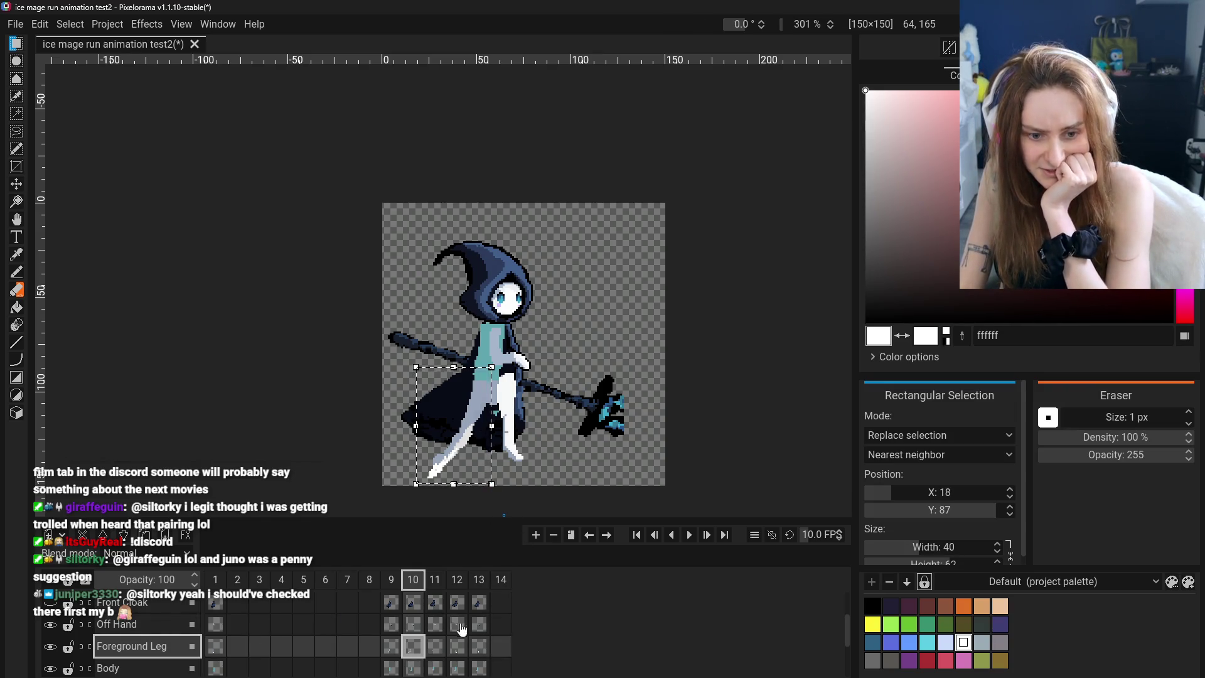
Paste the copied leg into frame 14's Background Leg cel and move it down to X:21, Y:87
{"action": "scroll", "coordinate": [499, 652], "scroll_direction": "down", "scroll_amount": 1}
{"action": "scroll", "coordinate": [499, 651], "scroll_direction": "down", "scroll_amount": 1}
{"action": "left_click", "coordinate": [481, 653]}
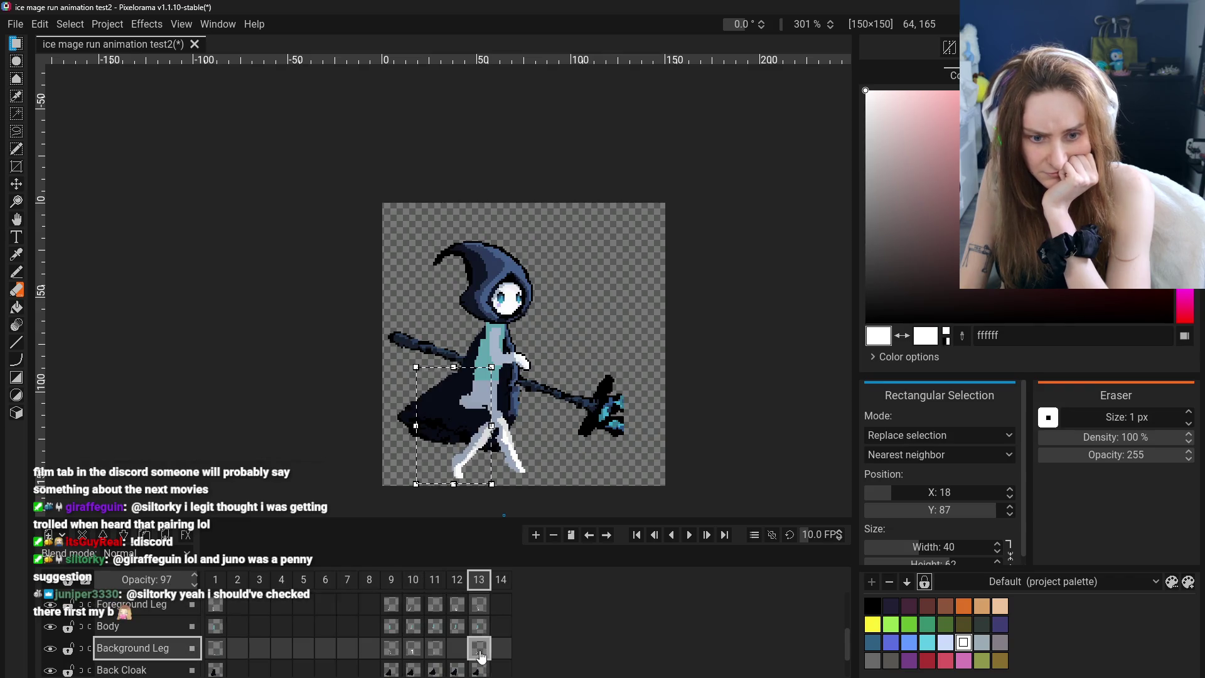
{"action": "left_click", "coordinate": [496, 656]}
{"action": "key", "text": "ctrl+v"}
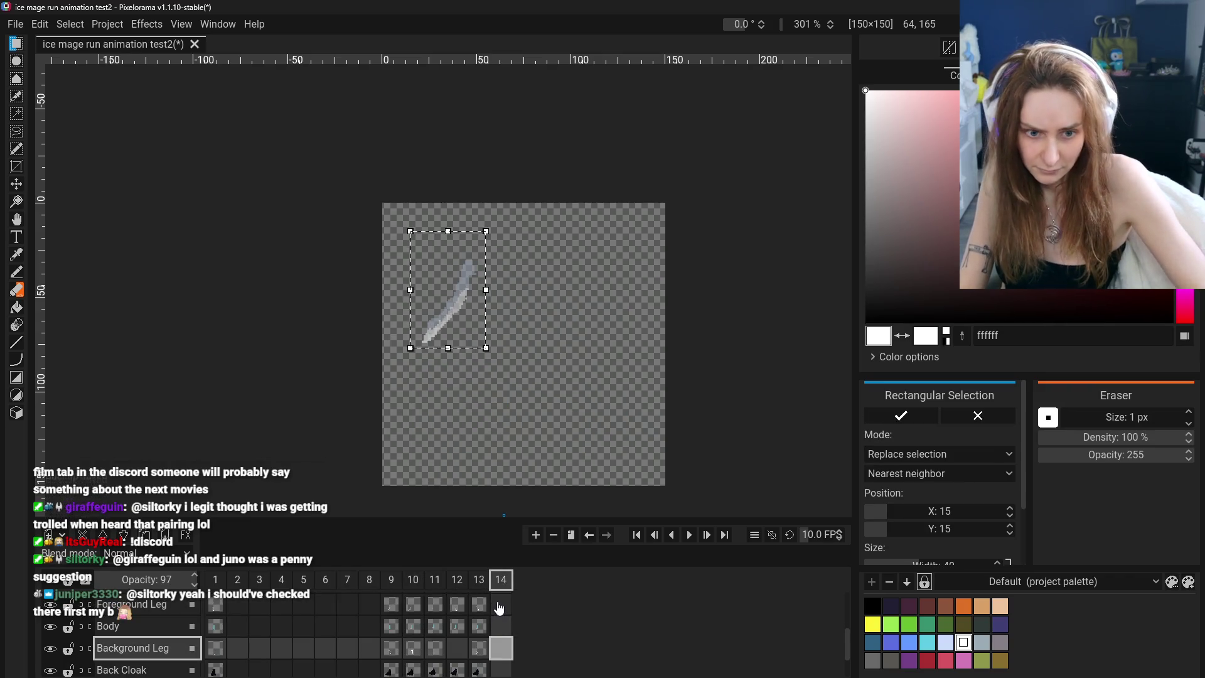
{"action": "left_click_drag", "start_coordinate": [458, 312], "coordinate": [459, 435]}
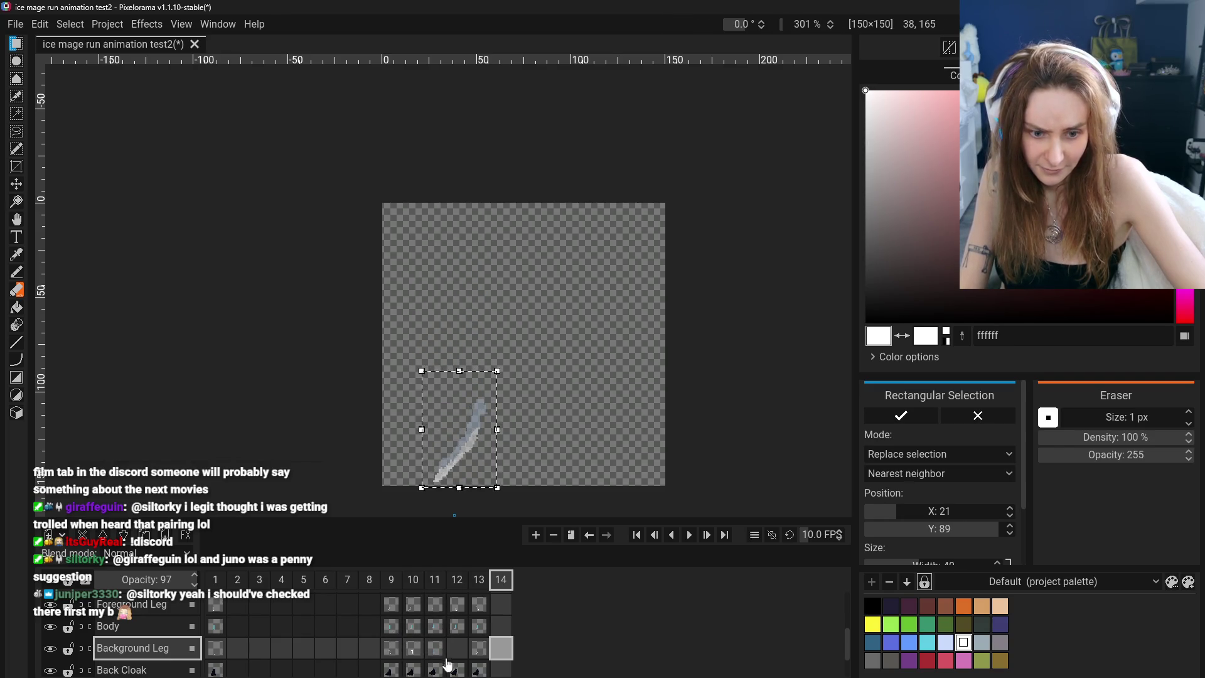
Compare frame 14's new background leg against frame 13, then select frame 14's Body layer
{"action": "left_click", "coordinate": [481, 650]}
{"action": "left_click", "coordinate": [501, 650]}
{"action": "left_click", "coordinate": [489, 650]}
{"action": "left_click", "coordinate": [499, 650]}
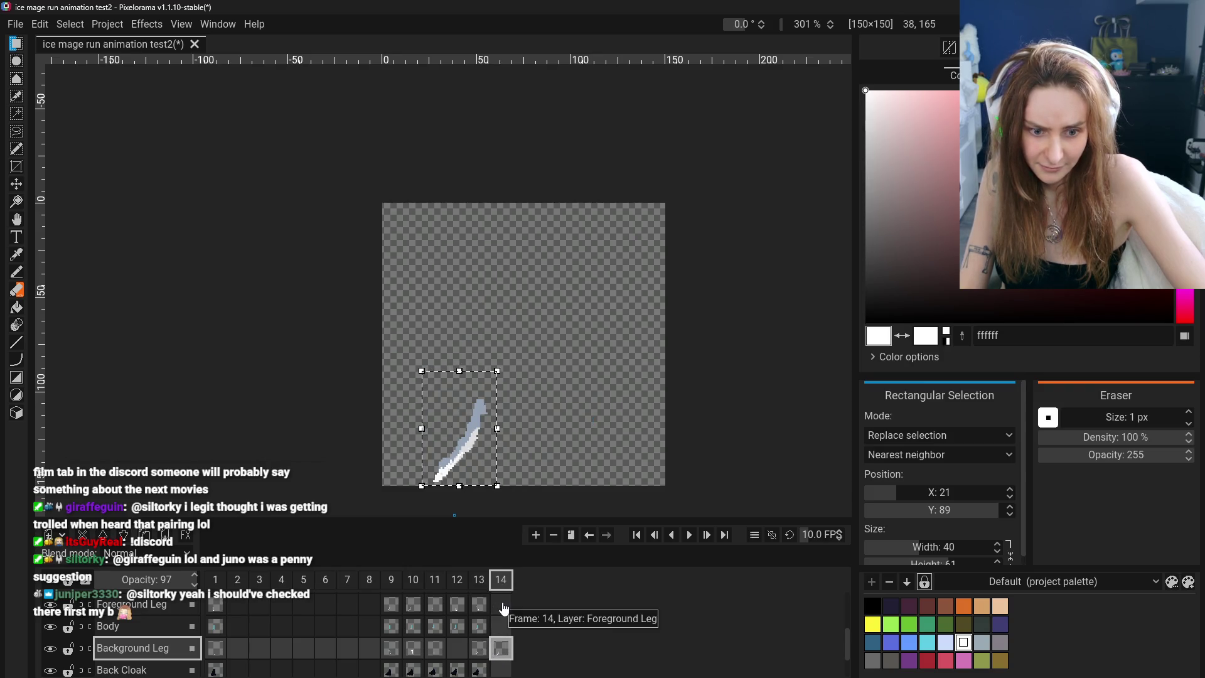
{"action": "left_click", "coordinate": [110, 624]}
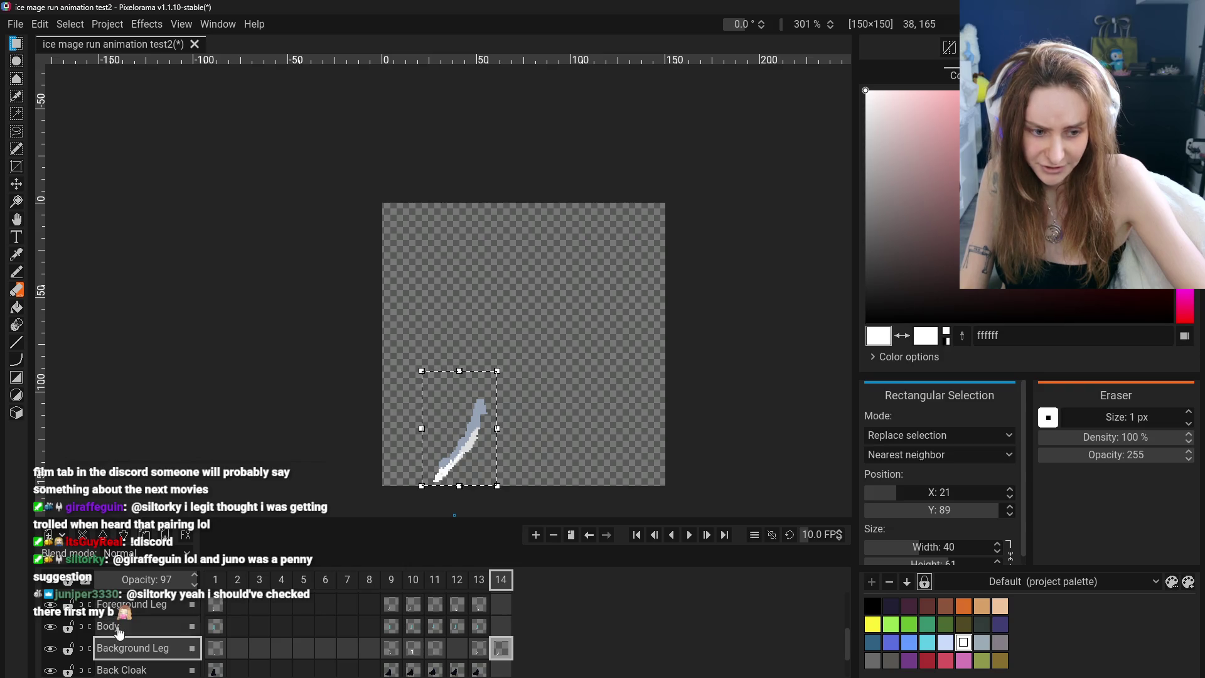
Clone the frame 13 Body, Foreground Leg, Off Hand and Hood cels into frame 14
{"action": "right_click", "coordinate": [475, 634]}
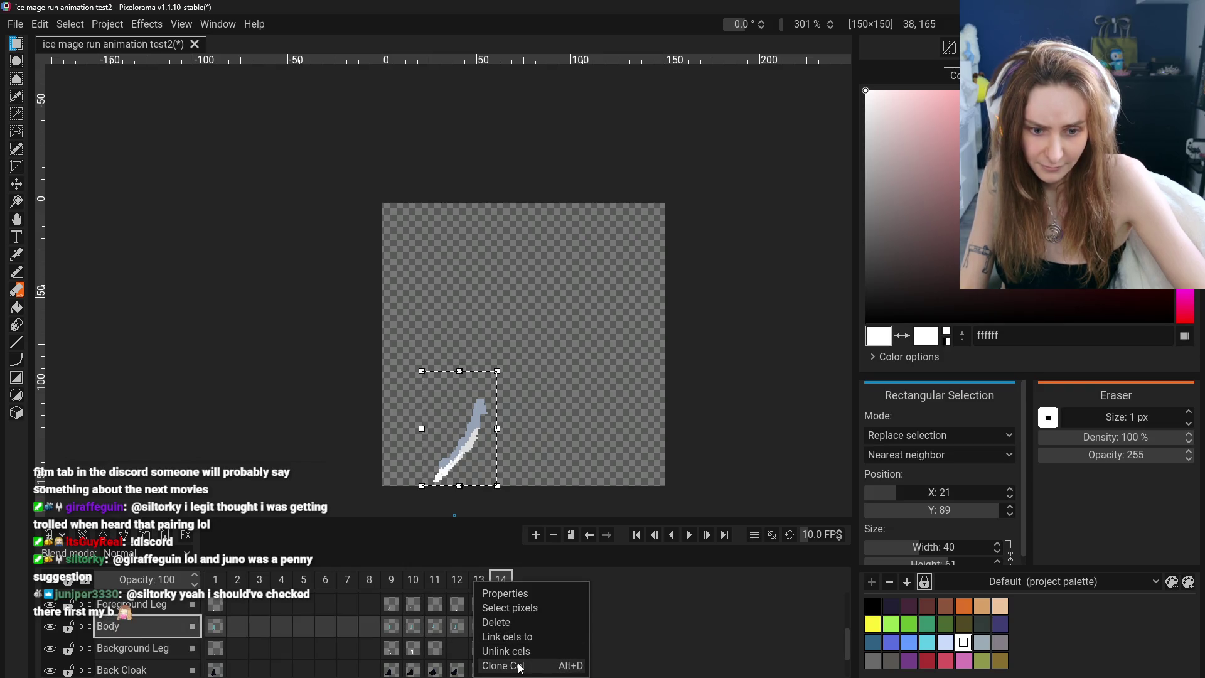
{"action": "left_click", "coordinate": [519, 667]}
{"action": "right_click", "coordinate": [477, 618]}
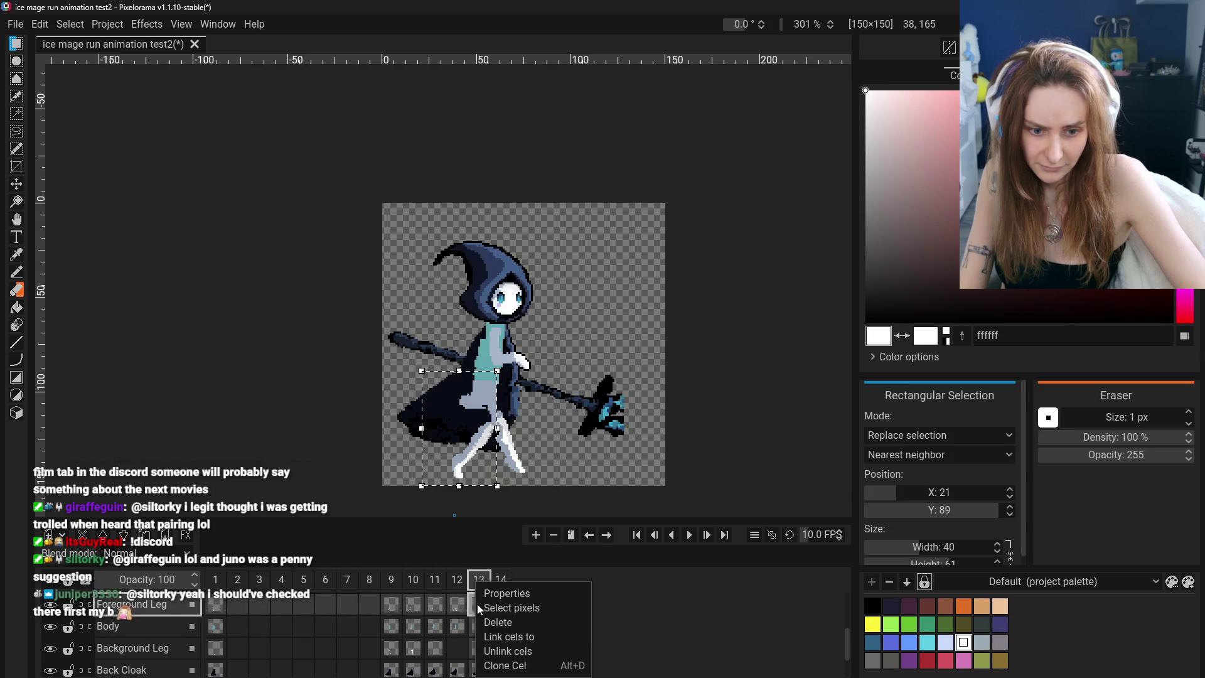
{"action": "left_click", "coordinate": [482, 620]}
{"action": "right_click", "coordinate": [482, 611]}
{"action": "left_click", "coordinate": [510, 668]}
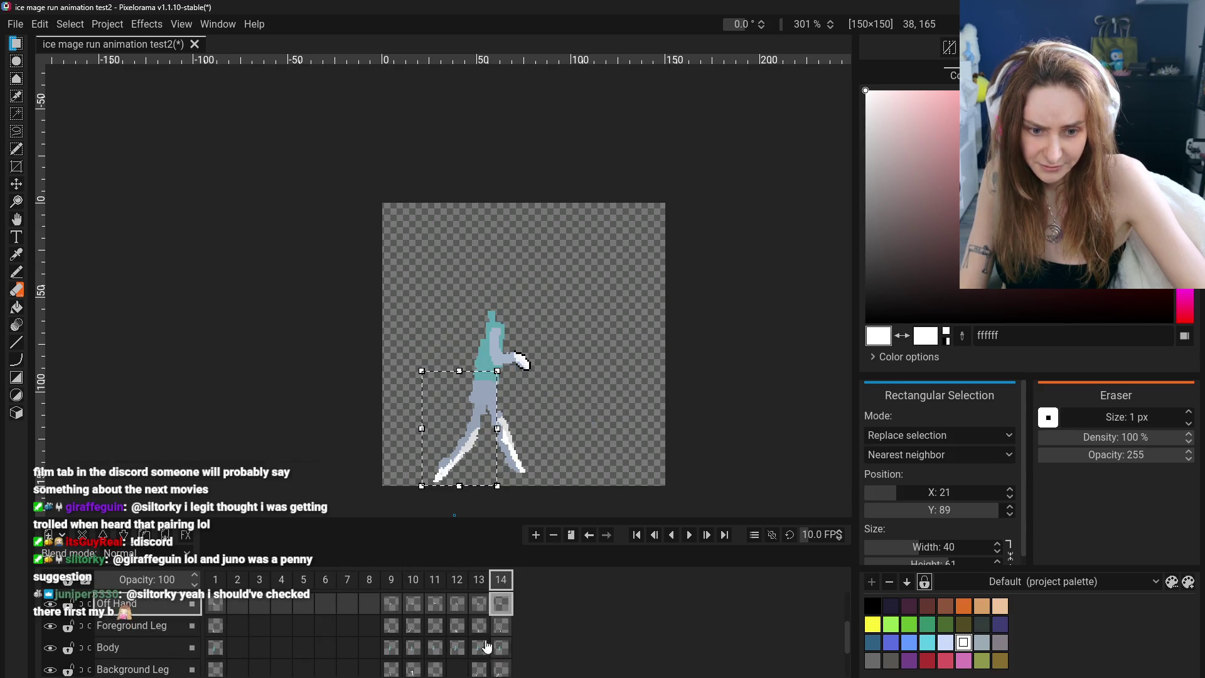
{"action": "right_click", "coordinate": [483, 635]}
{"action": "left_click", "coordinate": [506, 669]}
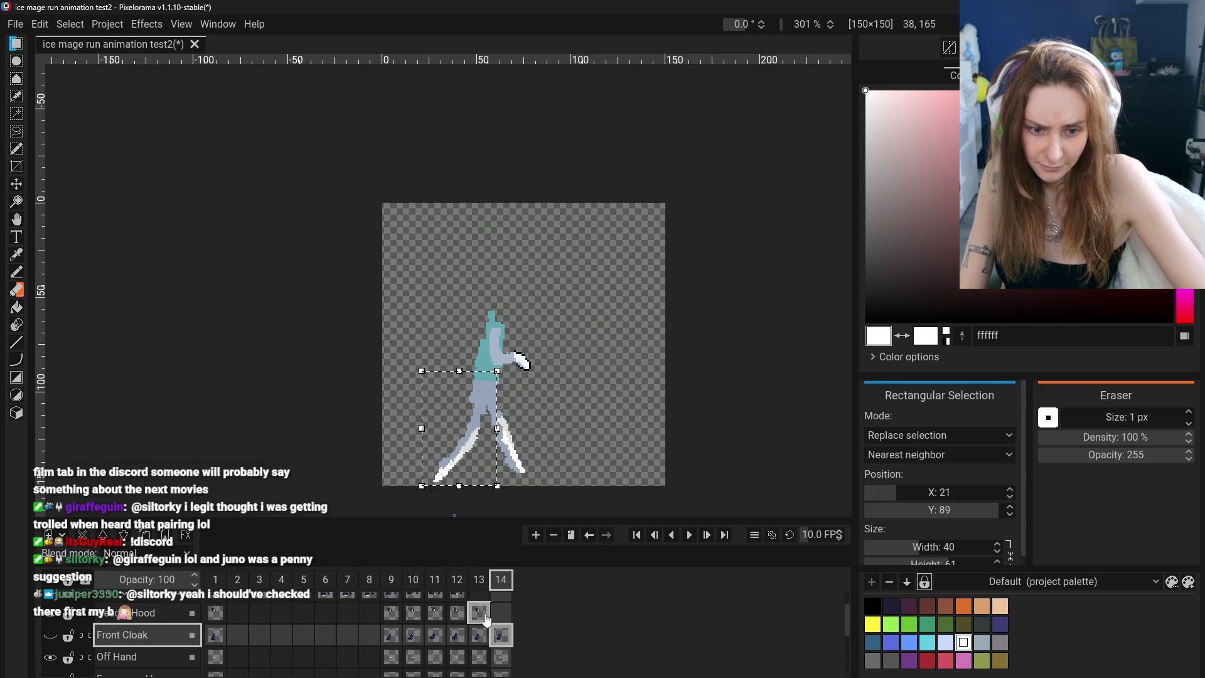
{"action": "right_click", "coordinate": [480, 613]}
{"action": "left_click", "coordinate": [508, 666]}
Clone the frame 13 Back Cloak, Main Hand and Staff cels into frame 14
{"action": "scroll", "coordinate": [485, 647], "scroll_direction": "down", "scroll_amount": 3}
{"action": "scroll", "coordinate": [485, 647], "scroll_direction": "down", "scroll_amount": 3}
{"action": "scroll", "coordinate": [480, 640], "scroll_direction": "up", "scroll_amount": 4}
{"action": "scroll", "coordinate": [474, 631], "scroll_direction": "up", "scroll_amount": 2}
{"action": "scroll", "coordinate": [474, 628], "scroll_direction": "down", "scroll_amount": 3}
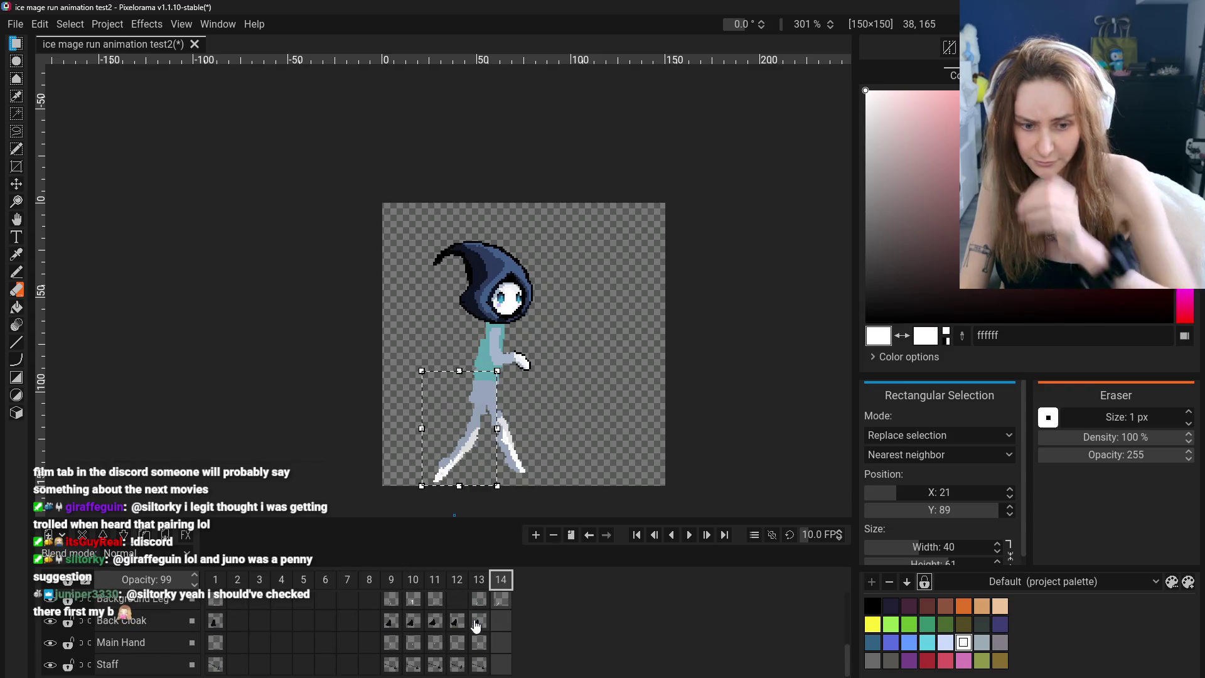
{"action": "left_click", "coordinate": [479, 620]}
{"action": "right_click", "coordinate": [478, 620]}
{"action": "left_click", "coordinate": [496, 669]}
{"action": "left_click", "coordinate": [478, 642]}
{"action": "right_click", "coordinate": [479, 642]}
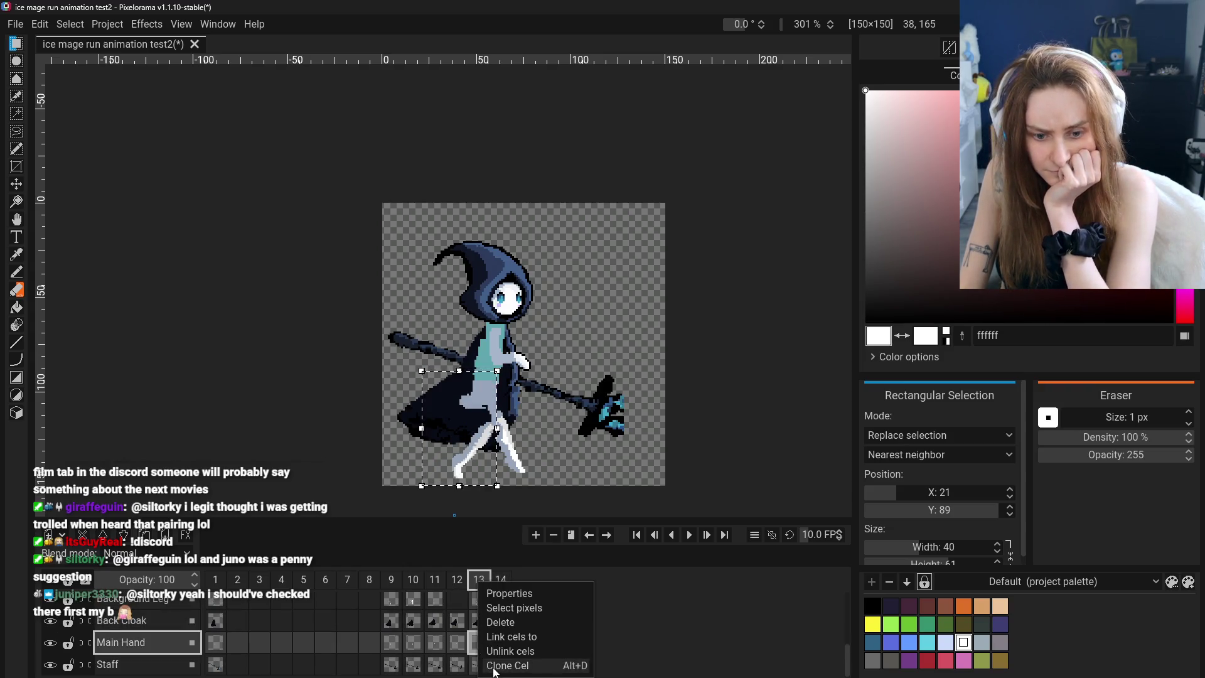
{"action": "left_click", "coordinate": [496, 666]}
{"action": "right_click", "coordinate": [484, 642]}
{"action": "left_click", "coordinate": [496, 665]}
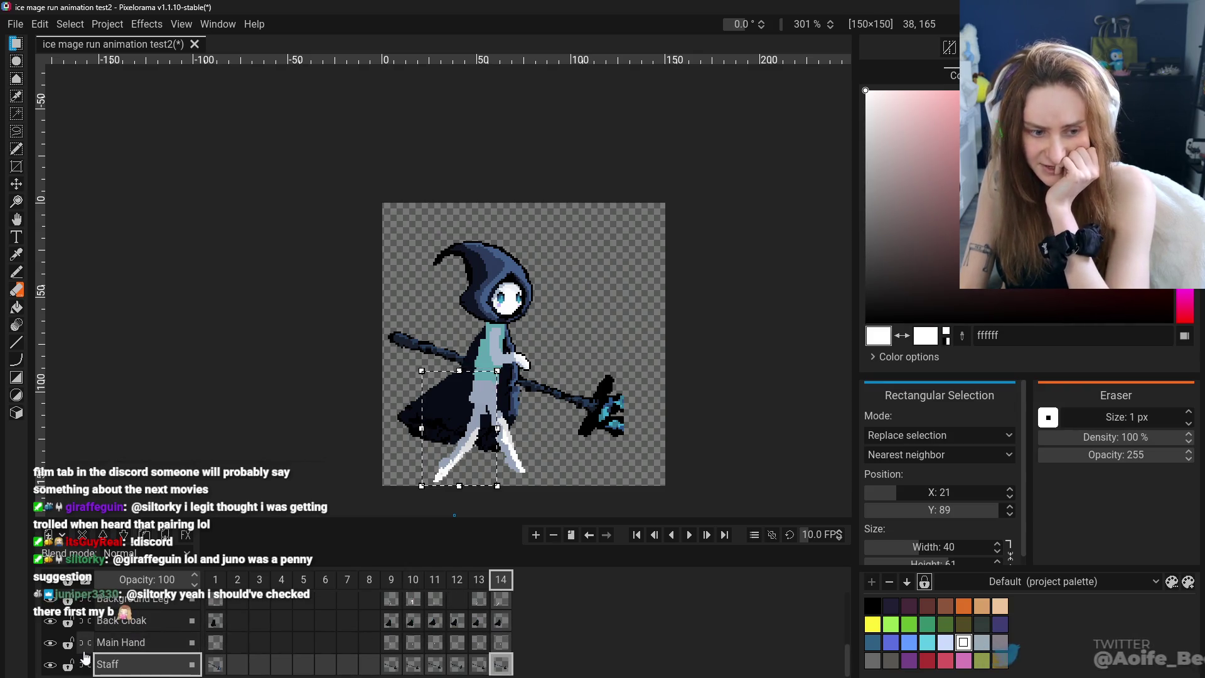
{"action": "scroll", "coordinate": [480, 629], "scroll_direction": "up", "scroll_amount": 2}
{"action": "left_click", "coordinate": [498, 632]}
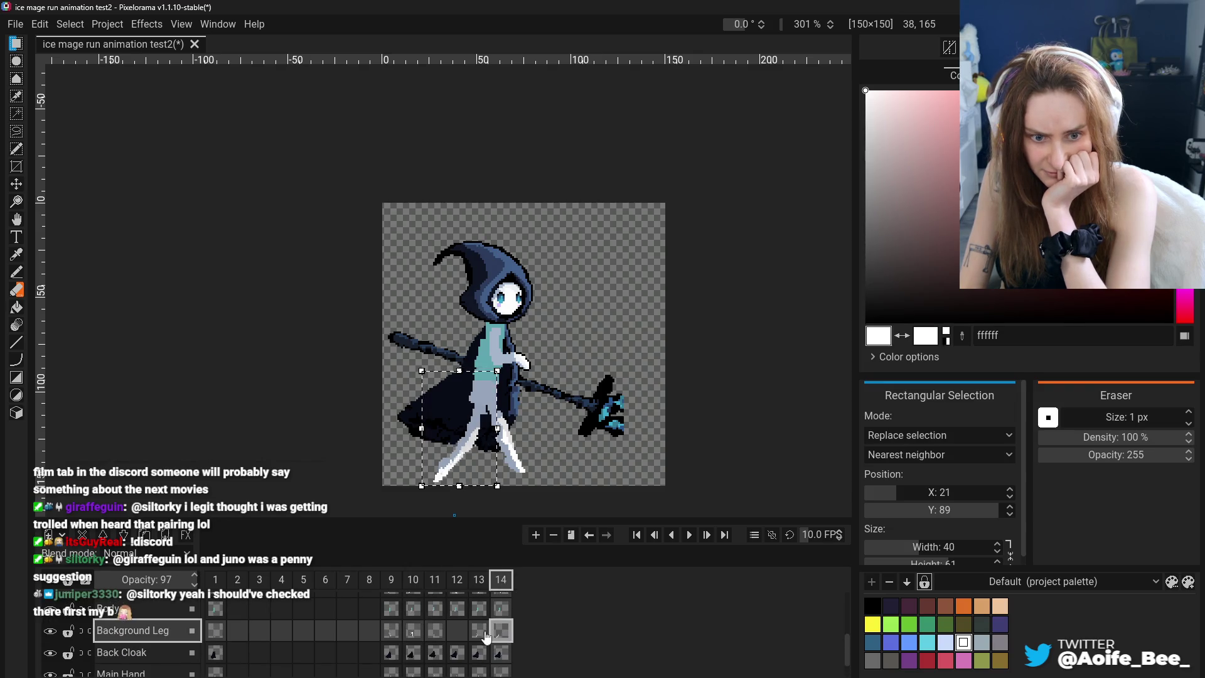
{"action": "left_click", "coordinate": [489, 633]}
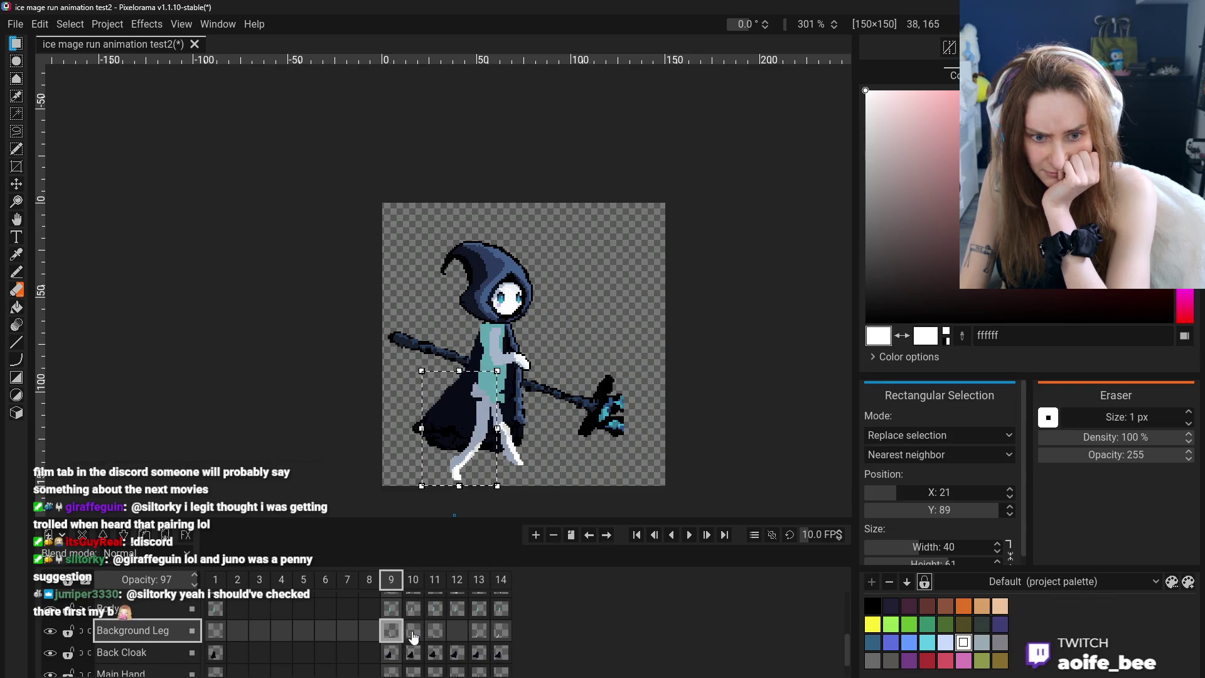
{"action": "left_click", "coordinate": [503, 634]}
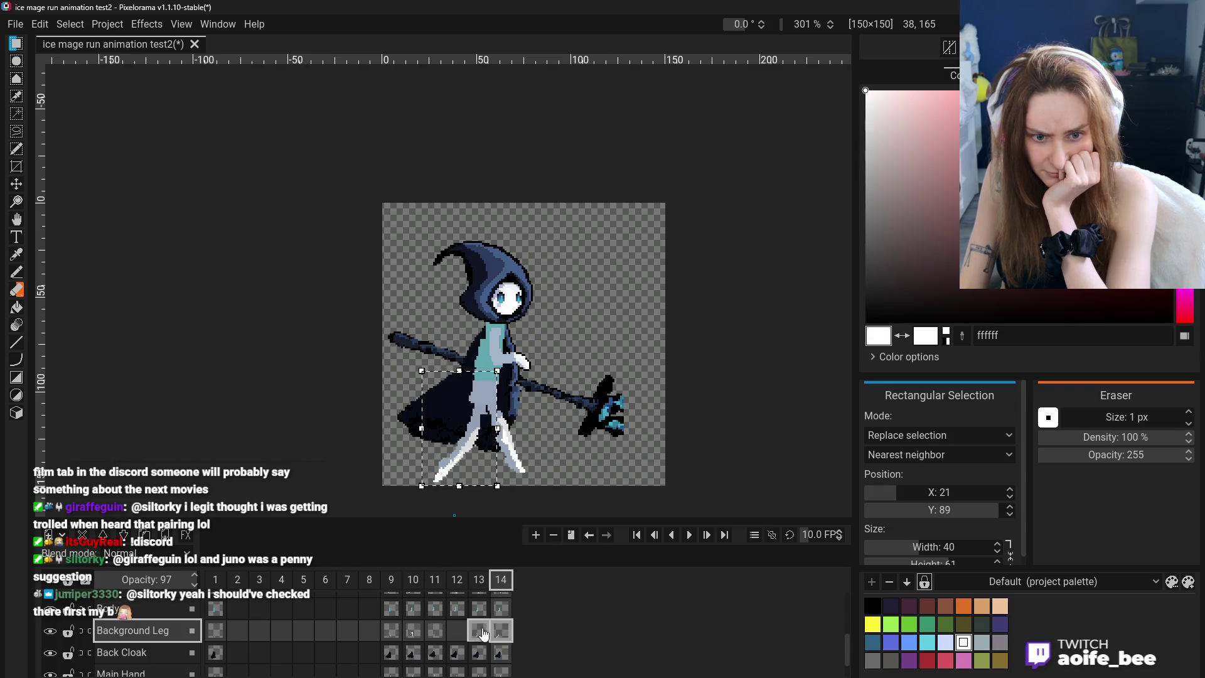
{"action": "left_click", "coordinate": [483, 634]}
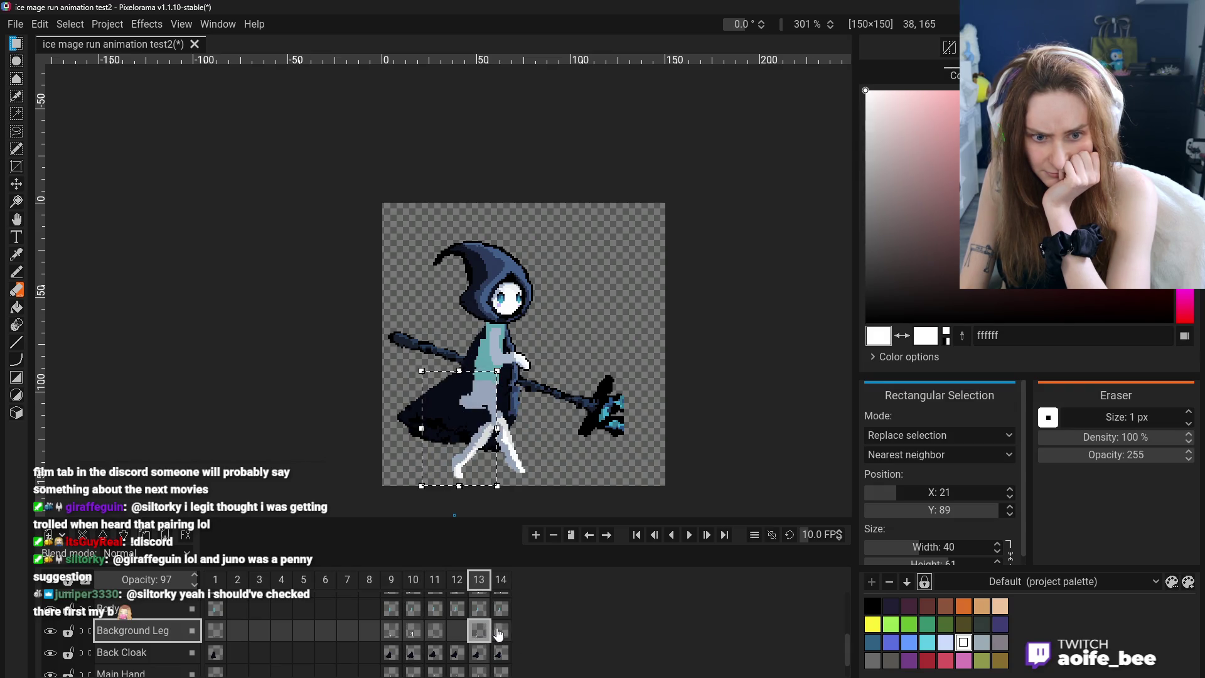
{"action": "left_click", "coordinate": [400, 634]}
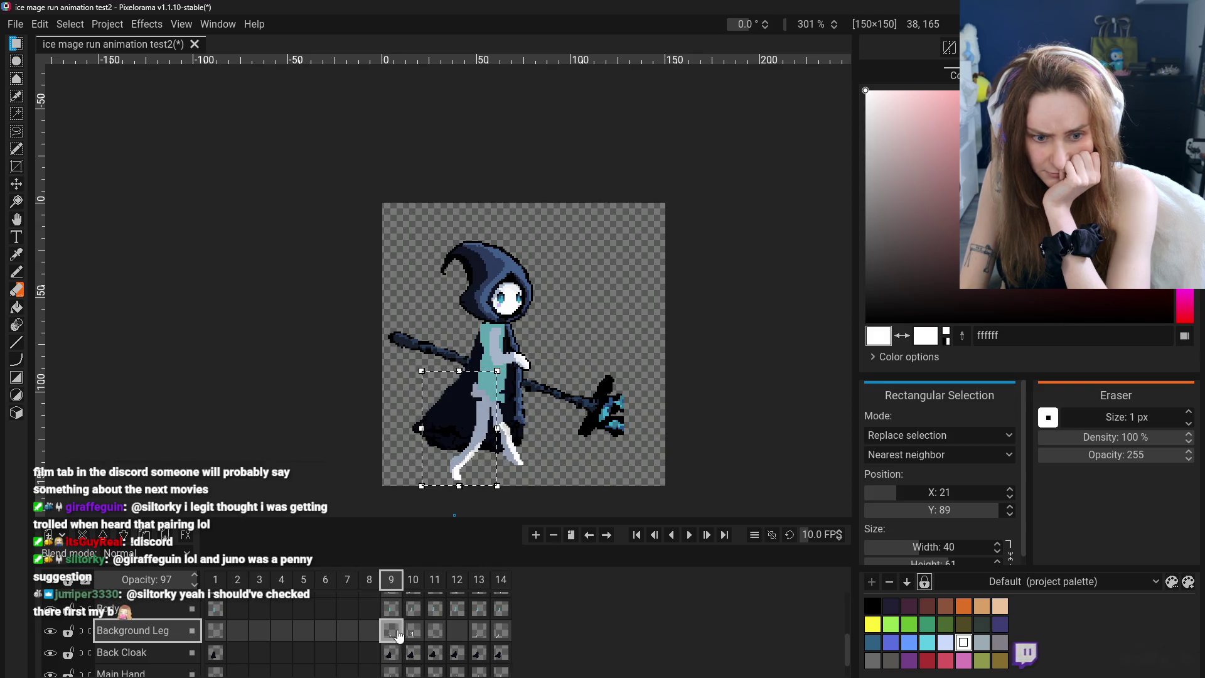
{"action": "left_click", "coordinate": [416, 634]}
{"action": "left_click", "coordinate": [501, 630]}
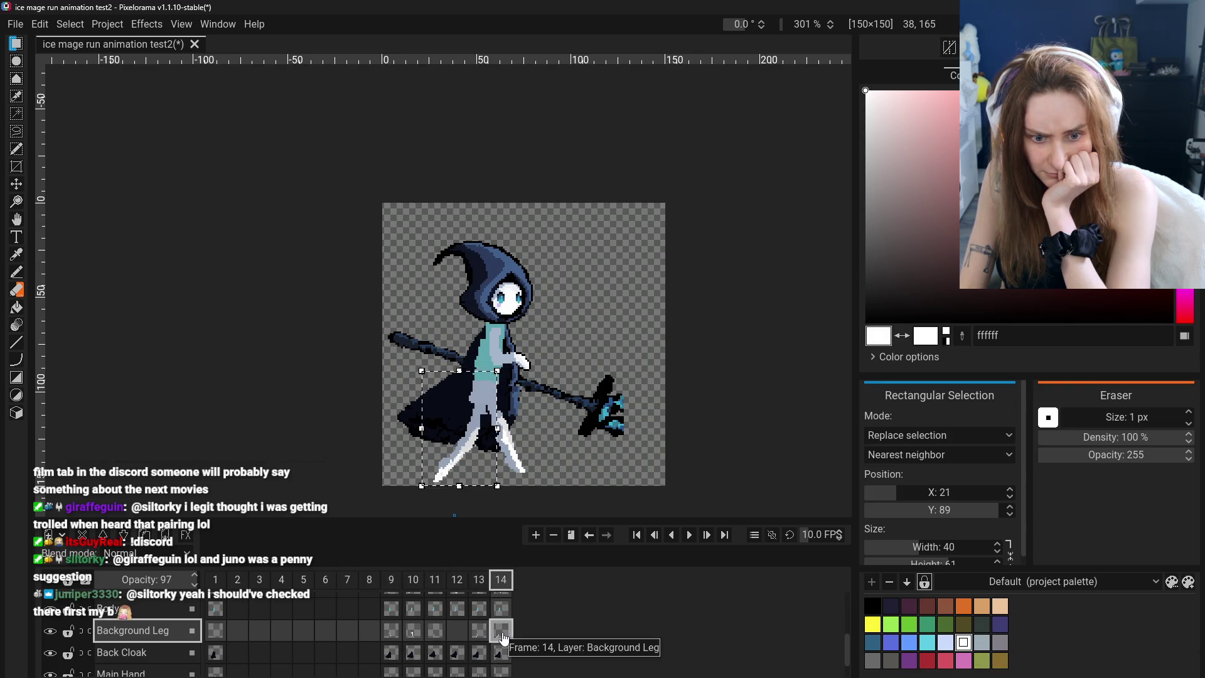
{"action": "scroll", "coordinate": [496, 631], "scroll_direction": "up", "scroll_amount": 2}
{"action": "scroll", "coordinate": [492, 631], "scroll_direction": "down", "scroll_amount": 1}
{"action": "left_click", "coordinate": [480, 623]}
{"action": "left_click", "coordinate": [501, 620]}
{"action": "left_click", "coordinate": [479, 620]}
{"action": "left_click", "coordinate": [501, 620]}
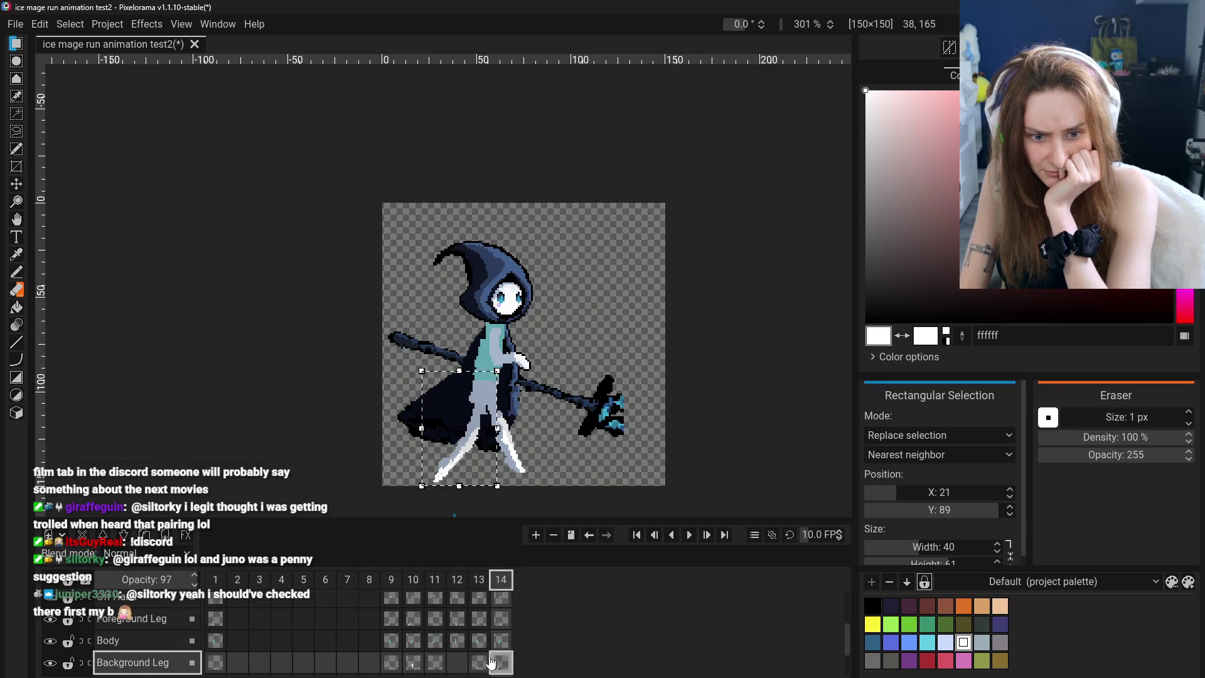
{"action": "left_click", "coordinate": [479, 620]}
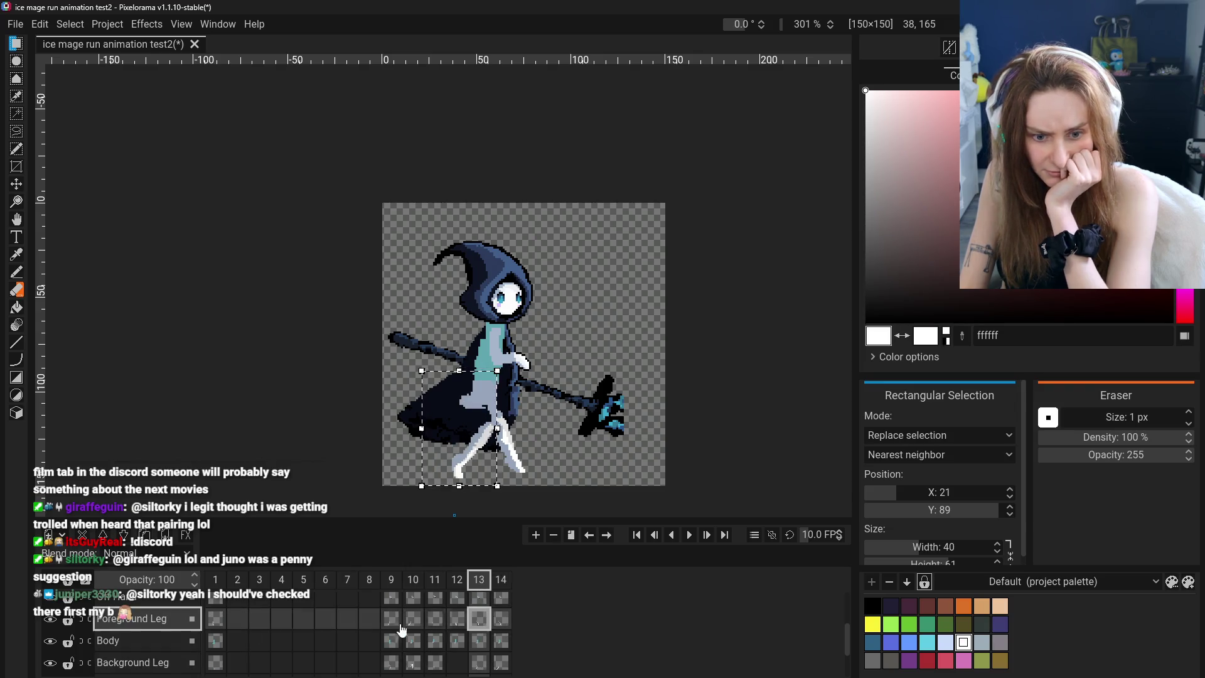
Toggle the Foreground and Background Leg layers off and on, landing on frame 14's Background Leg cel
{"action": "left_click", "coordinate": [51, 621]}
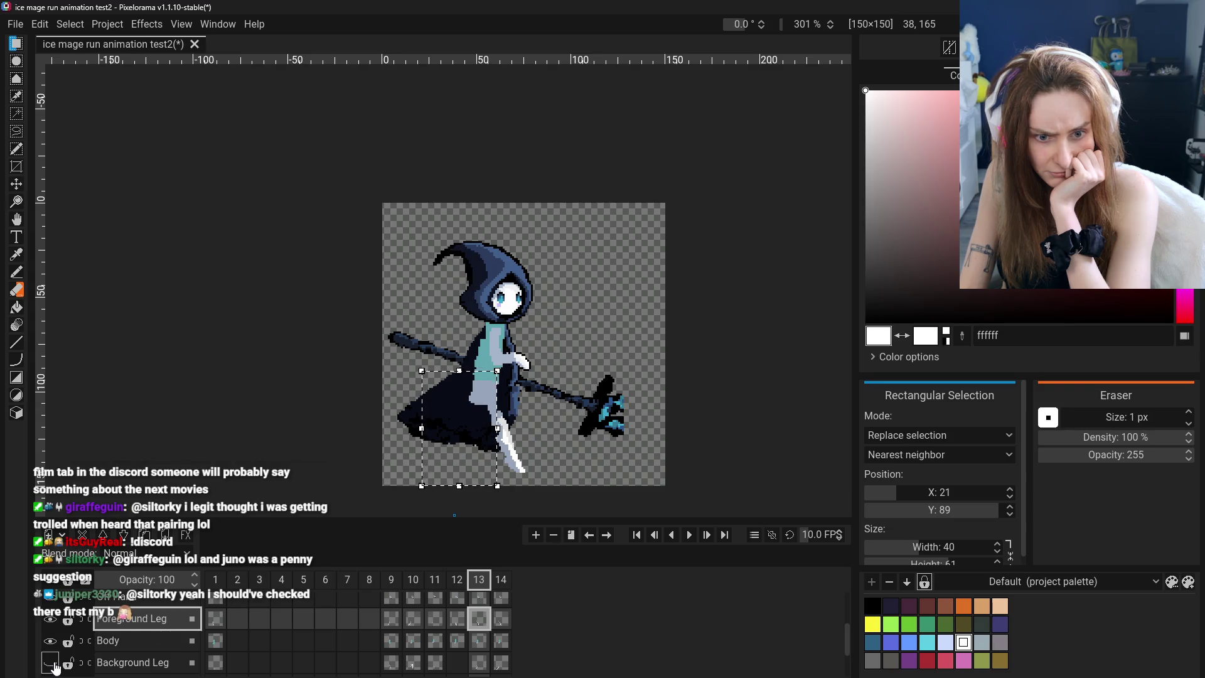
{"action": "left_click", "coordinate": [52, 664]}
{"action": "left_click", "coordinate": [50, 621]}
{"action": "left_click", "coordinate": [51, 662]}
{"action": "left_click", "coordinate": [501, 661]}
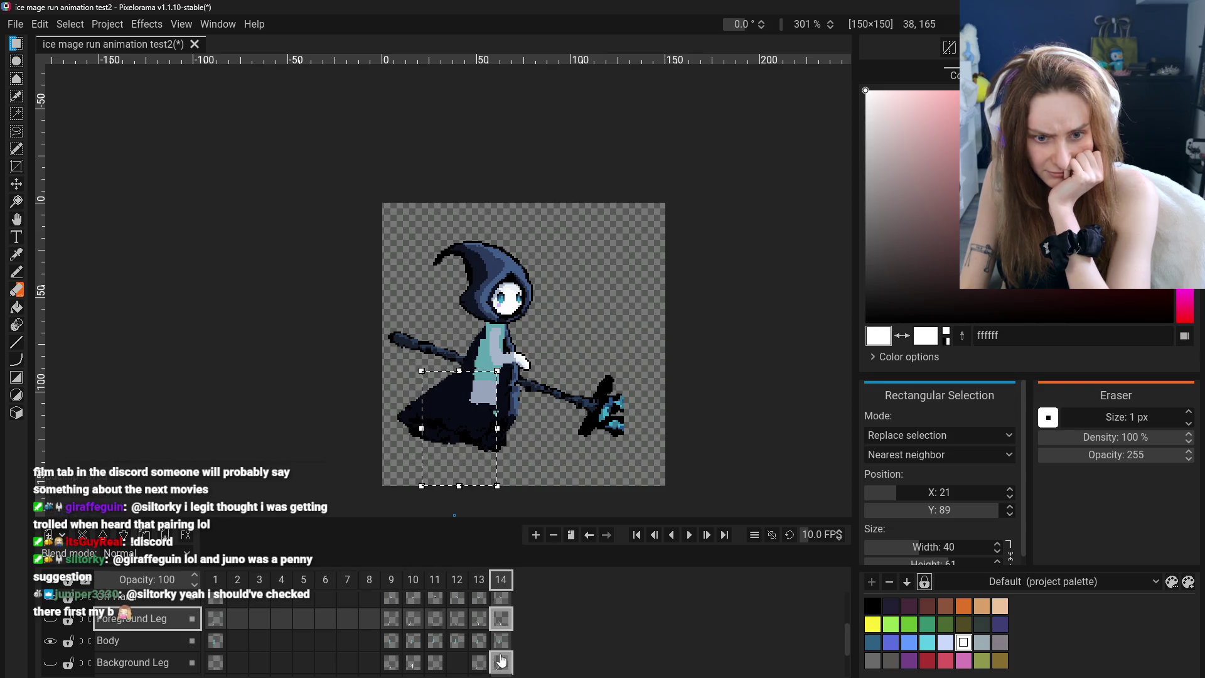
{"action": "left_click", "coordinate": [502, 660]}
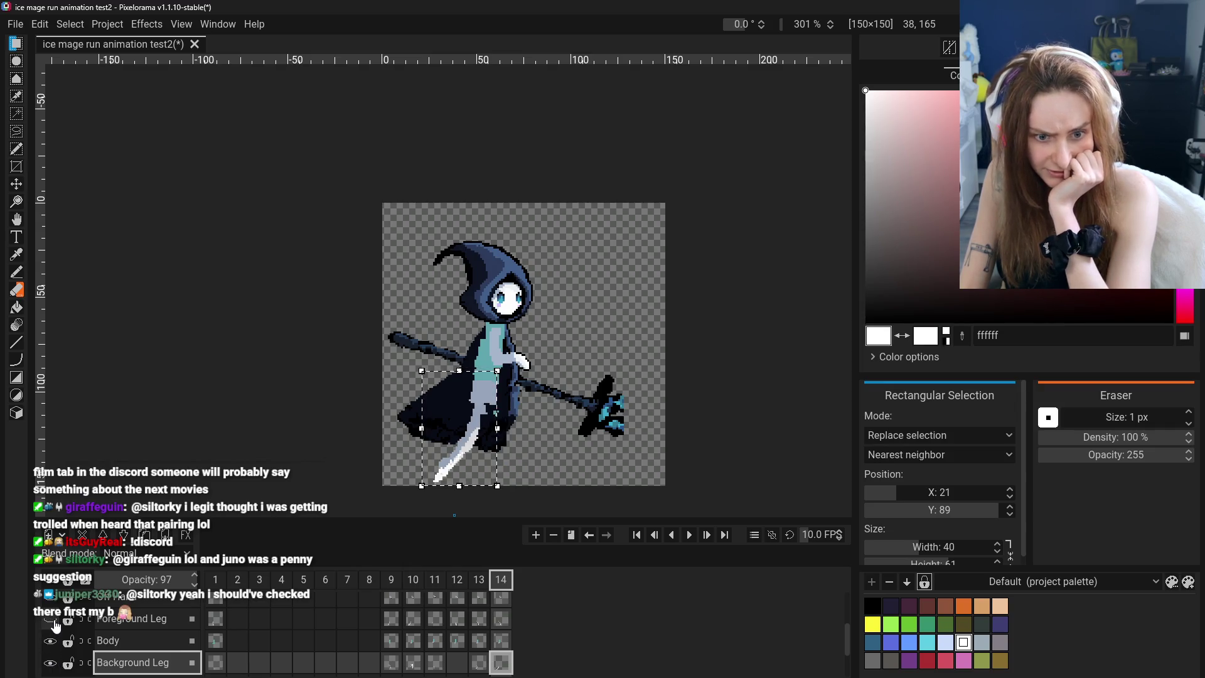
{"action": "left_click", "coordinate": [52, 664]}
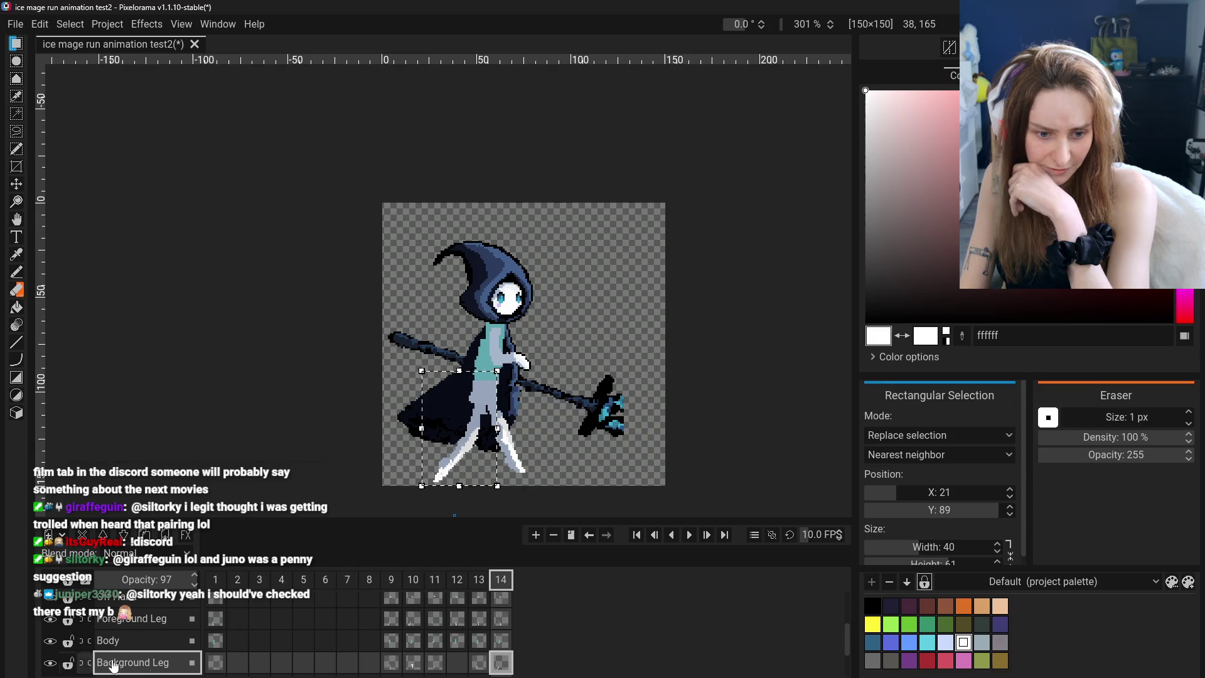
Flip repeatedly between frames 10 and 14 to compare the leg poses
{"action": "left_click", "coordinate": [413, 667]}
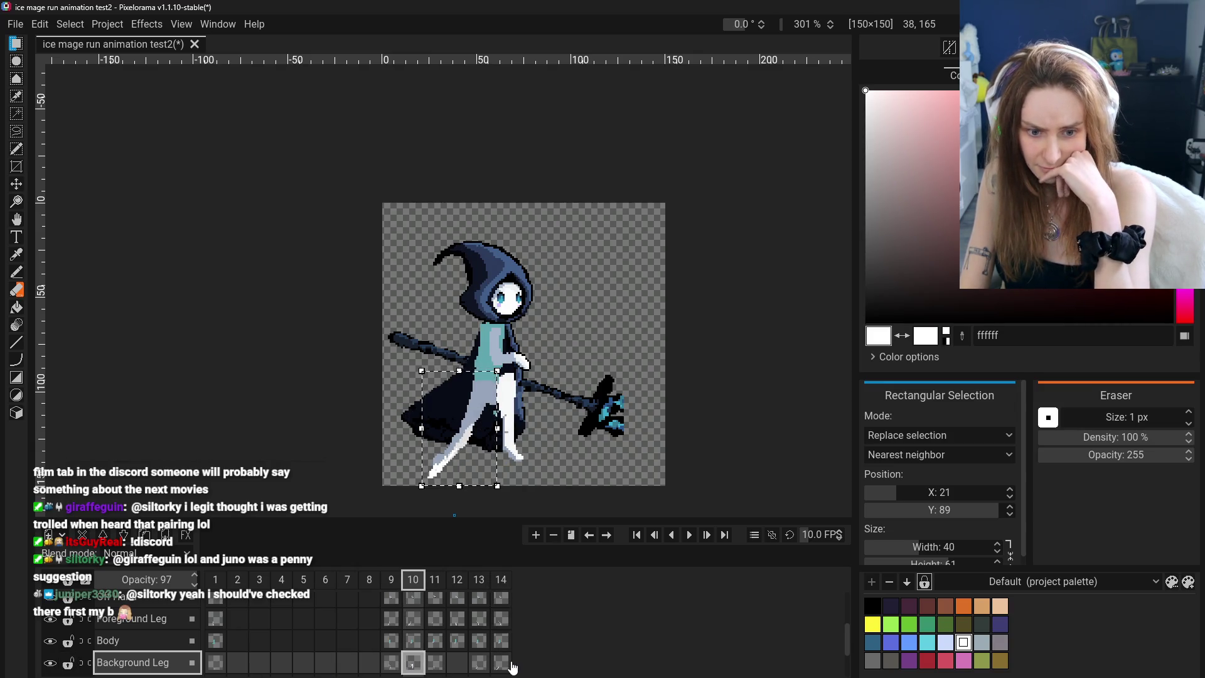
{"action": "left_click", "coordinate": [506, 665]}
{"action": "left_click", "coordinate": [422, 666]}
{"action": "left_click", "coordinate": [495, 669]}
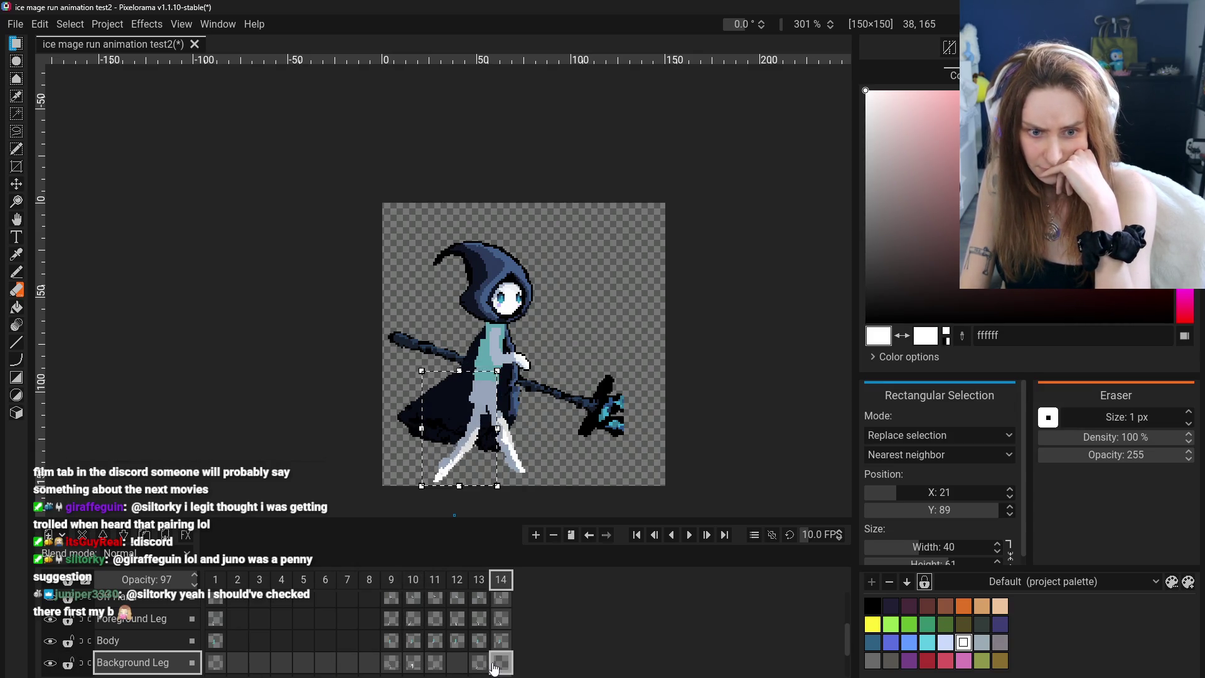
{"action": "left_click", "coordinate": [412, 664]}
{"action": "left_click", "coordinate": [500, 669]}
{"action": "left_click", "coordinate": [415, 664]}
{"action": "left_click", "coordinate": [502, 667]}
{"action": "left_click", "coordinate": [412, 664]}
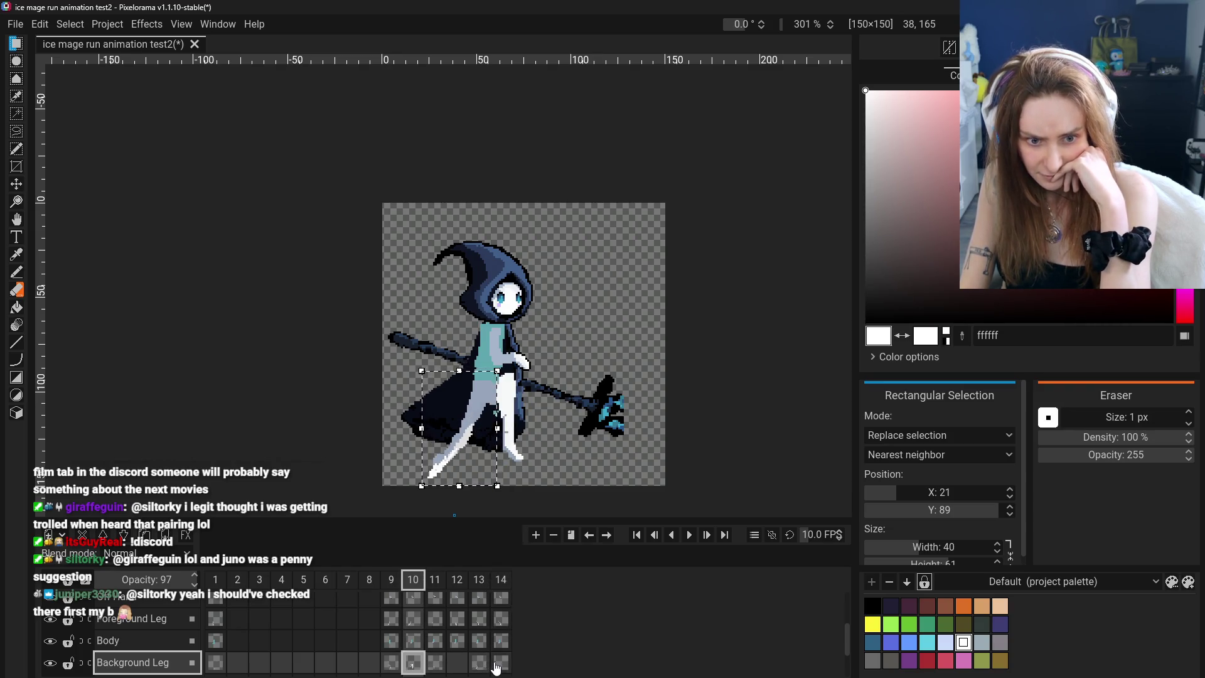
{"action": "left_click", "coordinate": [497, 666]}
{"action": "scroll", "coordinate": [450, 496], "scroll_direction": "up", "scroll_amount": 3}
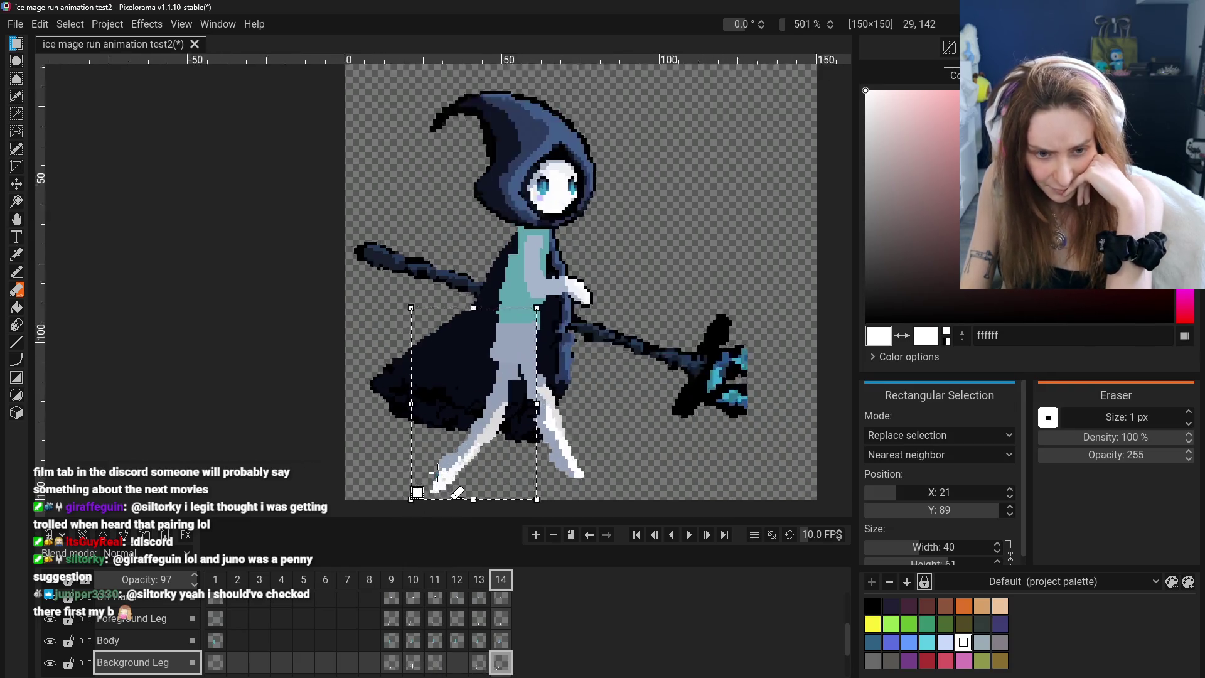
Compare frame 14's legs up close against frames 9 and 10, ending on frame 14
{"action": "left_click", "coordinate": [417, 663]}
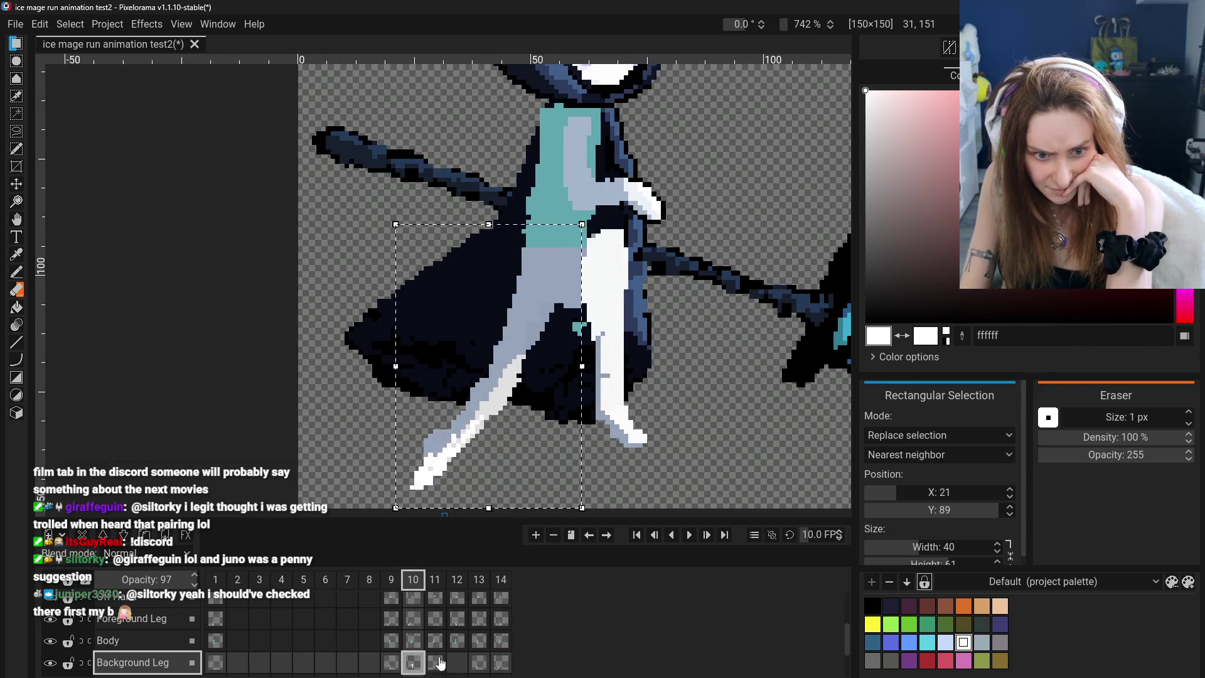
{"action": "left_click", "coordinate": [502, 667]}
{"action": "left_click", "coordinate": [397, 664]}
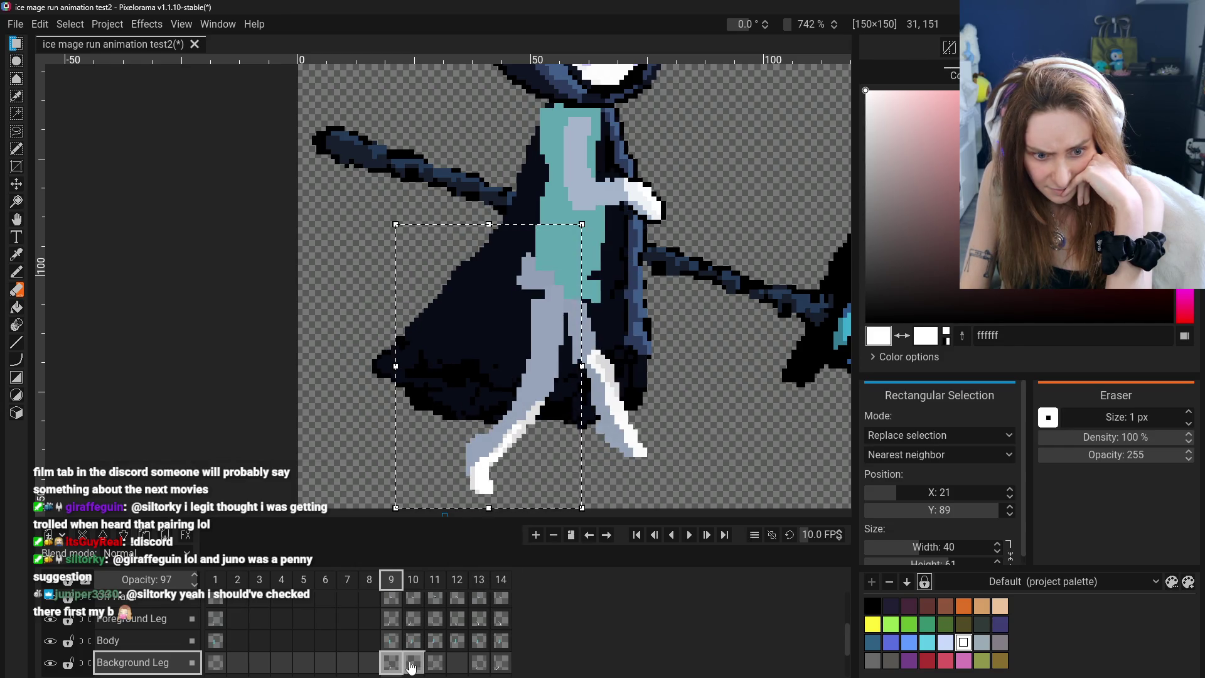
{"action": "left_click", "coordinate": [411, 666]}
{"action": "left_click", "coordinate": [501, 663]}
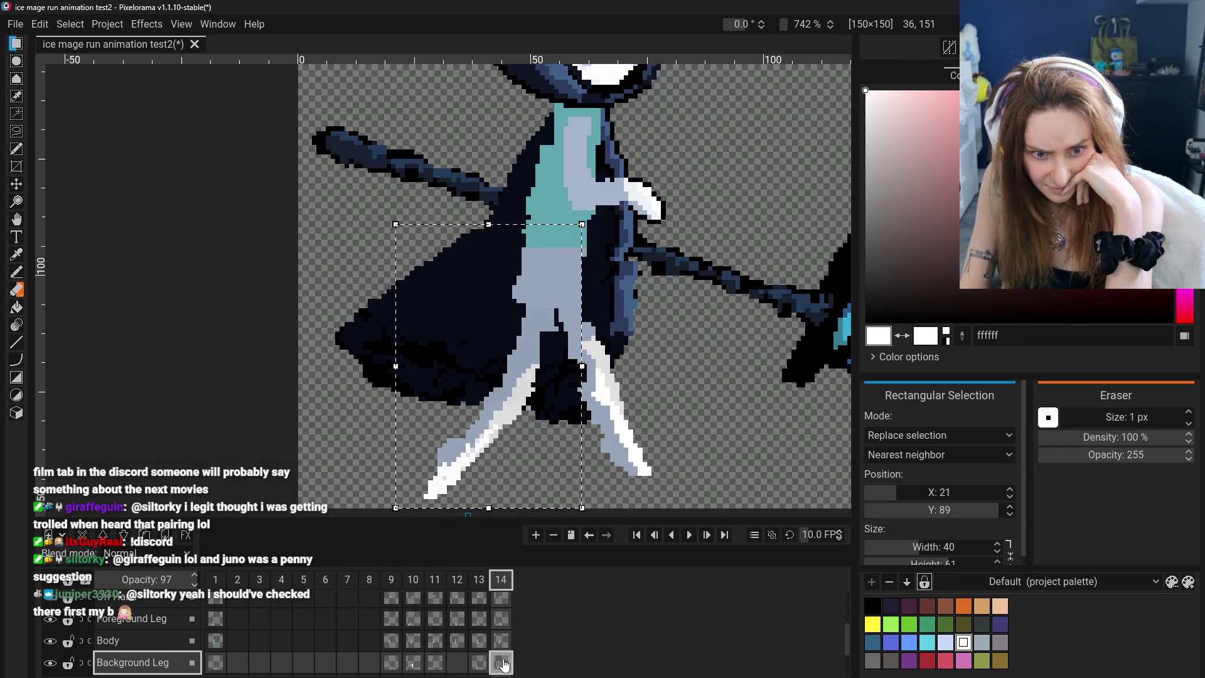
{"action": "left_click", "coordinate": [408, 666]}
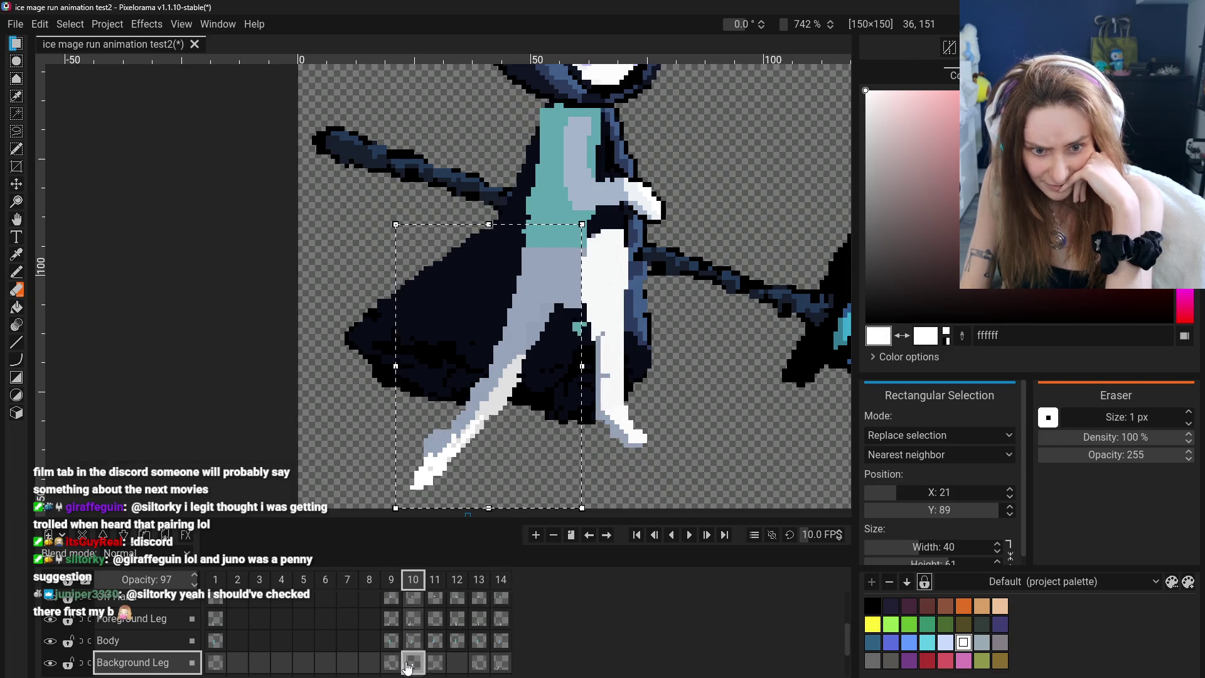
{"action": "left_click", "coordinate": [500, 663]}
Try nudging frame 14's Foreground Leg up-left, cancel it, and choose the Move tool
{"action": "scroll", "coordinate": [501, 659], "scroll_direction": "up", "scroll_amount": 2}
{"action": "left_click", "coordinate": [504, 641]}
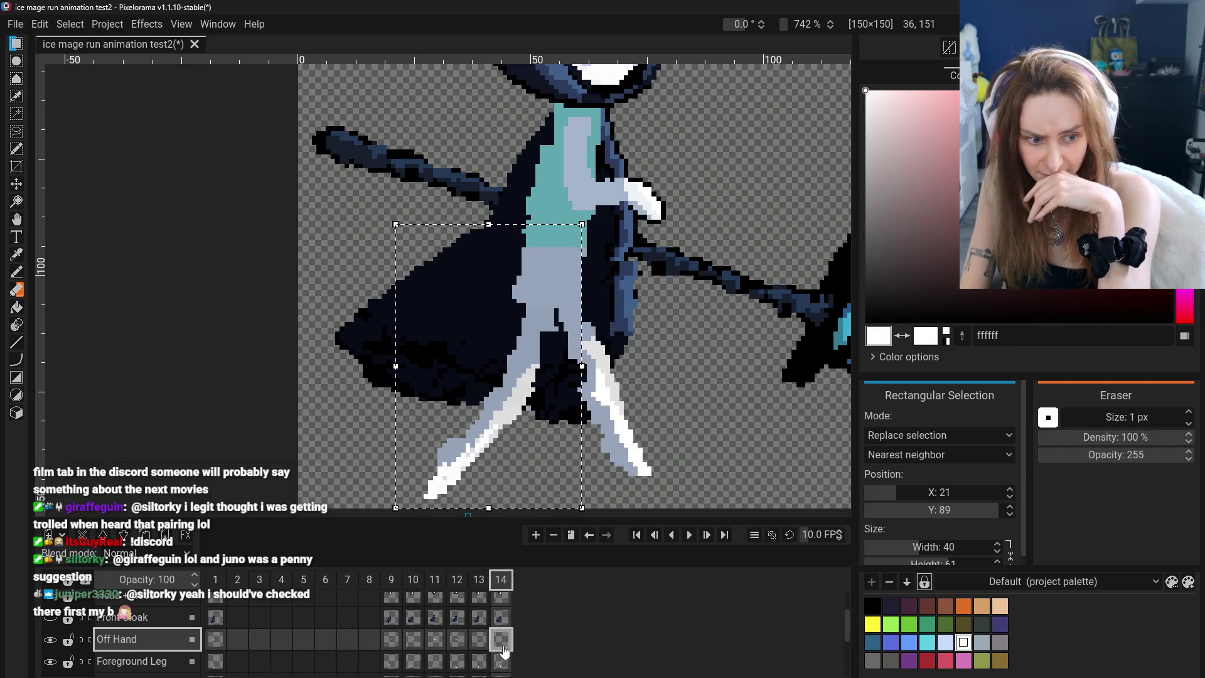
{"action": "scroll", "coordinate": [504, 651], "scroll_direction": "down", "scroll_amount": 1}
{"action": "left_click", "coordinate": [505, 652]}
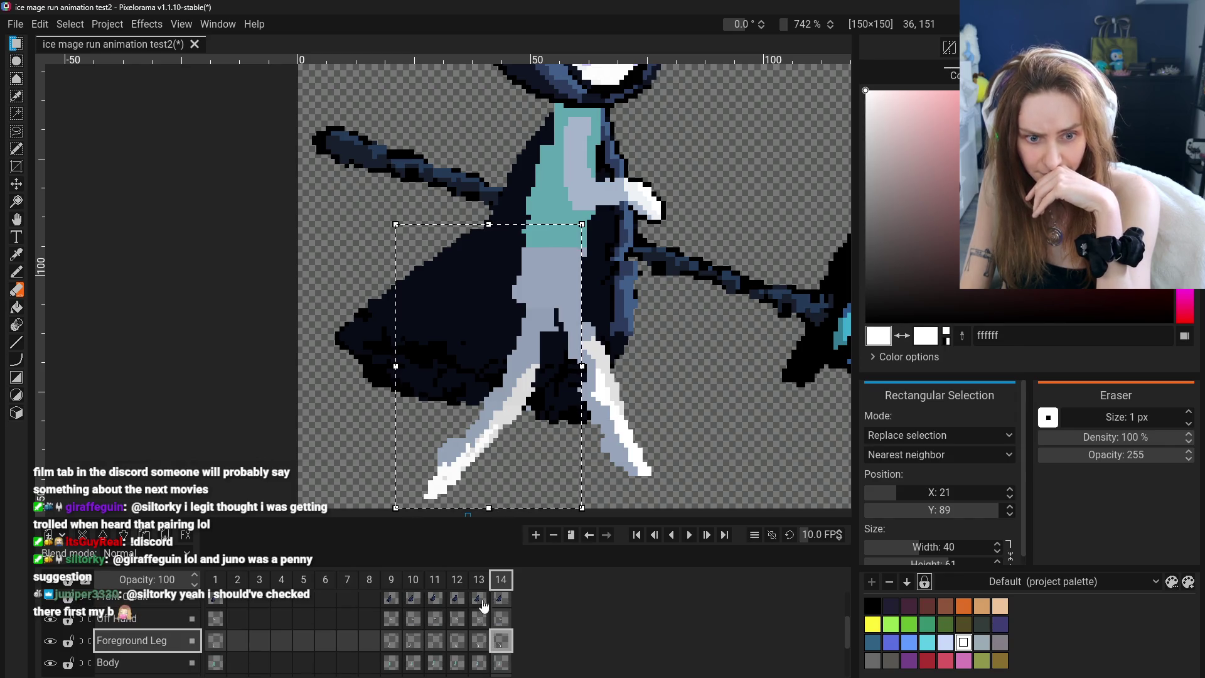
{"action": "left_click_drag", "start_coordinate": [535, 447], "coordinate": [526, 444]}
{"action": "key", "text": "Escape"}
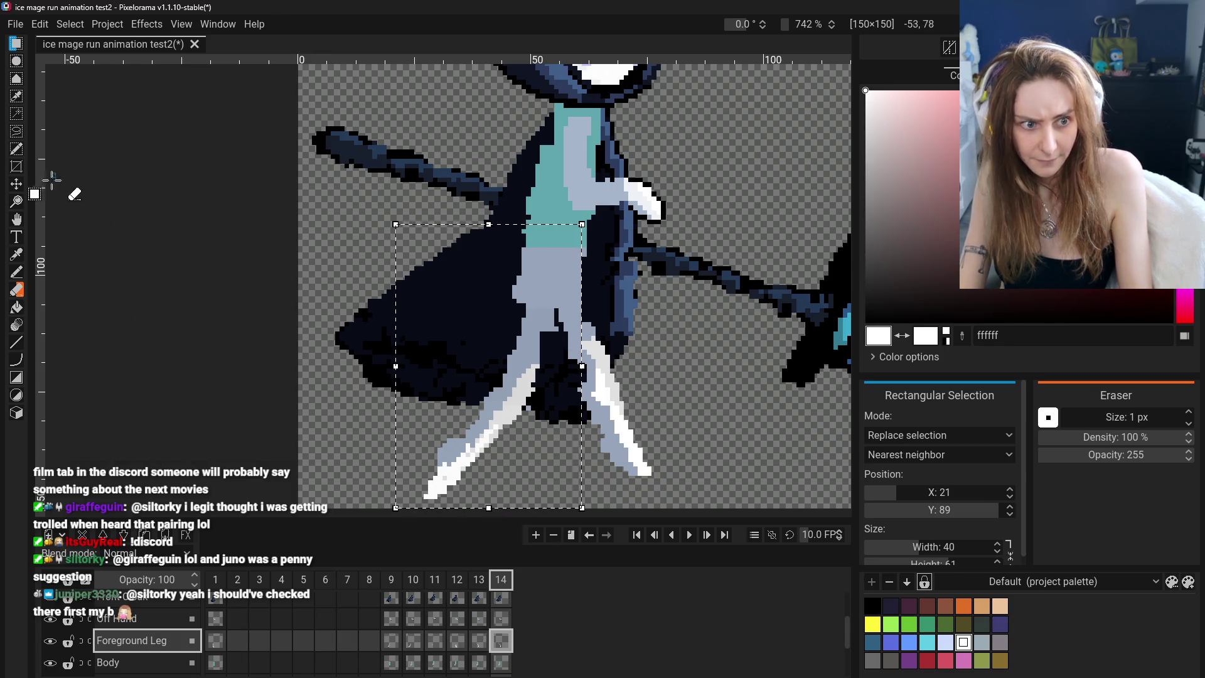
{"action": "left_click", "coordinate": [16, 185]}
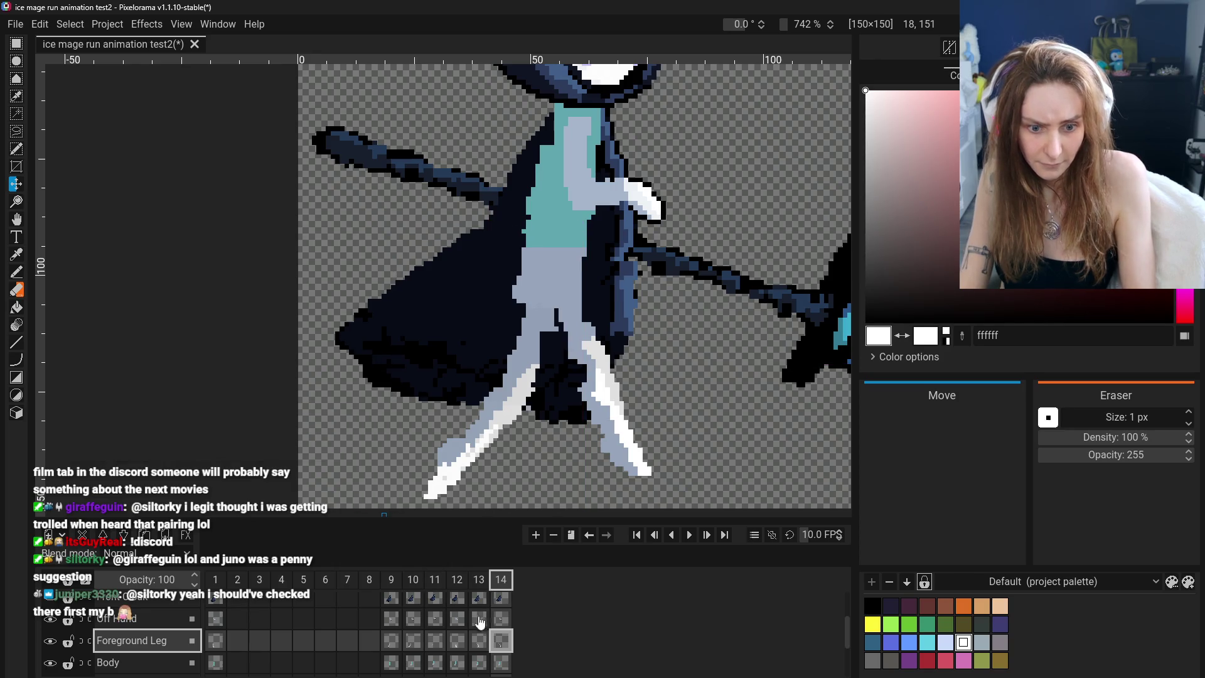
Reposition frame 13's leg, then select frame 14's Background Leg cel
{"action": "left_click", "coordinate": [479, 640]}
{"action": "mouse_move", "coordinate": [499, 493]}
{"action": "left_mouse_down"}
{"action": "mouse_move", "coordinate": [509, 483]}
{"action": "mouse_move", "coordinate": [483, 481]}
{"action": "mouse_move", "coordinate": [515, 505]}
{"action": "mouse_move", "coordinate": [524, 496]}
{"action": "mouse_move", "coordinate": [477, 471]}
{"action": "mouse_move", "coordinate": [470, 481]}
{"action": "left_mouse_up"}
{"action": "left_click", "coordinate": [501, 640]}
{"action": "scroll", "coordinate": [496, 640], "scroll_direction": "down", "scroll_amount": 1}
{"action": "left_click", "coordinate": [479, 653]}
{"action": "left_click", "coordinate": [501, 653]}
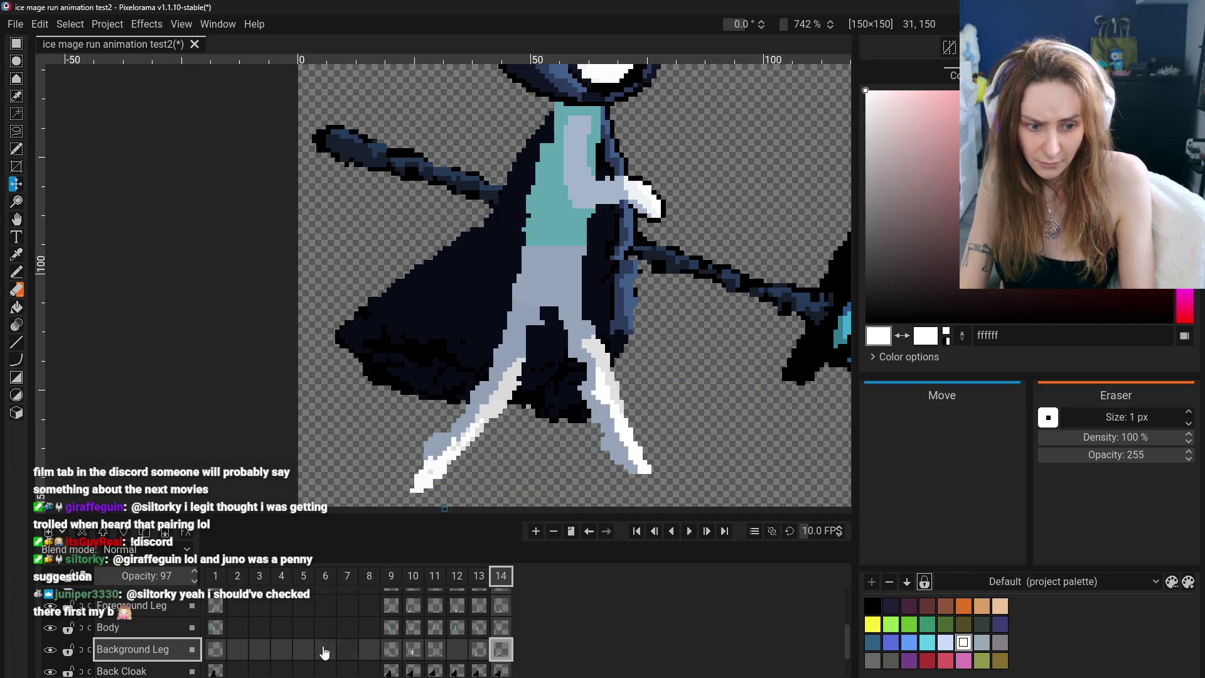
Flip between frames 9 and 13 to compare the Background Leg poses
{"action": "left_click", "coordinate": [393, 654]}
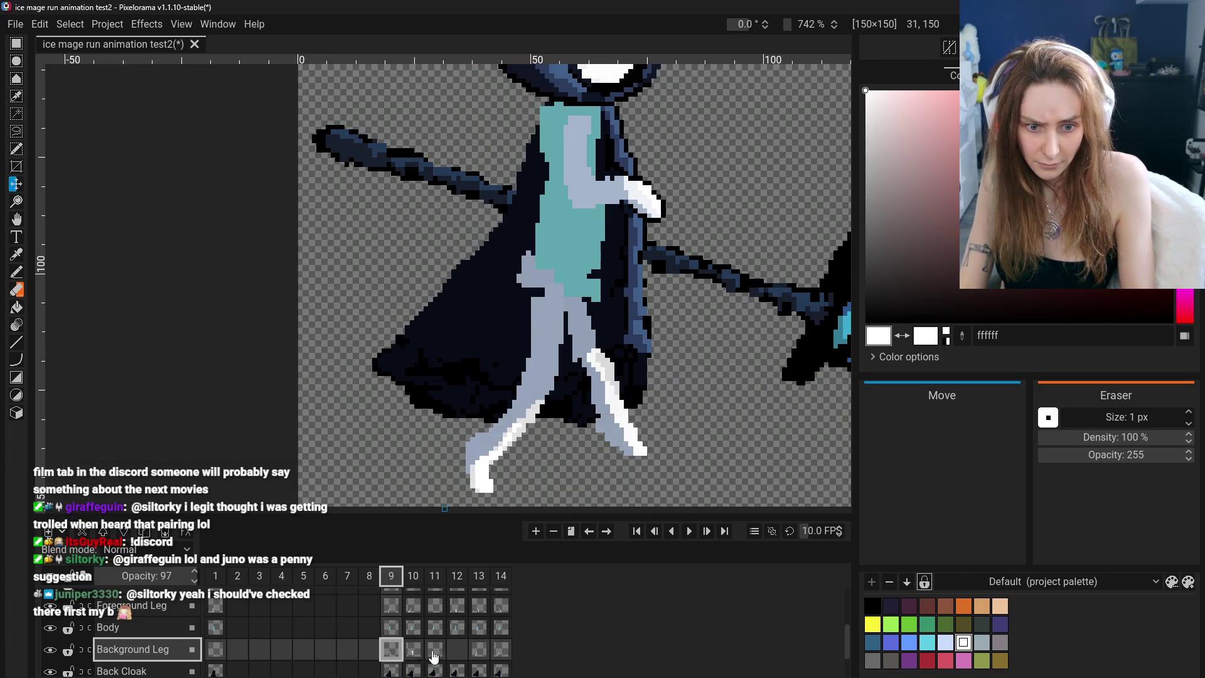
{"action": "left_click", "coordinate": [482, 656]}
{"action": "left_click", "coordinate": [394, 656]}
{"action": "left_click", "coordinate": [479, 653]}
{"action": "left_click", "coordinate": [391, 656]}
{"action": "left_click", "coordinate": [479, 653]}
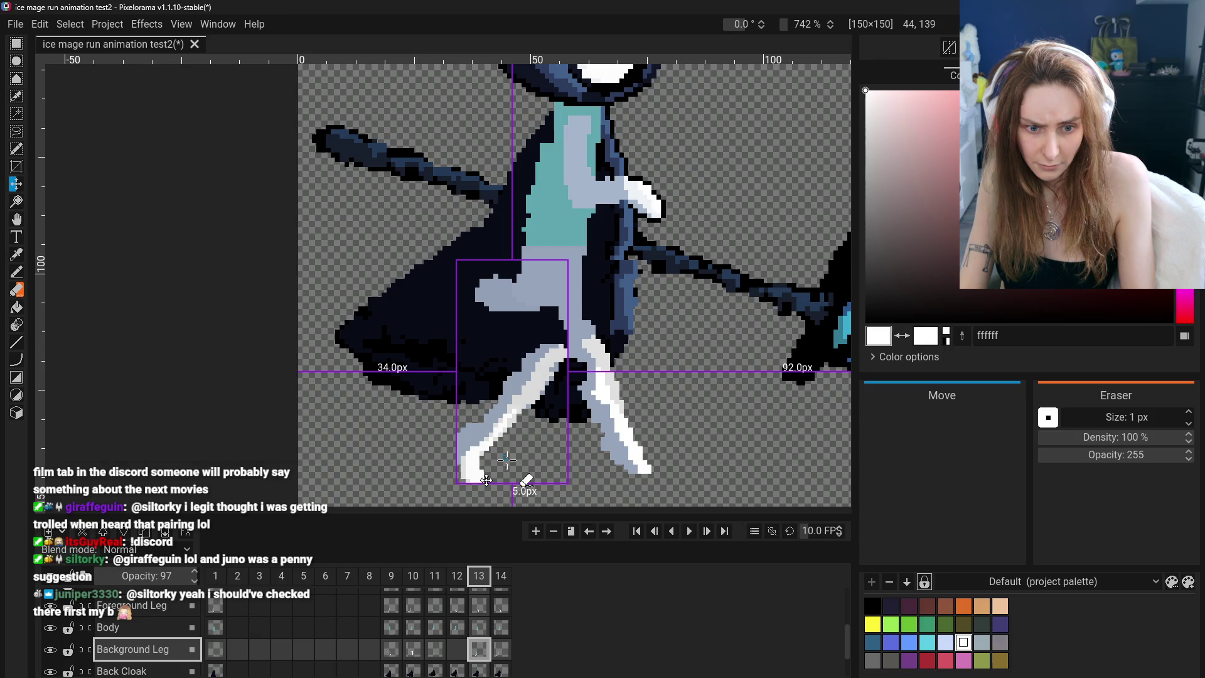
{"action": "left_click", "coordinate": [391, 650]}
Compare the Foreground Leg across frames 9, 13 and 14
{"action": "left_click", "coordinate": [478, 653]}
{"action": "left_click", "coordinate": [480, 608]}
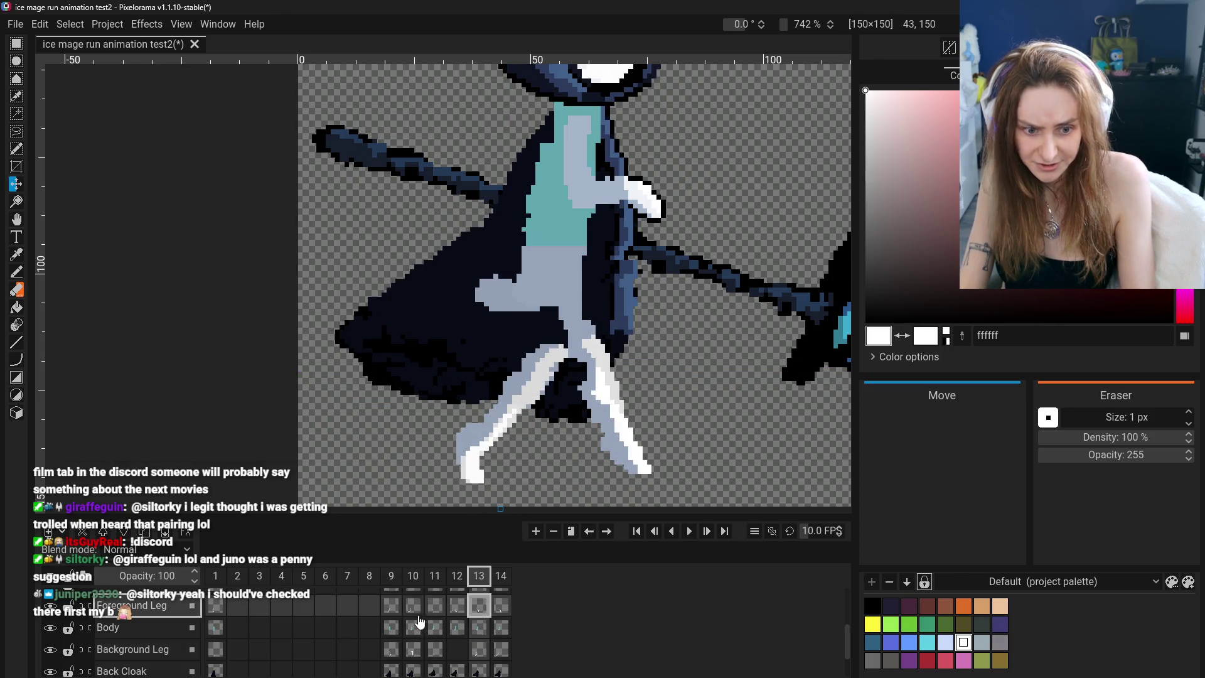
{"action": "left_click", "coordinate": [391, 606]}
{"action": "left_click", "coordinate": [479, 607]}
{"action": "left_click", "coordinate": [501, 606]}
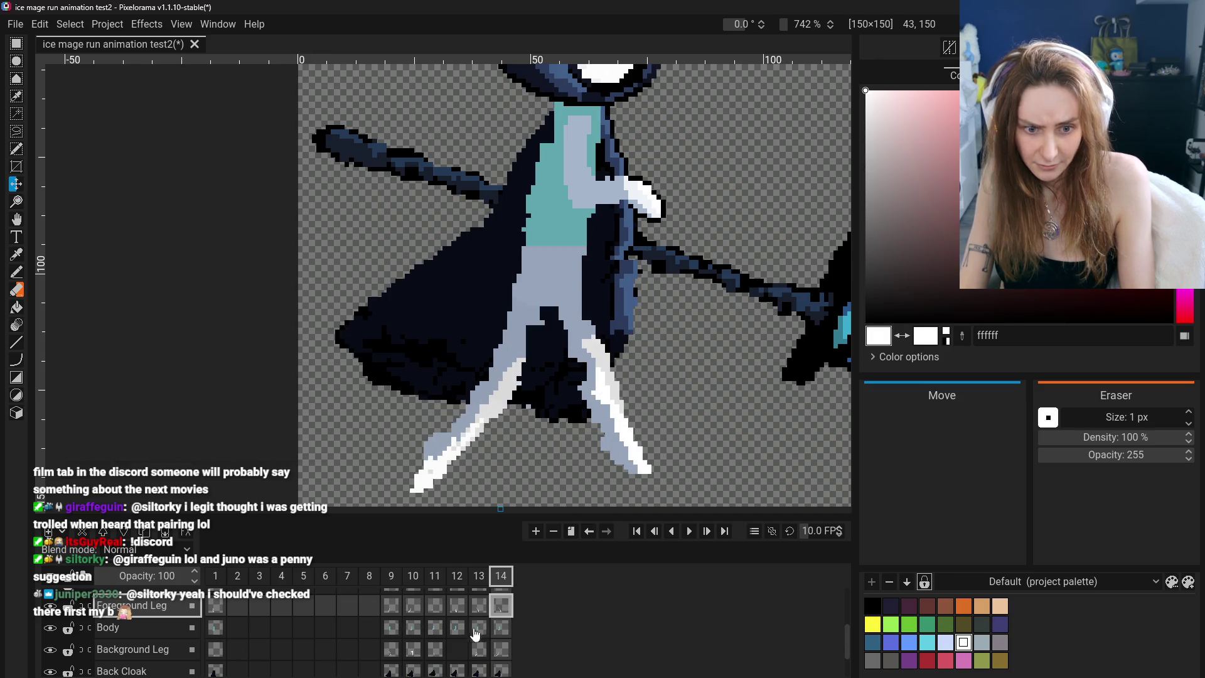
{"action": "left_click", "coordinate": [391, 608]}
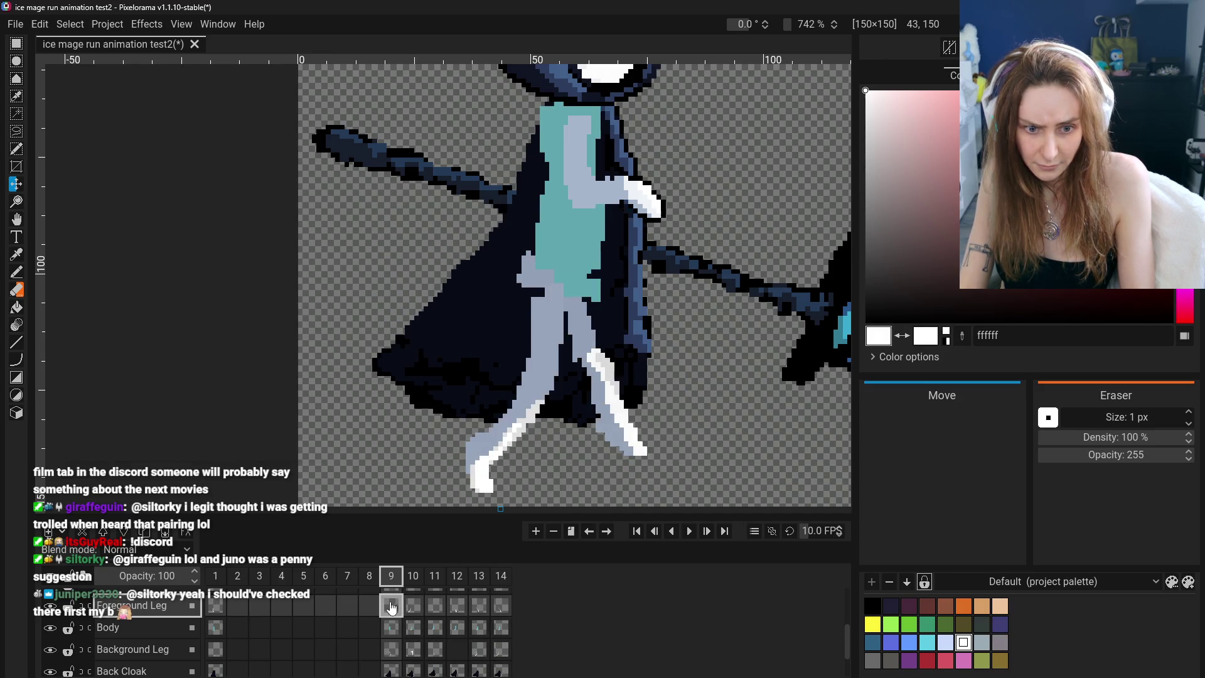
{"action": "left_click", "coordinate": [505, 608]}
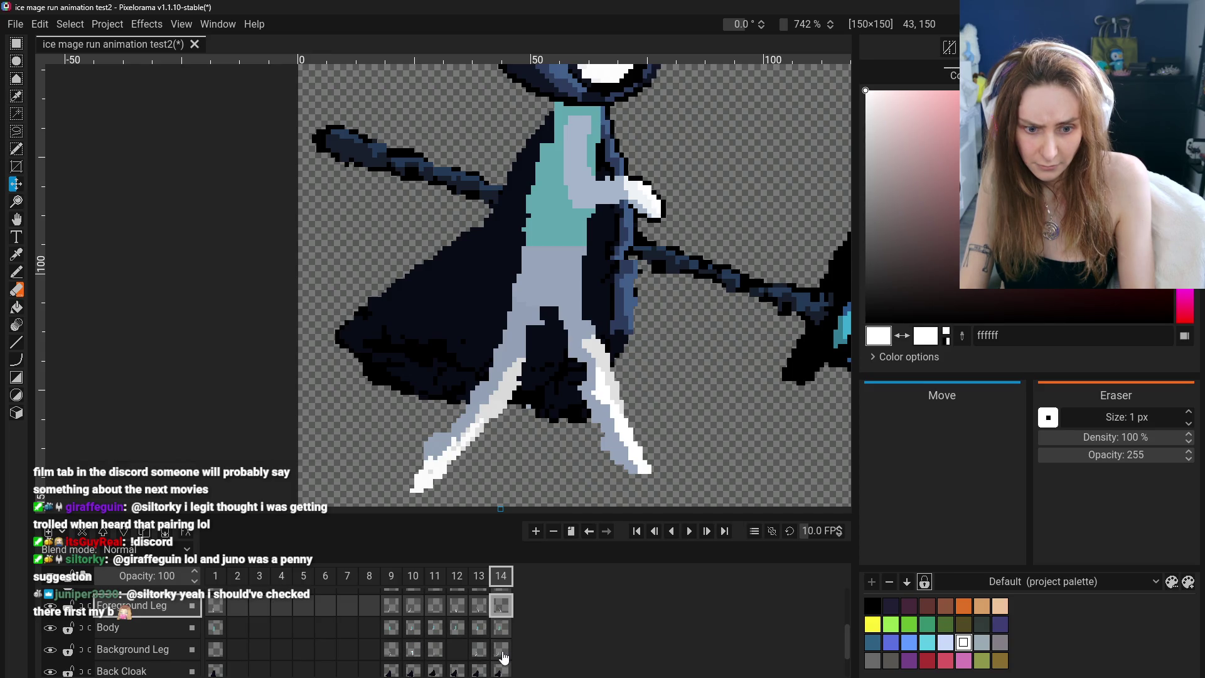
Check frame 10, then nudge frame 14's background leg up and right
{"action": "left_click", "coordinate": [413, 653]}
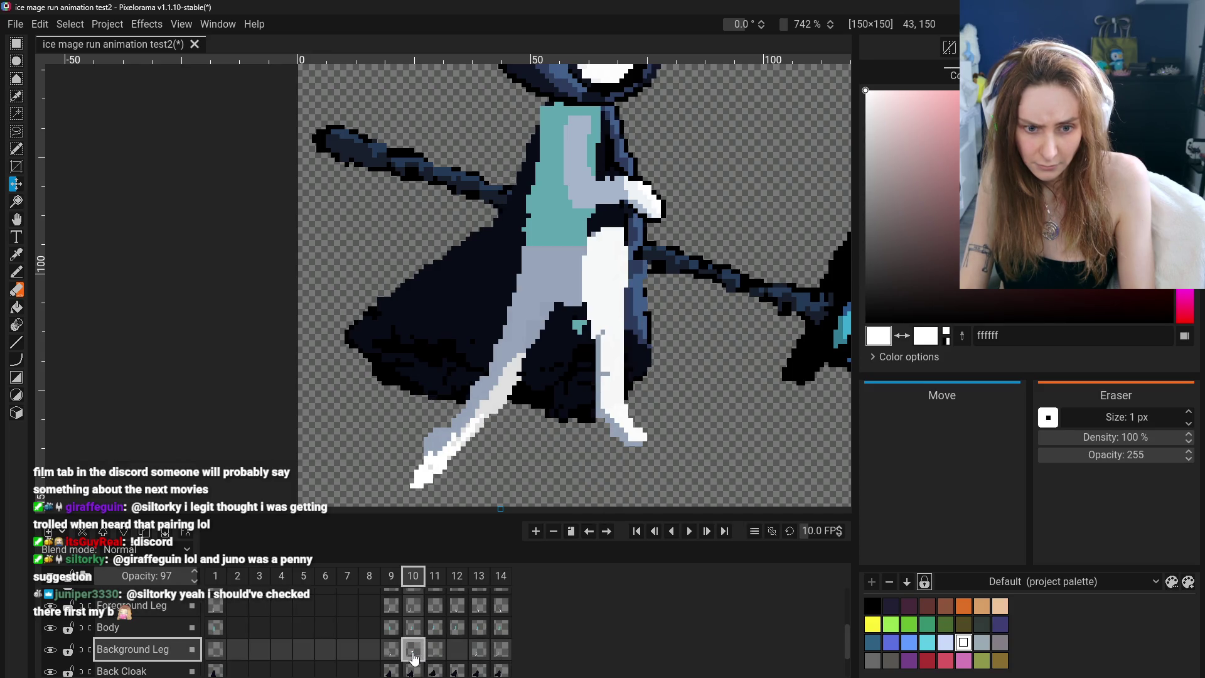
{"action": "left_click", "coordinate": [502, 607]}
{"action": "left_click", "coordinate": [409, 649]}
{"action": "left_click", "coordinate": [502, 608]}
{"action": "left_click_drag", "start_coordinate": [496, 486], "coordinate": [477, 479]}
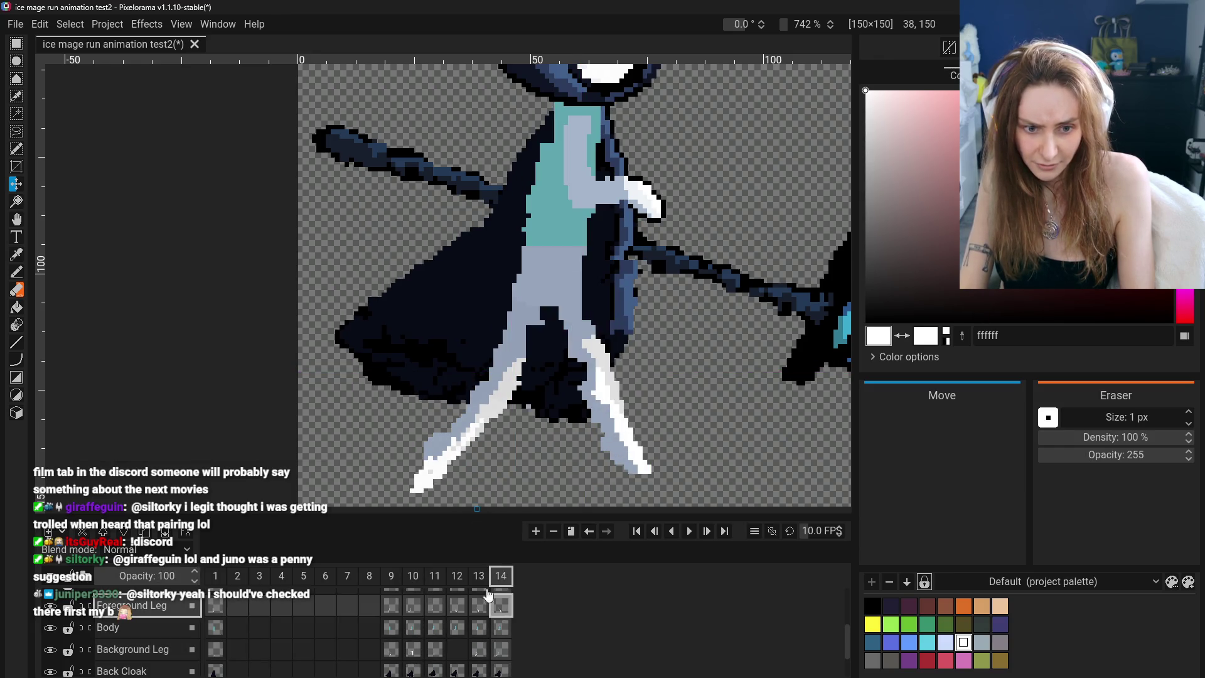
{"action": "left_click", "coordinate": [132, 649]}
{"action": "left_click_drag", "start_coordinate": [441, 454], "coordinate": [446, 441]}
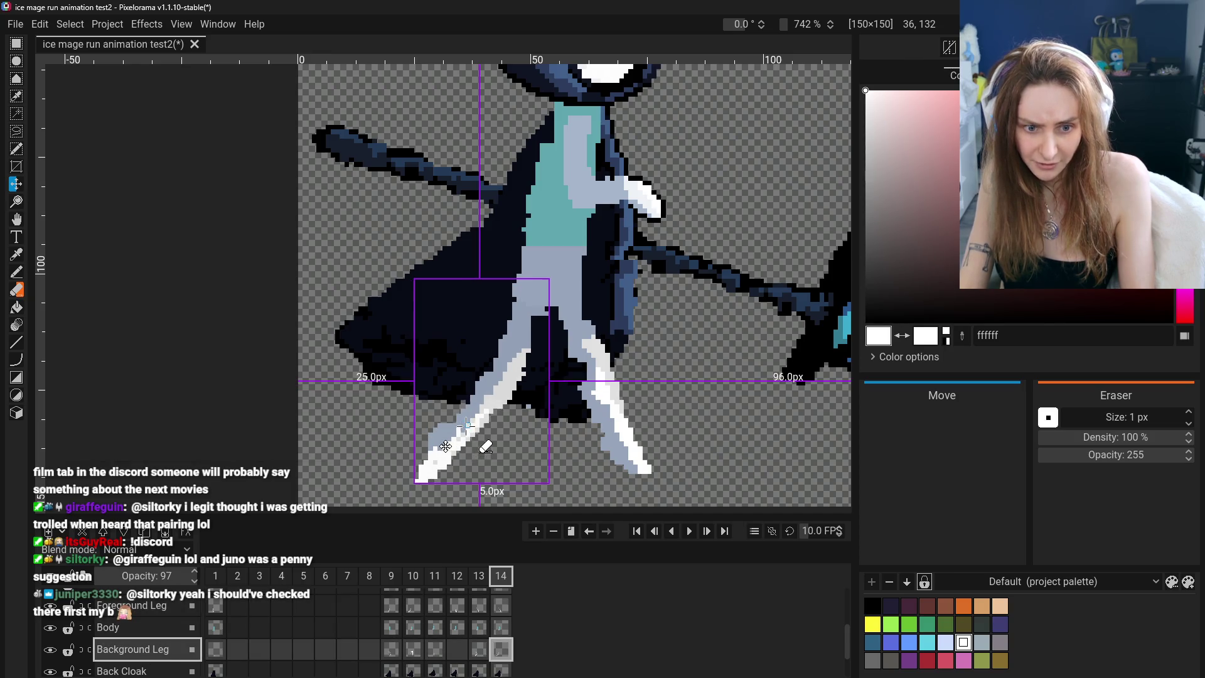
Flip between frames 10 and 14 to judge the moved leg
{"action": "left_click", "coordinate": [414, 652]}
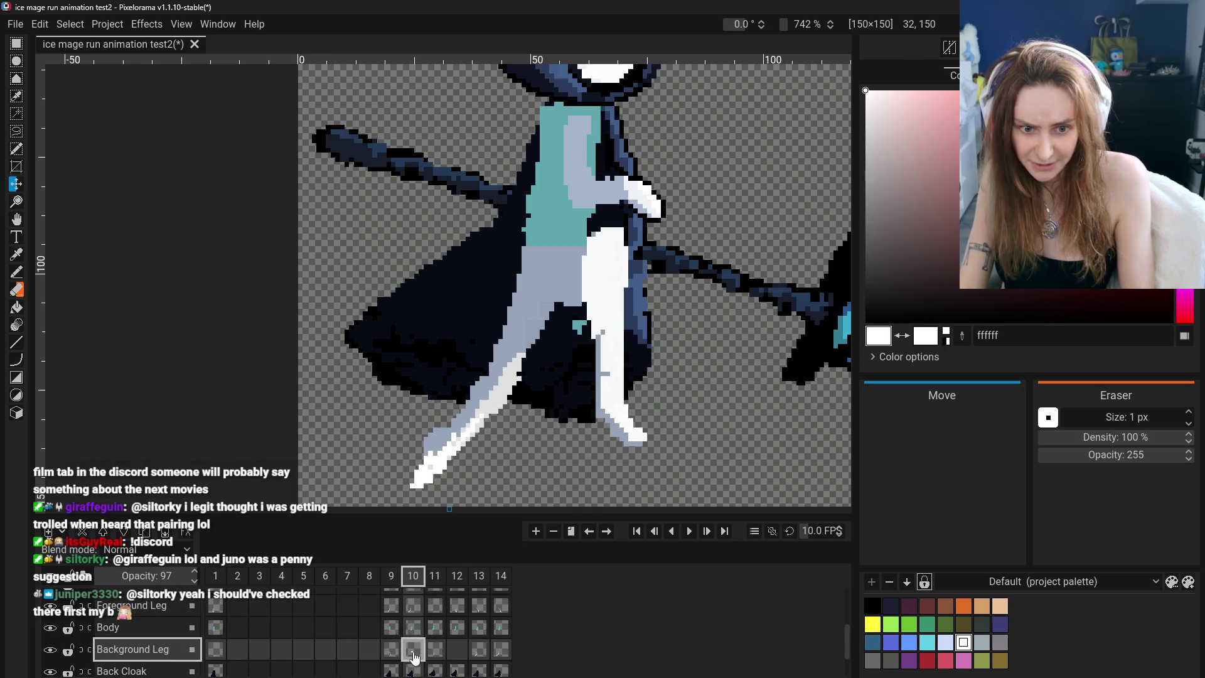
{"action": "left_click", "coordinate": [501, 649]}
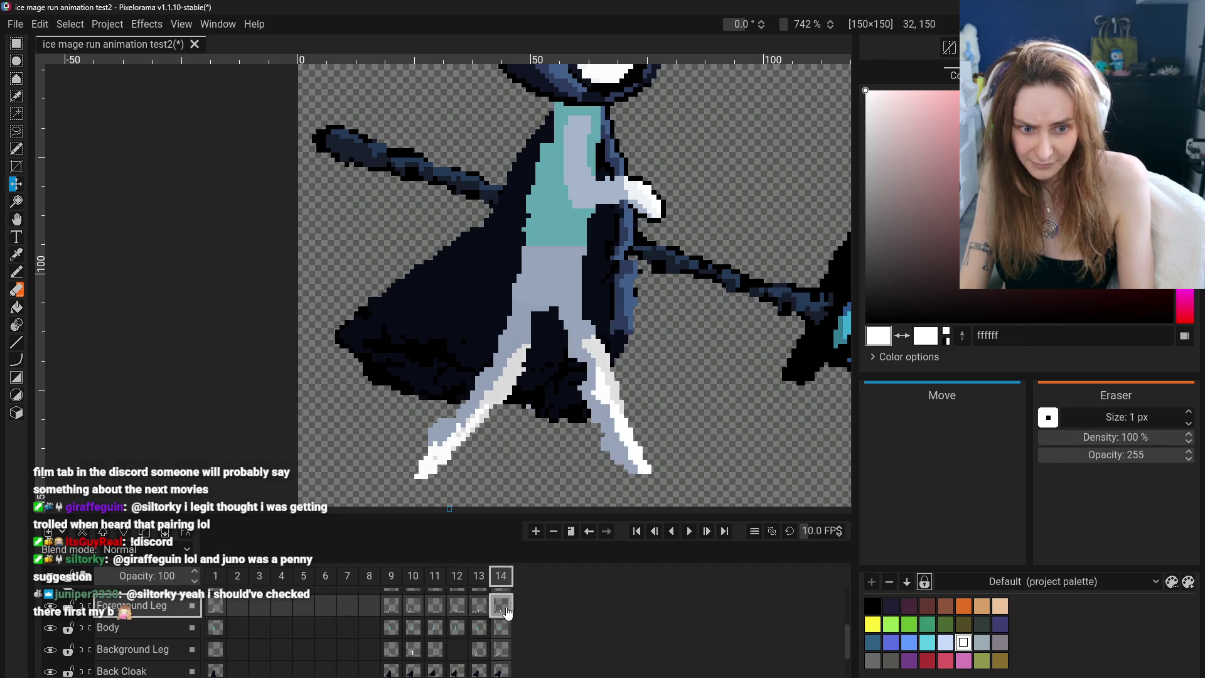
{"action": "left_click", "coordinate": [415, 653]}
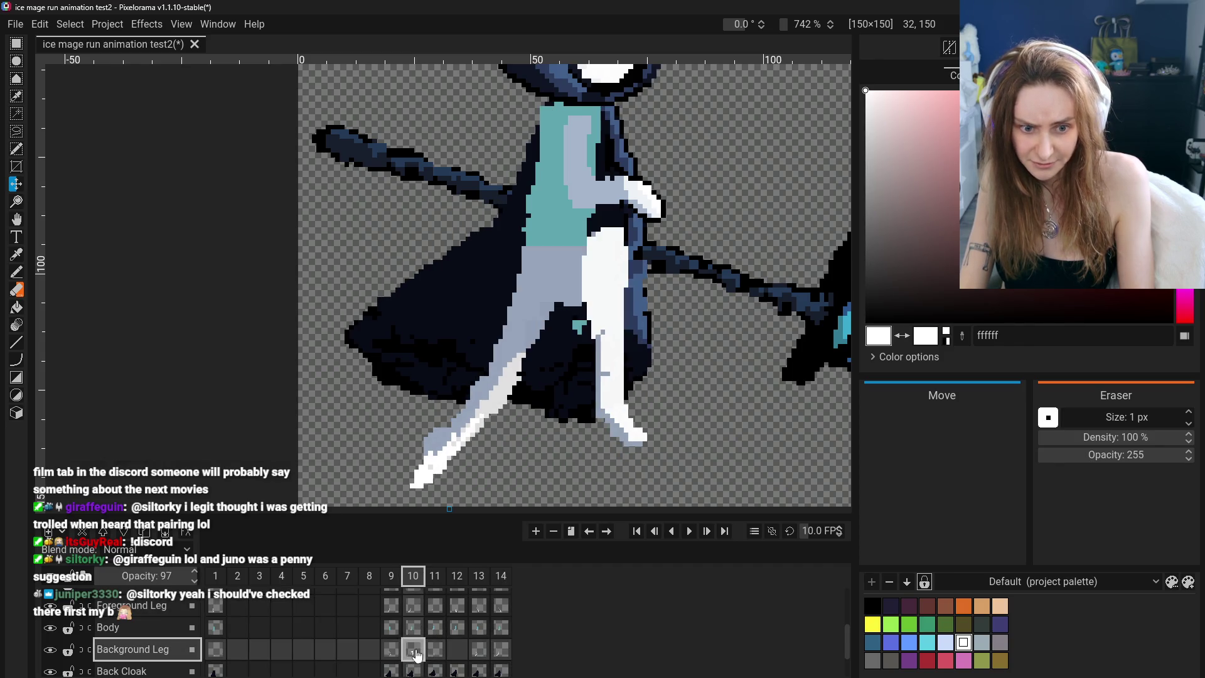
{"action": "left_click", "coordinate": [499, 608]}
{"action": "left_click", "coordinate": [420, 659]}
{"action": "left_click", "coordinate": [502, 609]}
{"action": "left_click", "coordinate": [415, 650]}
{"action": "left_click", "coordinate": [493, 612]}
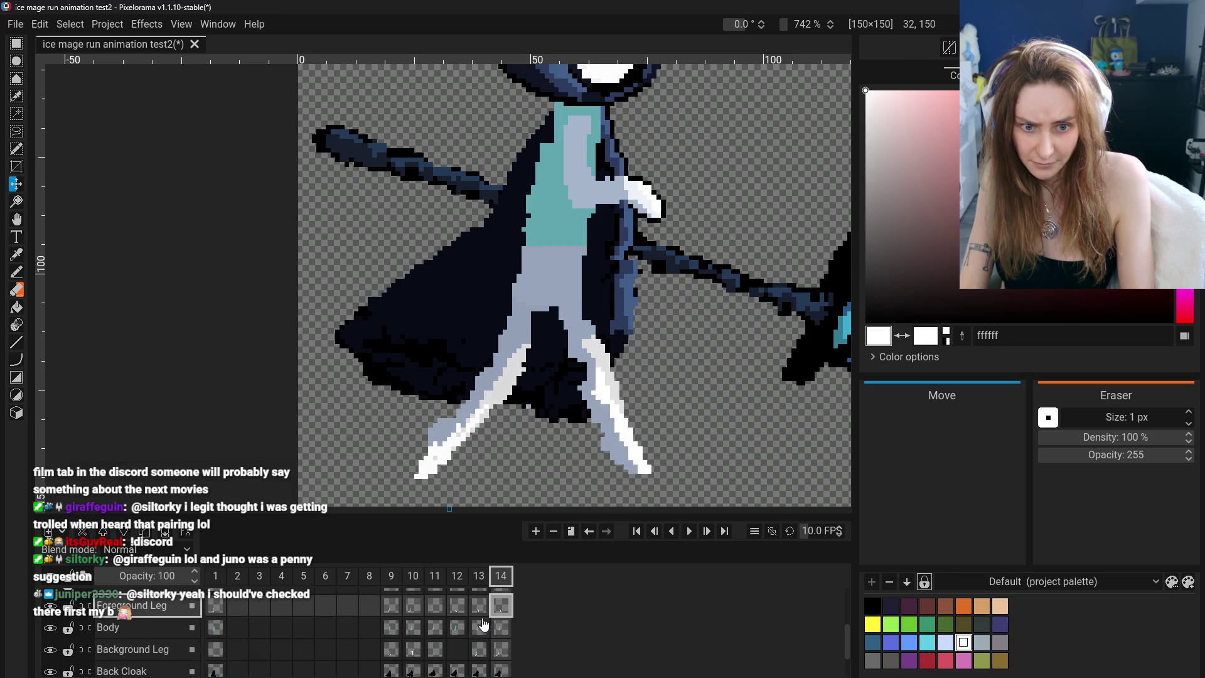
{"action": "left_click", "coordinate": [418, 656]}
{"action": "left_click", "coordinate": [501, 606]}
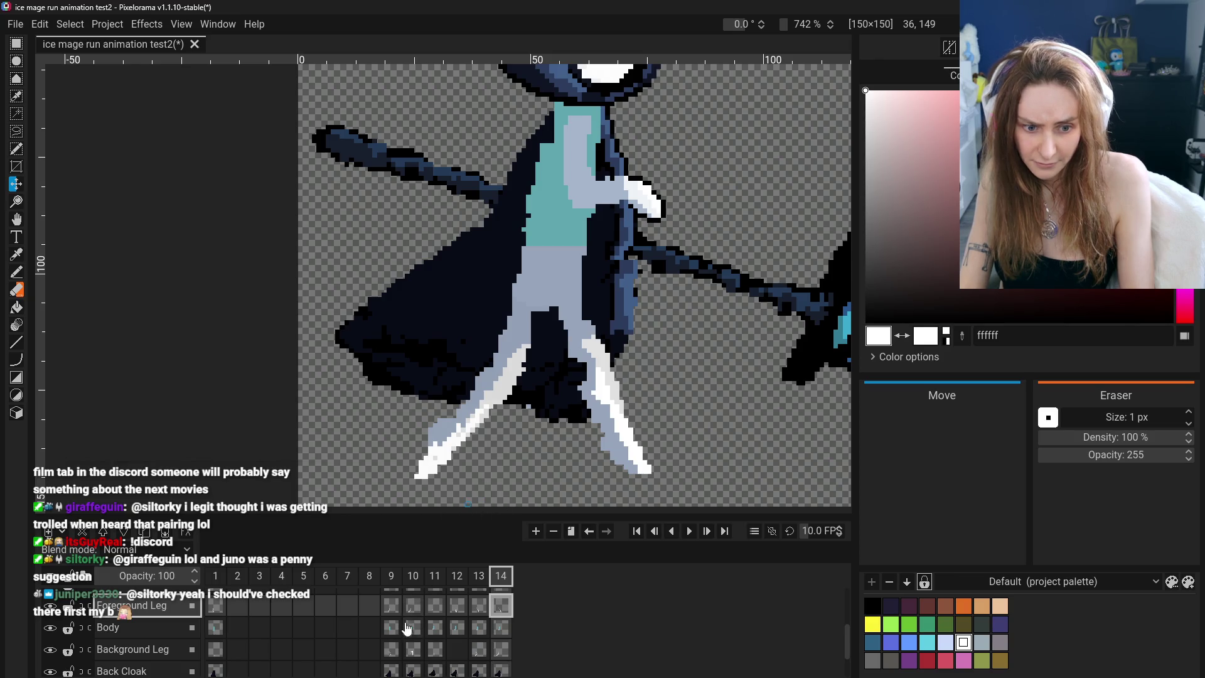
Compare frame 13's legs with frames 9 and 14, then step forward to frame 14
{"action": "left_click", "coordinate": [479, 607]}
{"action": "left_click", "coordinate": [501, 606]}
{"action": "left_click", "coordinate": [479, 606]}
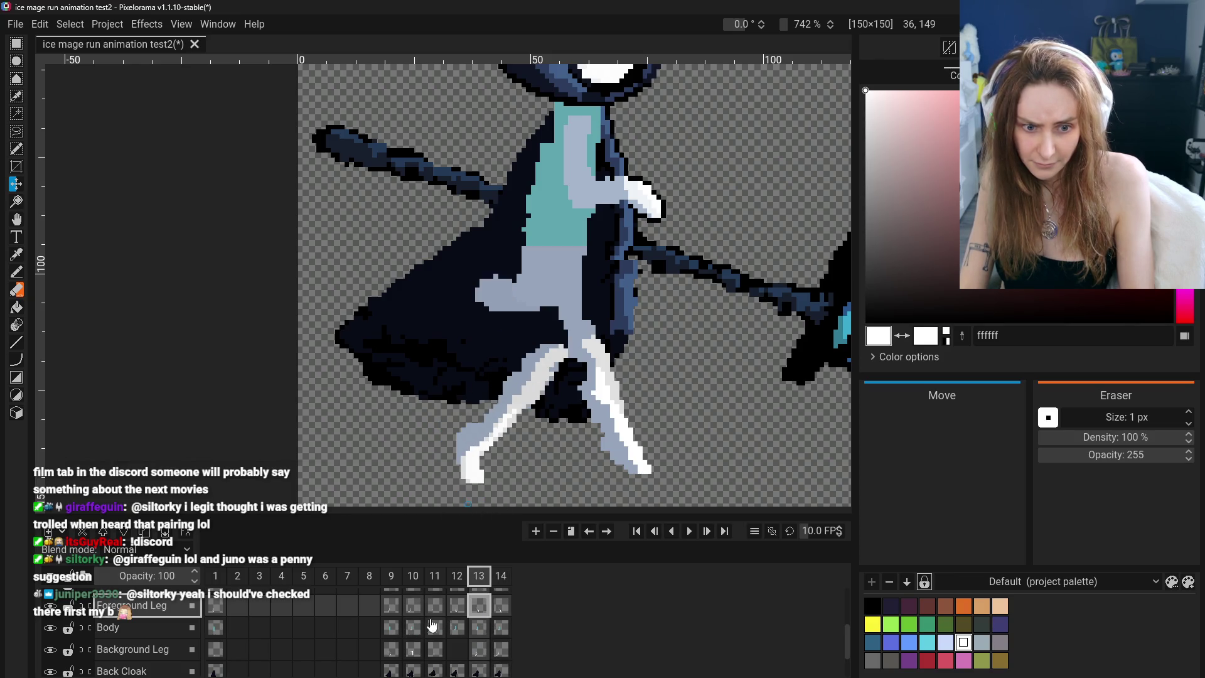
{"action": "left_click", "coordinate": [393, 649]}
{"action": "left_click", "coordinate": [481, 610]}
{"action": "left_click", "coordinate": [392, 650]}
{"action": "left_click", "coordinate": [480, 608]}
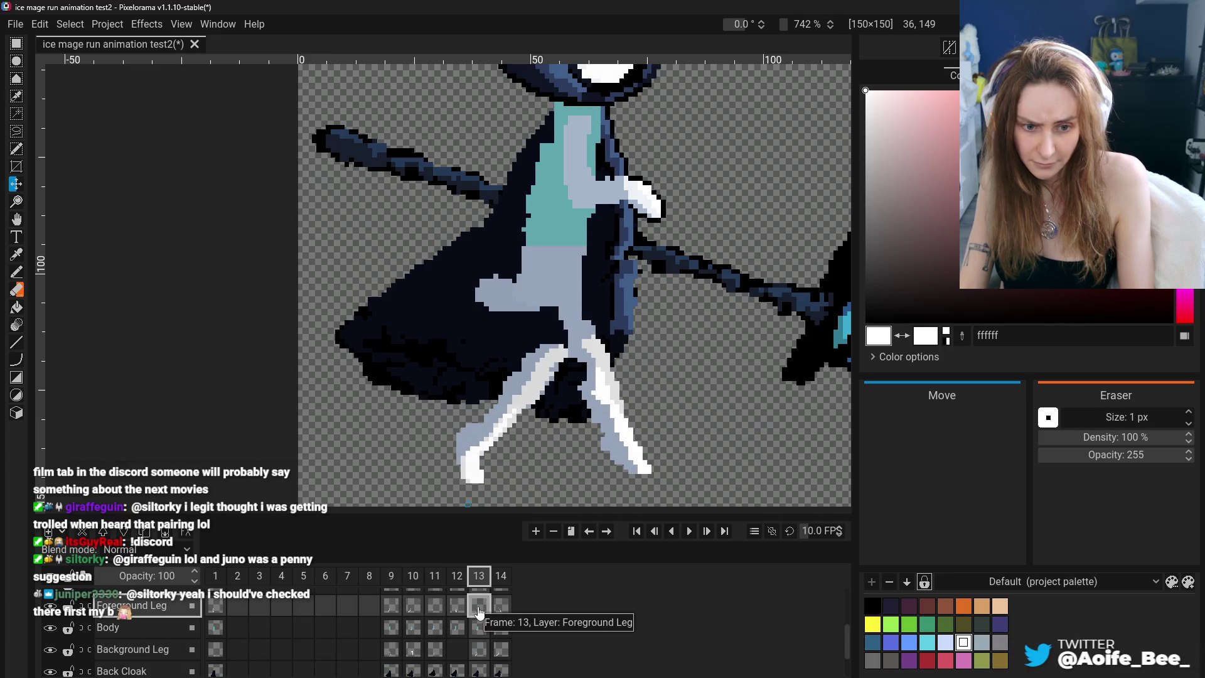
{"action": "left_click", "coordinate": [392, 651]}
{"action": "left_click", "coordinate": [479, 610]}
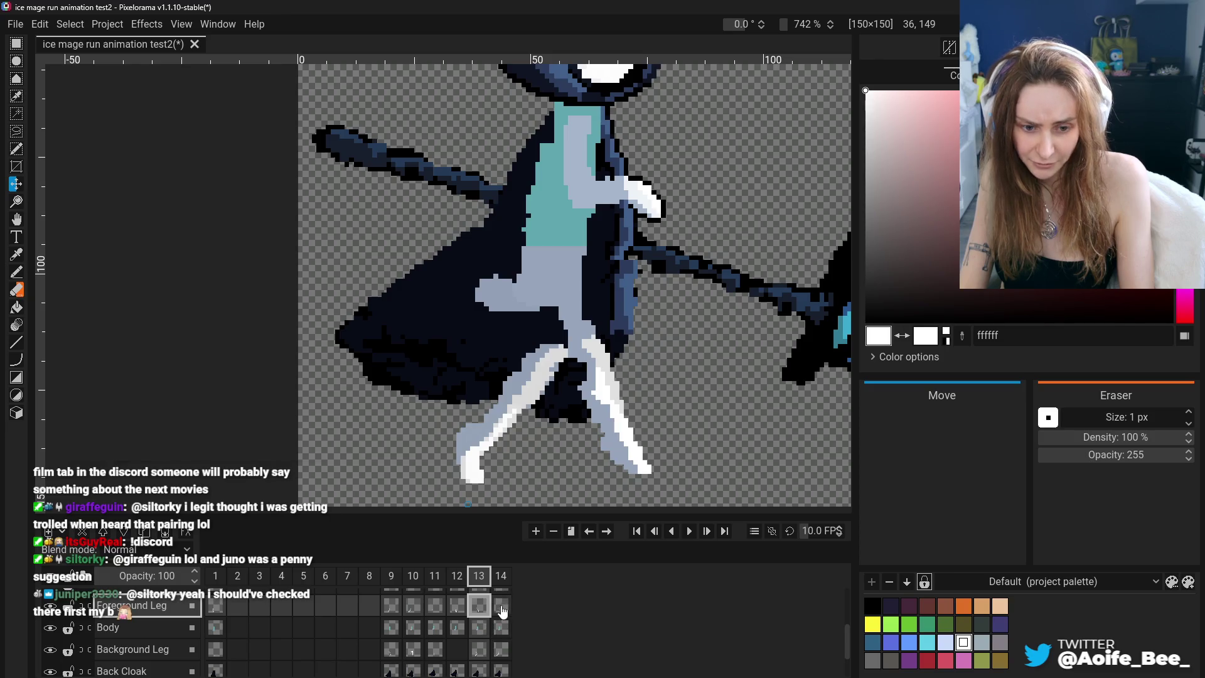
{"action": "key", "text": "ctrl+Right"}
Undo the stray stroke and shift frame 14's background leg one pixel left, checking against frame 10
{"action": "left_click", "coordinate": [413, 657]}
{"action": "left_click", "coordinate": [501, 606]}
{"action": "key", "text": "ctrl+z"}
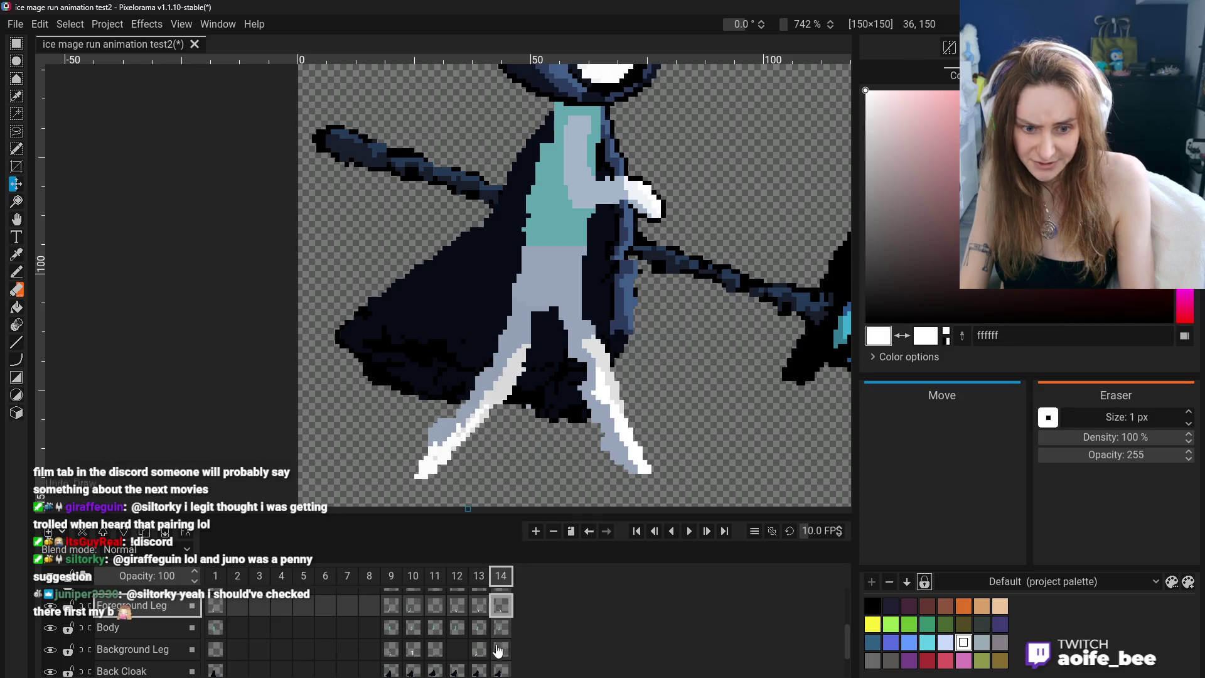
{"action": "left_click_drag", "start_coordinate": [449, 493], "coordinate": [468, 478]}
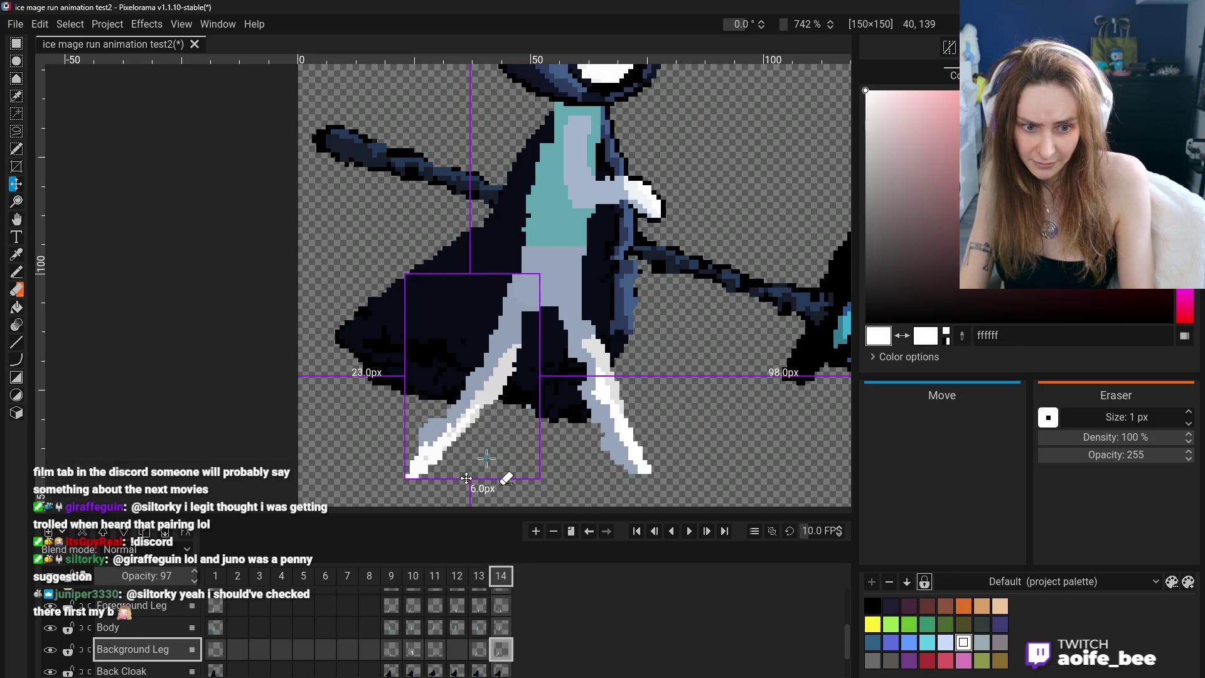
{"action": "left_click", "coordinate": [414, 651]}
{"action": "left_click", "coordinate": [502, 653]}
{"action": "left_click_drag", "start_coordinate": [485, 485], "coordinate": [482, 483]}
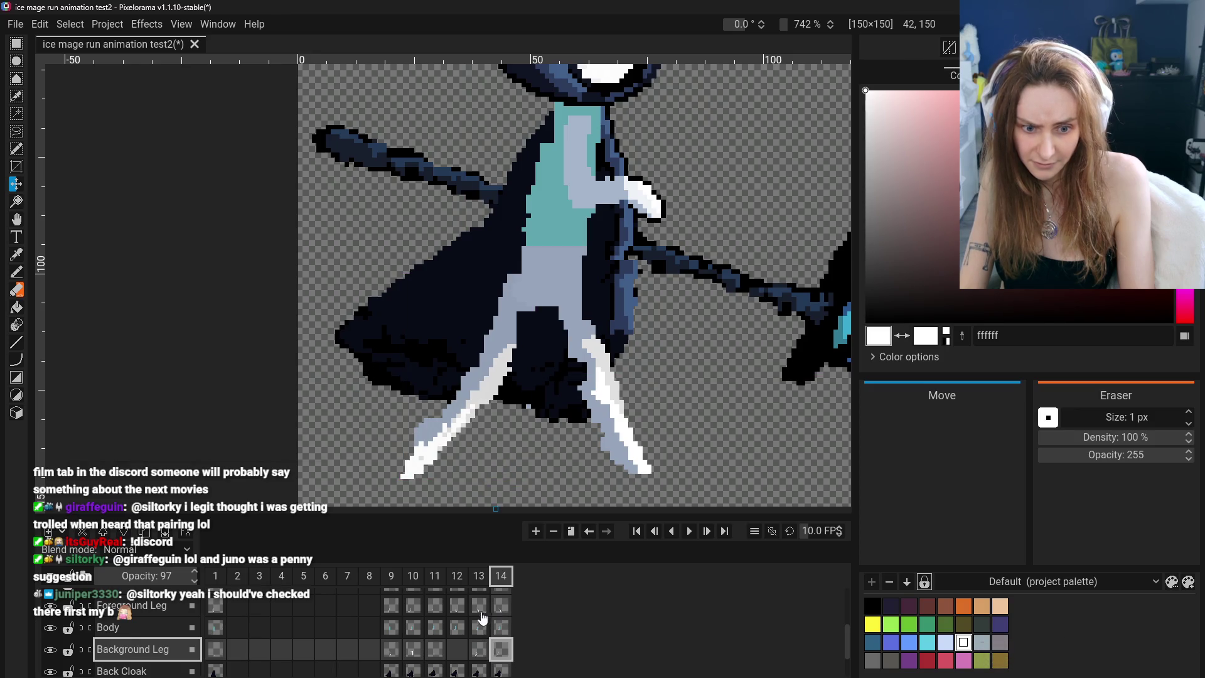
{"action": "left_click", "coordinate": [482, 654]}
{"action": "left_click", "coordinate": [496, 662]}
{"action": "left_click", "coordinate": [481, 653]}
{"action": "left_click", "coordinate": [493, 659]}
{"action": "left_click", "coordinate": [482, 654]}
{"action": "left_click", "coordinate": [499, 654]}
{"action": "left_click", "coordinate": [411, 653]}
{"action": "left_click", "coordinate": [396, 654]}
{"action": "left_click", "coordinate": [419, 654]}
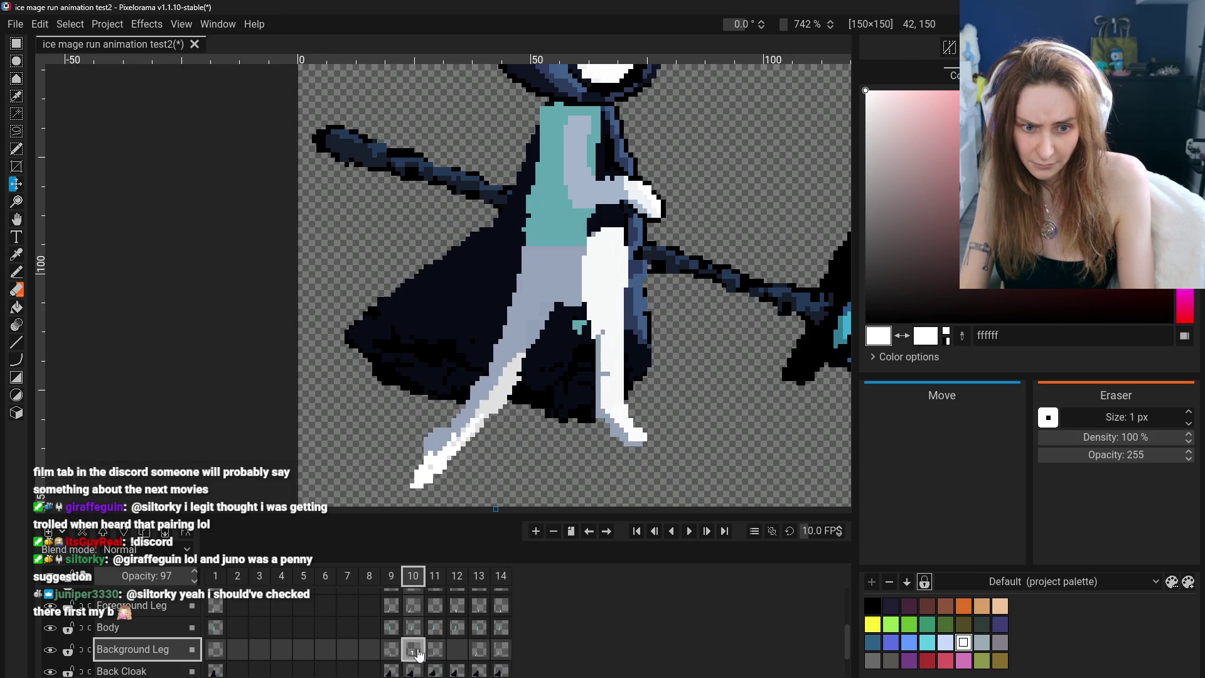
{"action": "left_click", "coordinate": [392, 653]}
{"action": "left_click", "coordinate": [412, 653]}
{"action": "left_click", "coordinate": [391, 653]}
{"action": "left_click", "coordinate": [413, 653]}
{"action": "left_click", "coordinate": [479, 654]}
{"action": "left_click", "coordinate": [500, 654]}
{"action": "left_click", "coordinate": [479, 655]}
{"action": "left_click", "coordinate": [501, 654]}
{"action": "left_click", "coordinate": [481, 655]}
{"action": "left_click", "coordinate": [500, 653]}
{"action": "left_click", "coordinate": [480, 654]}
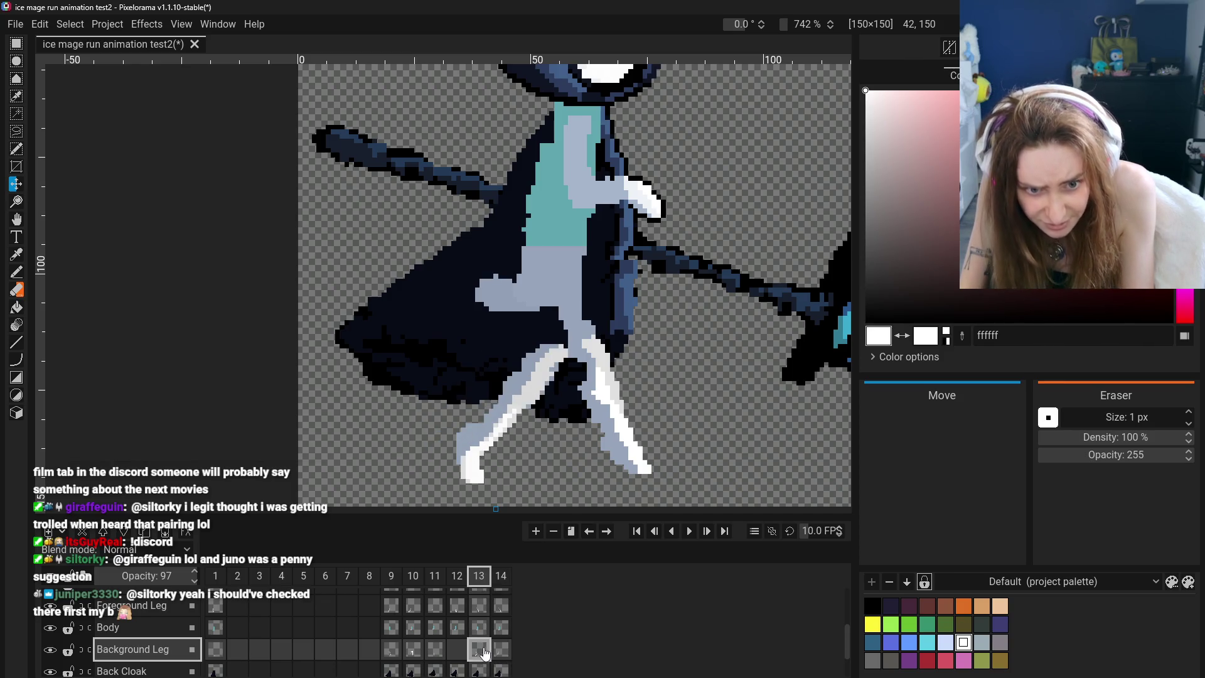
{"action": "left_click", "coordinate": [498, 651]}
{"action": "left_click", "coordinate": [479, 653]}
{"action": "left_click", "coordinate": [500, 653]}
{"action": "left_click", "coordinate": [482, 643]}
{"action": "left_click", "coordinate": [479, 653]}
{"action": "left_click", "coordinate": [501, 653]}
{"action": "left_click", "coordinate": [392, 656]}
{"action": "left_click", "coordinate": [413, 654]}
{"action": "left_click", "coordinate": [400, 658]}
{"action": "left_click", "coordinate": [413, 654]}
{"action": "left_click", "coordinate": [479, 652]}
{"action": "left_click", "coordinate": [500, 652]}
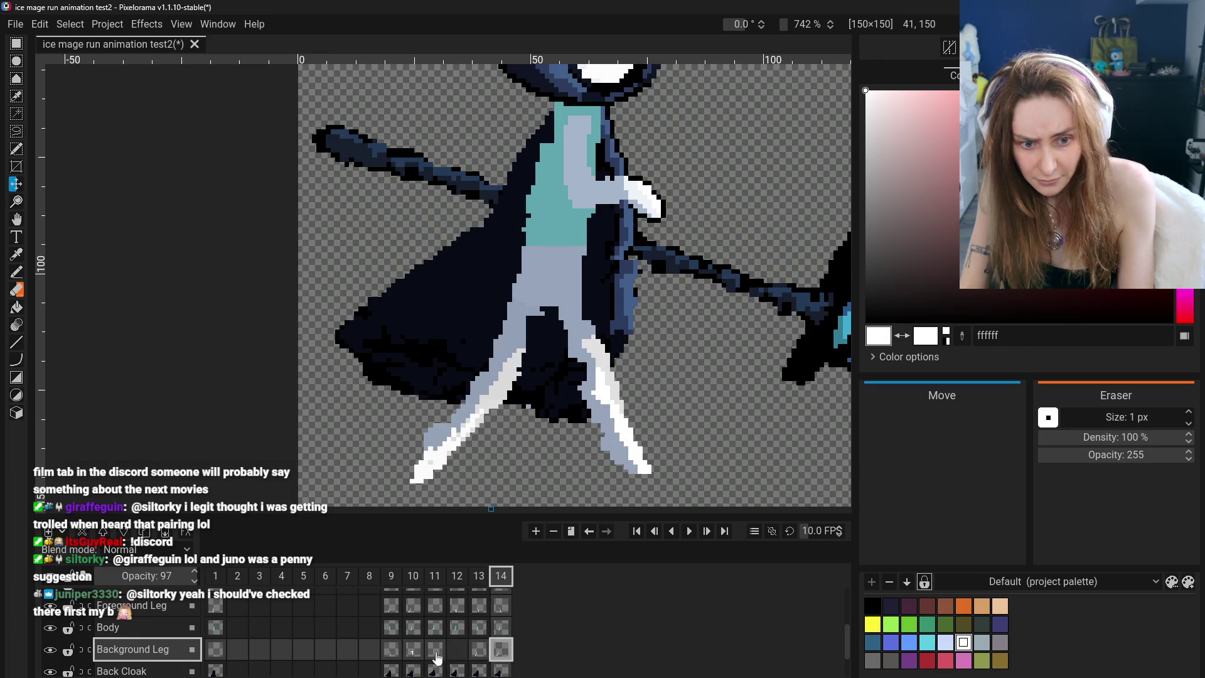
{"action": "left_click", "coordinate": [391, 653]}
{"action": "left_click", "coordinate": [413, 654]}
{"action": "left_click", "coordinate": [392, 654]}
{"action": "left_click", "coordinate": [413, 654]}
{"action": "left_click", "coordinate": [392, 654]}
{"action": "left_click", "coordinate": [413, 654]}
{"action": "left_click", "coordinate": [401, 656]}
{"action": "left_click", "coordinate": [413, 654]}
{"action": "left_click", "coordinate": [391, 652]}
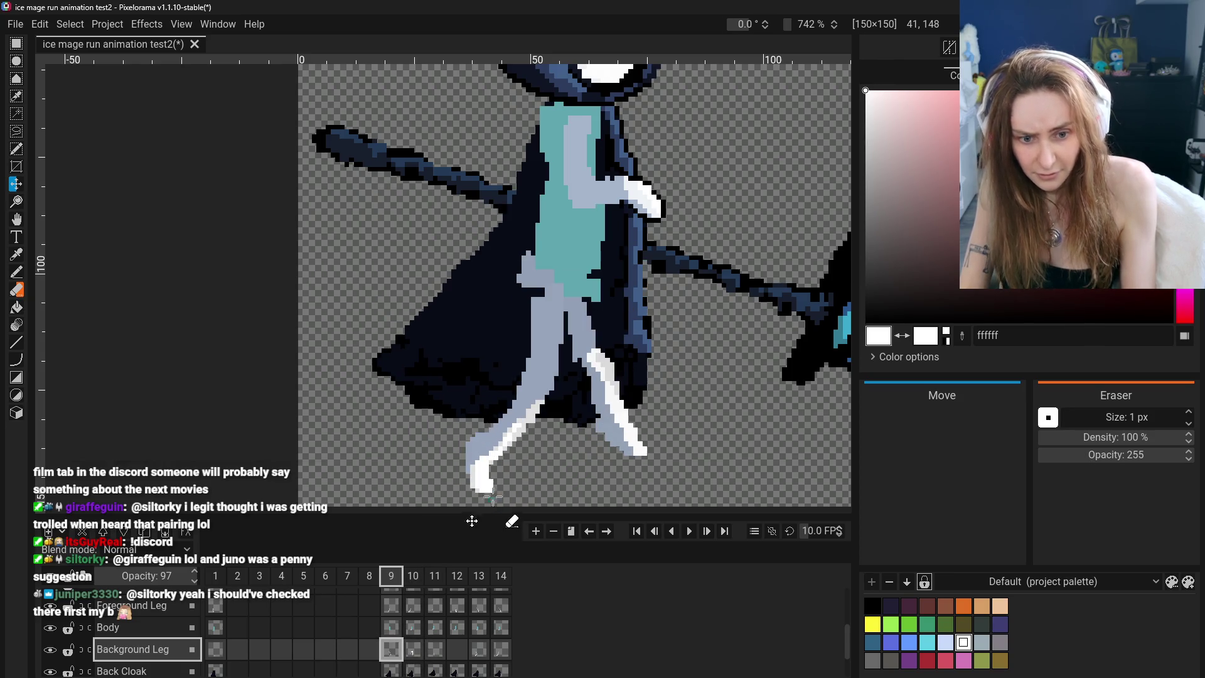
{"action": "left_click", "coordinate": [413, 653]}
{"action": "left_click", "coordinate": [391, 653]}
{"action": "left_click", "coordinate": [414, 653]}
{"action": "left_click", "coordinate": [391, 653]}
{"action": "left_click", "coordinate": [417, 654]}
{"action": "left_click", "coordinate": [391, 653]}
{"action": "left_click", "coordinate": [415, 654]}
{"action": "left_click", "coordinate": [480, 654]}
{"action": "left_click", "coordinate": [493, 654]}
{"action": "left_click", "coordinate": [480, 654]}
{"action": "left_click", "coordinate": [493, 656]}
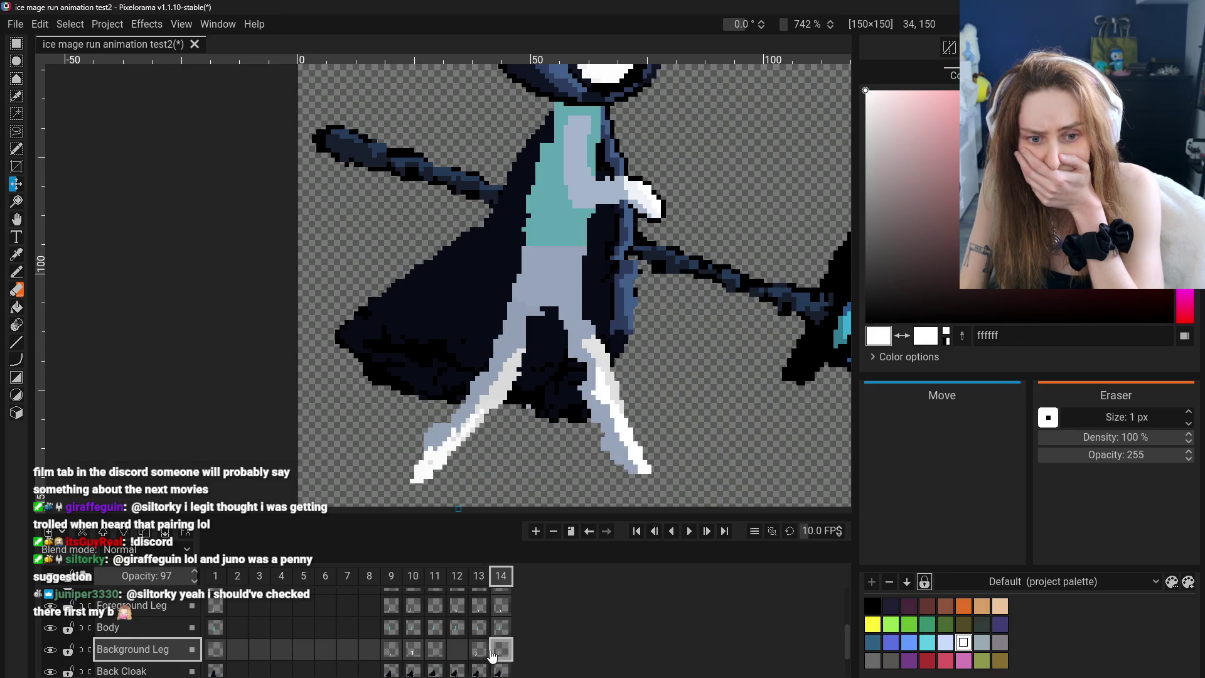
{"action": "left_click", "coordinate": [401, 654]}
{"action": "left_click", "coordinate": [414, 654]}
{"action": "left_click", "coordinate": [479, 654]}
{"action": "left_click", "coordinate": [499, 654]}
{"action": "left_click", "coordinate": [391, 654]}
{"action": "left_click", "coordinate": [415, 654]}
{"action": "left_click", "coordinate": [480, 654]}
{"action": "left_click", "coordinate": [500, 654]}
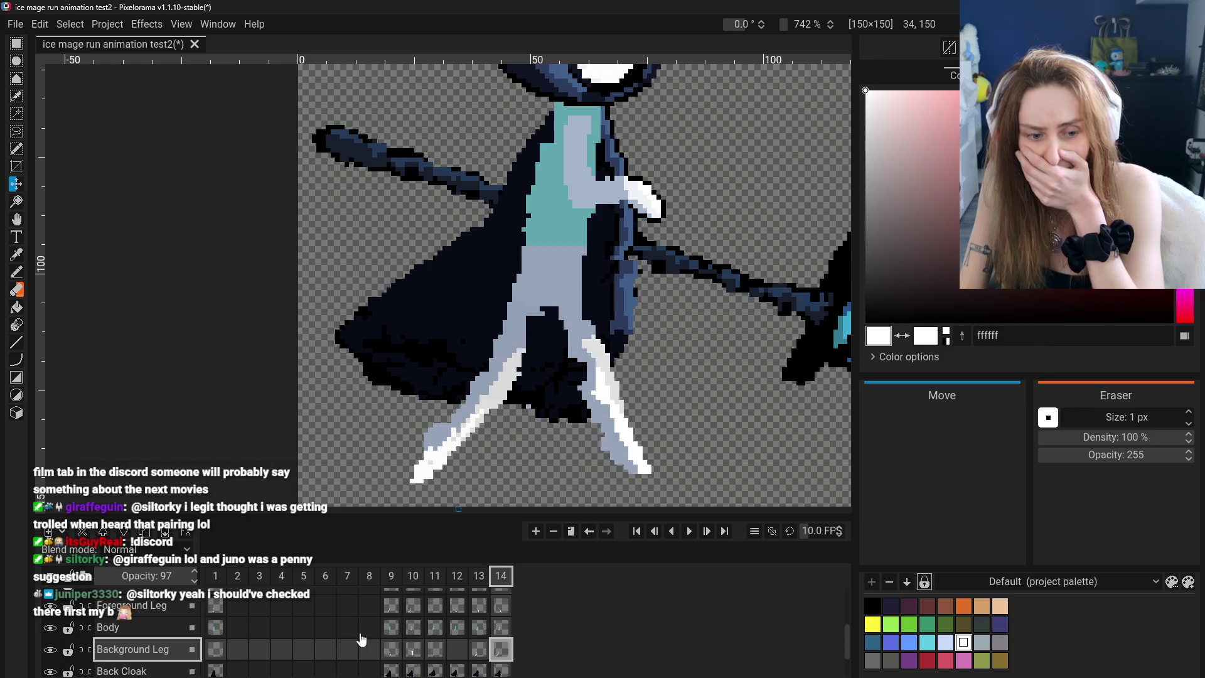
Hide the Back Cloak layer and cycle the Main Hand layer through frames 10, 13, 14 and 9
{"action": "scroll", "coordinate": [108, 647], "scroll_direction": "down", "scroll_amount": 2}
{"action": "left_click", "coordinate": [54, 628]}
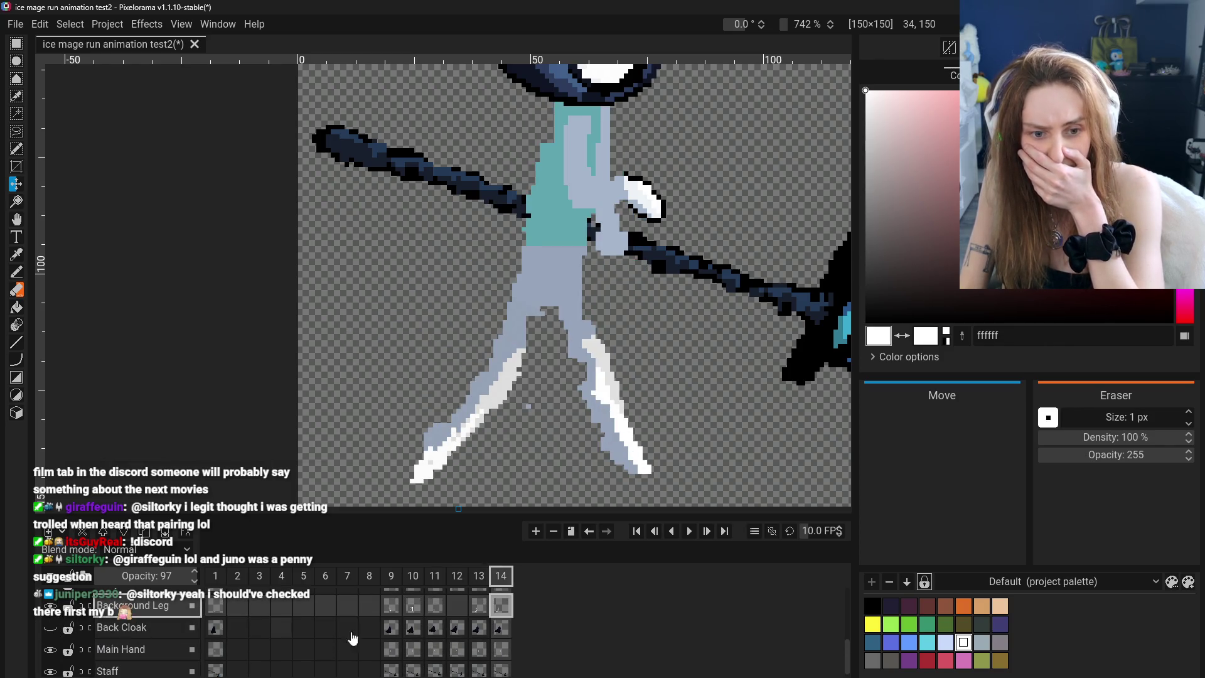
{"action": "left_click", "coordinate": [409, 650]}
{"action": "left_click", "coordinate": [479, 650]}
{"action": "left_click", "coordinate": [501, 650]}
{"action": "left_click", "coordinate": [391, 651]}
{"action": "left_click", "coordinate": [500, 650]}
{"action": "left_click", "coordinate": [478, 650]}
Compare frames 9, 10 and 13 on the Main Hand layer, ending on frame 14
{"action": "left_click", "coordinate": [391, 651]}
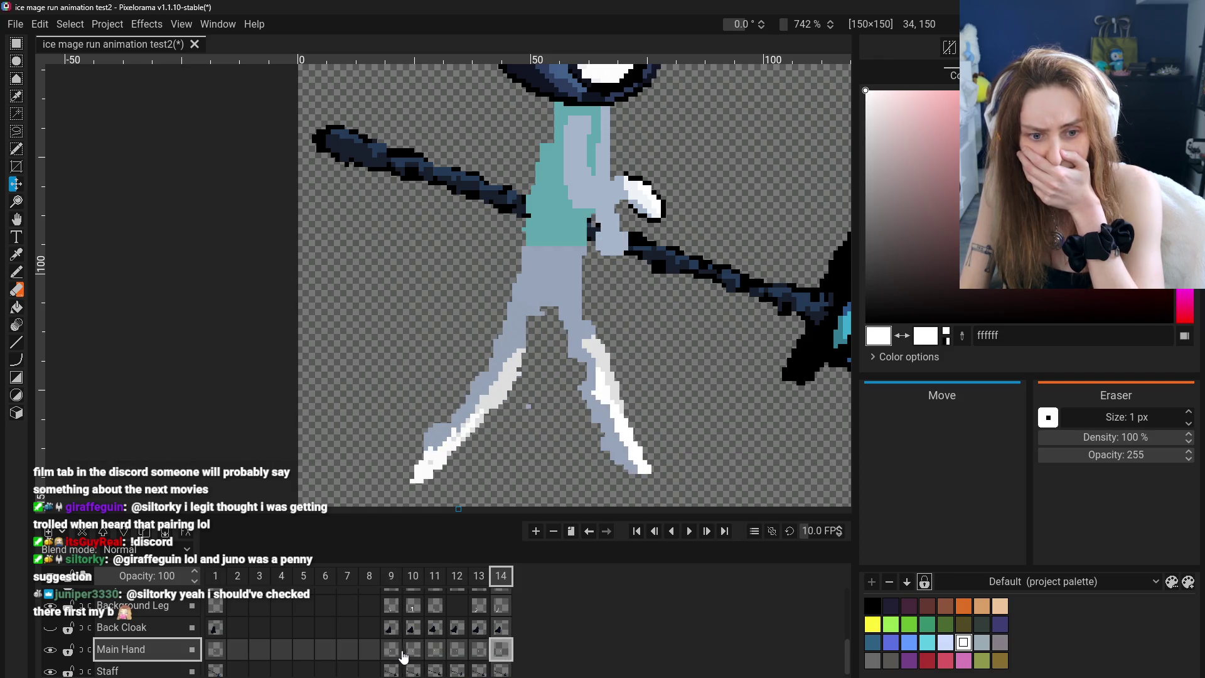
{"action": "left_click", "coordinate": [413, 650]}
{"action": "left_click", "coordinate": [483, 658]}
{"action": "left_click", "coordinate": [391, 656]}
{"action": "left_click", "coordinate": [417, 656]}
{"action": "left_click", "coordinate": [479, 650]}
{"action": "left_click", "coordinate": [501, 651]}
Hide the Background Leg, Body, Foreground Leg and Staff layers
{"action": "scroll", "coordinate": [93, 639], "scroll_direction": "up", "scroll_amount": 1}
{"action": "scroll", "coordinate": [92, 639], "scroll_direction": "up", "scroll_amount": 1}
{"action": "left_click", "coordinate": [50, 641]}
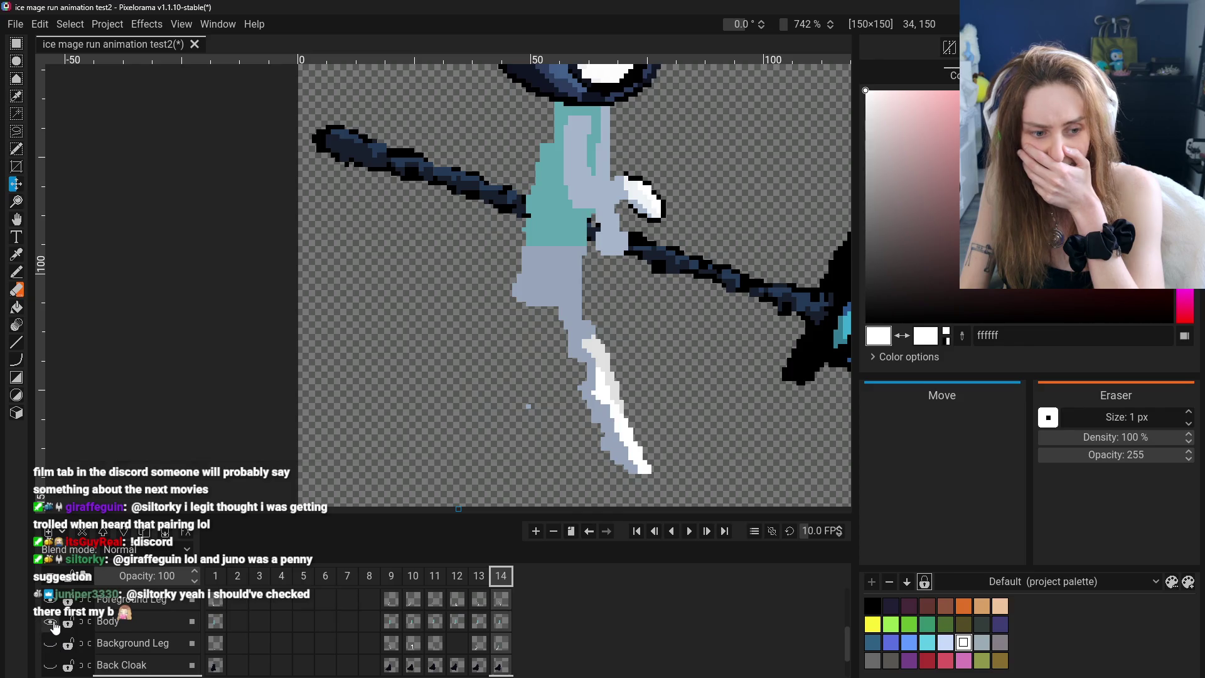
{"action": "left_click", "coordinate": [50, 618]}
{"action": "scroll", "coordinate": [68, 637], "scroll_direction": "up", "scroll_amount": 2}
{"action": "left_click", "coordinate": [50, 644]}
{"action": "scroll", "coordinate": [51, 639], "scroll_direction": "down", "scroll_amount": 3}
{"action": "left_click", "coordinate": [50, 665]}
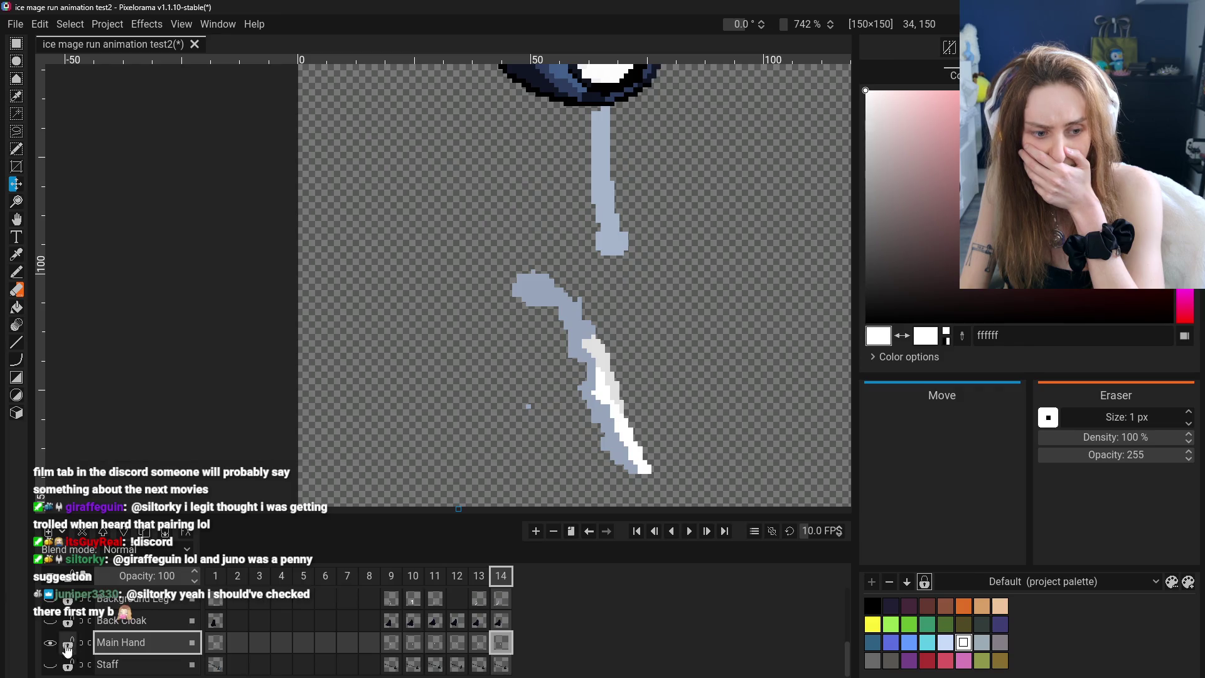
{"action": "scroll", "coordinate": [53, 653], "scroll_direction": "up", "scroll_amount": 3}
{"action": "left_click", "coordinate": [52, 632]}
{"action": "left_click", "coordinate": [52, 633]}
{"action": "scroll", "coordinate": [58, 635], "scroll_direction": "down", "scroll_amount": 3}
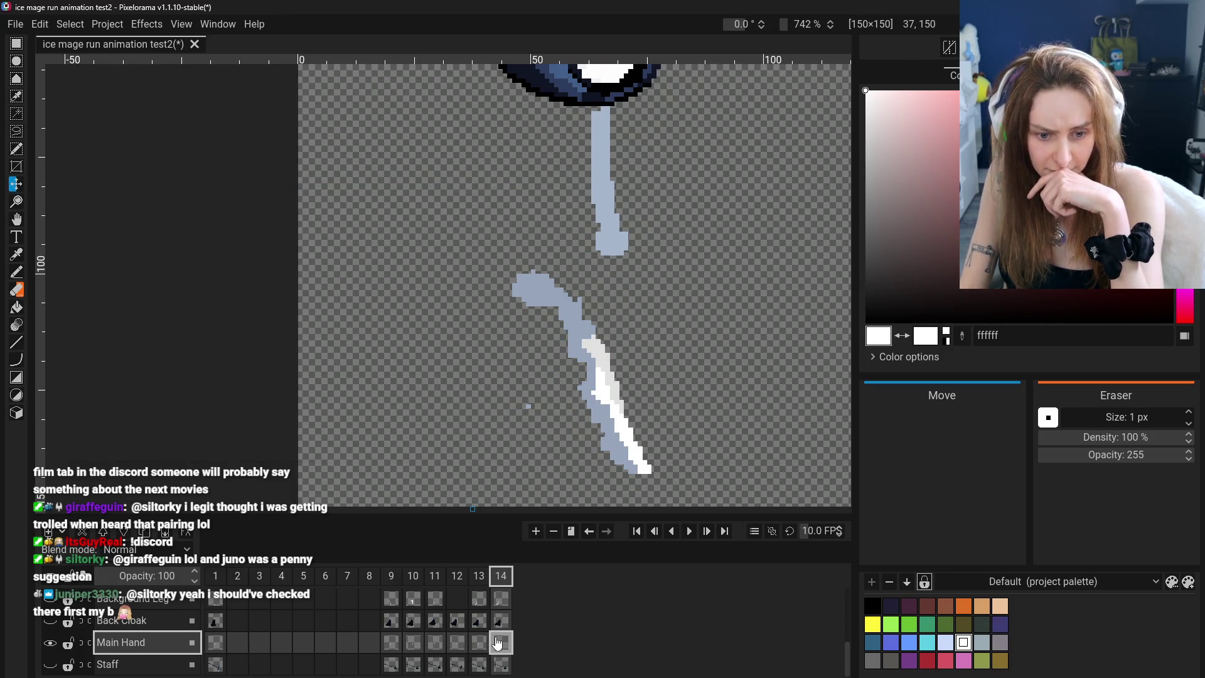
Compare the legs in frames 9 and 13, then show the Background Leg layer again
{"action": "left_click", "coordinate": [391, 642]}
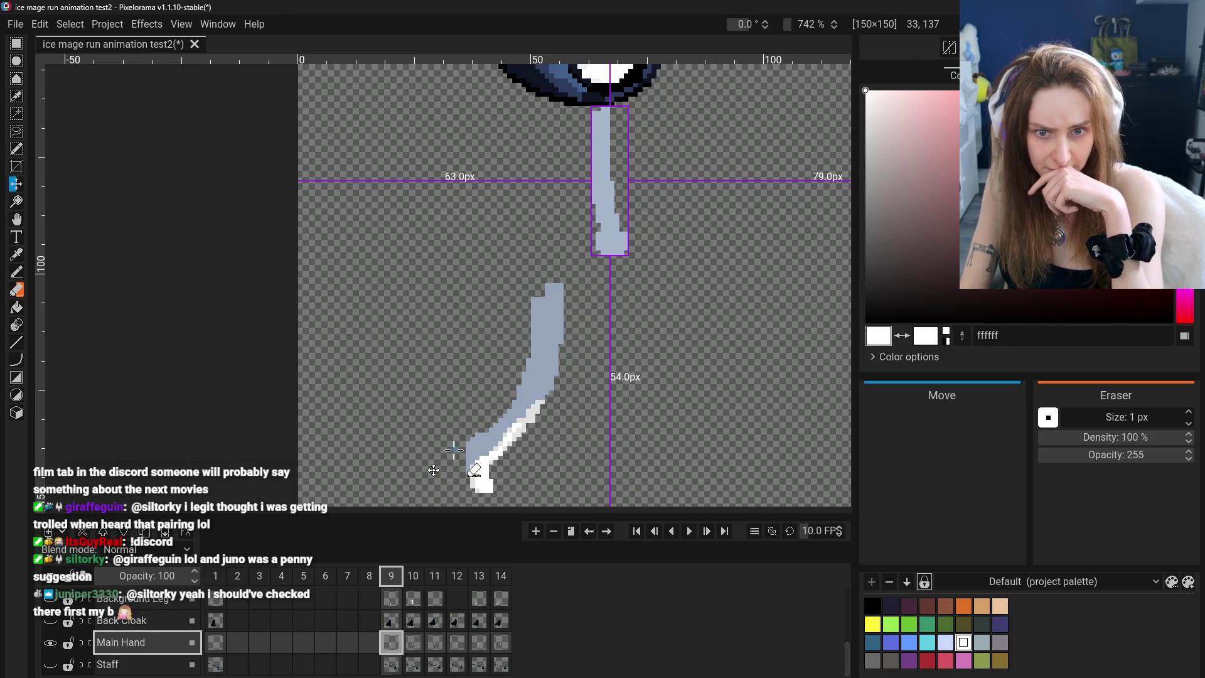
{"action": "scroll", "coordinate": [116, 634], "scroll_direction": "up", "scroll_amount": 1}
{"action": "left_click", "coordinate": [120, 631]}
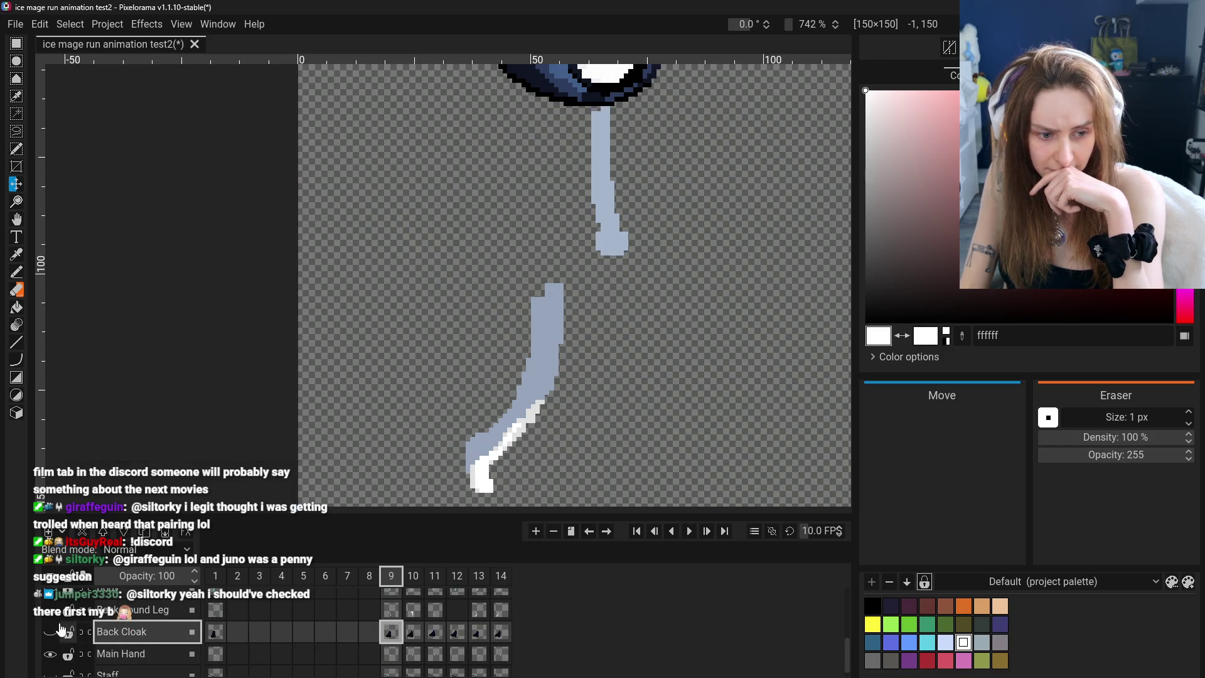
{"action": "scroll", "coordinate": [61, 630], "scroll_direction": "up", "scroll_amount": 2}
{"action": "left_click", "coordinate": [125, 600]}
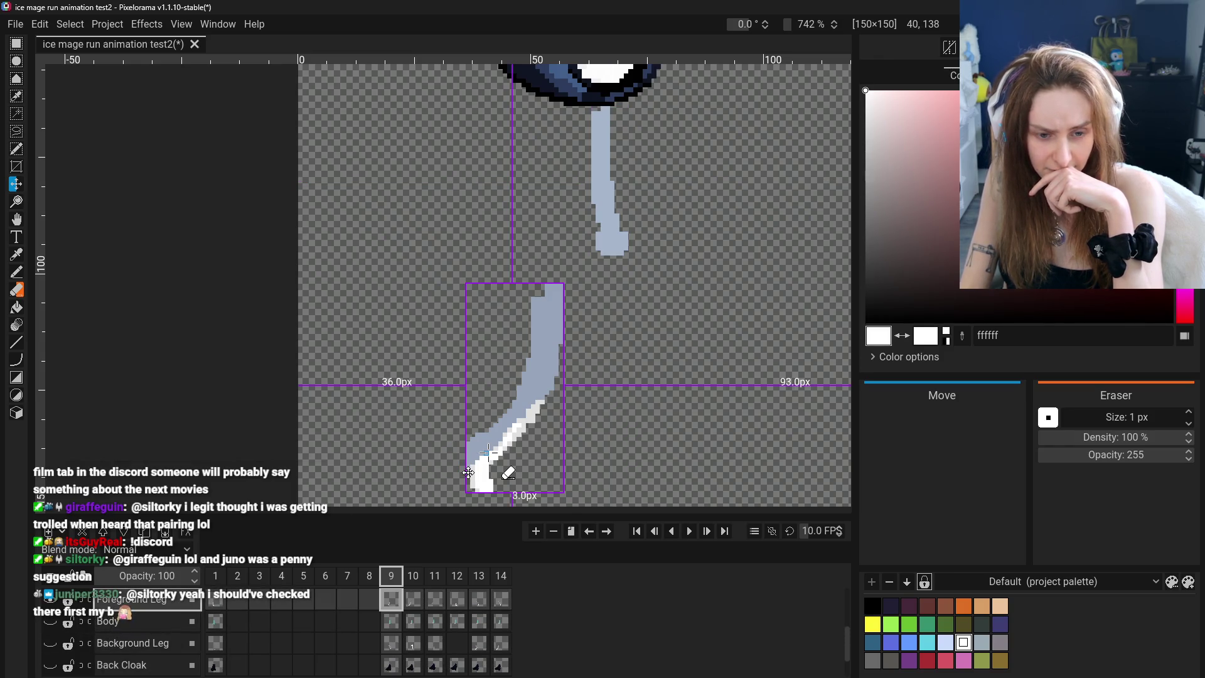
{"action": "left_click", "coordinate": [479, 647]}
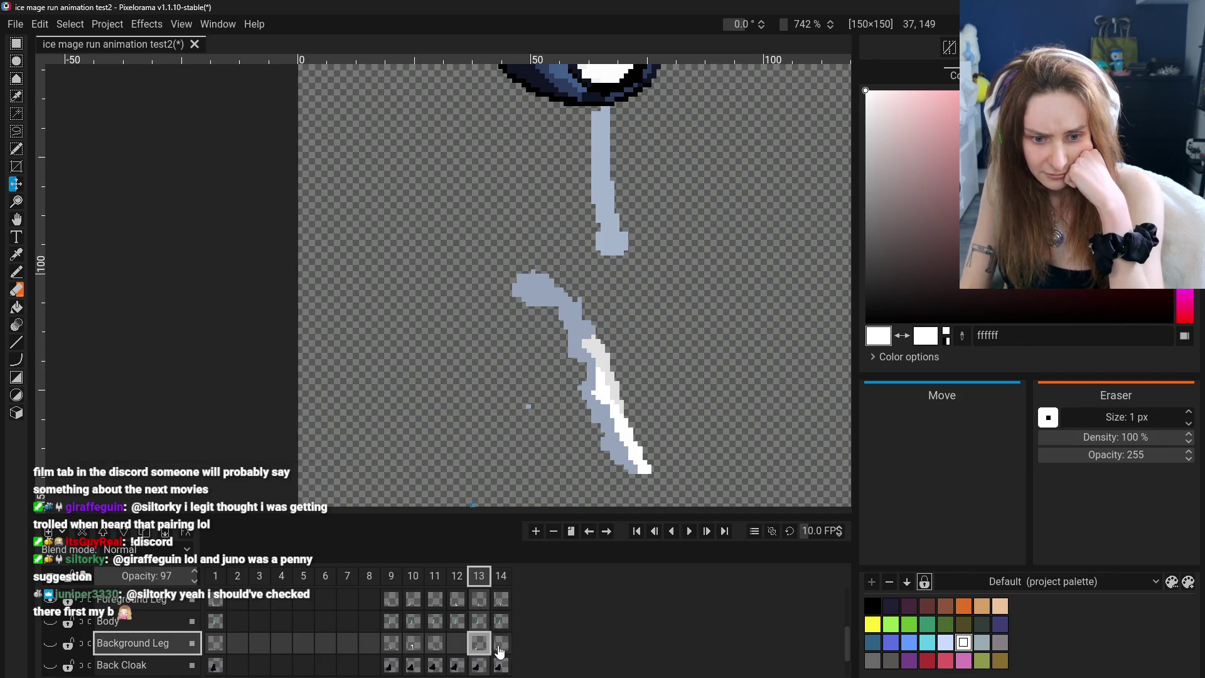
{"action": "left_click", "coordinate": [394, 606]}
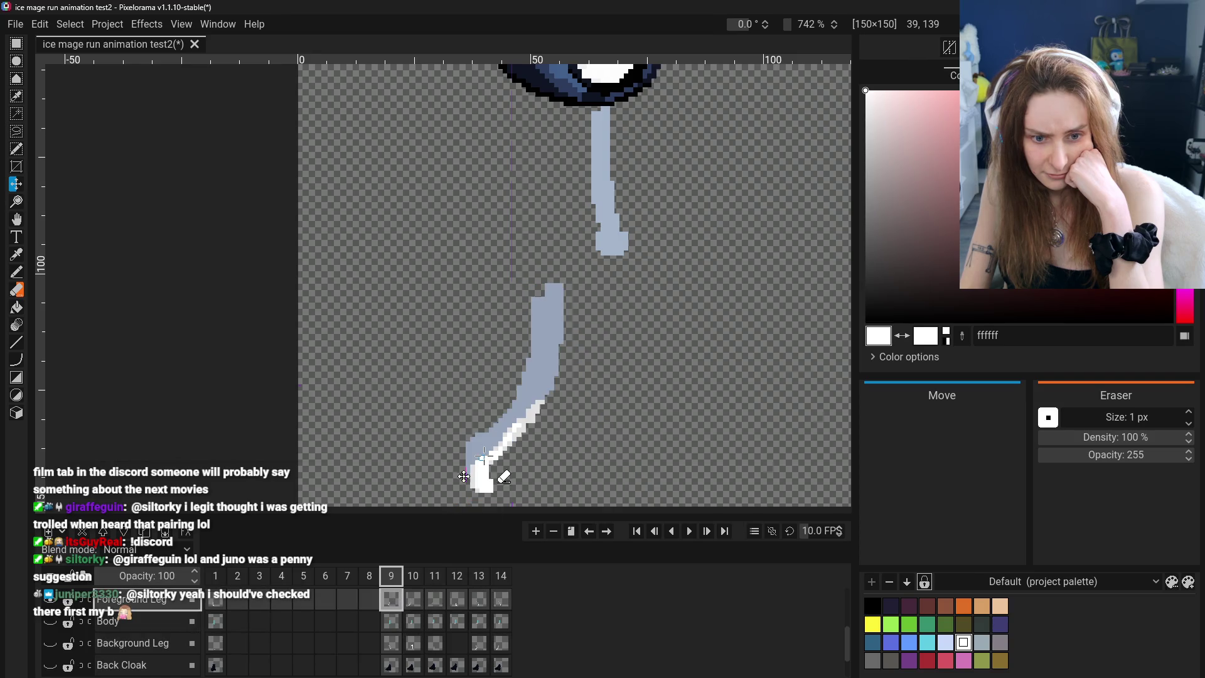
{"action": "left_click", "coordinate": [483, 653]}
{"action": "left_click", "coordinate": [50, 643]}
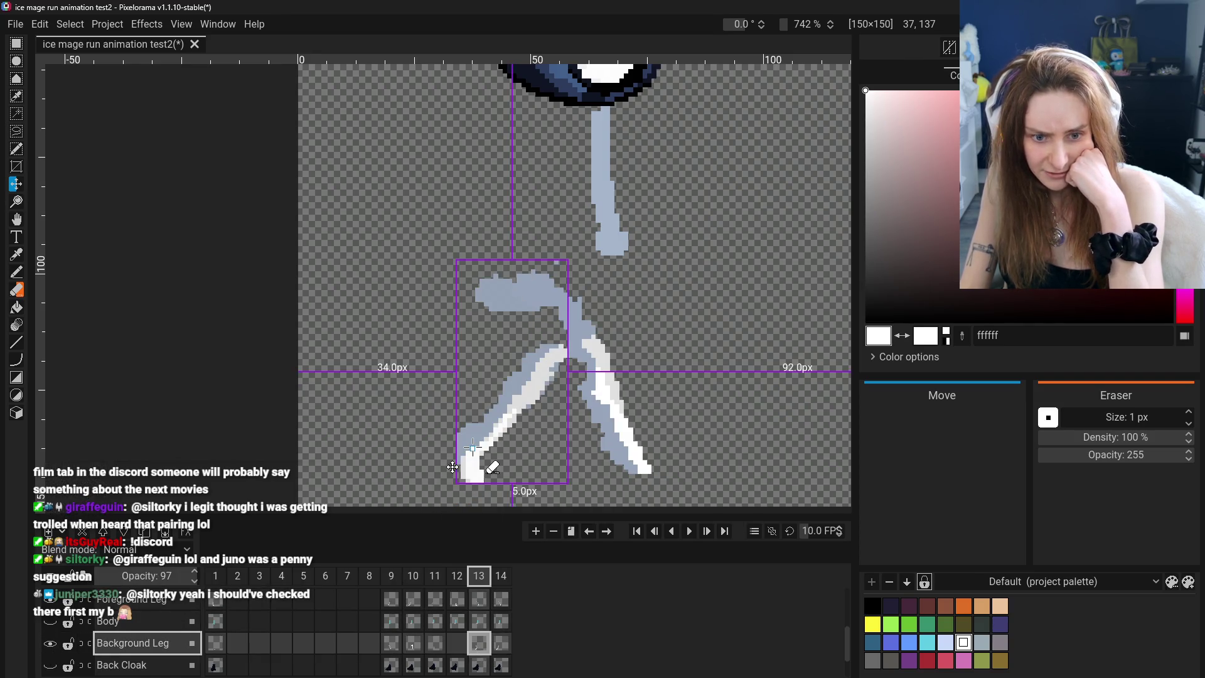
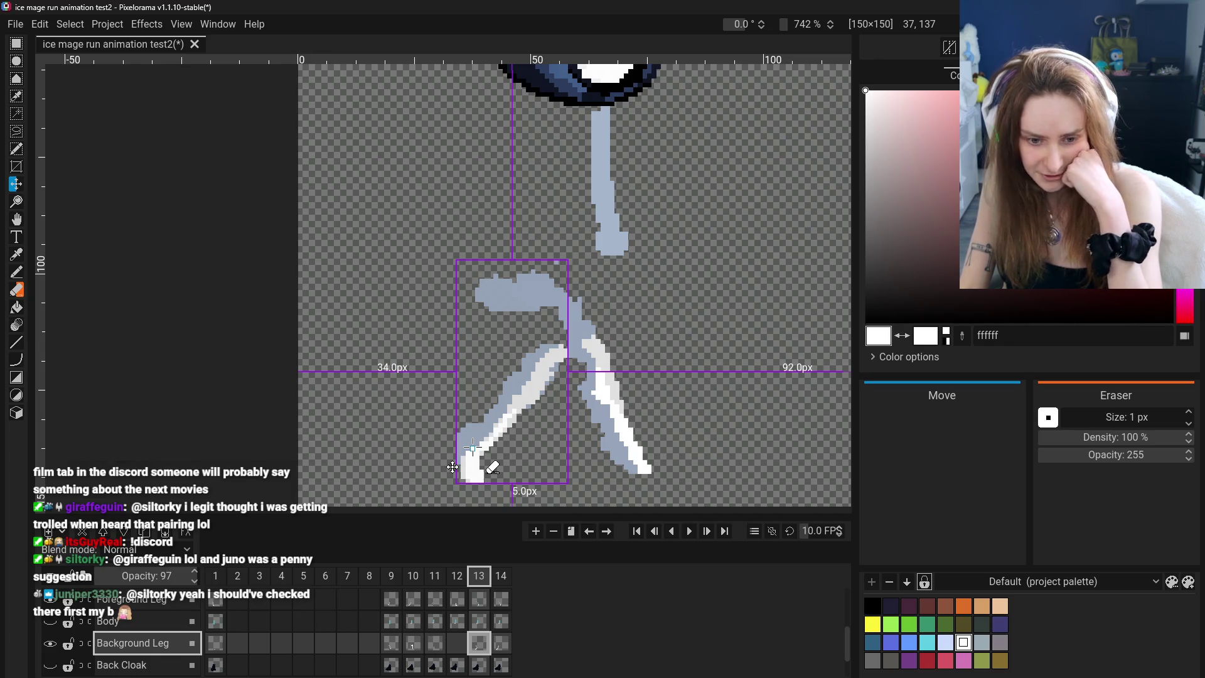
On Background Leg frame 14, move the leg art up one pixel and two pixels left
{"action": "left_click", "coordinate": [499, 651]}
{"action": "left_click", "coordinate": [412, 642]}
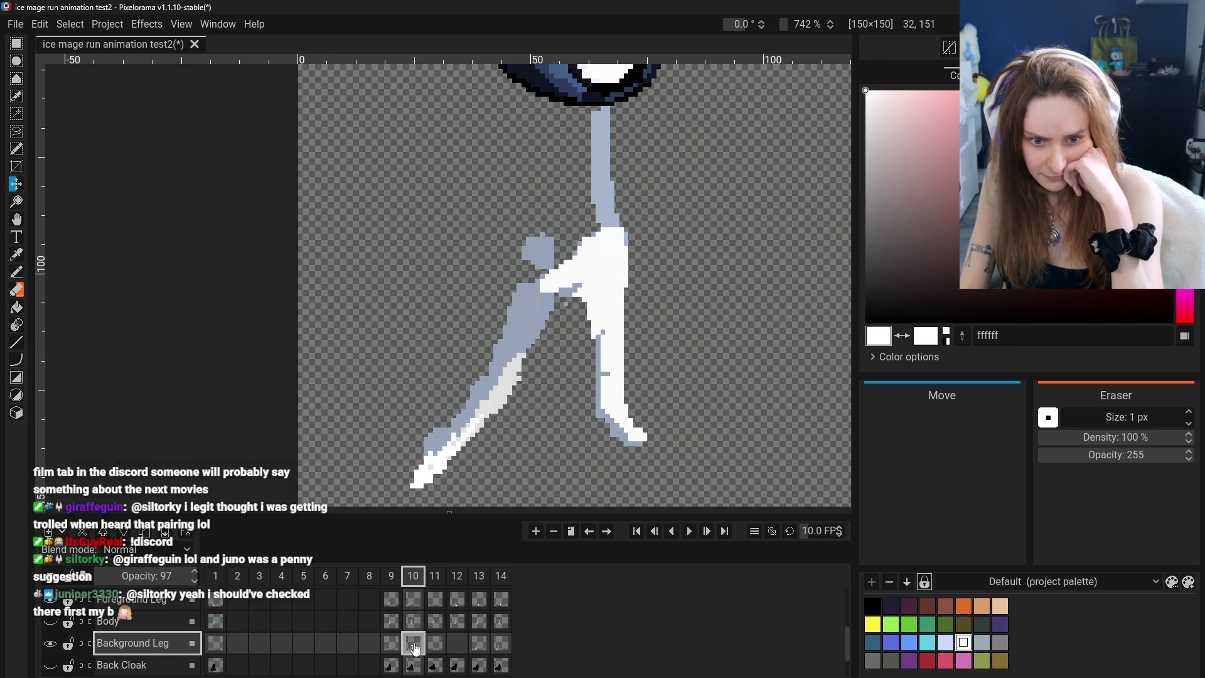
{"action": "left_click", "coordinate": [144, 600]}
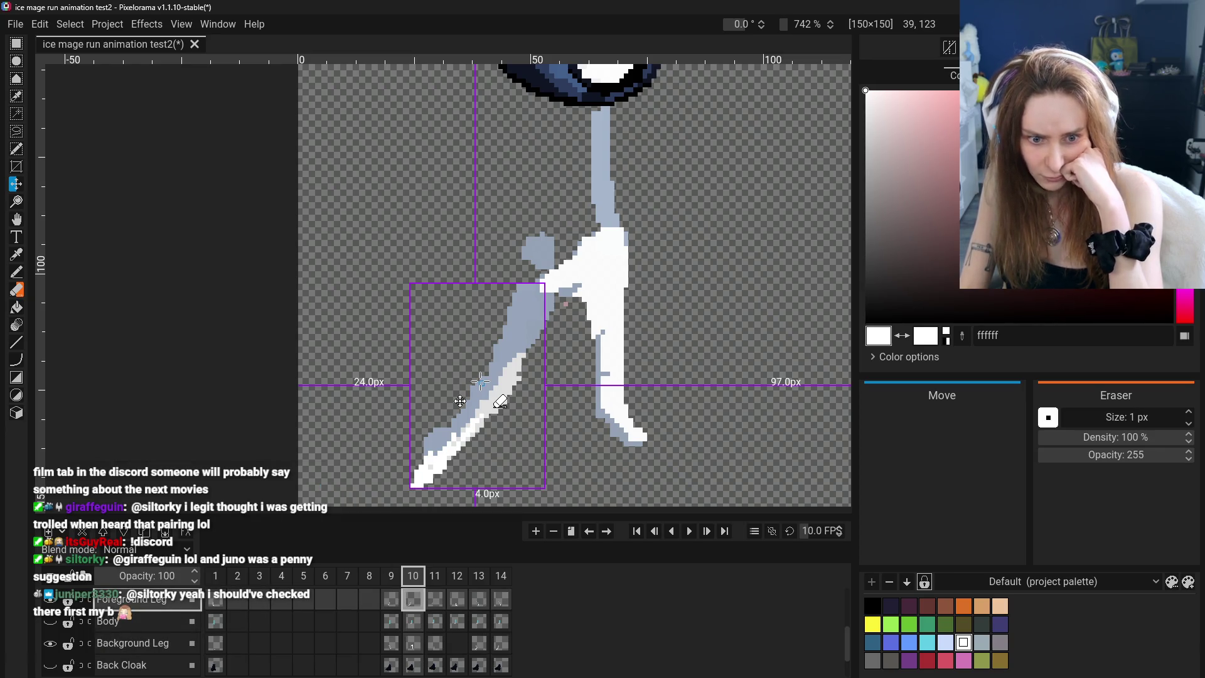
{"action": "left_click", "coordinate": [501, 653]}
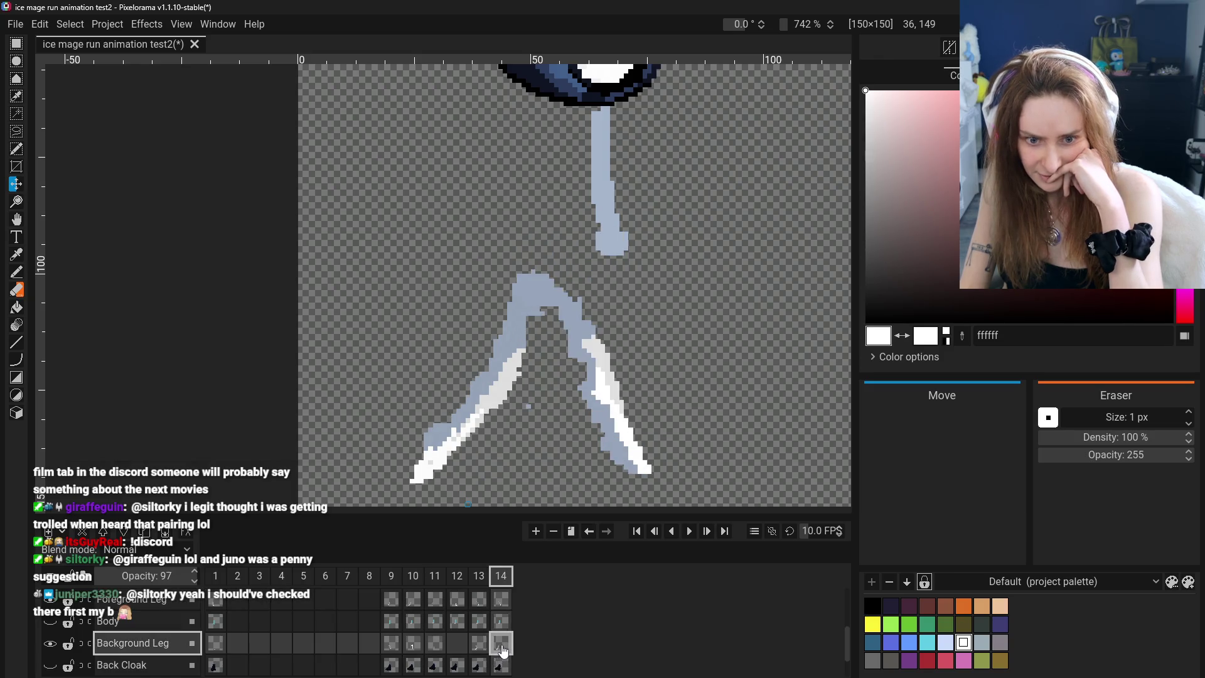
{"action": "left_click_drag", "start_coordinate": [454, 420], "coordinate": [441, 419]}
{"action": "left_click", "coordinate": [478, 643]}
{"action": "left_click", "coordinate": [502, 647]}
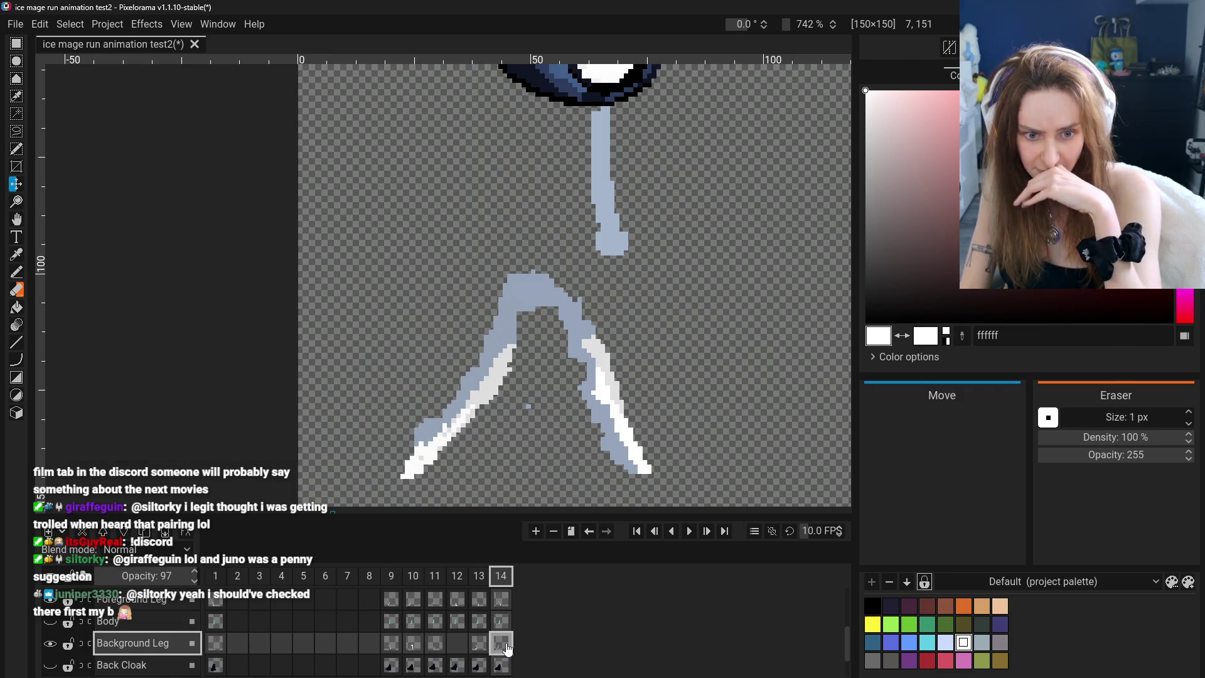
{"action": "scroll", "coordinate": [493, 429], "scroll_direction": "down", "scroll_amount": 5}
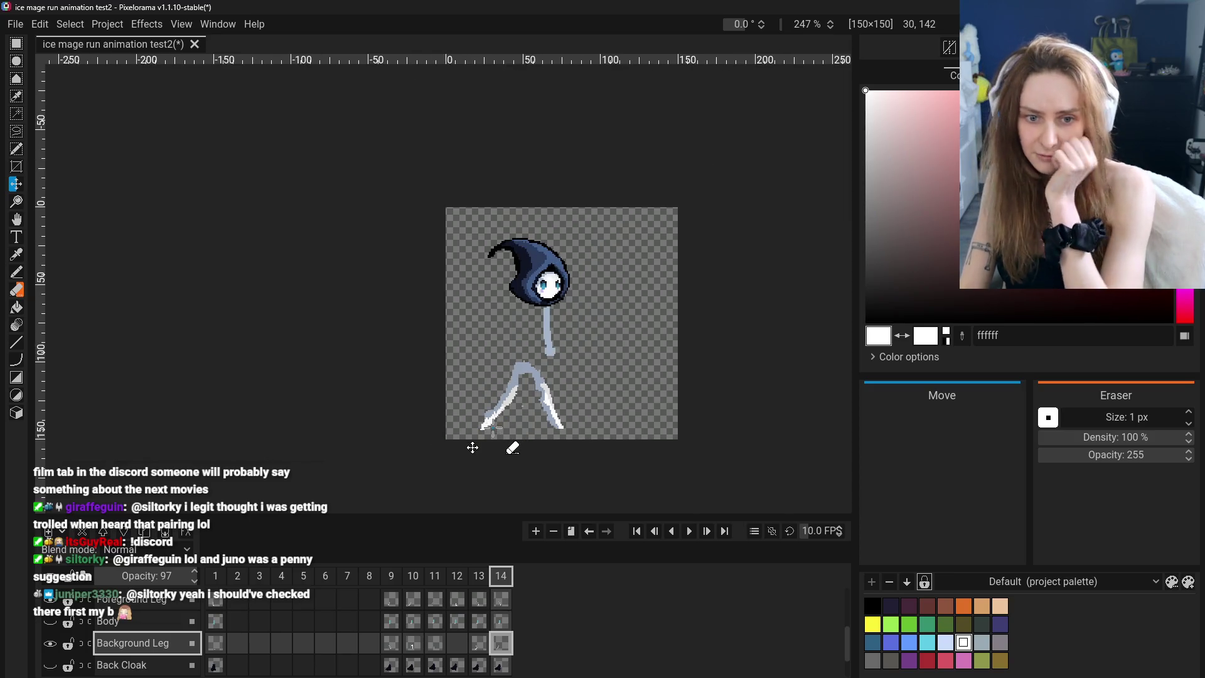
Turn on visibility for the Back Cloak, Body, Off Hand and Front Cloak layers
{"action": "left_click", "coordinate": [50, 665]}
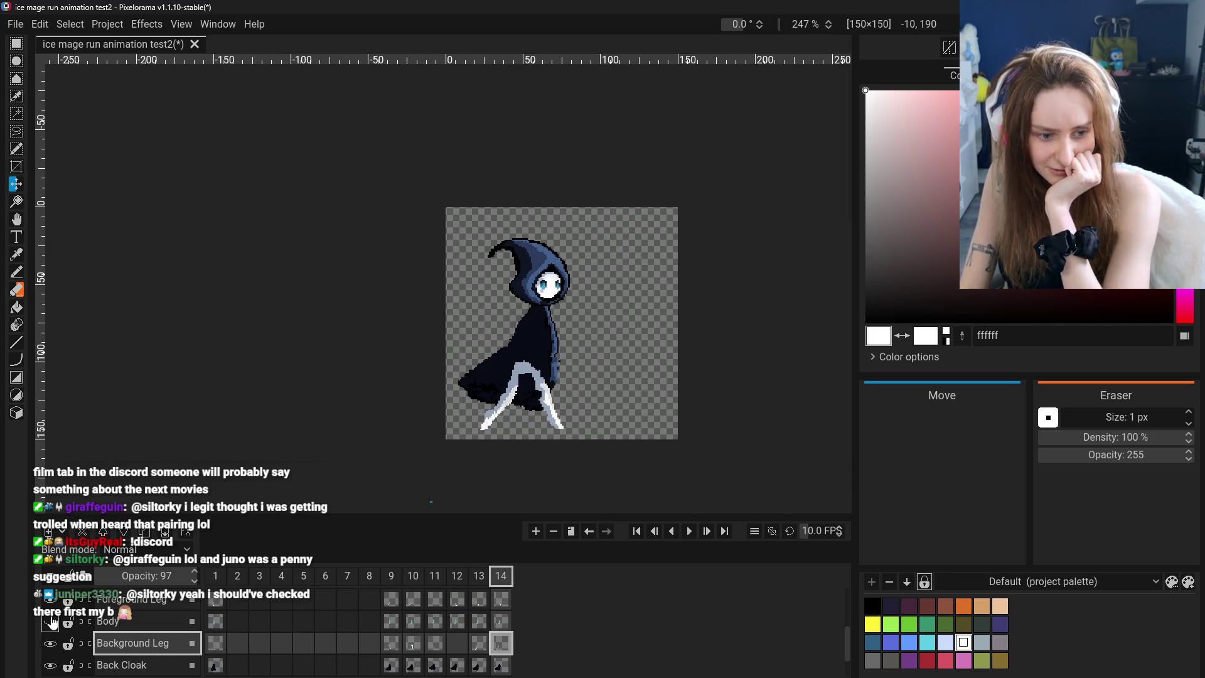
{"action": "left_click", "coordinate": [50, 621]}
{"action": "scroll", "coordinate": [53, 628], "scroll_direction": "up", "scroll_amount": 3}
{"action": "left_click", "coordinate": [50, 633]}
{"action": "left_click", "coordinate": [49, 610]}
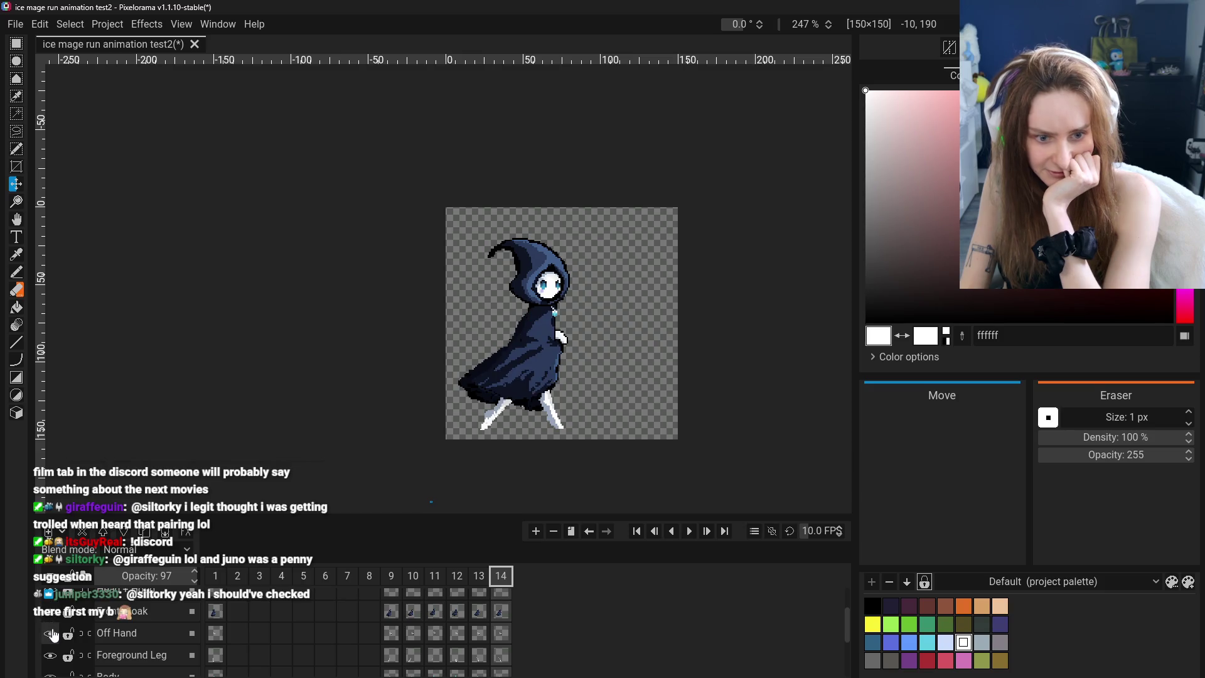
{"action": "scroll", "coordinate": [52, 634], "scroll_direction": "down", "scroll_amount": 4}
Step back and forth through frames 9 to 14 to review the running poses
{"action": "left_click", "coordinate": [413, 576]}
{"action": "left_click", "coordinate": [435, 578]}
{"action": "left_click", "coordinate": [457, 577]}
{"action": "left_click", "coordinate": [479, 577]}
{"action": "left_click", "coordinate": [498, 578]}
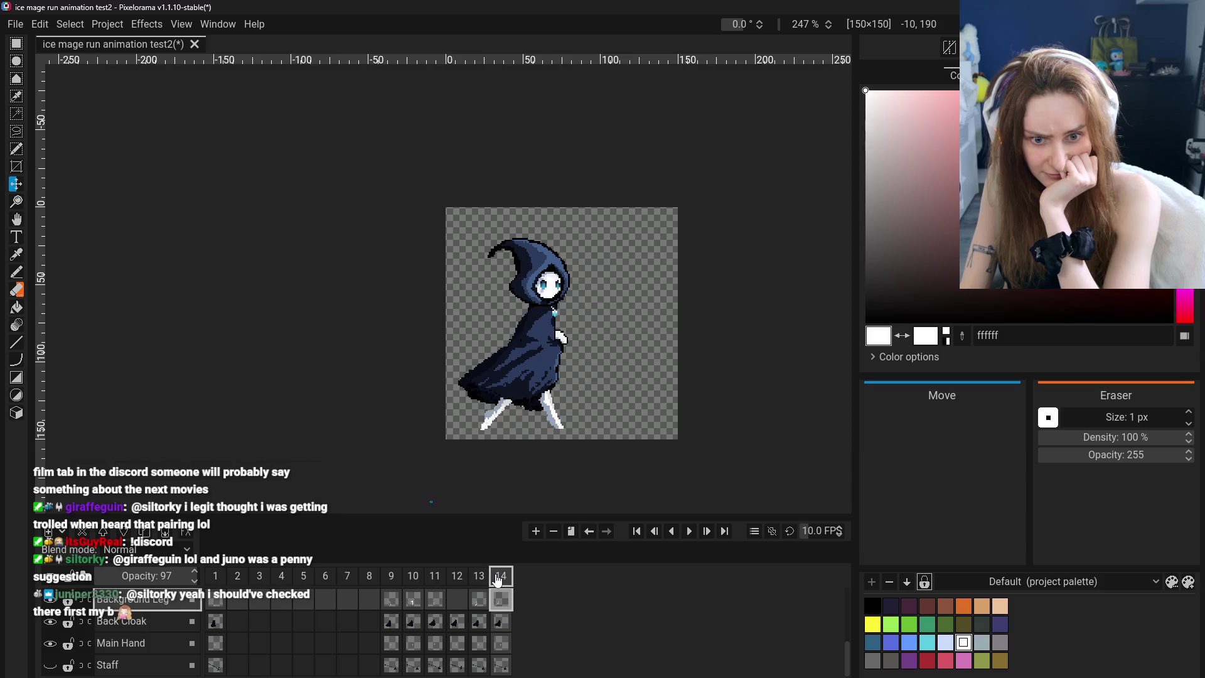
{"action": "left_click", "coordinate": [399, 578]}
{"action": "left_click", "coordinate": [413, 578]}
{"action": "left_click", "coordinate": [435, 577]}
{"action": "left_click", "coordinate": [457, 578]}
{"action": "left_click", "coordinate": [482, 579]}
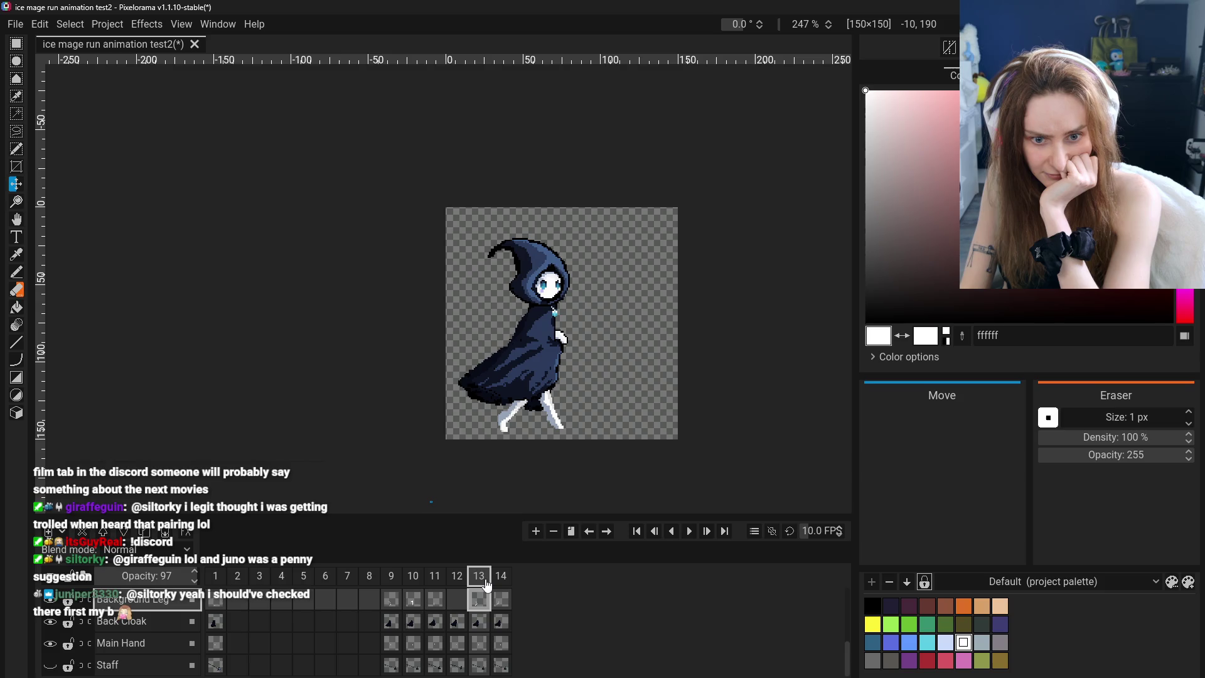
{"action": "left_click", "coordinate": [500, 585]}
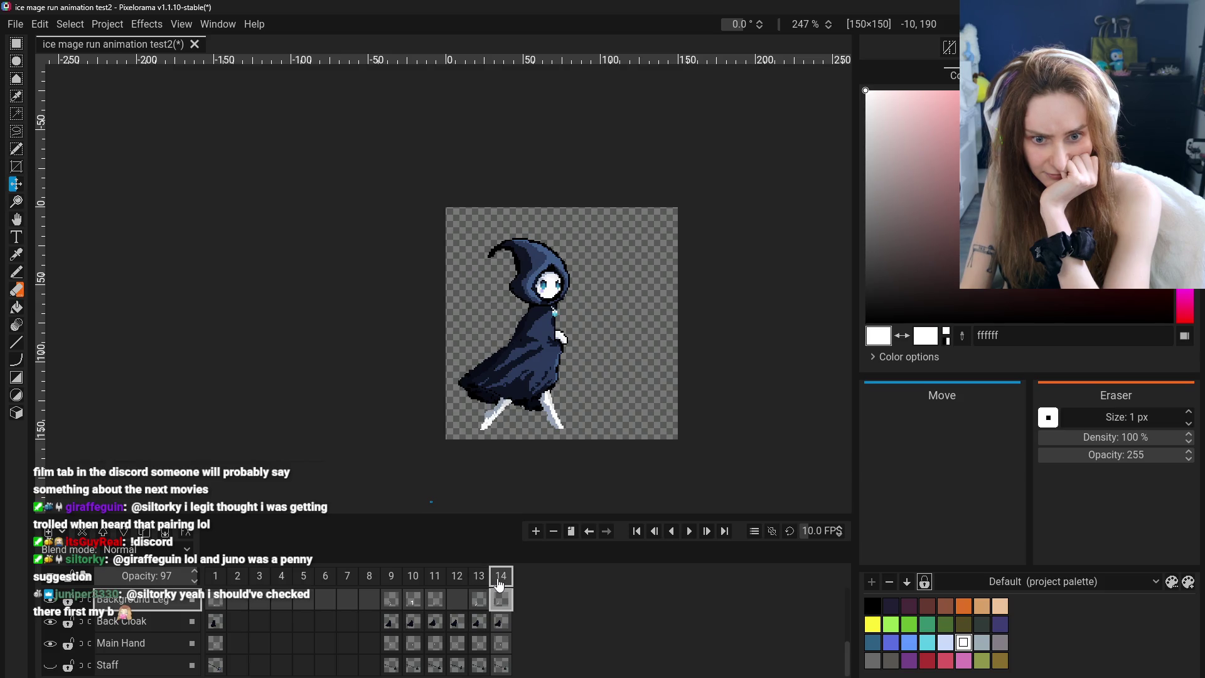
{"action": "left_click", "coordinate": [392, 578]}
{"action": "left_click", "coordinate": [413, 578]}
{"action": "left_click", "coordinate": [392, 577]}
{"action": "left_click", "coordinate": [413, 578]}
{"action": "left_click", "coordinate": [501, 578]}
{"action": "left_click", "coordinate": [478, 577]}
{"action": "left_click", "coordinate": [407, 583]}
{"action": "left_click", "coordinate": [390, 580]}
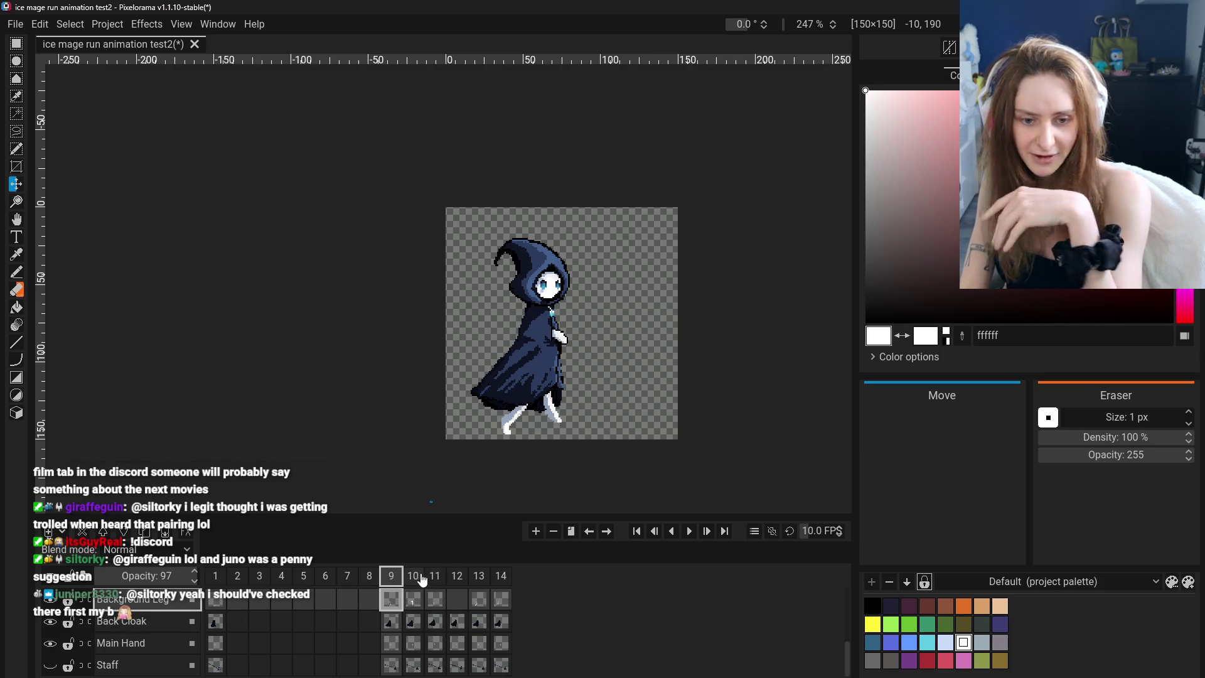
Compare frame 1's standing pose, then flip repeatedly between frames 9 and 10
{"action": "left_click", "coordinate": [219, 580]}
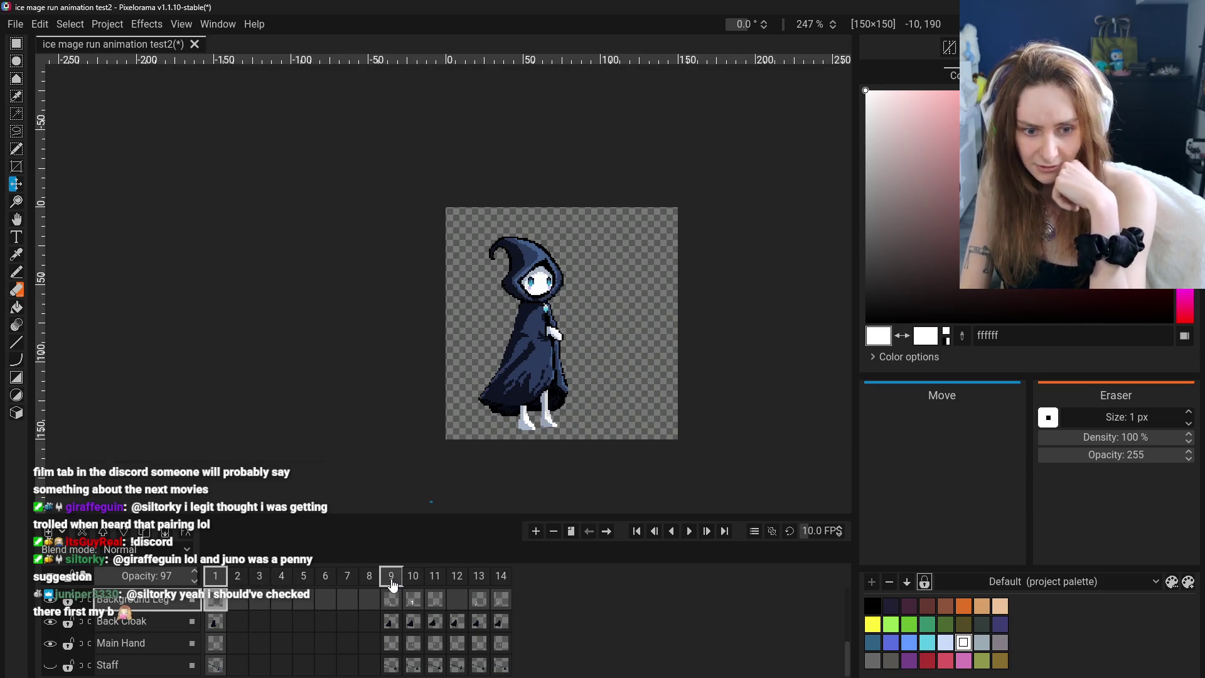
{"action": "left_click", "coordinate": [412, 580]}
{"action": "left_click", "coordinate": [435, 580]}
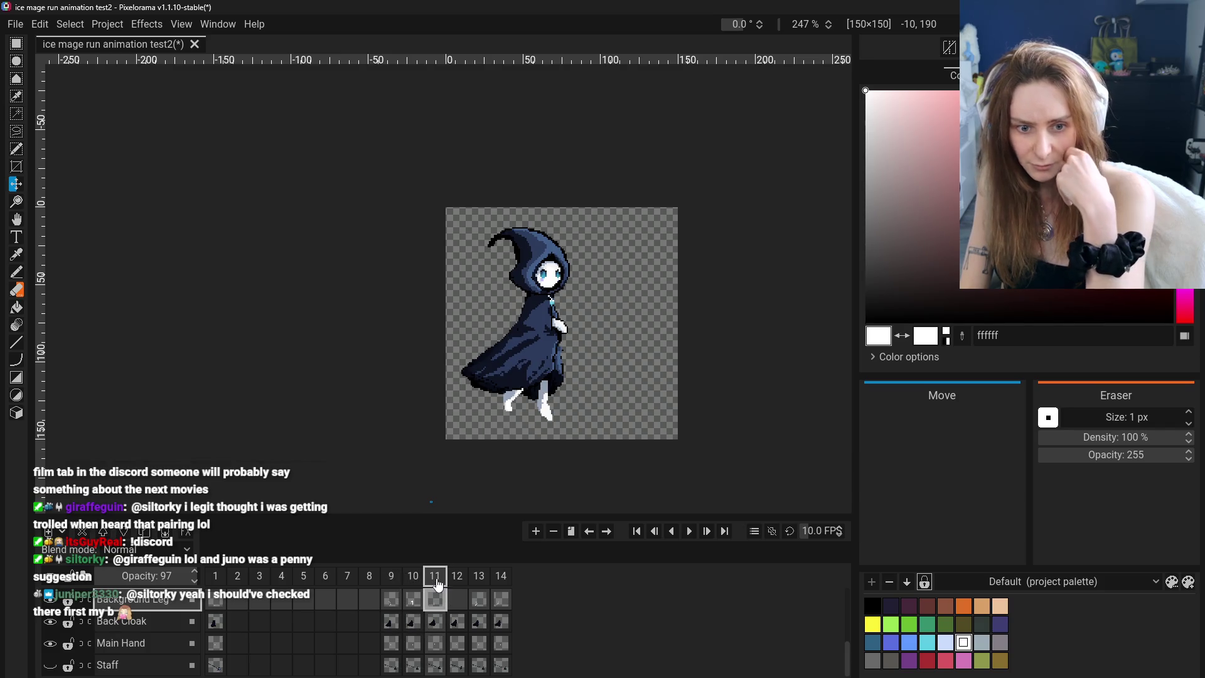
{"action": "left_click", "coordinate": [393, 586]}
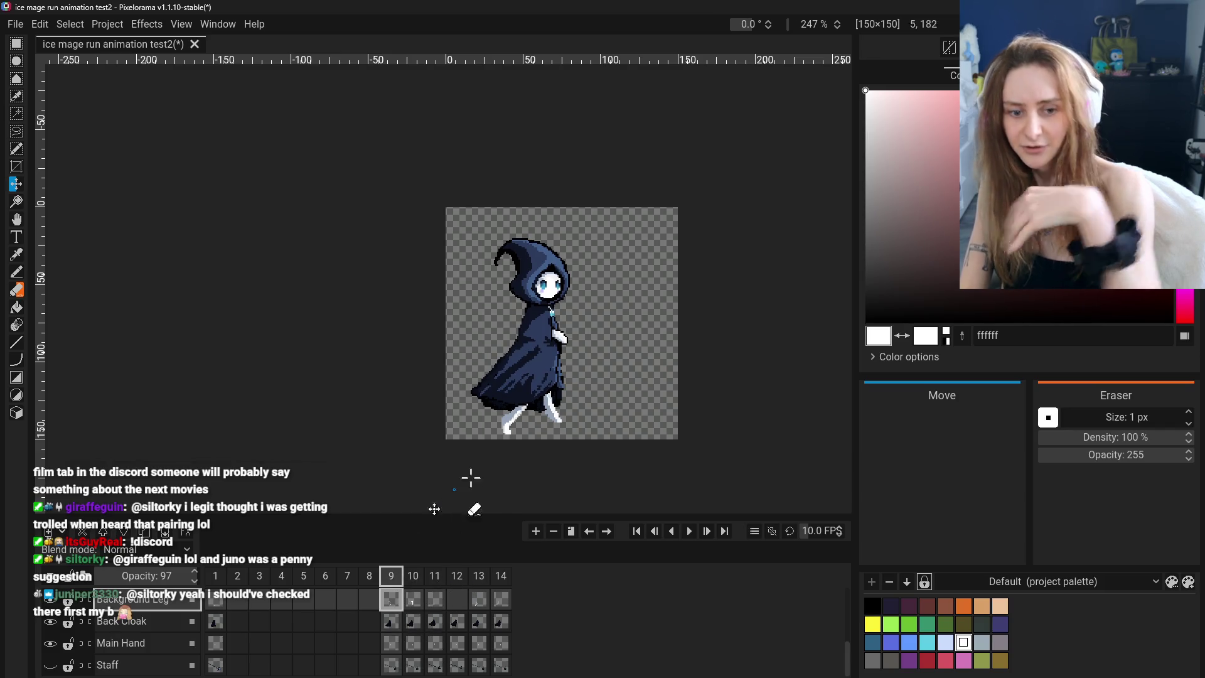
{"action": "left_click", "coordinate": [413, 584]}
{"action": "left_click", "coordinate": [439, 584]}
{"action": "left_click", "coordinate": [413, 581]}
{"action": "left_click", "coordinate": [435, 581]}
{"action": "left_click", "coordinate": [458, 579]}
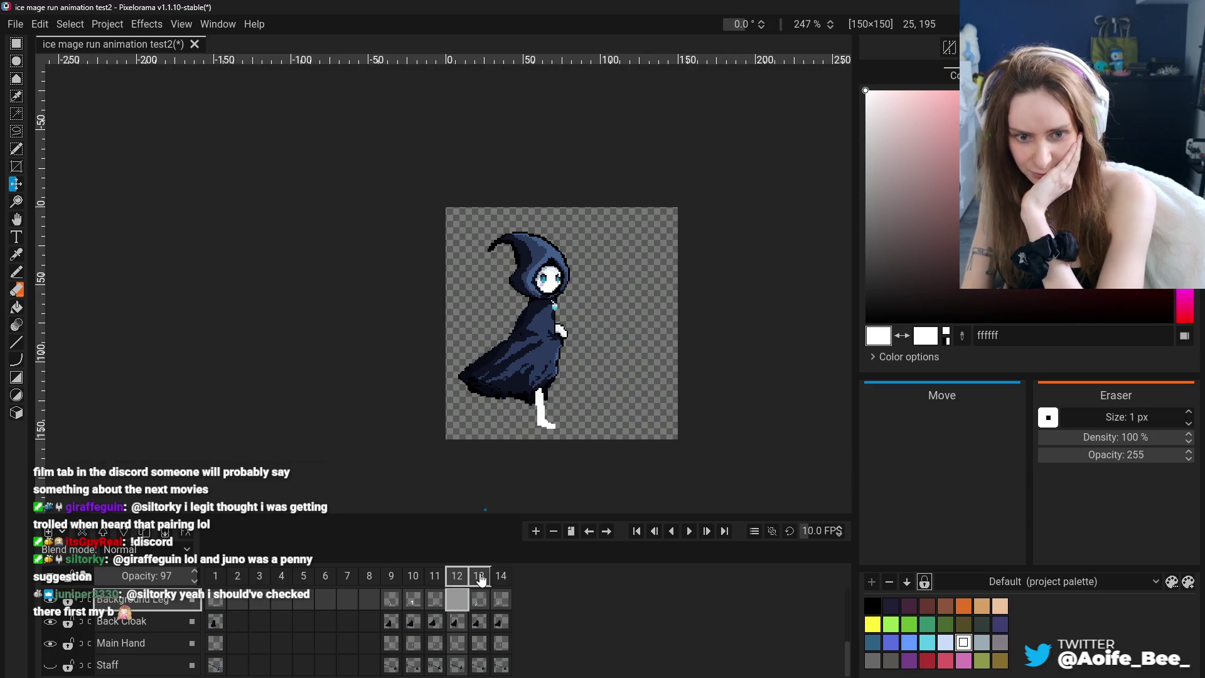
{"action": "left_click", "coordinate": [480, 579]}
{"action": "left_click", "coordinate": [439, 578]}
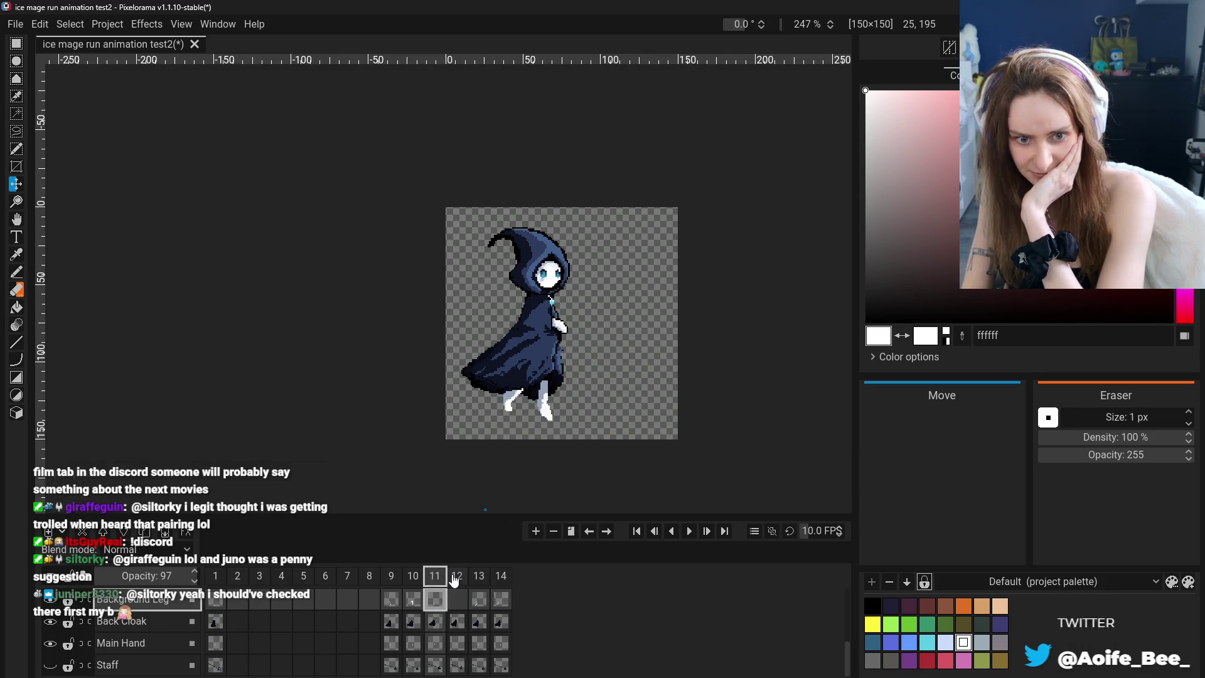
{"action": "left_click", "coordinate": [457, 579]}
{"action": "left_click", "coordinate": [391, 578]}
{"action": "left_click", "coordinate": [413, 578]}
{"action": "left_click", "coordinate": [435, 579]}
{"action": "left_click", "coordinate": [457, 579]}
{"action": "left_click", "coordinate": [413, 578]}
{"action": "left_click", "coordinate": [391, 579]}
{"action": "left_click", "coordinate": [422, 580]}
{"action": "left_click", "coordinate": [391, 579]}
{"action": "left_click", "coordinate": [413, 579]}
{"action": "left_click", "coordinate": [391, 579]}
{"action": "left_click", "coordinate": [413, 579]}
{"action": "left_click", "coordinate": [391, 578]}
{"action": "left_click", "coordinate": [413, 579]}
{"action": "left_click", "coordinate": [391, 578]}
{"action": "left_click", "coordinate": [414, 578]}
Play through frames 9 to 14 again, settling on frame 14's wide stride
{"action": "left_click", "coordinate": [433, 578]}
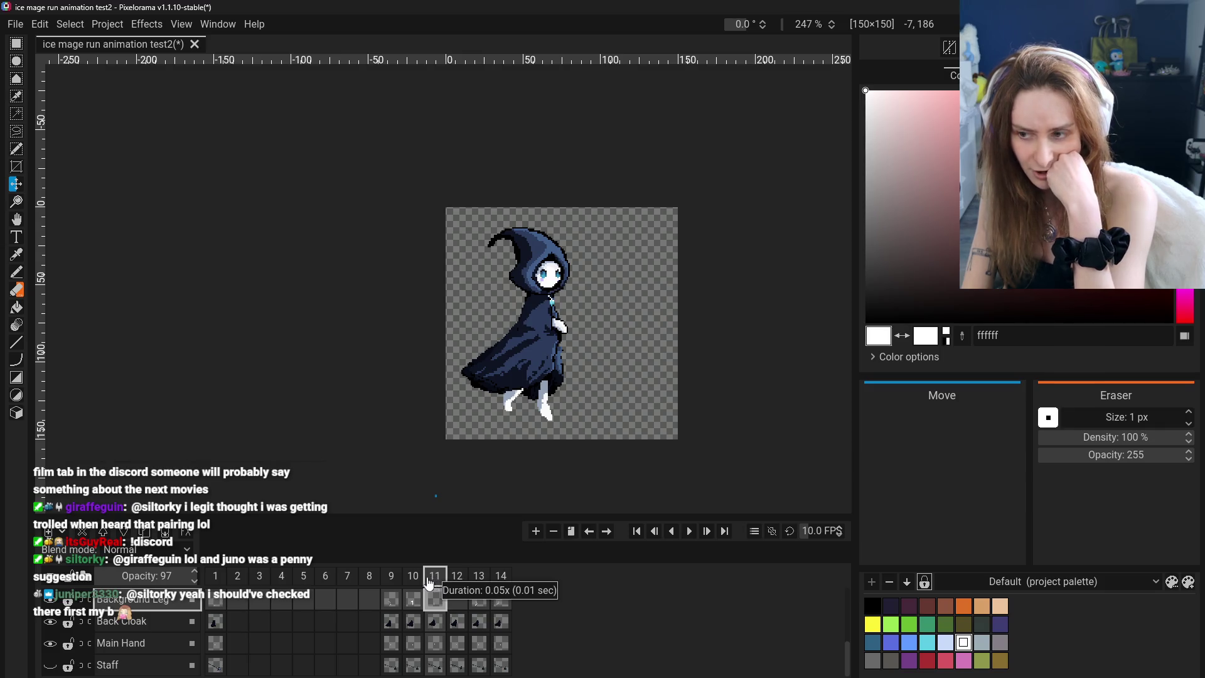
{"action": "left_click", "coordinate": [391, 579]}
{"action": "left_click", "coordinate": [413, 579]}
{"action": "left_click", "coordinate": [439, 584]}
{"action": "left_click", "coordinate": [447, 585]}
{"action": "left_click", "coordinate": [480, 585]}
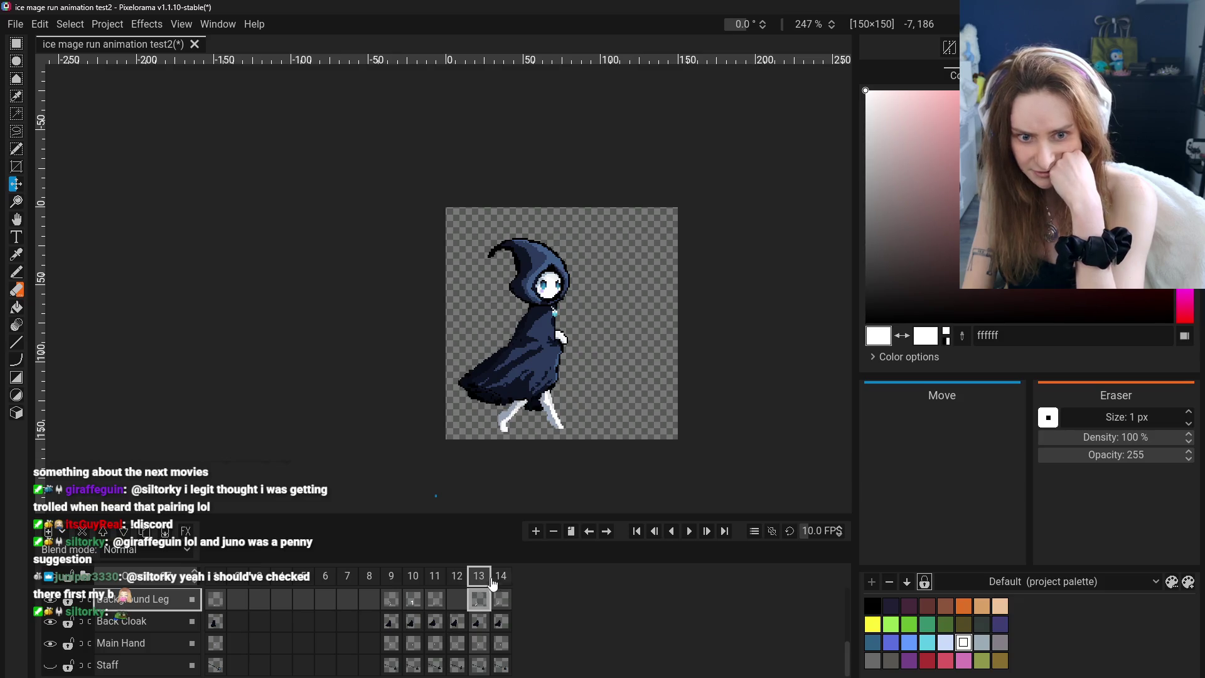
{"action": "left_click", "coordinate": [494, 585]}
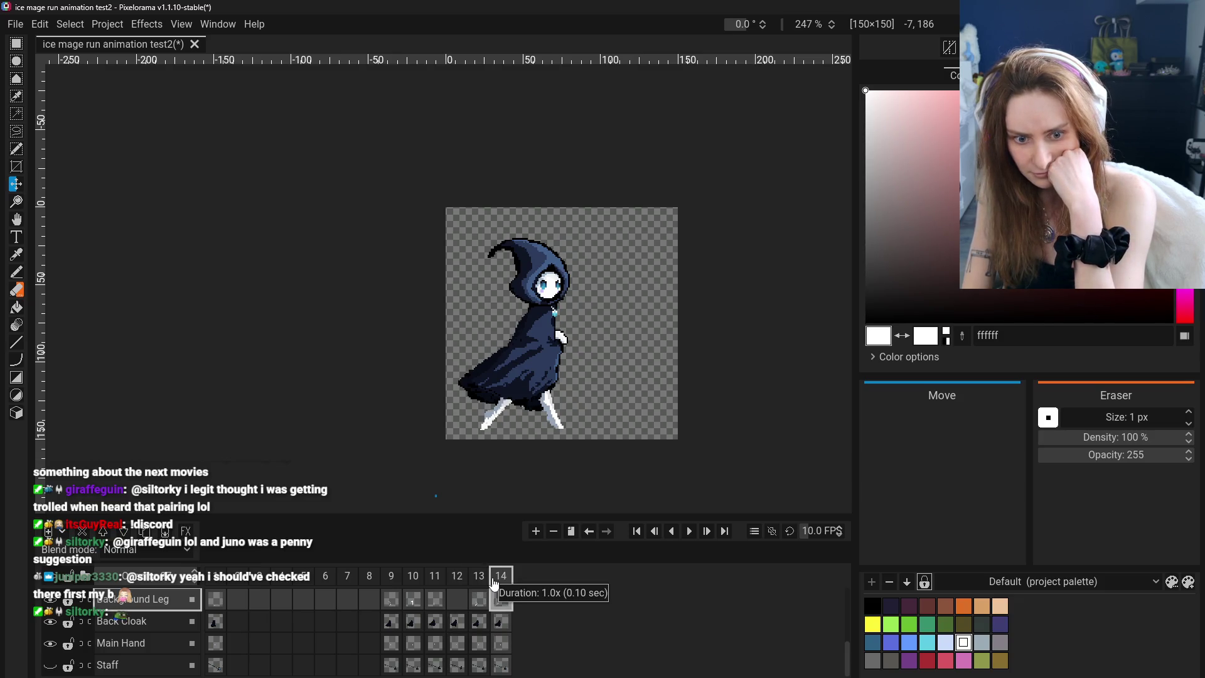
{"action": "left_click", "coordinate": [478, 585]}
{"action": "left_click", "coordinate": [457, 585]}
{"action": "left_click", "coordinate": [413, 584]}
{"action": "left_click", "coordinate": [465, 584]}
{"action": "left_click", "coordinate": [479, 584]}
{"action": "left_click", "coordinate": [499, 584]}
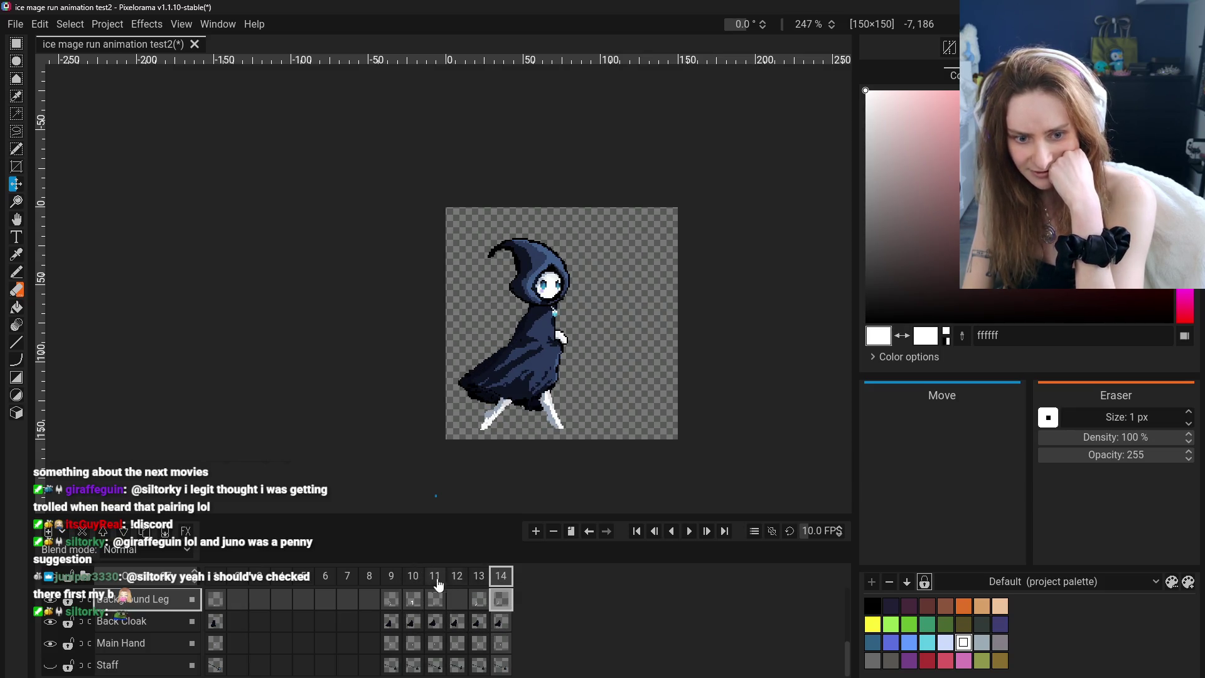
{"action": "left_click", "coordinate": [413, 583]}
{"action": "left_click", "coordinate": [397, 585]}
{"action": "left_click", "coordinate": [479, 585]}
{"action": "left_click", "coordinate": [501, 585]}
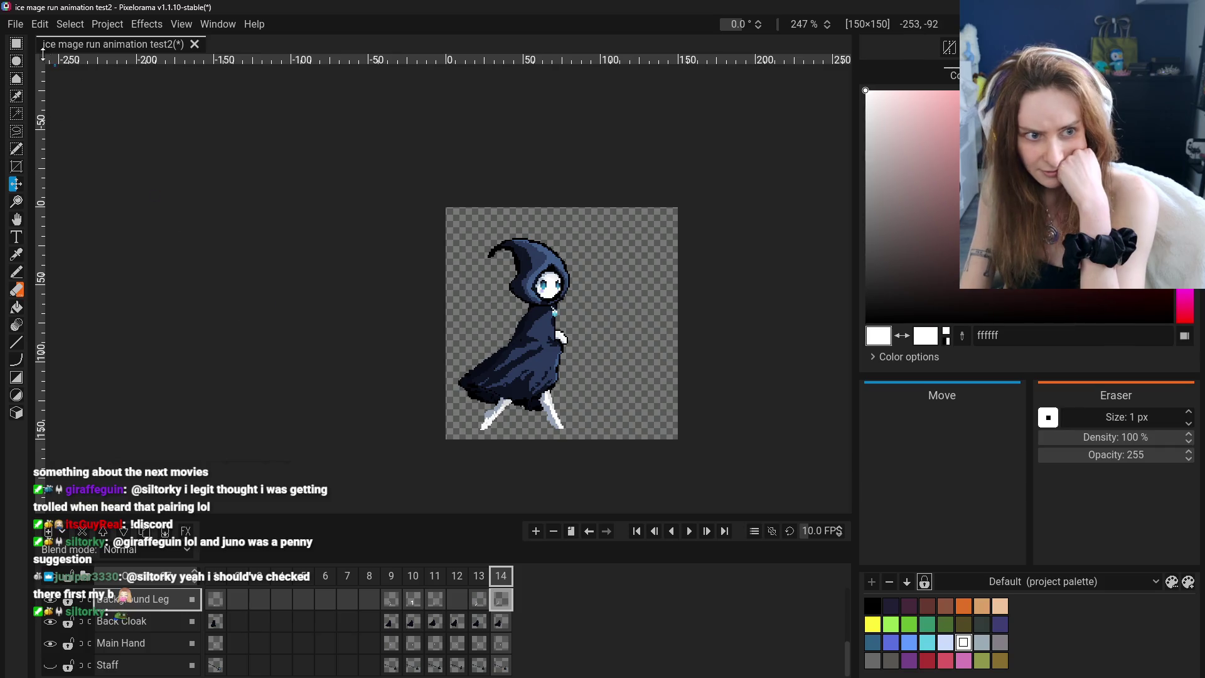
{"action": "key", "text": "r"}
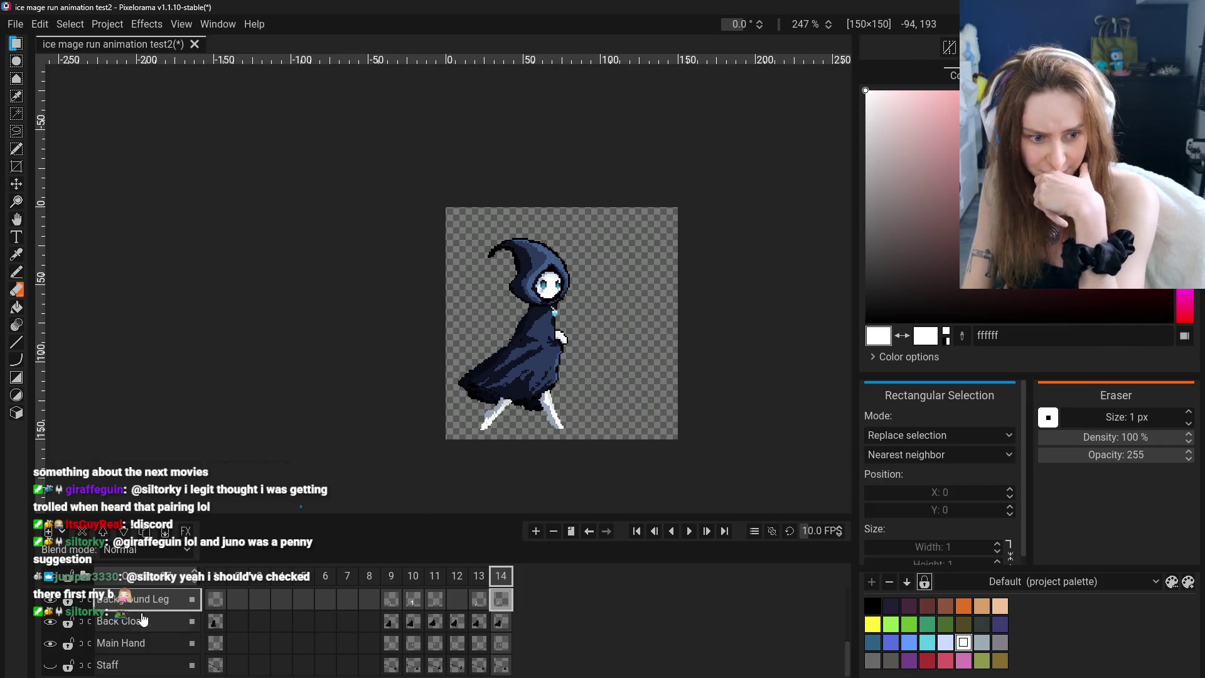
{"action": "left_click", "coordinate": [123, 630]}
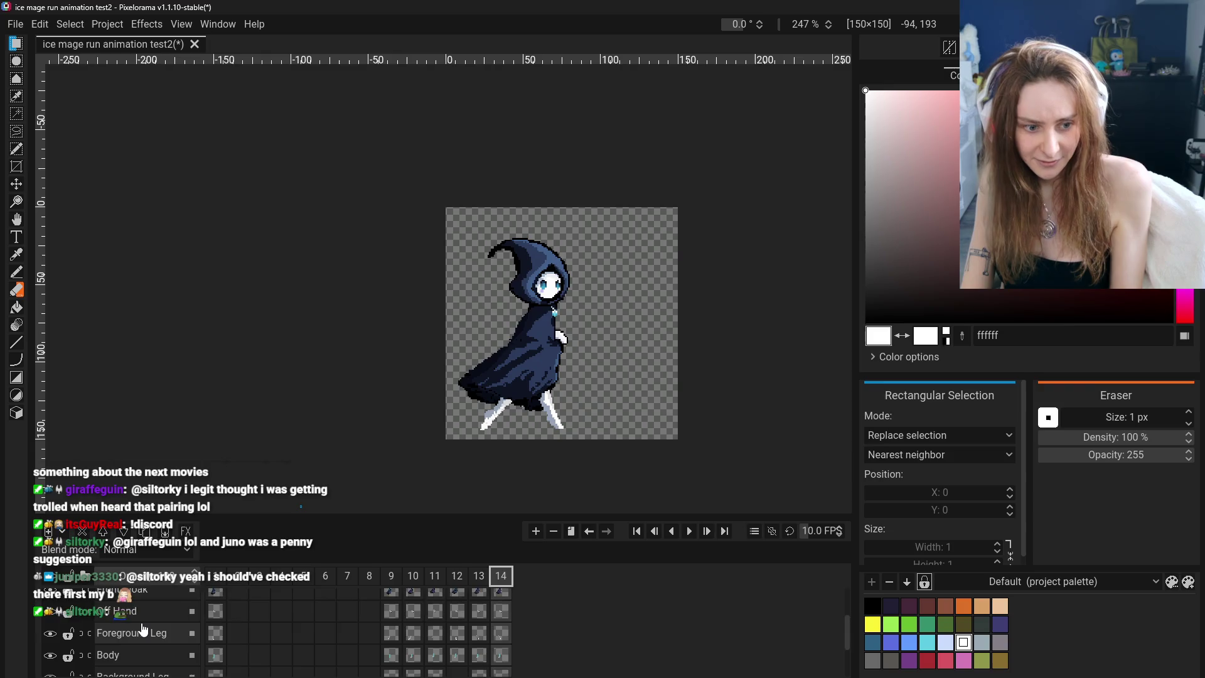
{"action": "scroll", "coordinate": [144, 636], "scroll_direction": "up", "scroll_amount": 2}
{"action": "scroll", "coordinate": [144, 636], "scroll_direction": "up", "scroll_amount": 3}
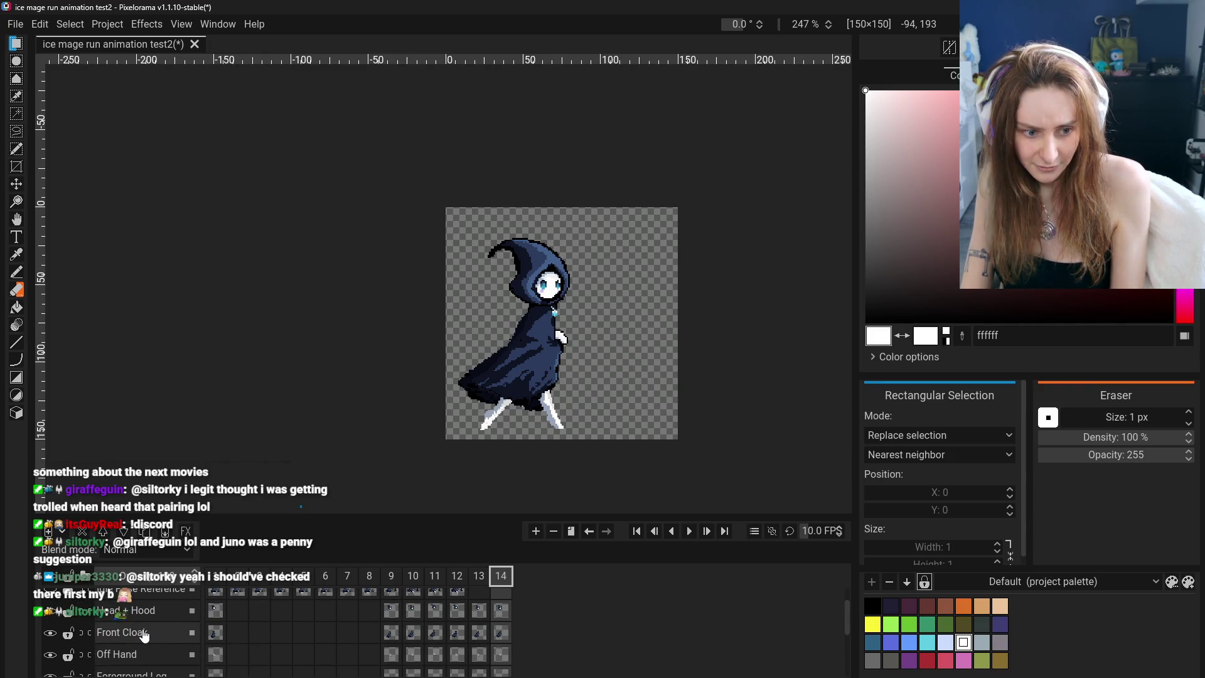
{"action": "left_click", "coordinate": [145, 635]}
{"action": "left_click", "coordinate": [125, 534]}
{"action": "left_click", "coordinate": [125, 535]}
{"action": "left_click", "coordinate": [125, 535]}
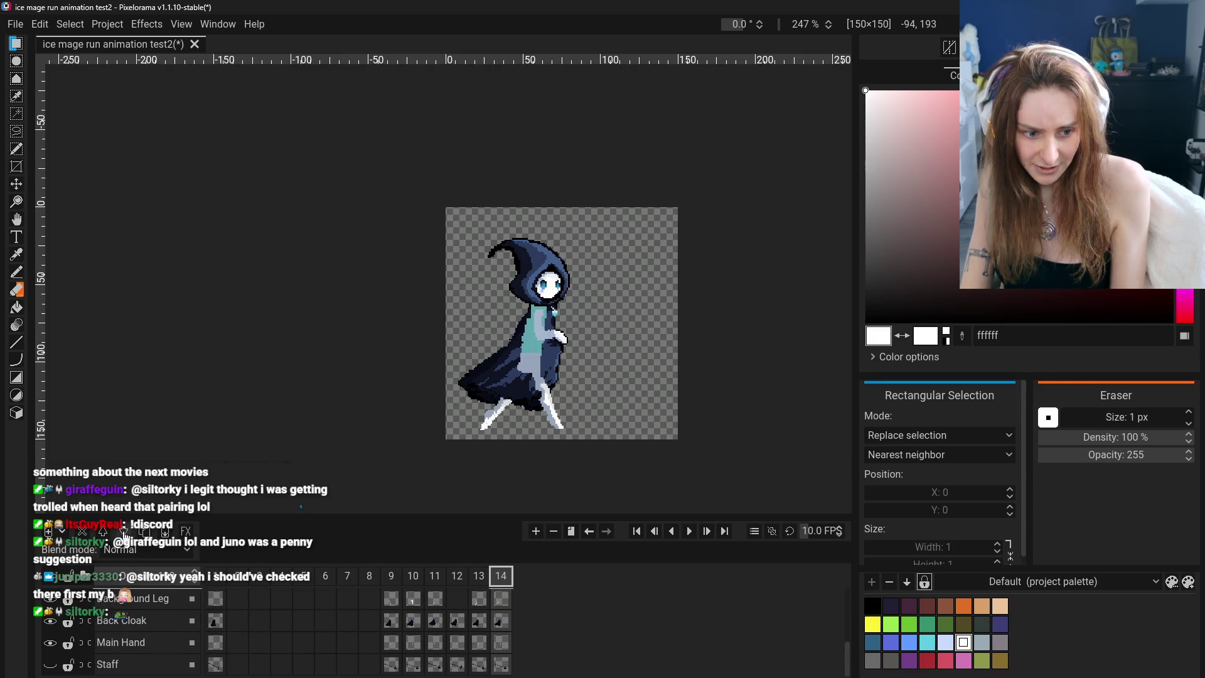
{"action": "left_click", "coordinate": [103, 532]}
{"action": "scroll", "coordinate": [152, 633], "scroll_direction": "up", "scroll_amount": 3}
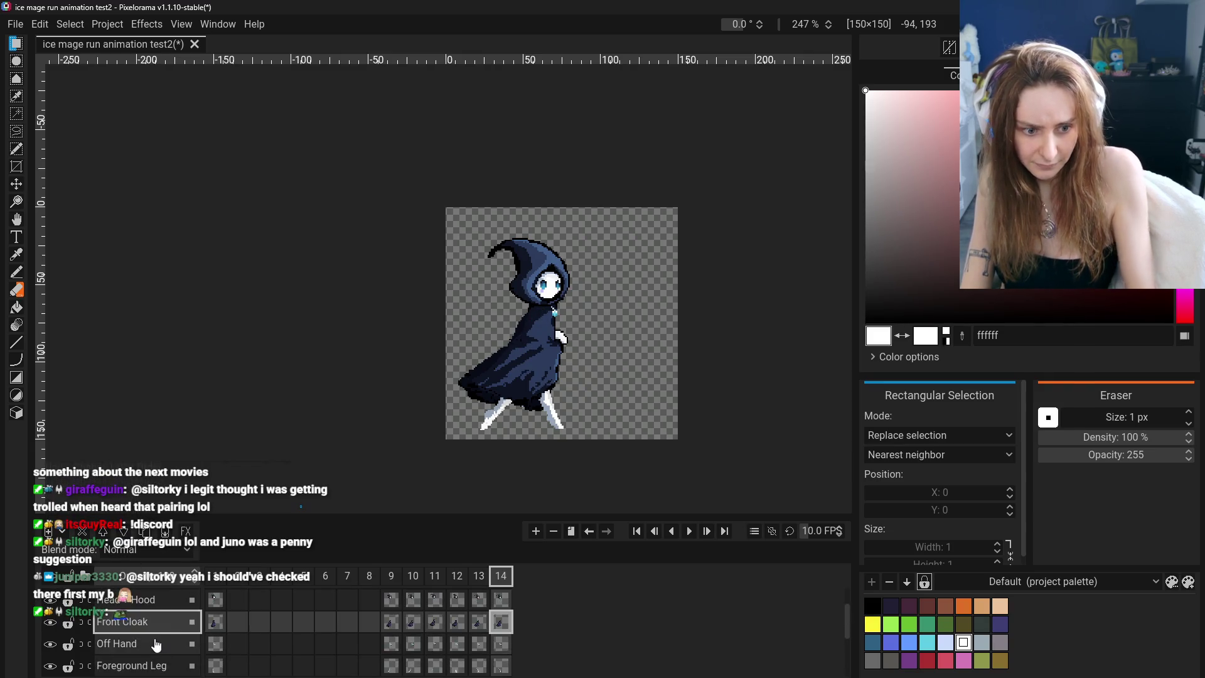
{"action": "scroll", "coordinate": [153, 641], "scroll_direction": "down", "scroll_amount": 1}
{"action": "scroll", "coordinate": [153, 641], "scroll_direction": "down", "scroll_amount": 2}
{"action": "scroll", "coordinate": [152, 637], "scroll_direction": "up", "scroll_amount": 2}
{"action": "scroll", "coordinate": [153, 634], "scroll_direction": "down", "scroll_amount": 2}
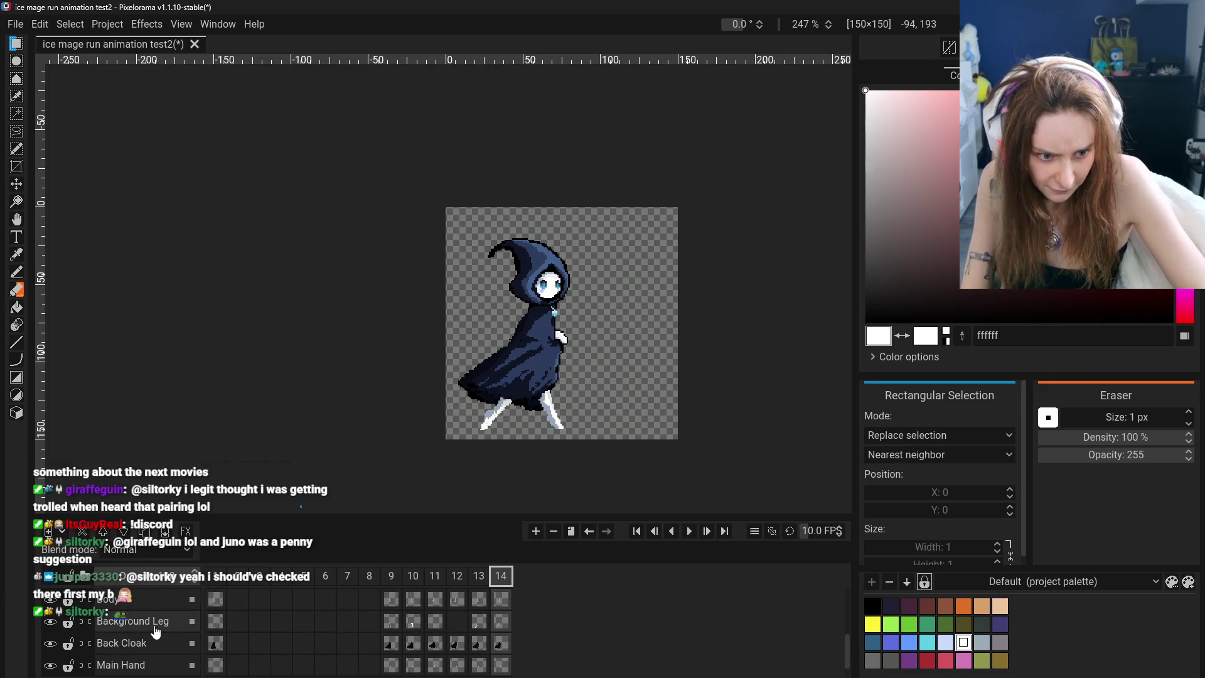
{"action": "left_click", "coordinate": [156, 631]}
{"action": "left_click", "coordinate": [164, 644]}
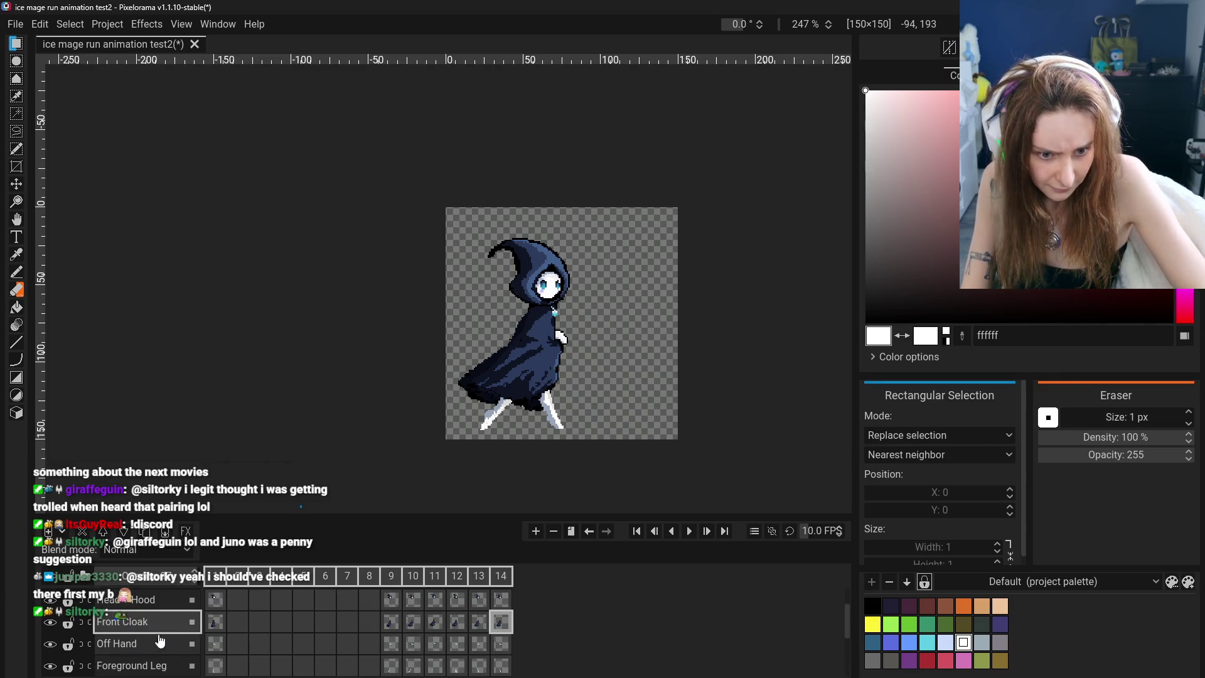
{"action": "scroll", "coordinate": [507, 632], "scroll_direction": "down", "scroll_amount": 1}
{"action": "scroll", "coordinate": [508, 632], "scroll_direction": "down", "scroll_amount": 1}
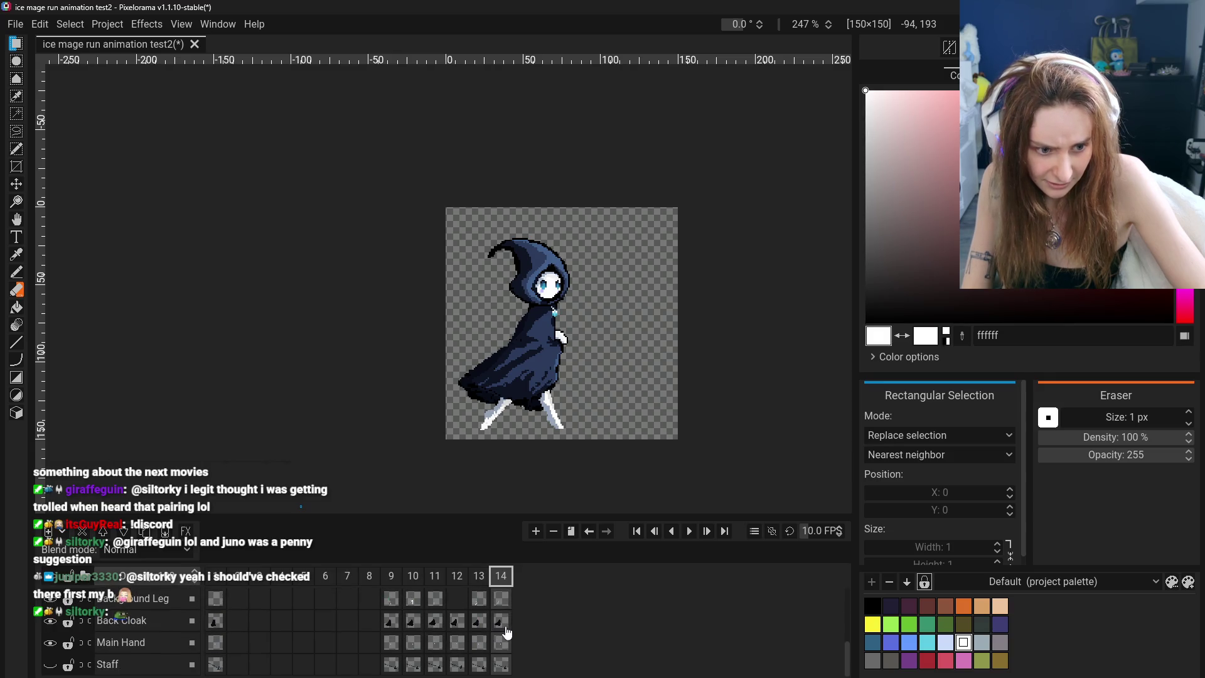
{"action": "scroll", "coordinate": [551, 633], "scroll_direction": "up", "scroll_amount": 4}
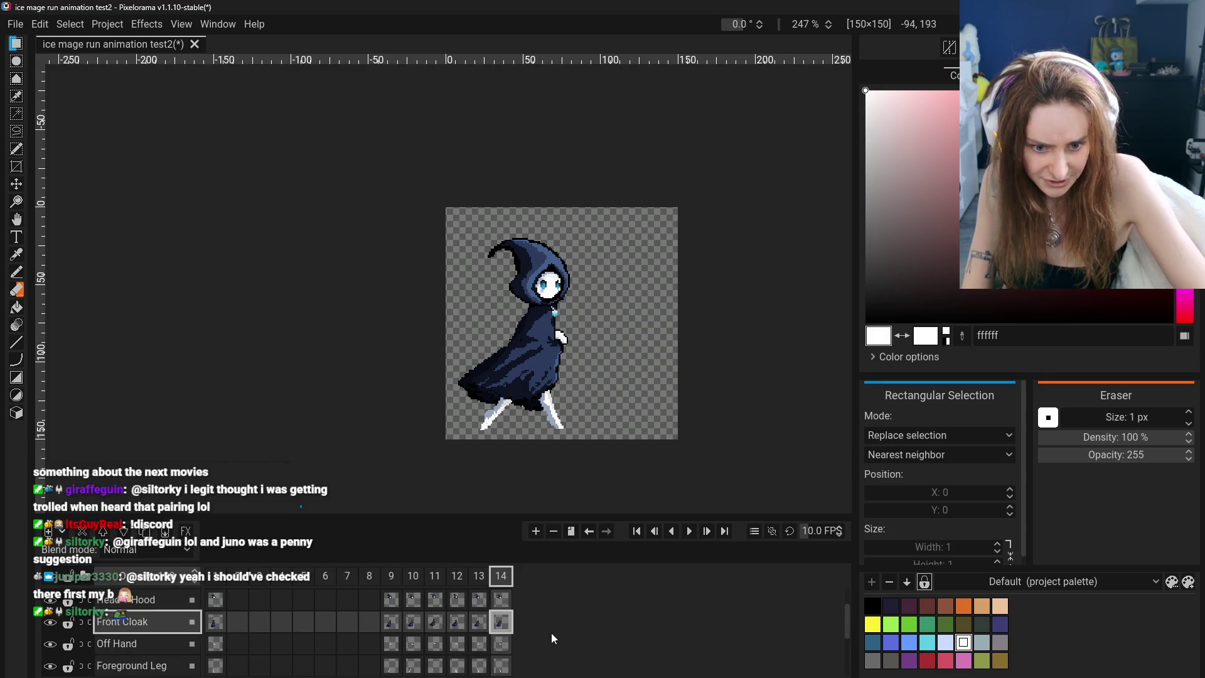
{"action": "left_click", "coordinate": [501, 599]}
{"action": "left_click_drag", "start_coordinate": [454, 321], "coordinate": [519, 411]}
{"action": "left_click", "coordinate": [459, 384]}
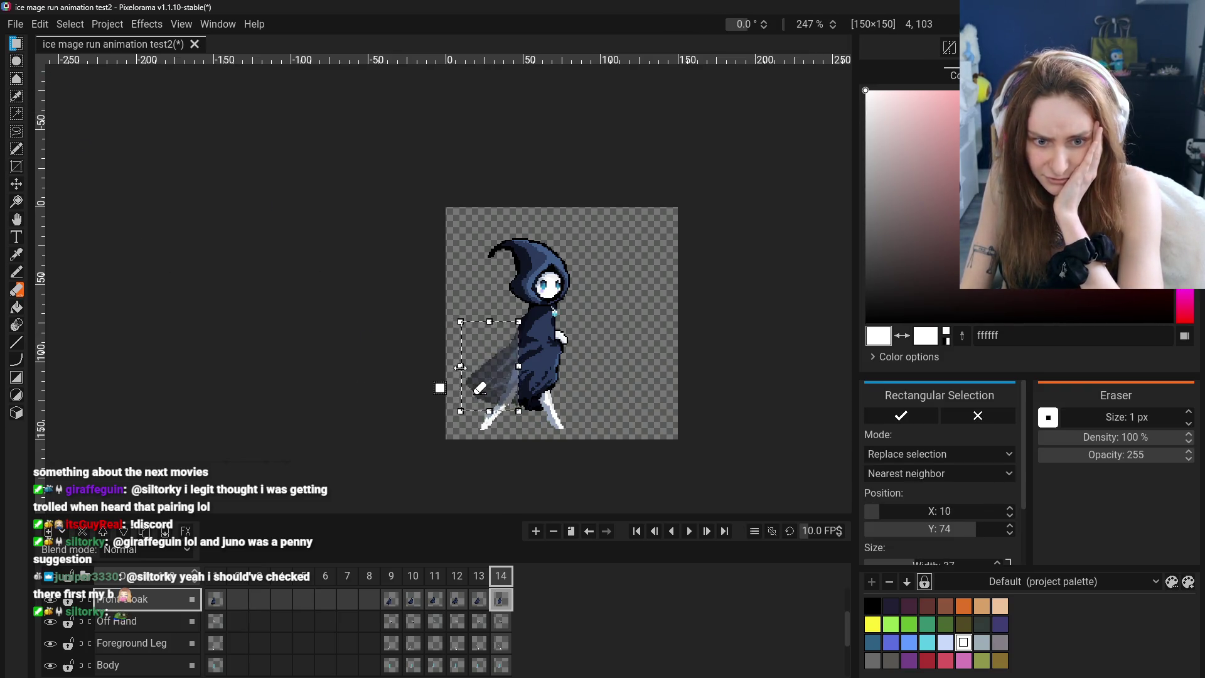
{"action": "key", "text": "Down"}
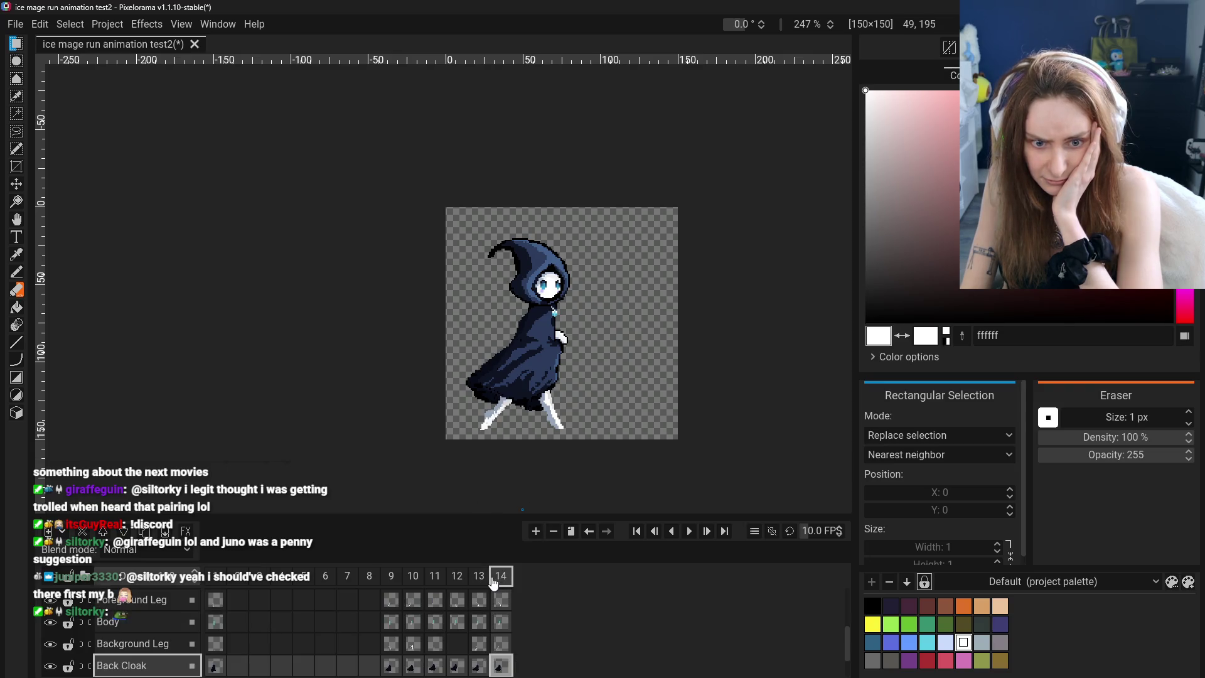
{"action": "left_click", "coordinate": [479, 580]}
{"action": "left_click", "coordinate": [500, 584]}
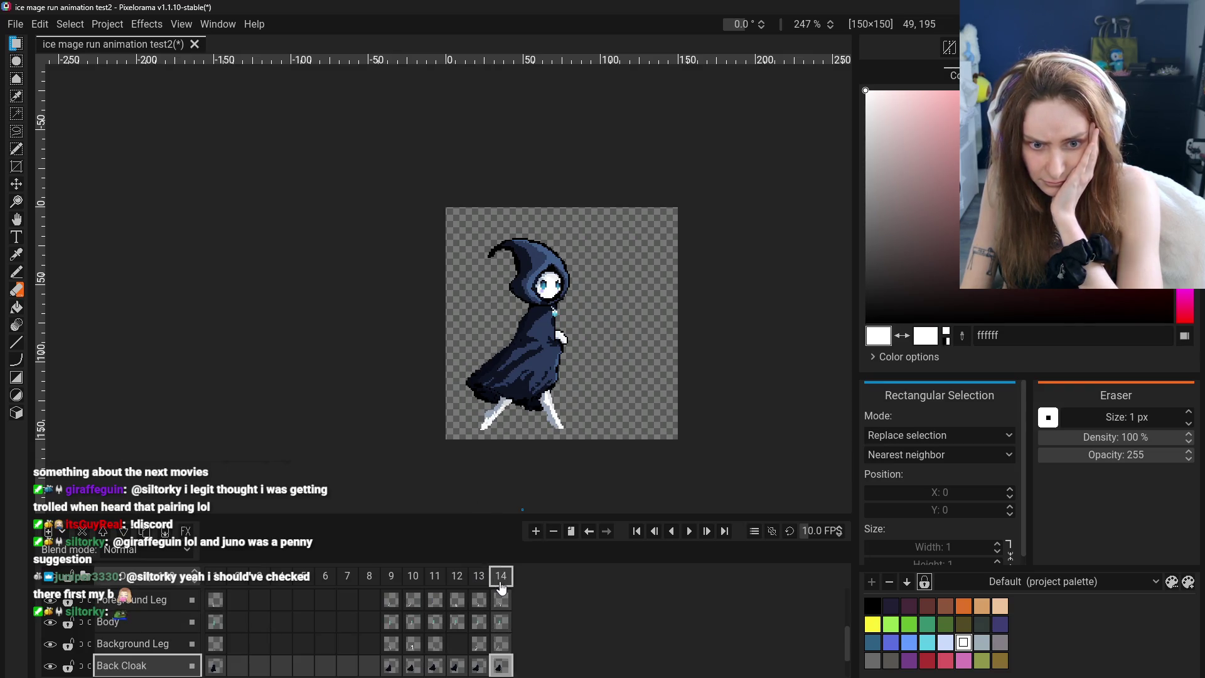
{"action": "left_click", "coordinate": [434, 577]}
{"action": "left_click", "coordinate": [482, 581]}
{"action": "left_click", "coordinate": [437, 579]}
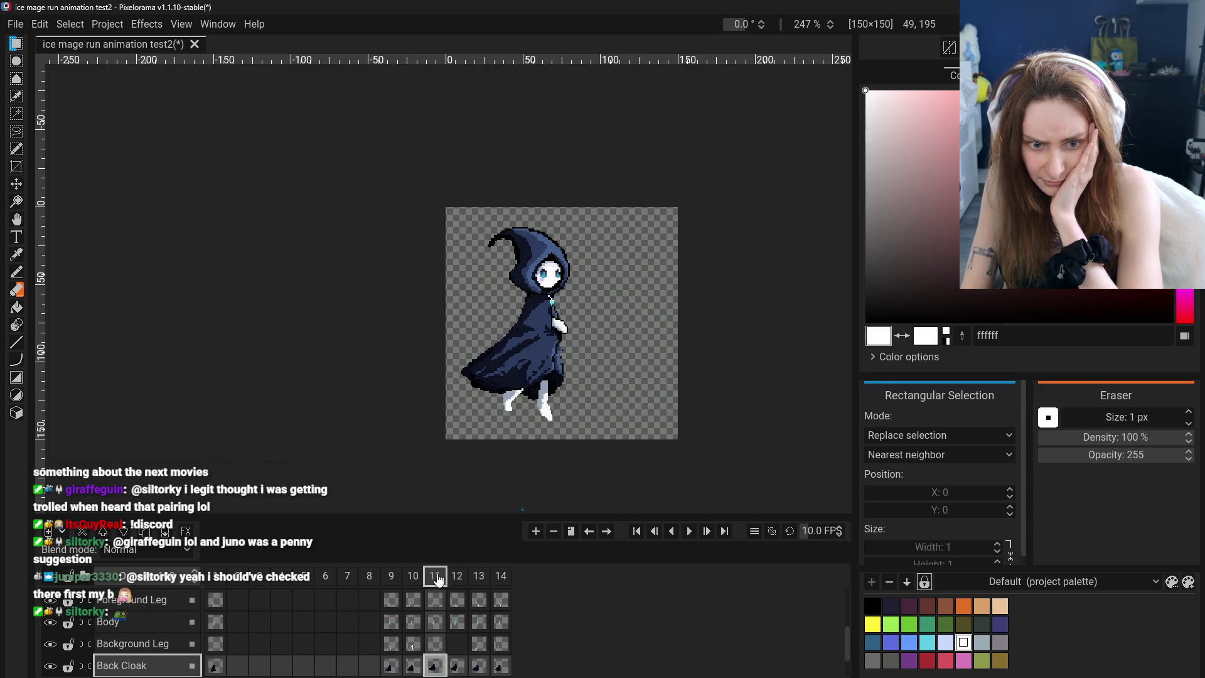
{"action": "left_click", "coordinate": [464, 581]}
{"action": "left_click", "coordinate": [484, 584]}
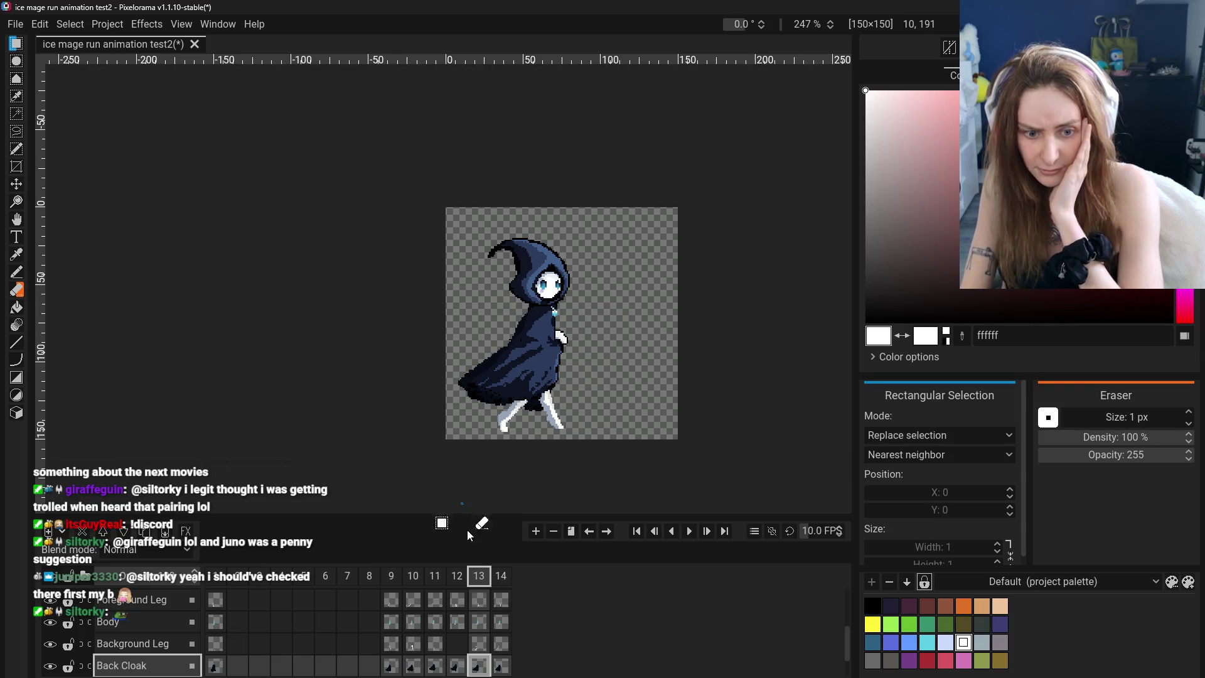
{"action": "left_click", "coordinate": [501, 578]}
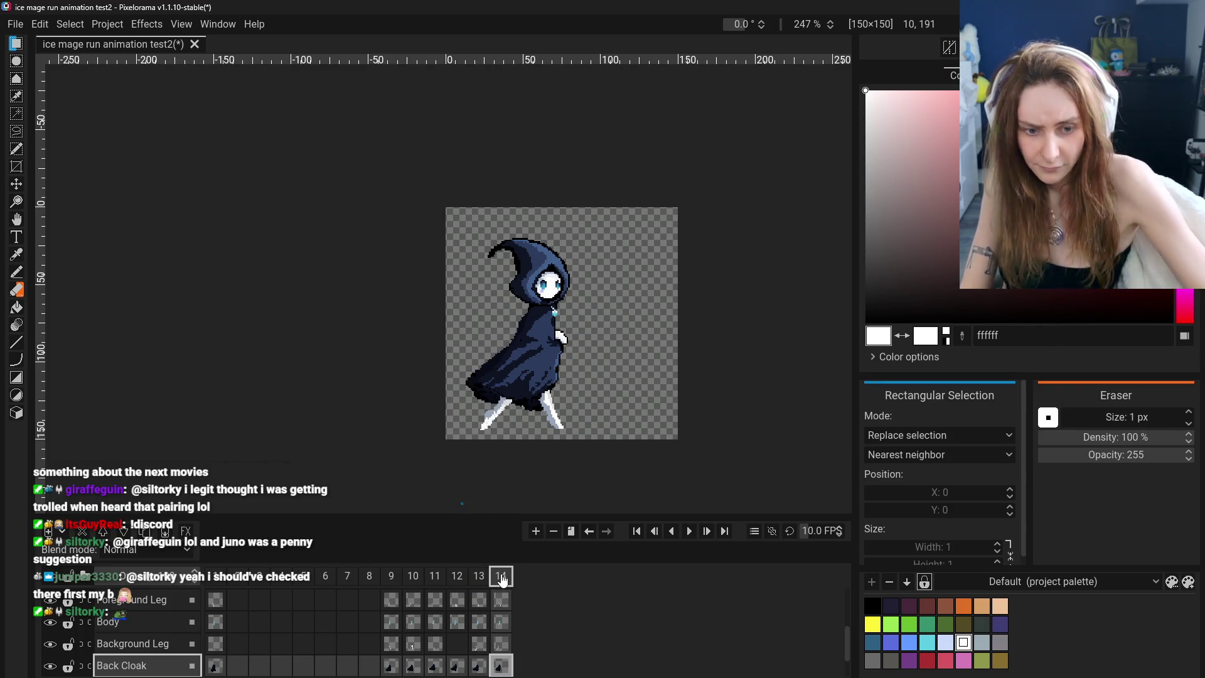
{"action": "left_click_drag", "start_coordinate": [519, 411], "coordinate": [454, 322]}
{"action": "left_click", "coordinate": [479, 576]}
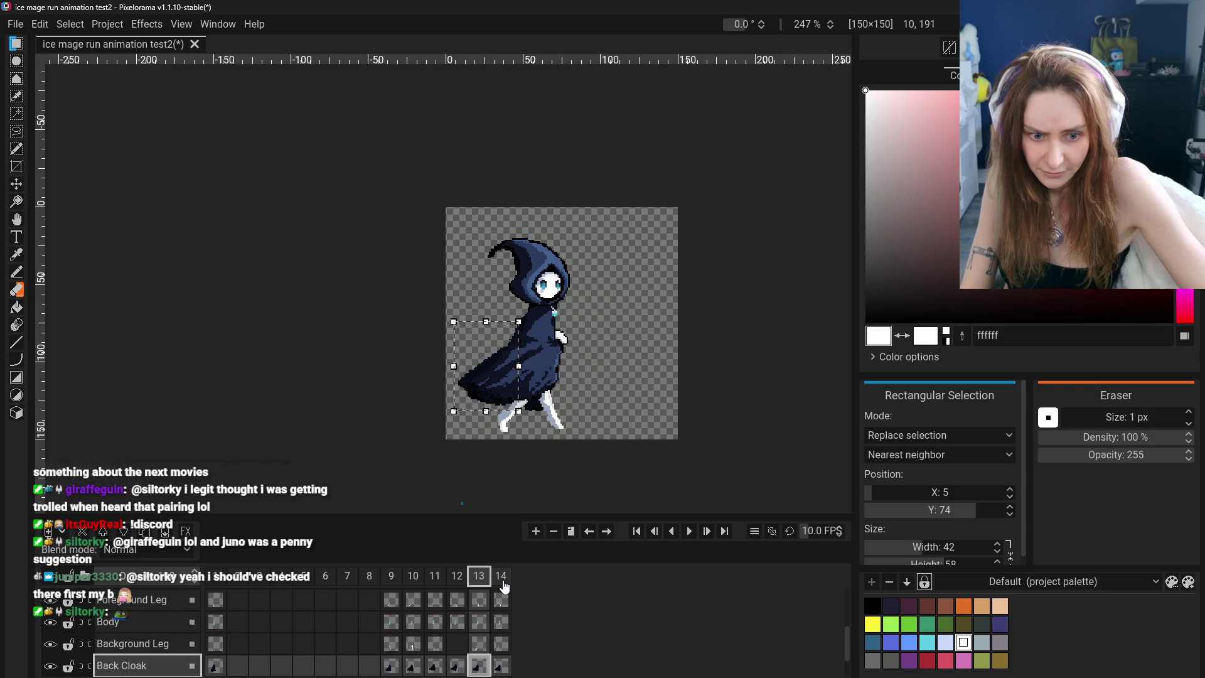
{"action": "left_click_drag", "start_coordinate": [454, 365], "coordinate": [455, 368]}
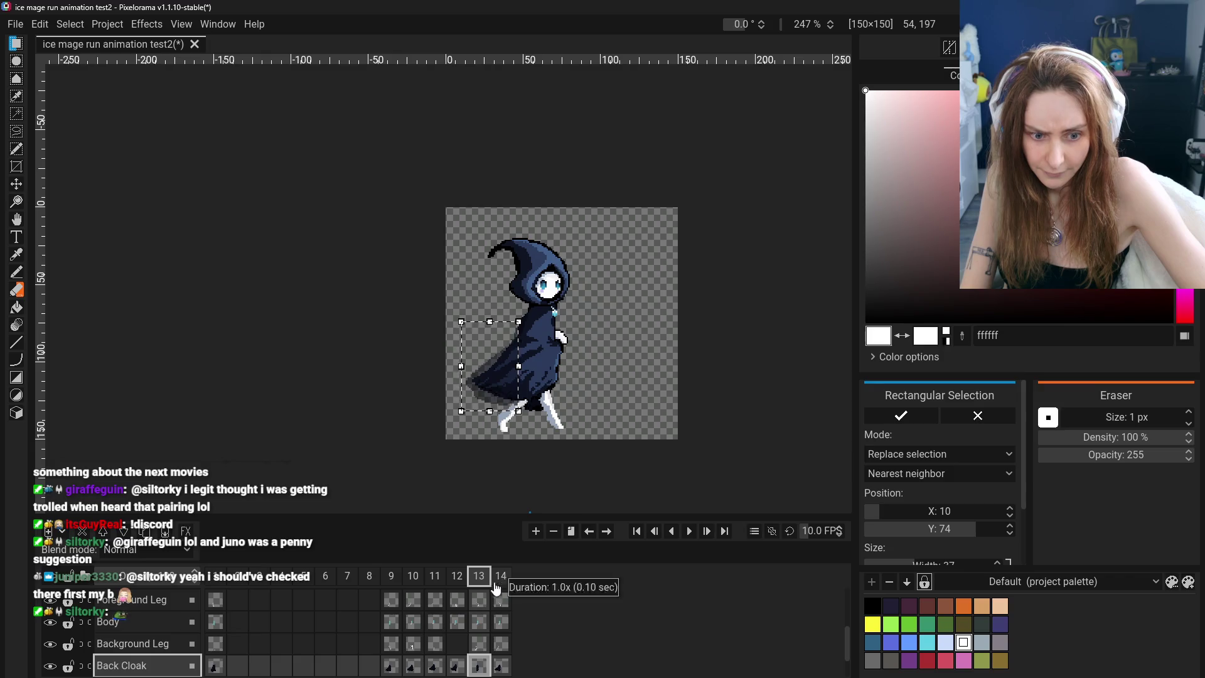
{"action": "scroll", "coordinate": [479, 621], "scroll_direction": "down", "scroll_amount": 2}
{"action": "key", "text": "Escape"}
{"action": "scroll", "coordinate": [483, 630], "scroll_direction": "up", "scroll_amount": 2}
{"action": "scroll", "coordinate": [482, 630], "scroll_direction": "up", "scroll_amount": 3}
{"action": "left_click", "coordinate": [479, 625]}
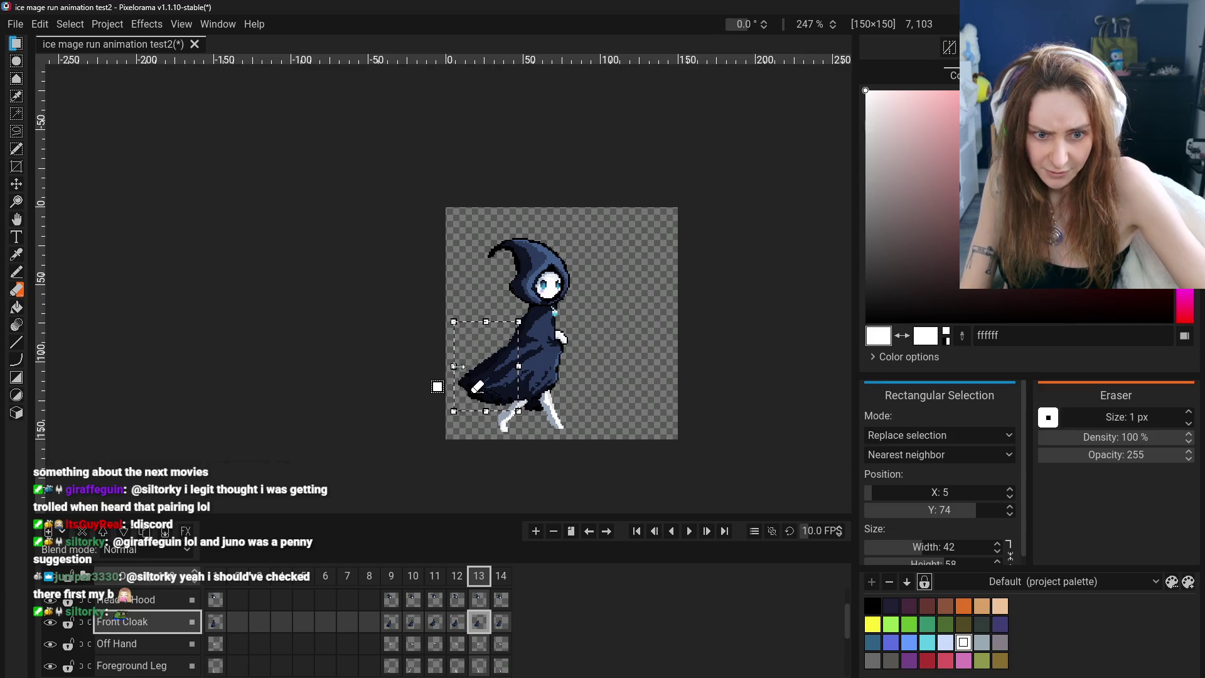
{"action": "left_click_drag", "start_coordinate": [454, 367], "coordinate": [458, 367]}
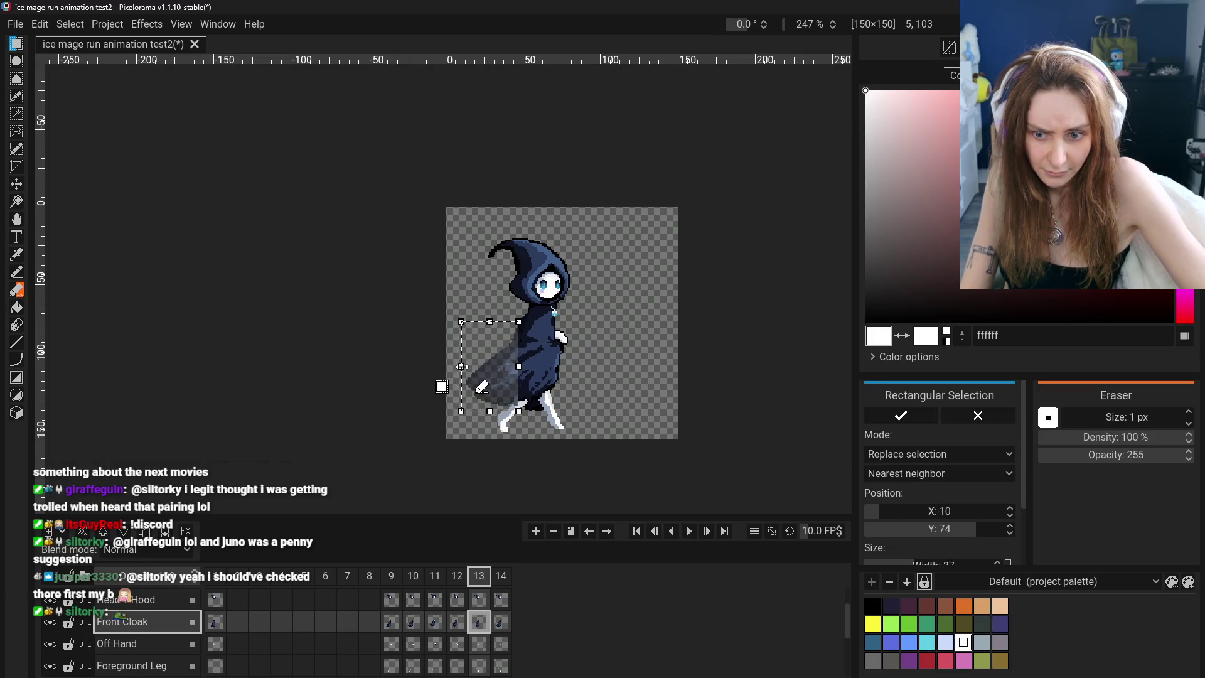
{"action": "left_click", "coordinate": [578, 433]}
{"action": "left_click", "coordinate": [501, 576]}
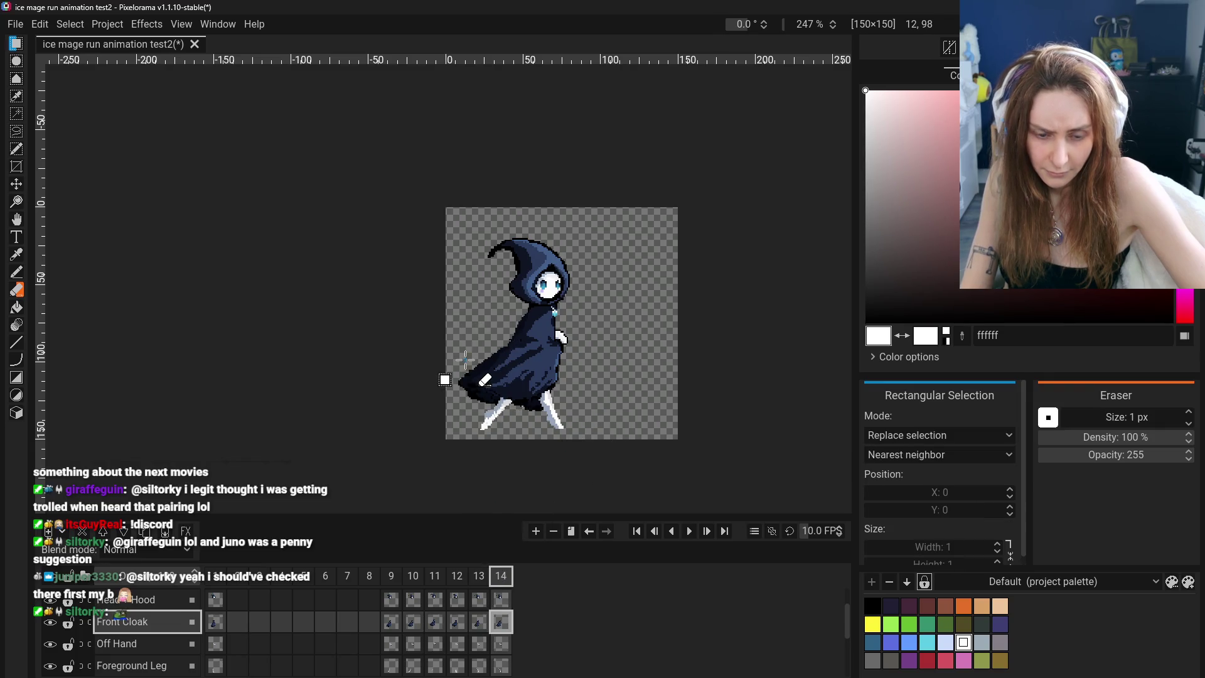
{"action": "key", "text": "ctrl+z"}
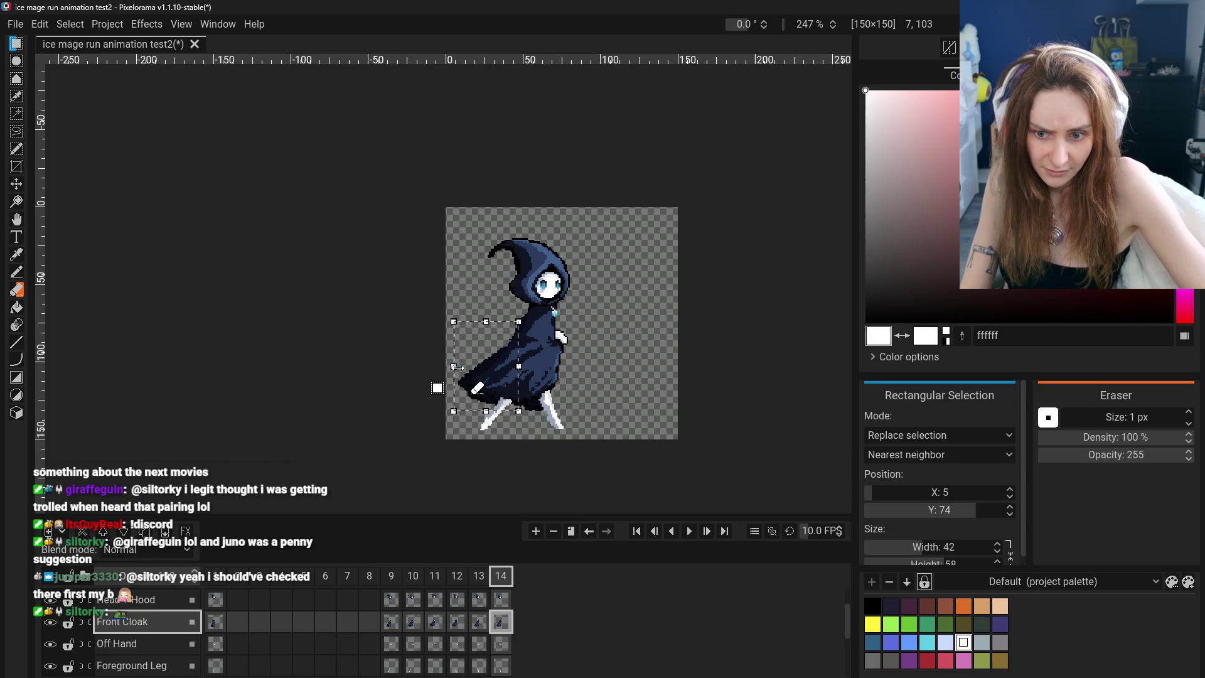
{"action": "left_click_drag", "start_coordinate": [459, 367], "coordinate": [465, 367]}
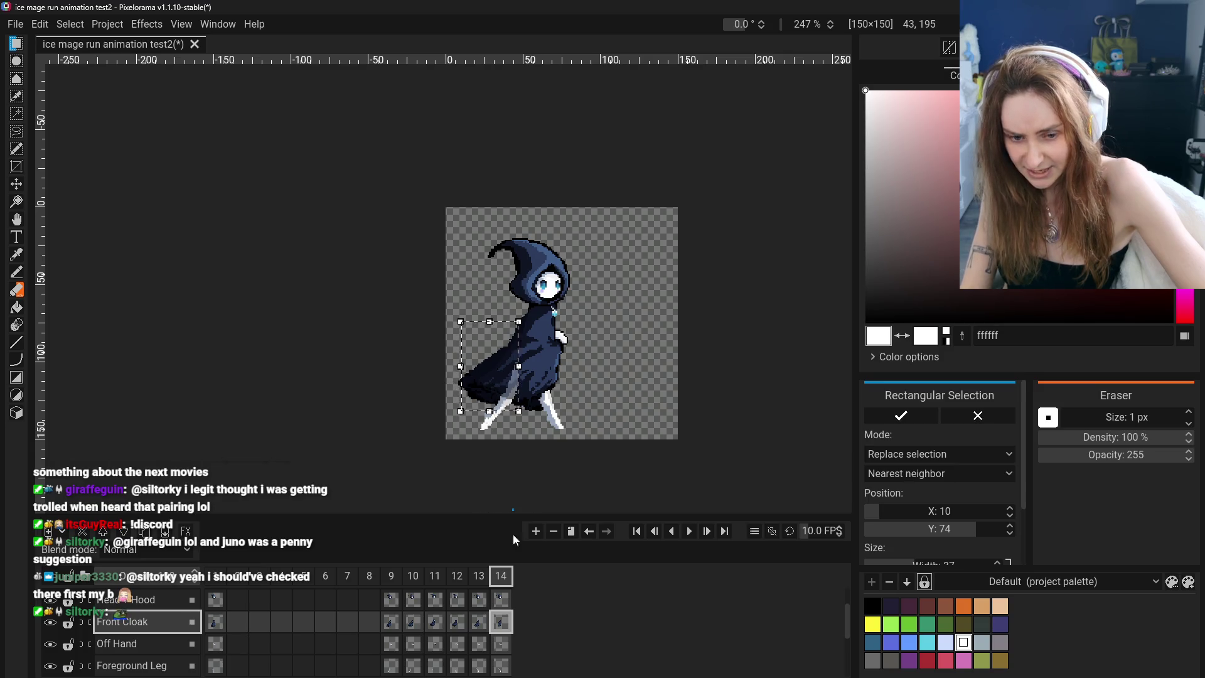
{"action": "scroll", "coordinate": [509, 612], "scroll_direction": "down", "scroll_amount": 2}
{"action": "scroll", "coordinate": [508, 618], "scroll_direction": "down", "scroll_amount": 2}
{"action": "key", "text": "ctrl+z"}
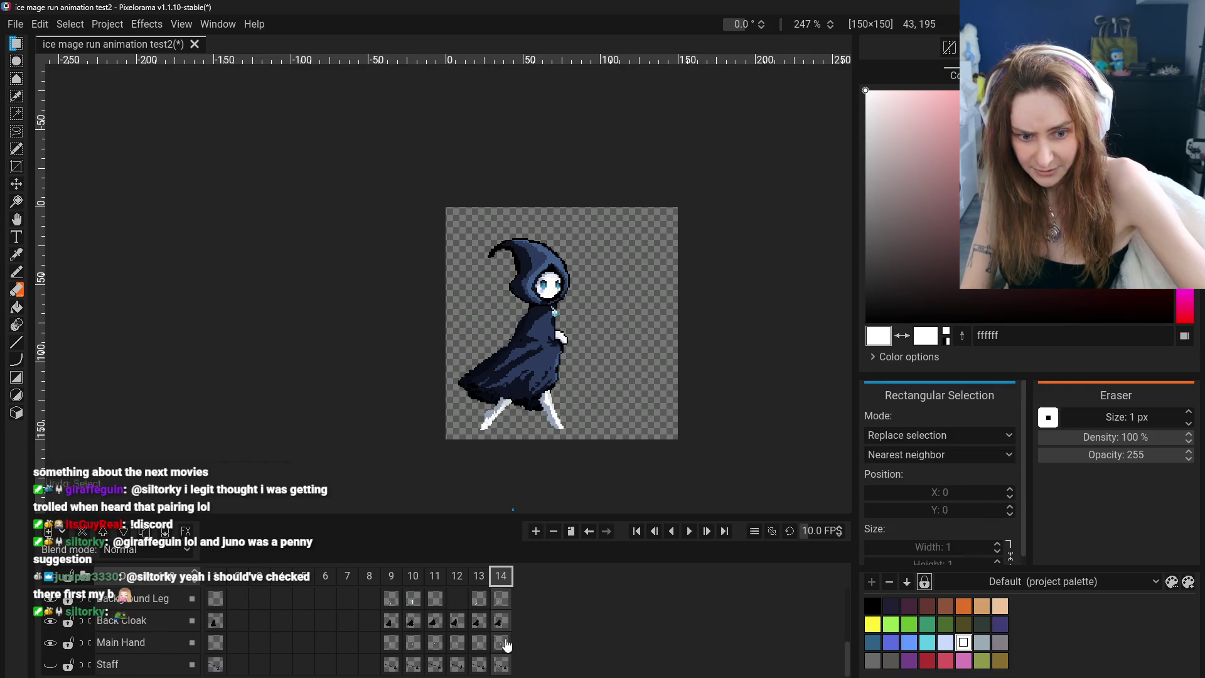
{"action": "left_click", "coordinate": [481, 623]}
{"action": "scroll", "coordinate": [482, 623], "scroll_direction": "up", "scroll_amount": 2}
{"action": "scroll", "coordinate": [484, 621], "scroll_direction": "up", "scroll_amount": 2}
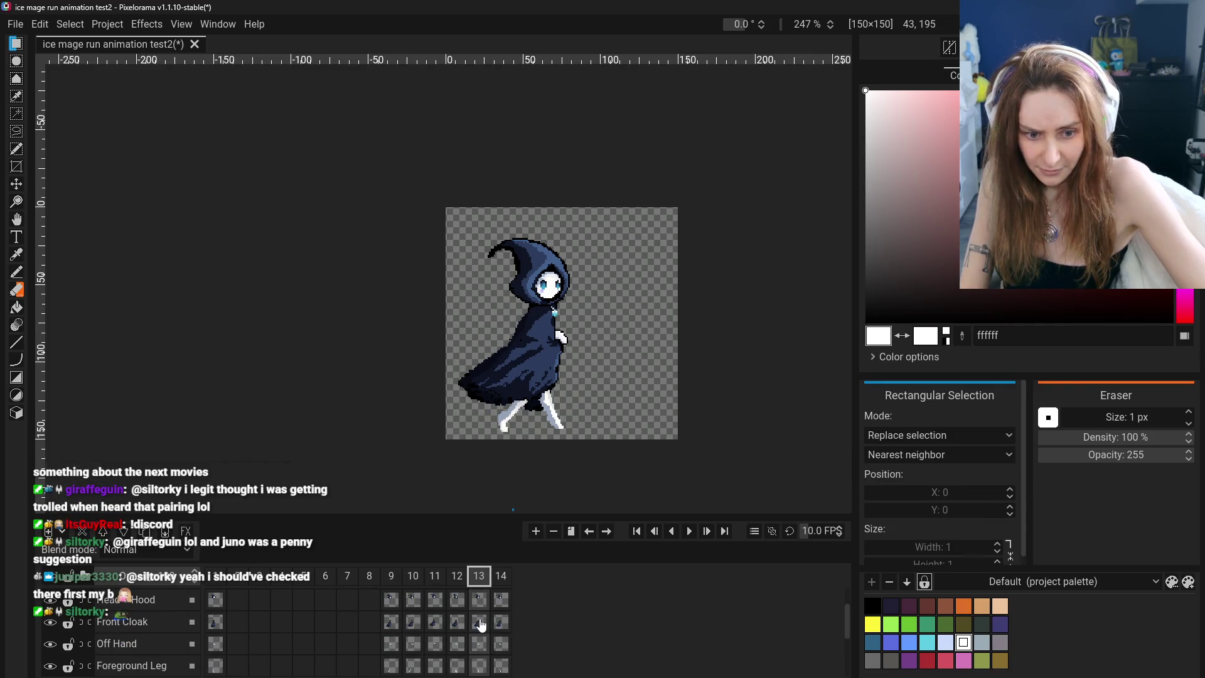
{"action": "scroll", "coordinate": [502, 621], "scroll_direction": "down", "scroll_amount": 1, "text": "ctrl"}
{"action": "scroll", "coordinate": [503, 627], "scroll_direction": "down", "scroll_amount": 3}
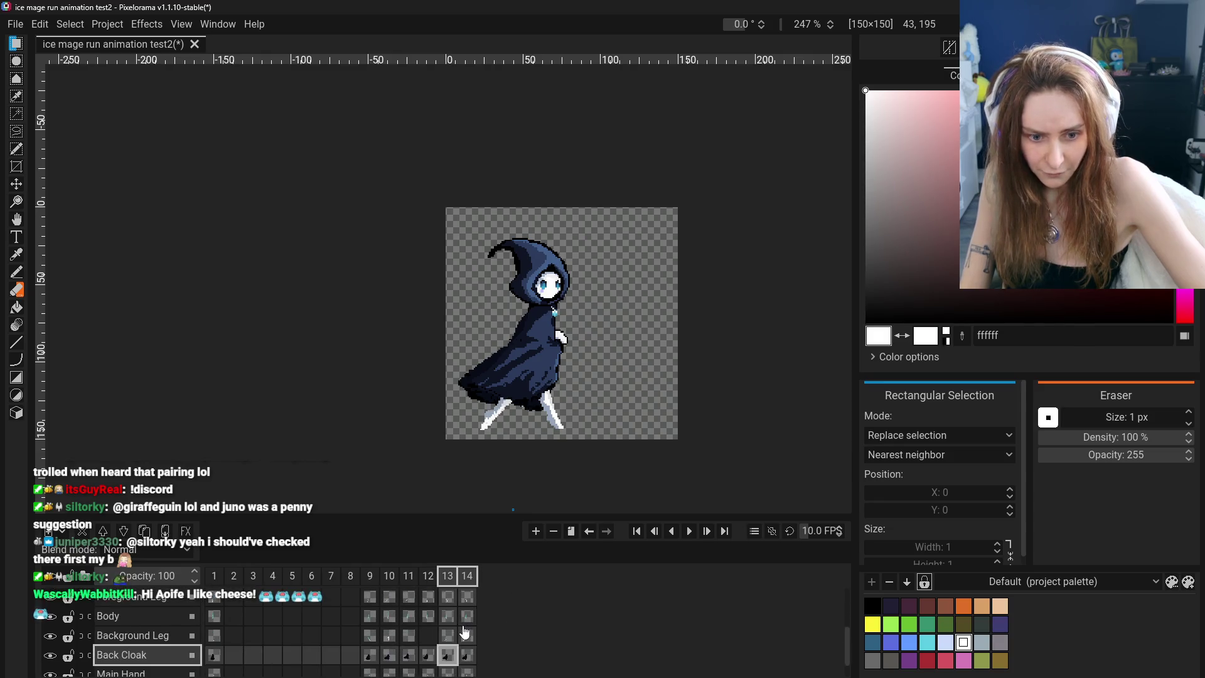
{"action": "scroll", "coordinate": [464, 631], "scroll_direction": "down", "scroll_amount": 1}
Select the lower back cloak, try narrowing it, then cancel the change
{"action": "left_click_drag", "start_coordinate": [454, 338], "coordinate": [531, 411]}
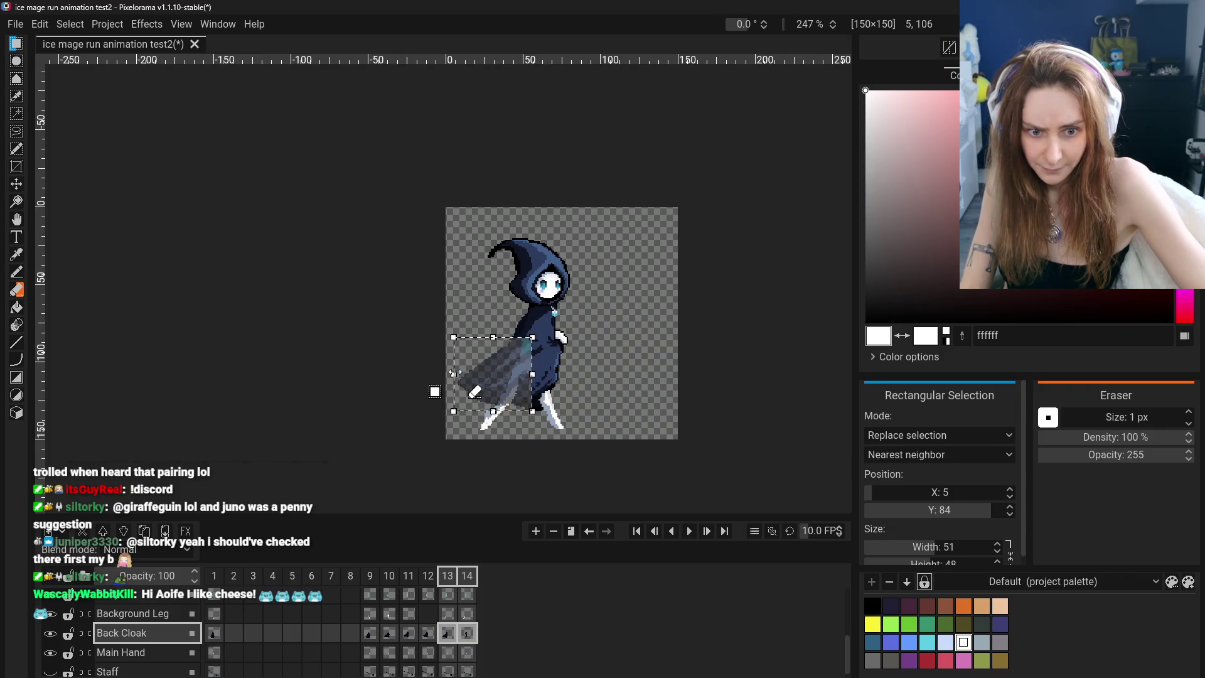
{"action": "left_click_drag", "start_coordinate": [454, 373], "coordinate": [458, 373]}
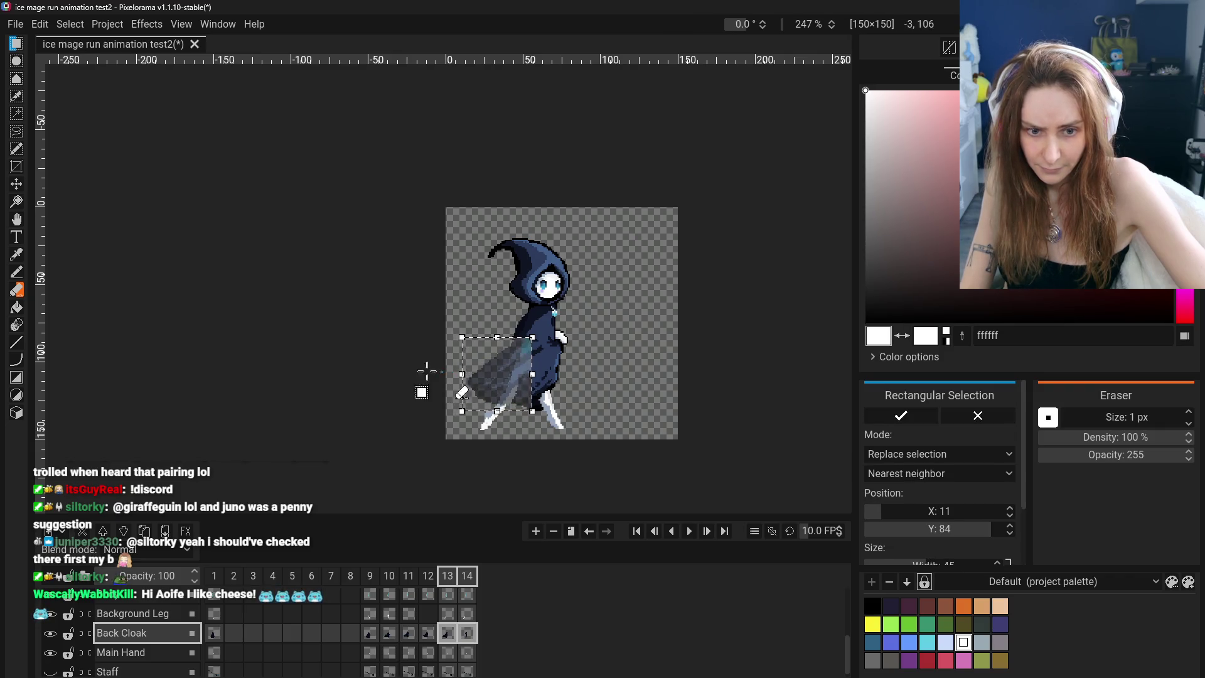
{"action": "key", "text": "Escape"}
Flip through frames 9 to 14 comparing the run poses, ending on frame 13
{"action": "left_click", "coordinate": [430, 576]}
{"action": "left_click", "coordinate": [445, 578]}
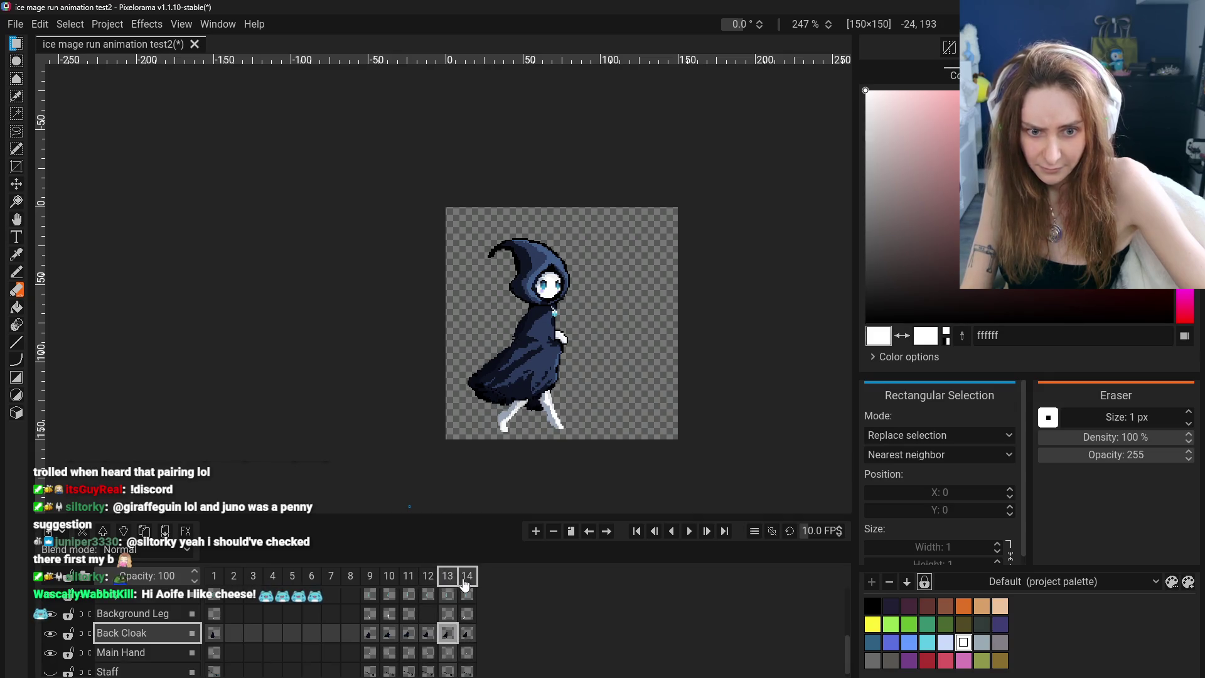
{"action": "left_click", "coordinate": [390, 578]}
{"action": "left_click", "coordinate": [417, 579]}
{"action": "left_click", "coordinate": [428, 577]}
{"action": "left_click", "coordinate": [447, 577]}
{"action": "left_click", "coordinate": [466, 581]}
{"action": "left_click", "coordinate": [389, 578]}
{"action": "left_click", "coordinate": [370, 577]}
{"action": "left_click", "coordinate": [394, 578]}
{"action": "left_click", "coordinate": [411, 588]}
{"action": "left_click", "coordinate": [431, 591]}
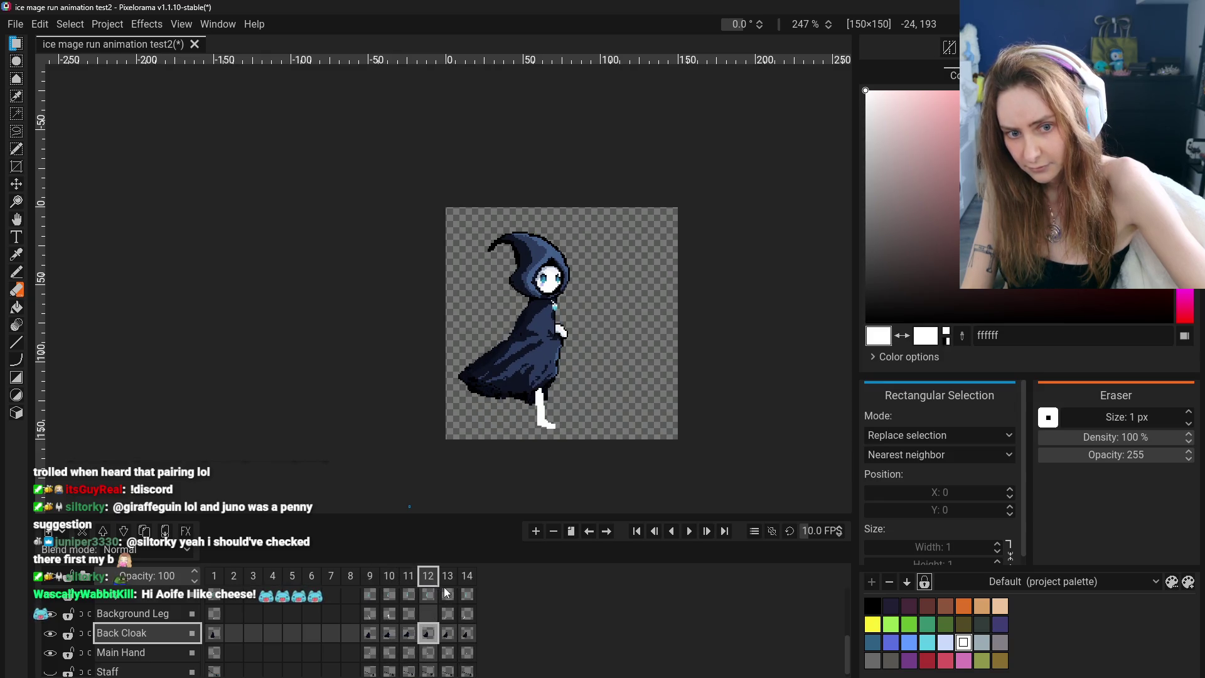
{"action": "left_click", "coordinate": [460, 595]}
{"action": "left_click", "coordinate": [463, 578]}
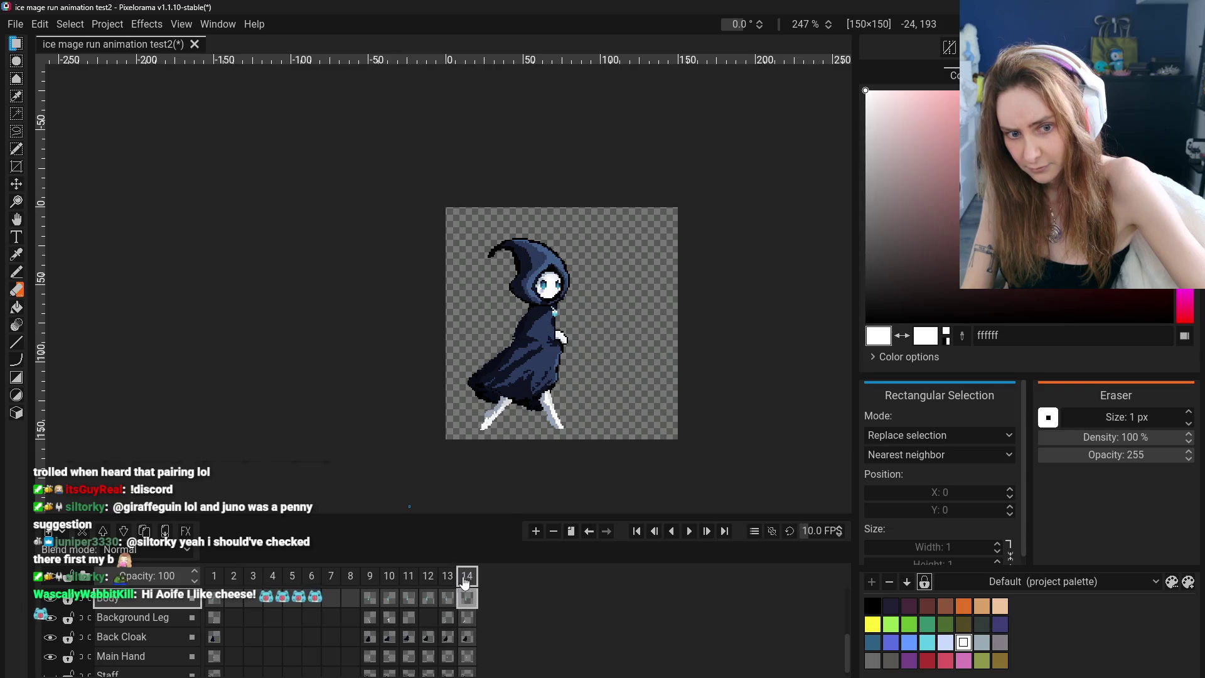
{"action": "left_click", "coordinate": [397, 578]}
{"action": "left_click", "coordinate": [389, 577]}
{"action": "left_click", "coordinate": [369, 577]}
{"action": "left_click", "coordinate": [408, 577]}
{"action": "left_click", "coordinate": [428, 577]}
{"action": "left_click", "coordinate": [460, 592]}
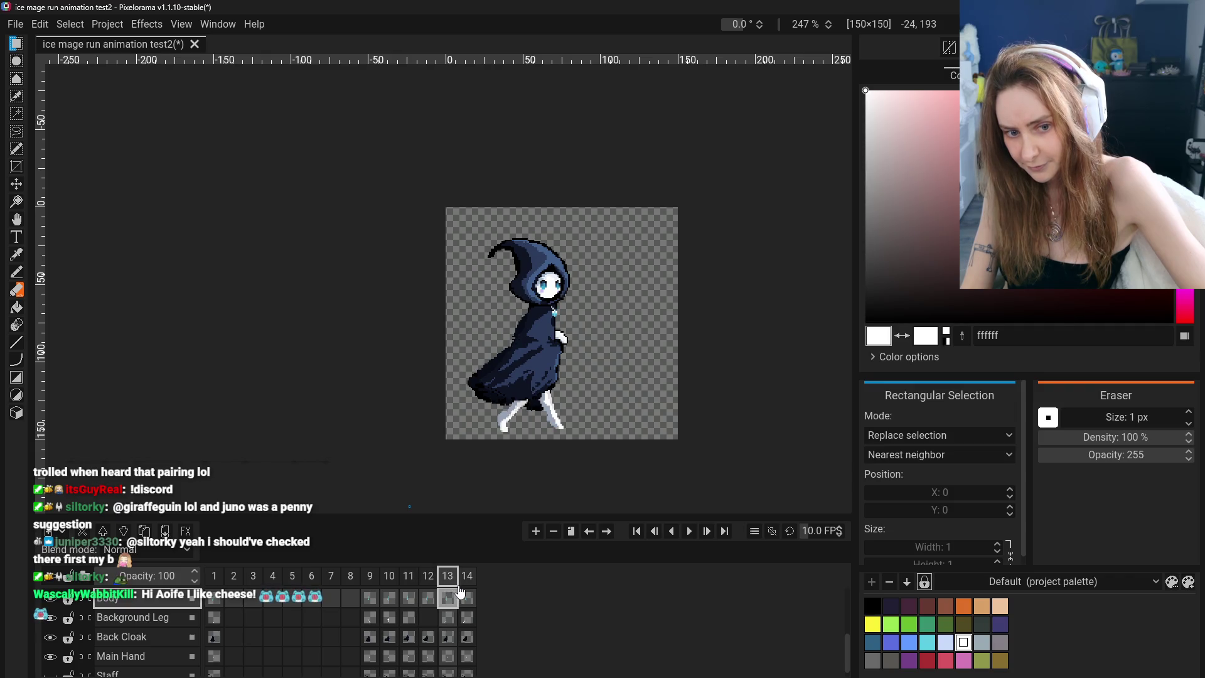
{"action": "left_click", "coordinate": [465, 579]}
{"action": "left_click", "coordinate": [446, 576]}
On the Back Cloak layer at frame 13, select the cloak, drag it left and commit
{"action": "left_click", "coordinate": [160, 636]}
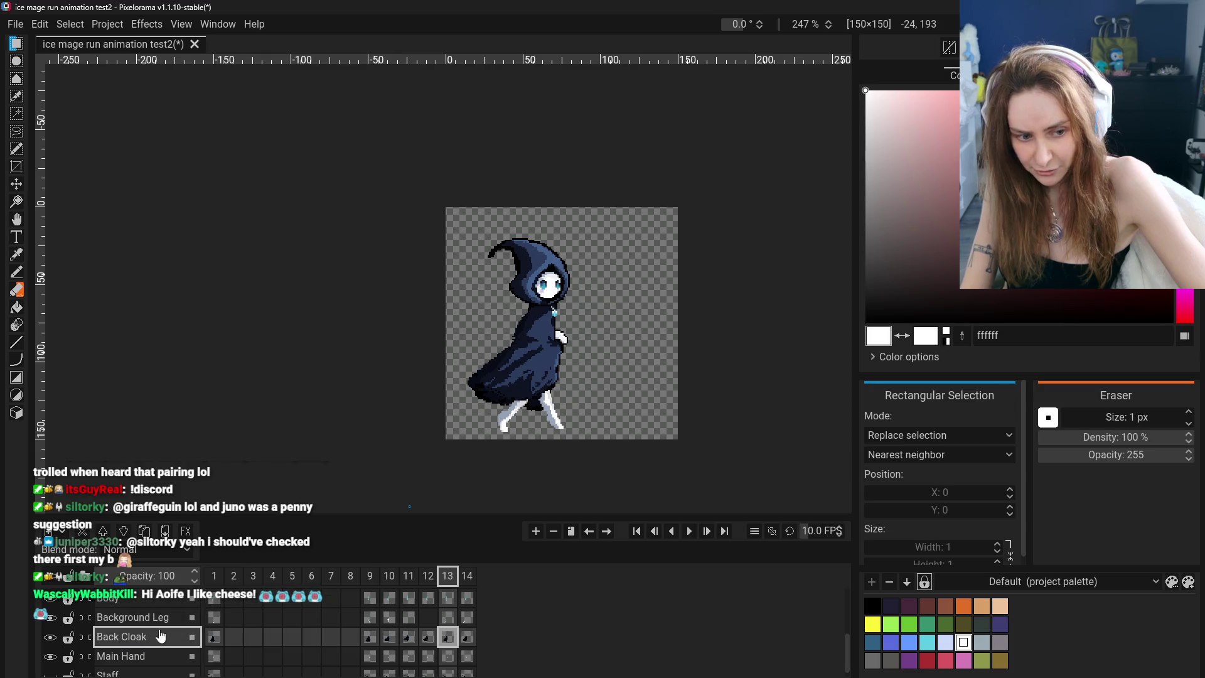
{"action": "left_click", "coordinate": [449, 638]}
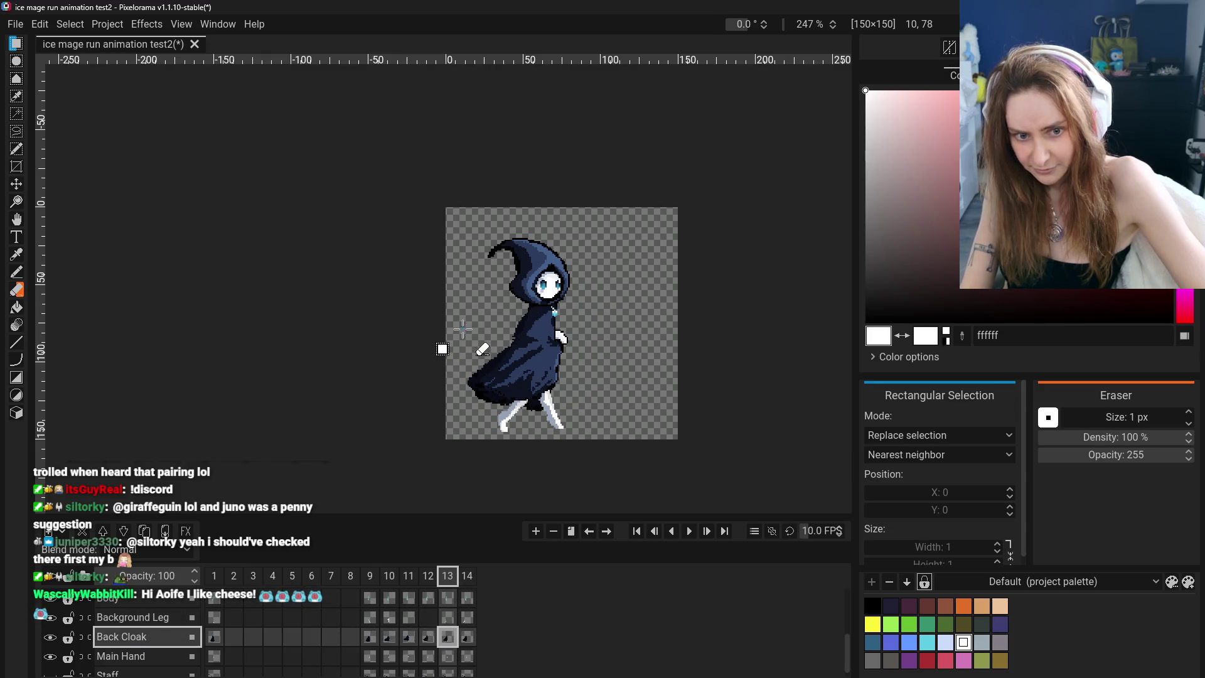
{"action": "left_click_drag", "start_coordinate": [462, 328], "coordinate": [547, 414]}
{"action": "mouse_move", "coordinate": [460, 371]}
{"action": "left_mouse_down"}
{"action": "mouse_move", "coordinate": [450, 367]}
{"action": "mouse_move", "coordinate": [459, 317]}
{"action": "left_mouse_up"}
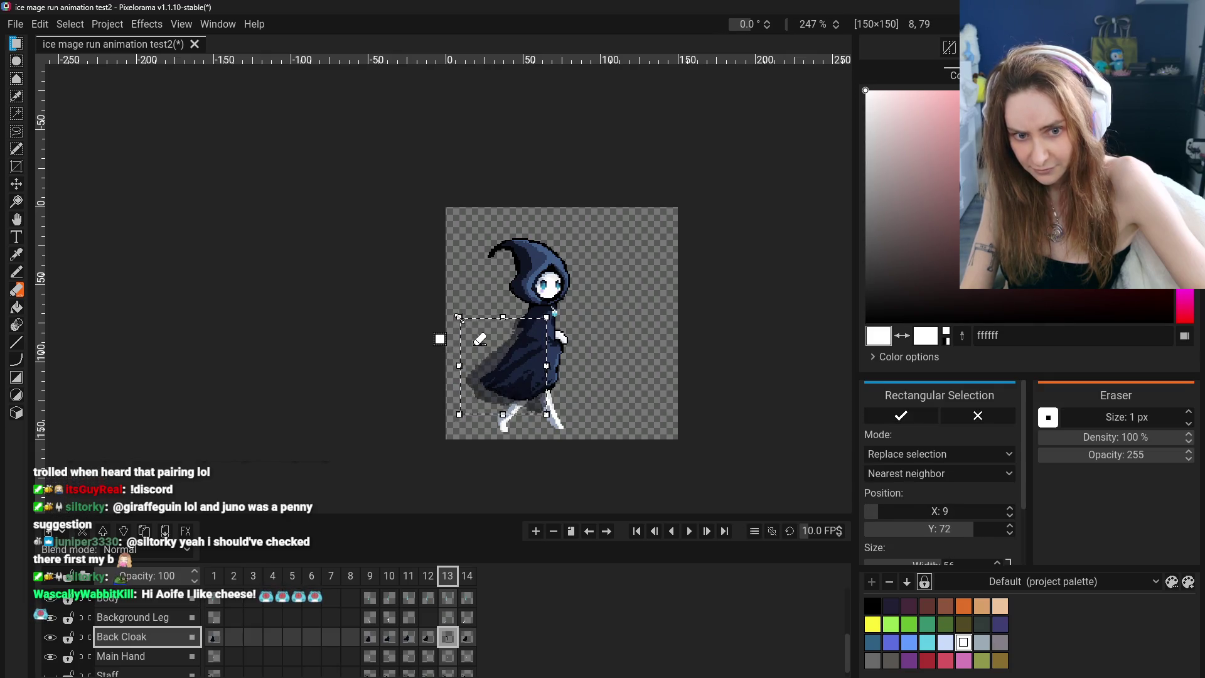
{"action": "left_click", "coordinate": [358, 364]}
Flip through frames 11 to 13 to check the shifted cloak
{"action": "left_click", "coordinate": [408, 576]}
{"action": "left_click", "coordinate": [428, 576]}
{"action": "left_click", "coordinate": [448, 576]}
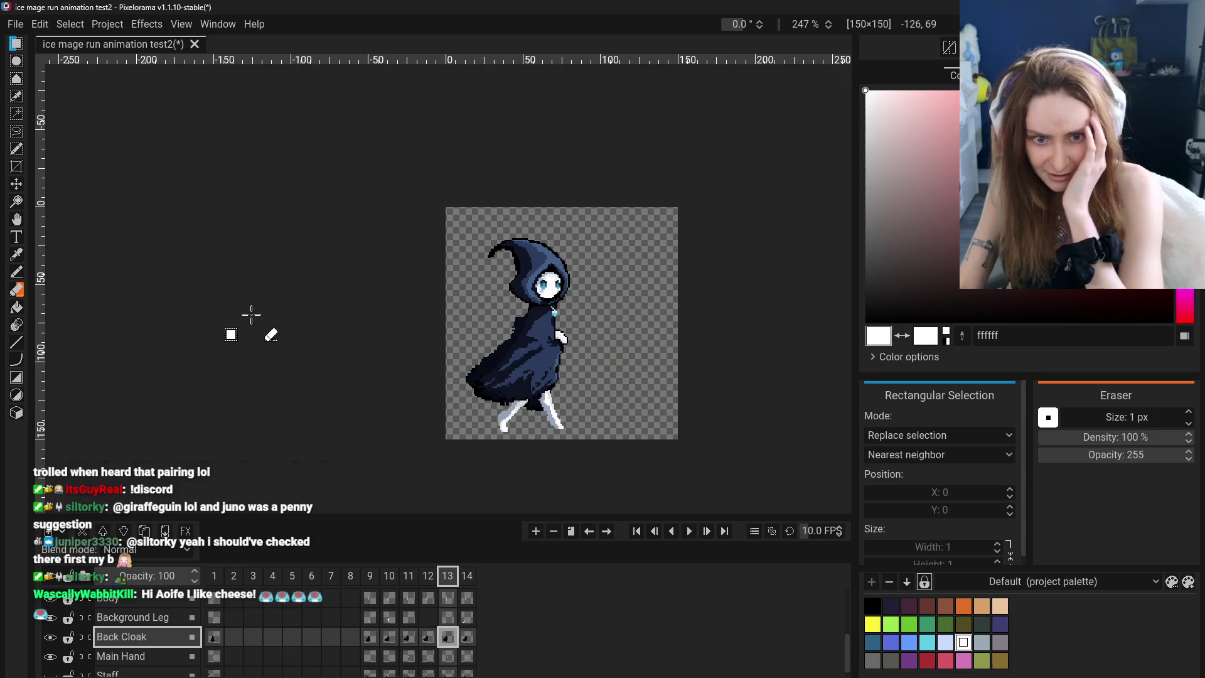
{"action": "left_click", "coordinate": [17, 272]}
Zoom in on the cloak and sample its dark navy 0f1424 with the Color Picker
{"action": "scroll", "coordinate": [490, 355], "scroll_direction": "up", "scroll_amount": 1}
{"action": "scroll", "coordinate": [493, 371], "scroll_direction": "down", "scroll_amount": 2}
{"action": "scroll", "coordinate": [493, 370], "scroll_direction": "up", "scroll_amount": 2}
{"action": "scroll", "coordinate": [493, 370], "scroll_direction": "up", "scroll_amount": 2}
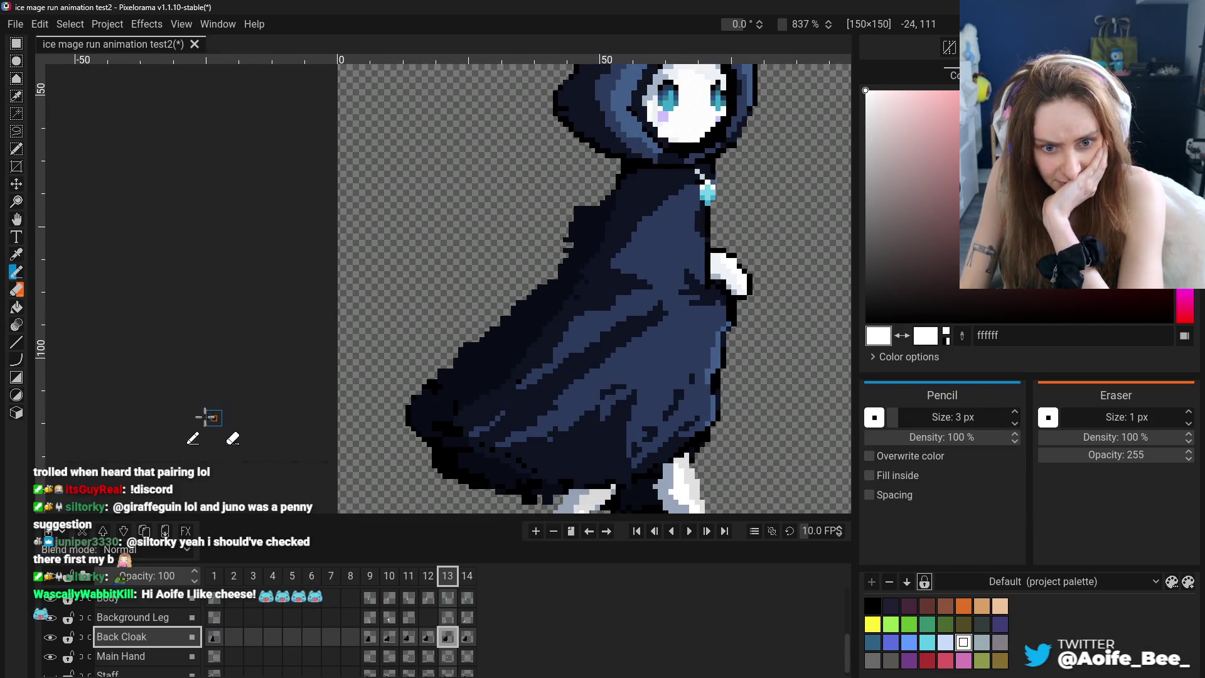
{"action": "left_click", "coordinate": [16, 254]}
{"action": "left_click", "coordinate": [556, 335]}
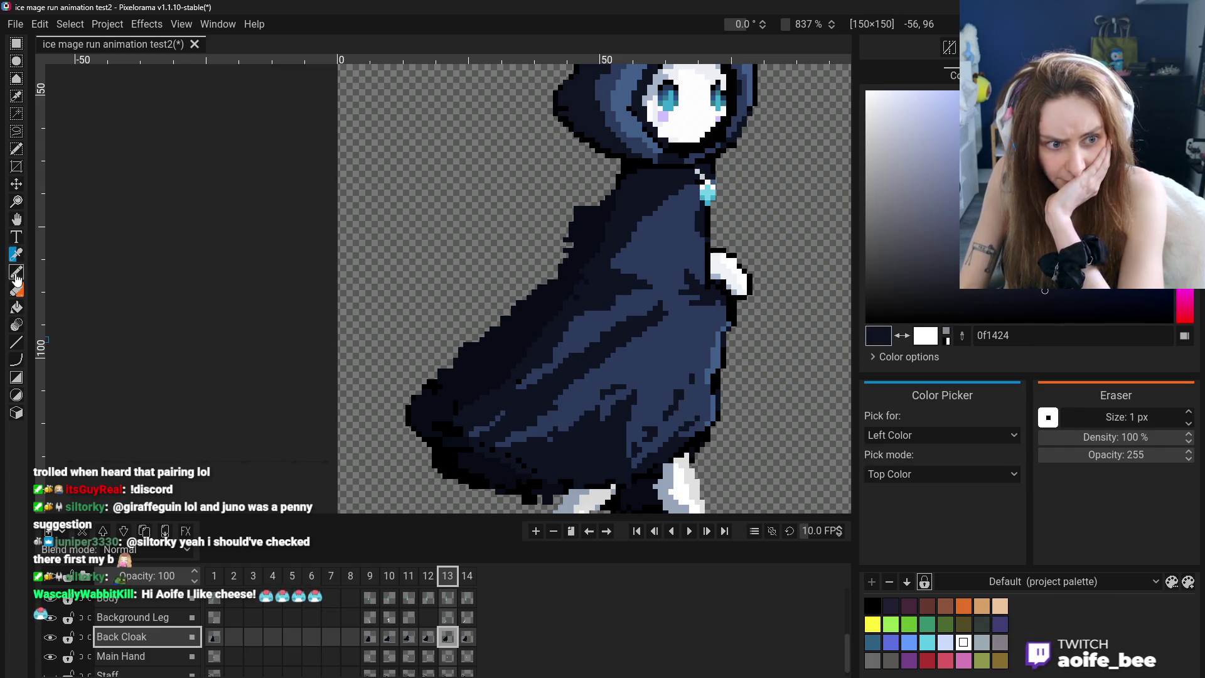
Touch up the cloak's upper back edge with the Pencil and Eraser
{"action": "key", "text": "b"}
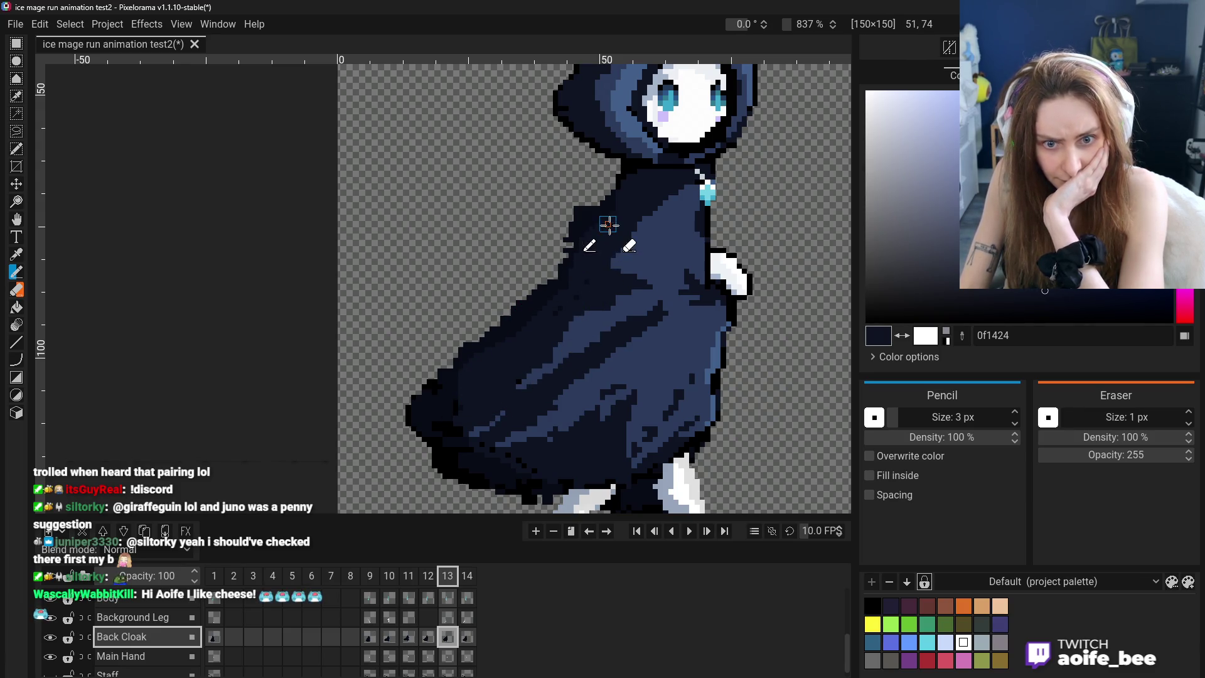
{"action": "key", "text": "e"}
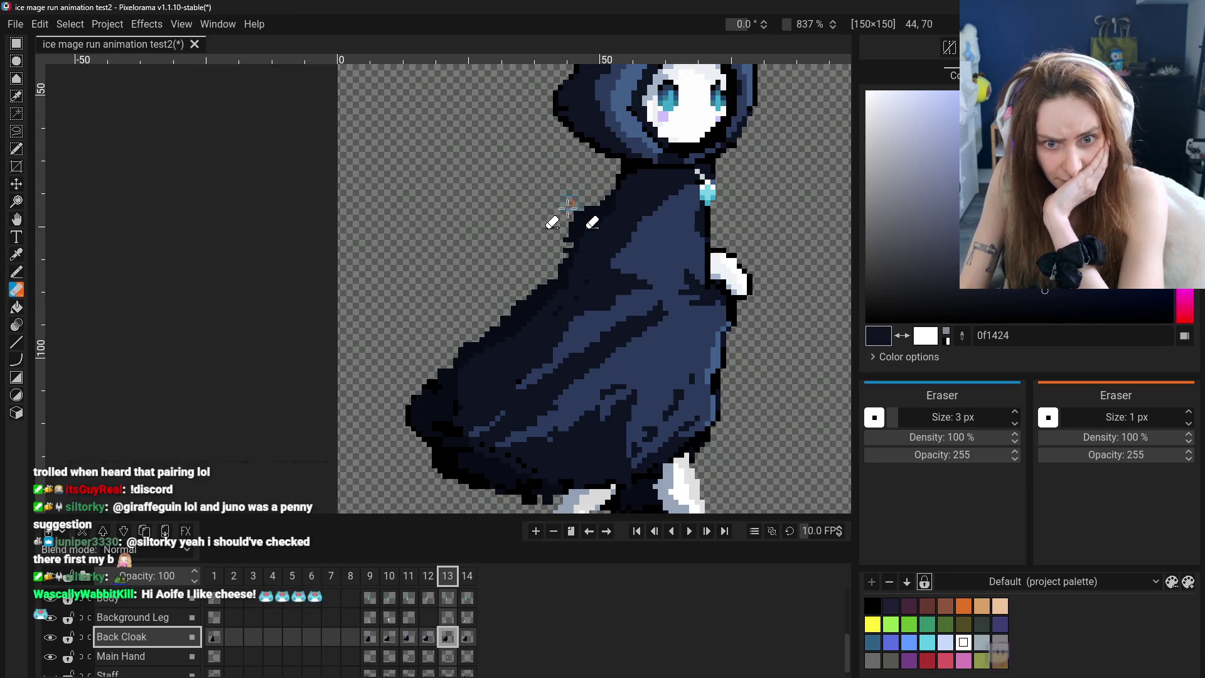
{"action": "scroll", "coordinate": [560, 234], "scroll_direction": "down", "scroll_amount": 8}
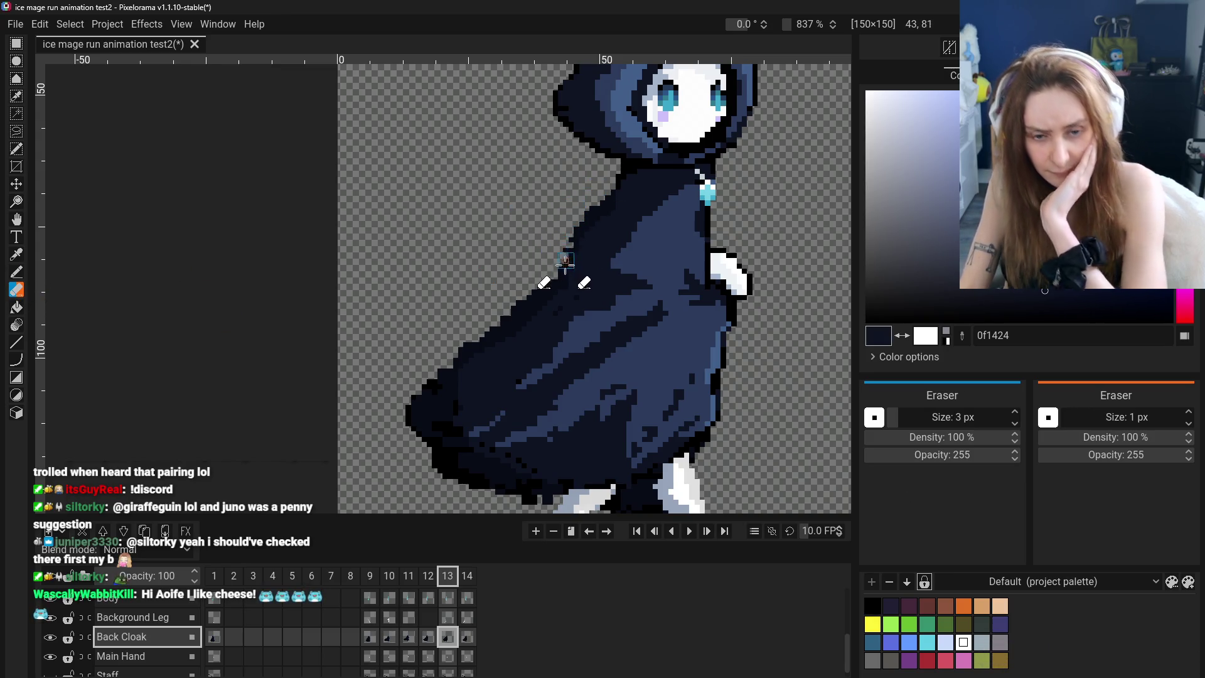
{"action": "left_click", "coordinate": [378, 582]}
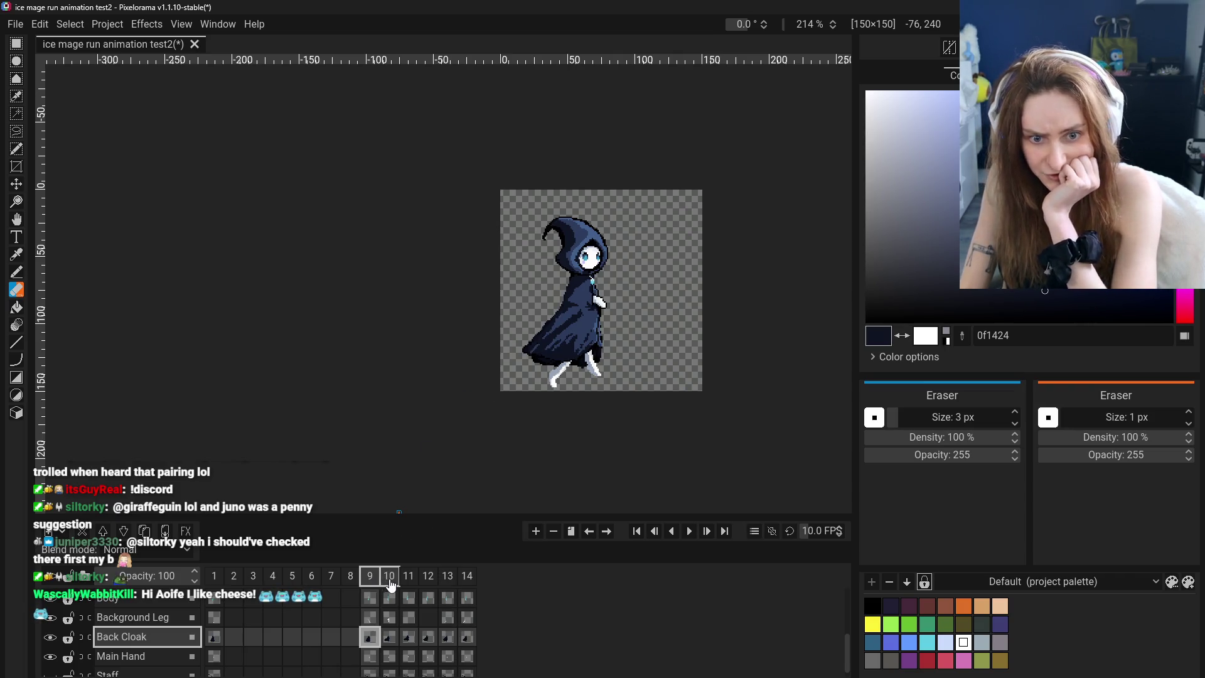
Step through frames 9 to 13 and compare frame 13 with frame 14
{"action": "left_click", "coordinate": [389, 579]}
{"action": "left_click", "coordinate": [409, 579]}
{"action": "left_click", "coordinate": [429, 583]}
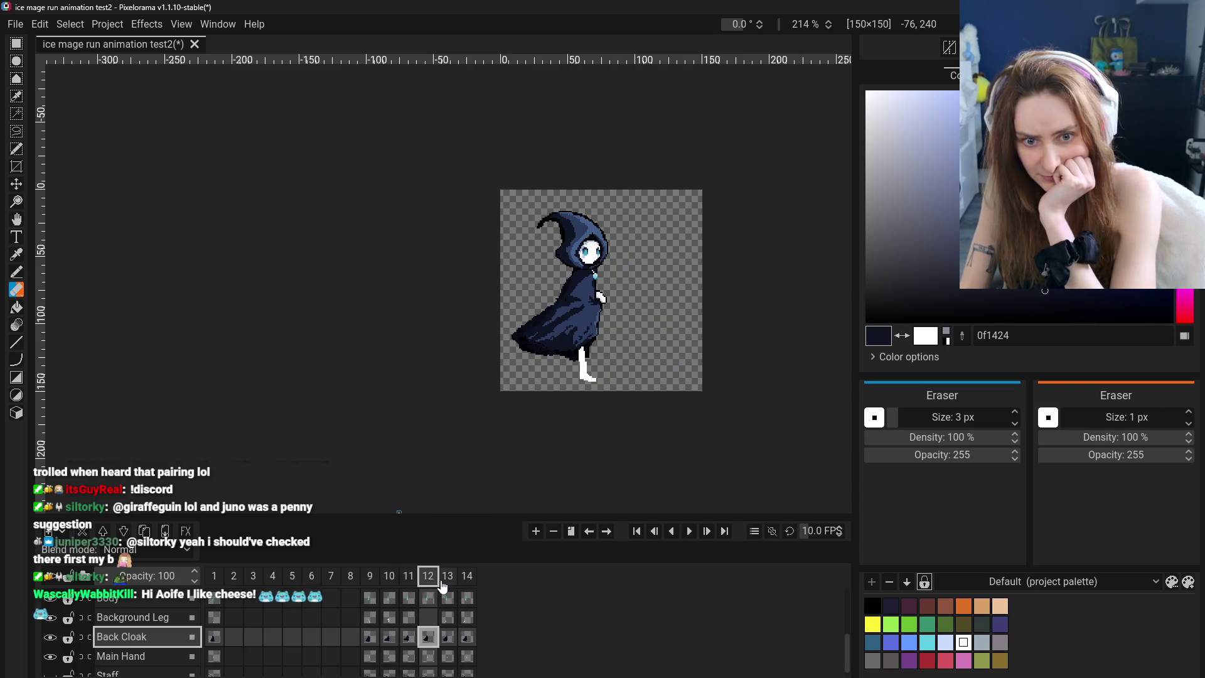
{"action": "left_click", "coordinate": [447, 584]}
{"action": "left_click", "coordinate": [467, 577]}
{"action": "left_click", "coordinate": [447, 578]}
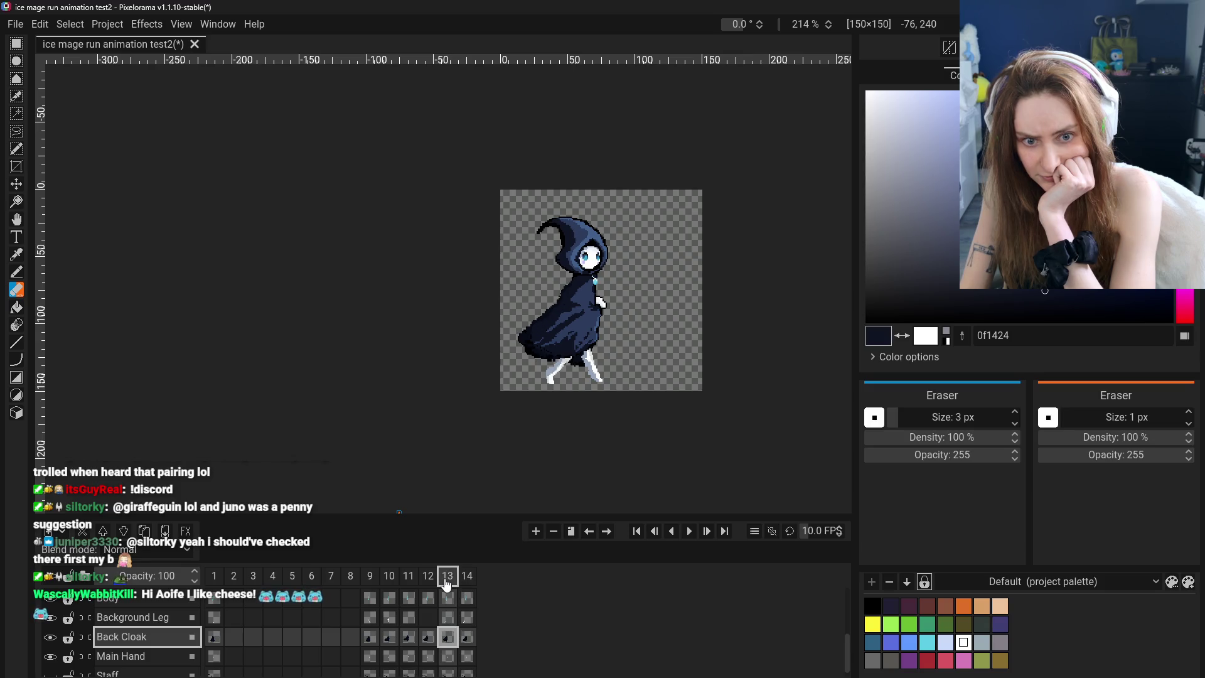
Clone frame 13's Back Cloak cel onto frame 14 and view the result
{"action": "right_click", "coordinate": [447, 640]}
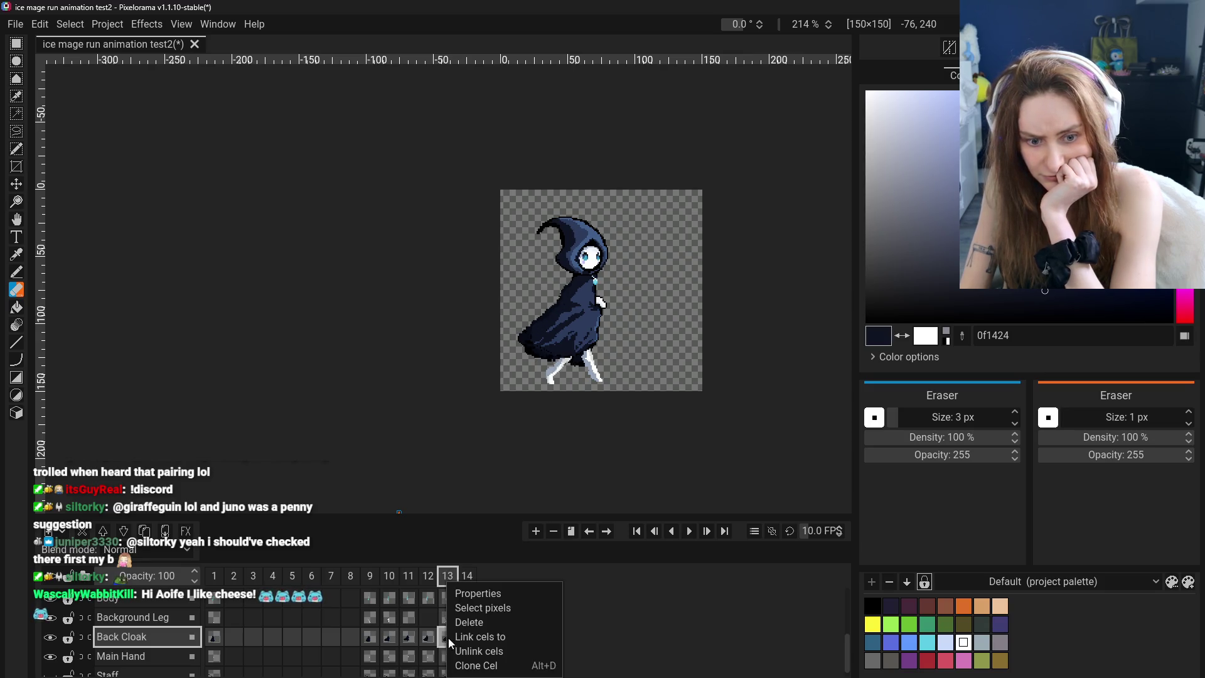
{"action": "left_click", "coordinate": [483, 667]}
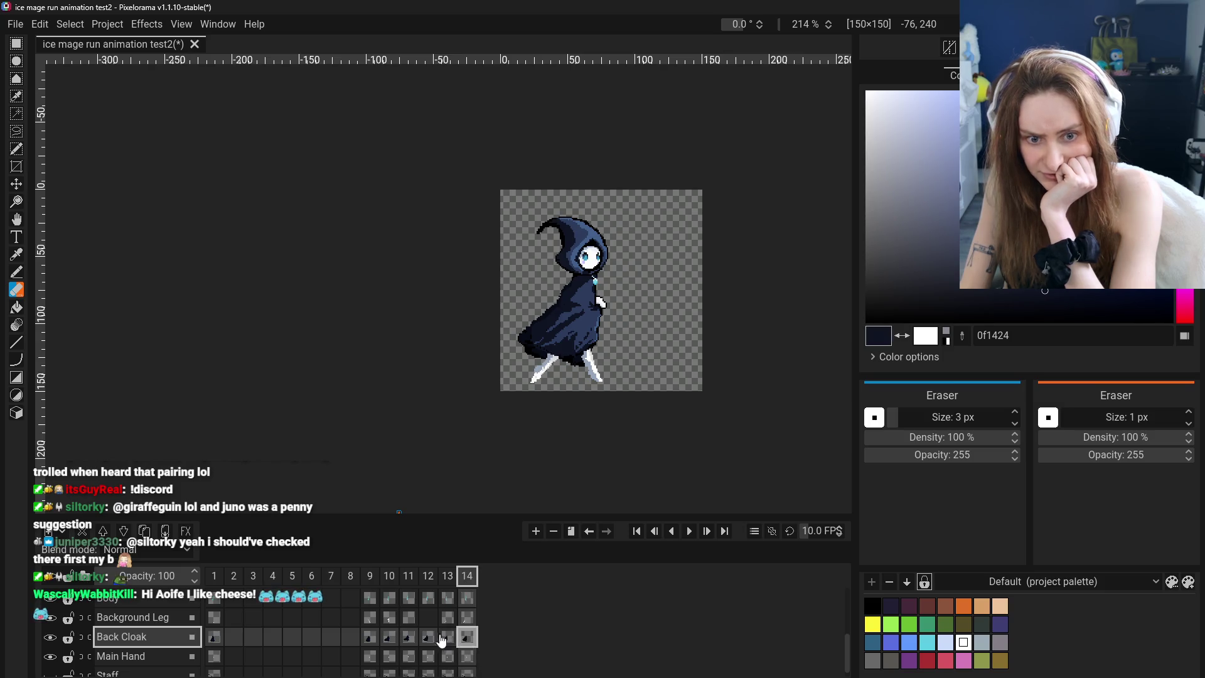
{"action": "left_click", "coordinate": [470, 640]}
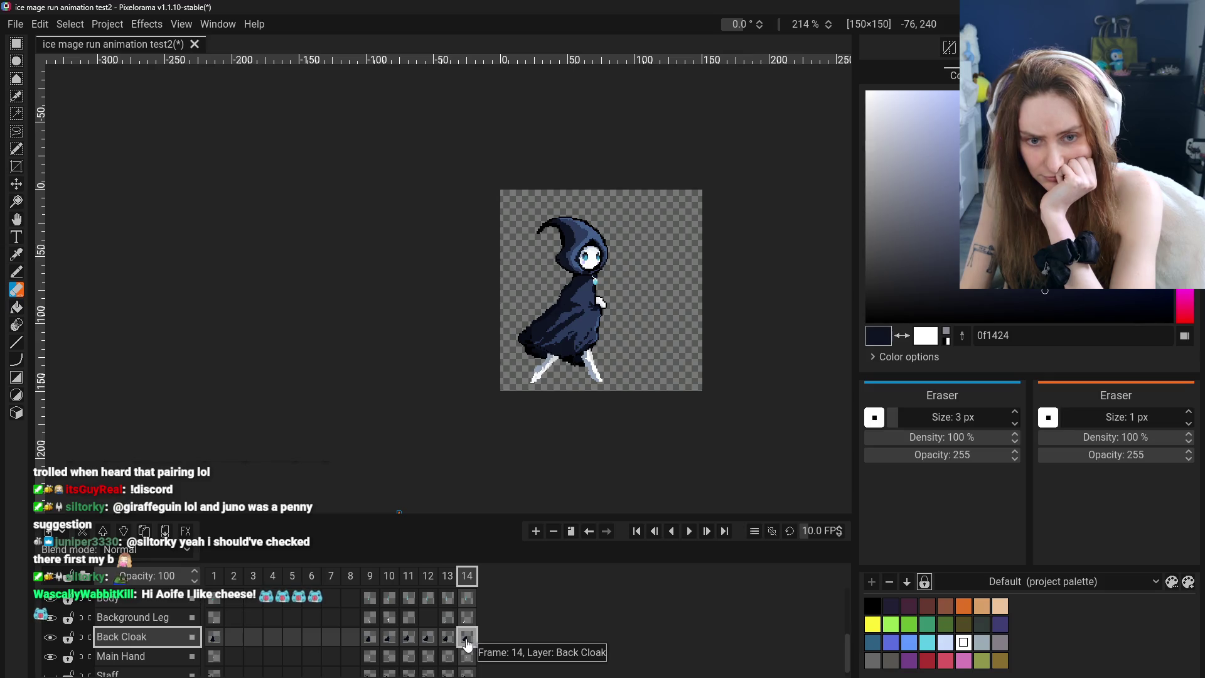
Review the back cloak stepping from frame 13 back to frames 9, 10 and 11
{"action": "left_click", "coordinate": [447, 637]}
{"action": "left_click", "coordinate": [428, 637]}
{"action": "left_click", "coordinate": [372, 637]}
{"action": "left_click", "coordinate": [390, 638]}
{"action": "left_click", "coordinate": [409, 637]}
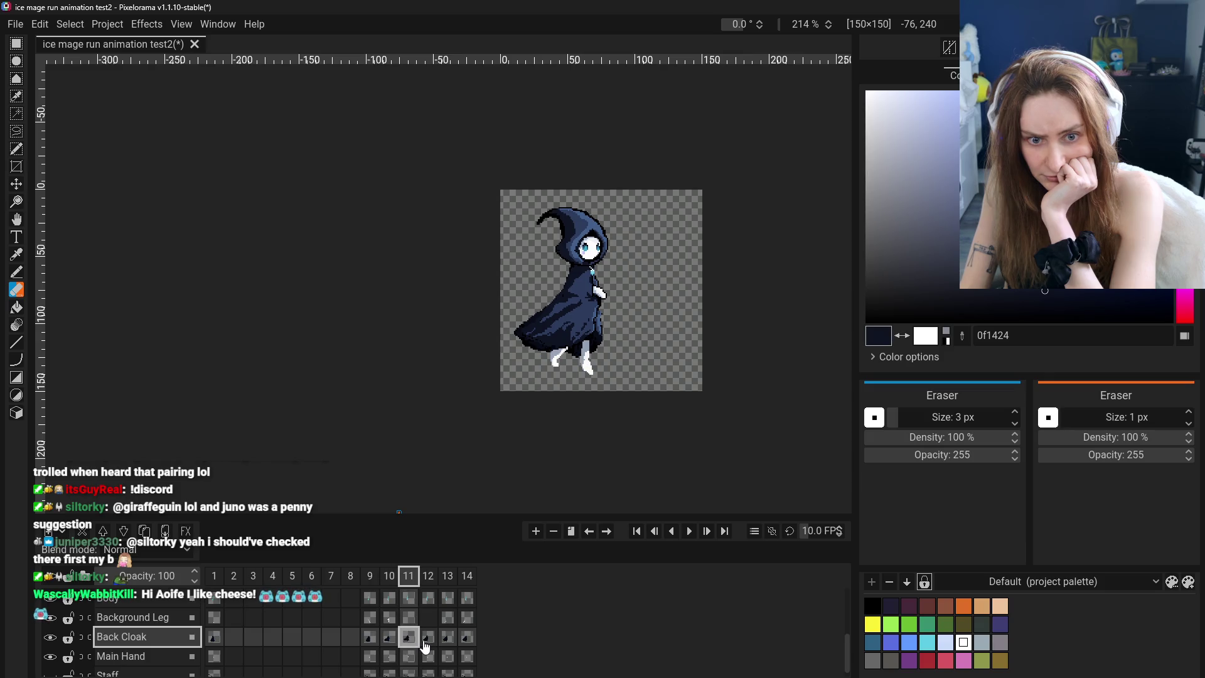
{"action": "left_click", "coordinate": [371, 637]}
{"action": "left_click", "coordinate": [389, 637]}
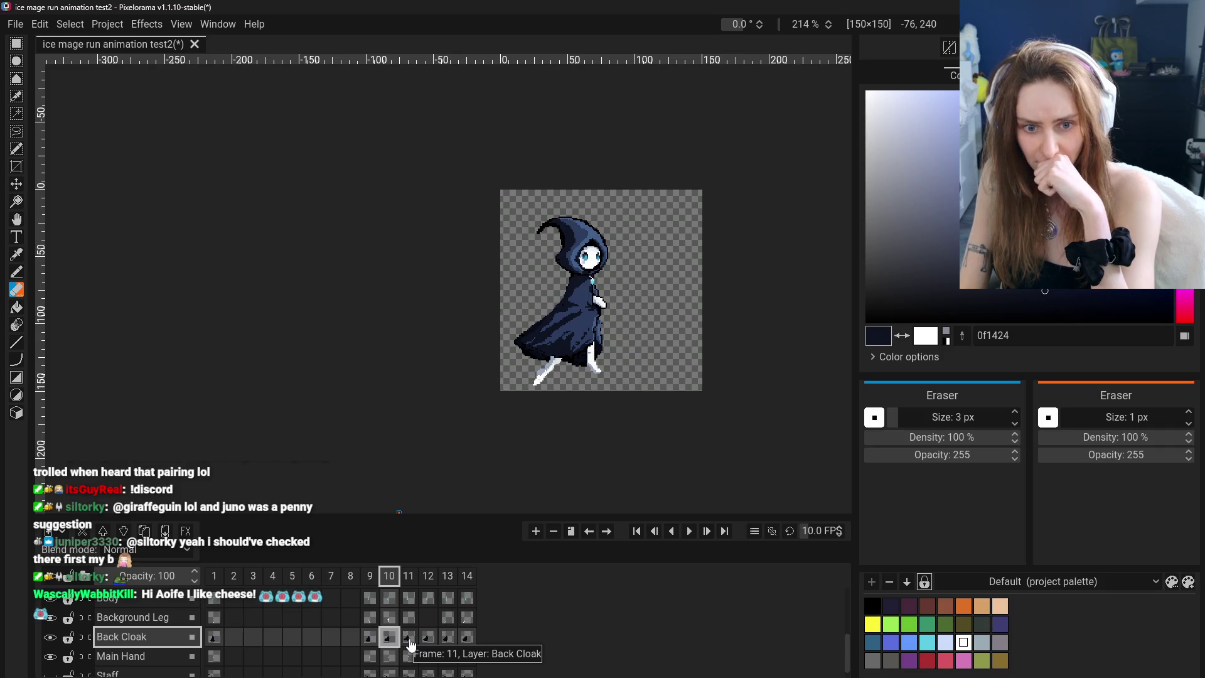
{"action": "left_click", "coordinate": [371, 637]}
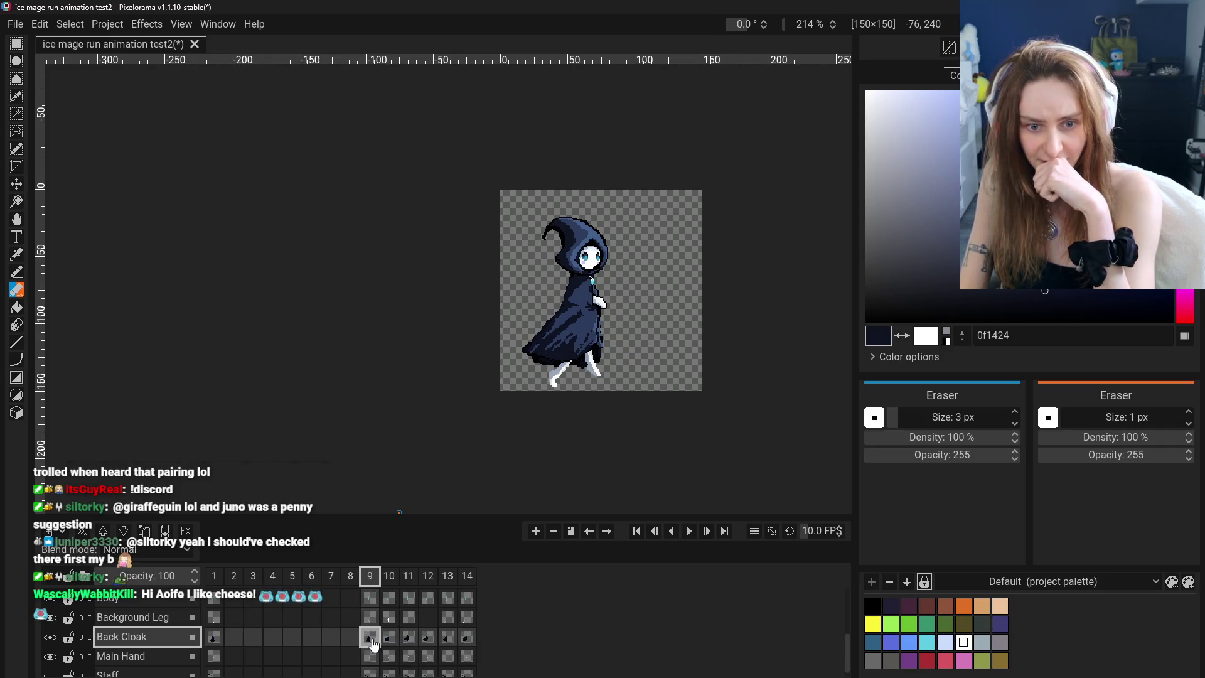
Check frame 9's pose against neighbouring frames 8 and 10
{"action": "right_click", "coordinate": [368, 643]}
{"action": "left_click", "coordinate": [351, 638]}
{"action": "left_click", "coordinate": [369, 638]}
{"action": "left_click", "coordinate": [389, 638]}
{"action": "left_click", "coordinate": [370, 637]}
{"action": "scroll", "coordinate": [370, 640], "scroll_direction": "up", "scroll_amount": 1}
{"action": "left_click", "coordinate": [408, 647]}
{"action": "left_click", "coordinate": [370, 649]}
{"action": "scroll", "coordinate": [377, 640], "scroll_direction": "up", "scroll_amount": 3}
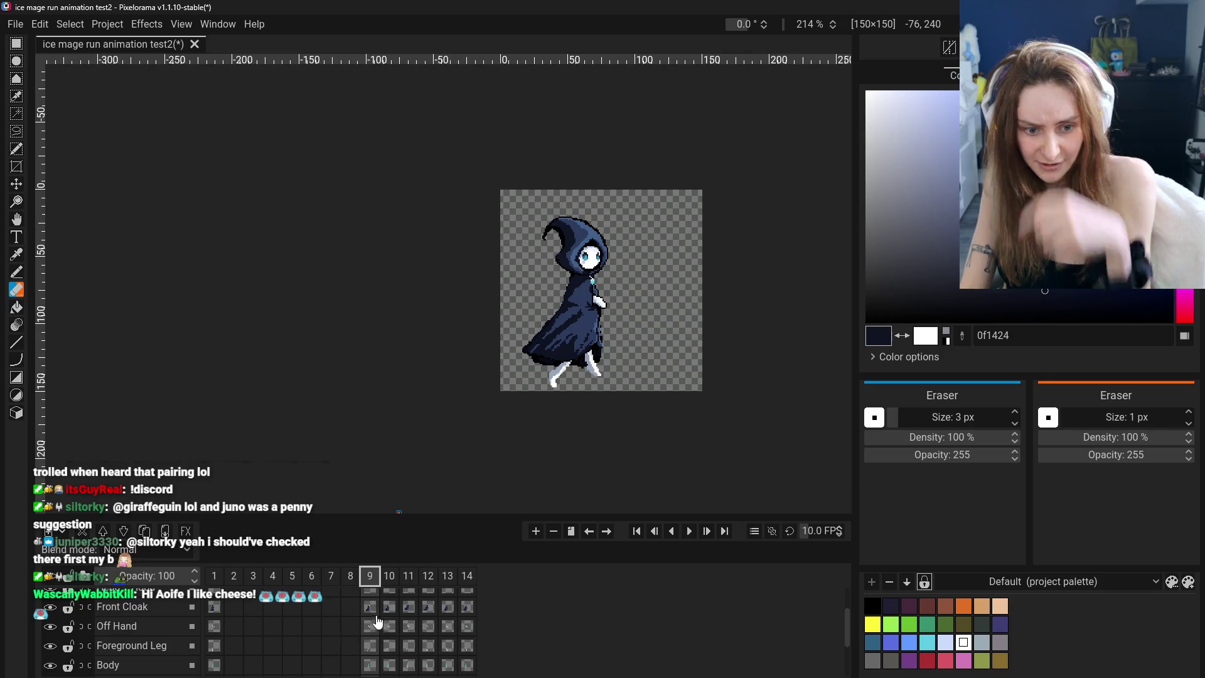
Select frame 9's Front Cloak cel and its options, then Back Cloak's frame-10 cel
{"action": "left_click", "coordinate": [371, 612]}
{"action": "scroll", "coordinate": [379, 631], "scroll_direction": "down", "scroll_amount": 2}
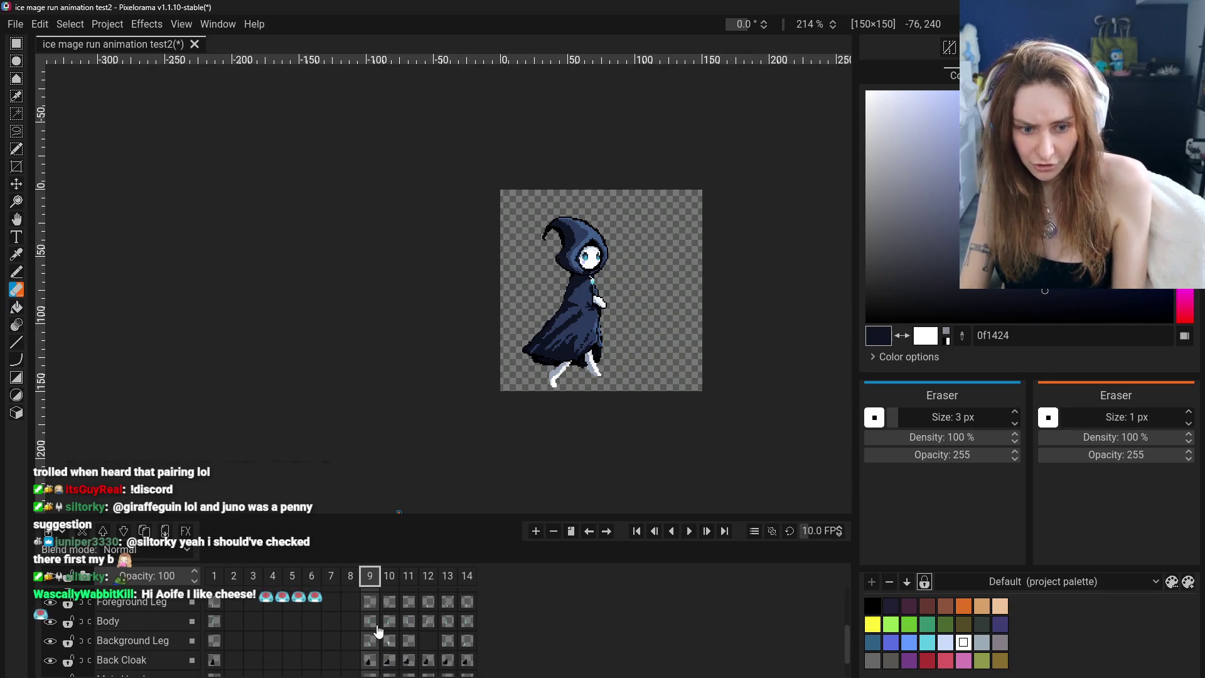
{"action": "left_click", "coordinate": [375, 658]}
{"action": "scroll", "coordinate": [375, 646], "scroll_direction": "up", "scroll_amount": 2}
{"action": "scroll", "coordinate": [375, 647], "scroll_direction": "down", "scroll_amount": 2}
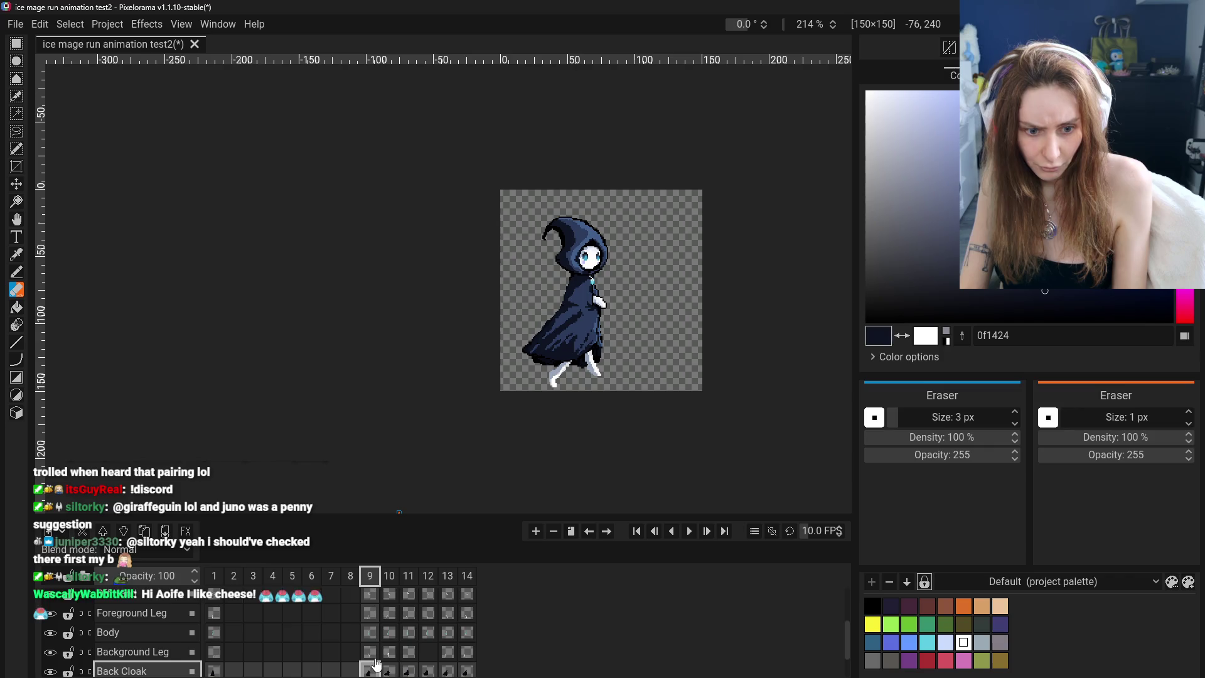
{"action": "scroll", "coordinate": [376, 634], "scroll_direction": "up", "scroll_amount": 3}
{"action": "left_click", "coordinate": [376, 624]}
{"action": "right_click", "coordinate": [377, 630]}
{"action": "scroll", "coordinate": [405, 662], "scroll_direction": "down", "scroll_amount": 2}
{"action": "left_click", "coordinate": [390, 666]}
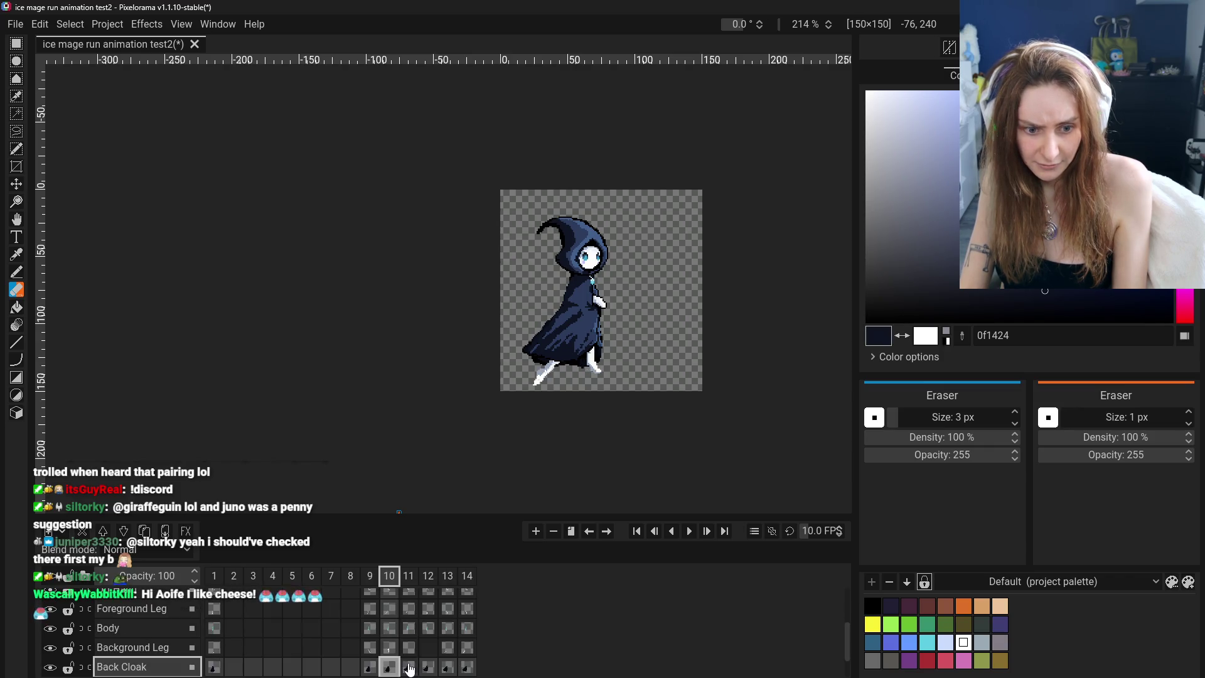